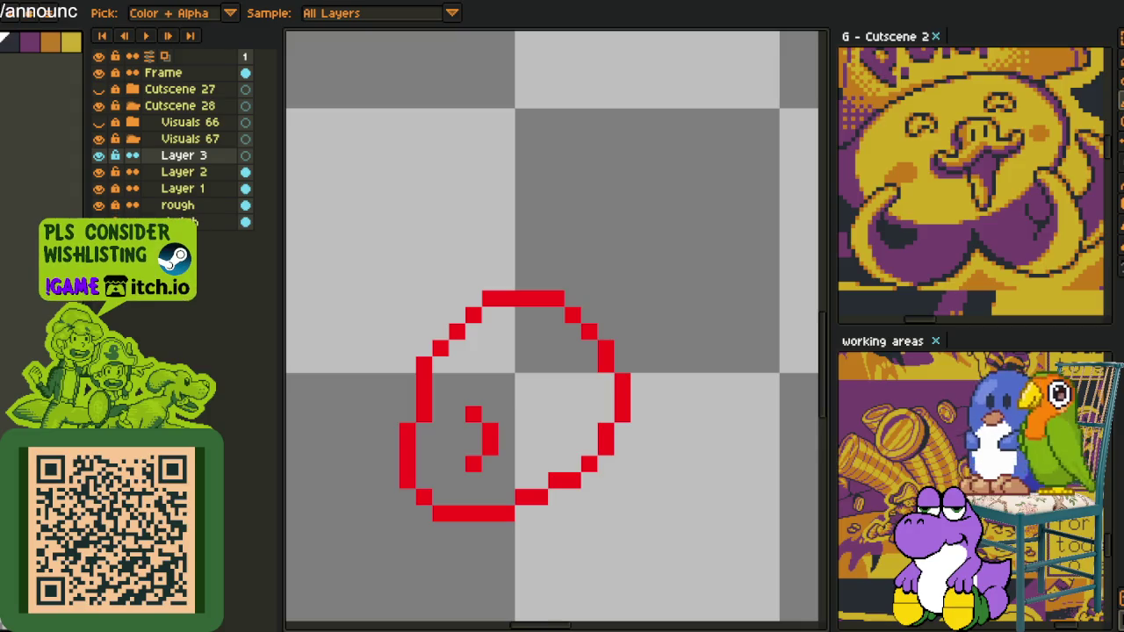
- With the Pencil, place dark pixels beside the inner curl and along the circle's bottom
key("b")
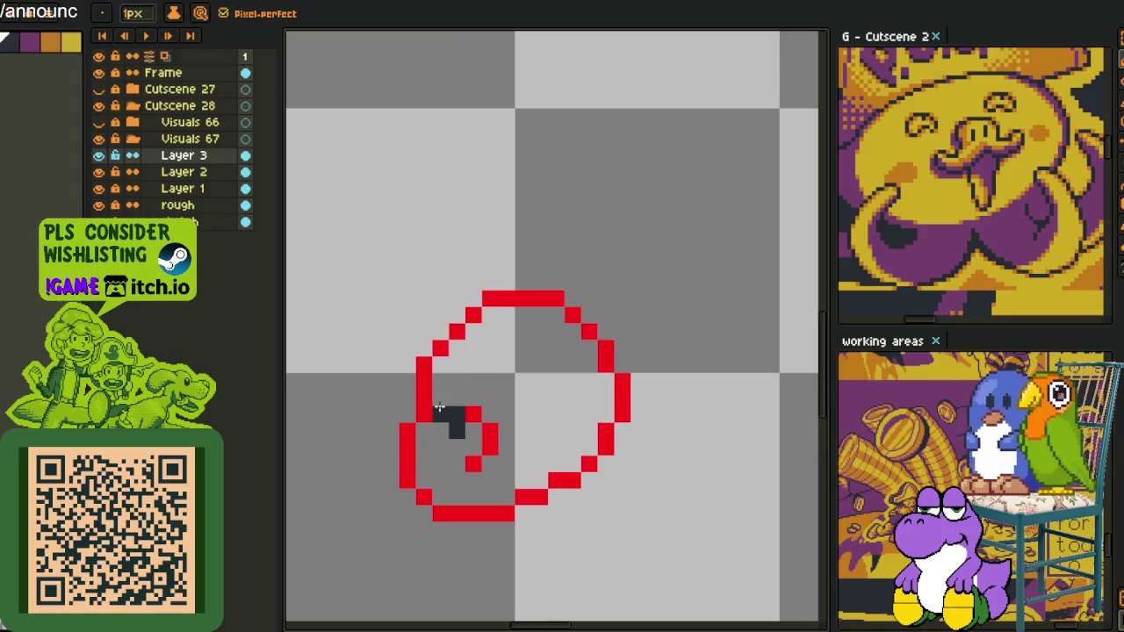
left_click(411, 396, "shift")
left_click(386, 383)
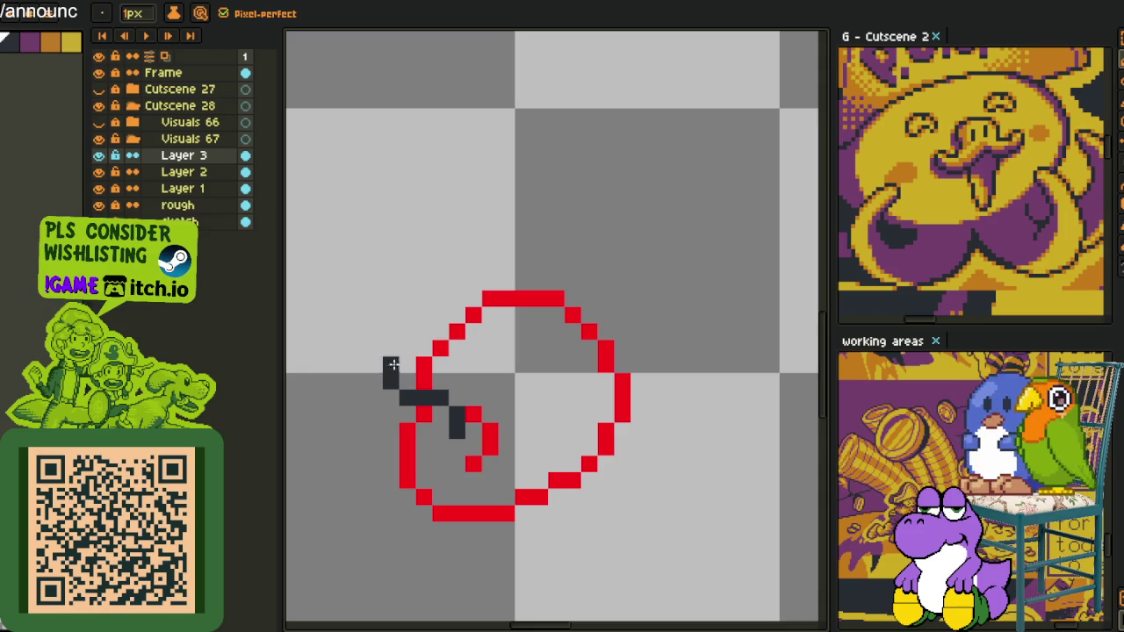
left_click(390, 382, "shift")
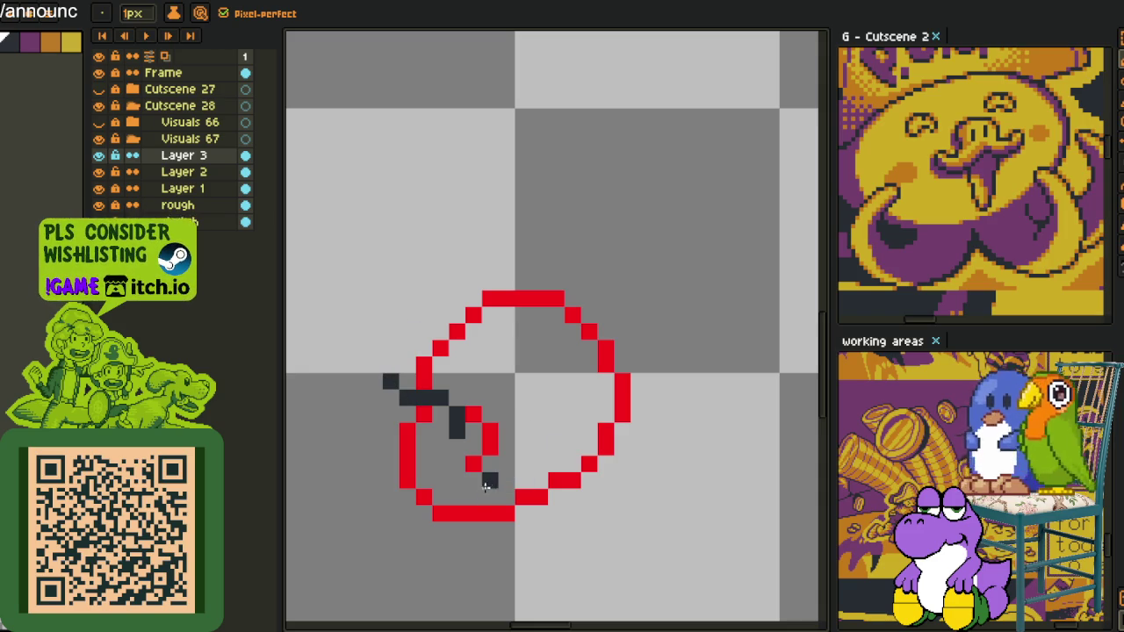
mouse_move(489, 480)
left_mouse_down()
mouse_move(489, 496)
mouse_move(560, 530)
left_mouse_up()
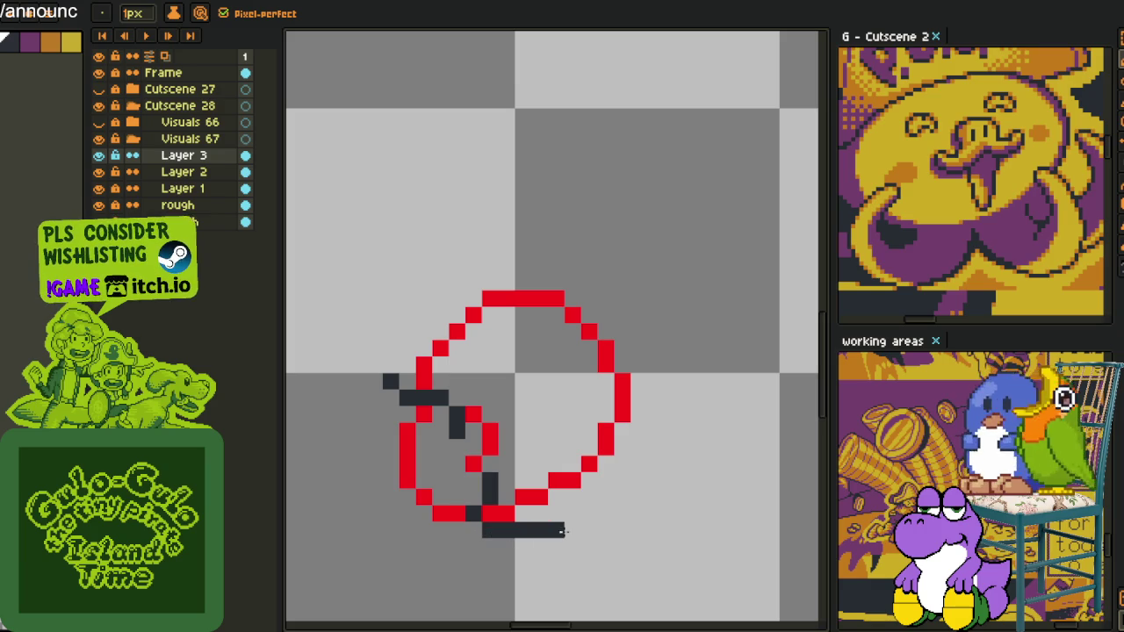
- Try dark pixels around the circle's top-right, undoing the misplaced ones
left_click(589, 352)
left_click(622, 331)
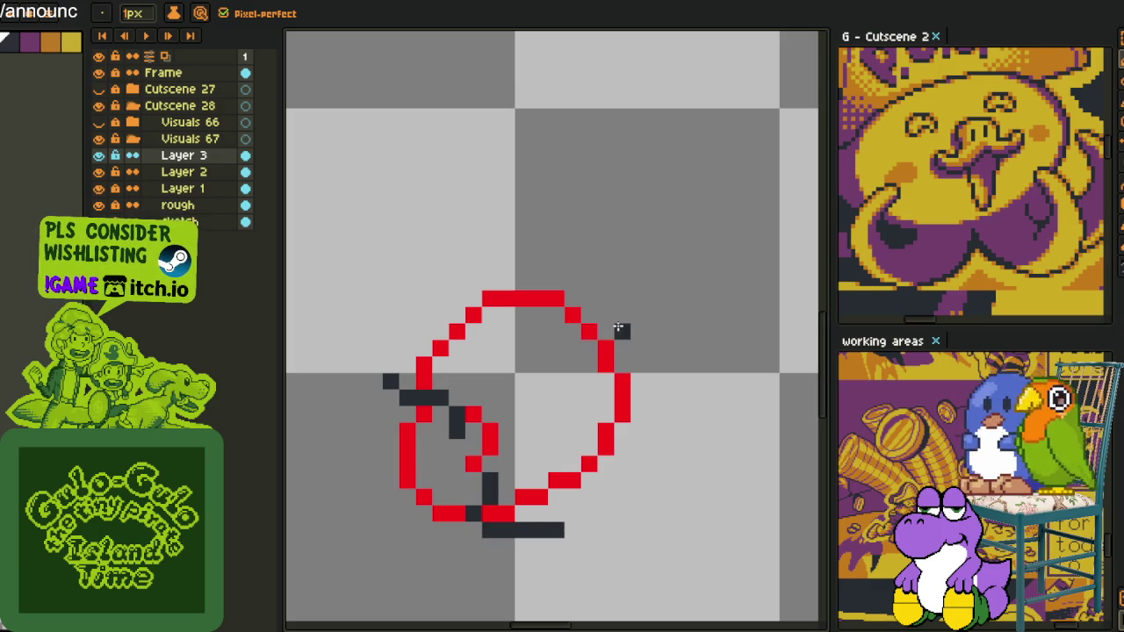
left_click(568, 335)
left_click(557, 349)
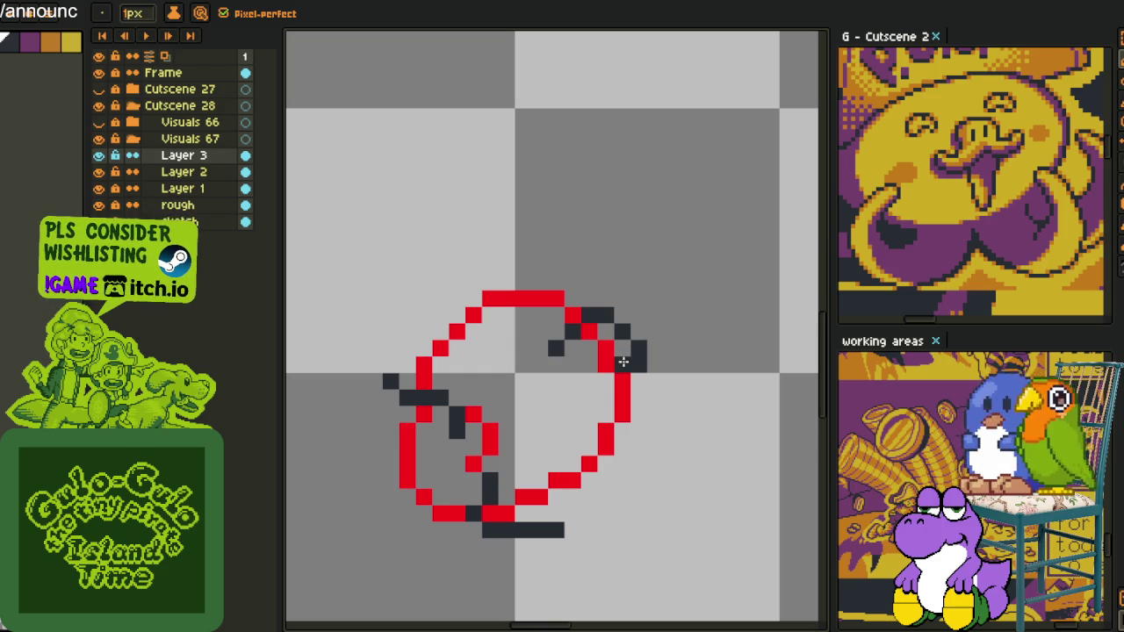
key("ctrl+z")
key("ctrl+z")
key("ctrl+z")
key("ctrl+z")
key("ctrl+z")
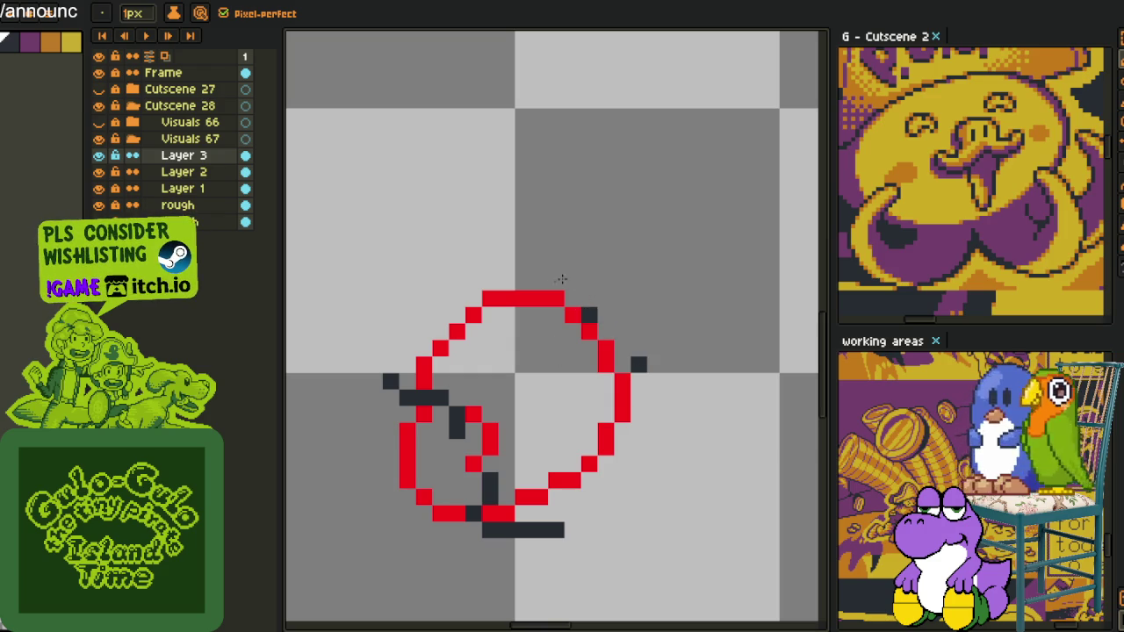
- Draw a dark pixel staircase down the circle's right edge to the bottom right
left_click(606, 348)
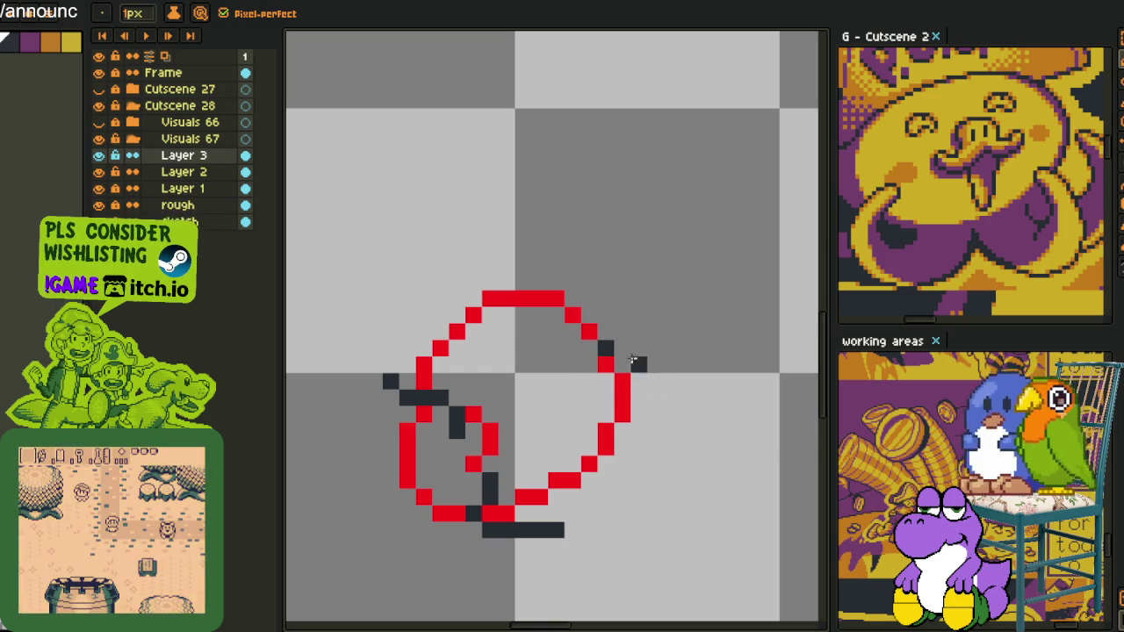
left_click(623, 365)
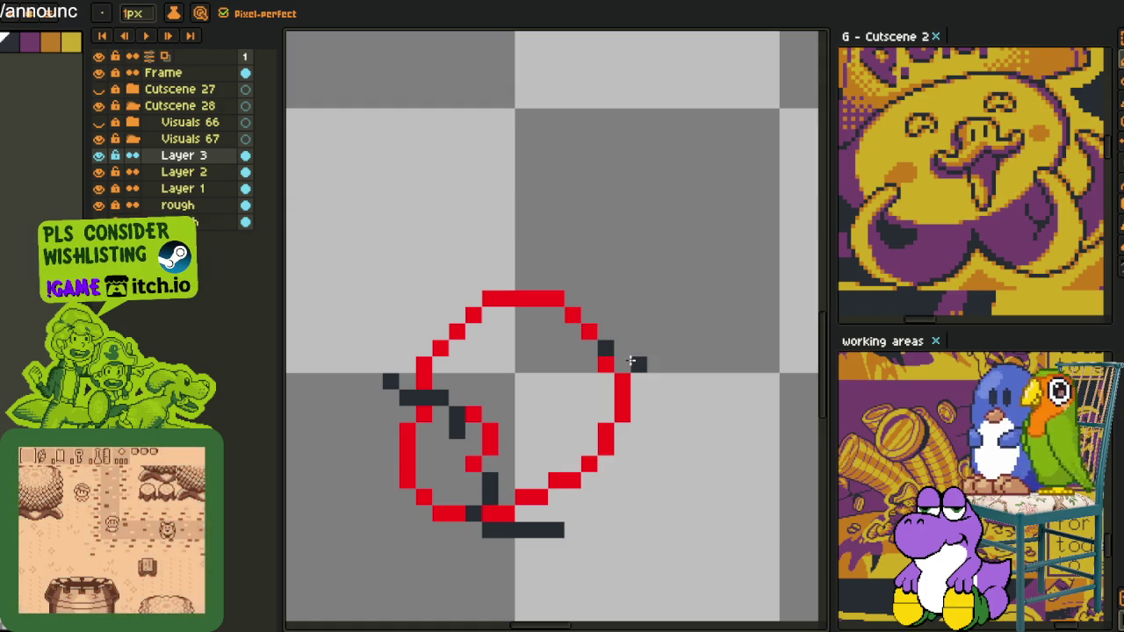
left_click(640, 381)
left_click(655, 396)
left_click(639, 430)
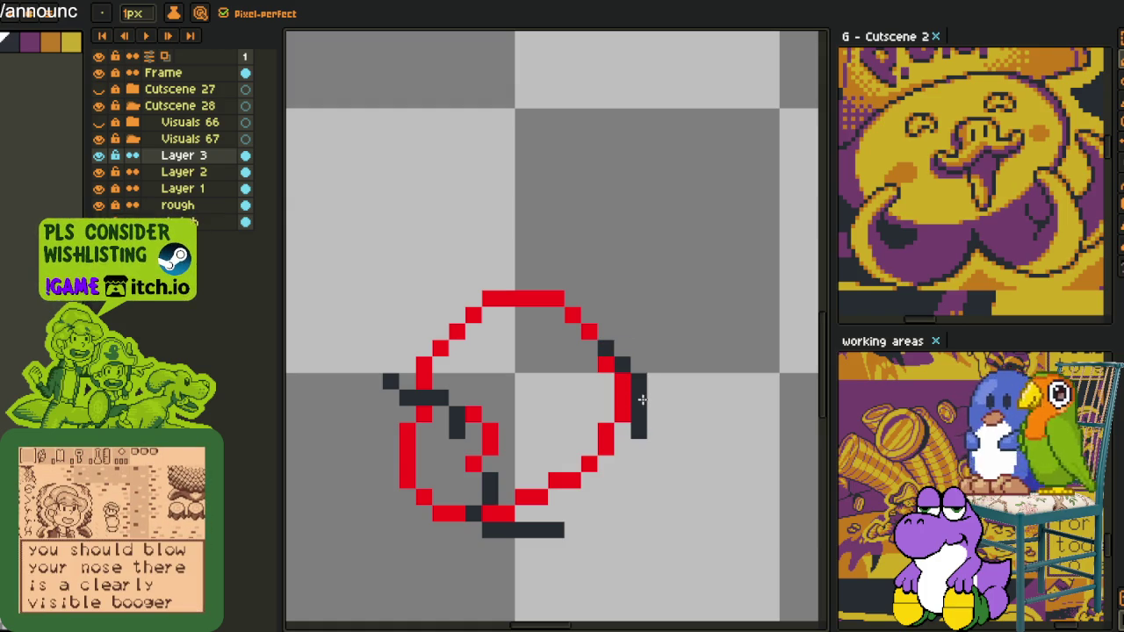
left_click(622, 381)
mouse_move(621, 443)
left_mouse_down()
mouse_move(621, 483)
mouse_move(588, 513)
left_mouse_up()
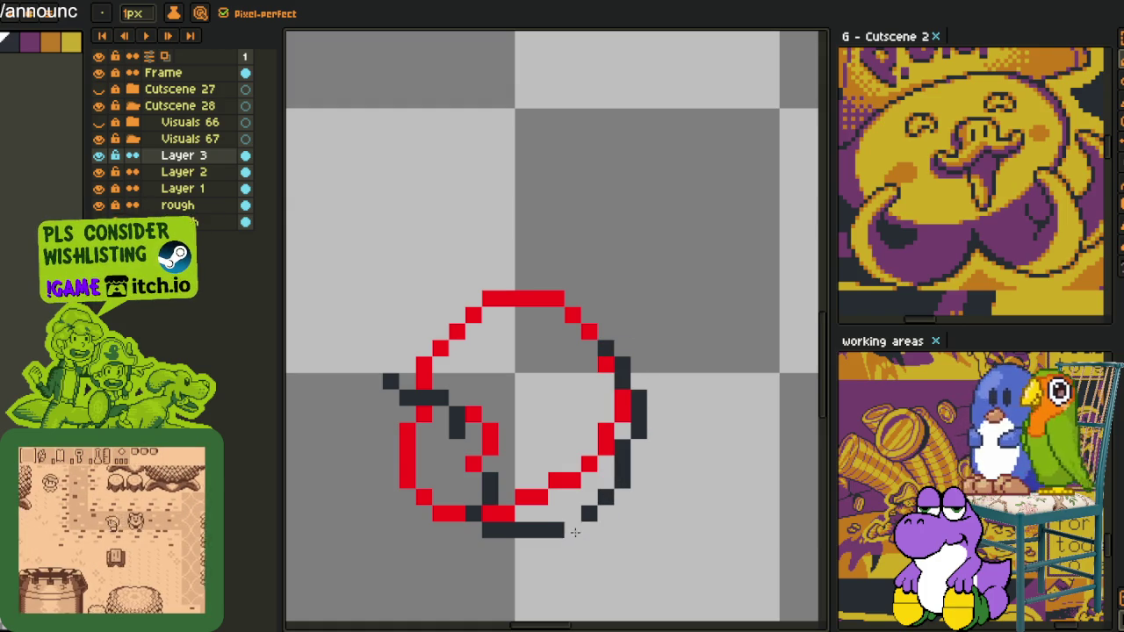
left_click(572, 514)
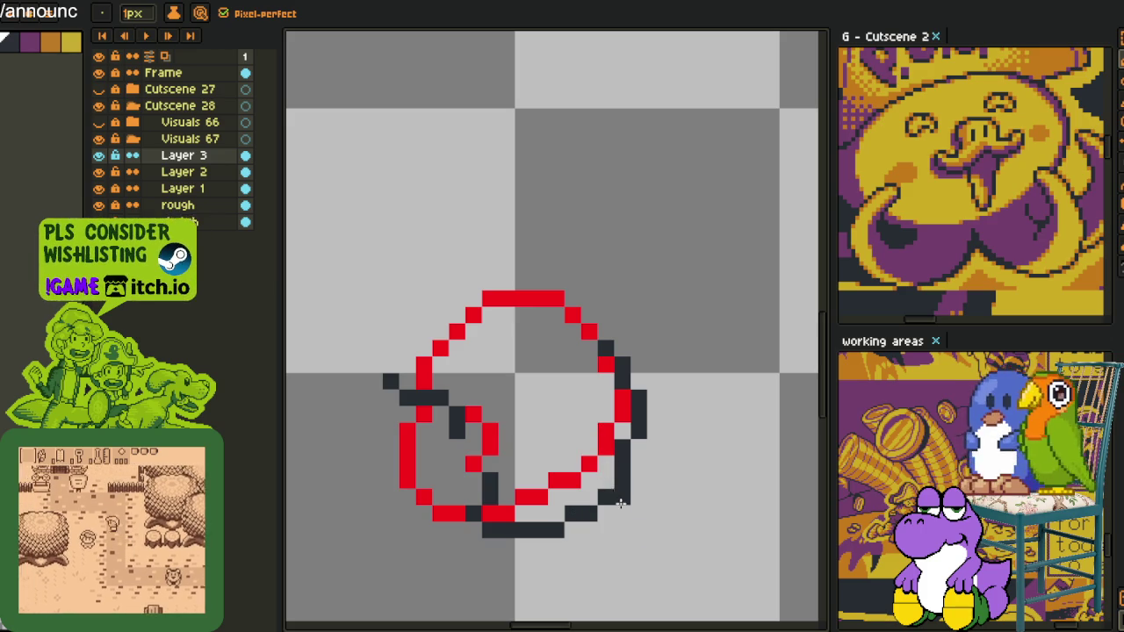
scroll(615, 474, "up", 3)
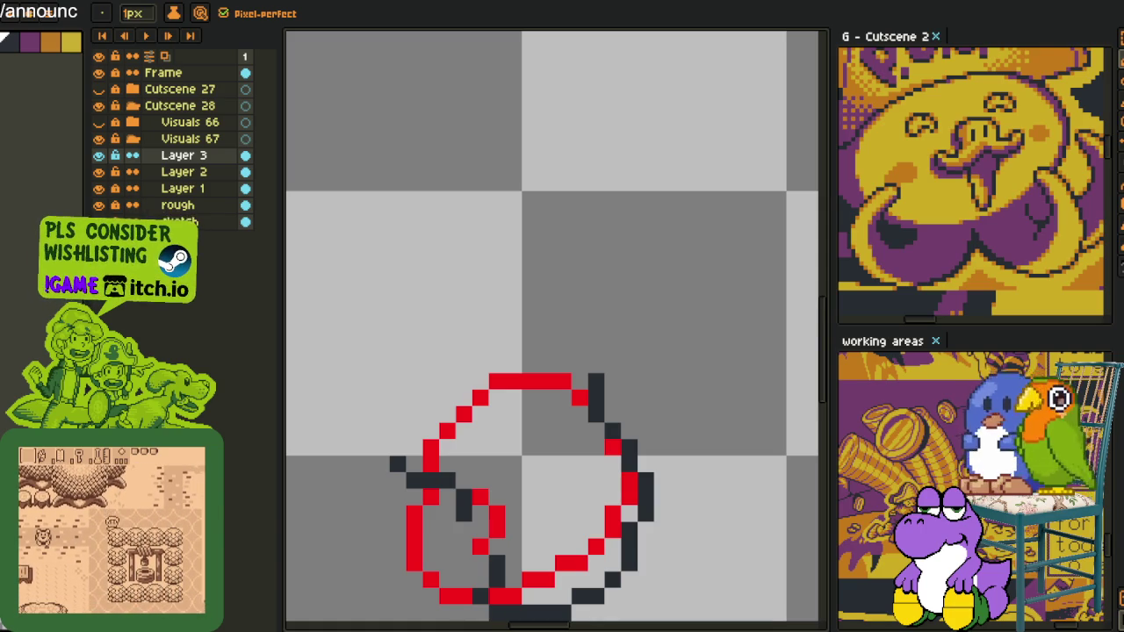
- Fix the top-right outline pixel and draw a dark row above the red top
right_click(596, 380)
left_click(578, 380)
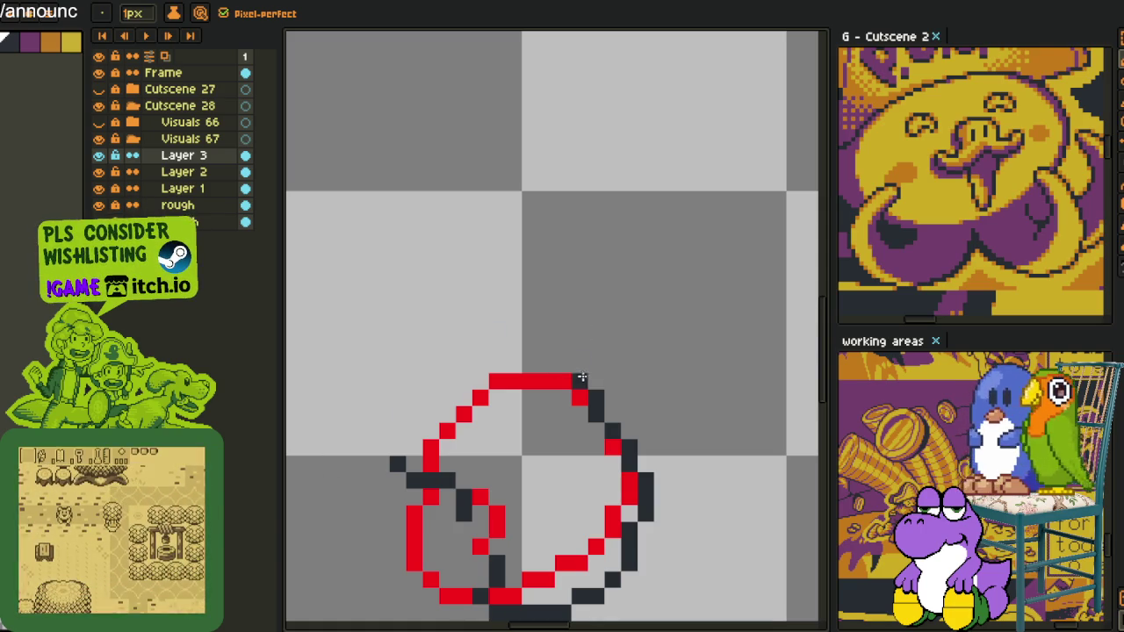
left_click_drag(561, 362, 476, 363)
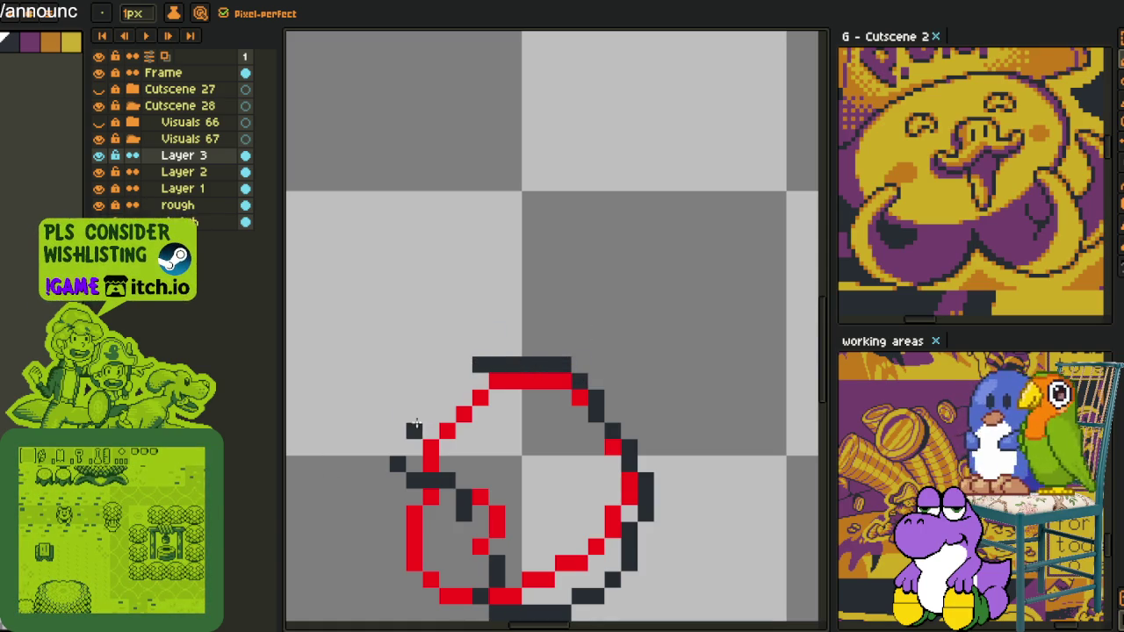
- Draw the dark diagonal outline along the upper-left, erasing stray pixels
left_click(397, 430)
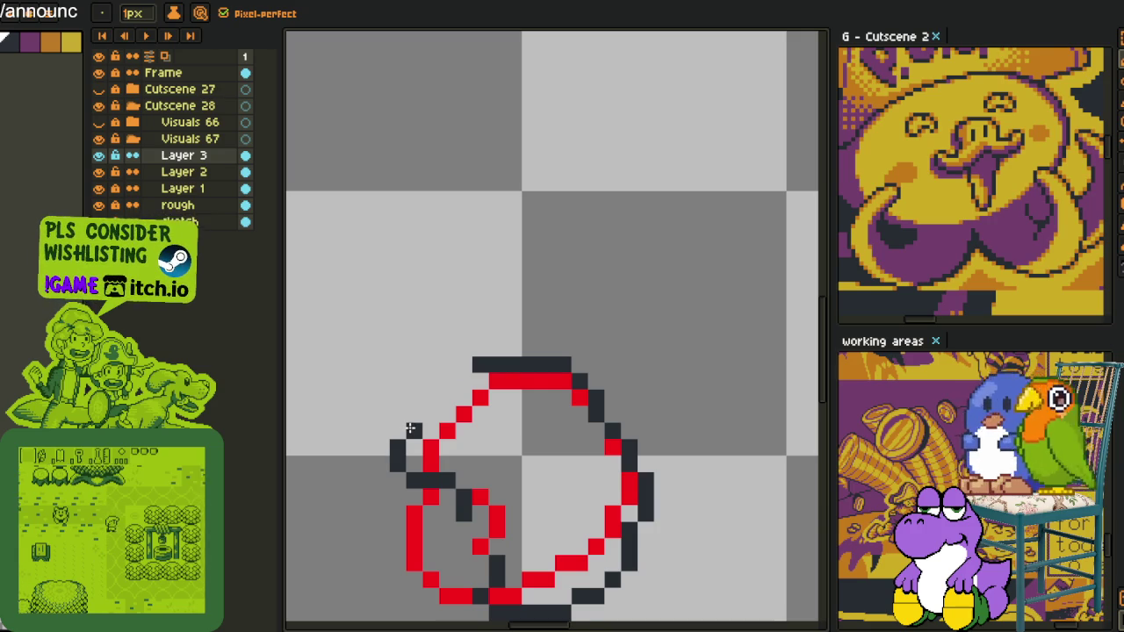
left_click_drag(413, 431, 491, 376)
right_click(480, 365)
right_click(497, 380)
scroll(505, 377, "down", 2)
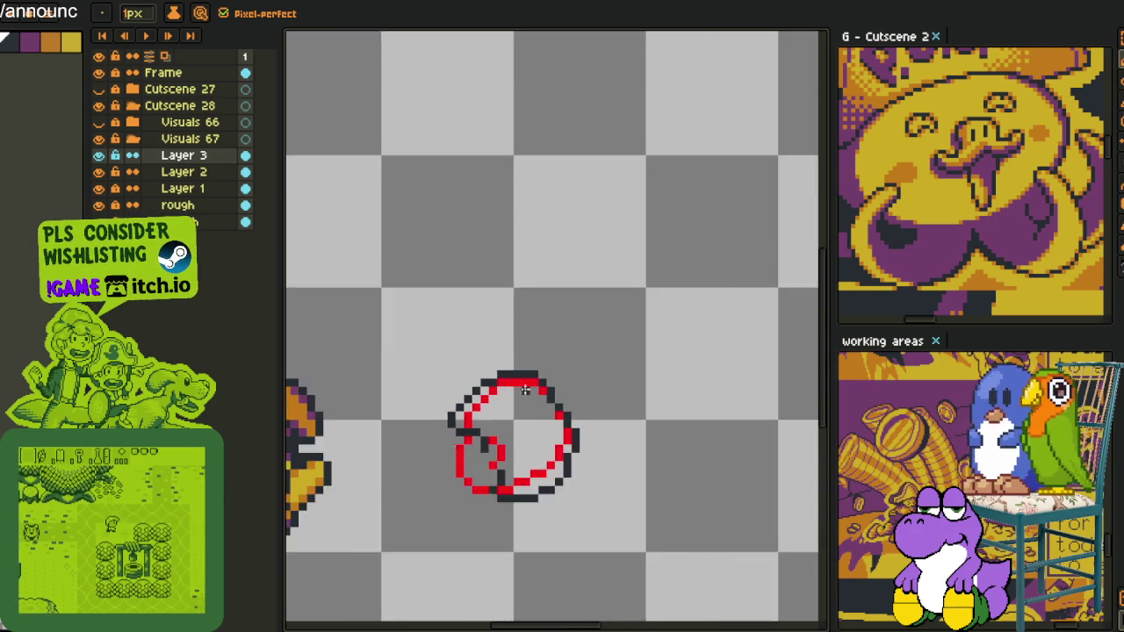
scroll(522, 379, "up", 3)
scroll(518, 381, "down", 3)
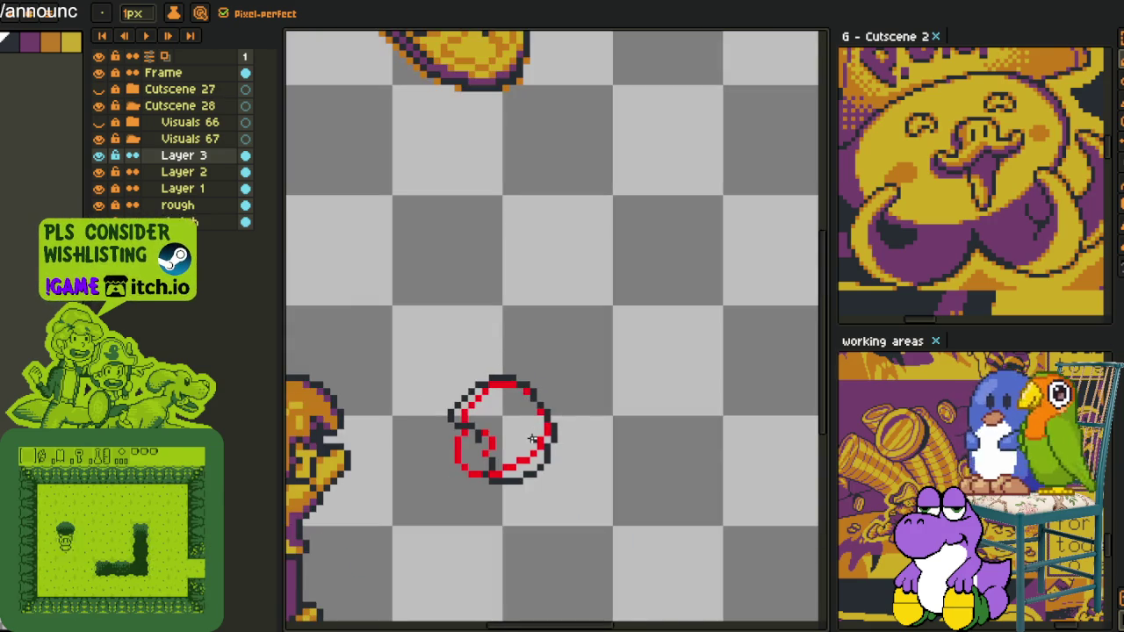
scroll(522, 427, "up", 2)
- Add a dark pixel inside the right edge and sample a canvas colour
left_click(535, 377)
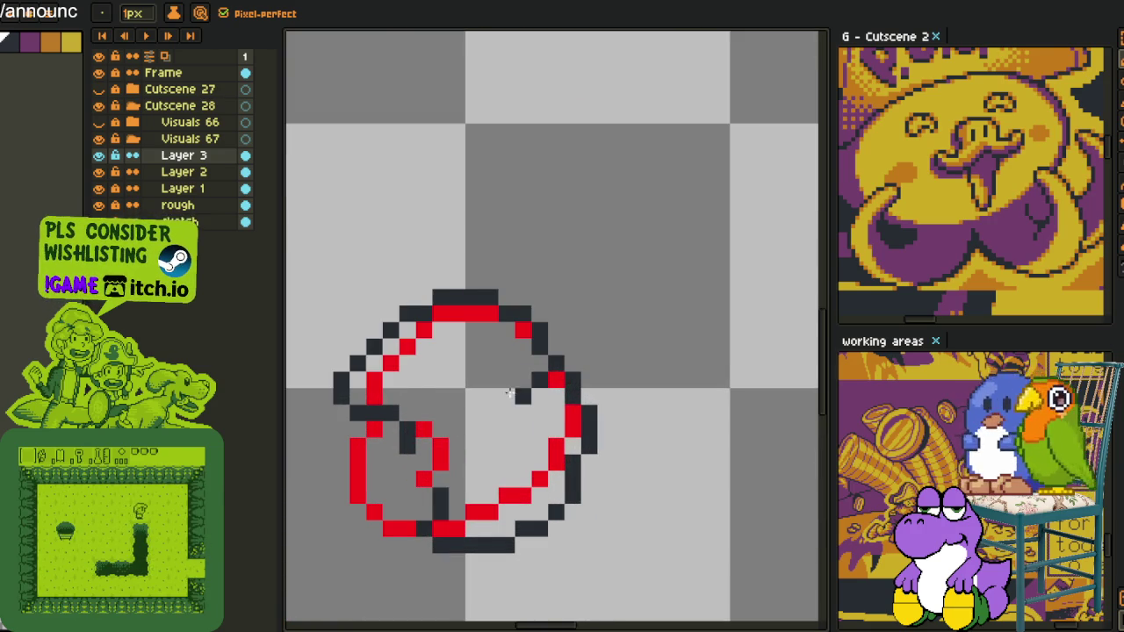
scroll(514, 391, "down", 3)
scroll(496, 400, "up", 3)
key("i")
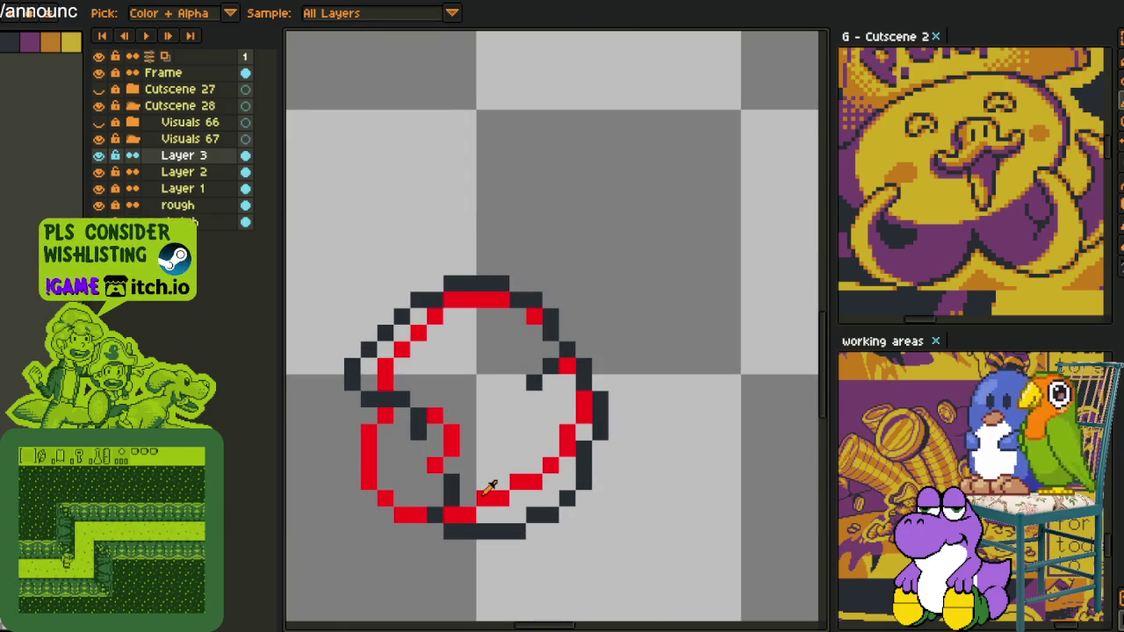
key("b")
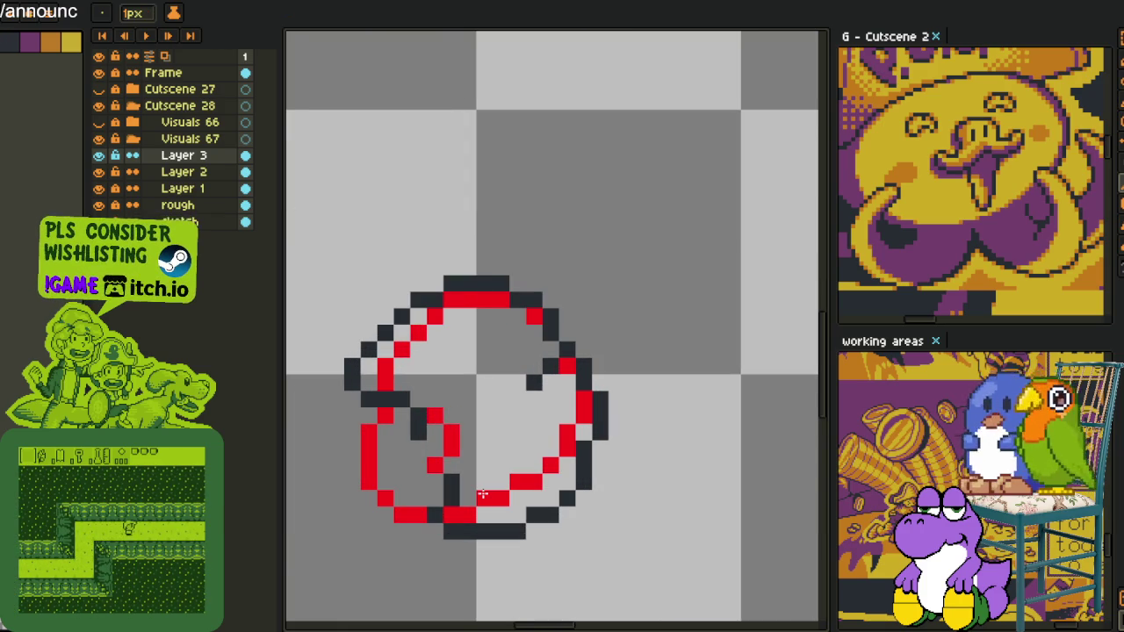
- Close the shape with a red line and bucket-fill the remaining gaps red
left_click_drag(482, 495, 398, 375)
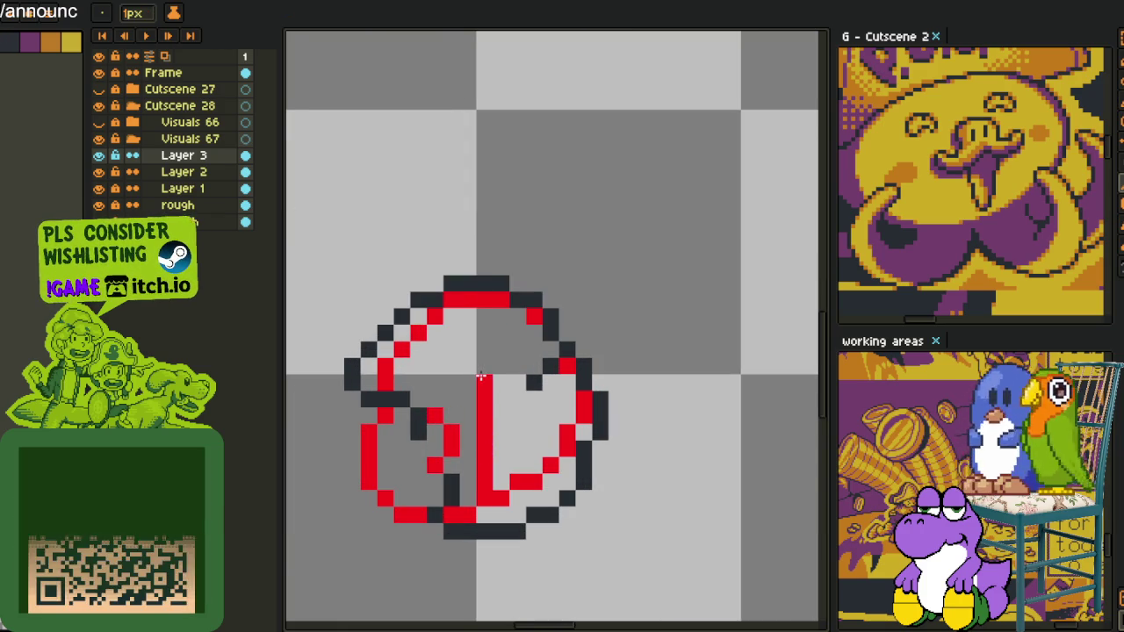
key("g")
left_click(471, 362)
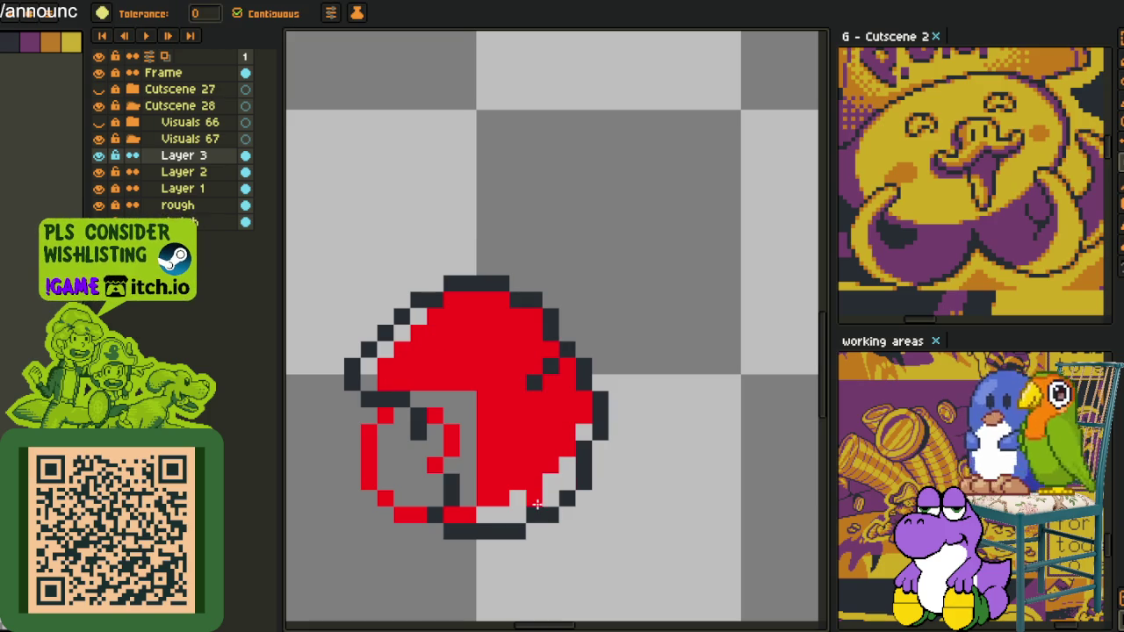
left_click(536, 504)
left_click(395, 341)
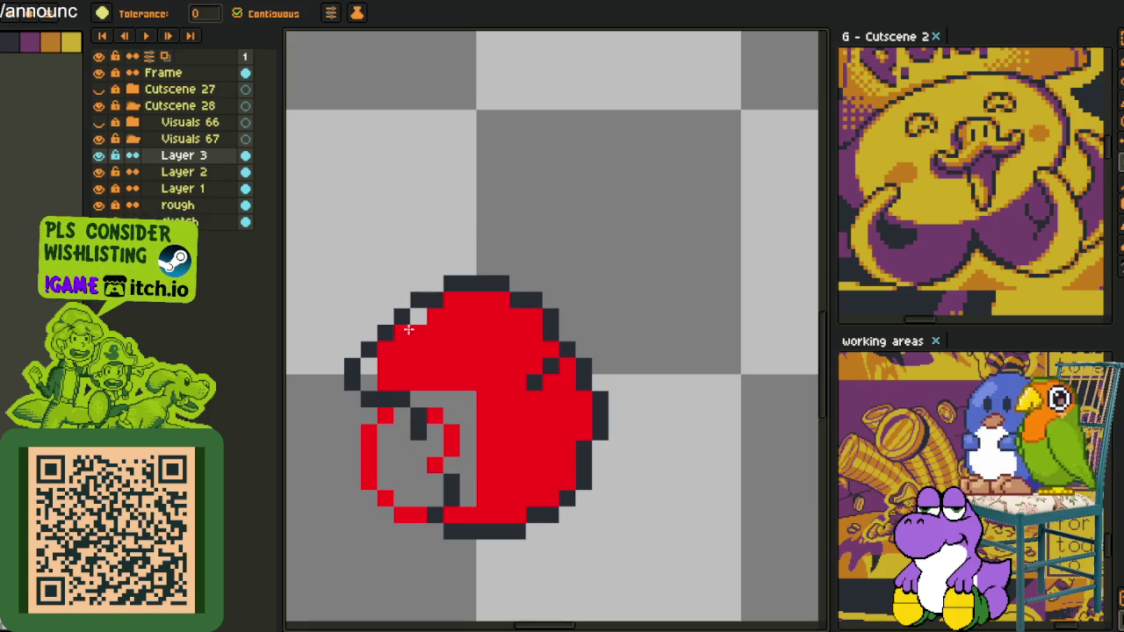
- Sample purple from the canvas and bucket-fill the red shape purple
key("i")
scroll(380, 361, "down", 2)
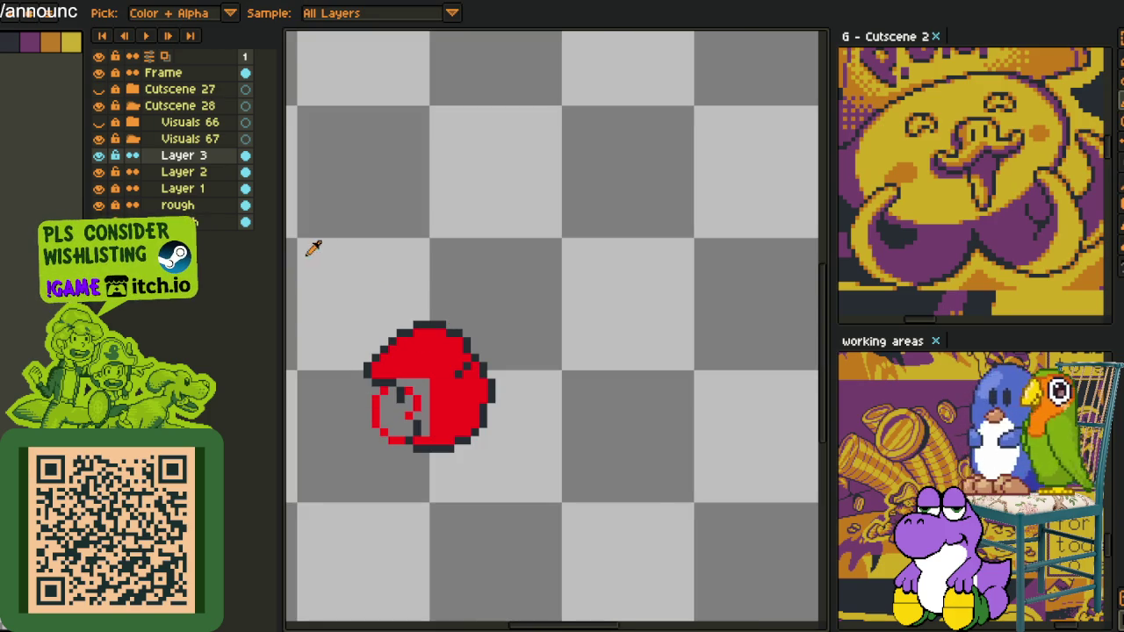
left_click(40, 44)
key("g")
left_click(432, 367)
scroll(430, 368, "up", 2)
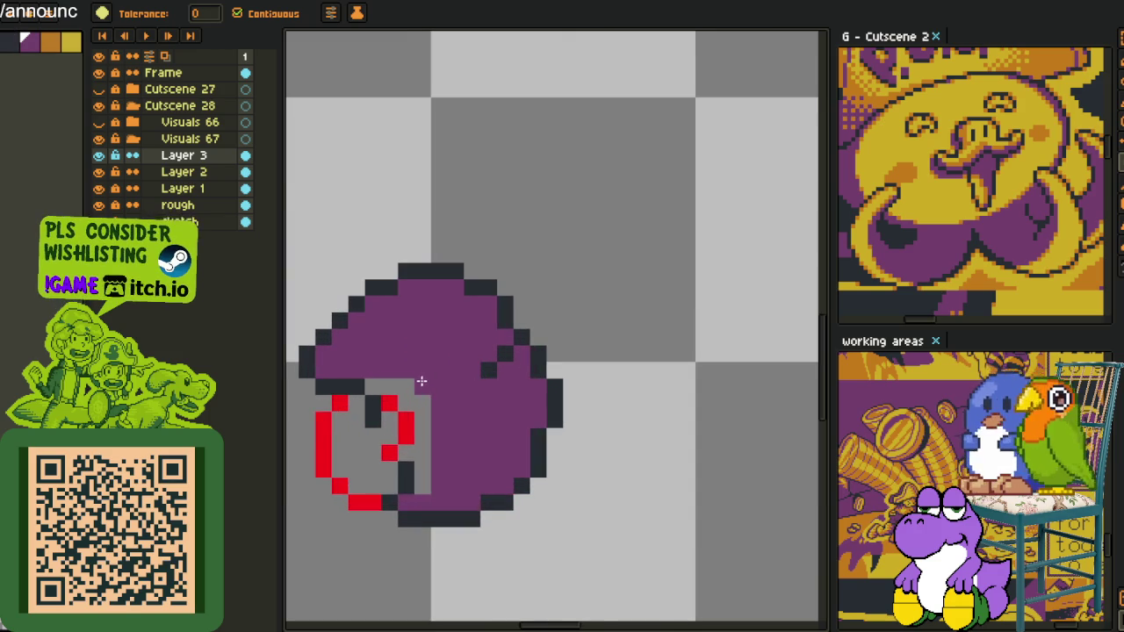
scroll(421, 421, "down", 1)
scroll(465, 457, "down", 1)
- Pick yellow from the canvas as the Pencil drawing colour
key("i")
scroll(462, 412, "up", 2)
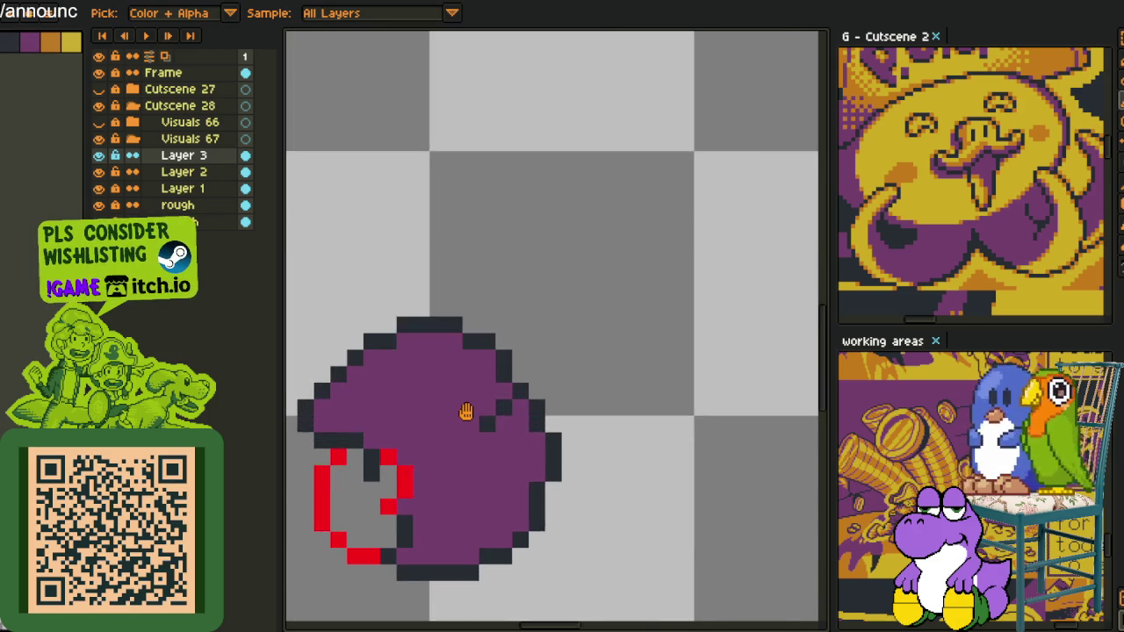
left_click(74, 43)
key("b")
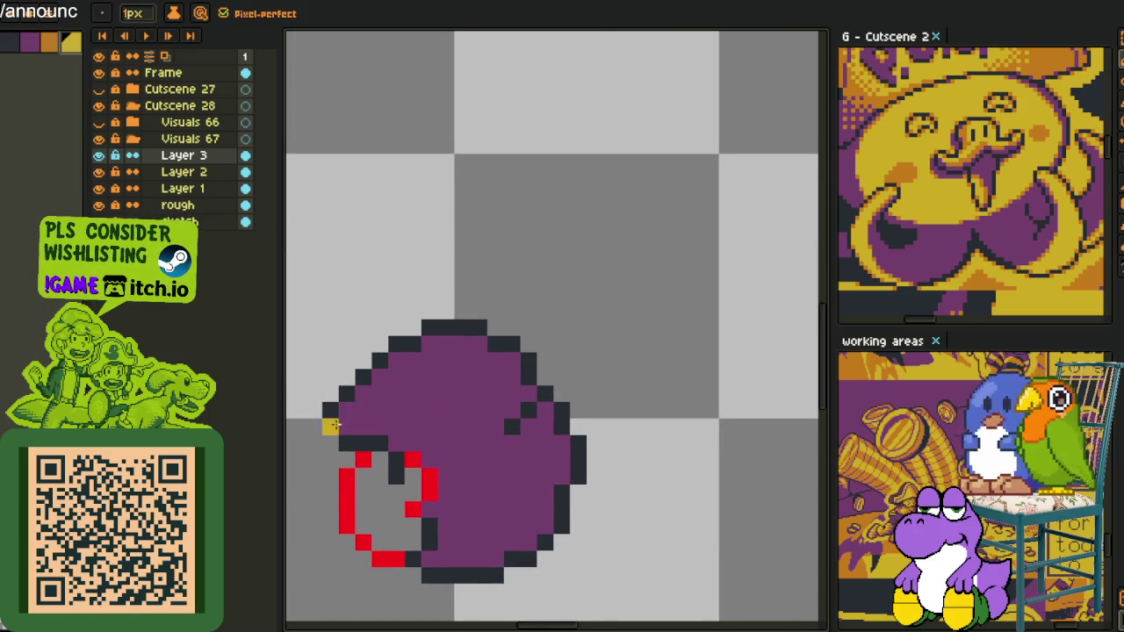
- Paint yellow highlight rows along the upper-left rim and lower edge, plus one pixel below the band
mouse_move(367, 391)
left_mouse_down()
mouse_move(430, 353)
mouse_move(472, 344)
left_mouse_up()
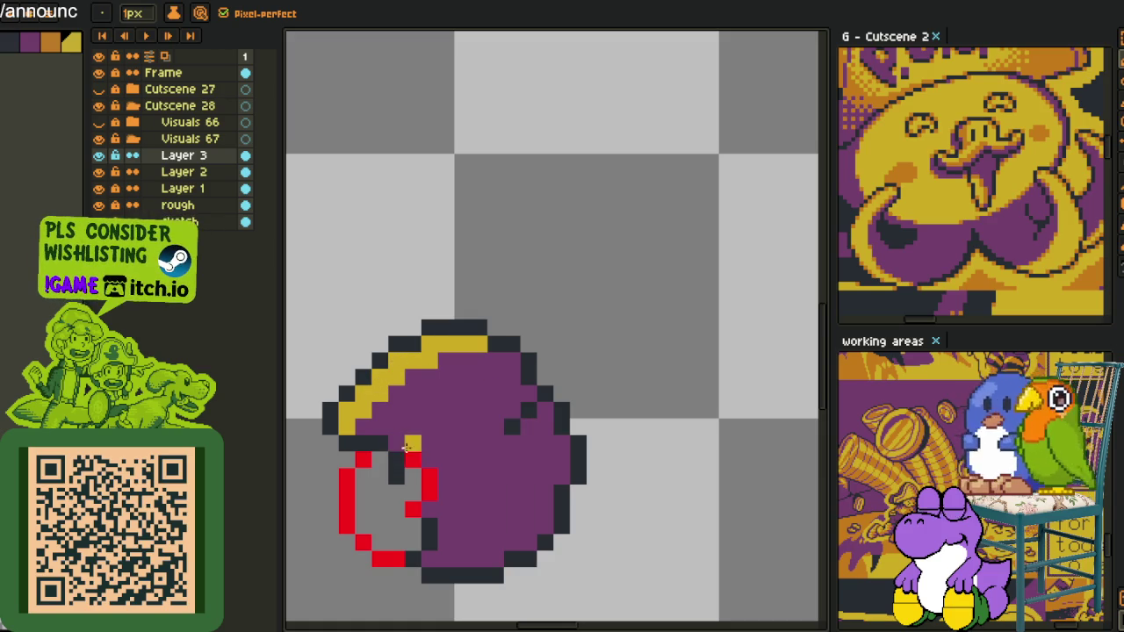
mouse_move(396, 443)
left_mouse_down()
mouse_move(450, 443)
mouse_move(466, 424)
left_mouse_up()
left_click(462, 439)
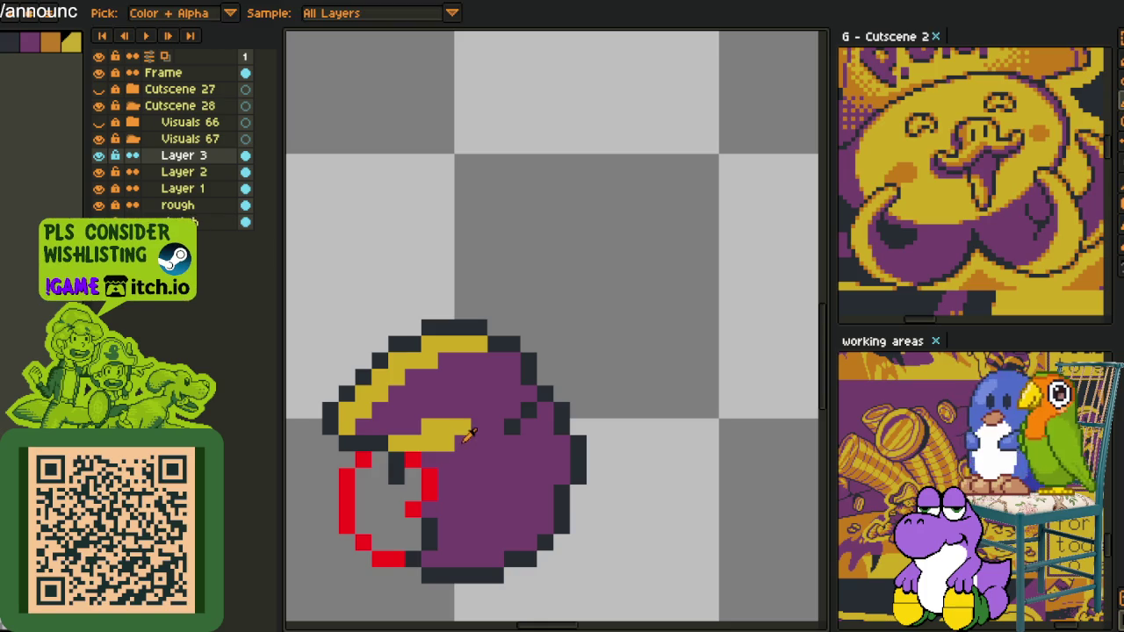
scroll(470, 437, "down", 1)
scroll(479, 463, "down", 1)
scroll(474, 461, "up", 1)
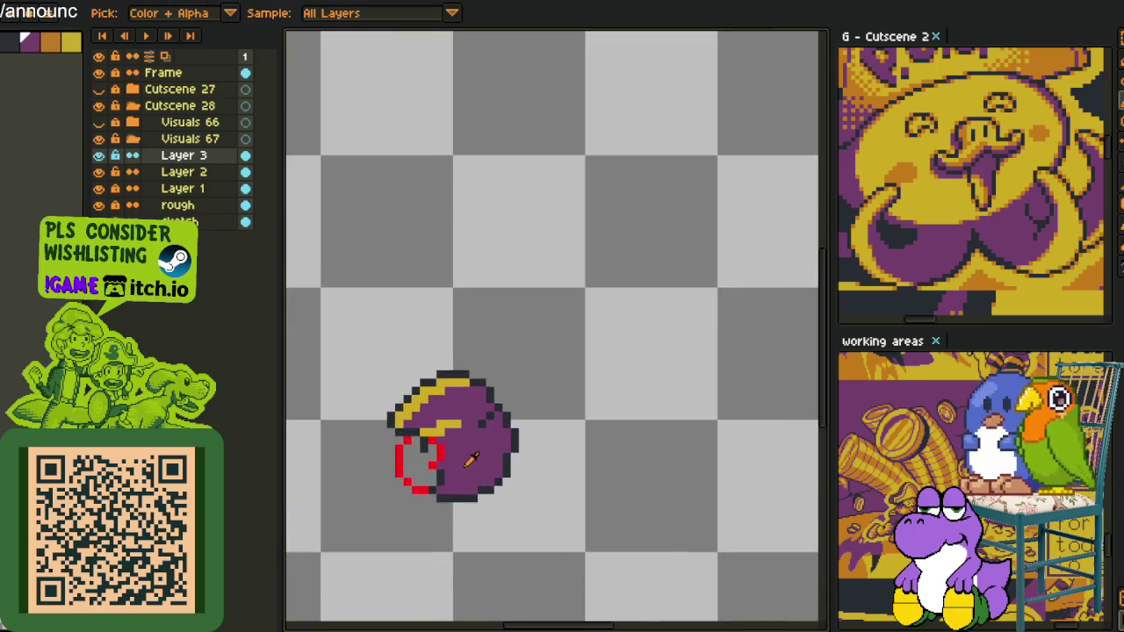
scroll(507, 471, "up", 1)
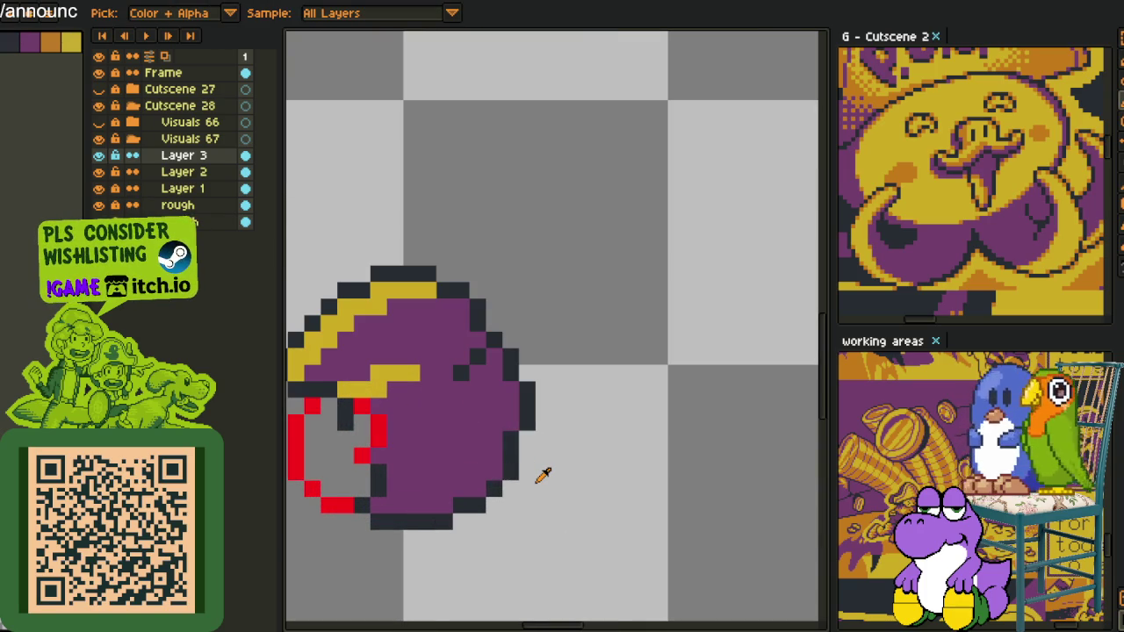
- Select the bottom-left outline strip with the rectangle marquee to shift it right
key("m")
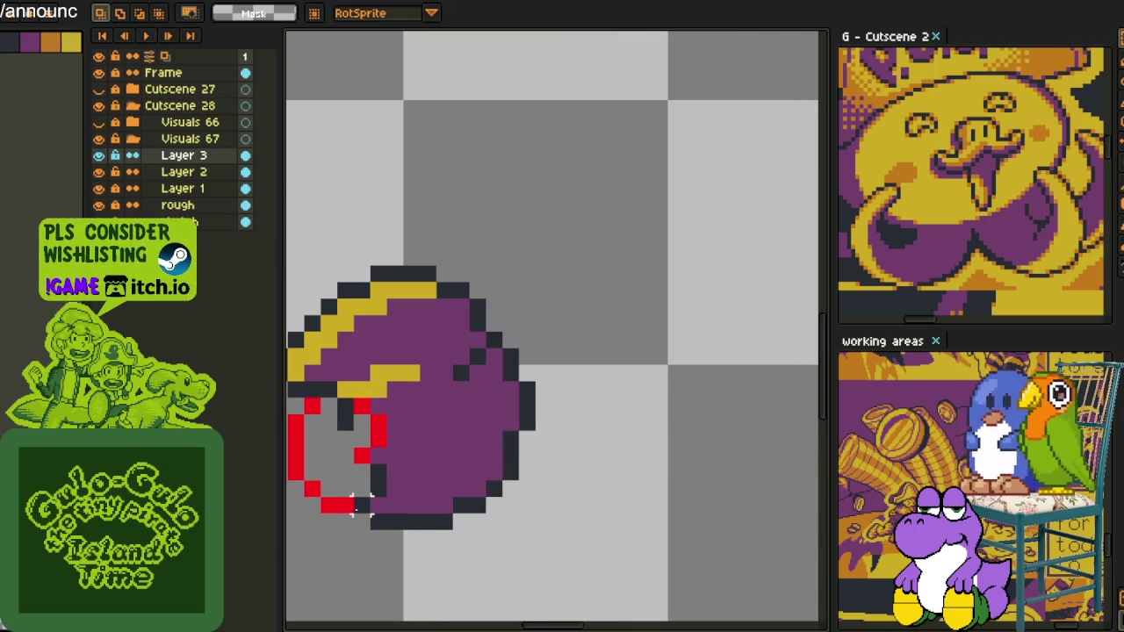
mouse_move(355, 505)
left_mouse_down()
mouse_move(376, 537)
mouse_move(436, 501)
mouse_move(517, 513)
left_mouse_up()
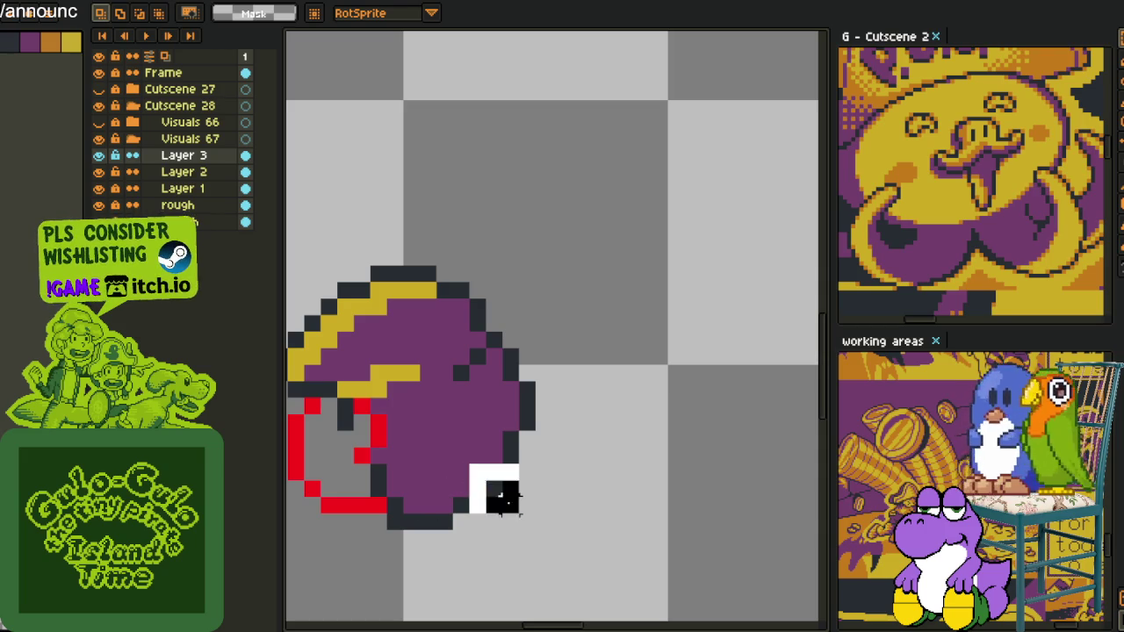
scroll(574, 472, "down", 1)
scroll(571, 489, "down", 1)
key("b")
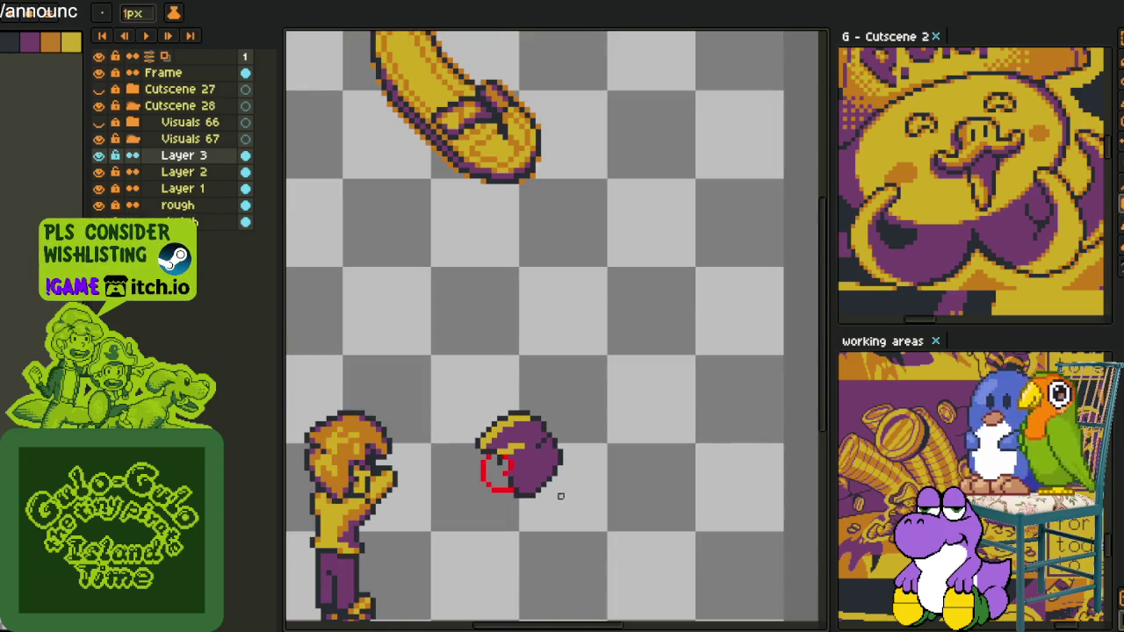
scroll(522, 490, "up", 2)
- Sample a colour from the sprite and zoom around to inspect the helmet
left_click(548, 487, "alt")
scroll(541, 475, "down", 2)
scroll(602, 484, "up", 1)
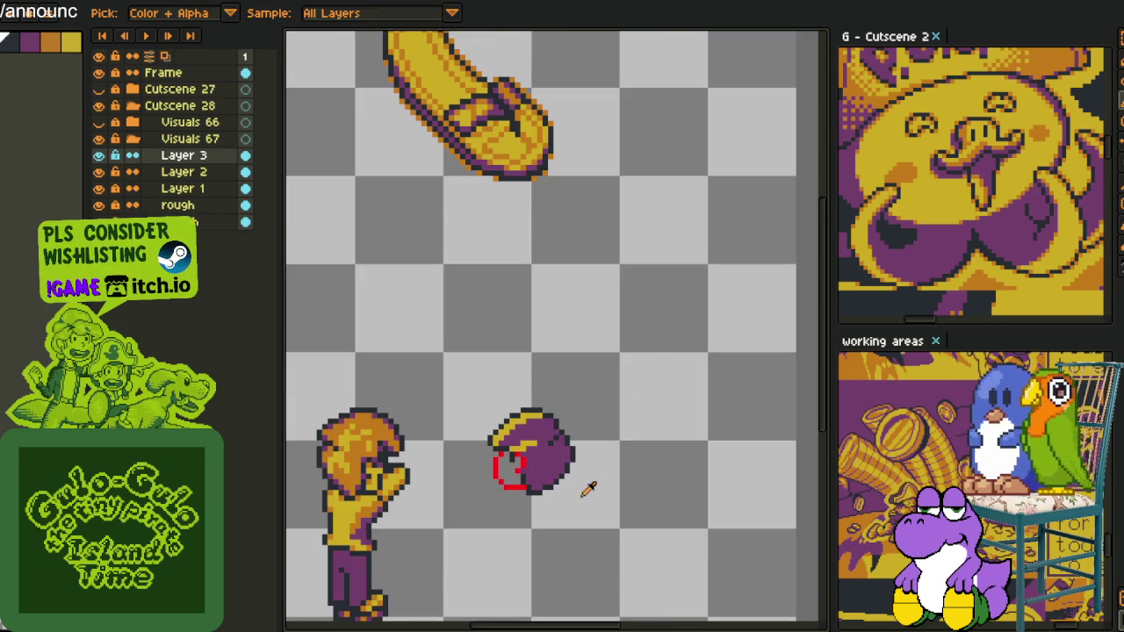
scroll(588, 452, "up", 1)
scroll(577, 426, "up", 1)
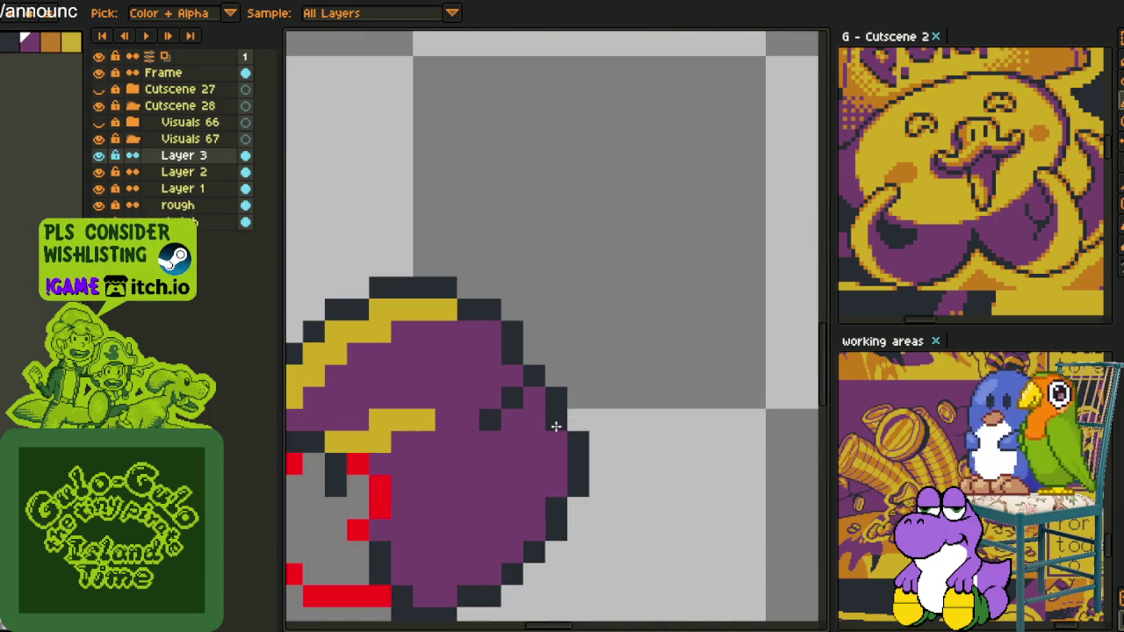
scroll(579, 426, "down", 1)
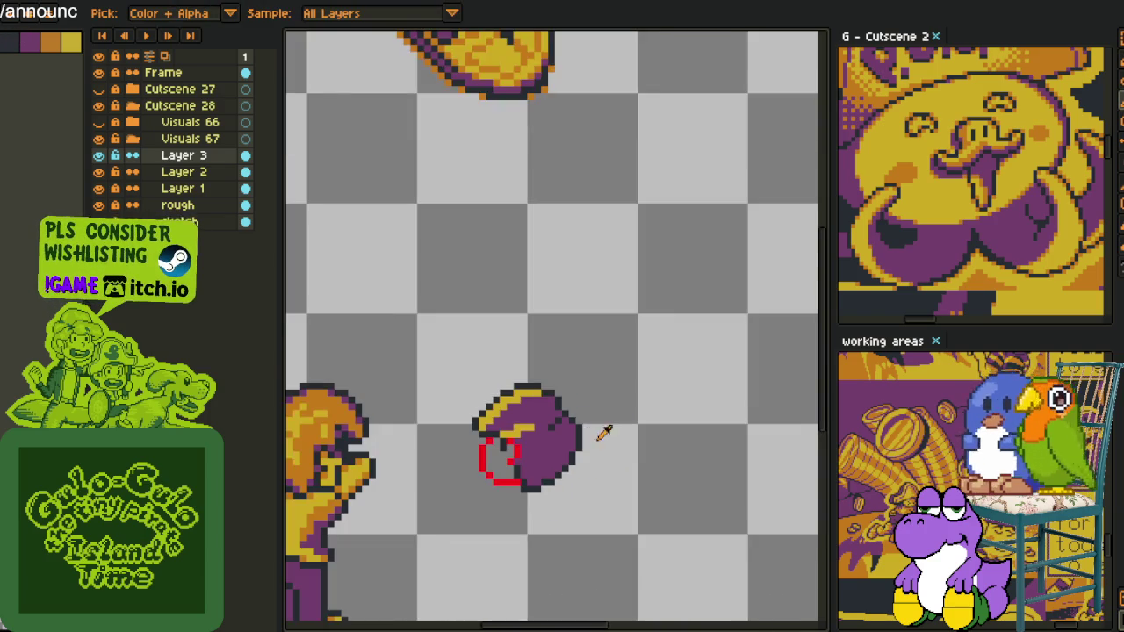
scroll(609, 431, "up", 1)
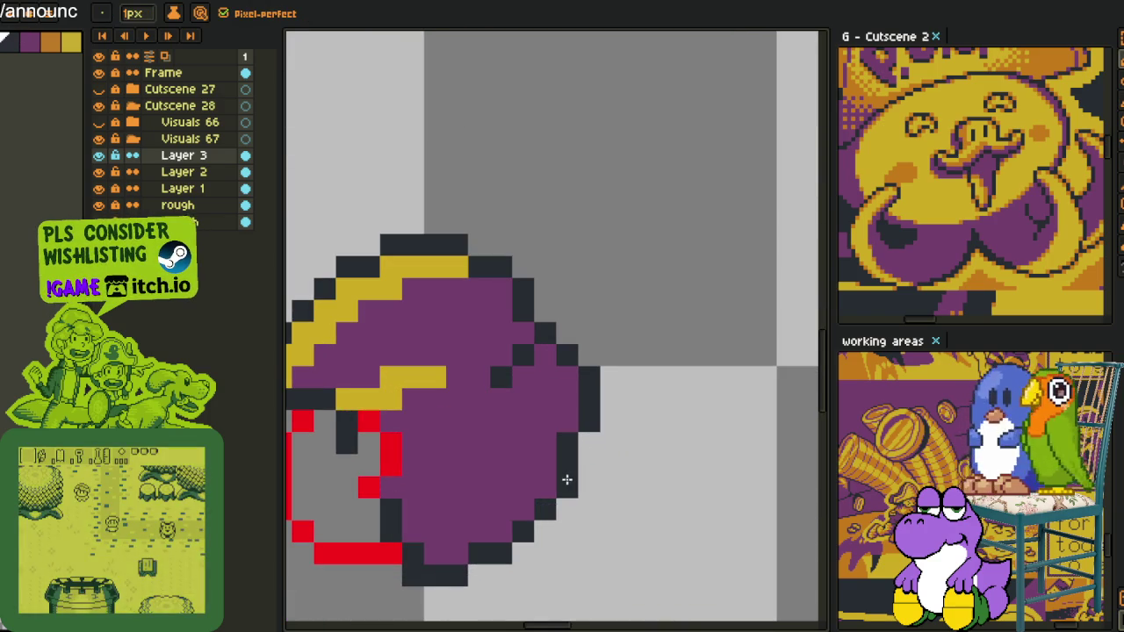
scroll(571, 479, "down", 1)
scroll(609, 474, "down", 1)
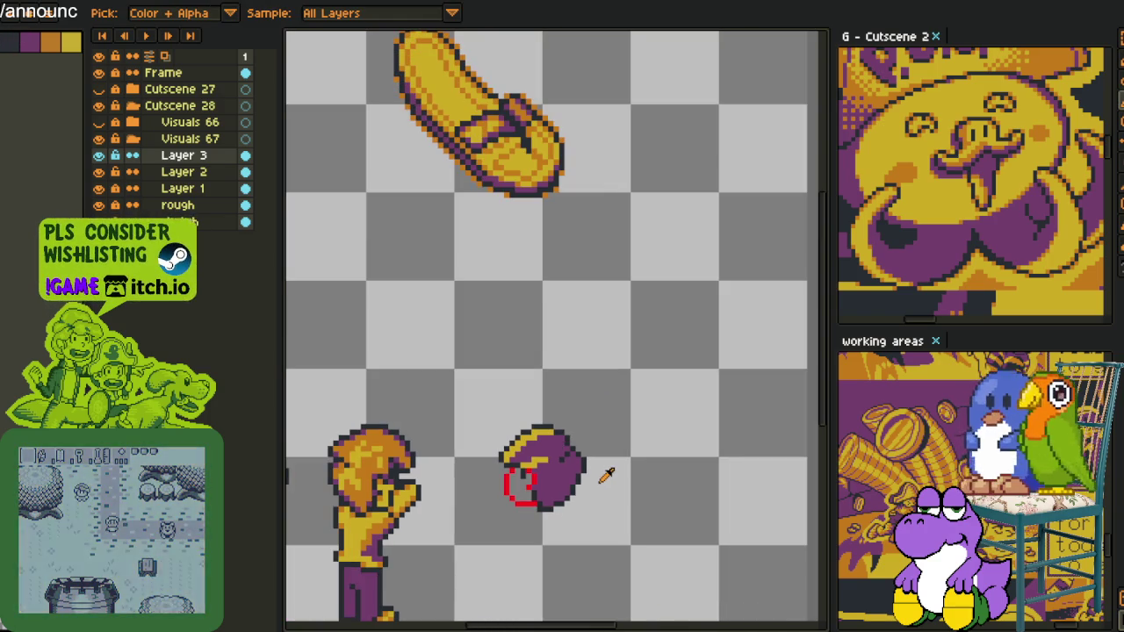
scroll(575, 439, "up", 1)
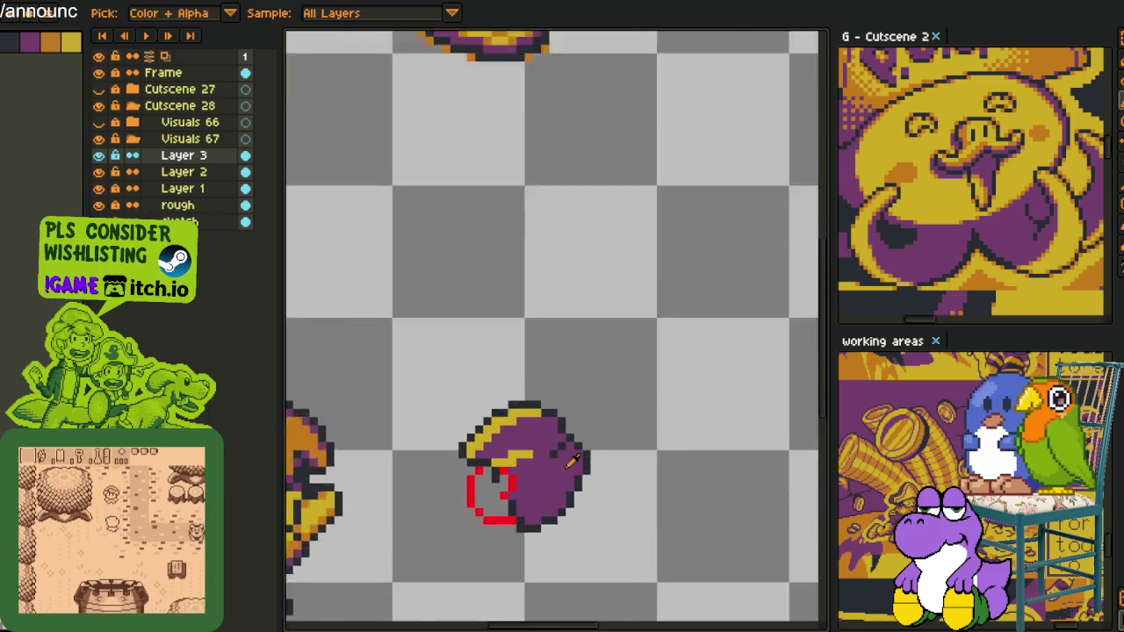
scroll(571, 430, "up", 1)
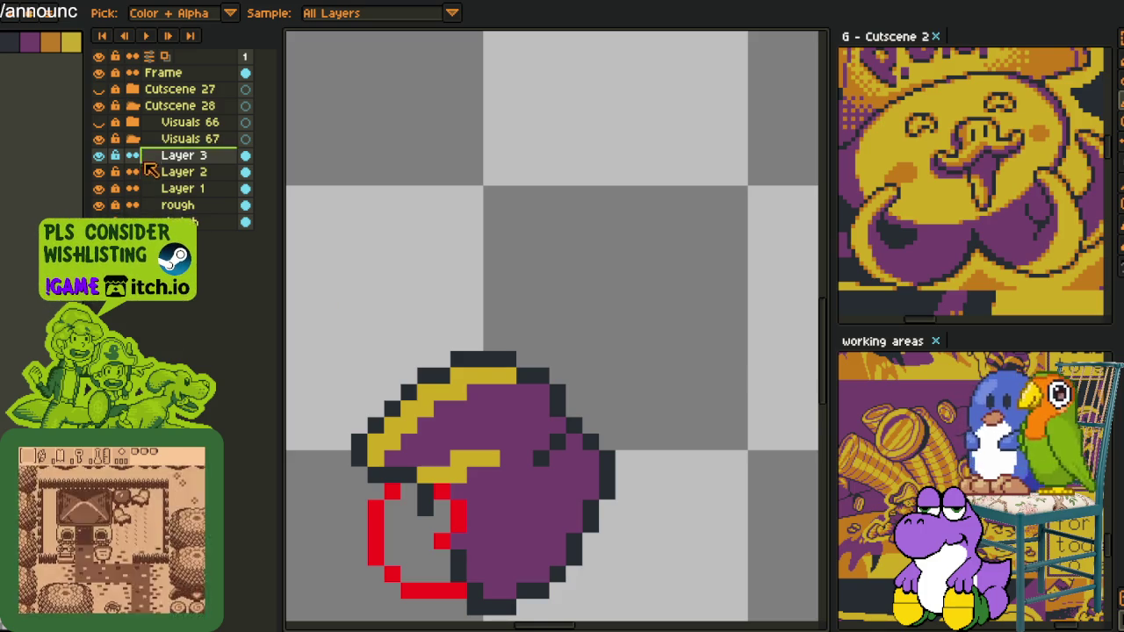
- Toggle Layer 3's visibility to check the sketch, then merge it down into Layer 2
left_click(99, 154)
left_click(98, 154)
right_click(189, 158)
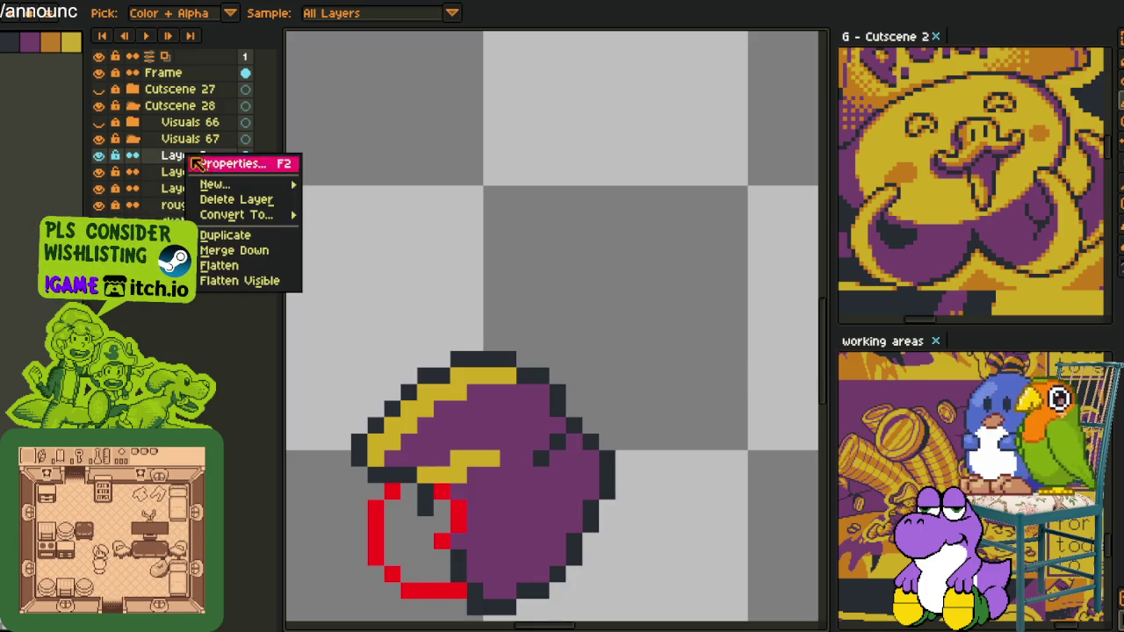
left_click(251, 250)
- Bucket-fill the empty area inside the red outline with yellow
scroll(340, 344, "down", 2)
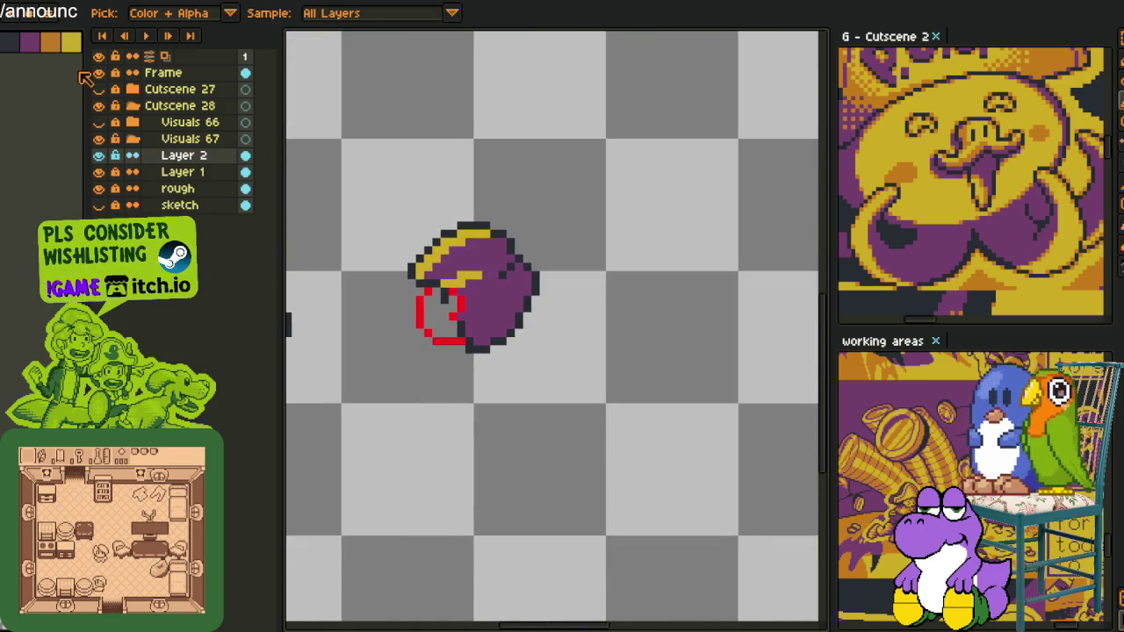
key("g")
scroll(428, 301, "up", 2)
left_click(439, 319)
- Pick the orange shading colour and dot orange pixels into the yellow fill
key("i")
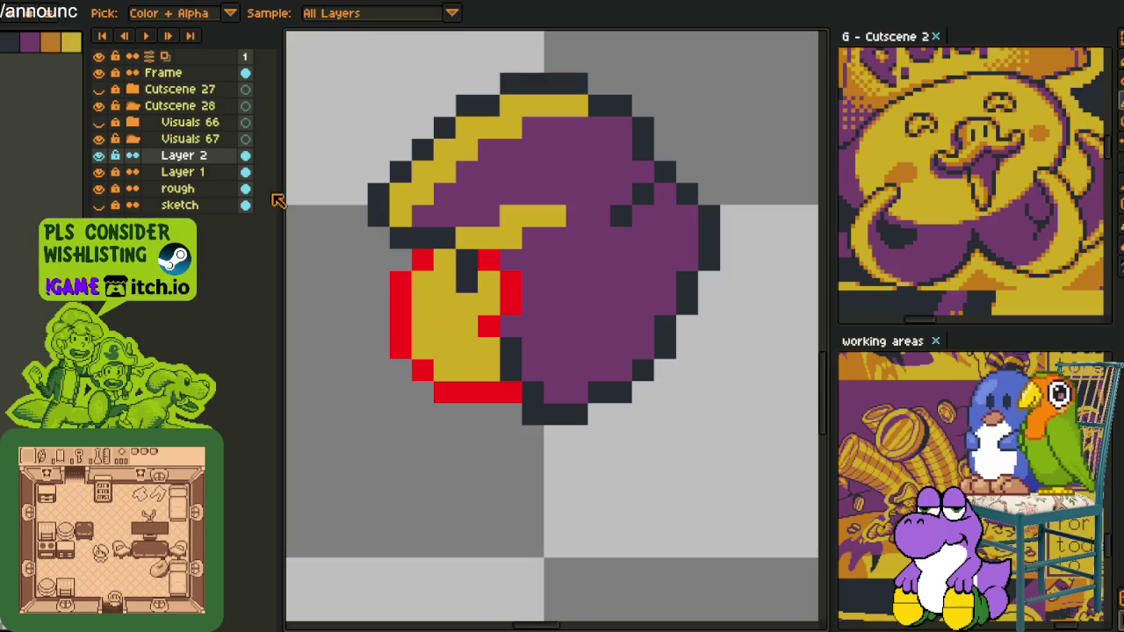
left_click(56, 50)
key("b")
left_click(445, 260)
left_click(423, 281)
left_click(423, 347)
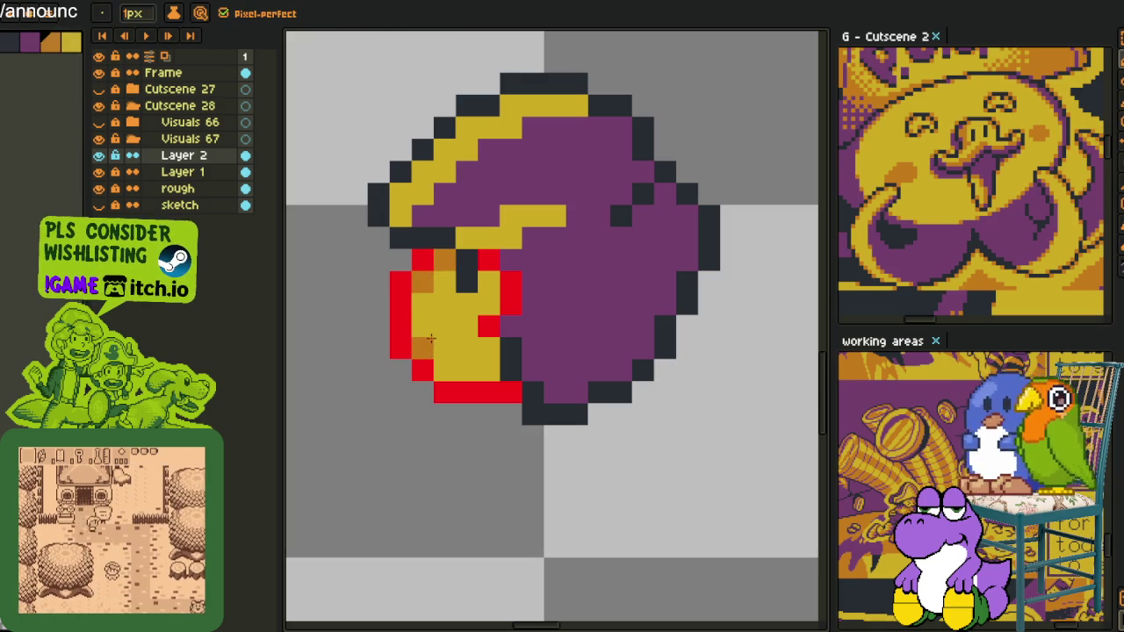
left_click(445, 369)
left_click(489, 303)
- Replace a misplaced orange pixel and add more shading in the left yellow column
key("ctrl+z")
left_click(489, 281)
left_click(467, 303)
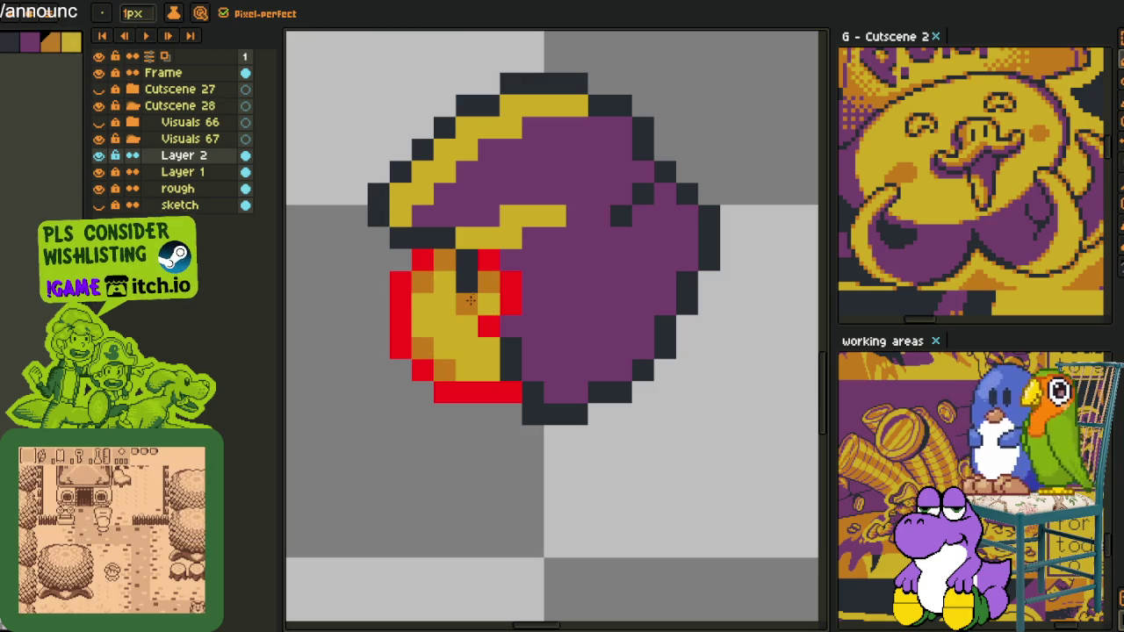
left_click(423, 303)
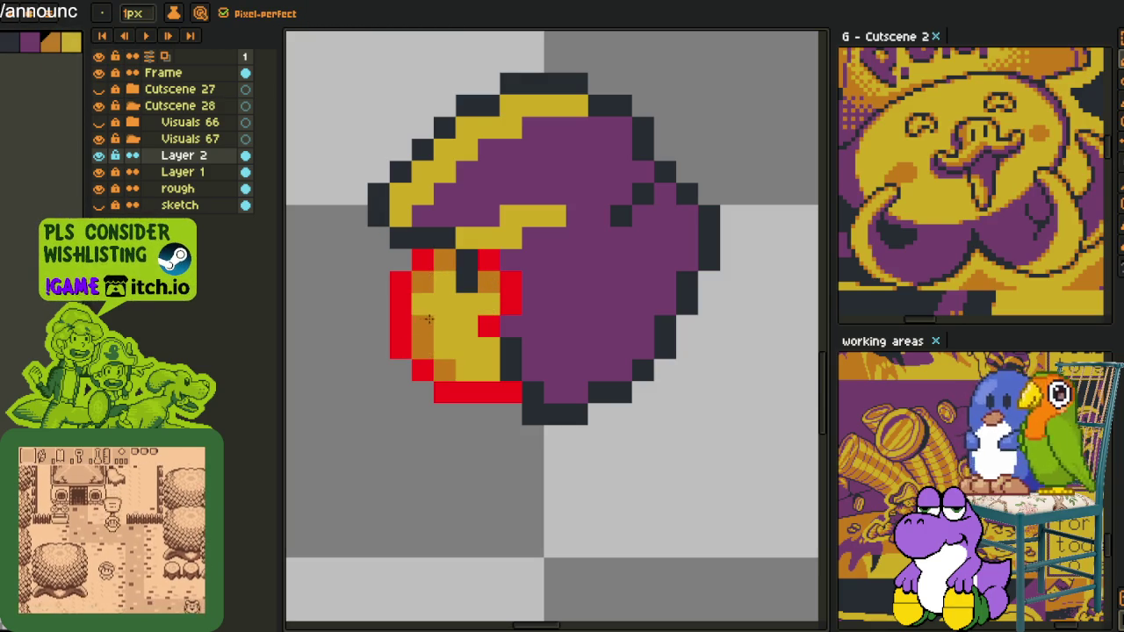
scroll(425, 320, "down", 2)
scroll(488, 361, "down", 2)
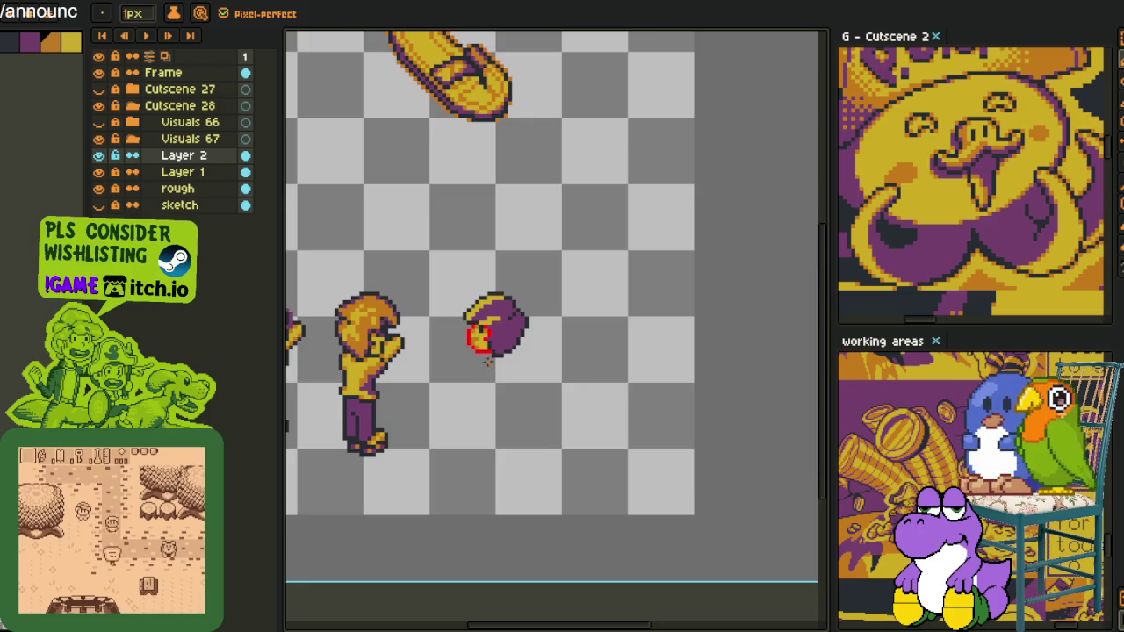
scroll(488, 360, "up", 2)
scroll(490, 351, "down", 1)
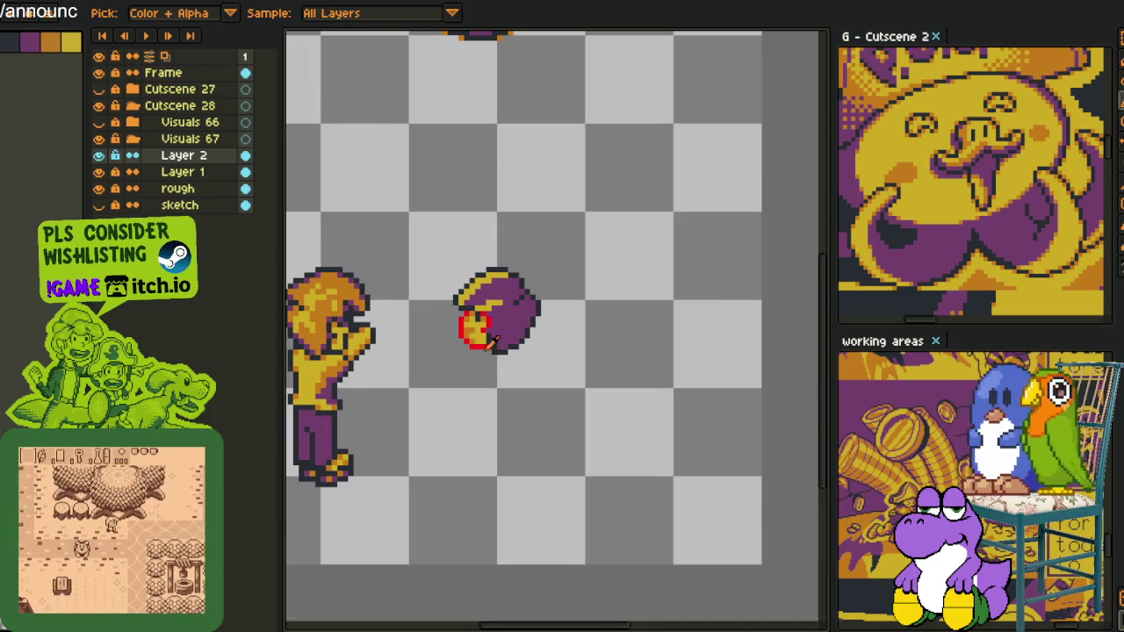
scroll(492, 347, "up", 3)
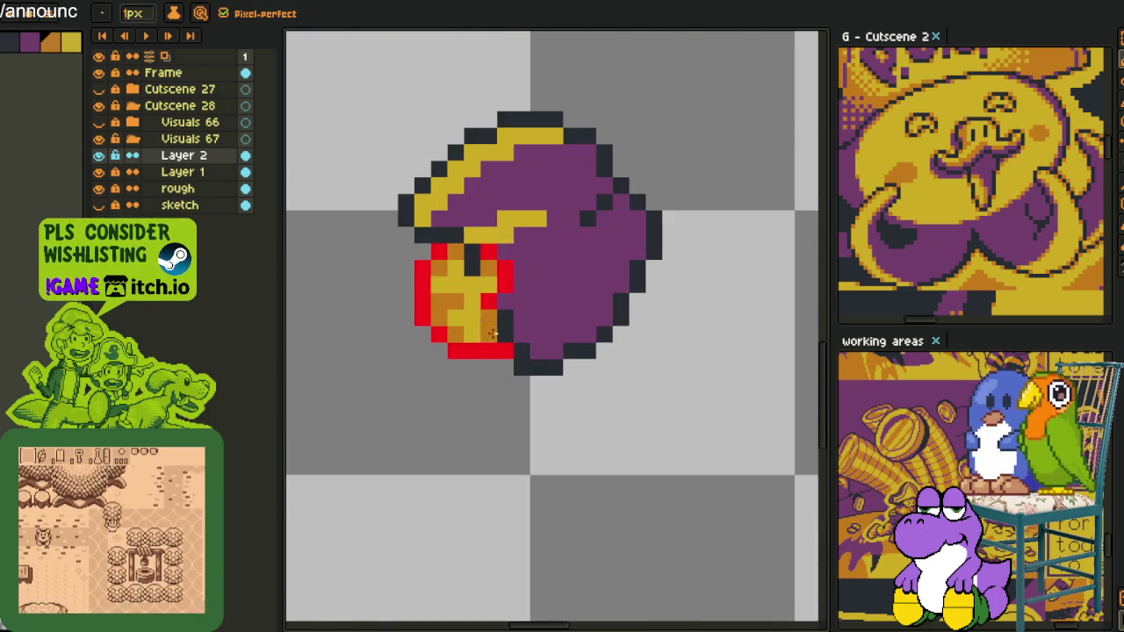
scroll(490, 329, "down", 2)
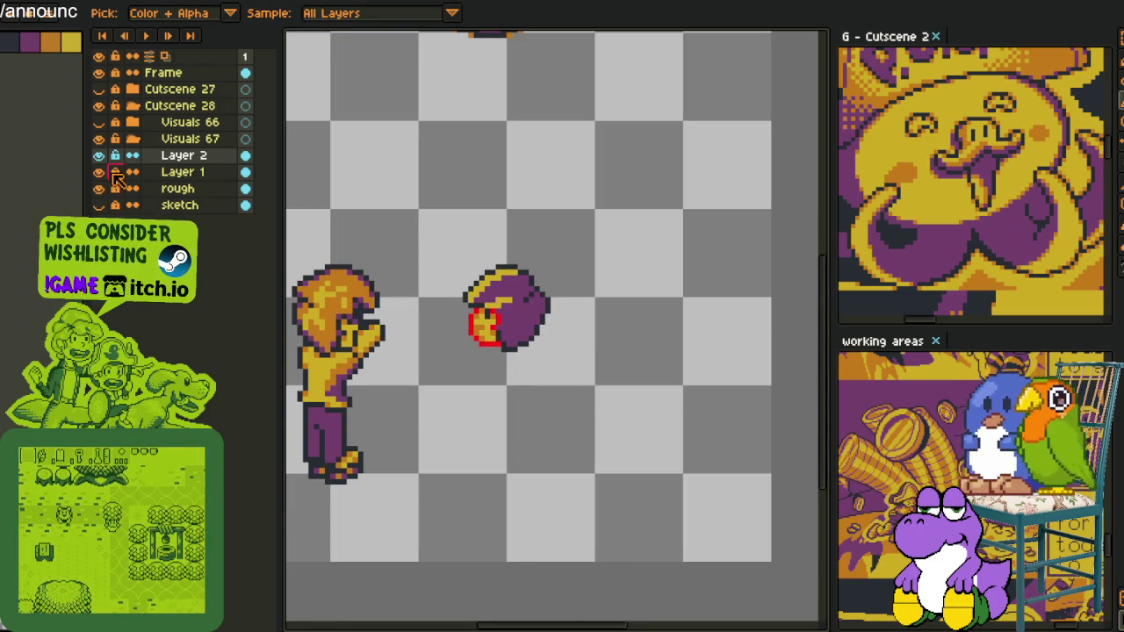
right_click(194, 156)
- Add a new layer above Layer 2 and draw dark crease pixels across the helmet
left_click(351, 184)
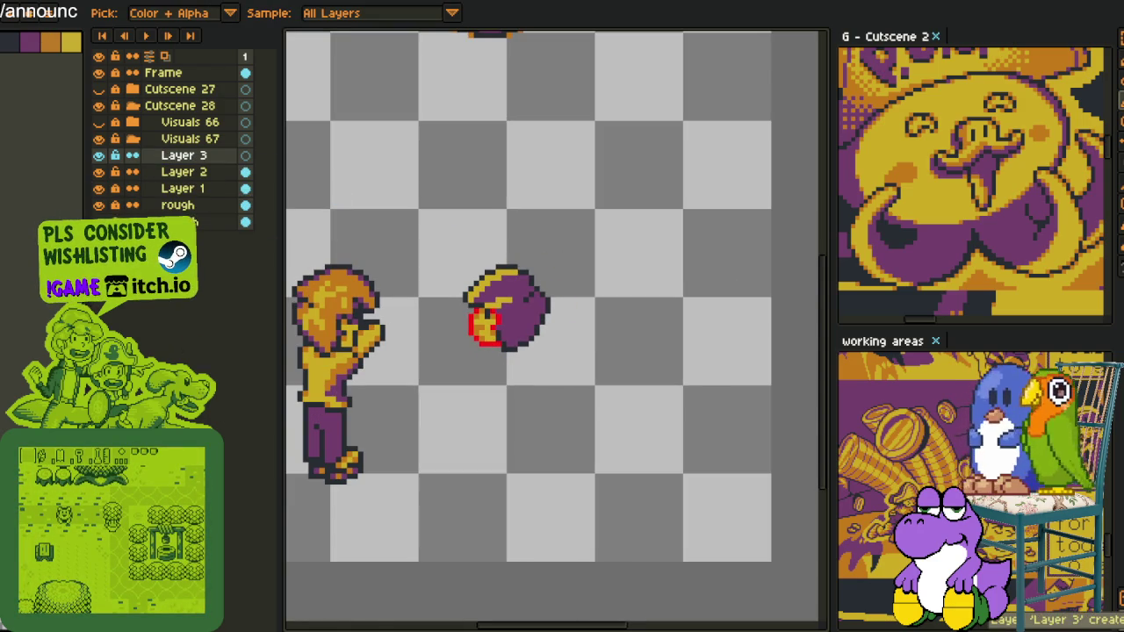
scroll(526, 294, "up", 2)
scroll(509, 298, "up", 1)
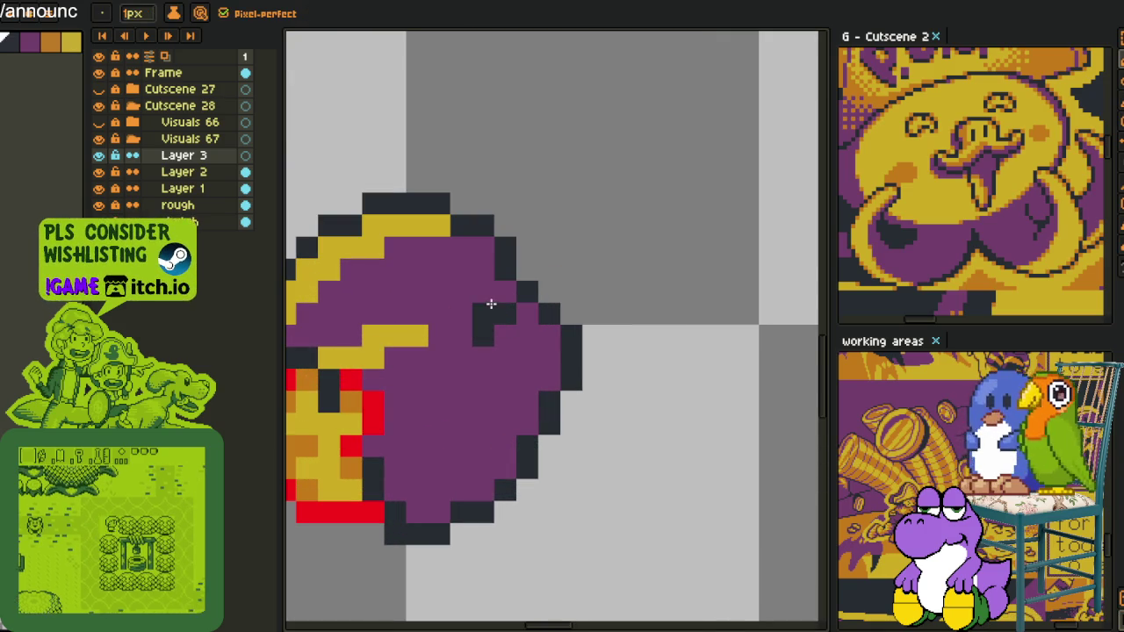
left_click_drag(459, 296, 445, 299)
left_click(439, 313)
left_click(505, 292)
left_click(544, 295)
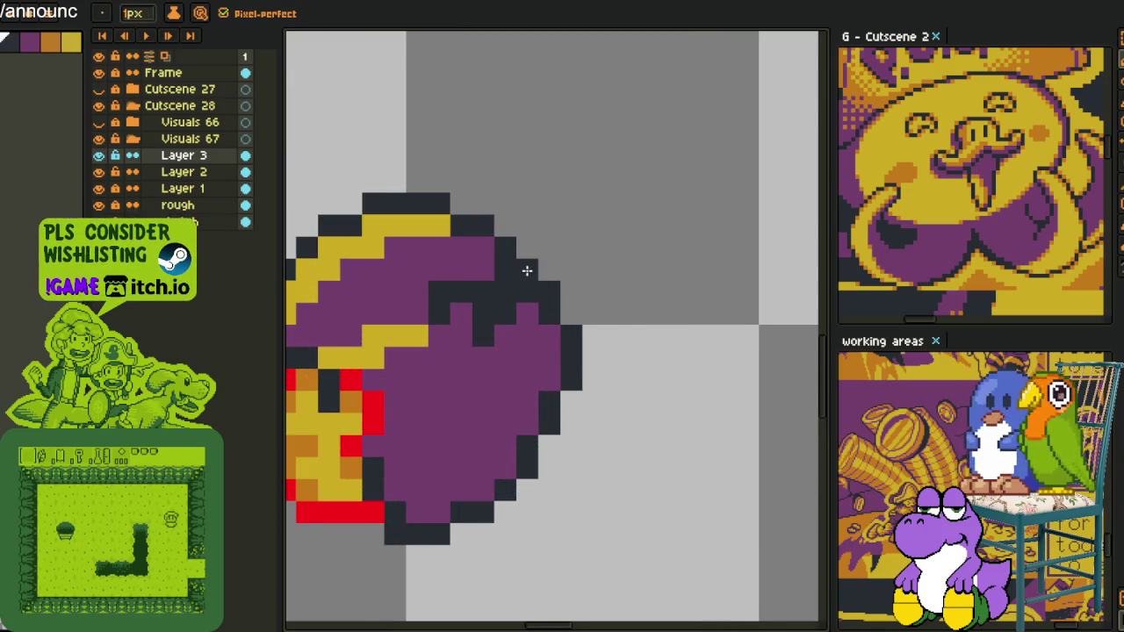
- Recolour crease pixels purple or outline-dark to tidy the helmet top
scroll(527, 271, "down", 6)
key("alt")
scroll(562, 281, "up", 5)
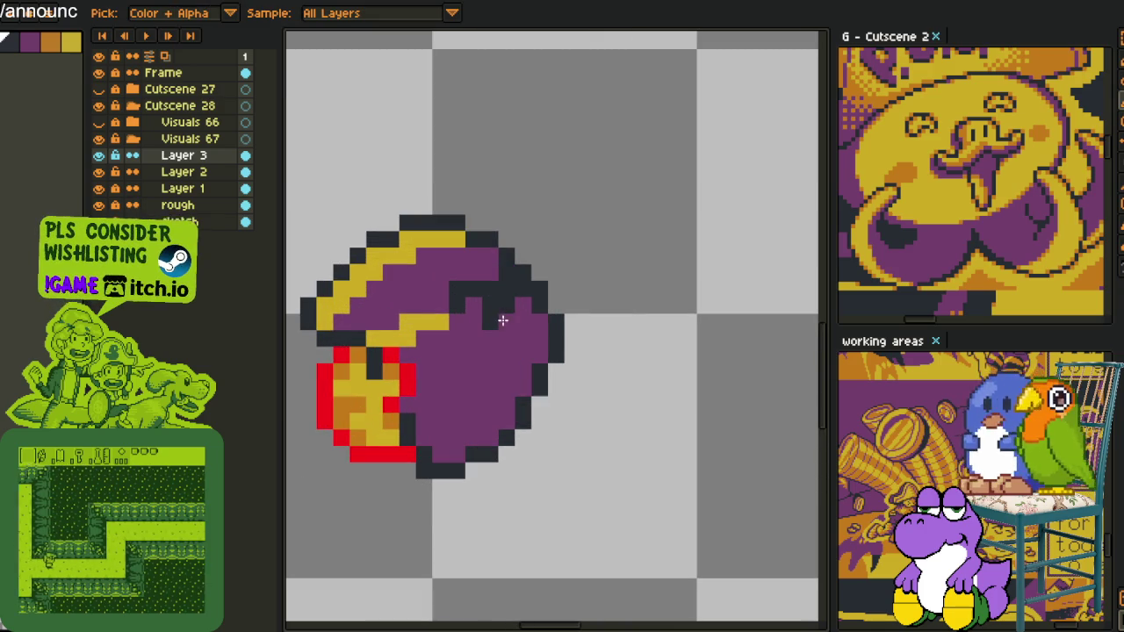
left_click(489, 314)
left_click(488, 274)
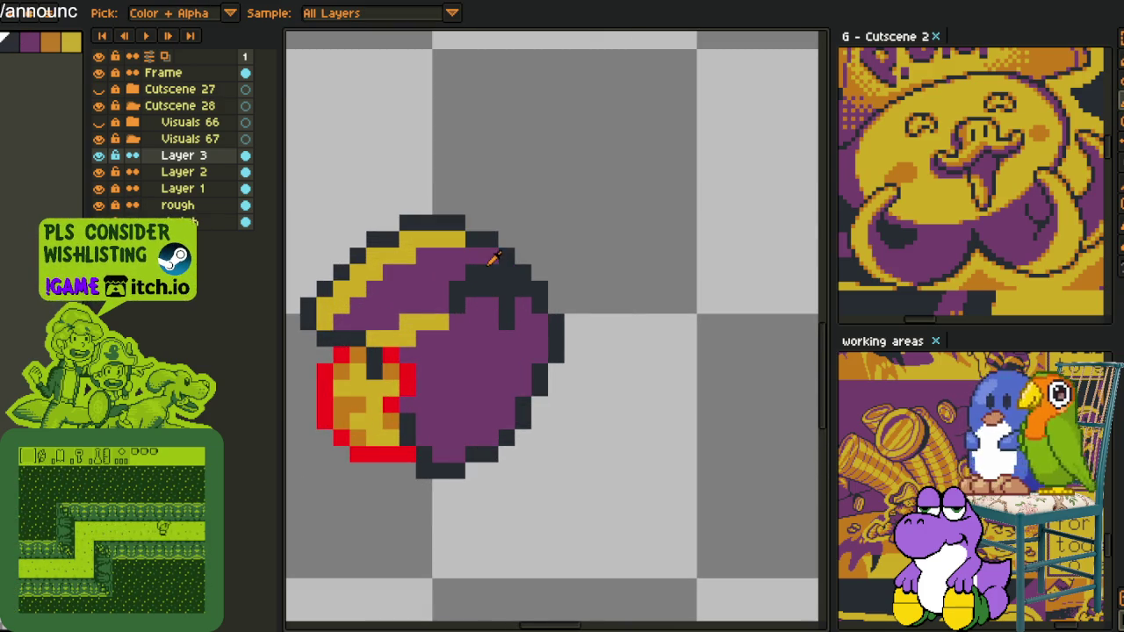
left_click(492, 272)
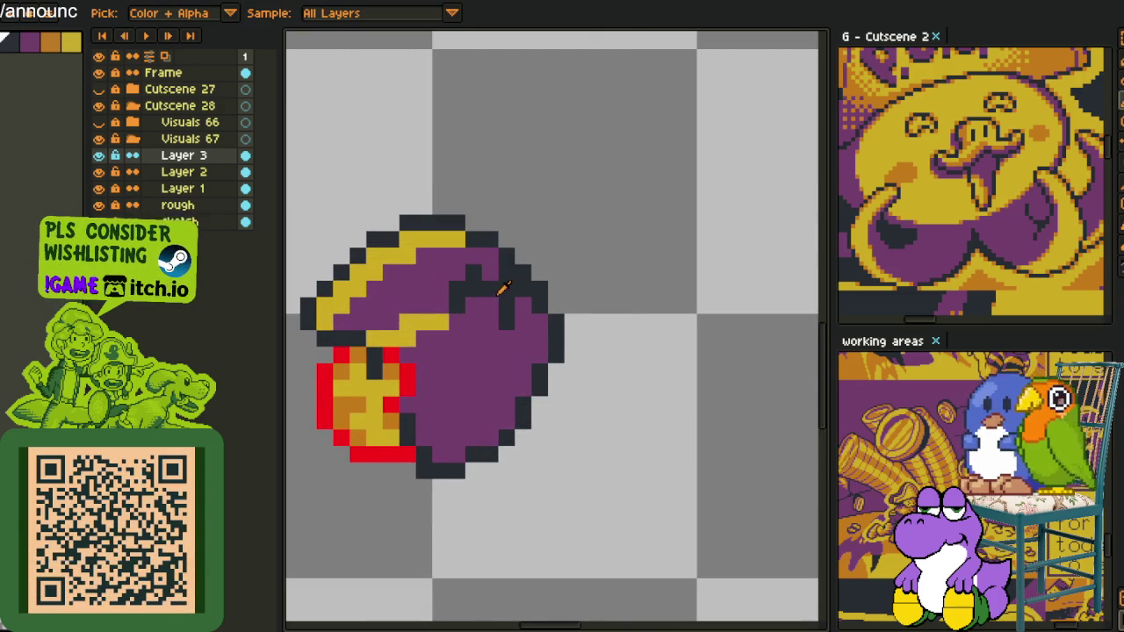
- Merge Layer 3 down into Layer 2
scroll(558, 303, "down", 2)
scroll(527, 316, "down", 1)
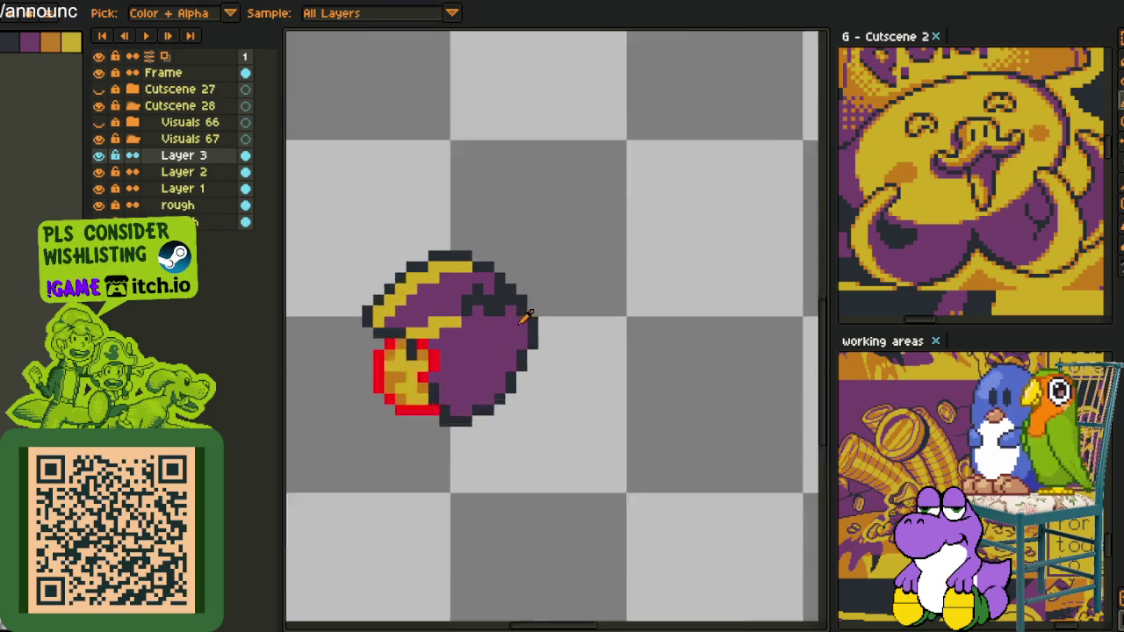
scroll(529, 314, "up", 2)
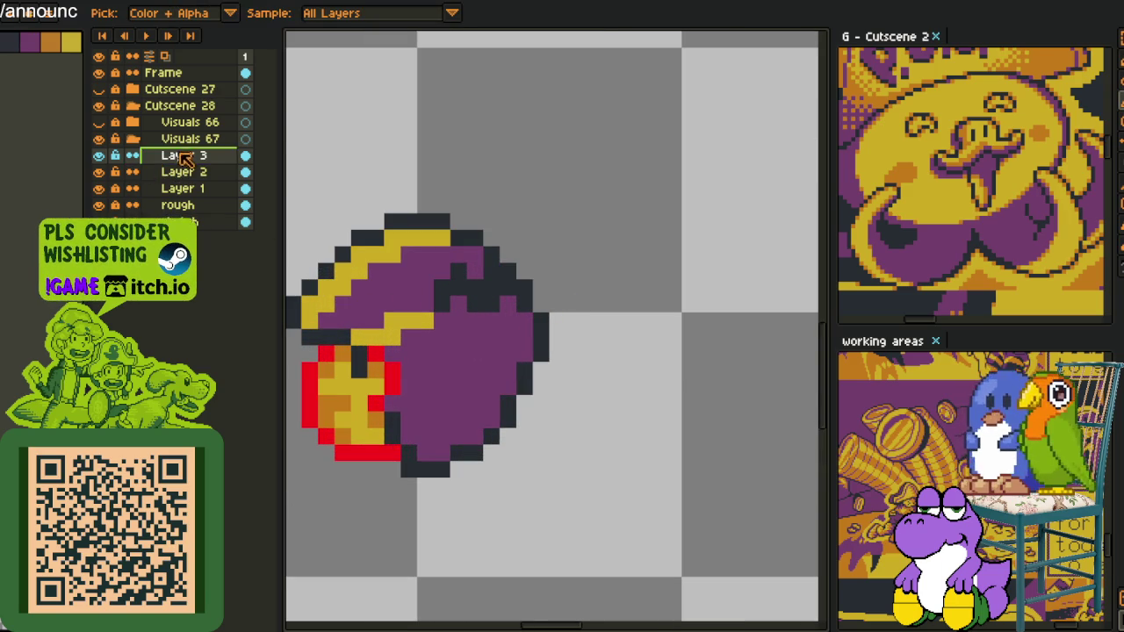
scroll(447, 161, "down", 3)
right_click(181, 161)
left_click(251, 251)
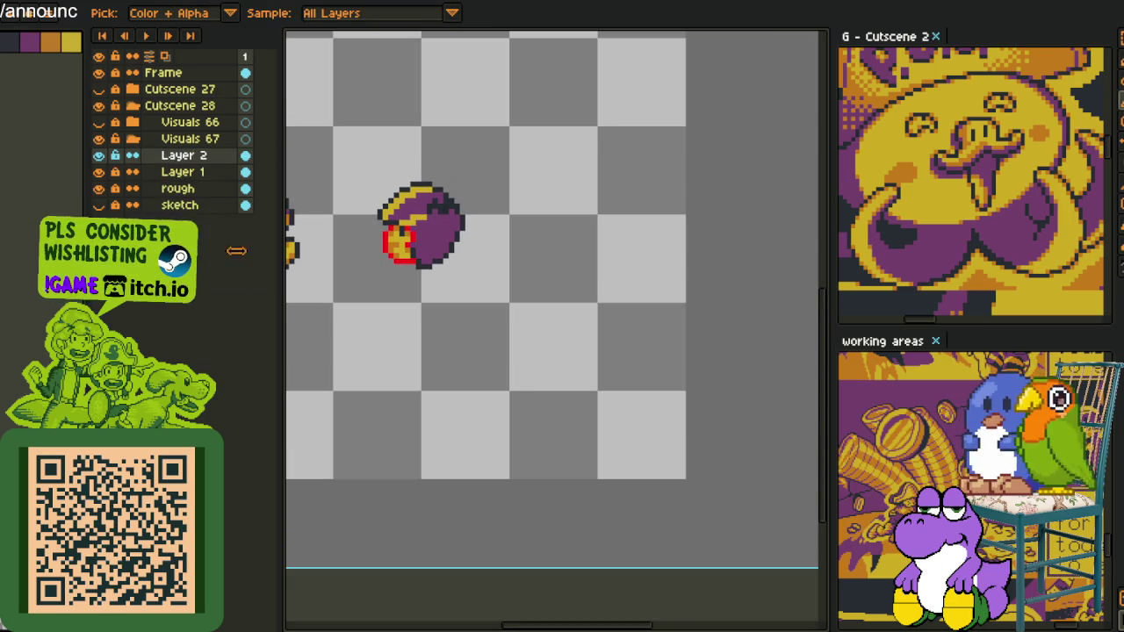
- Use Replace Color to turn the red helmet pixels yellow
scroll(428, 260, "up", 3)
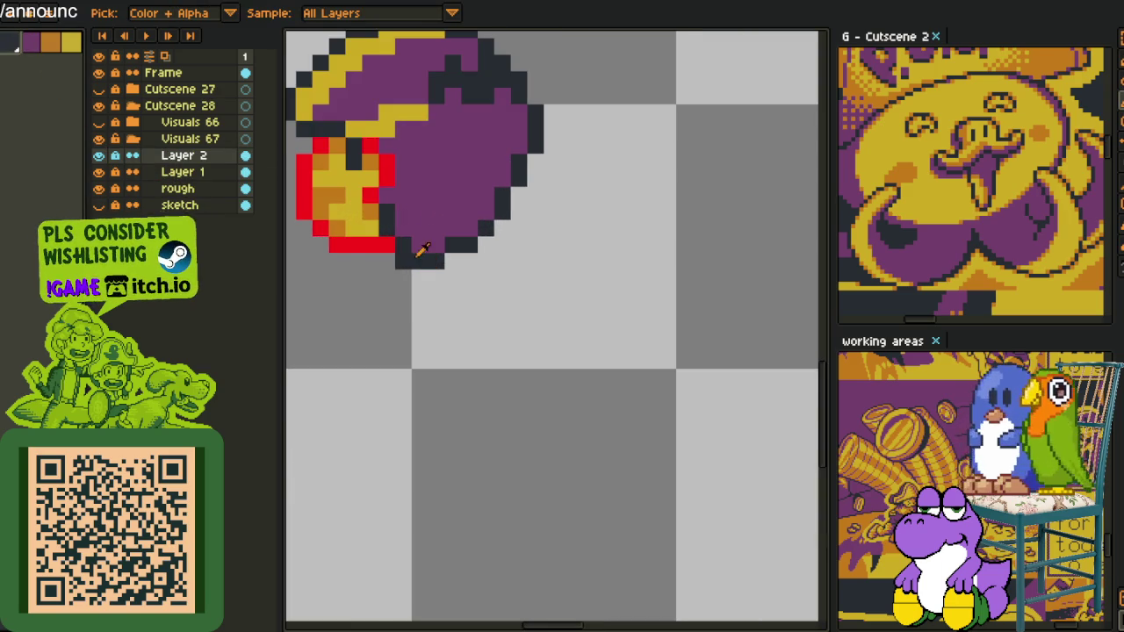
key("shift+r")
key("Return")
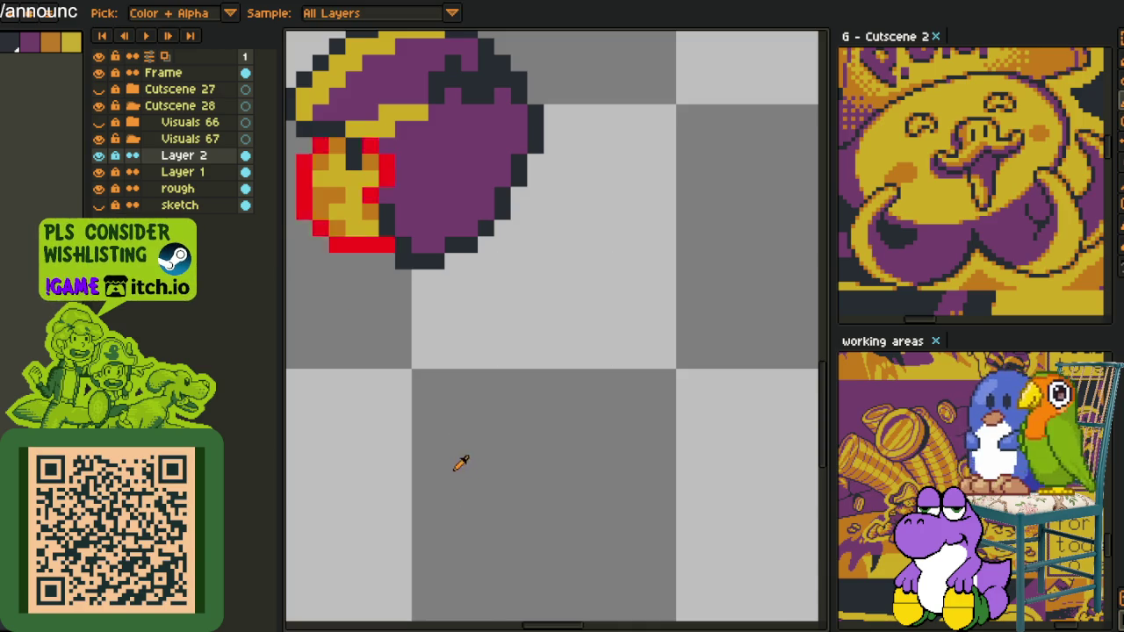
scroll(461, 464, "down", 3)
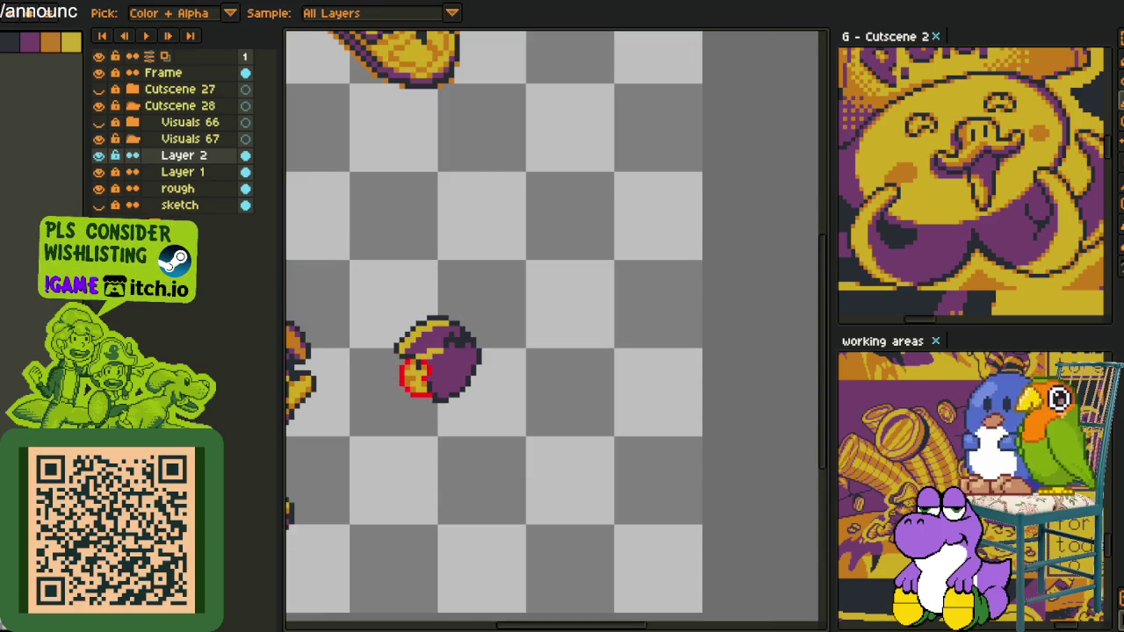
scroll(430, 369, "up", 2)
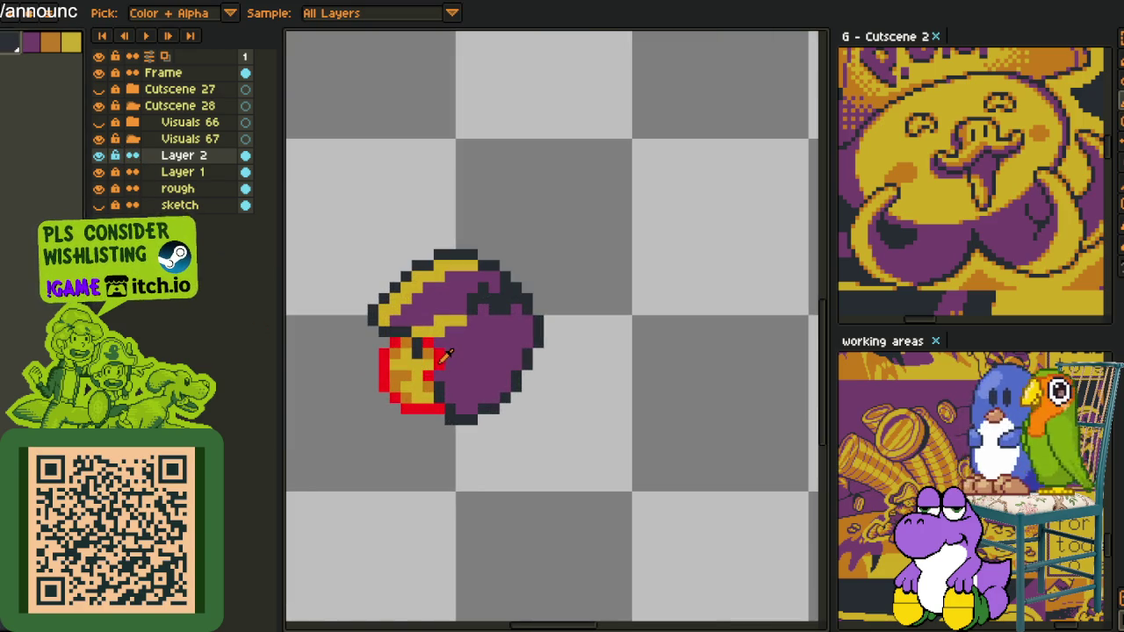
key("shift+r")
left_click(473, 492)
- Pan to view the rest of the lineup, then rectangle-select the area around the helmet
scroll(455, 478, "down", 2)
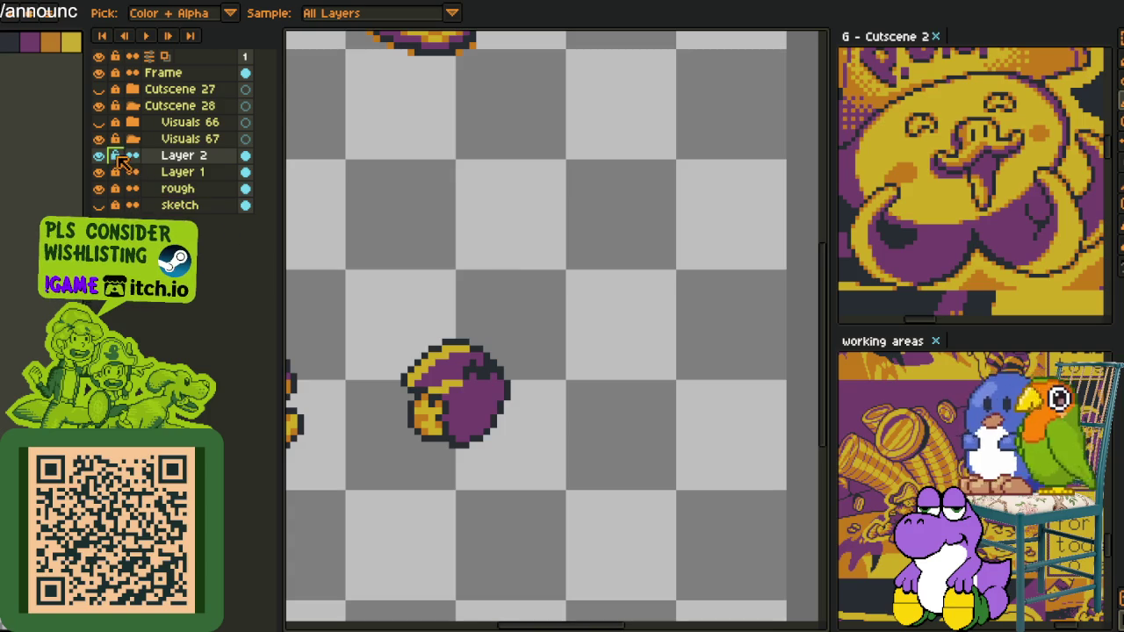
scroll(513, 292, "down", 4)
mouse_move(458, 367)
left_mouse_down()
mouse_move(604, 365)
mouse_move(610, 384)
left_mouse_up()
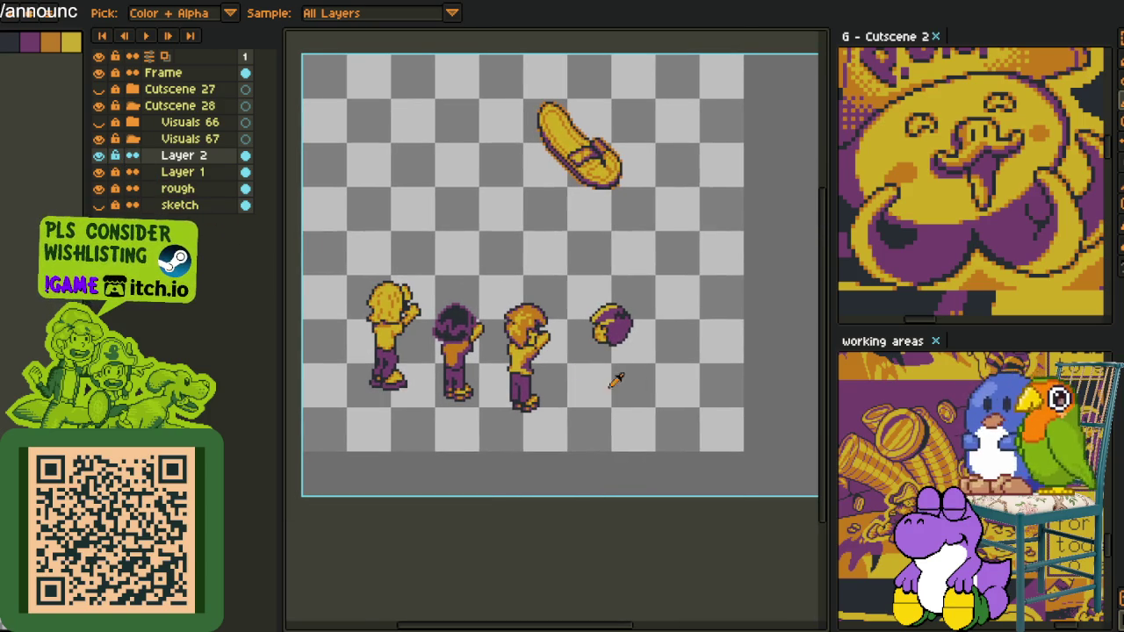
left_click_drag(663, 323, 623, 281)
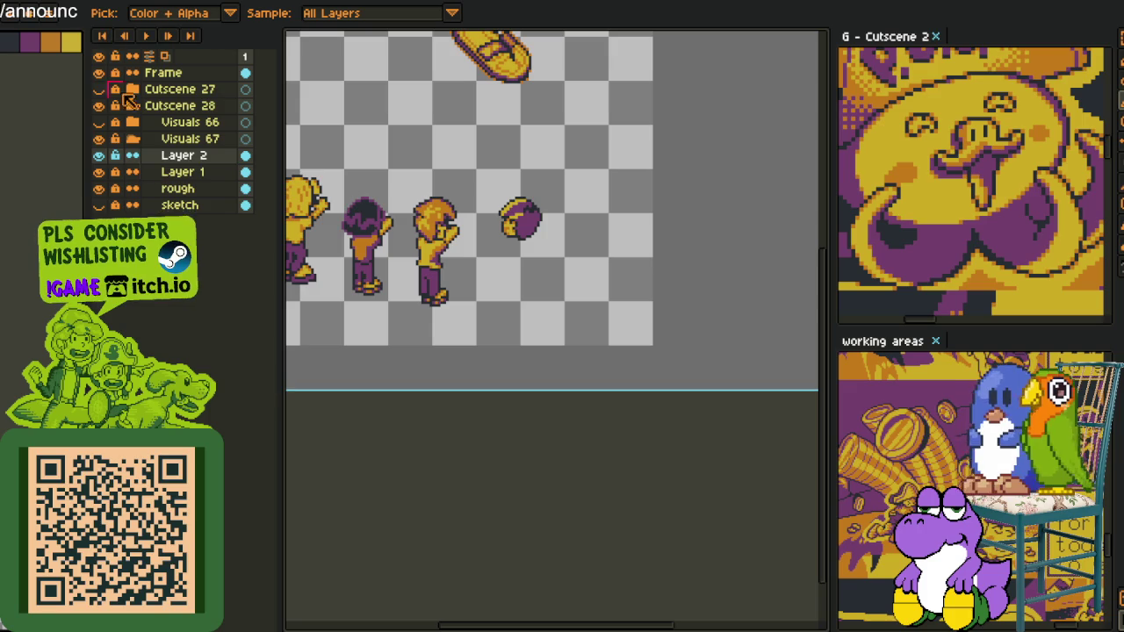
scroll(492, 193, "up", 3)
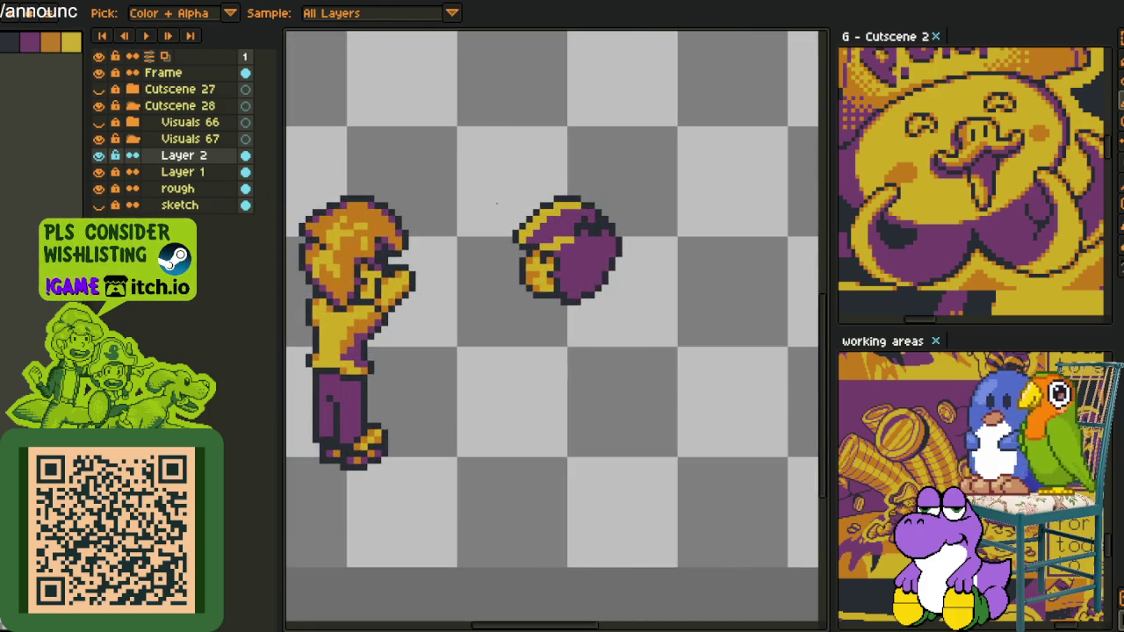
key("m")
left_click_drag(475, 151, 716, 384)
- Nudge the selected helmet sprite down three pixels and deselect it
key("Down")
key("Down")
key("Down")
key("Down")
key("Down")
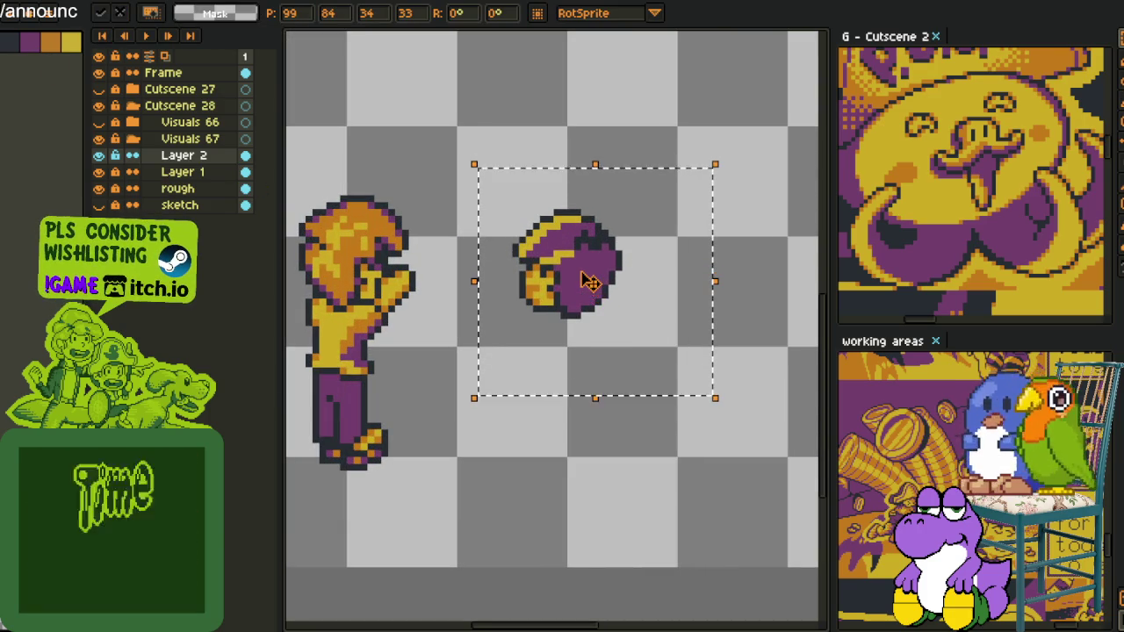
key("Down")
key("Down")
key("Down")
key("Down")
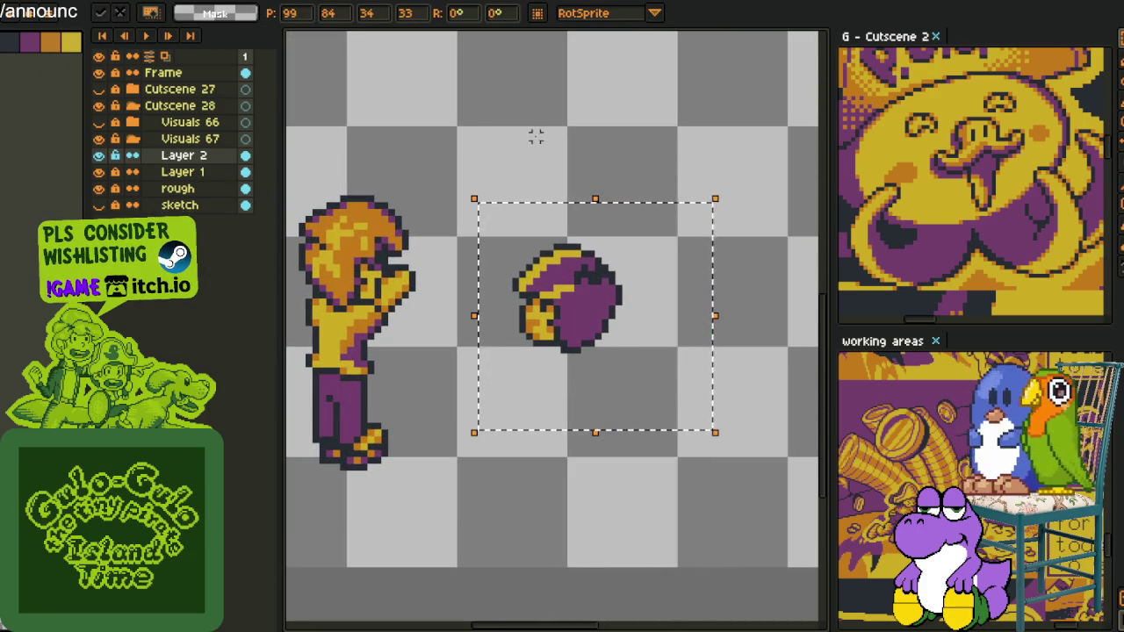
key("ctrl+d")
left_click_drag(453, 191, 700, 404)
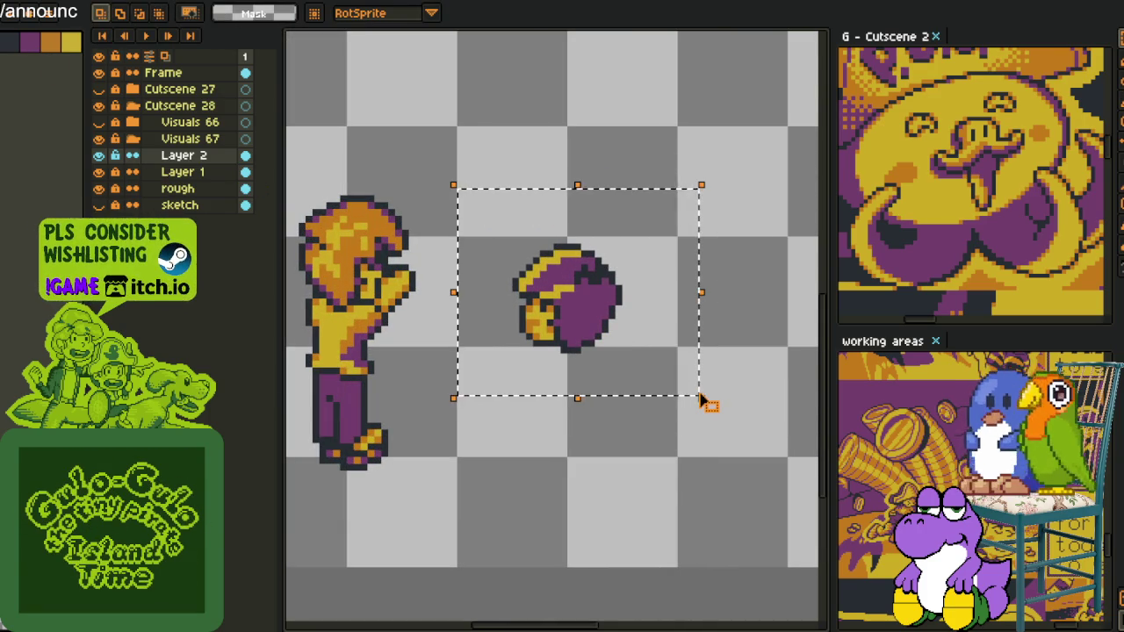
key("Down")
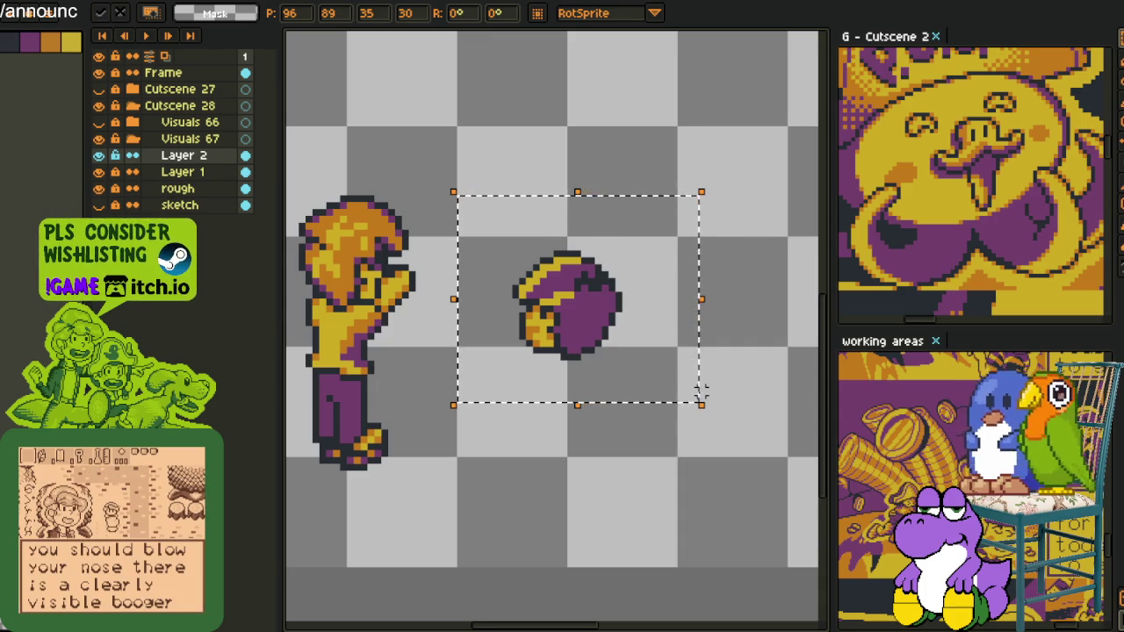
left_click(652, 501)
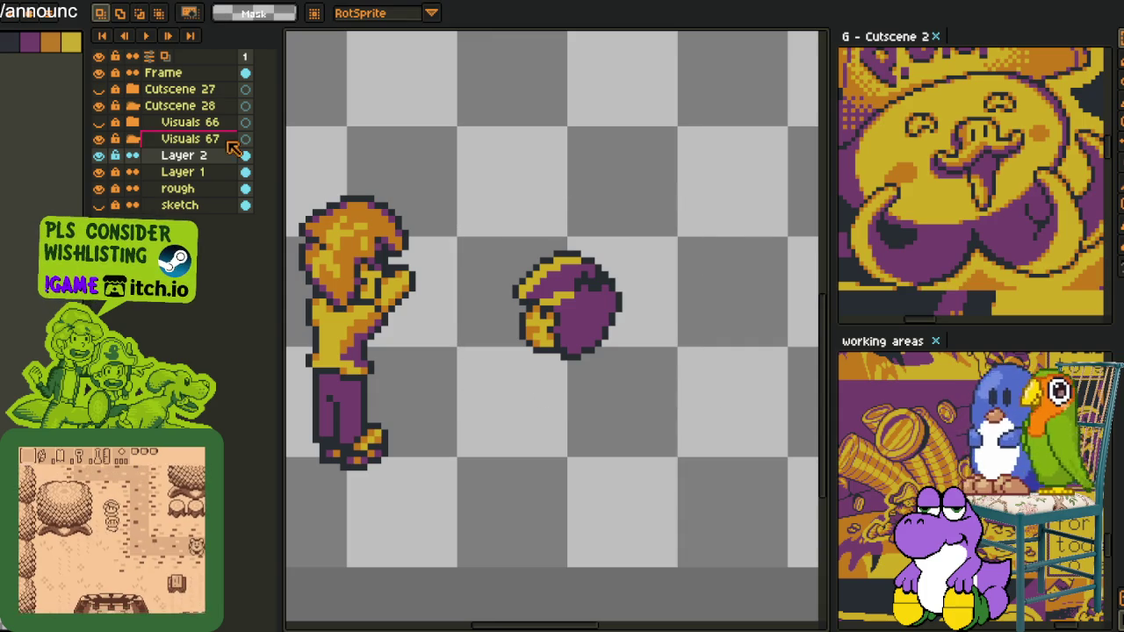
- Add a new empty Layer 3 above Layer 2
right_click(179, 156)
left_click(325, 185)
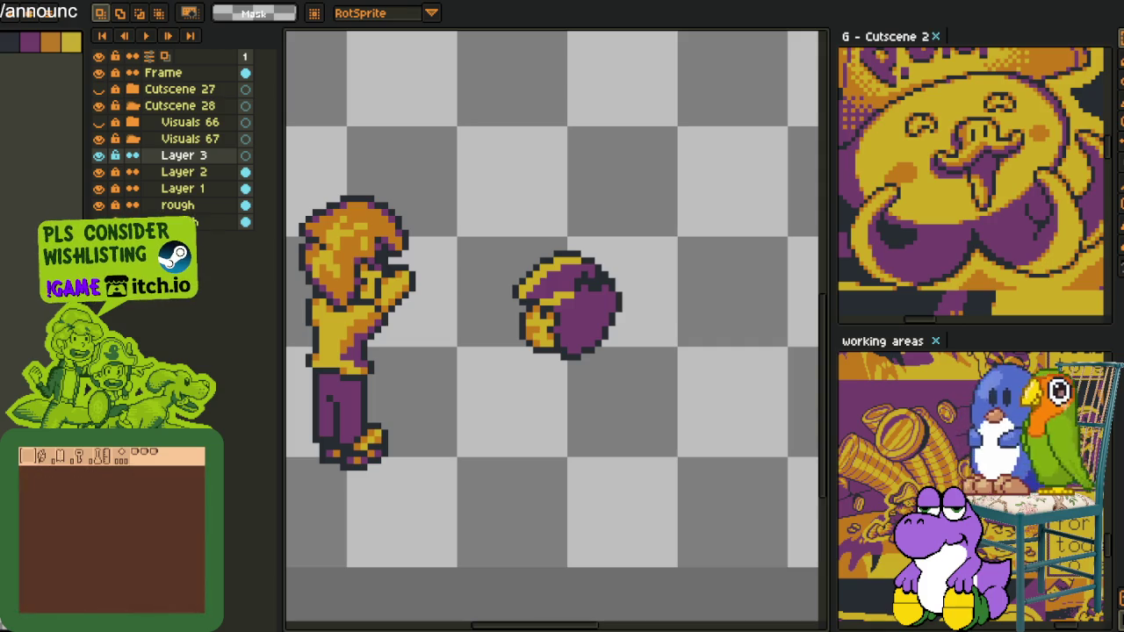
scroll(529, 313, "up", 2)
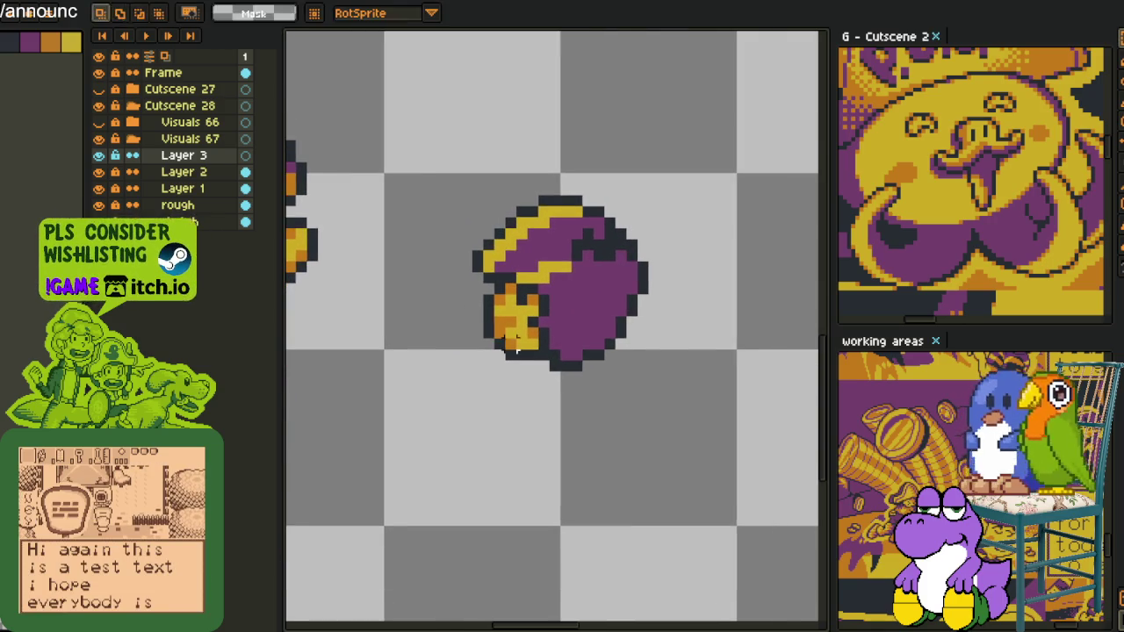
scroll(457, 337, "up", 1)
- Draw two red leg outlines below the helmet
scroll(456, 336, "up", 1)
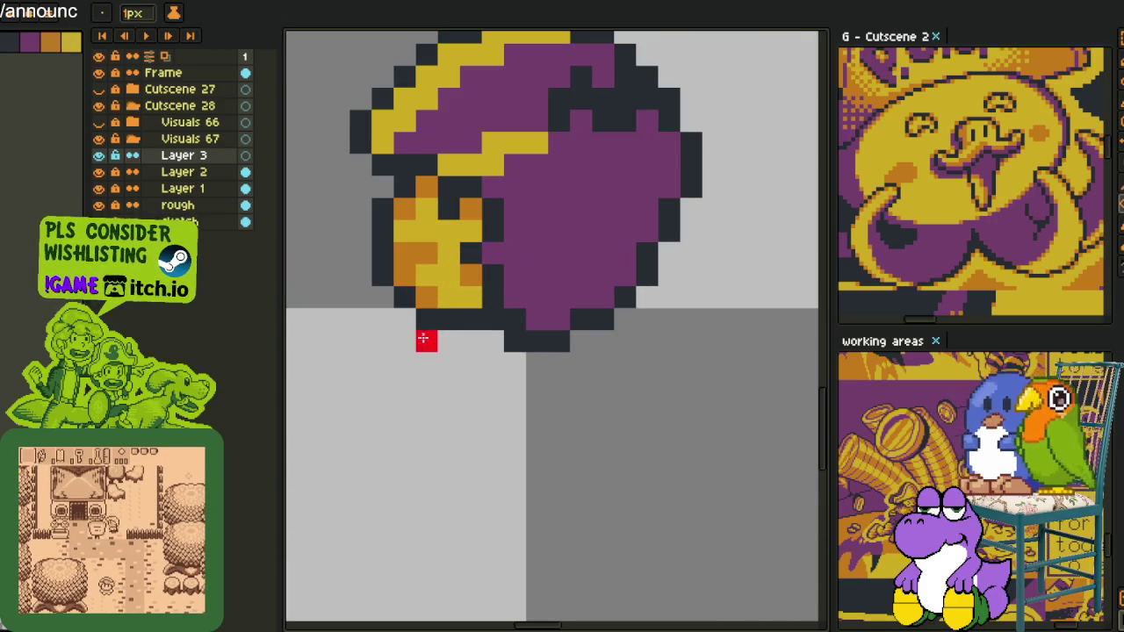
left_click_drag(425, 341, 448, 450)
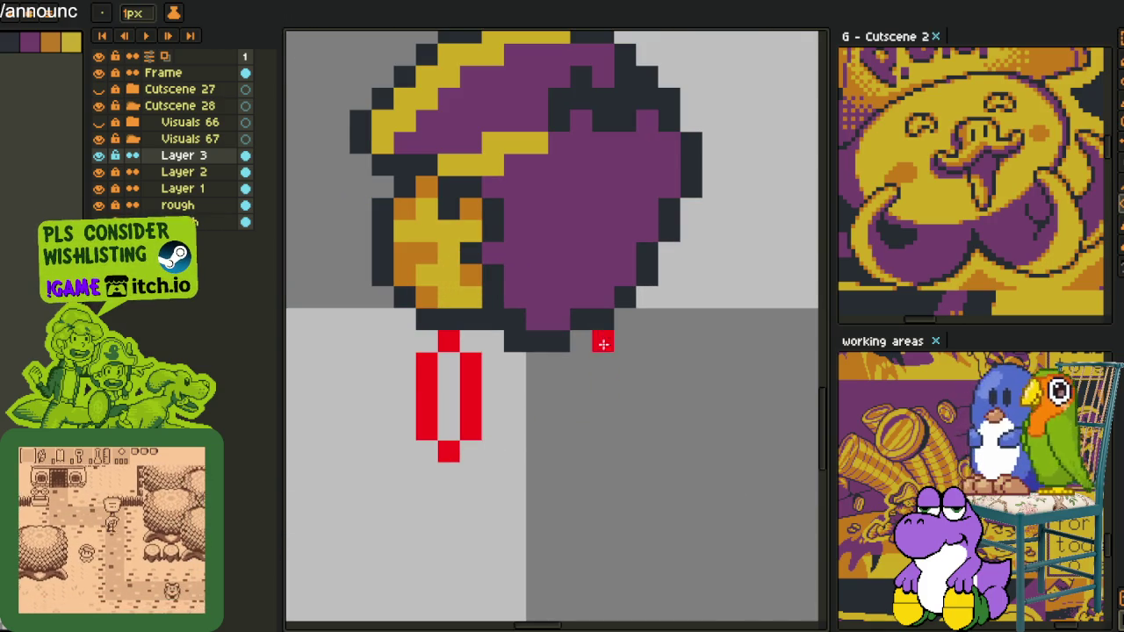
left_click_drag(580, 320, 604, 443)
scroll(544, 378, "down", 1)
scroll(539, 380, "down", 1)
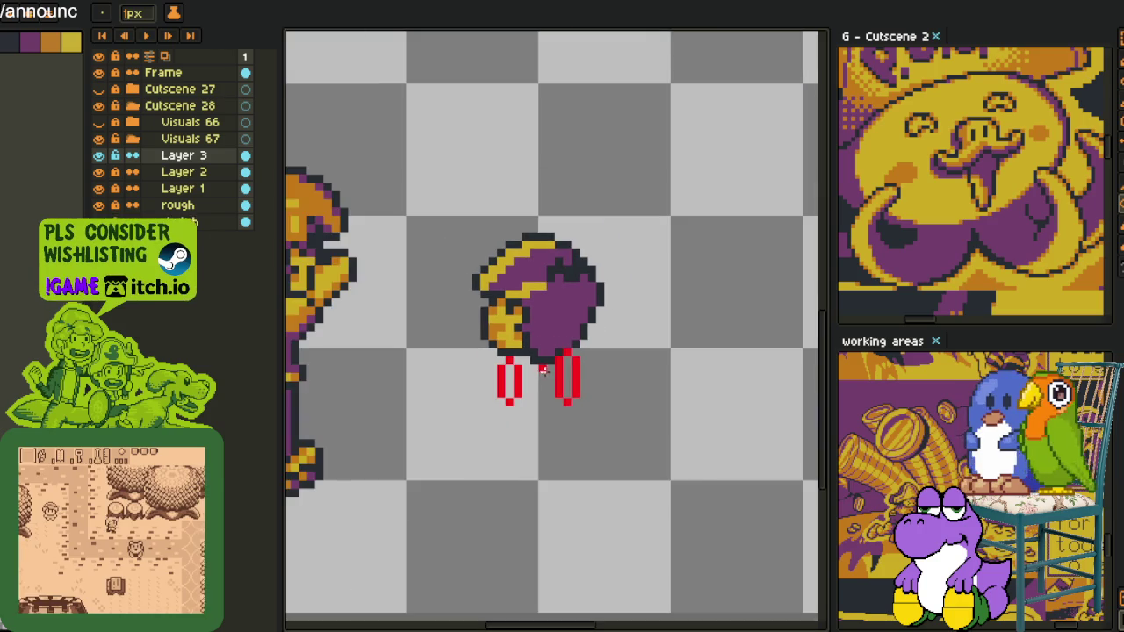
scroll(539, 379, "up", 1)
- Marquee-select the area around the red legs
key("m")
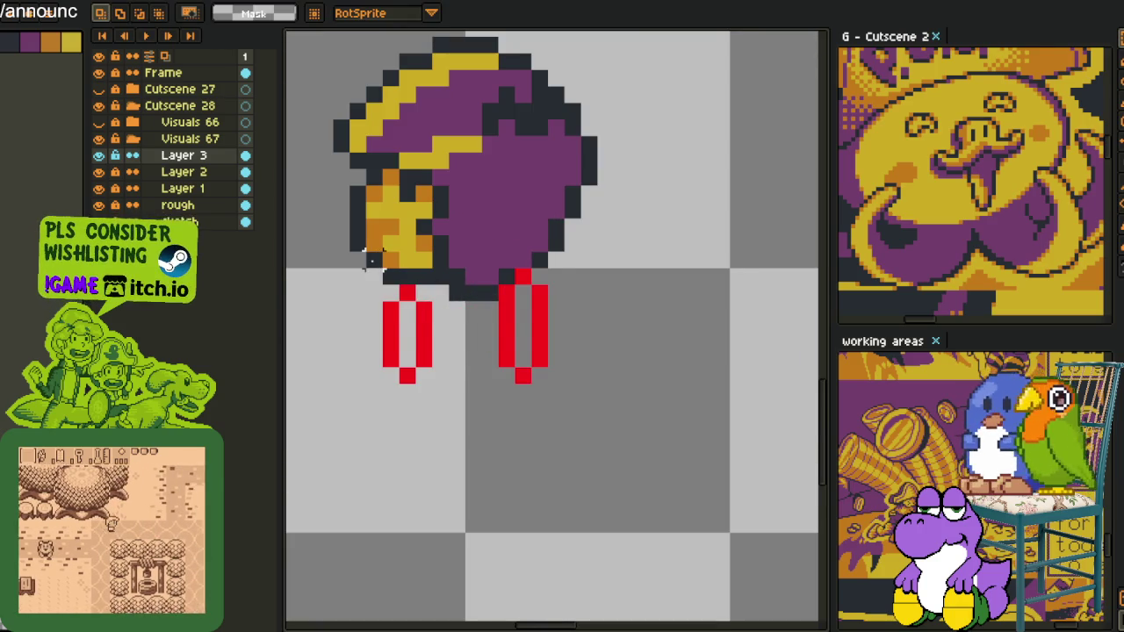
left_click_drag(368, 255, 573, 342)
left_click(682, 306)
left_click_drag(384, 237, 572, 444)
scroll(669, 321, "down", 1)
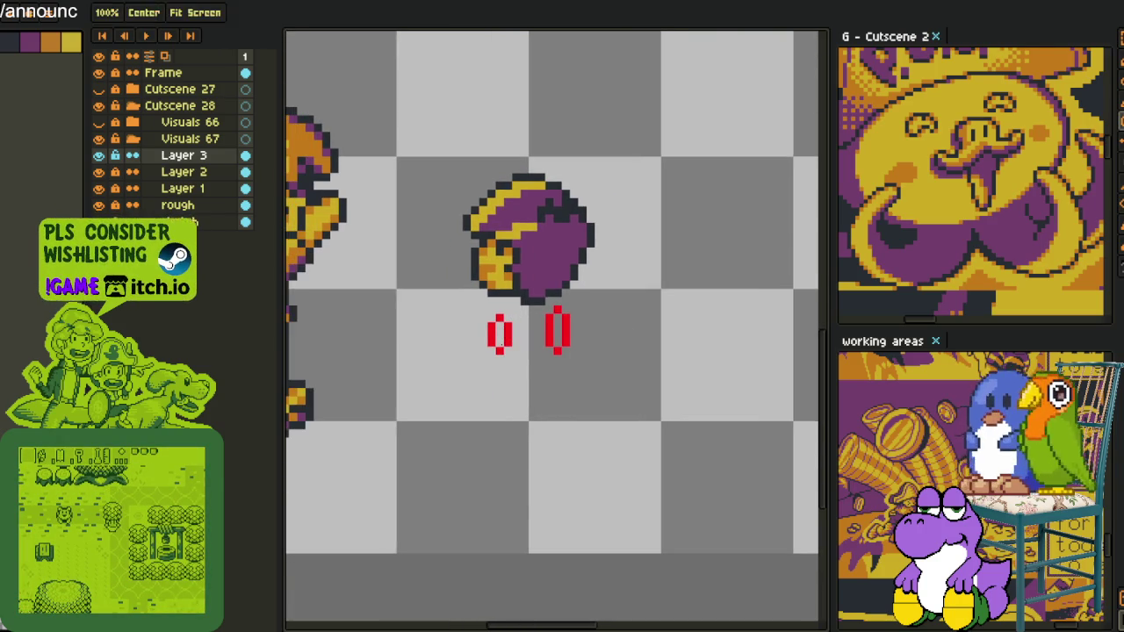
scroll(496, 334, "up", 1)
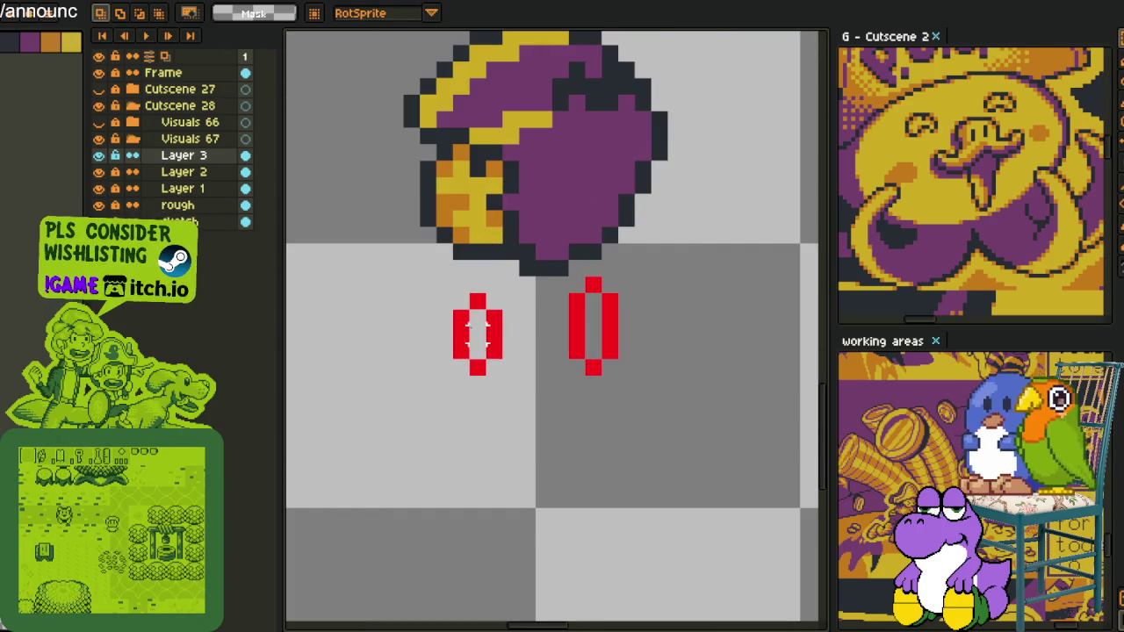
scroll(470, 338, "up", 1)
- Extend both red legs downward and join their bottoms into a U shape
key("i")
left_click(458, 355)
key("b")
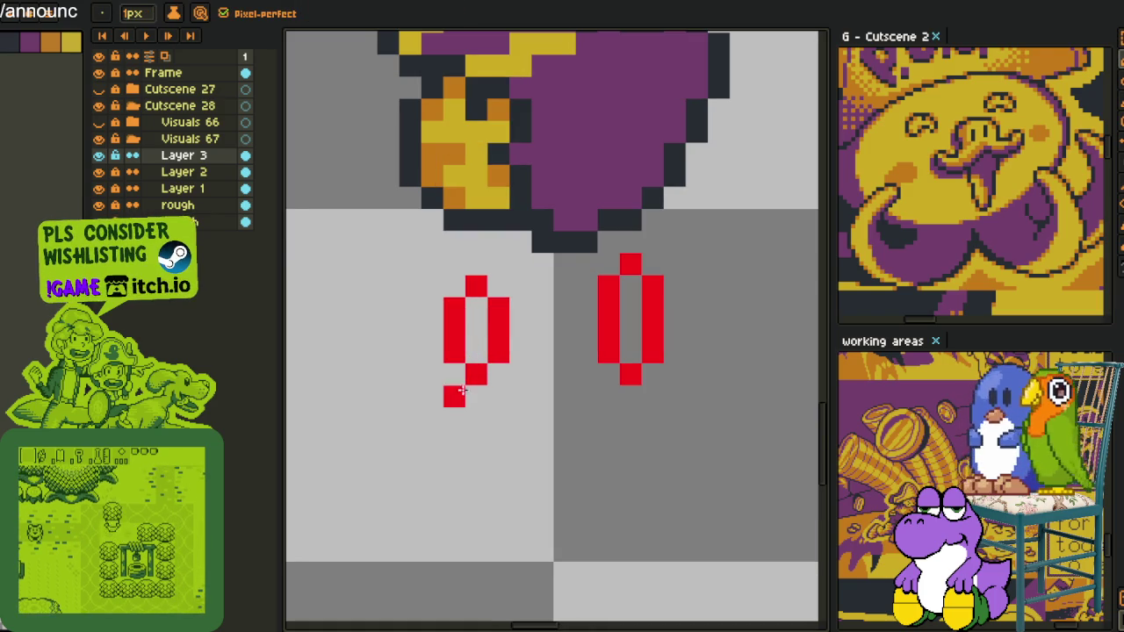
left_click_drag(476, 386, 476, 448)
mouse_move(630, 386)
left_mouse_down()
mouse_move(630, 402)
mouse_move(550, 464)
mouse_move(492, 464)
left_mouse_up()
scroll(582, 416, "down", 2)
left_click_drag(556, 436, 562, 422)
scroll(562, 422, "up", 2)
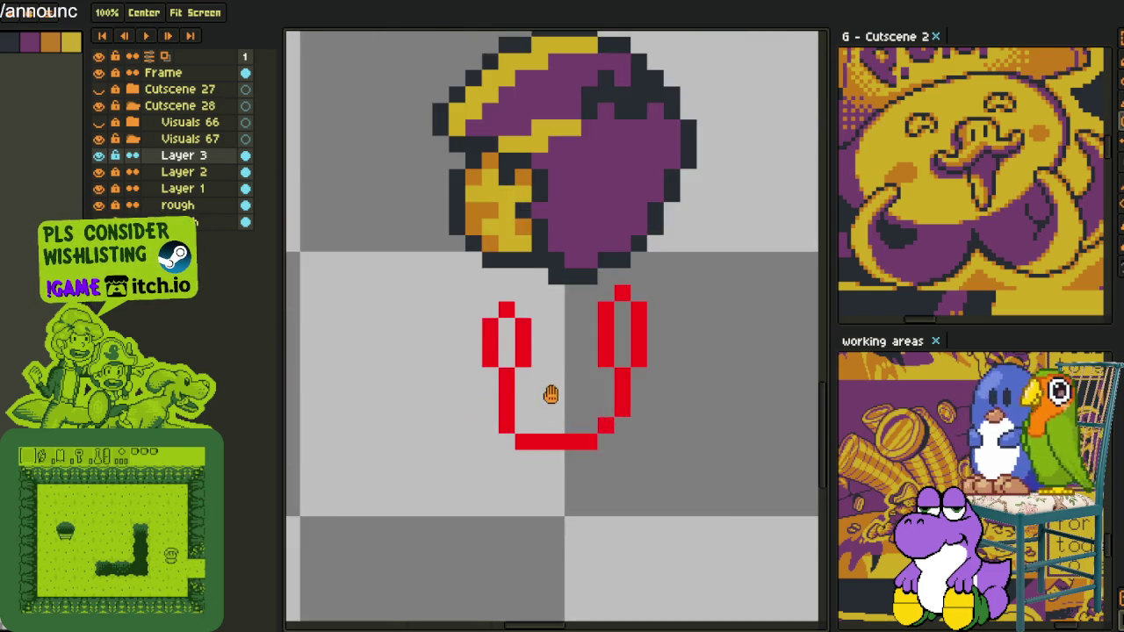
scroll(547, 409, "up", 2)
- Erase the right leg's inner red column and join the leg tops to the black outline
left_click_drag(626, 297, 627, 360)
key("i")
left_click(497, 291)
key("b")
left_click_drag(516, 274, 507, 257)
left_click(626, 274)
left_click(626, 252)
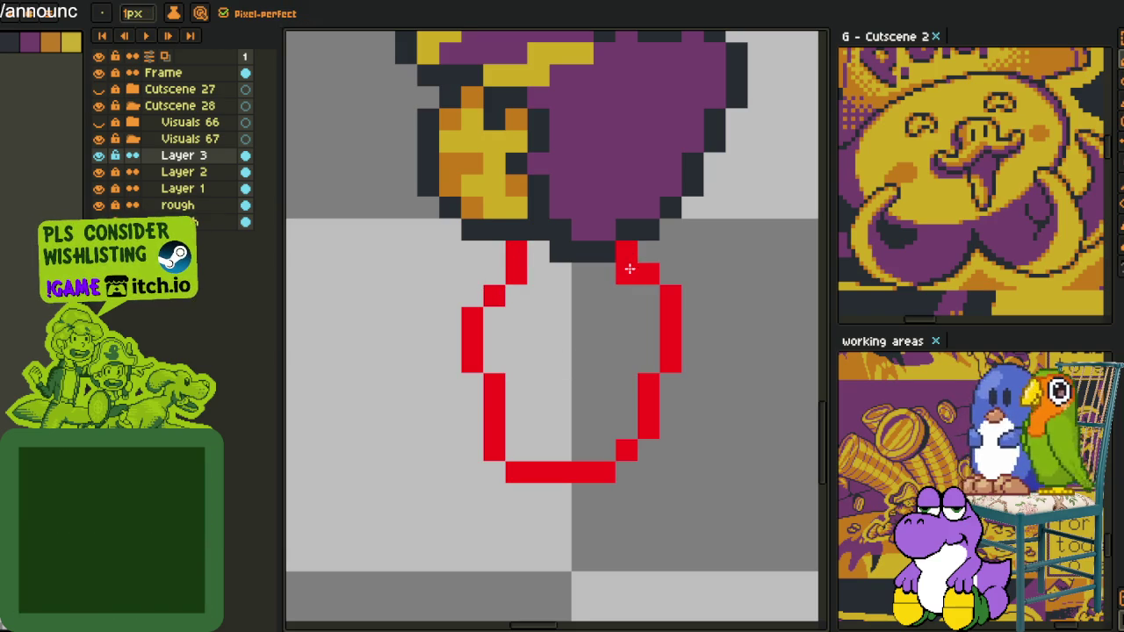
scroll(641, 290, "down", 4)
- Extend the left red leg down about four pixels
key("i")
left_click_drag(676, 318, 591, 312)
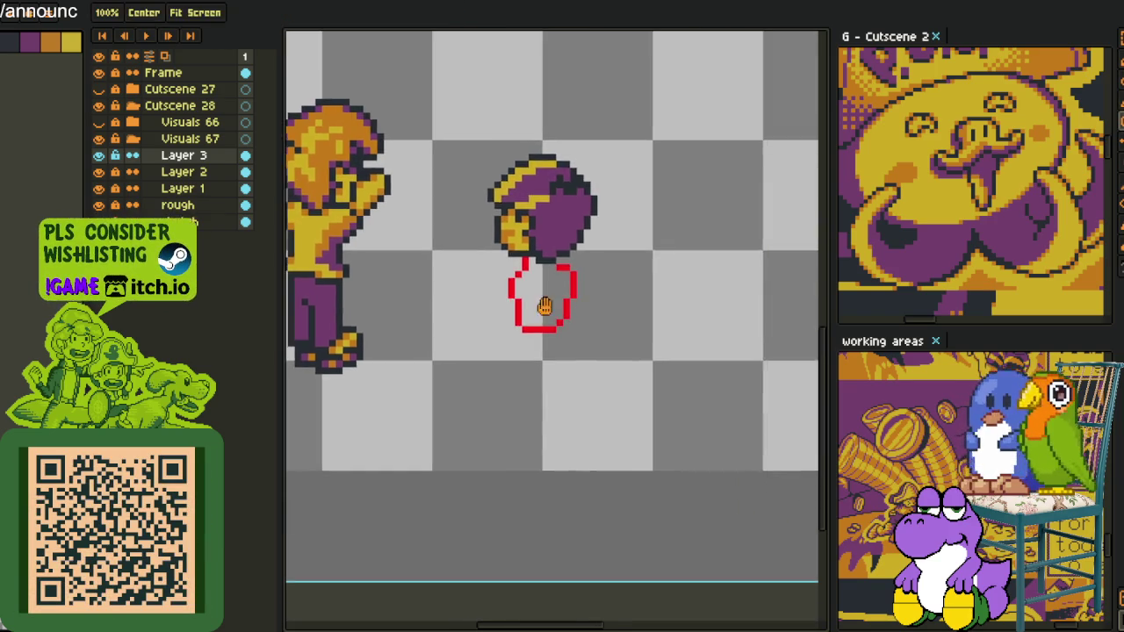
scroll(570, 289, "up", 3)
key("b")
left_click(503, 348)
left_click_drag(525, 346, 524, 412)
left_click_drag(615, 418, 533, 301)
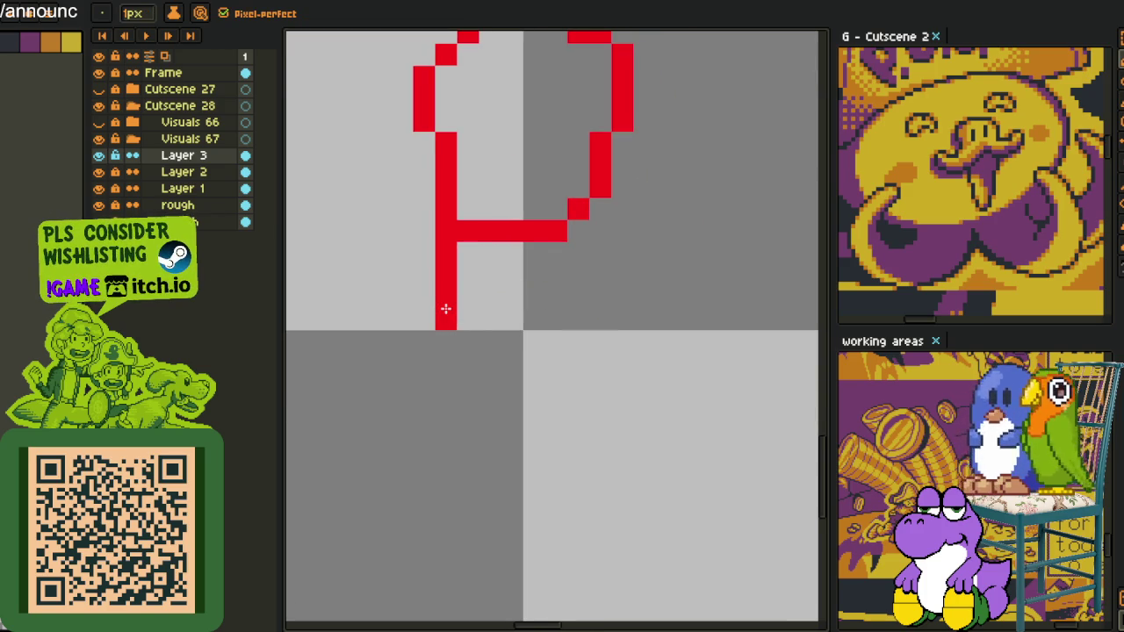
scroll(446, 311, "down", 3)
scroll(480, 323, "up", 2)
- Redraw the red inner and outer leg lines down to the hem
left_click_drag(482, 327, 474, 384)
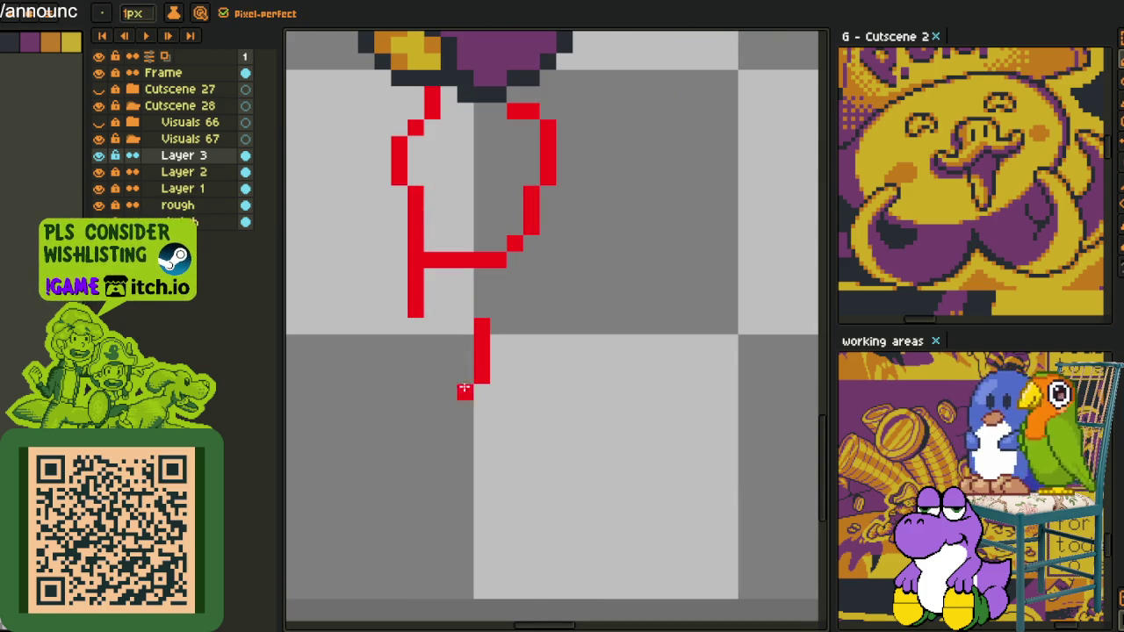
key("ctrl+z")
left_click_drag(482, 338, 472, 383)
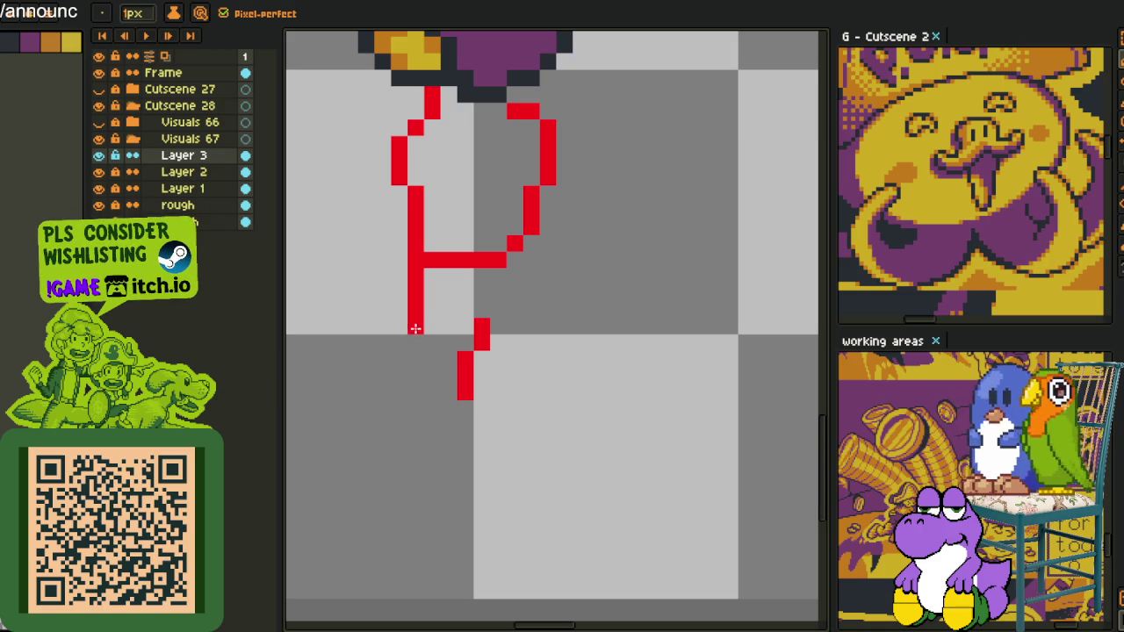
left_click_drag(415, 329, 418, 382)
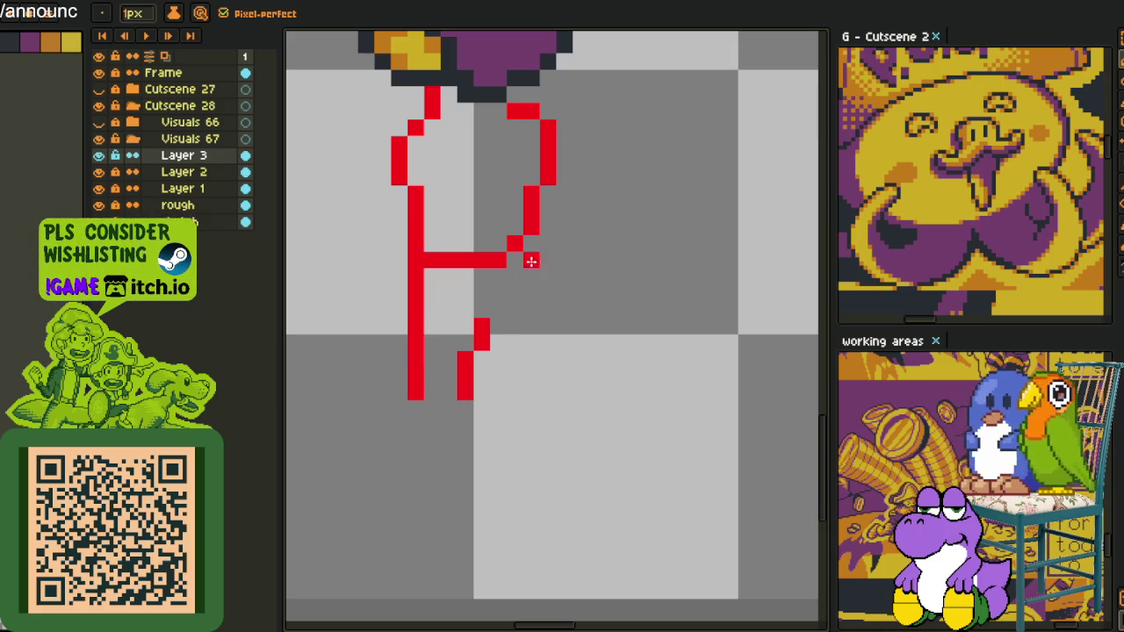
left_click_drag(540, 247, 534, 356)
left_click(547, 349)
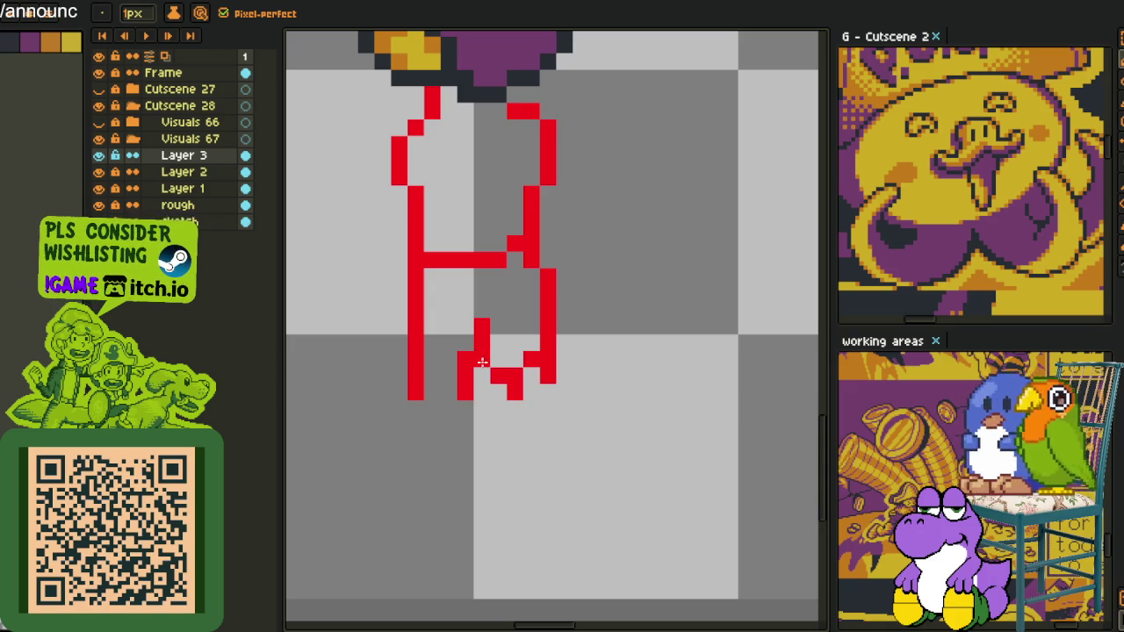
key("ctrl+z")
left_click_drag(481, 353, 477, 375)
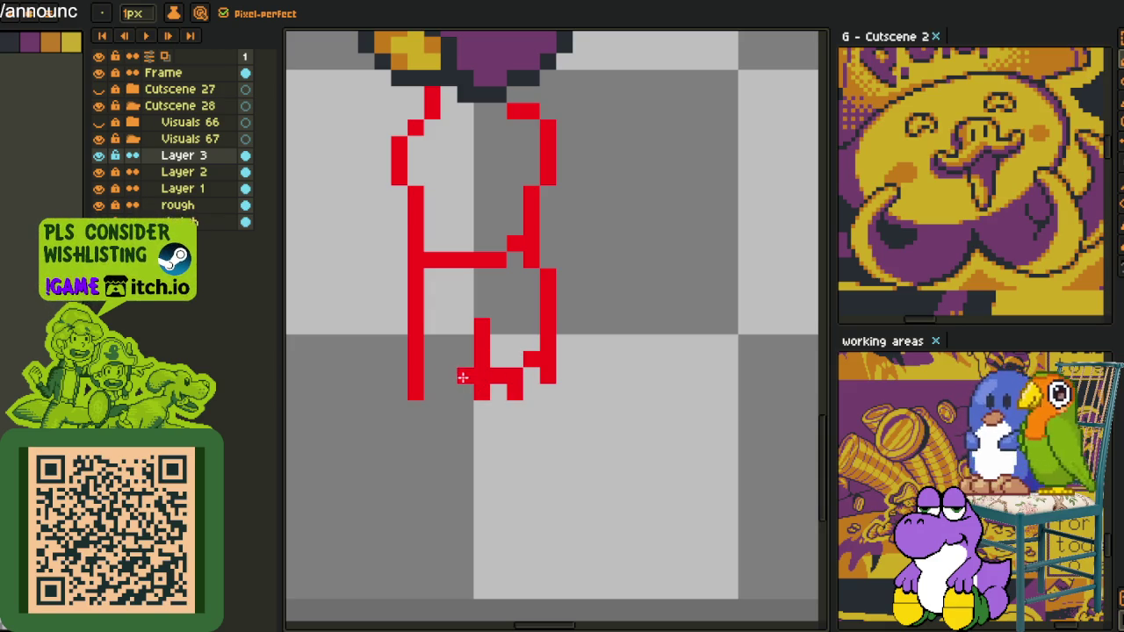
left_click_drag(448, 378, 448, 397)
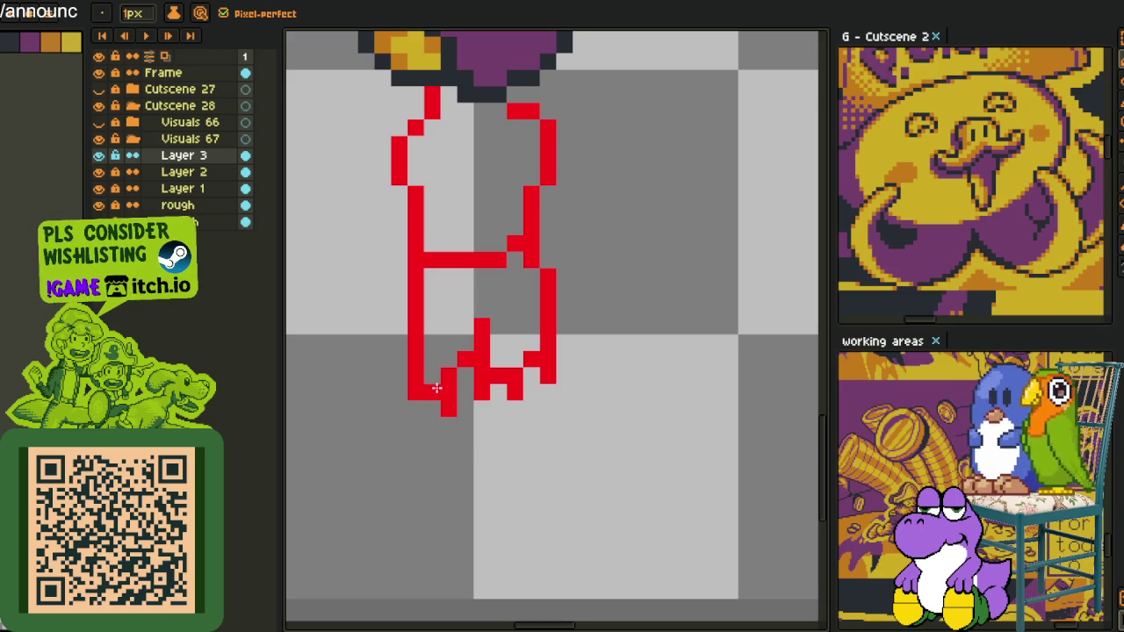
- Shift the right leg segment one pixel left
scroll(438, 392, "down", 2)
scroll(538, 370, "down", 2)
scroll(538, 370, "down", 1)
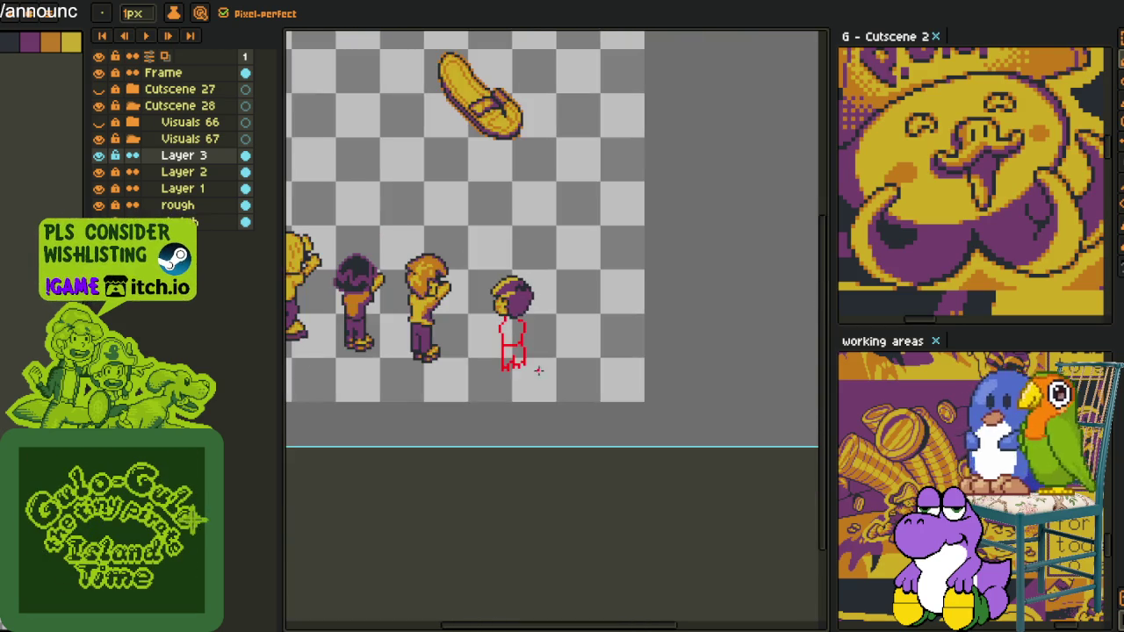
scroll(516, 368, "up", 2)
scroll(527, 298, "up", 2)
key("m")
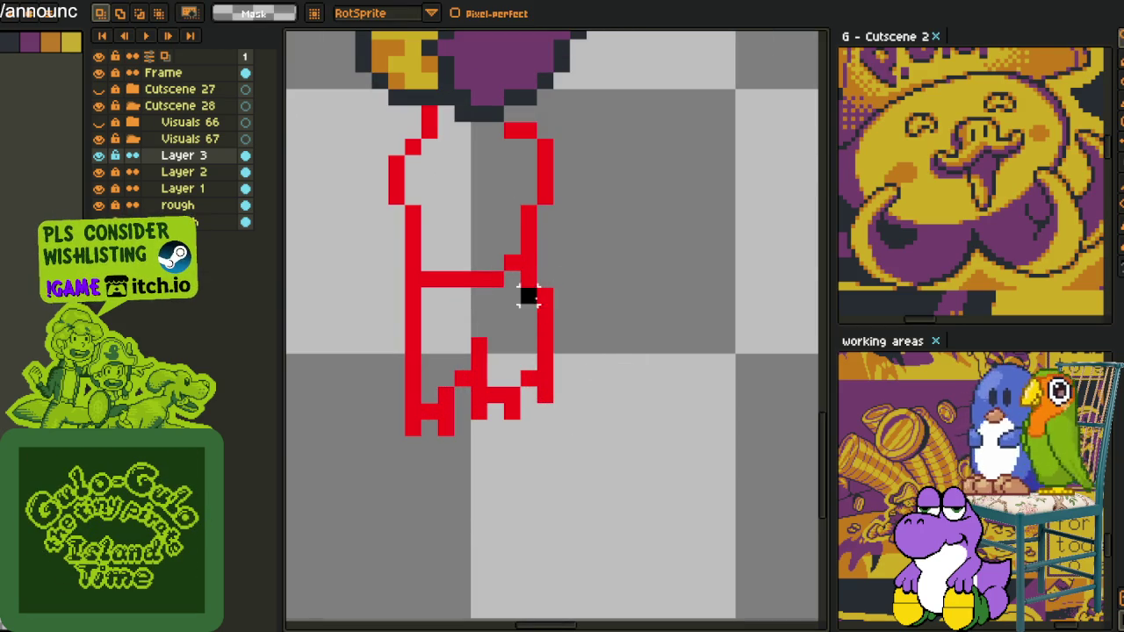
left_click_drag(526, 294, 555, 405)
key("Left")
key("ctrl+d")
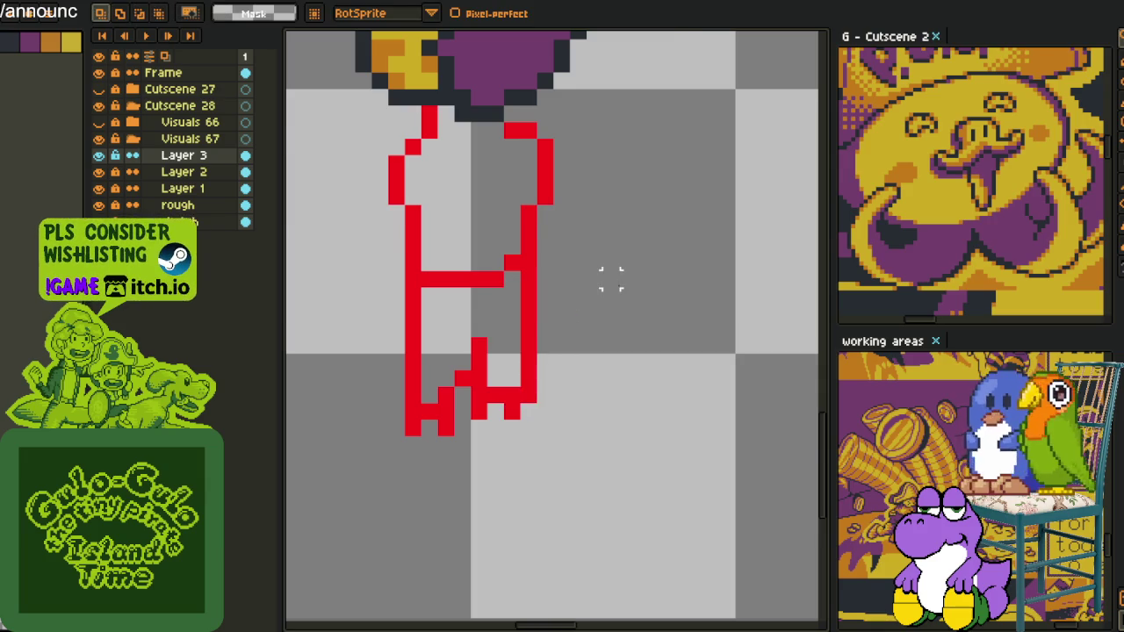
scroll(580, 328, "down", 1)
scroll(571, 331, "up", 1)
- Paint Bucket the shorts area purple
key("i")
scroll(590, 321, "up", 1)
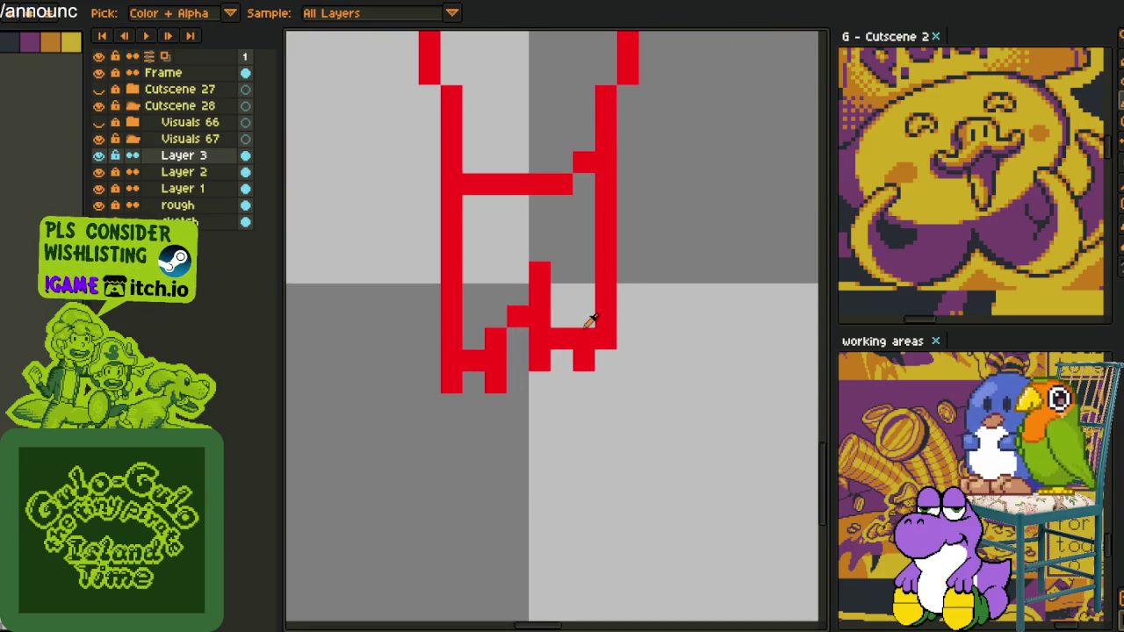
scroll(590, 316, "down", 3)
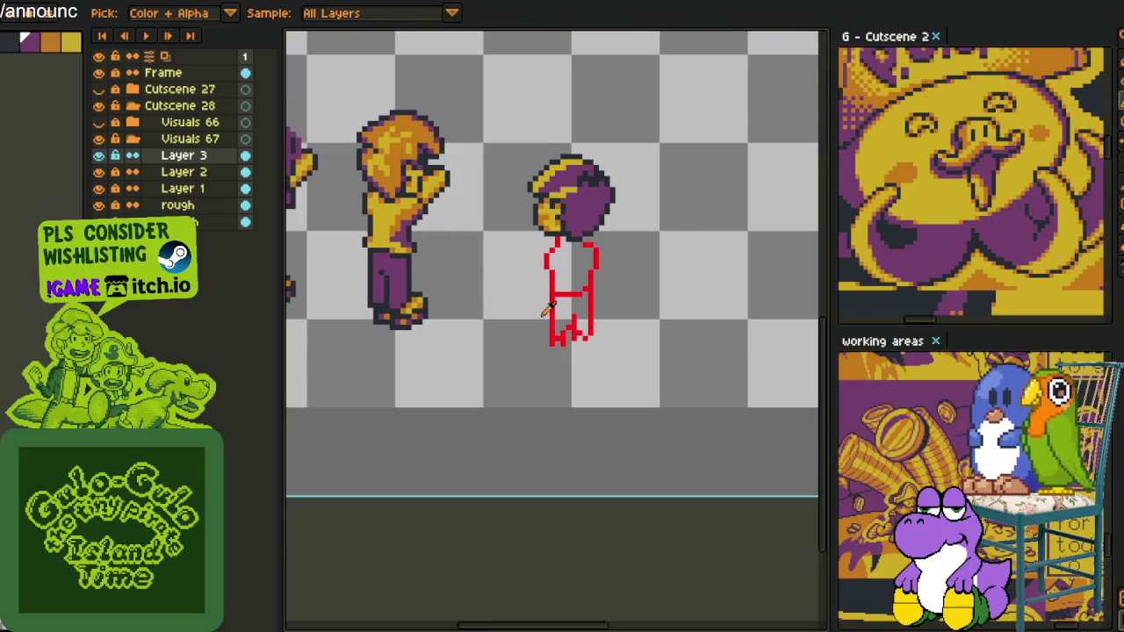
key("g")
left_click(573, 316)
scroll(572, 316, "down", 3)
key("i")
scroll(573, 316, "up", 4)
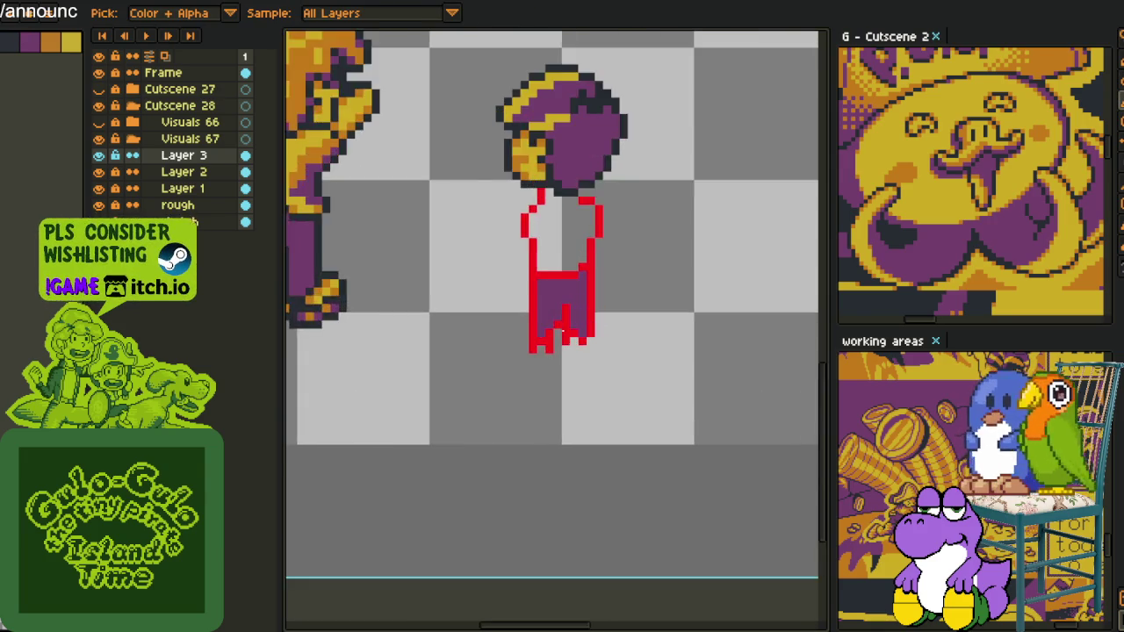
scroll(571, 335, "up", 1)
- Make and clear a rectangular selection over the leg sketch
key("m")
left_click_drag(518, 298, 640, 394)
key("ctrl+d")
scroll(672, 339, "down", 2)
scroll(592, 327, "up", 2)
key("i")
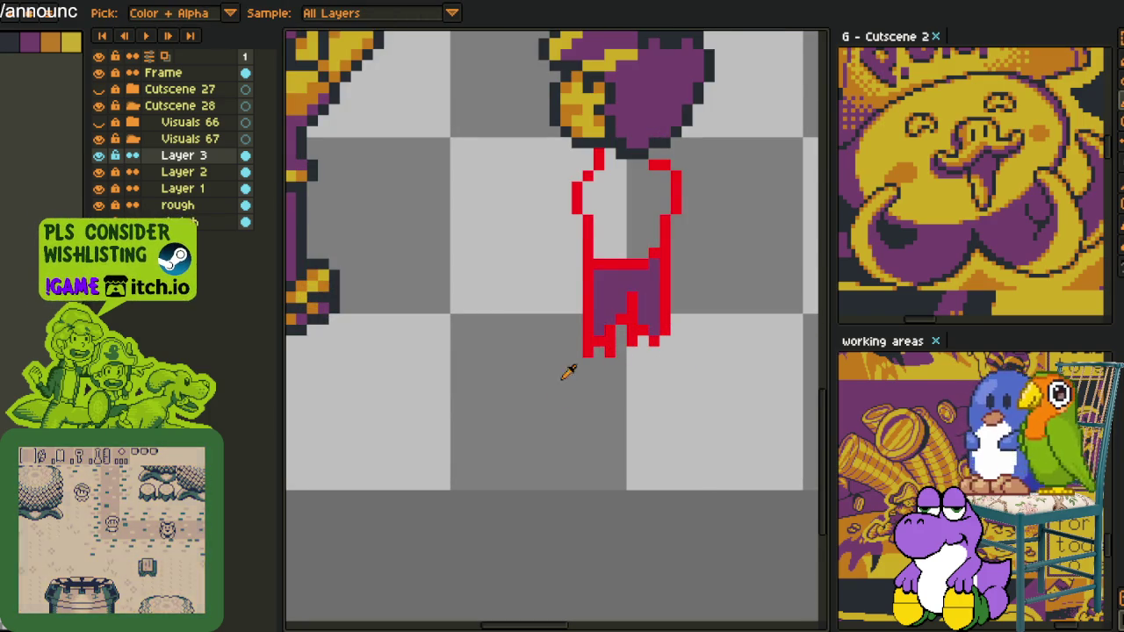
scroll(682, 339, "up", 3)
- Extend the red leg lines a few pixels further down
key("b")
left_click(639, 349)
left_click_drag(630, 349, 631, 418)
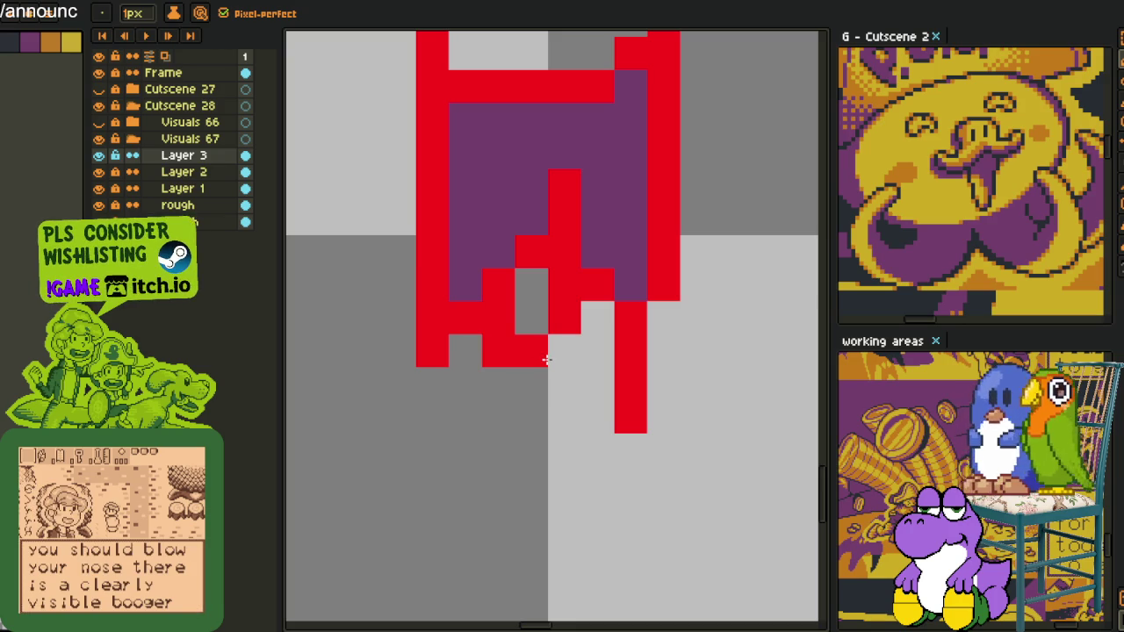
left_click_drag(546, 359, 549, 427)
left_click_drag(464, 381, 463, 407)
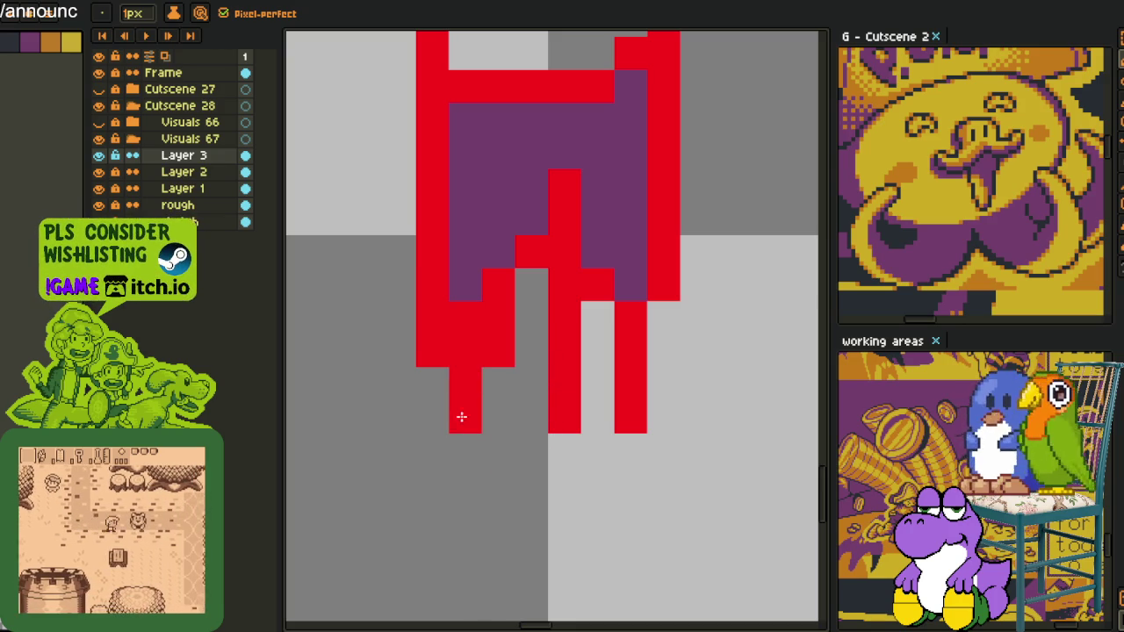
scroll(461, 410, "down", 3)
scroll(461, 386, "up", 2)
- Outline the left foot in red with a curved toe
left_click(448, 347)
mouse_move(448, 348)
left_mouse_down()
mouse_move(443, 334)
mouse_move(419, 334)
mouse_move(395, 351)
mouse_move(404, 407)
left_mouse_up()
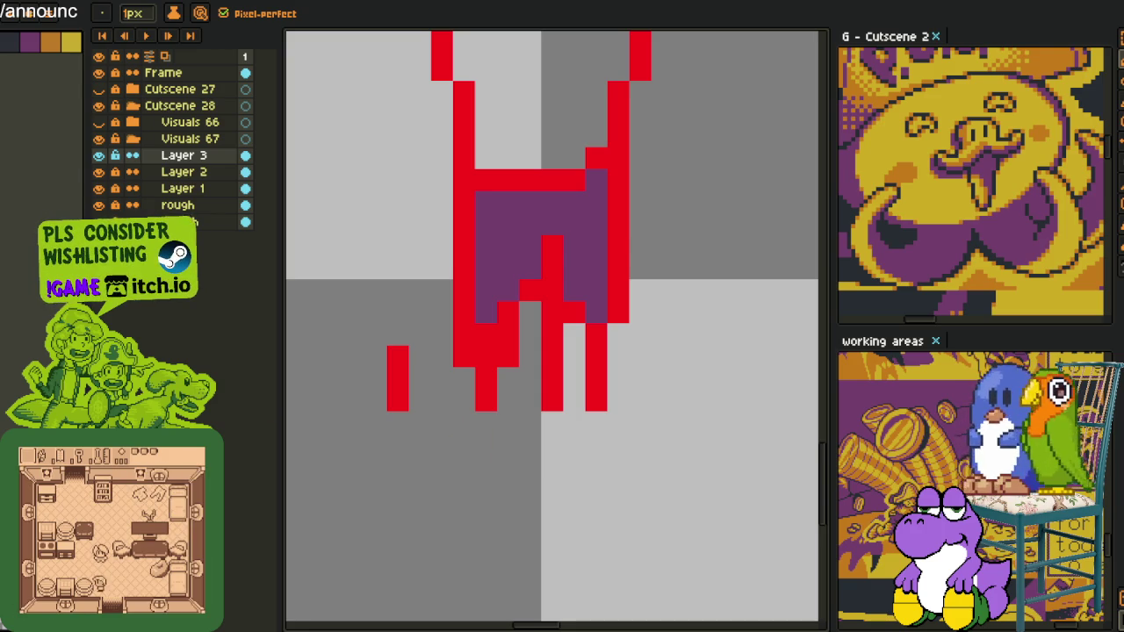
key("ctrl+z")
left_click(442, 356)
left_click_drag(412, 372, 409, 399)
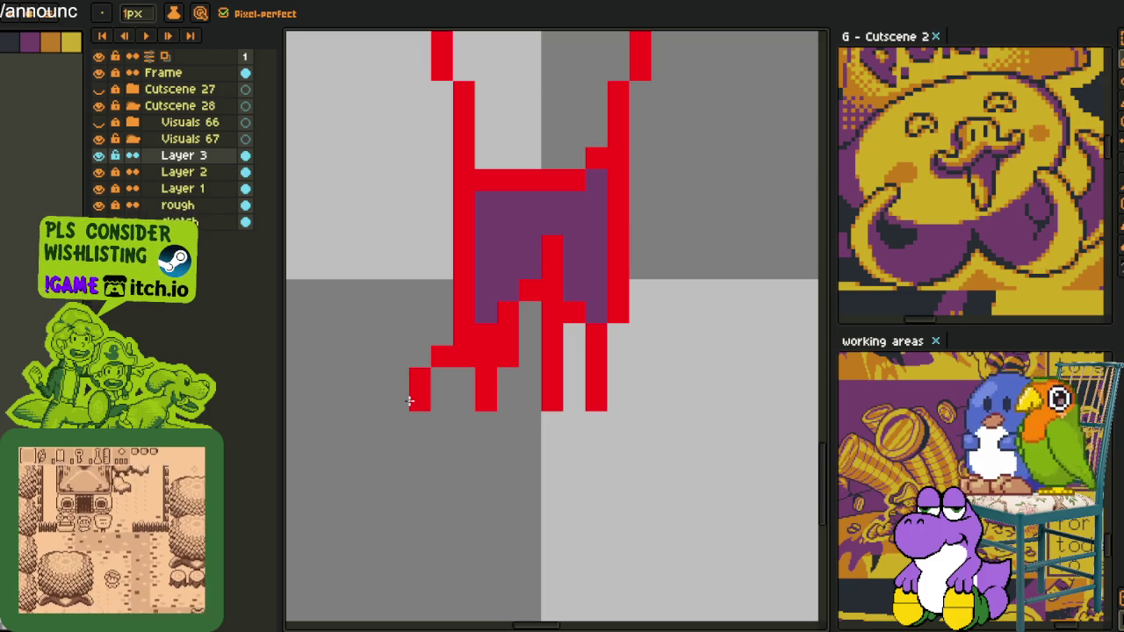
left_click_drag(551, 421, 536, 468)
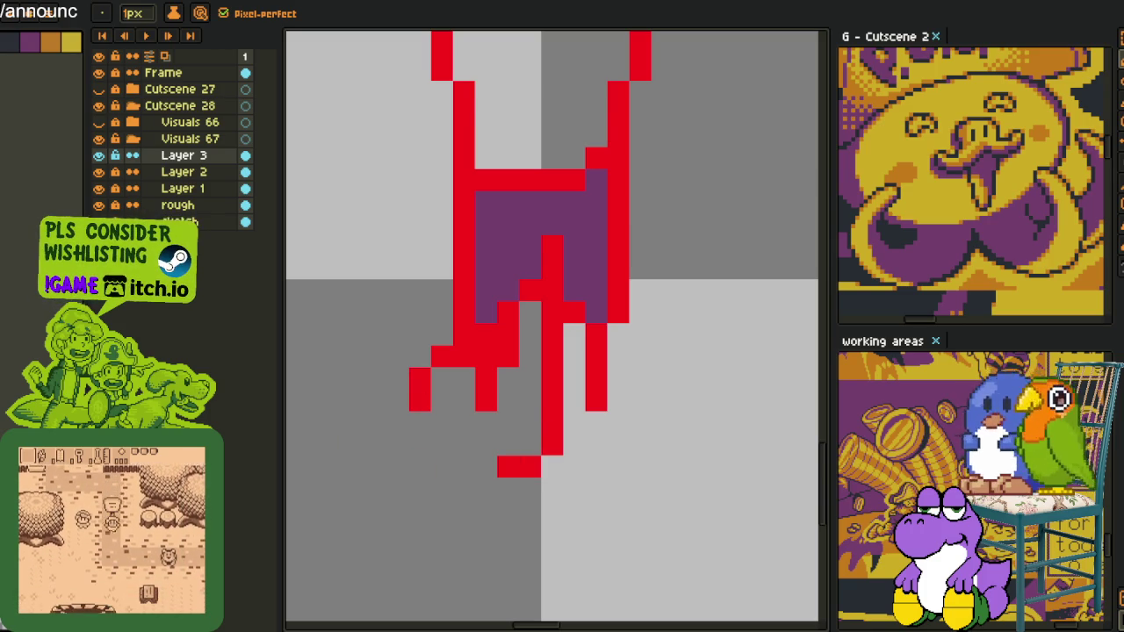
right_click(420, 401)
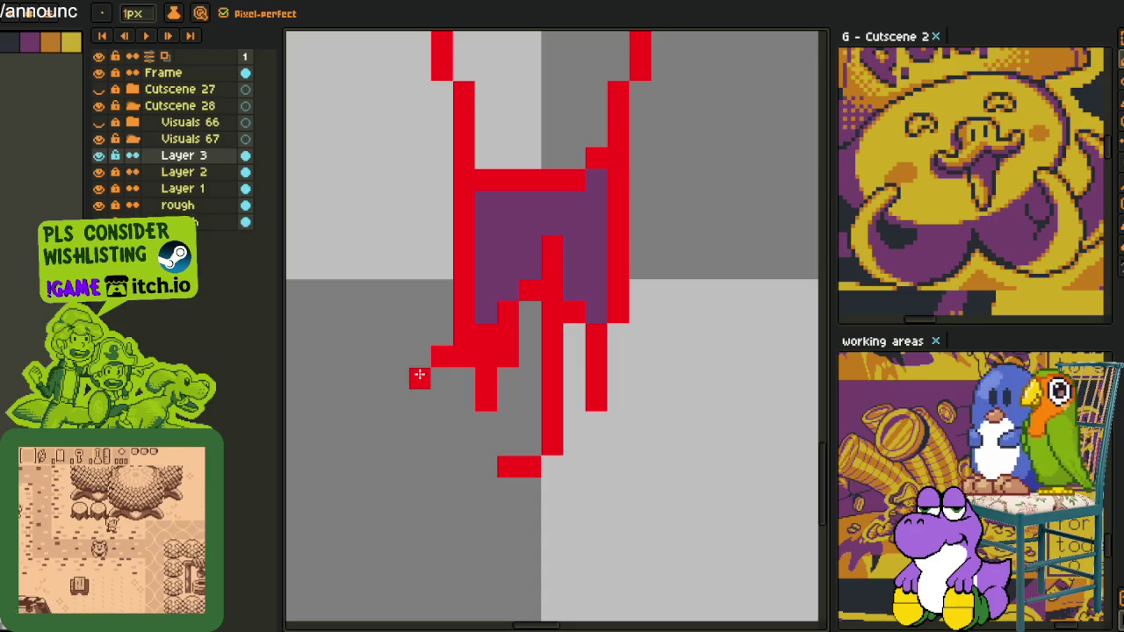
mouse_move(402, 401)
left_mouse_down()
mouse_move(420, 444)
mouse_move(518, 466)
left_mouse_up()
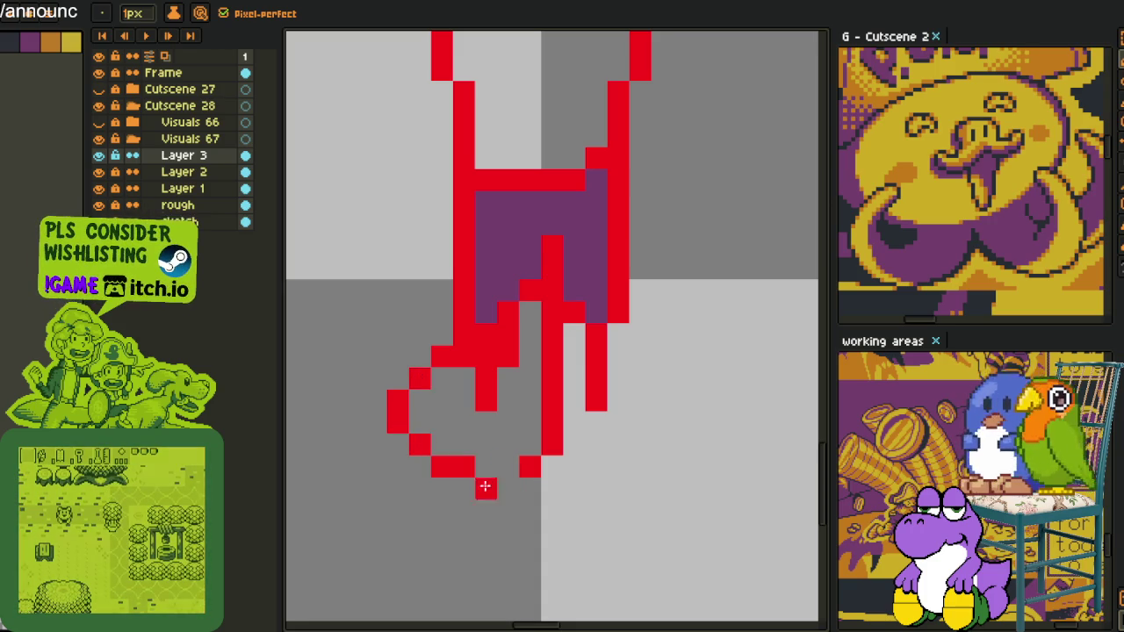
- Extend the right leg two pixels lower and round off its foot
scroll(441, 379, "down", 3)
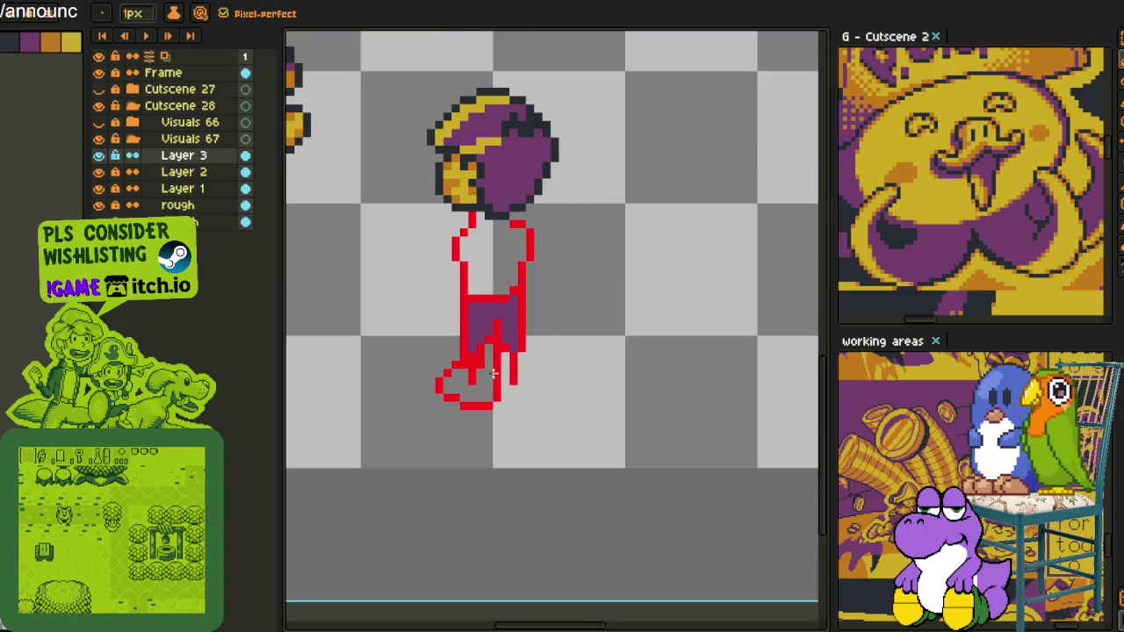
scroll(490, 376, "up", 2)
key("ctrl+z")
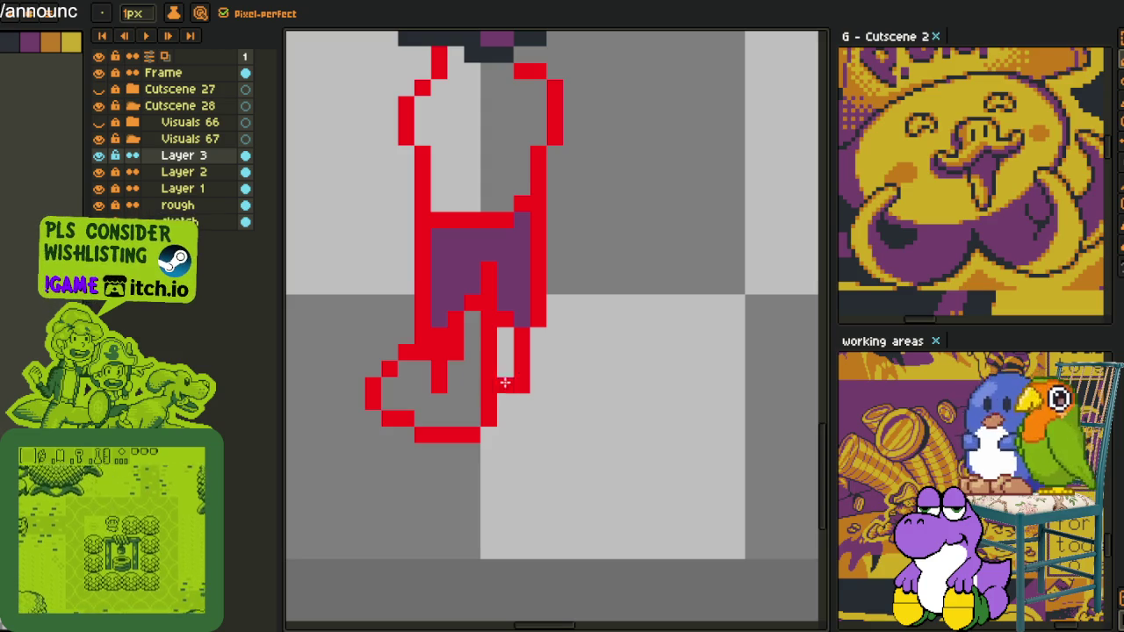
left_click_drag(535, 401, 519, 435)
left_click(522, 434)
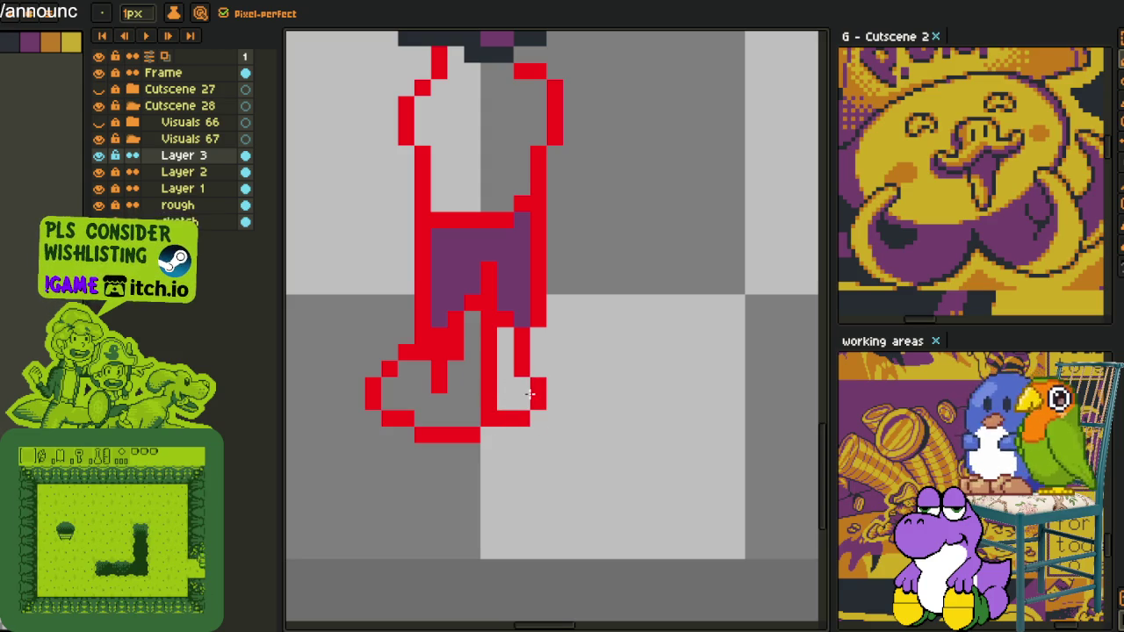
scroll(518, 421, "down", 2)
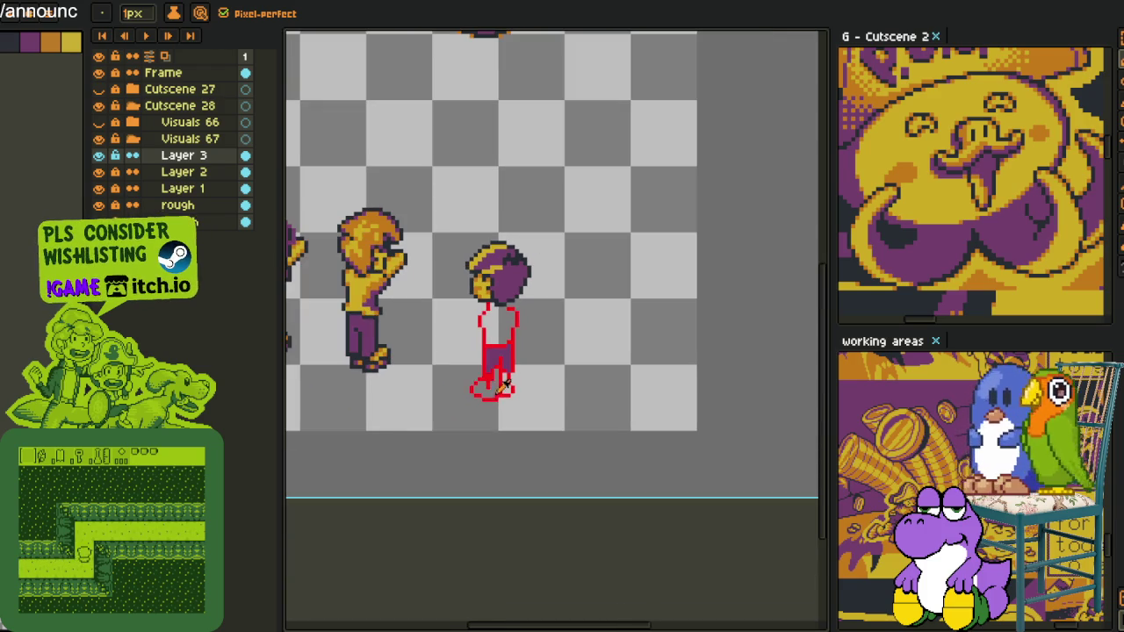
scroll(501, 388, "down", 1)
- Finish the foot outline and paint the first purple shoe pixel
key("alt")
scroll(395, 351, "up", 2)
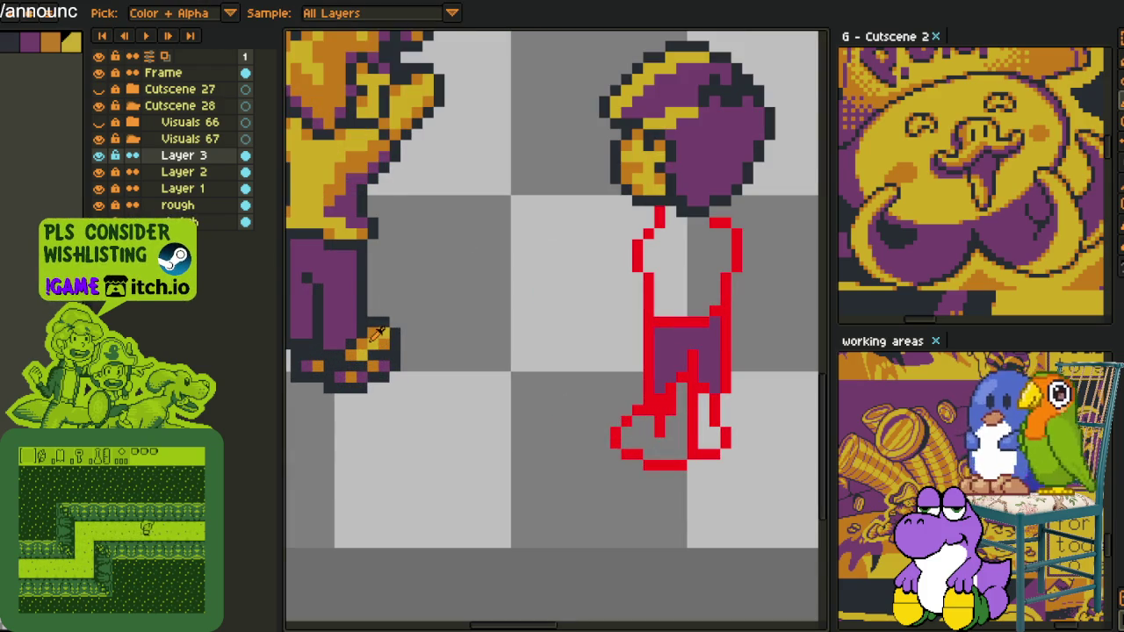
scroll(662, 428, "up", 1)
scroll(663, 428, "up", 1)
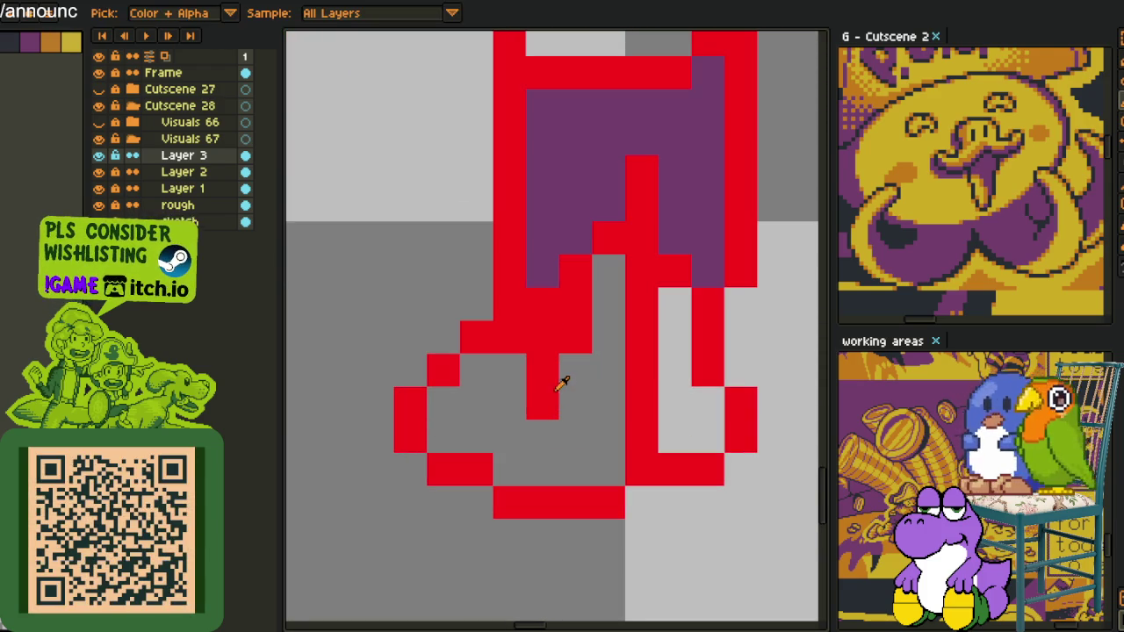
left_click(674, 370)
scroll(720, 360, "down", 3)
key("alt")
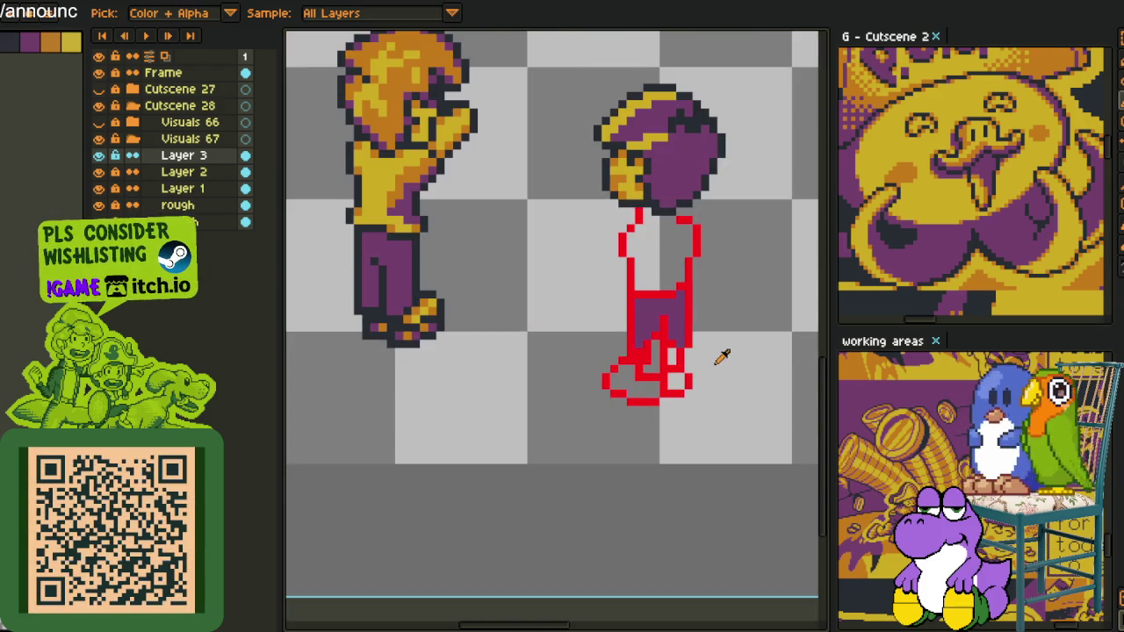
scroll(621, 385, "up", 2)
left_click(584, 381)
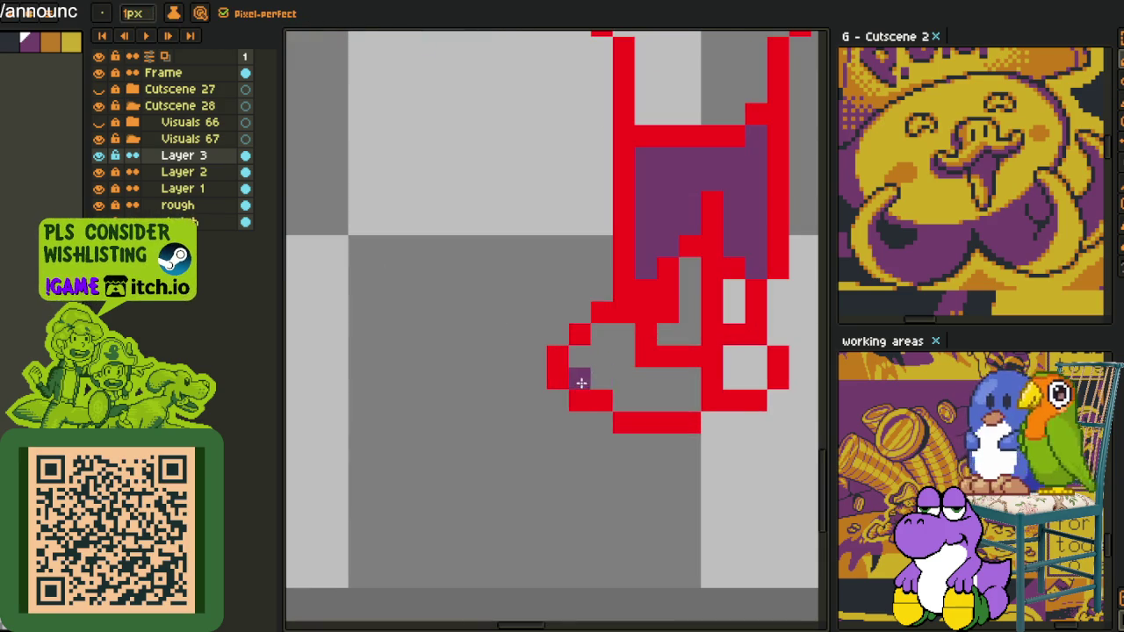
mouse_move(602, 383)
left_mouse_down()
mouse_move(641, 401)
mouse_move(736, 385)
left_mouse_up()
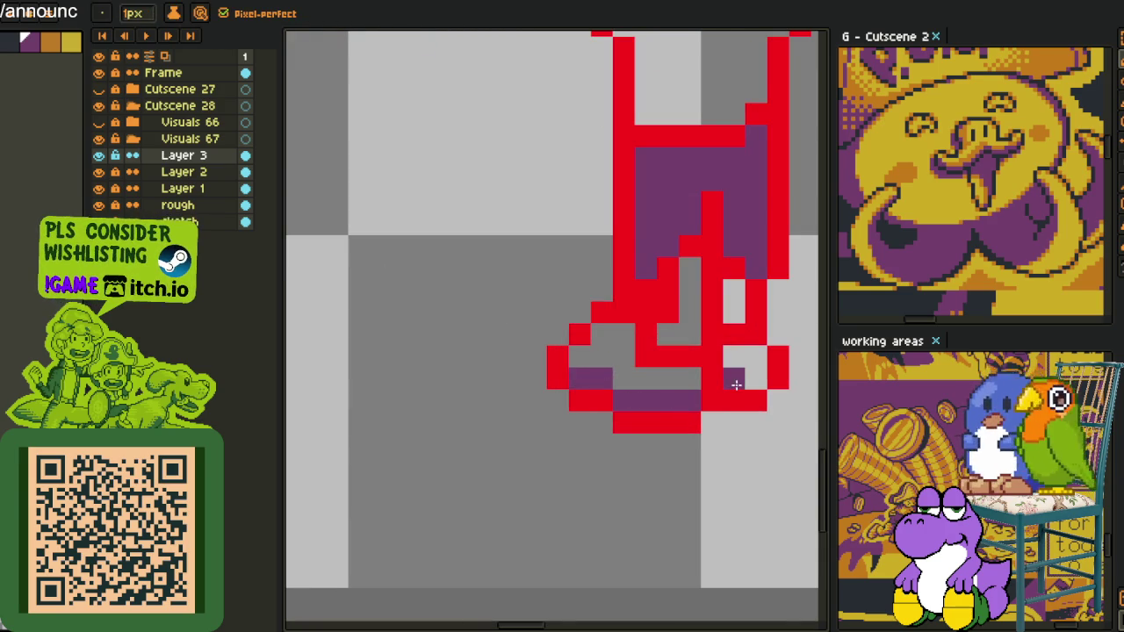
scroll(749, 378, "down", 3)
left_click(507, 207)
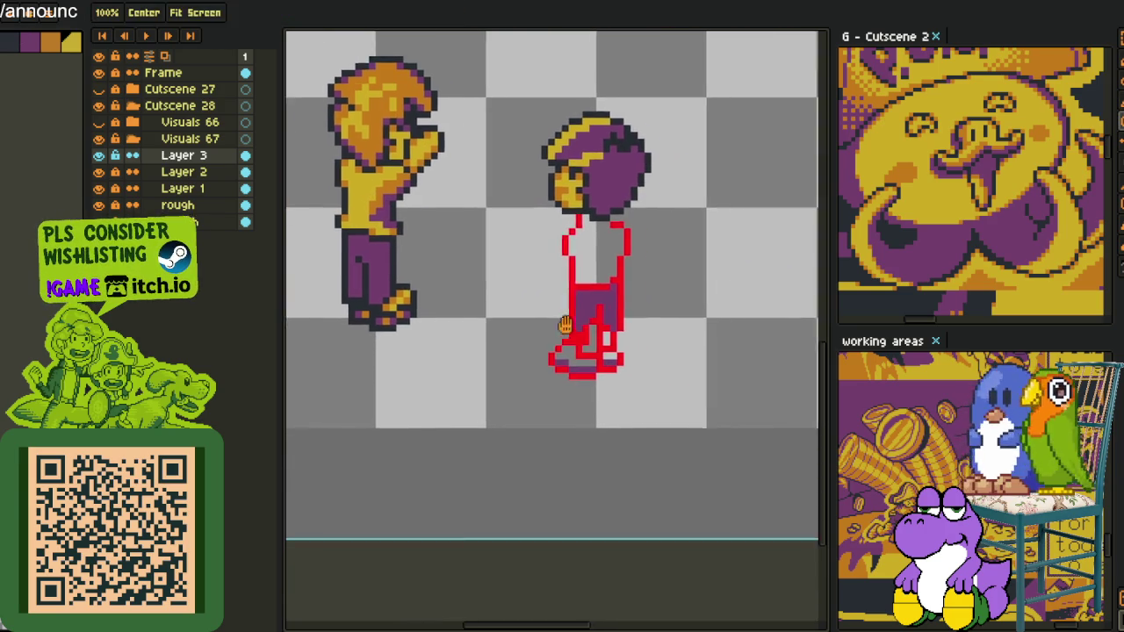
scroll(667, 333, "up", 2)
left_click(581, 395)
key("i")
scroll(633, 395, "down", 2)
scroll(402, 154, "up", 2)
left_click(380, 99)
scroll(451, 231, "down", 2)
scroll(452, 231, "up", 3)
key("b")
left_click(369, 359)
left_click(393, 401)
left_click(459, 400)
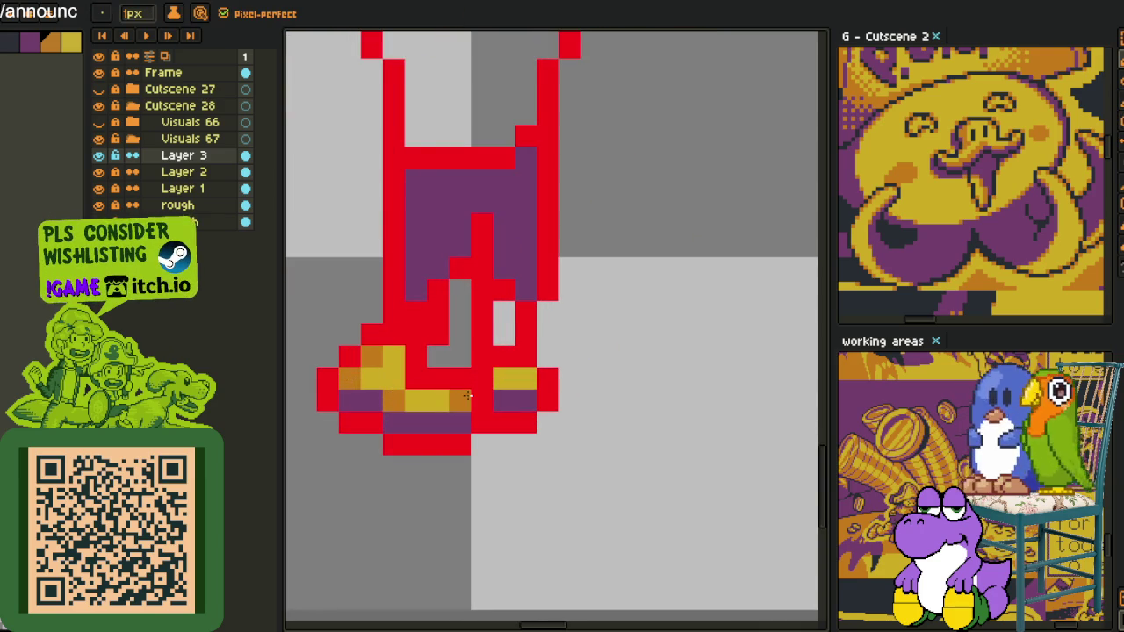
left_click(525, 378)
scroll(527, 375, "down", 3)
scroll(526, 375, "up", 1)
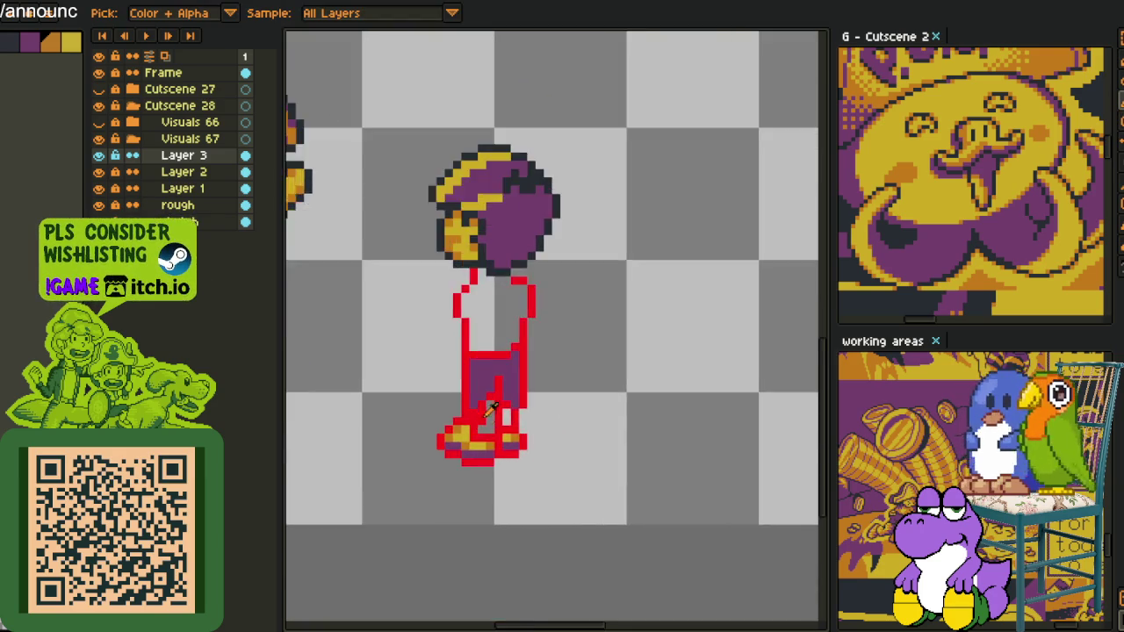
scroll(485, 406, "up", 1)
key("g")
left_click(486, 405)
left_click(525, 392)
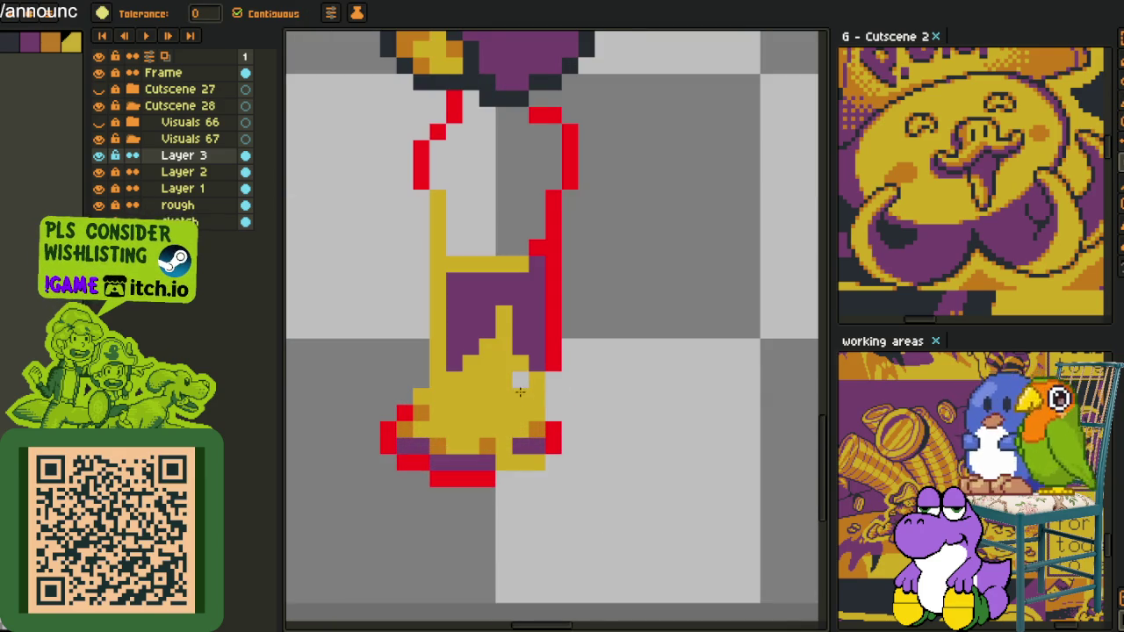
key("ctrl+z")
key("i")
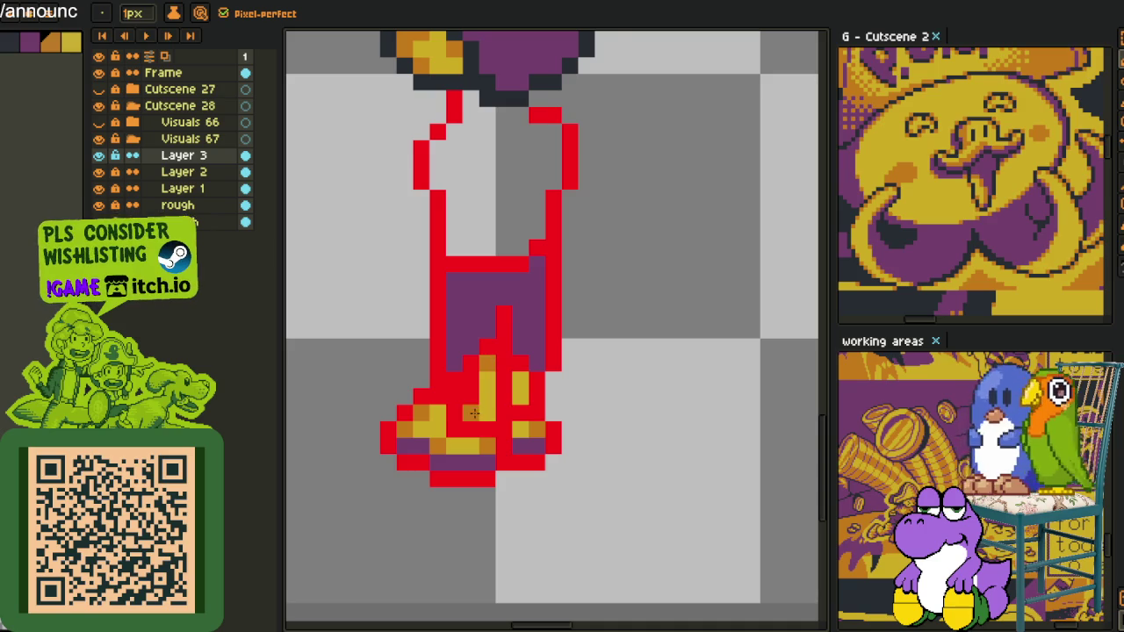
scroll(526, 387, "down", 3)
scroll(509, 417, "up", 1)
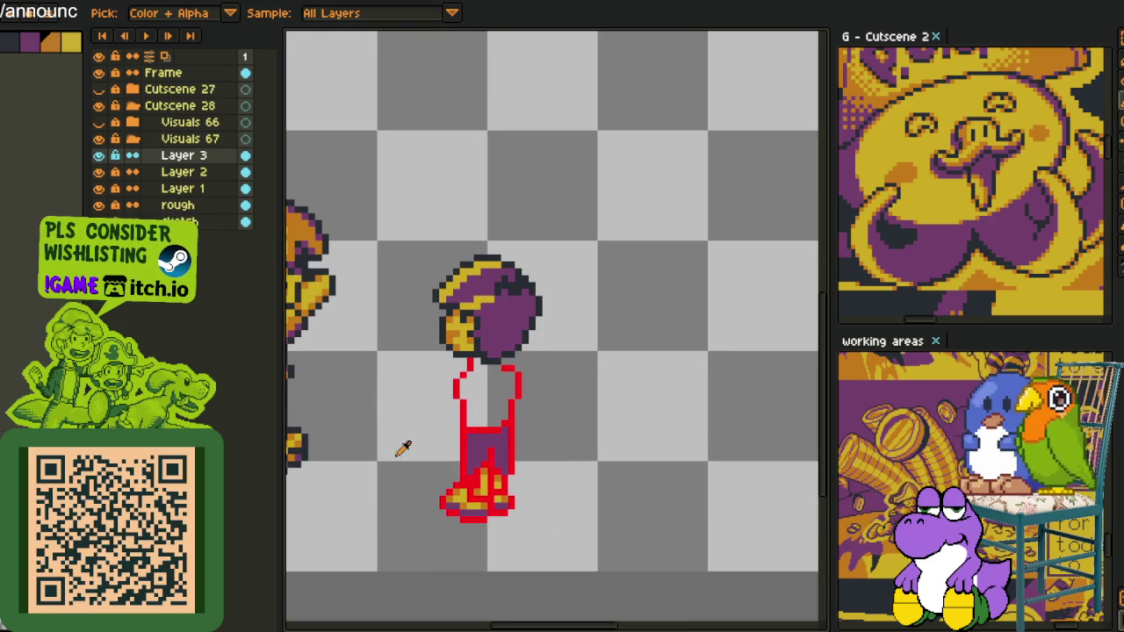
scroll(406, 375, "down", 2)
scroll(473, 389, "down", 1)
scroll(441, 386, "down", 1)
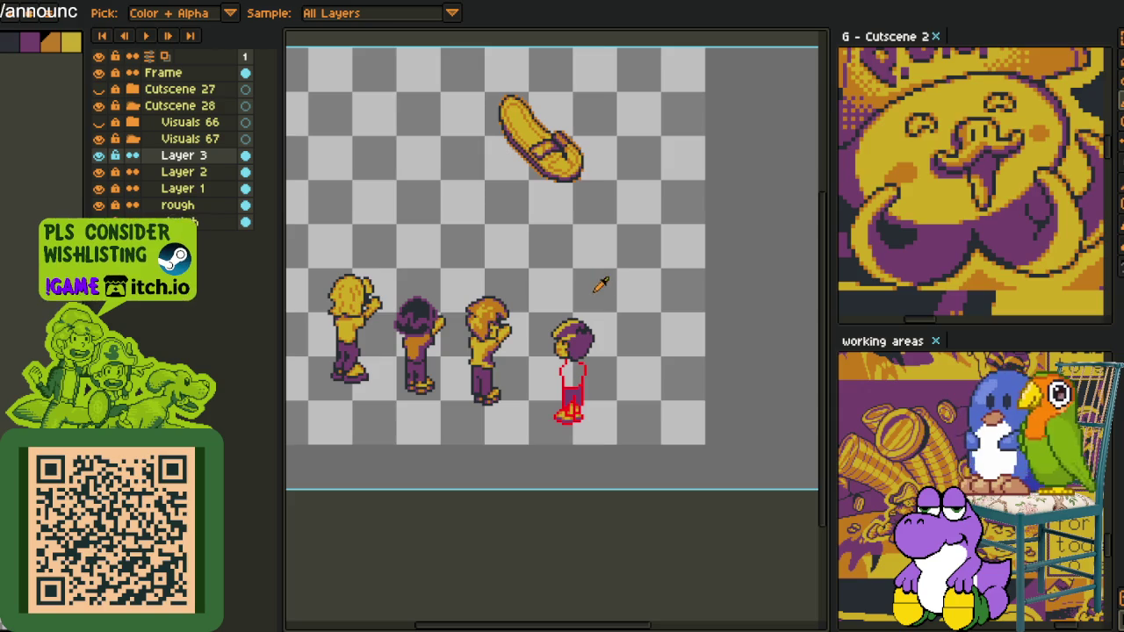
scroll(456, 246, "up", 2)
scroll(376, 281, "down", 1)
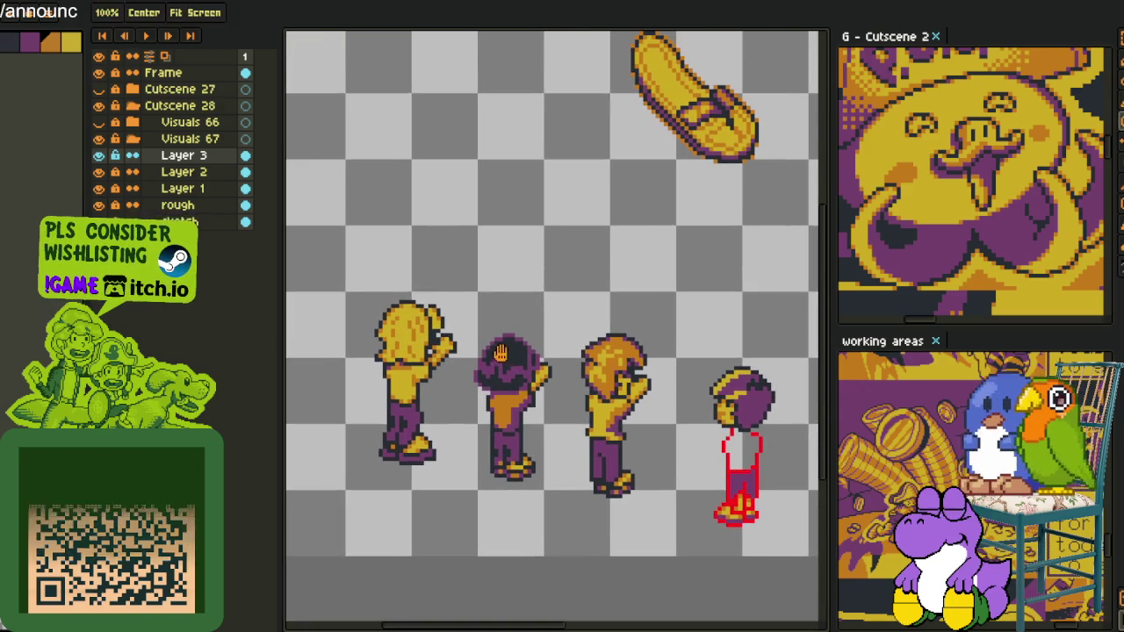
left_click_drag(376, 281, 658, 507)
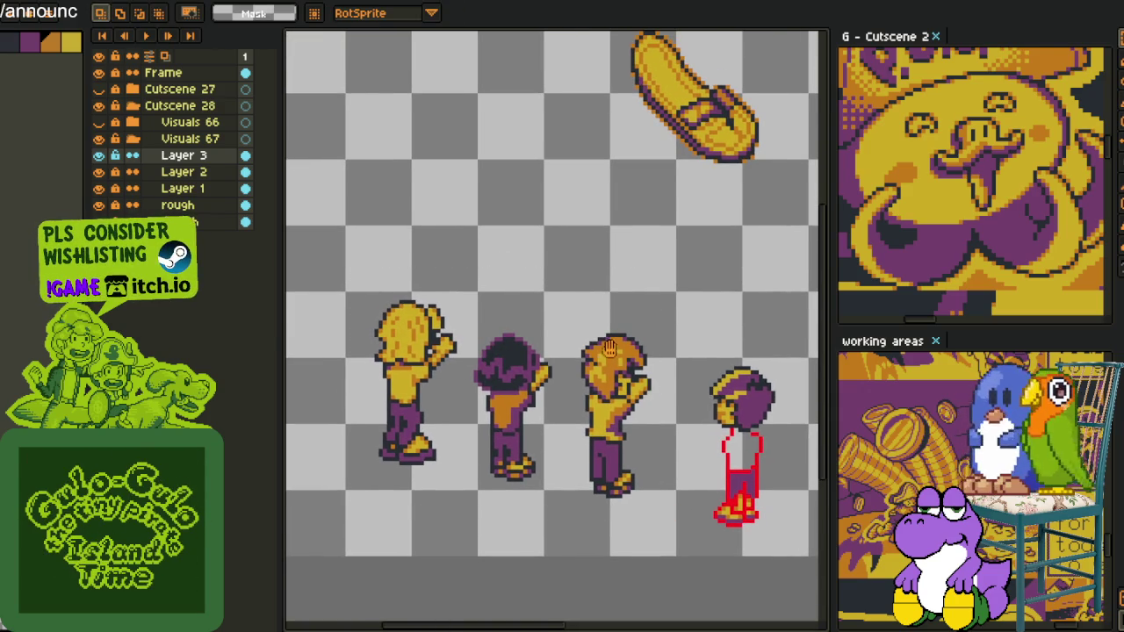
scroll(552, 303, "up", 1)
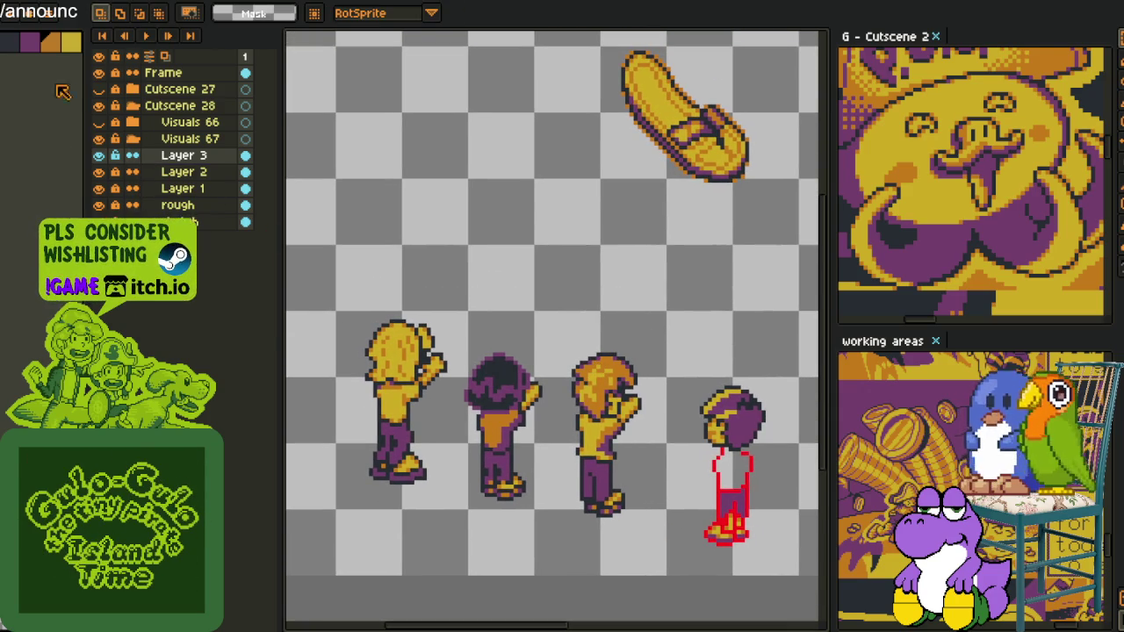
key("b")
- Undo two stray dark strokes and bring the whole sprite scene into view
left_click_drag(499, 320, 586, 226)
left_click_drag(492, 261, 642, 246)
key("ctrl+z")
key("ctrl+z")
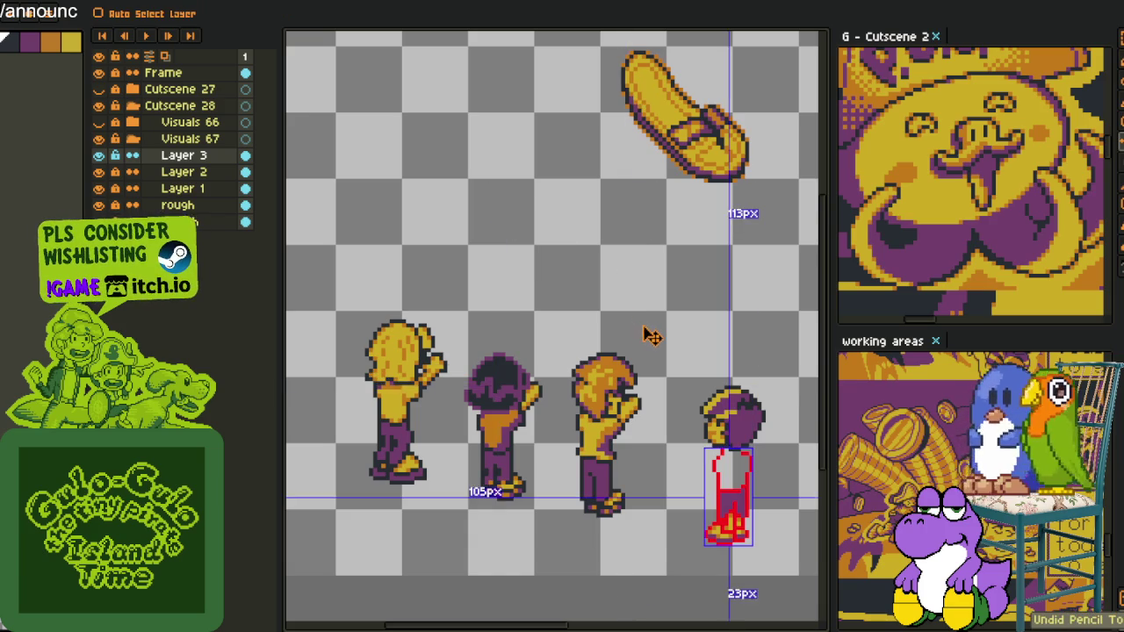
scroll(650, 334, "down", 2)
scroll(676, 334, "down", 2)
left_click_drag(705, 351, 570, 302)
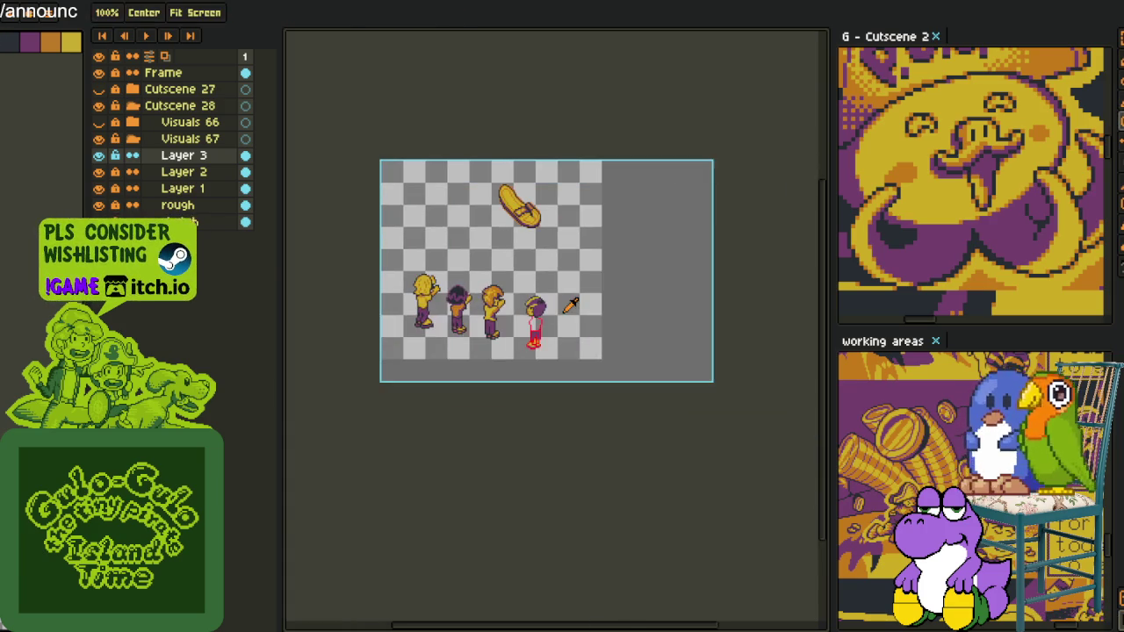
scroll(569, 304, "up", 2)
scroll(535, 333, "up", 1)
scroll(516, 354, "up", 1)
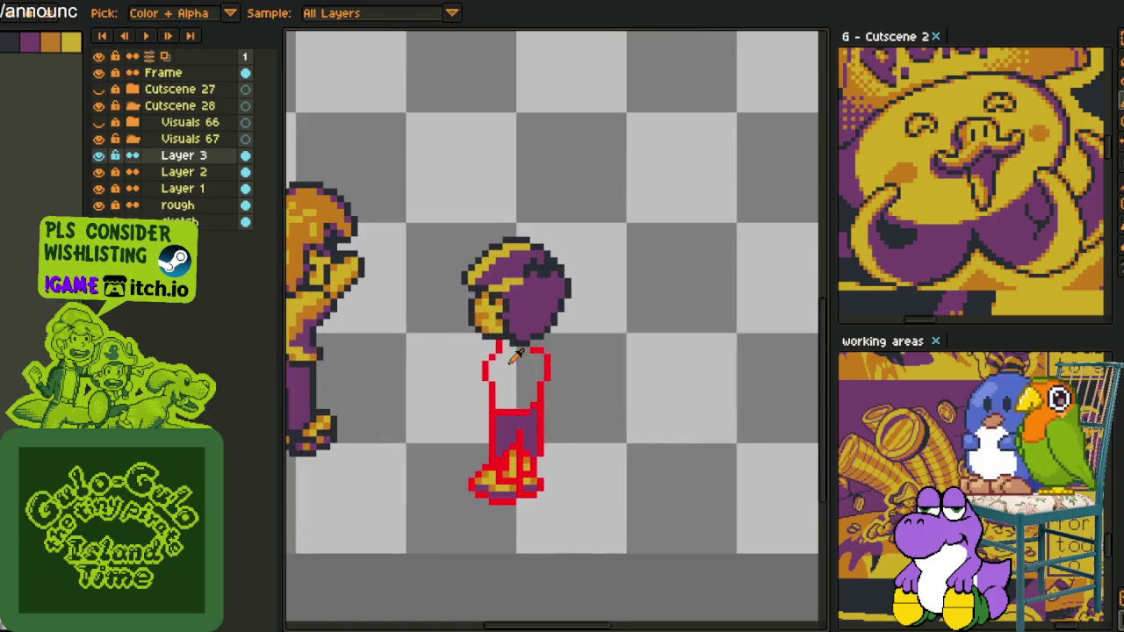
scroll(516, 369, "up", 1)
scroll(520, 421, "up", 2)
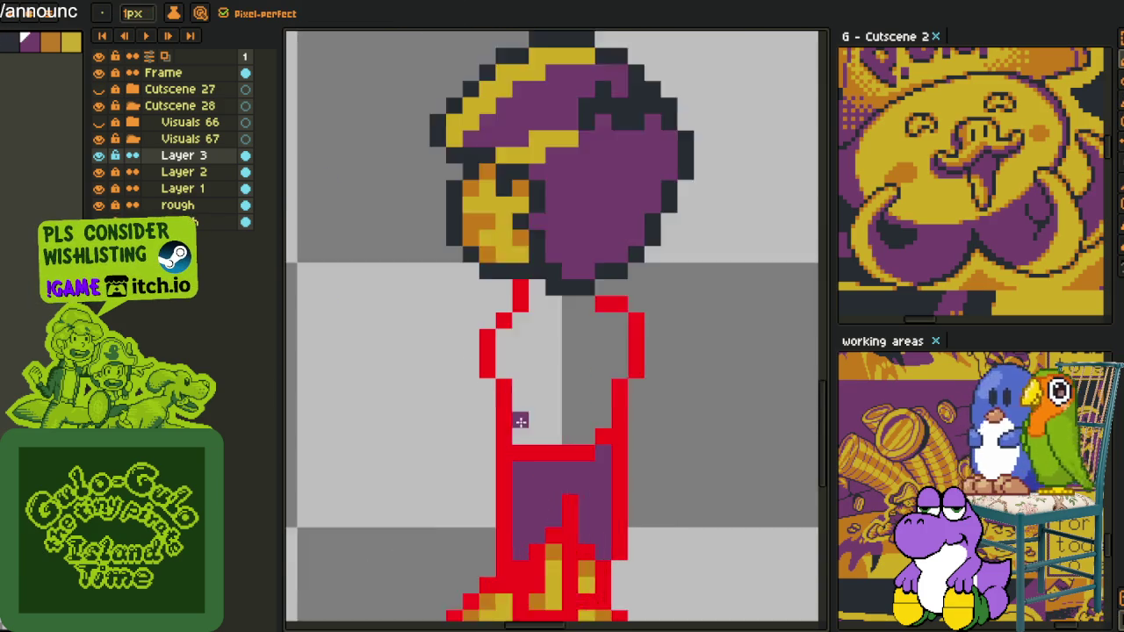
scroll(520, 421, "up", 1)
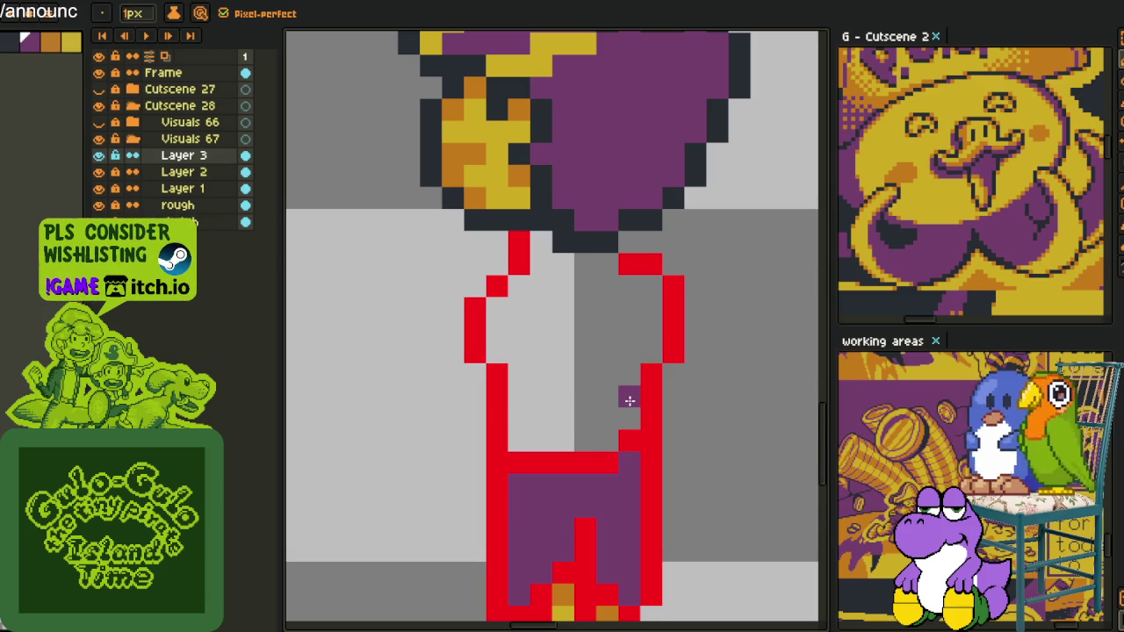
- Paint purple bands across the red-outlined character's grey torso
mouse_move(623, 412)
left_mouse_down()
mouse_move(607, 417)
mouse_move(602, 439)
mouse_move(519, 439)
left_mouse_up()
mouse_move(538, 395)
left_mouse_down()
mouse_move(515, 375)
mouse_move(570, 354)
mouse_move(582, 371)
left_mouse_up()
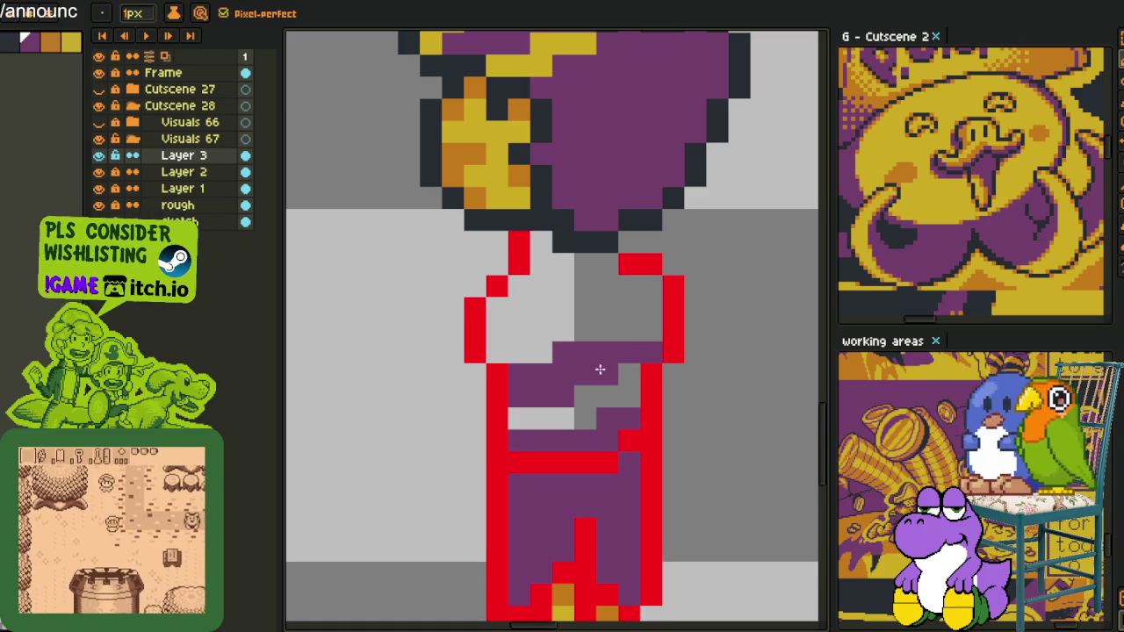
scroll(583, 356, "down", 2)
scroll(579, 325, "down", 1)
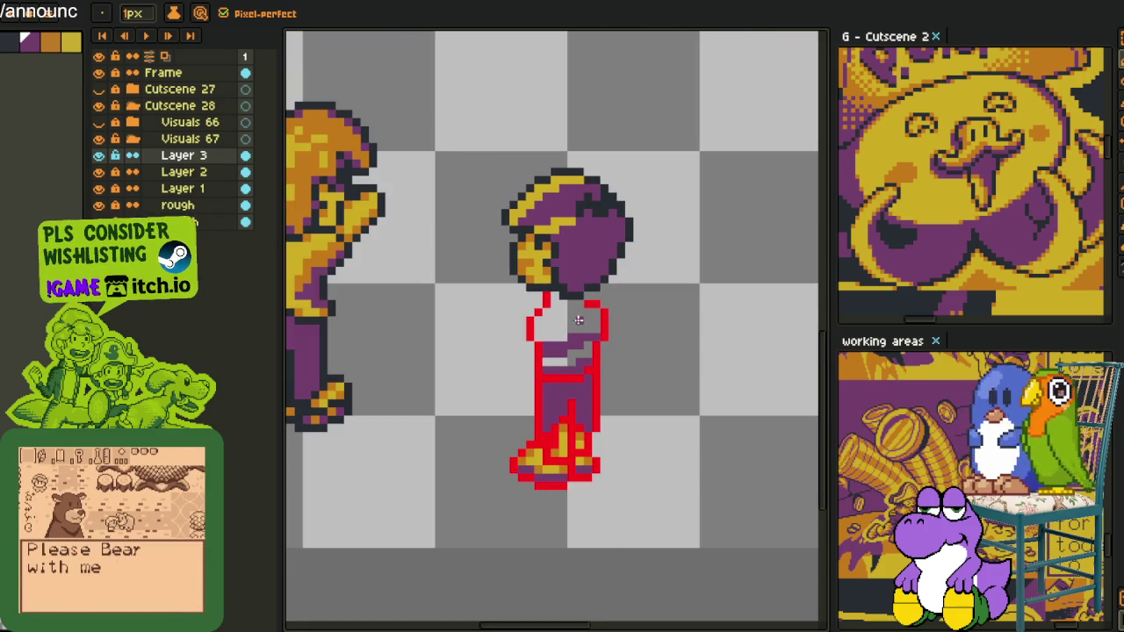
scroll(586, 313, "up", 3)
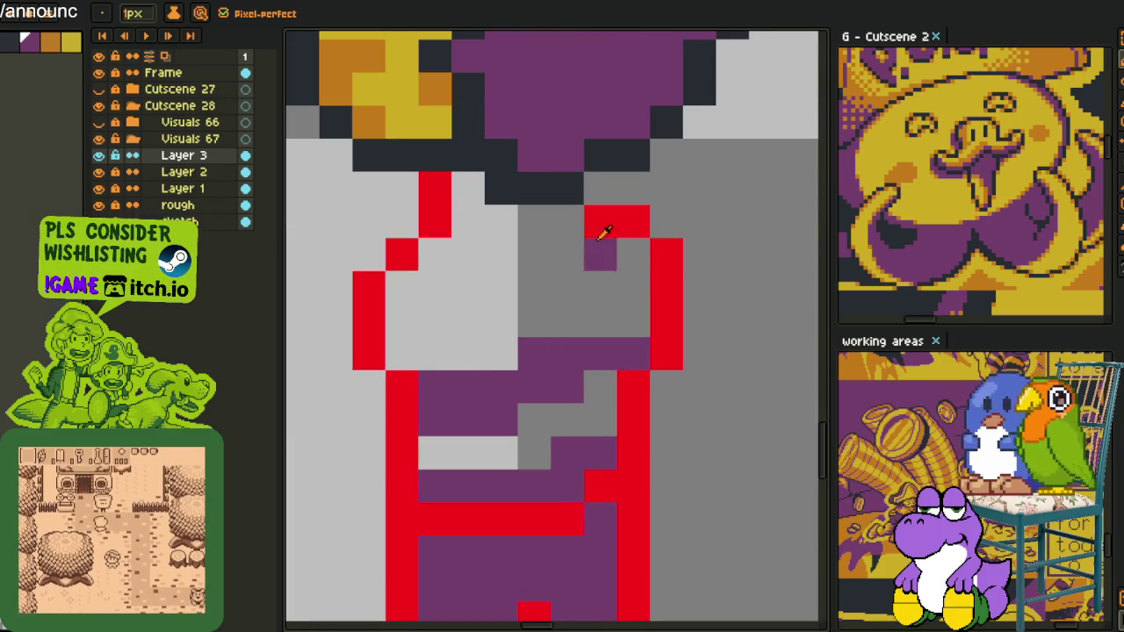
left_click(597, 252)
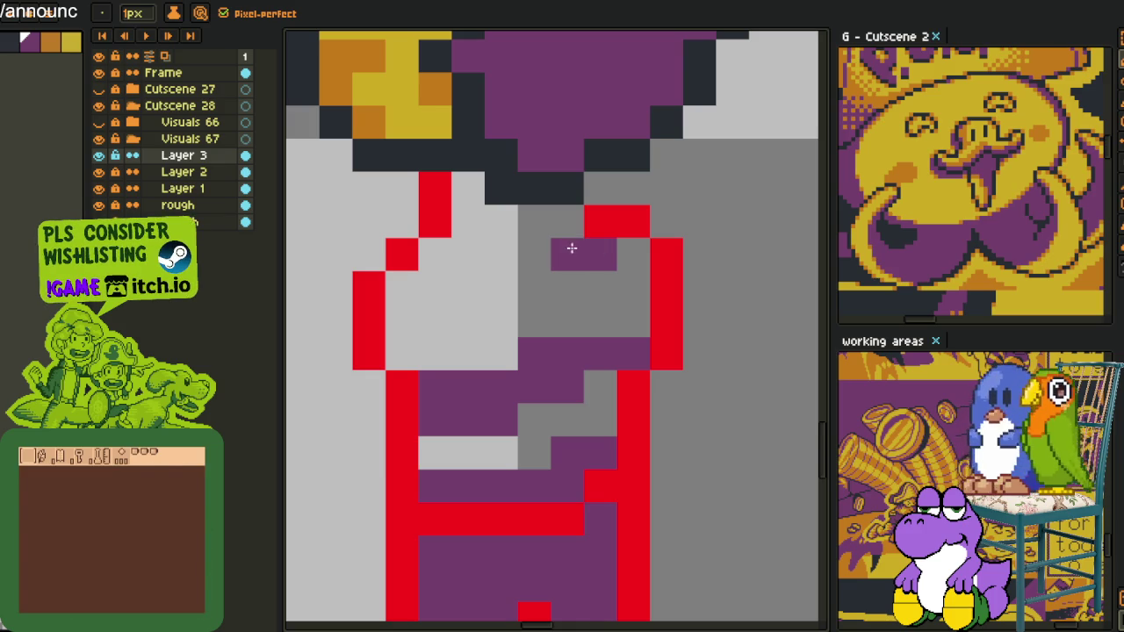
left_click_drag(557, 255, 531, 256)
left_click(501, 255)
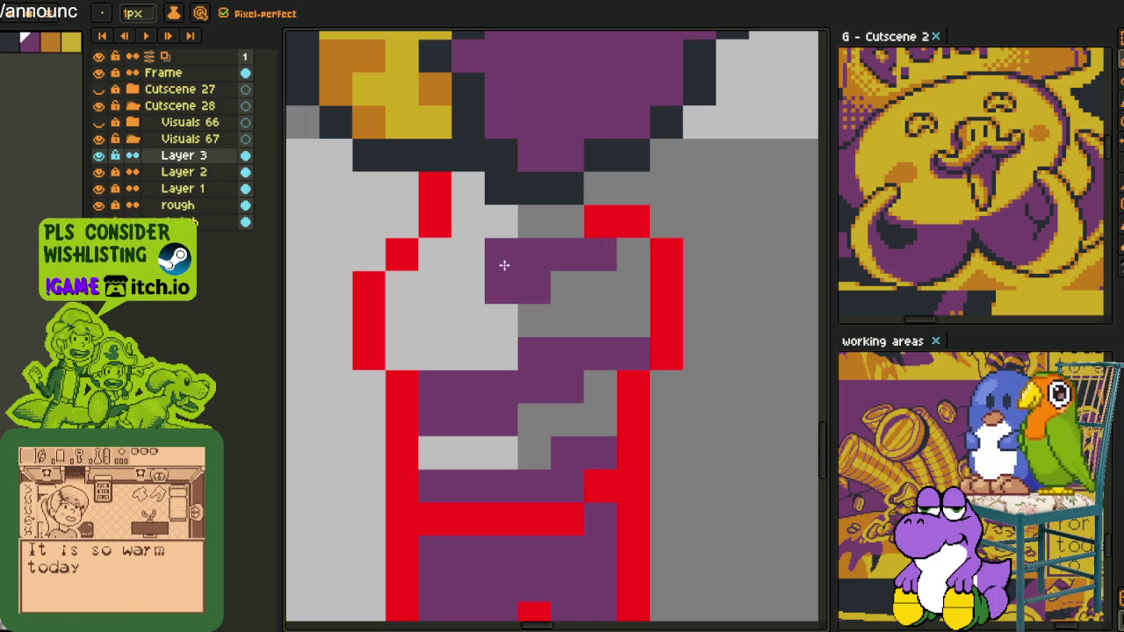
- Paint the remaining light-grey torso pixels beside the purple block purple
mouse_move(483, 285)
left_mouse_down()
mouse_move(430, 284)
mouse_move(466, 258)
mouse_move(517, 277)
left_mouse_up()
scroll(452, 263, "down", 3)
scroll(432, 277, "up", 2)
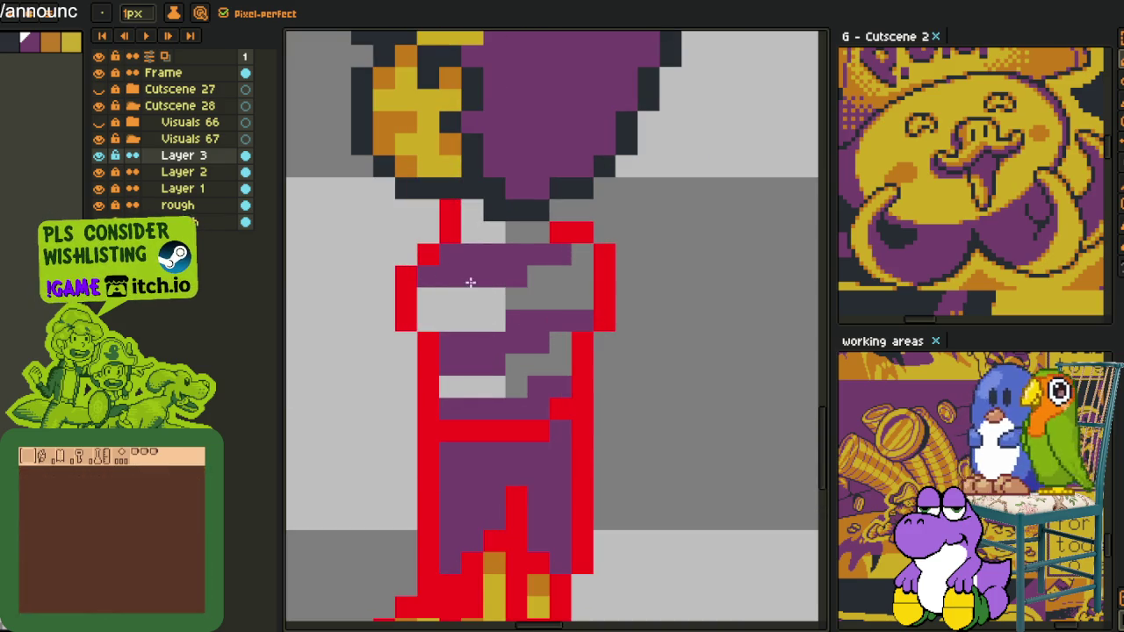
left_click_drag(449, 298, 488, 296)
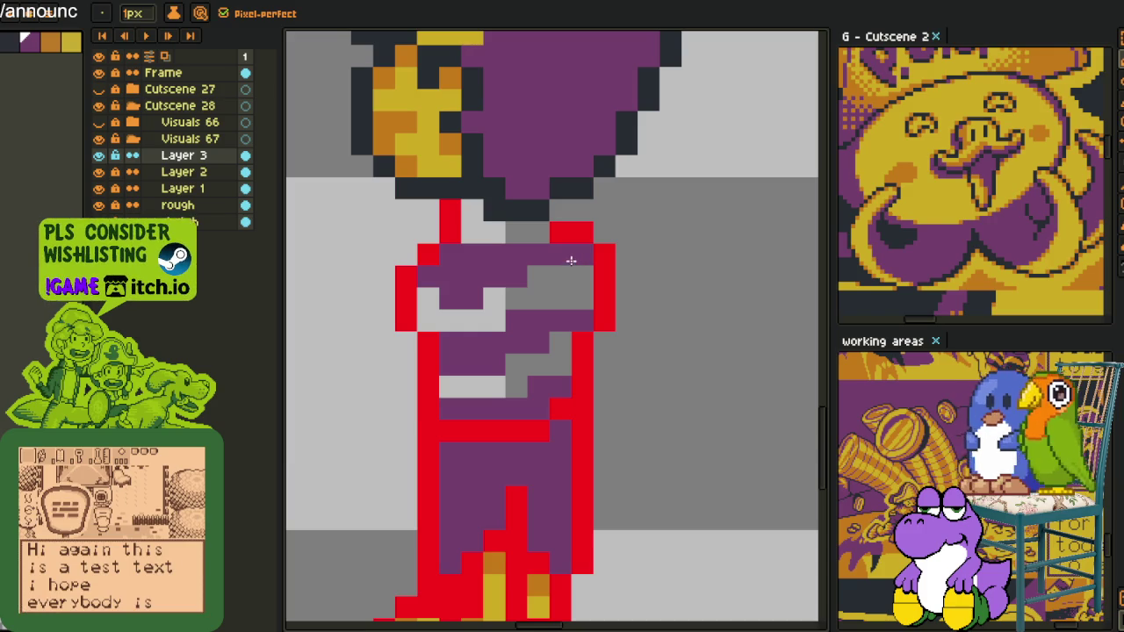
scroll(569, 259, "down", 3)
scroll(561, 258, "up", 1)
key("i")
scroll(557, 257, "up", 2)
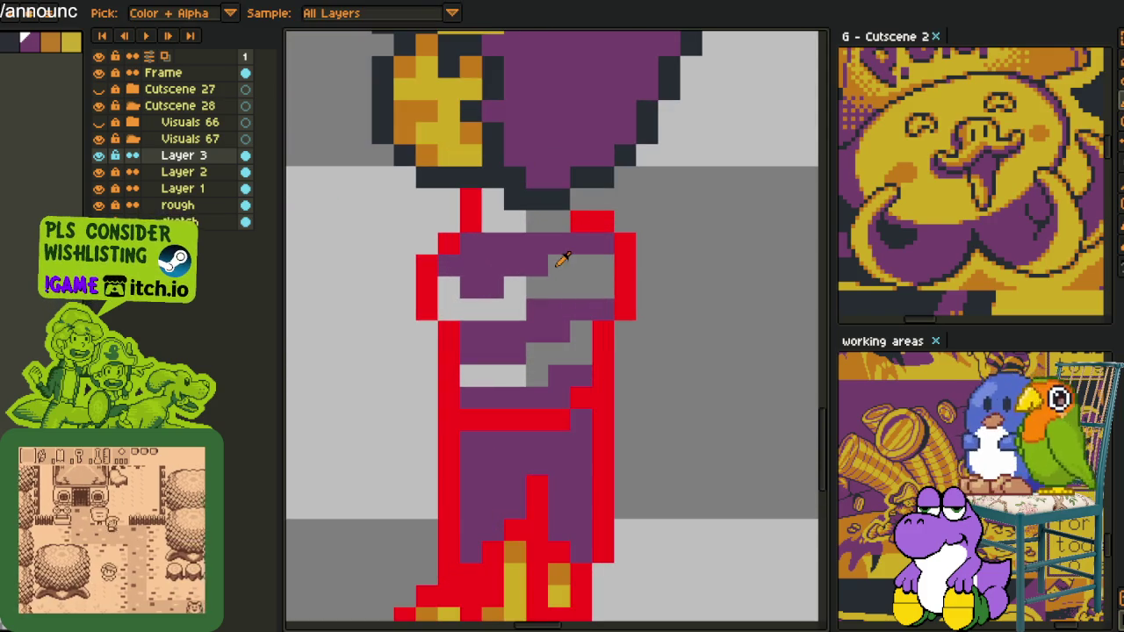
left_click(558, 263)
- Fill the grey gaps between the purple bands with sampled yellow using the Paint Bucket
key("g")
left_click(553, 264)
left_click(553, 351)
left_click(530, 222)
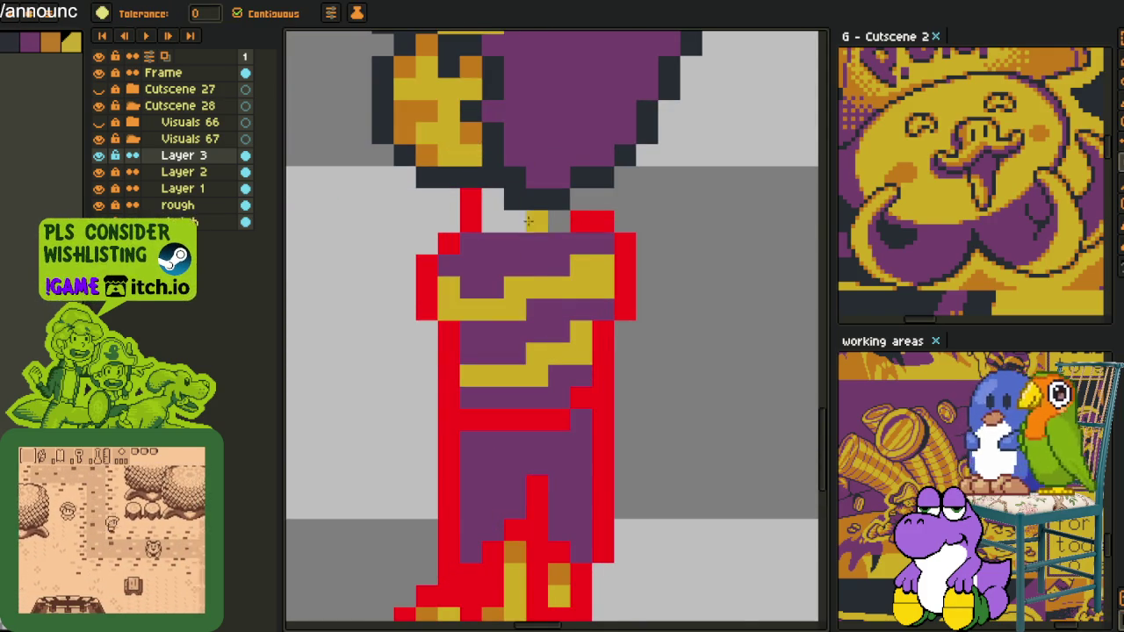
left_click(514, 222)
scroll(527, 228, "down", 3)
key("i")
scroll(597, 243, "up", 2)
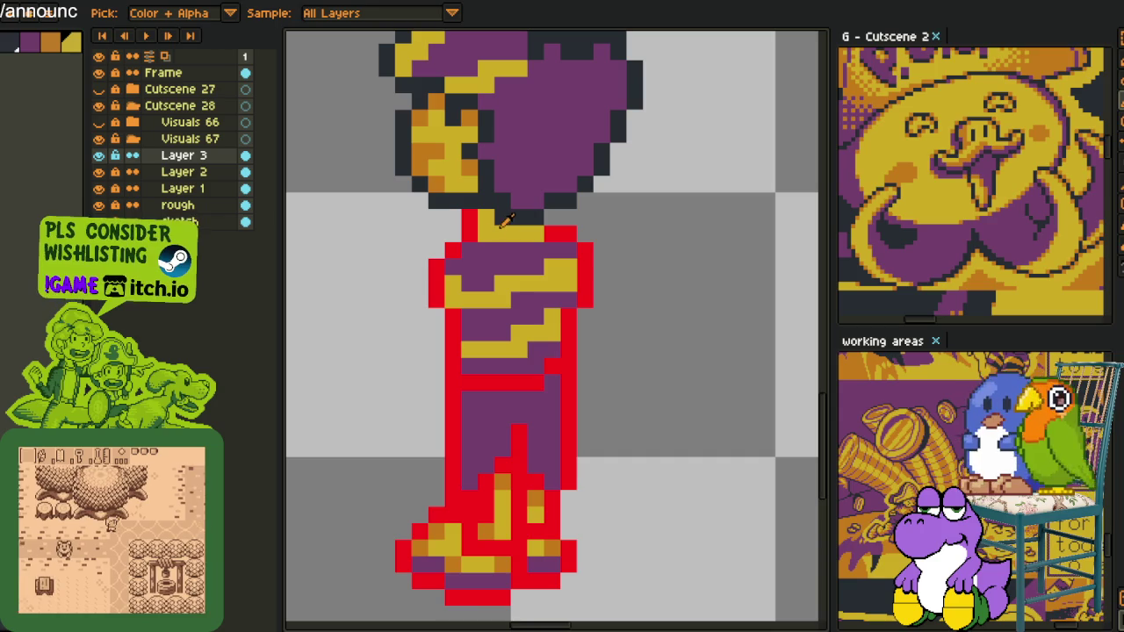
- Replace the red outline colour with the dark outline colour via Replace Color (Shift+R)
key("shift+r")
left_click(439, 492)
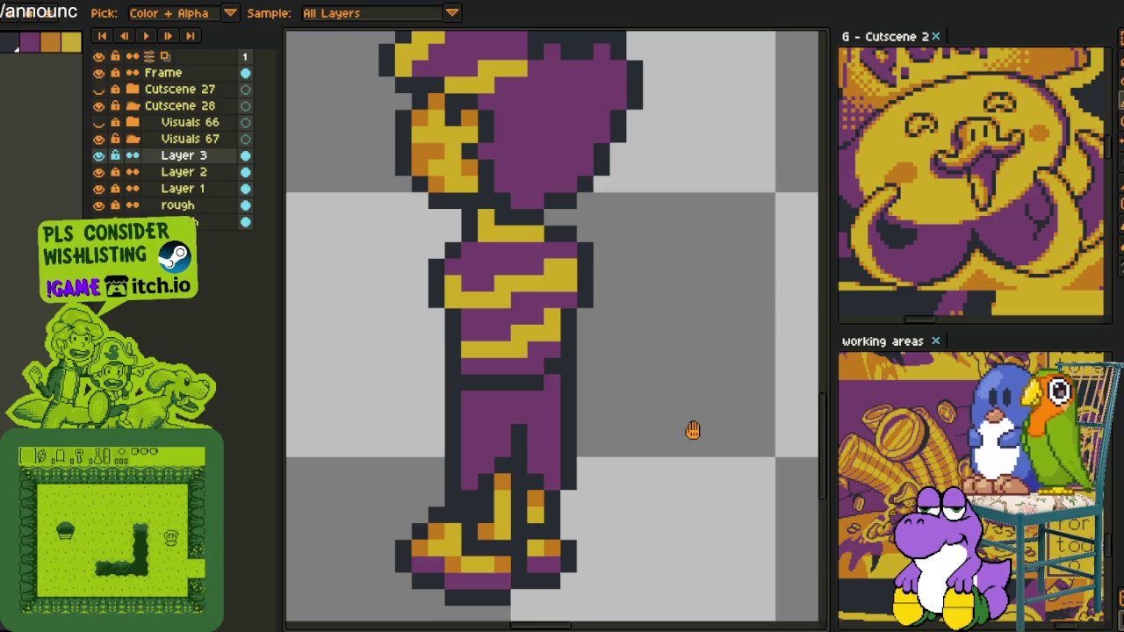
key("alt")
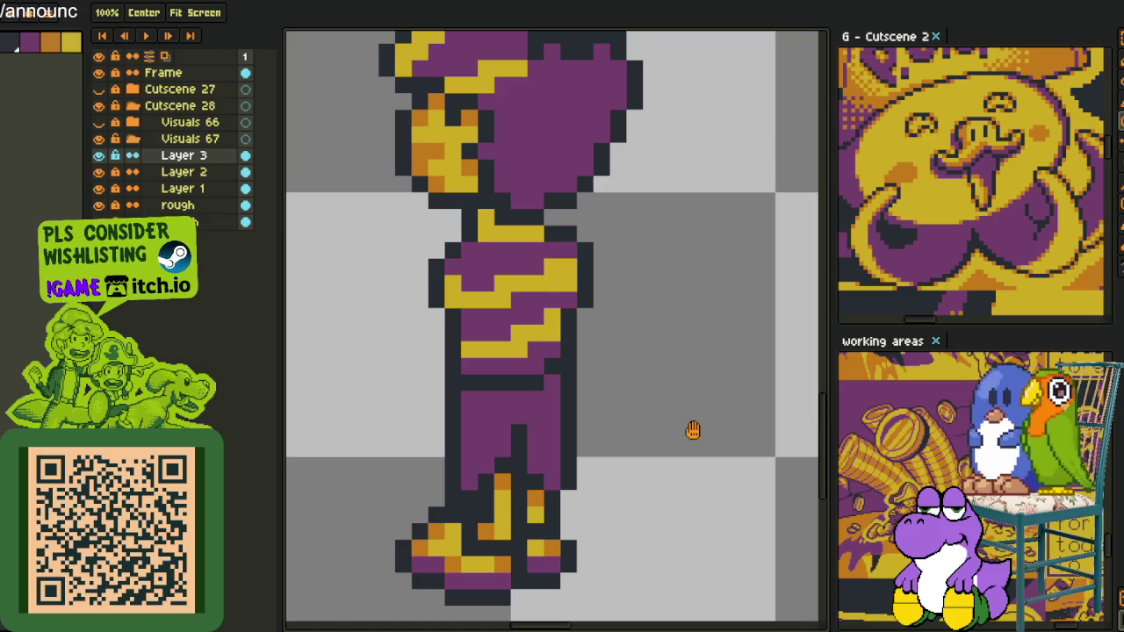
key("i")
scroll(676, 408, "down", 3)
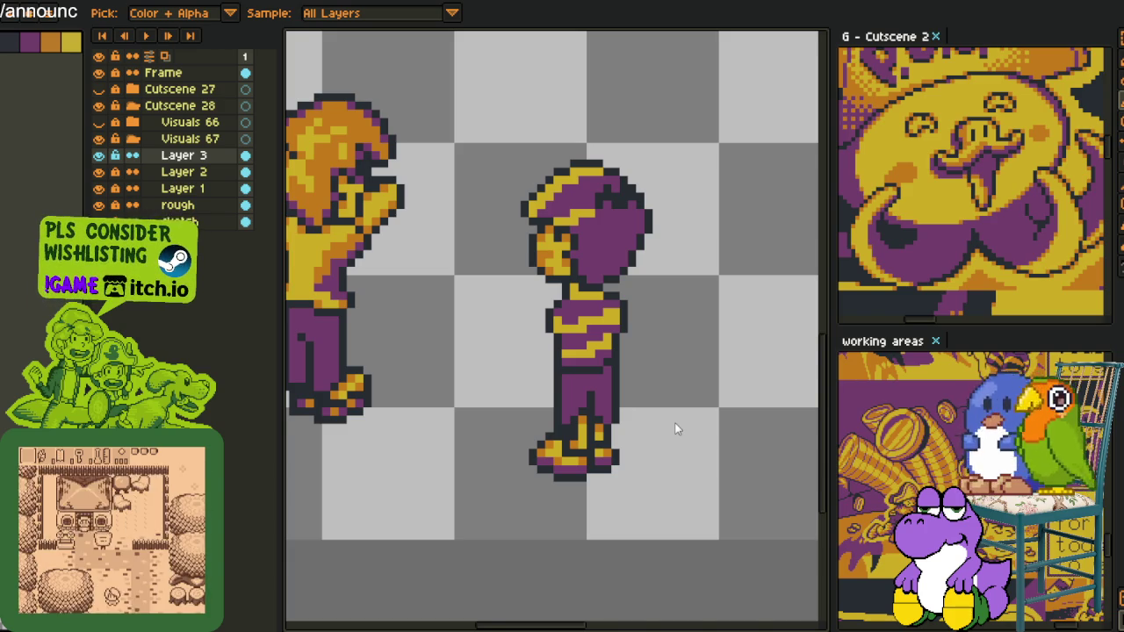
scroll(571, 446, "up", 2)
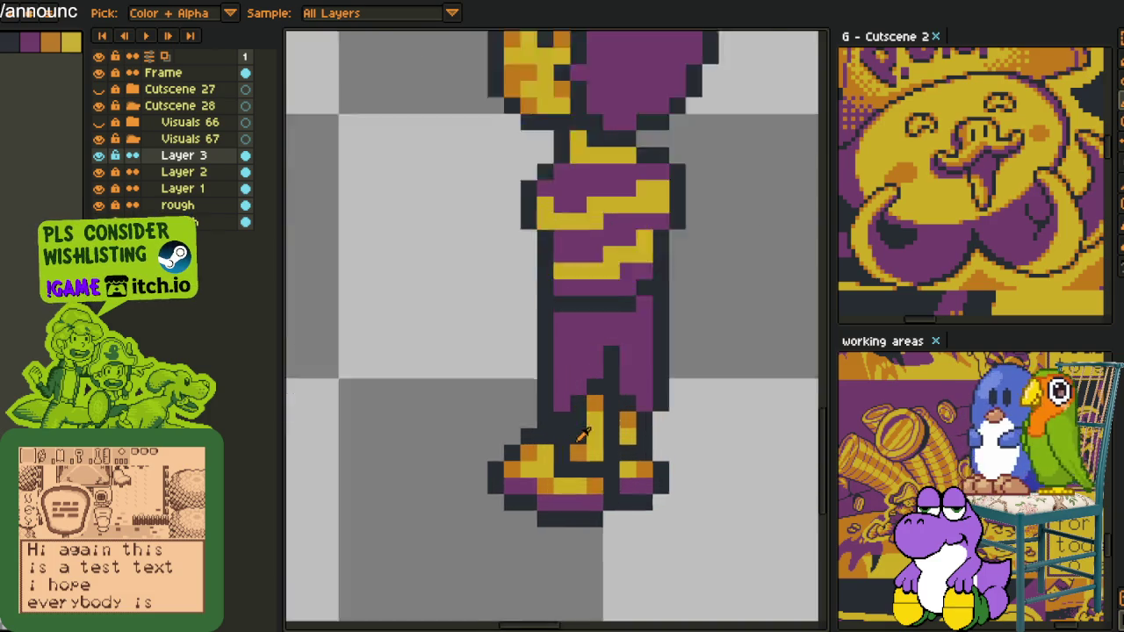
- Paint two foot pixels yellow using the yellow sampled from the feet
scroll(623, 413, "up", 2)
key("m")
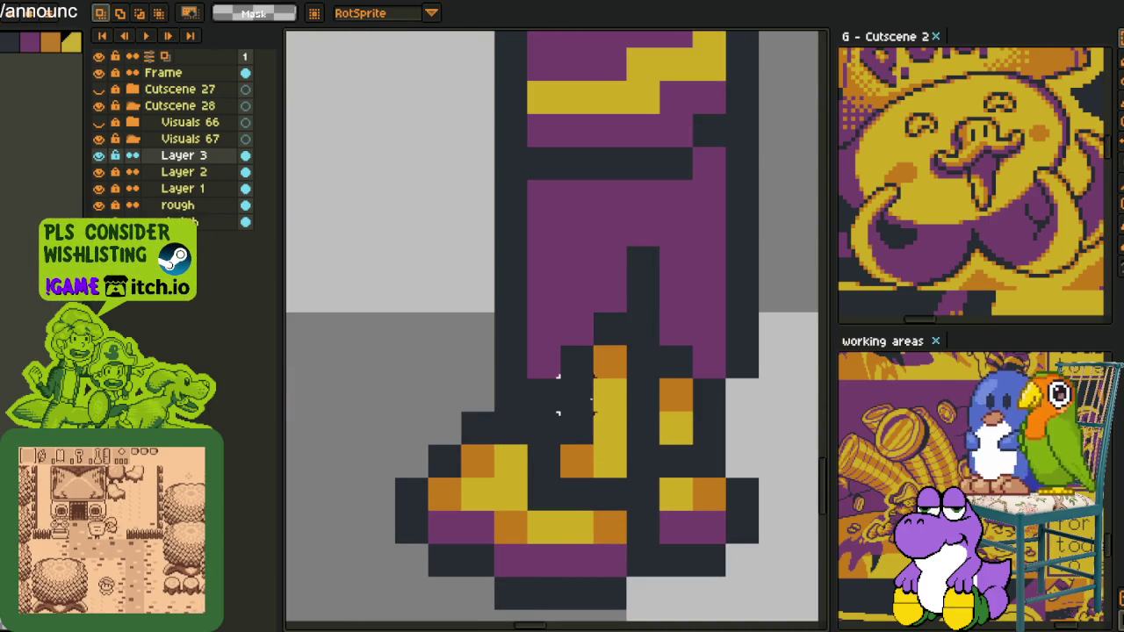
key("i")
key("b")
left_click(577, 395)
left_click(577, 429)
key("alt")
scroll(690, 407, "down", 3)
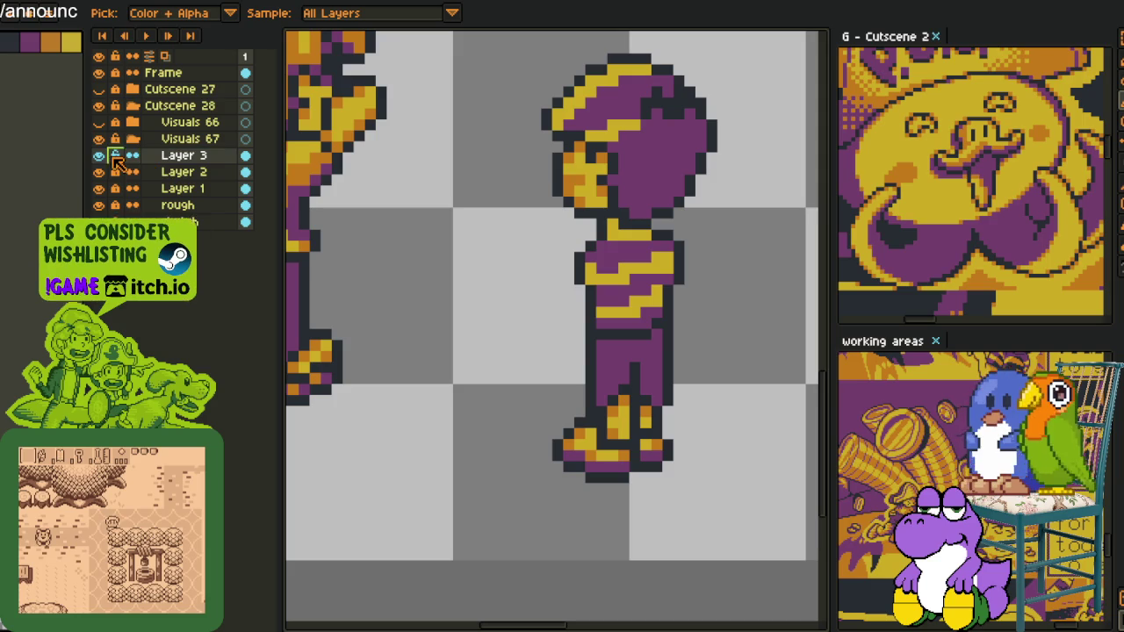
- Merge Layer 3 down into Layer 2 and hide Layer 2 to check its contents
double_click(98, 156)
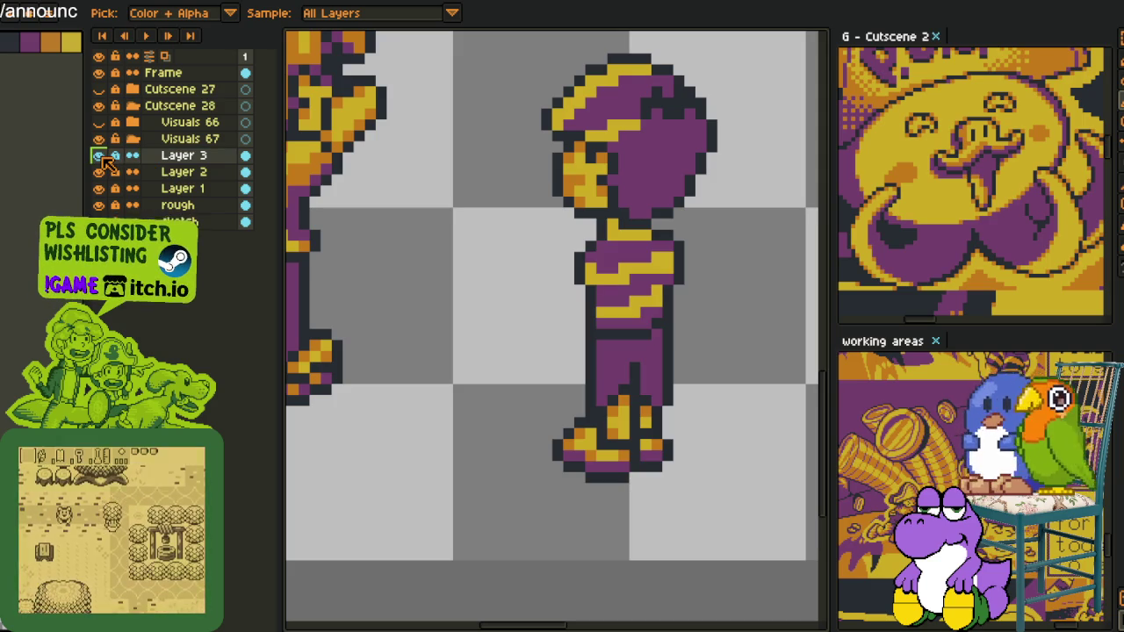
right_click(195, 158)
left_click(251, 254)
scroll(418, 263, "down", 3)
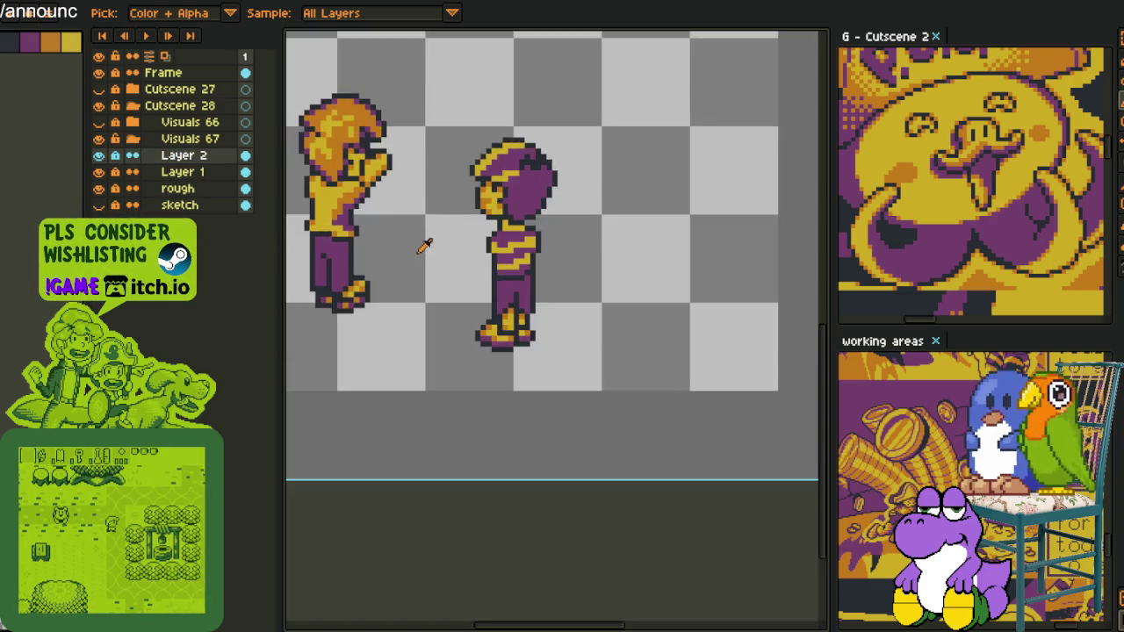
left_click_drag(418, 272, 576, 408)
scroll(576, 408, "down", 1)
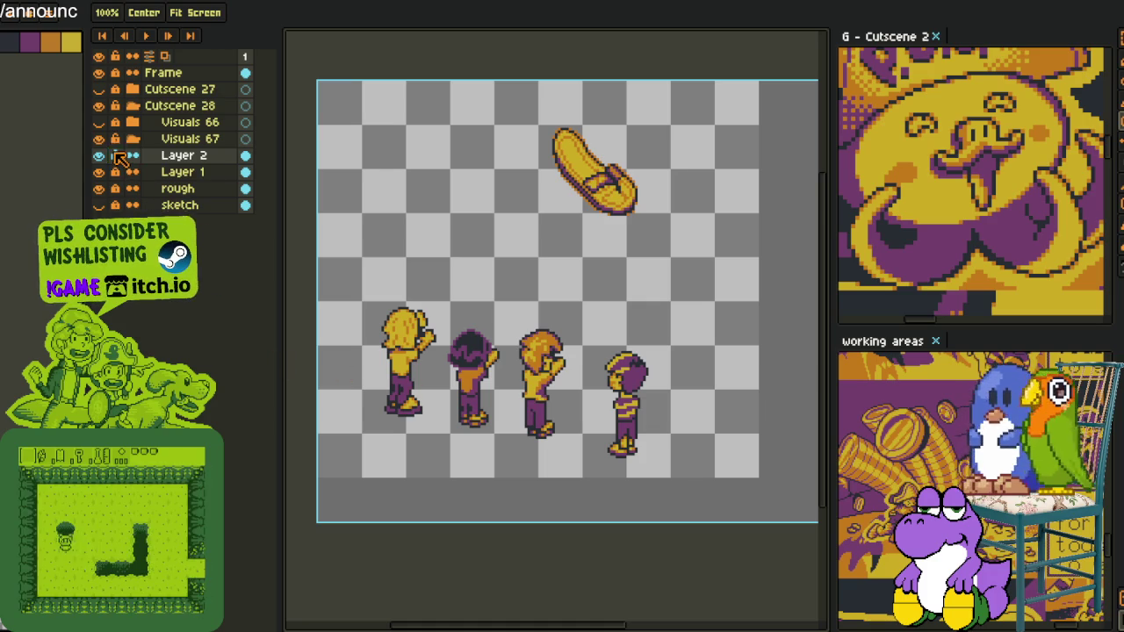
key("i")
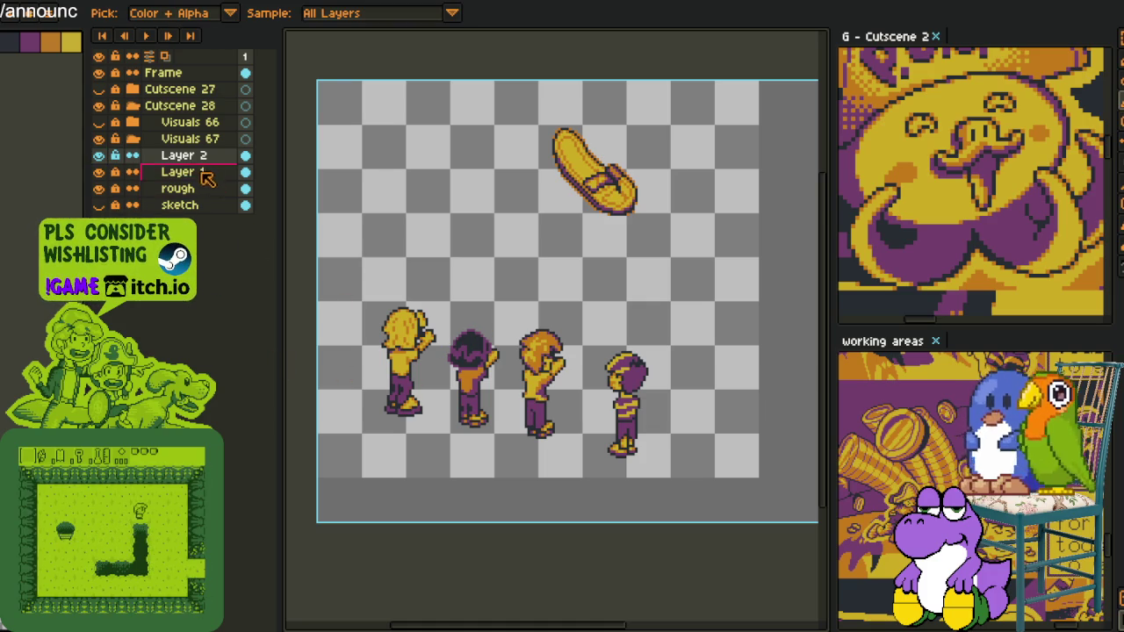
left_click(98, 171)
- Delete Layer 2, duplicate Layer 1 and hide the original Layer 1
left_click(98, 172)
right_click(176, 156)
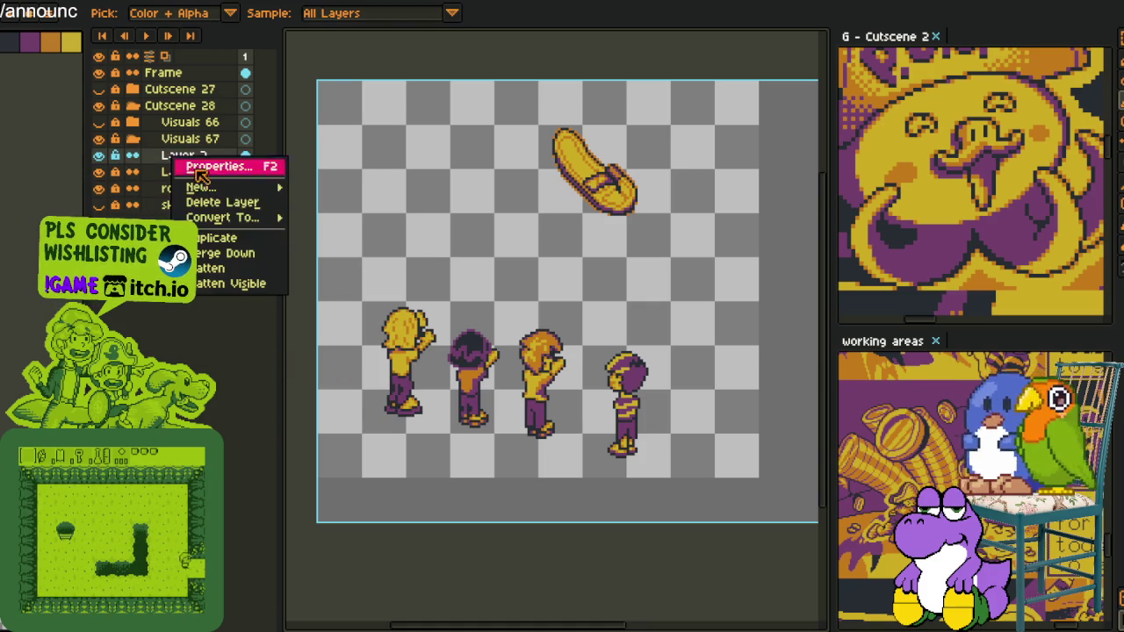
left_click(222, 202)
right_click(190, 156)
left_click(239, 238)
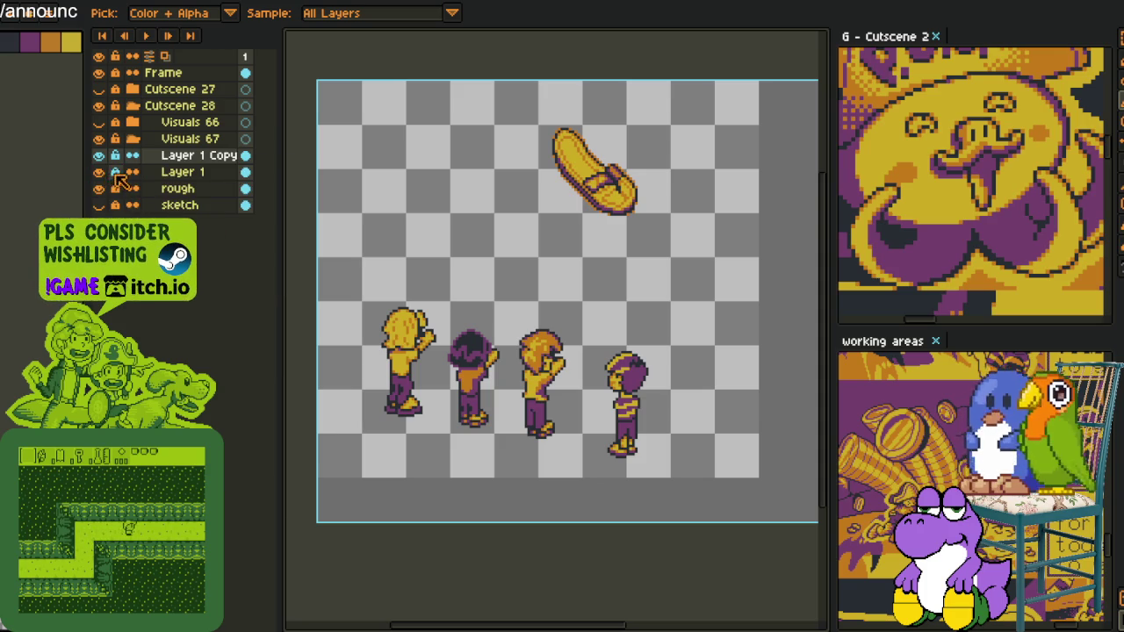
left_click(98, 171)
- Select the four characters and rotate them about -25° so they lean diagonally
key("m")
mouse_move(374, 279)
left_mouse_down()
mouse_move(683, 481)
mouse_move(672, 474)
mouse_move(614, 527)
left_mouse_up()
left_click_drag(523, 407, 507, 392)
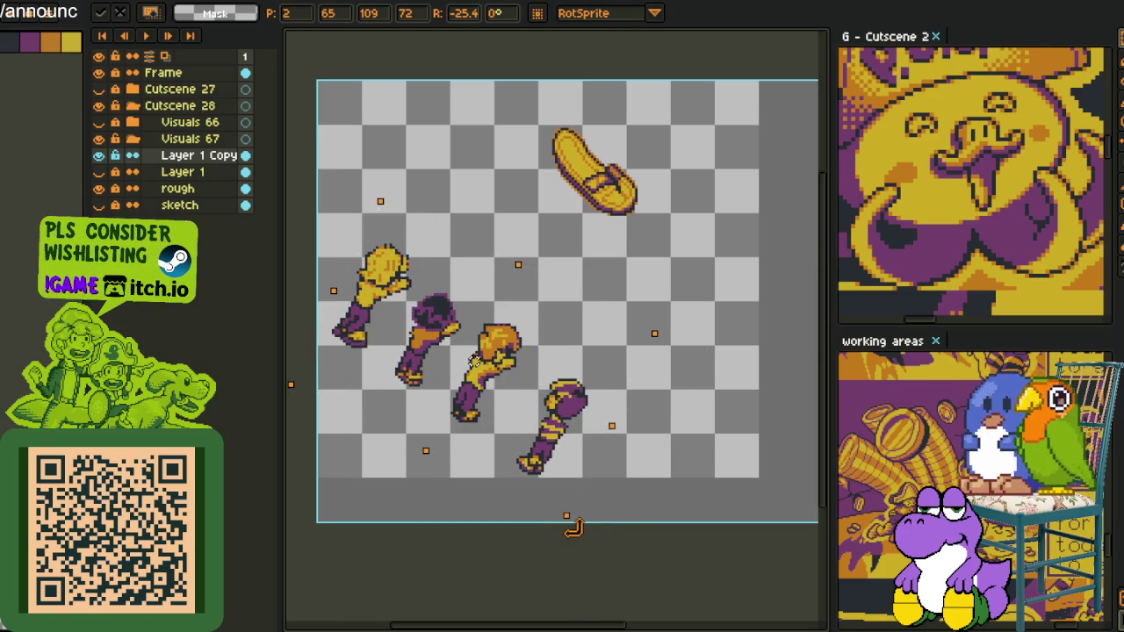
key("Return")
scroll(665, 483, "down", 1)
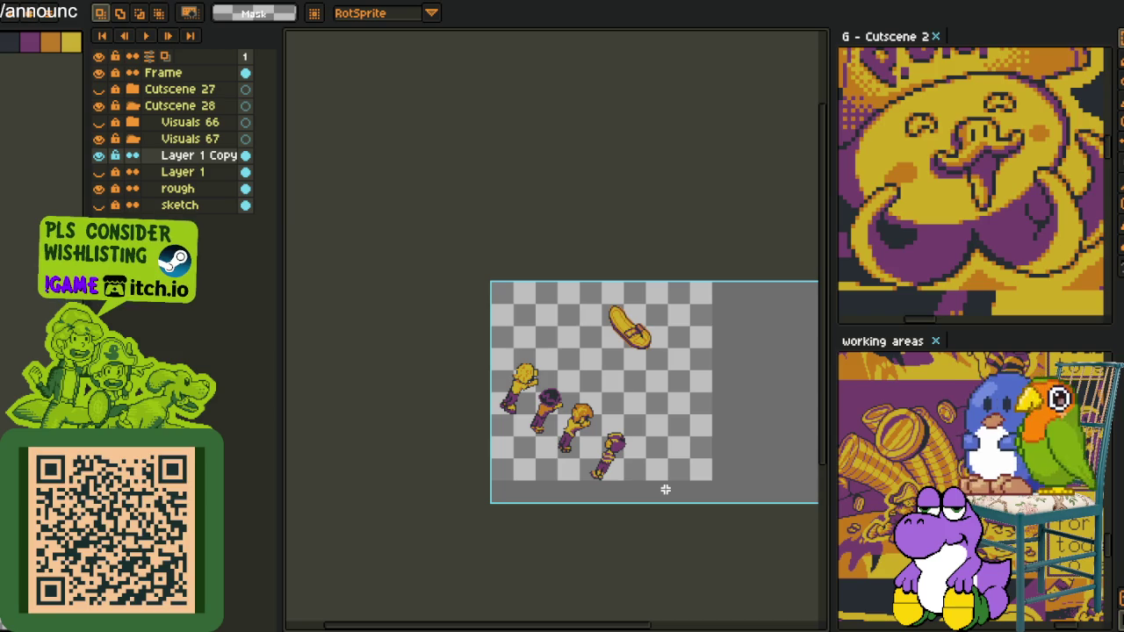
scroll(541, 392, "up", 3)
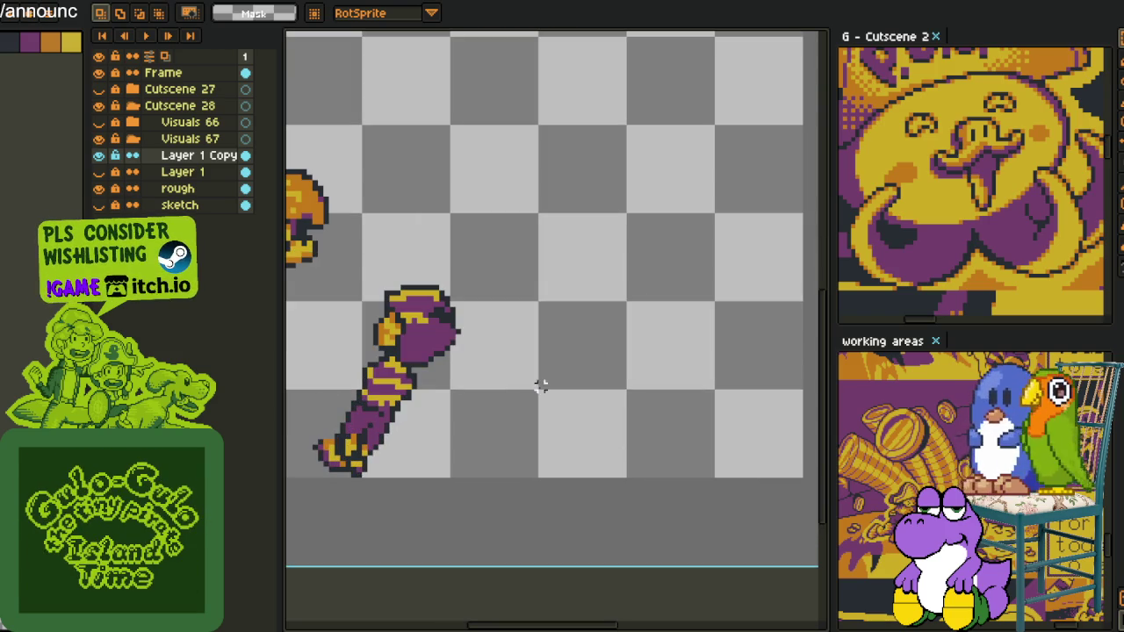
scroll(483, 368, "up", 2)
- Lasso the rightmost character's fist, rotate it about -27°, and nudge it one pixel down and right
mouse_move(595, 397)
left_mouse_down()
mouse_move(575, 373)
mouse_move(509, 443)
mouse_move(527, 478)
mouse_move(561, 490)
mouse_move(654, 367)
left_mouse_up()
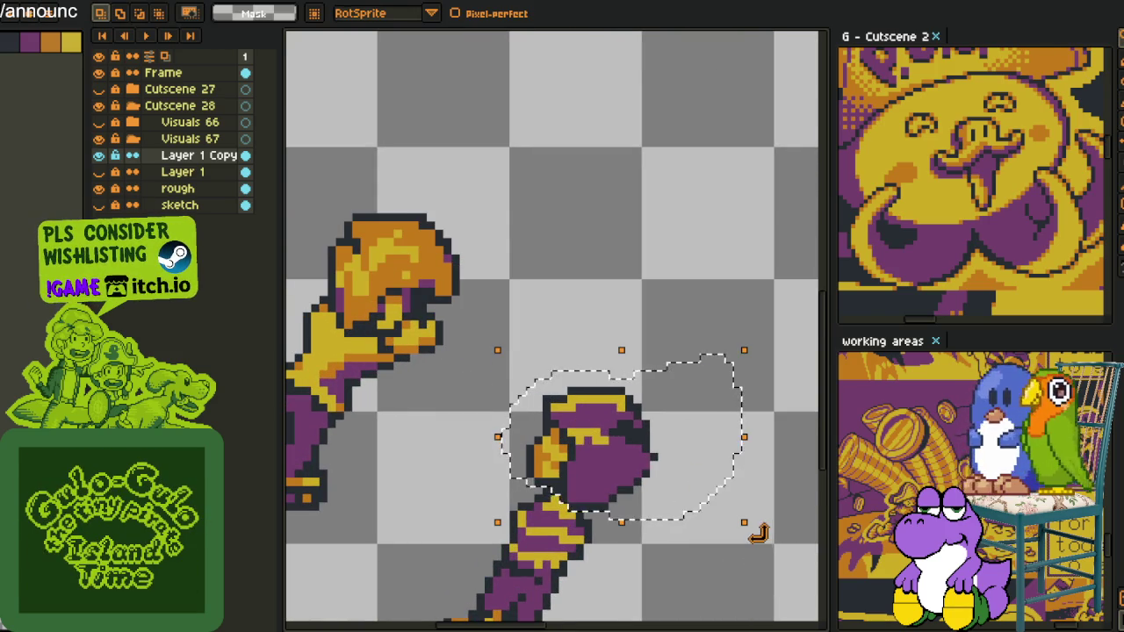
left_click_drag(757, 532, 740, 582)
left_click_drag(618, 507, 612, 487)
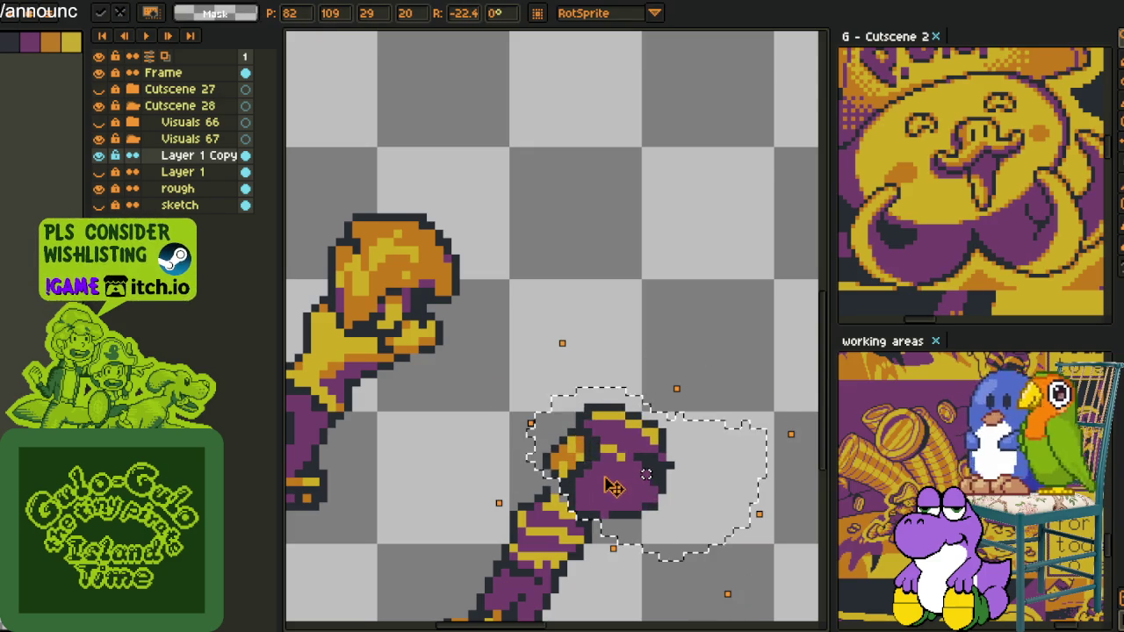
scroll(613, 487, "down", 3)
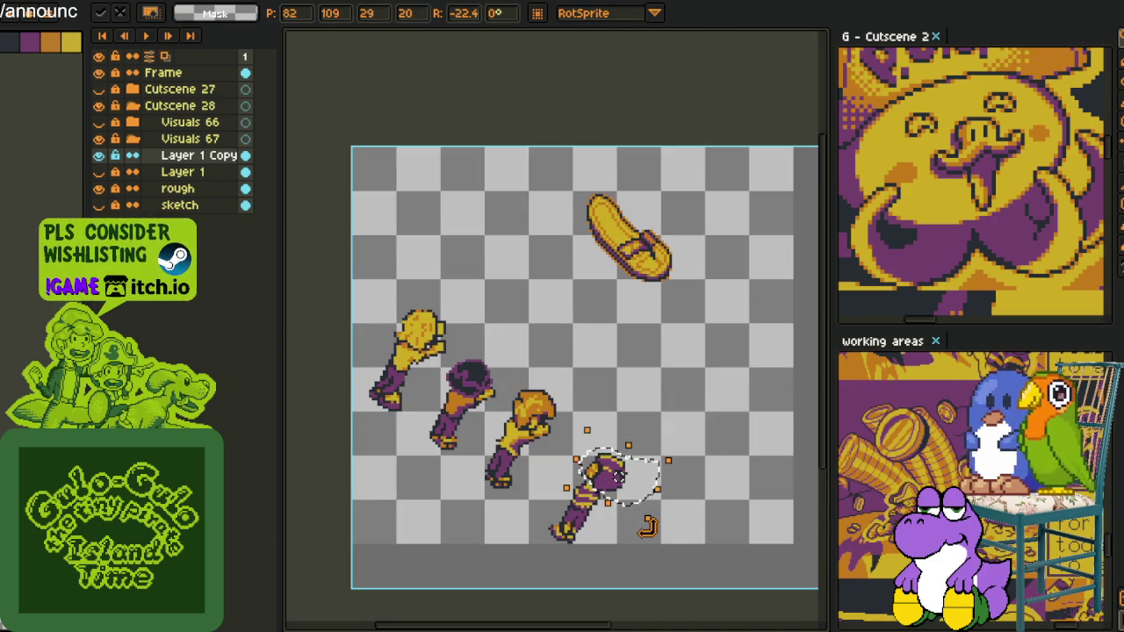
left_click_drag(647, 525, 643, 528)
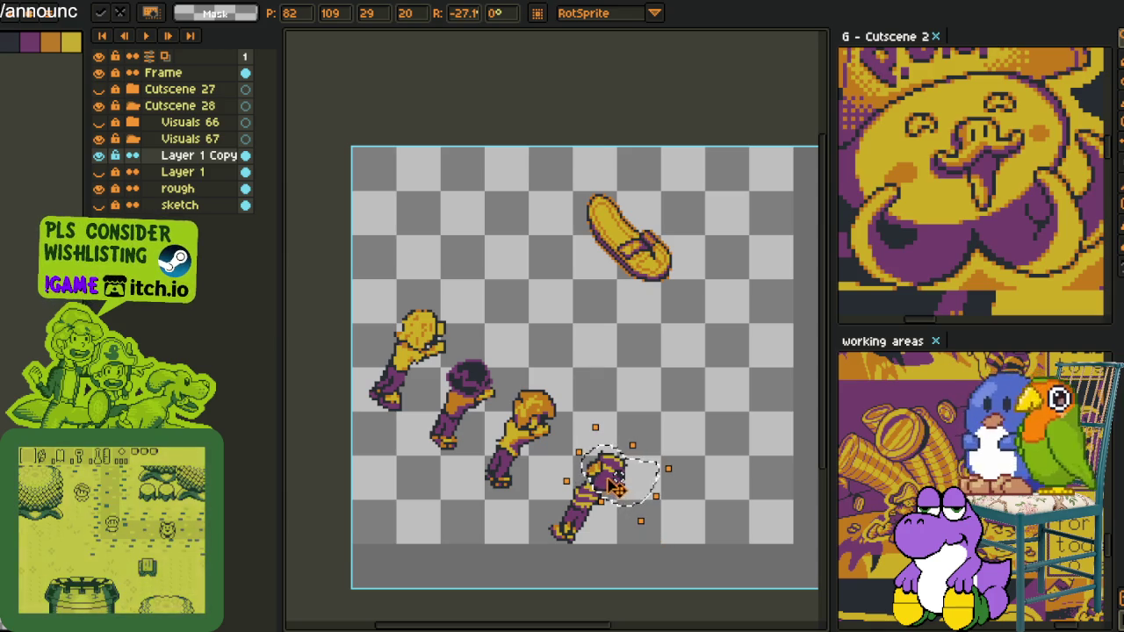
key("Down")
scroll(617, 477, "up", 2)
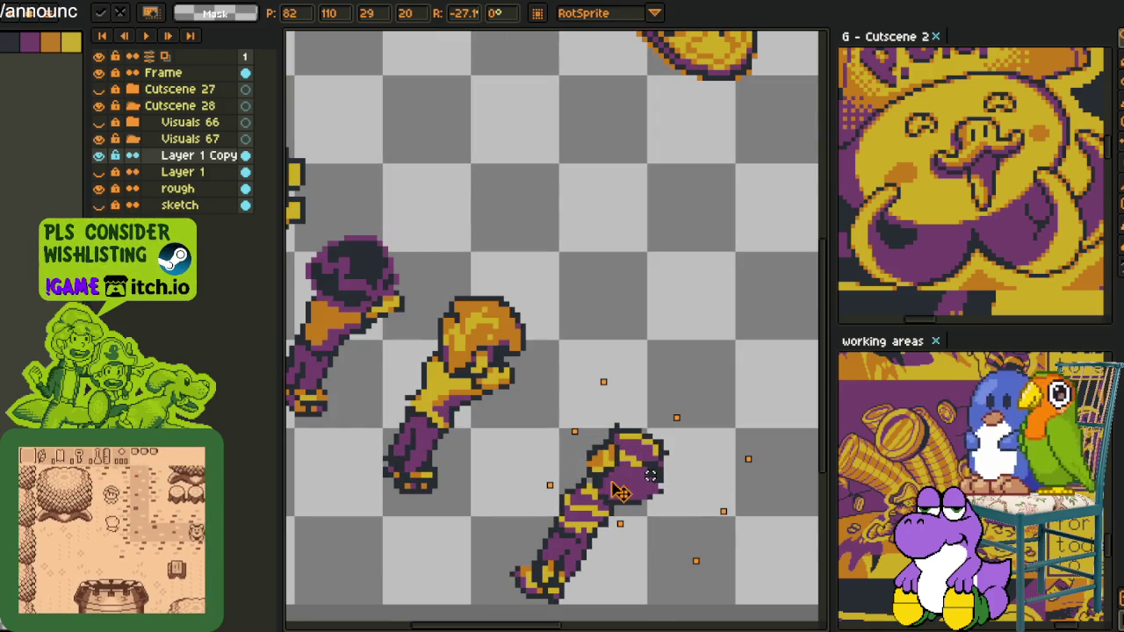
left_click_drag(622, 492, 626, 491)
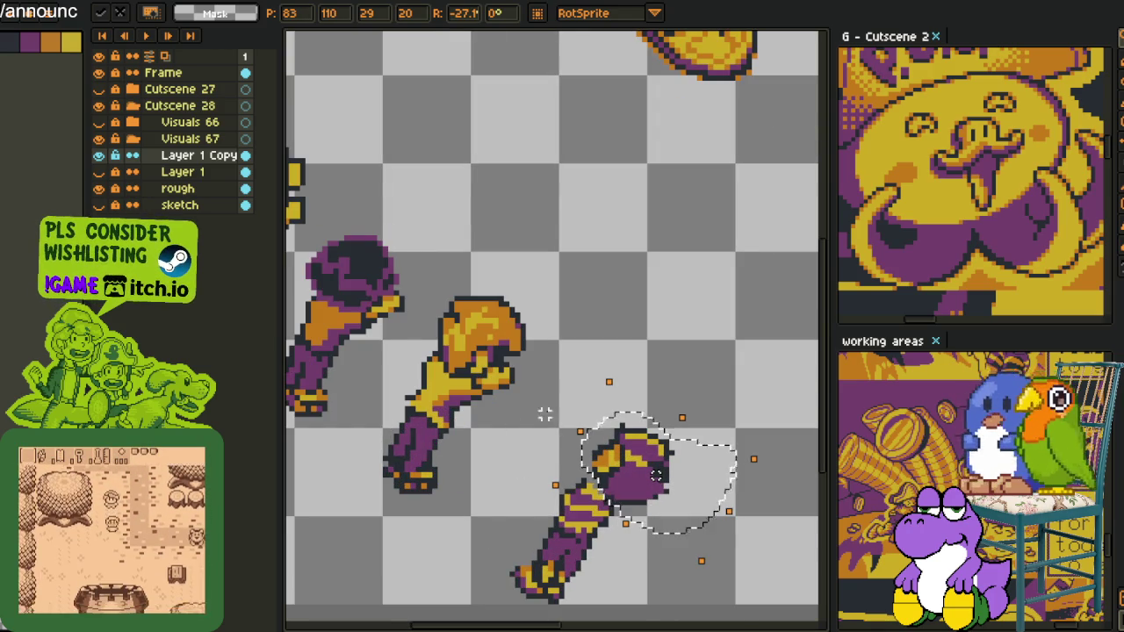
key("Return")
scroll(542, 409, "down", 2)
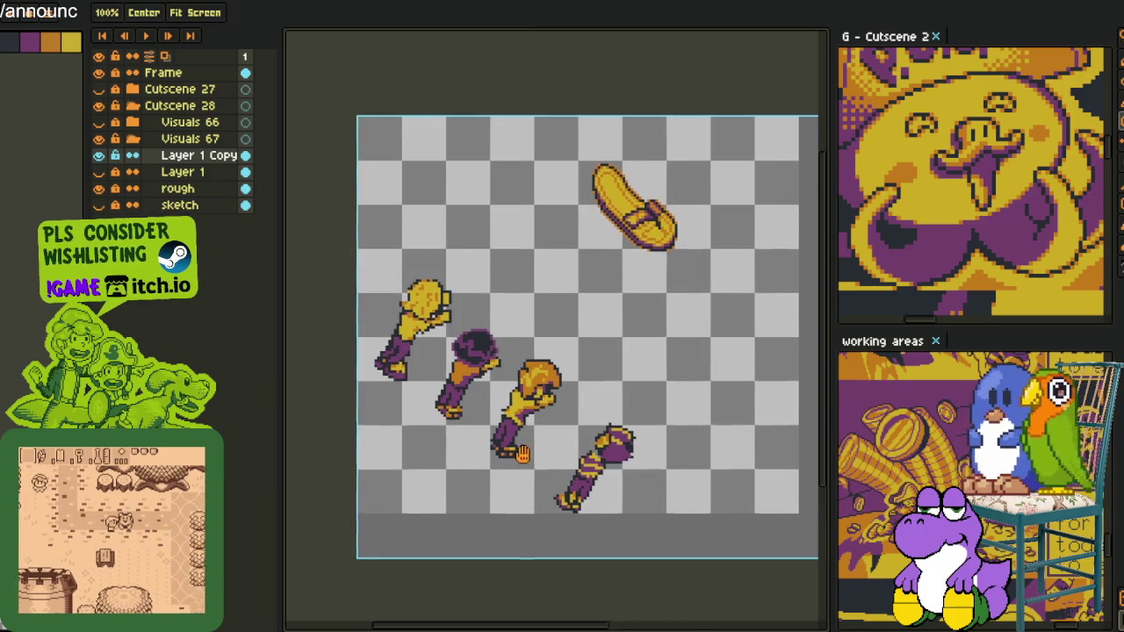
left_click_drag(539, 418, 587, 388)
key("i")
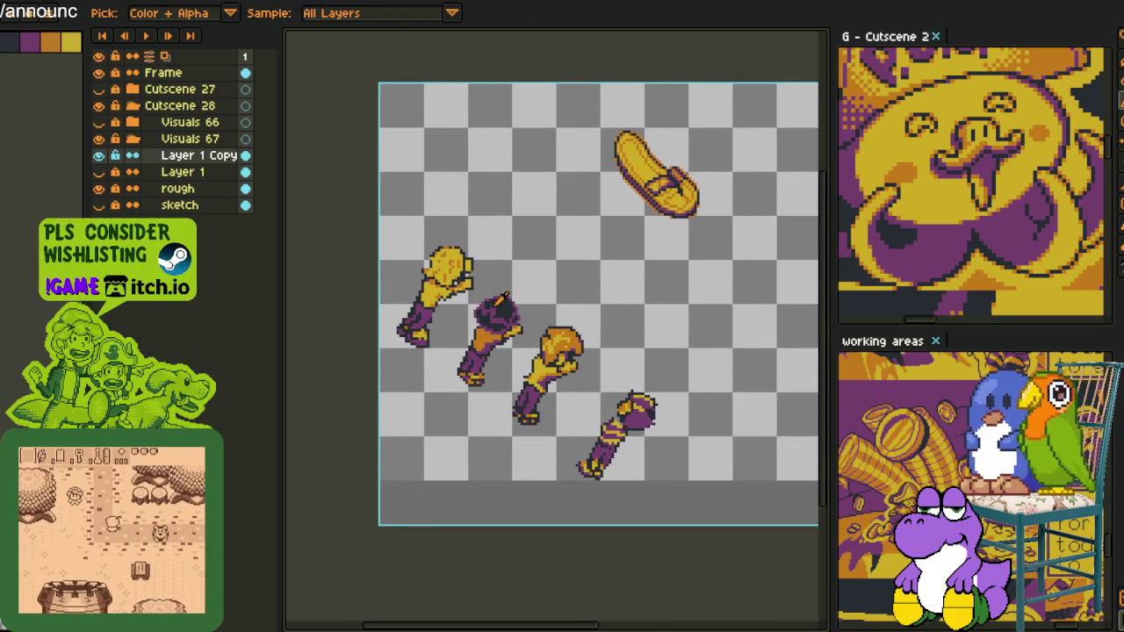
left_click(99, 154)
left_click(98, 171)
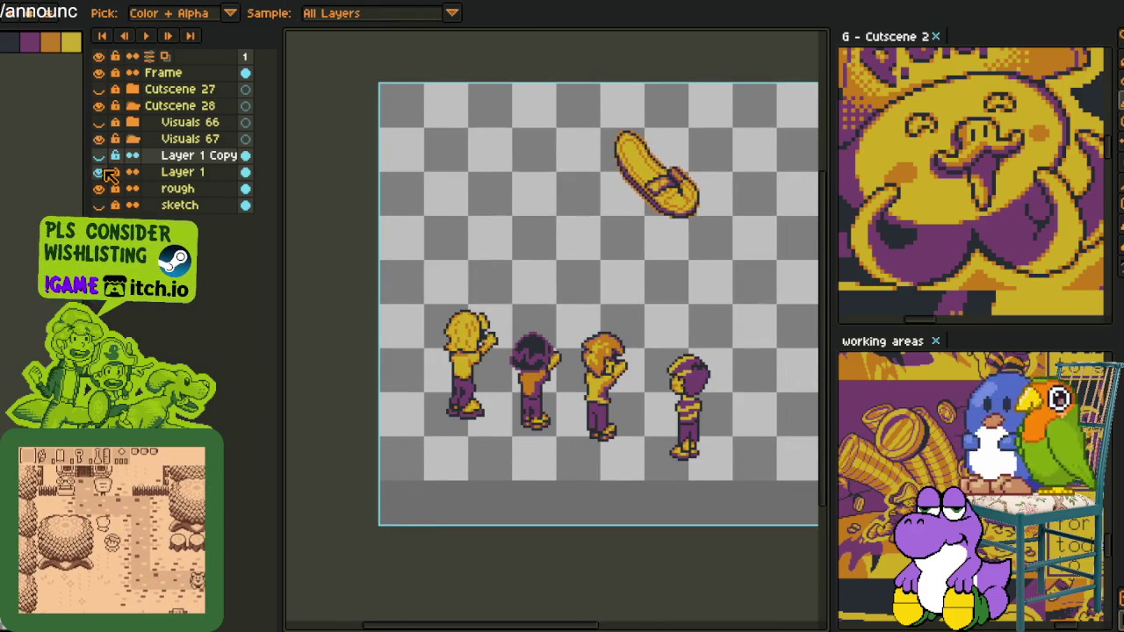
left_click(99, 154)
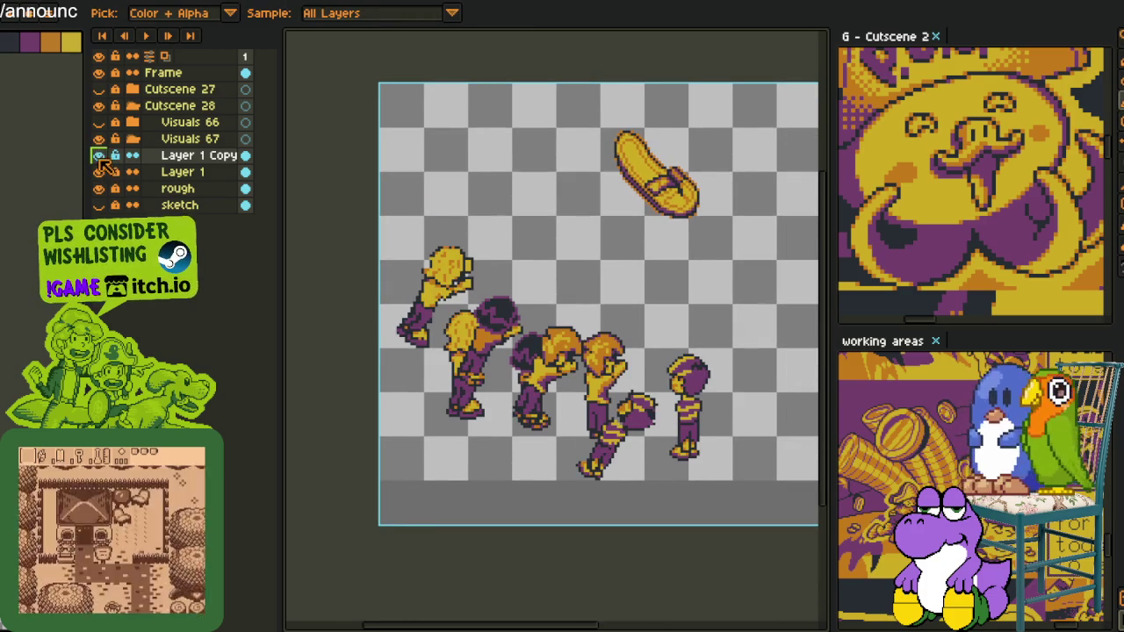
left_click(98, 172)
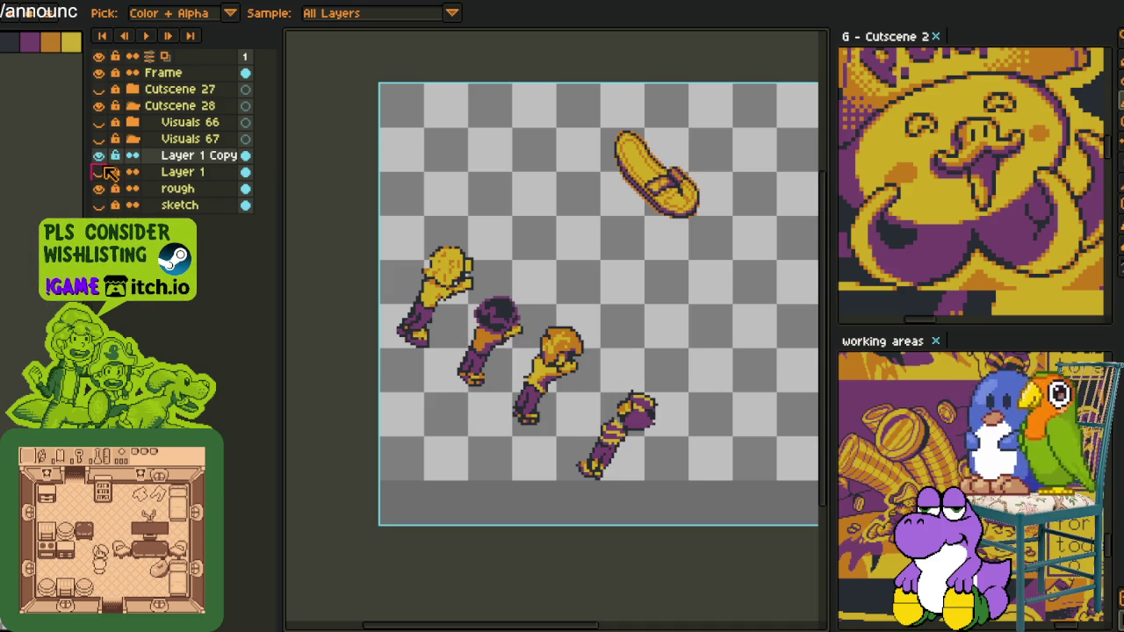
scroll(647, 285, "down", 1)
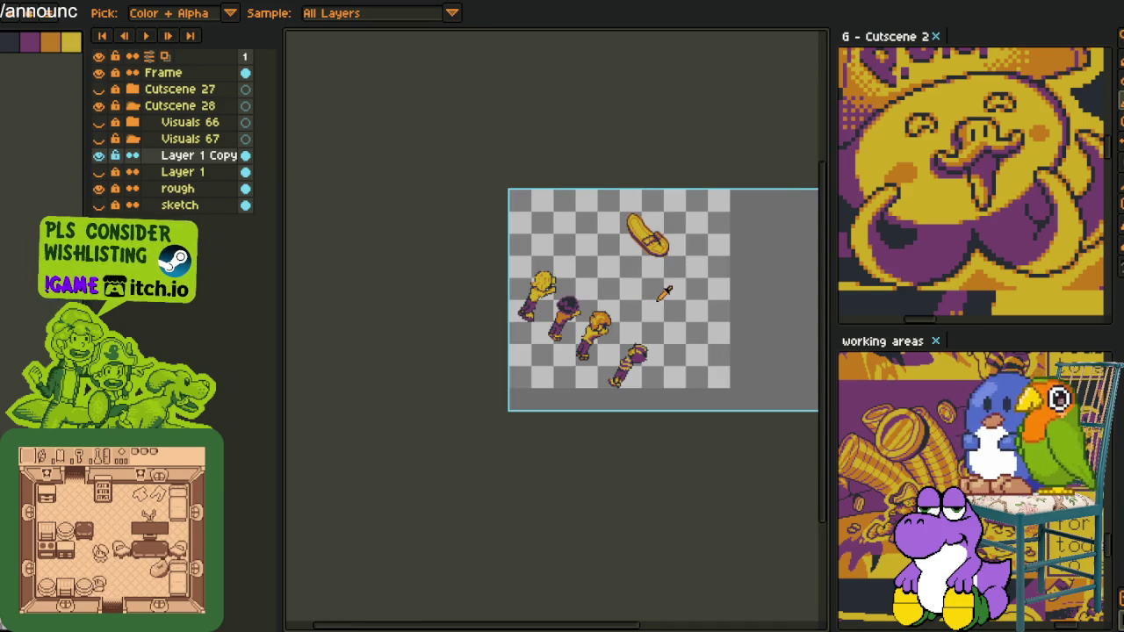
scroll(649, 287, "up", 1)
left_click(98, 122)
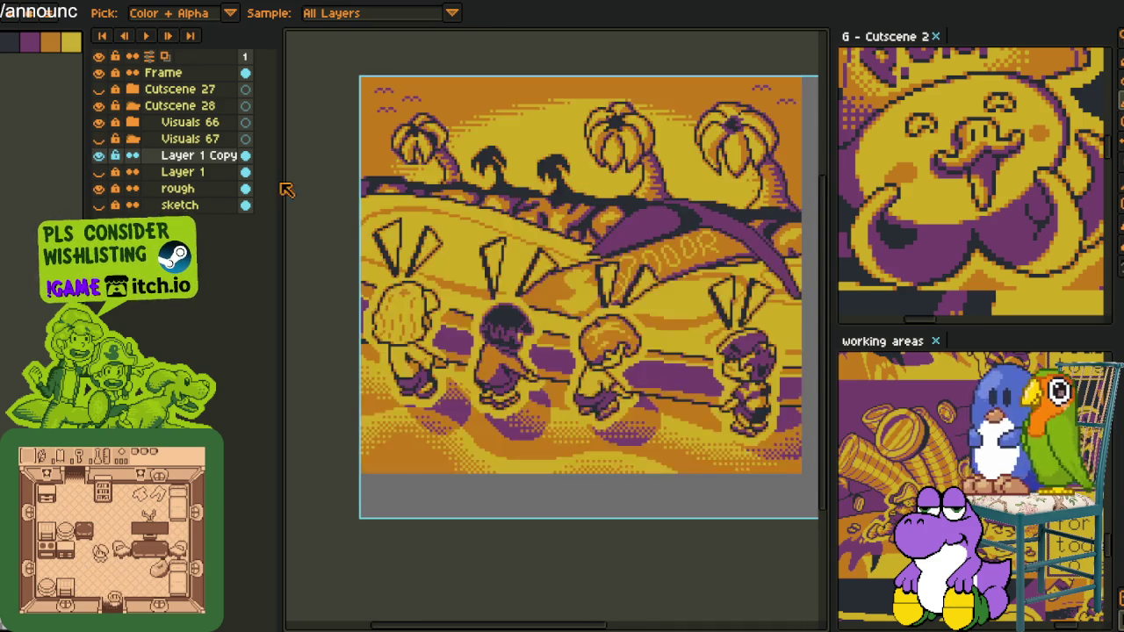
scroll(616, 281, "down", 1)
scroll(641, 312, "up", 1)
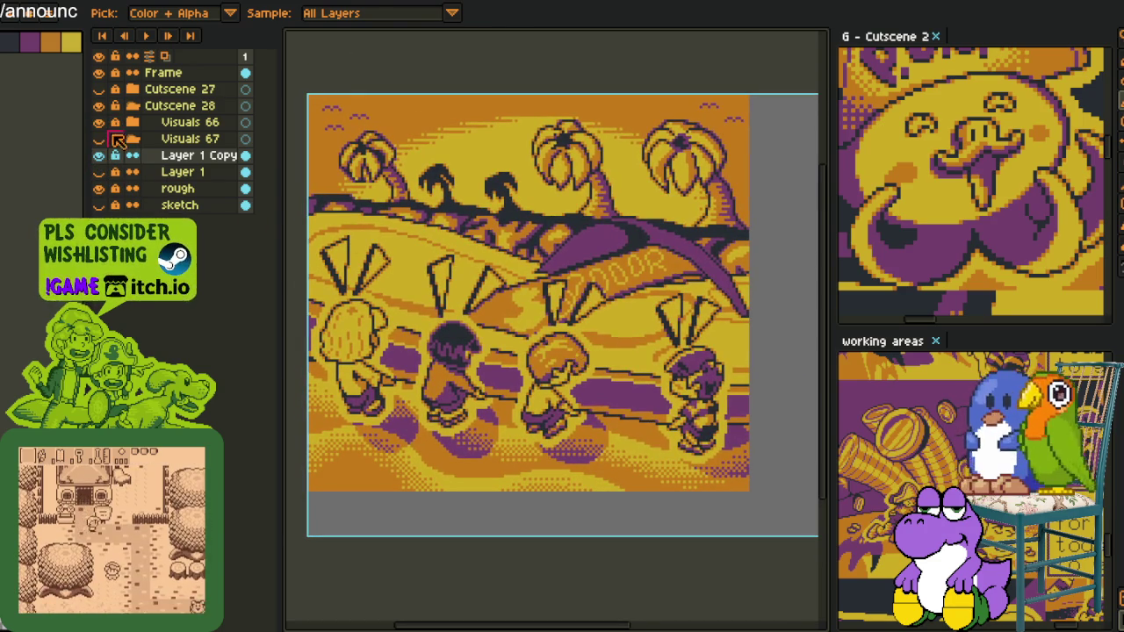
left_click(98, 122)
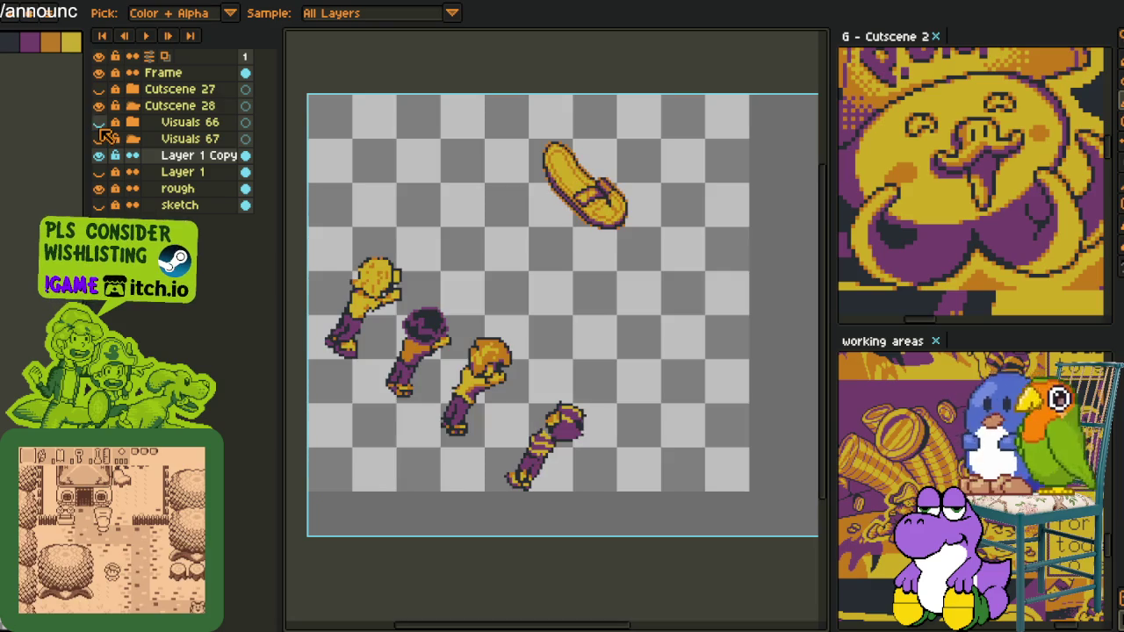
left_click(98, 122)
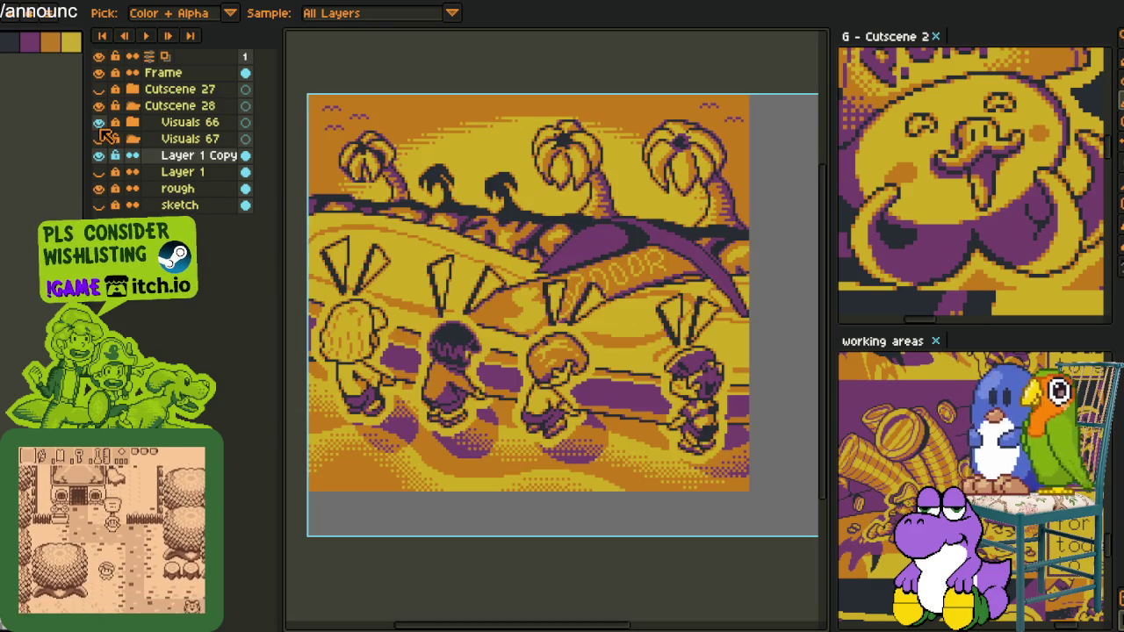
left_click(98, 122)
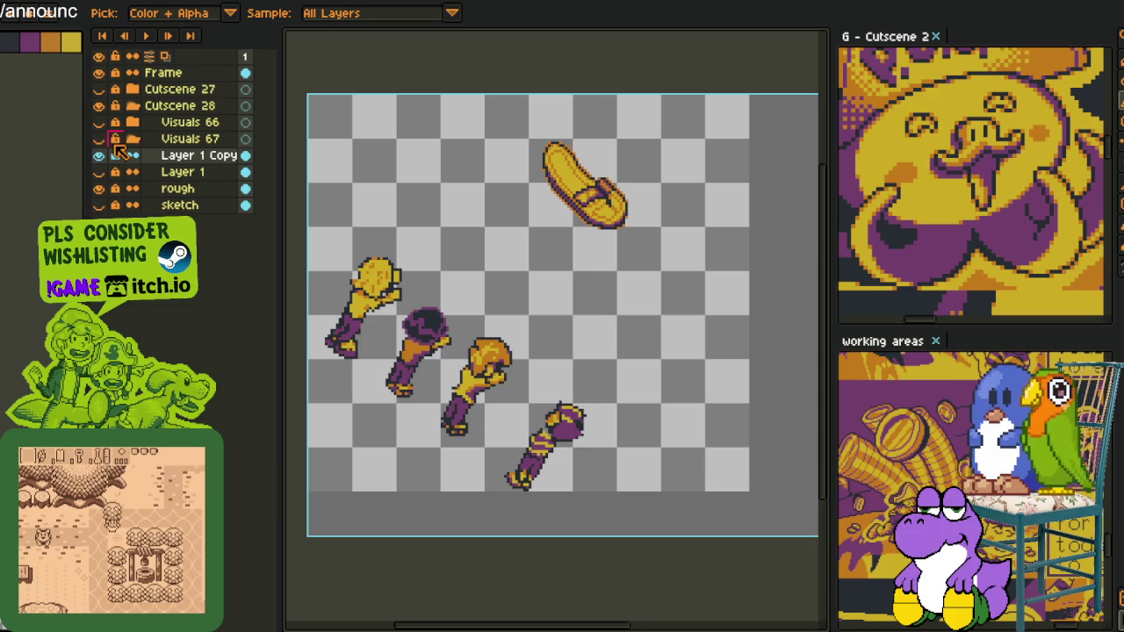
scroll(413, 373, "up", 1)
left_click_drag(344, 372, 441, 426)
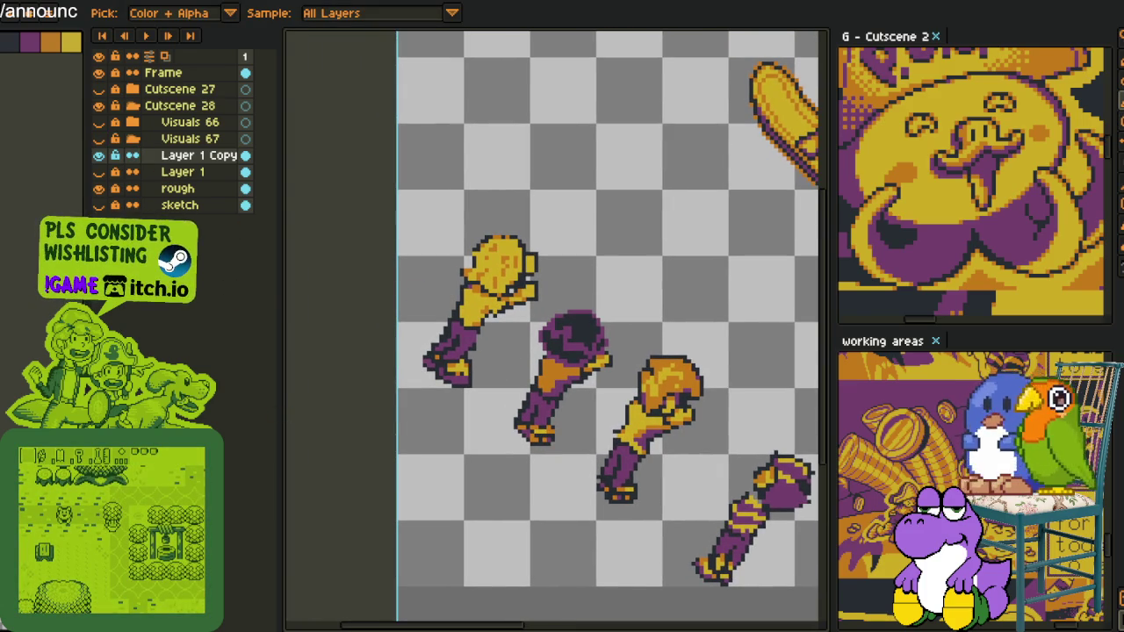
- Duplicate the Layer 1 Copy layer
right_click(167, 160)
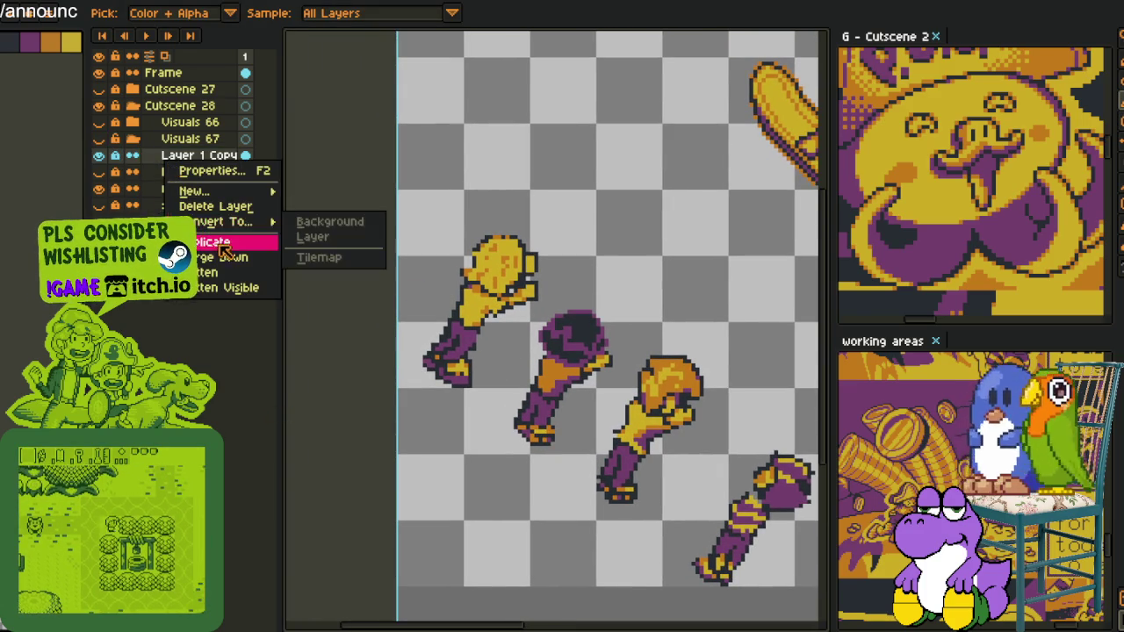
left_click(219, 245)
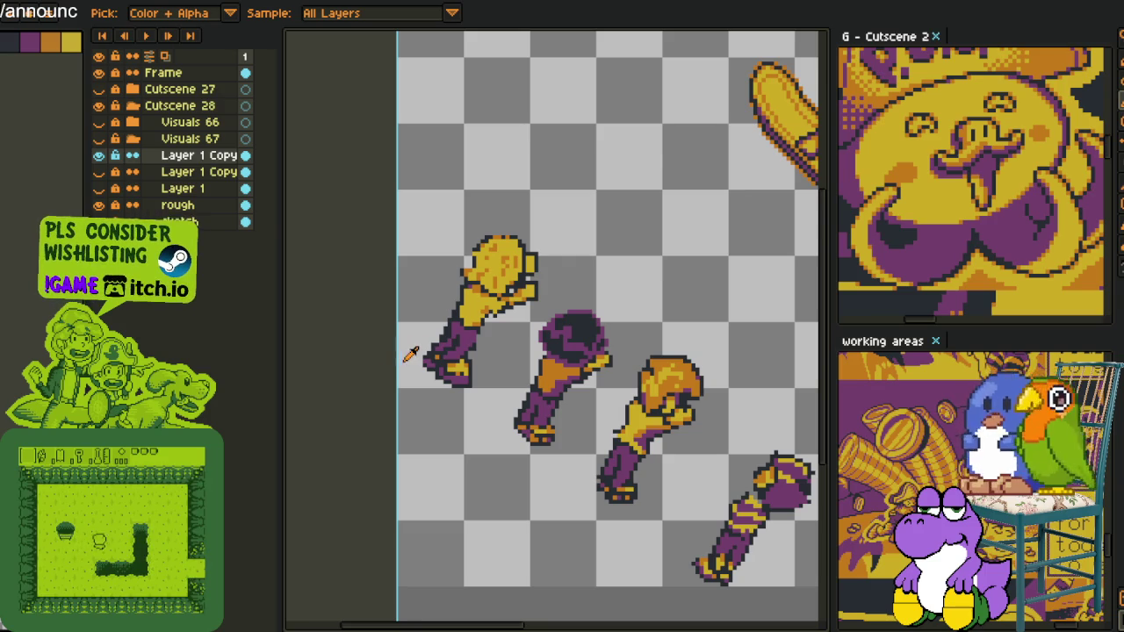
scroll(581, 349, "down", 1)
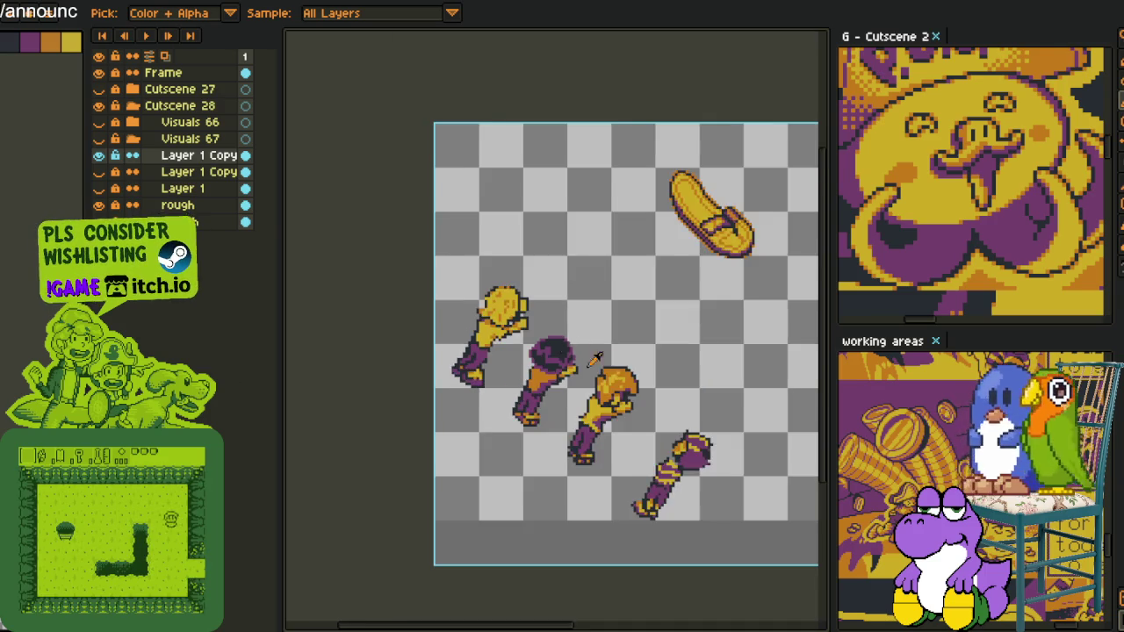
scroll(581, 349, "up", 1)
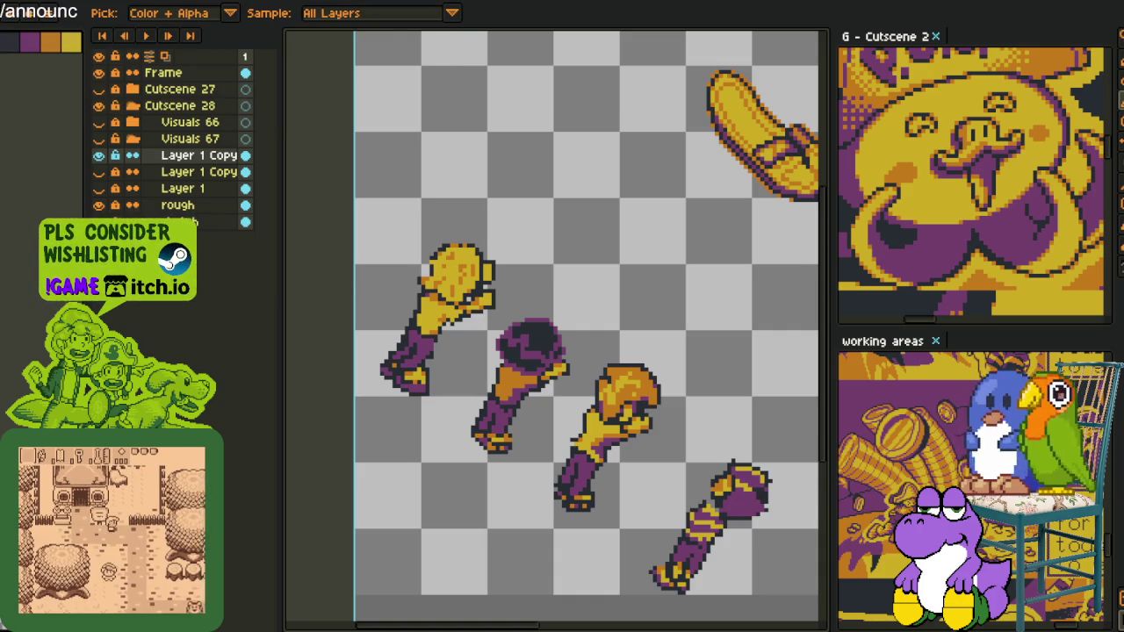
scroll(676, 324, "down", 3)
- Zoom in and remove the stray dark pixel beside the hand
scroll(535, 321, "up", 3)
key("z")
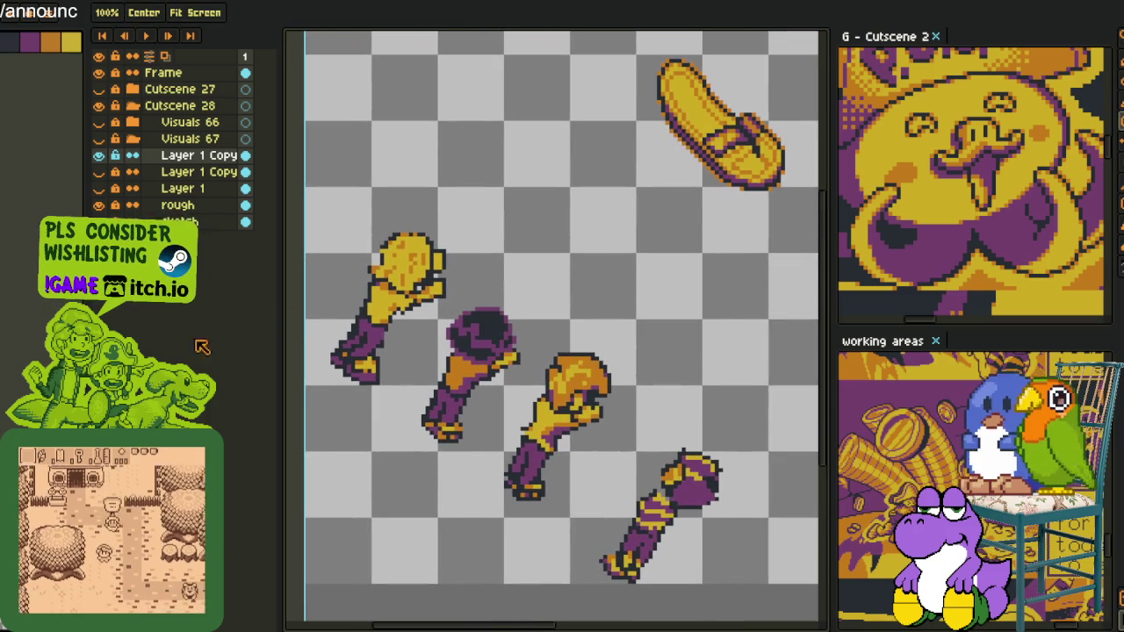
key("i")
scroll(304, 332, "up", 3)
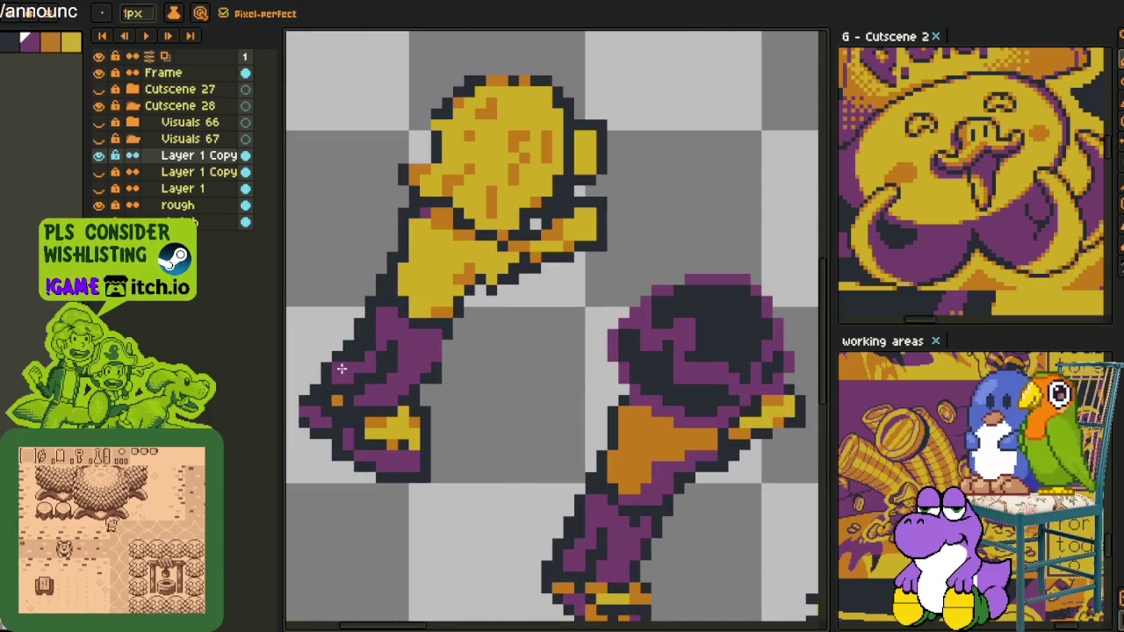
key("b")
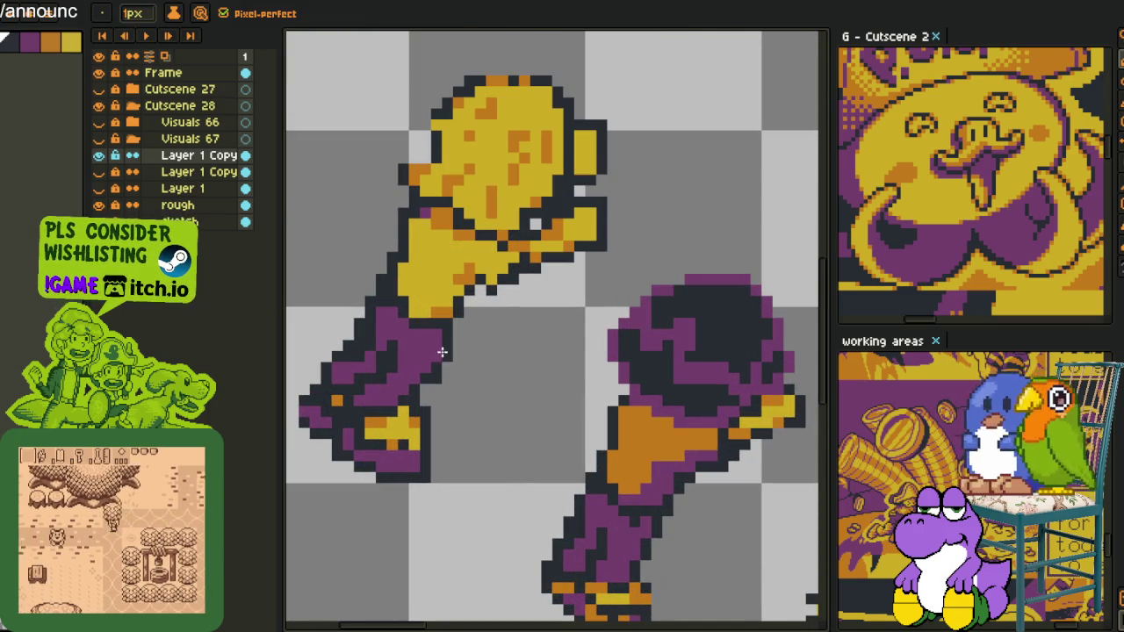
scroll(439, 374, "down", 2)
scroll(412, 386, "up", 3)
key("i")
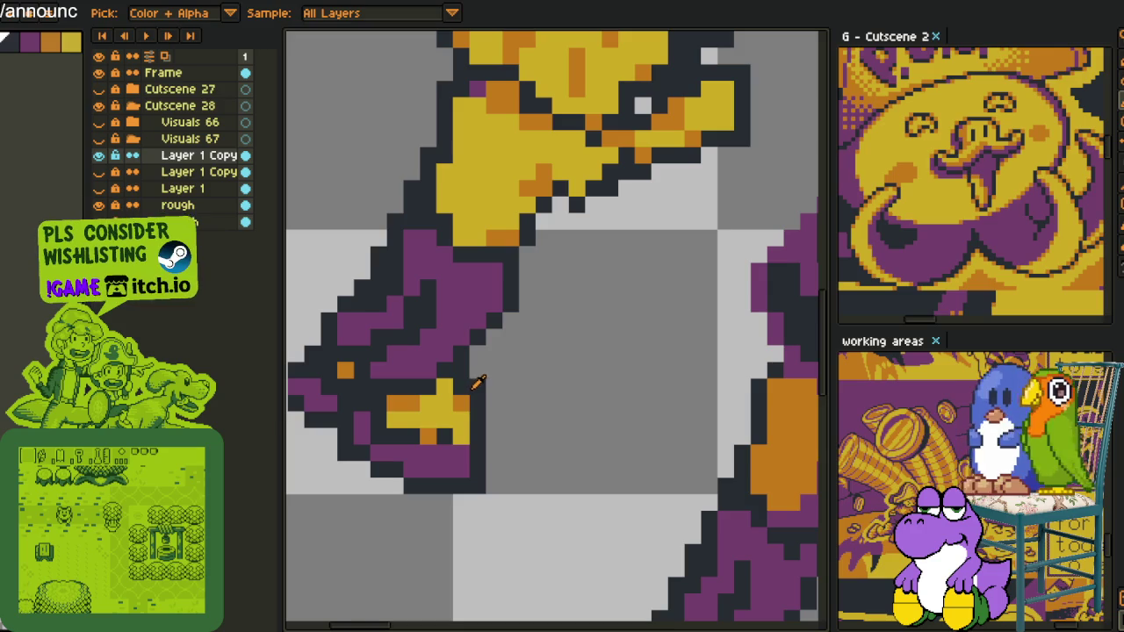
key("b")
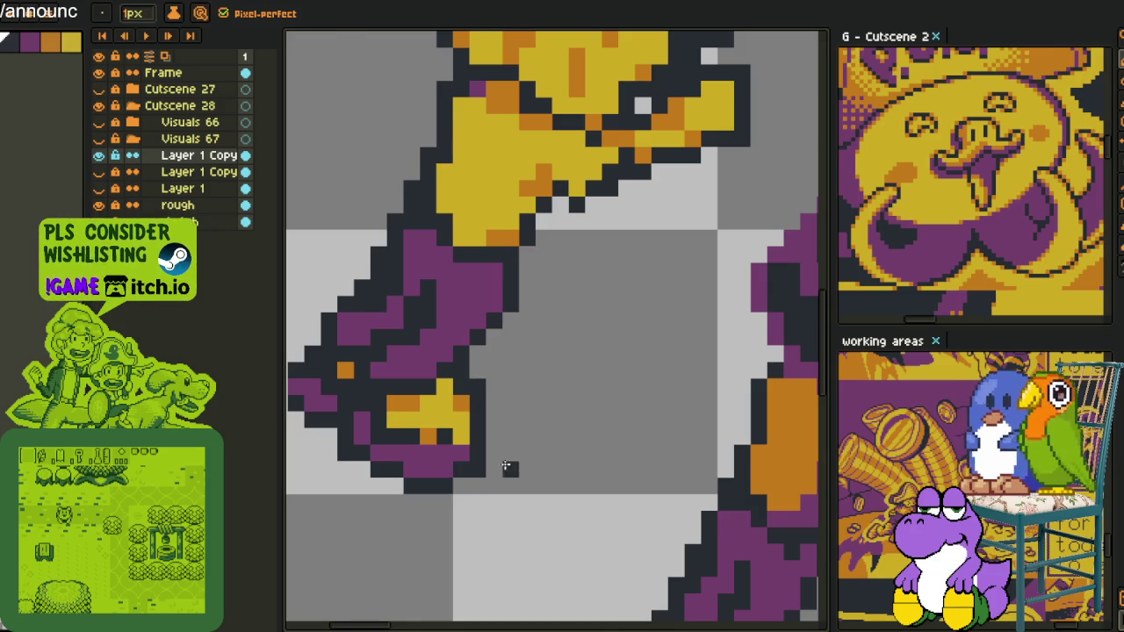
scroll(491, 427, "up", 1)
left_click(487, 406)
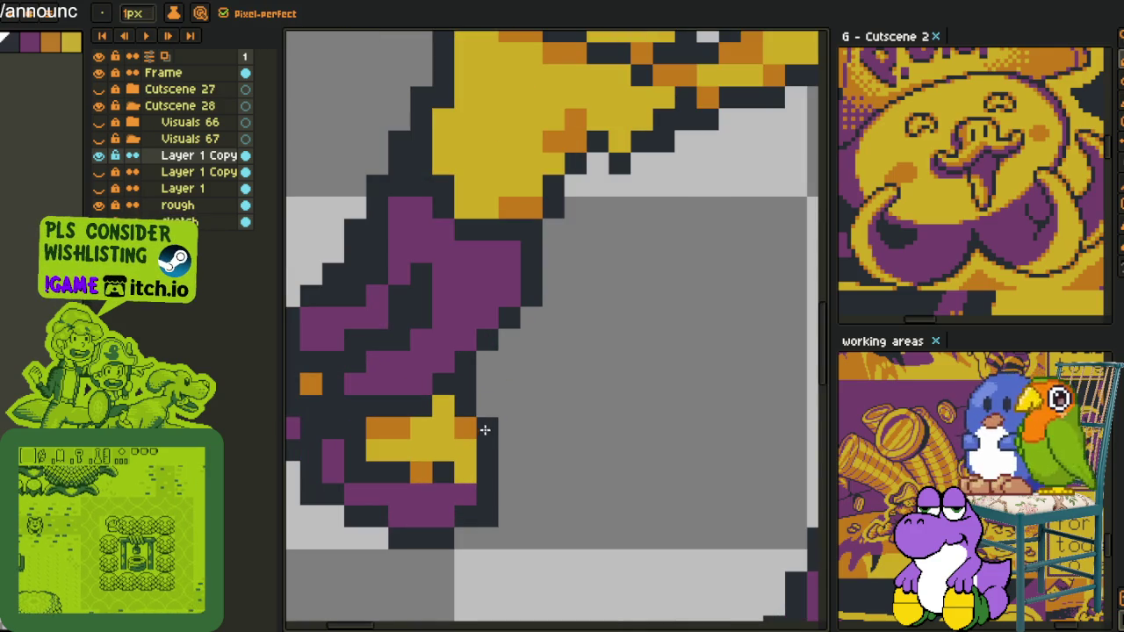
- Sample the dark outline colour and paint a purple hand pixel dark
scroll(489, 454, "down", 3)
key("i")
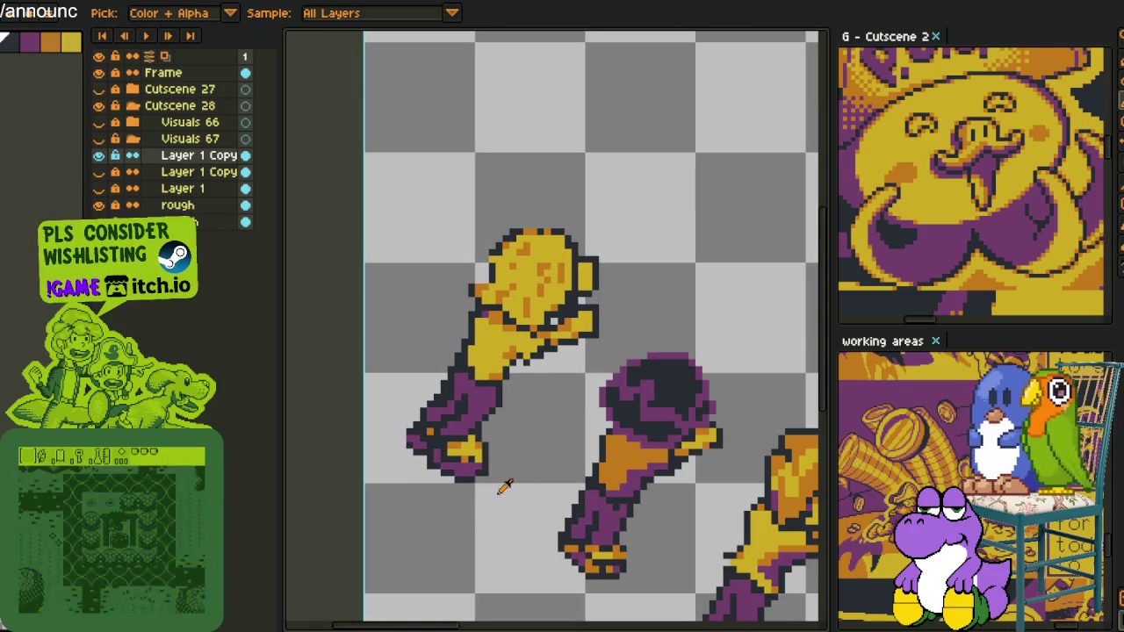
scroll(480, 451, "up", 1)
scroll(480, 451, "up", 1)
scroll(439, 421, "up", 2)
key("b")
key("i")
scroll(477, 408, "down", 3)
scroll(478, 413, "up", 3)
key("b")
left_click(532, 434)
key("i")
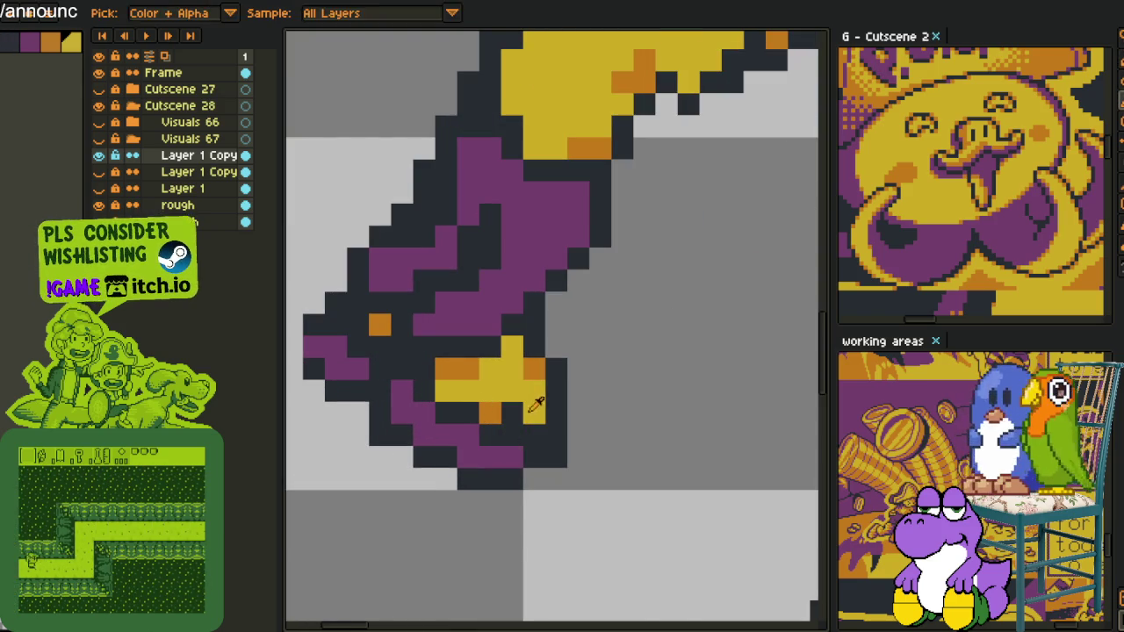
left_click(533, 412)
- Reshade three yellow hand pixels with the orange sampled from the hand
key("b")
left_click(488, 412)
key("i")
left_click(534, 368)
key("b")
left_click(490, 412)
left_click(534, 412)
left_click(512, 347)
- Add a dark outline pixel at the sleeve's left edge
key("i")
left_click(326, 323)
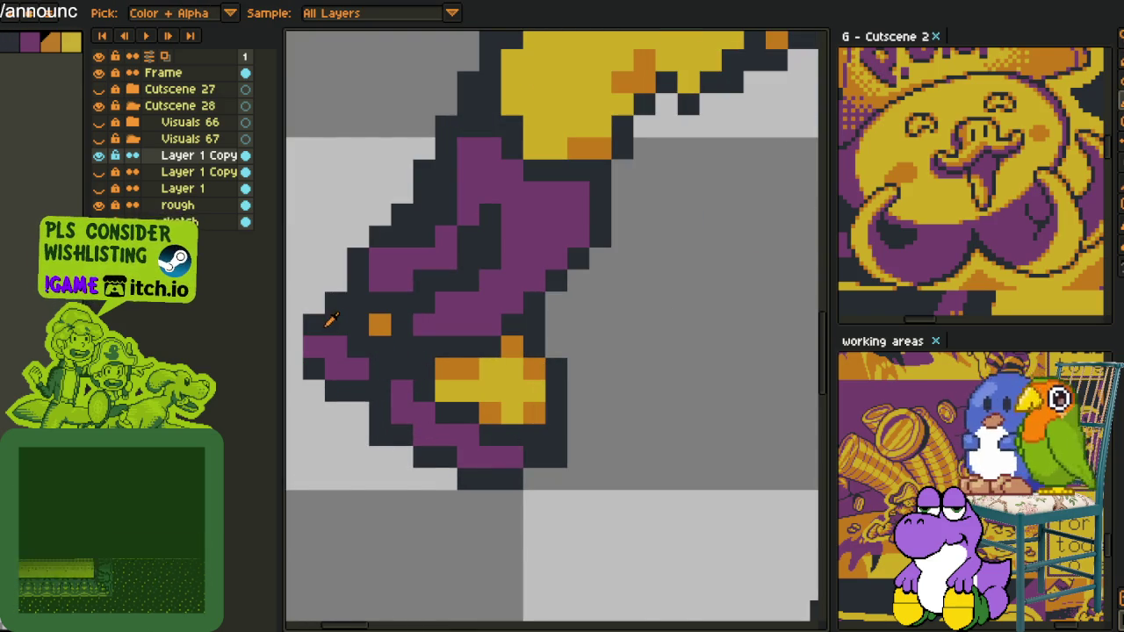
key("b")
left_click(294, 345)
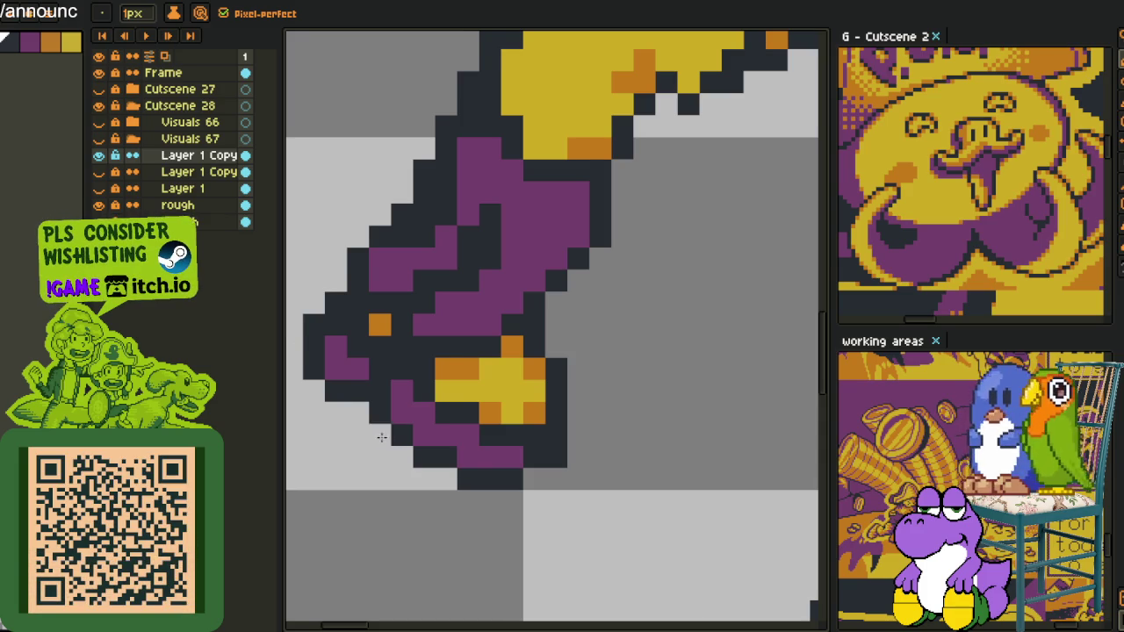
scroll(398, 402, "down", 2)
scroll(409, 355, "up", 2)
scroll(409, 355, "down", 2)
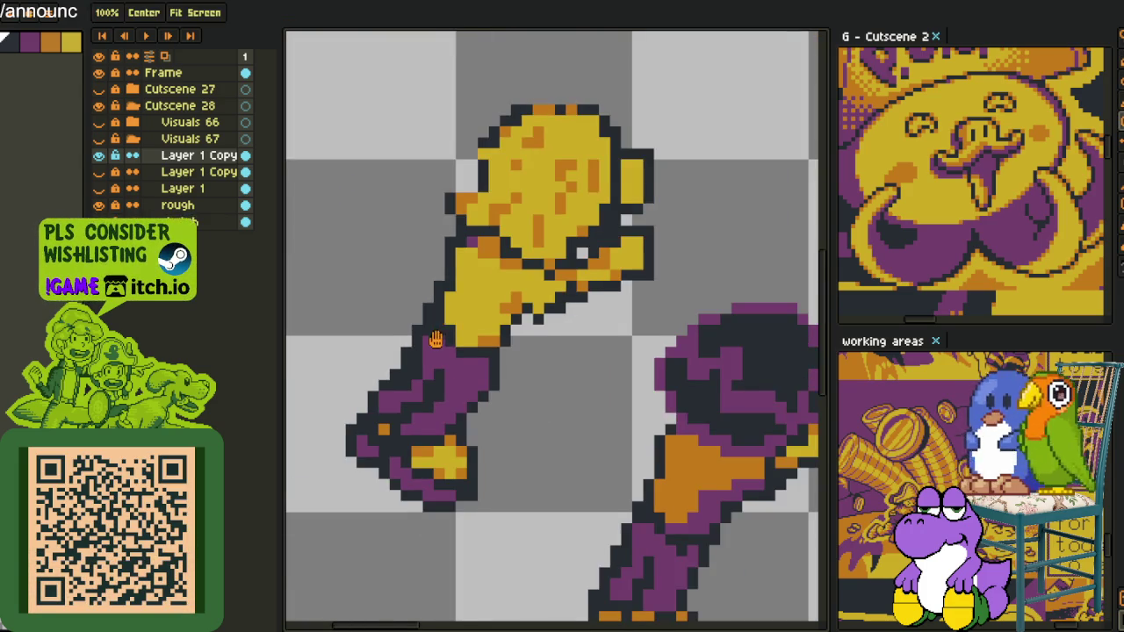
- Repaint the top yellow figure's left edge with yellow and orange shading pixels
scroll(447, 336, "up", 1)
left_click_drag(421, 358, 439, 386)
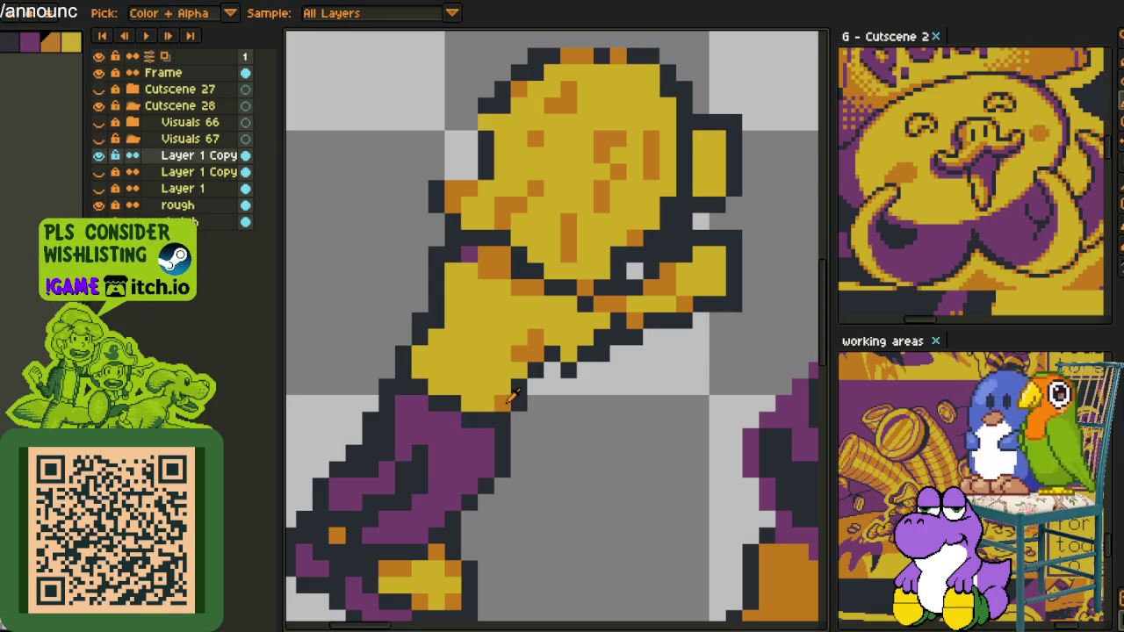
left_click_drag(419, 353, 437, 320)
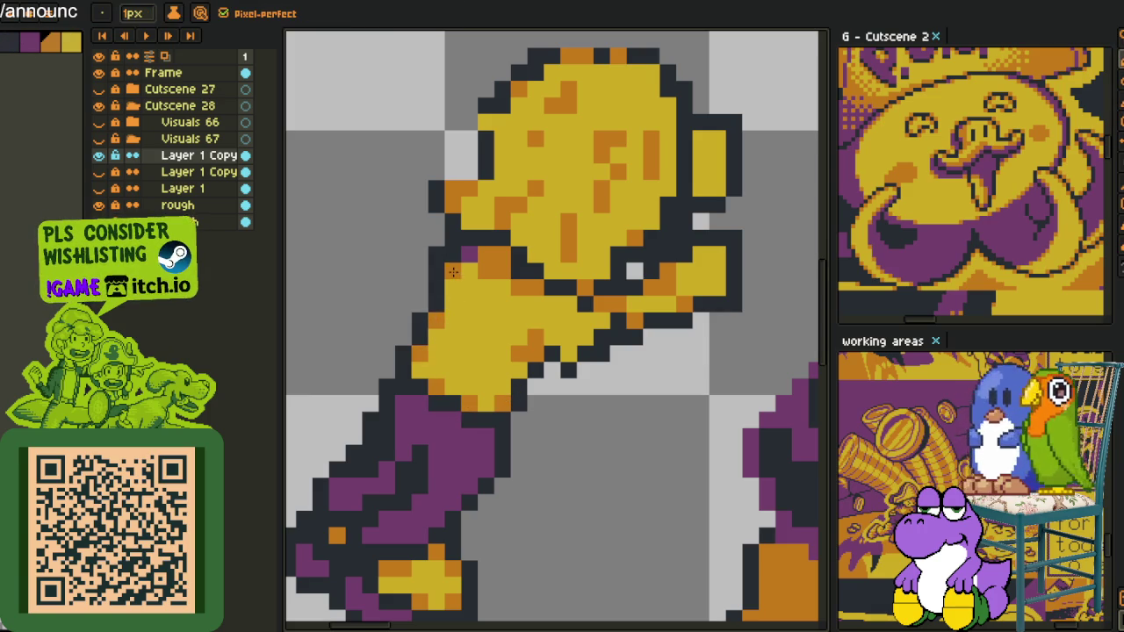
scroll(440, 253, "down", 1)
scroll(544, 307, "up", 2)
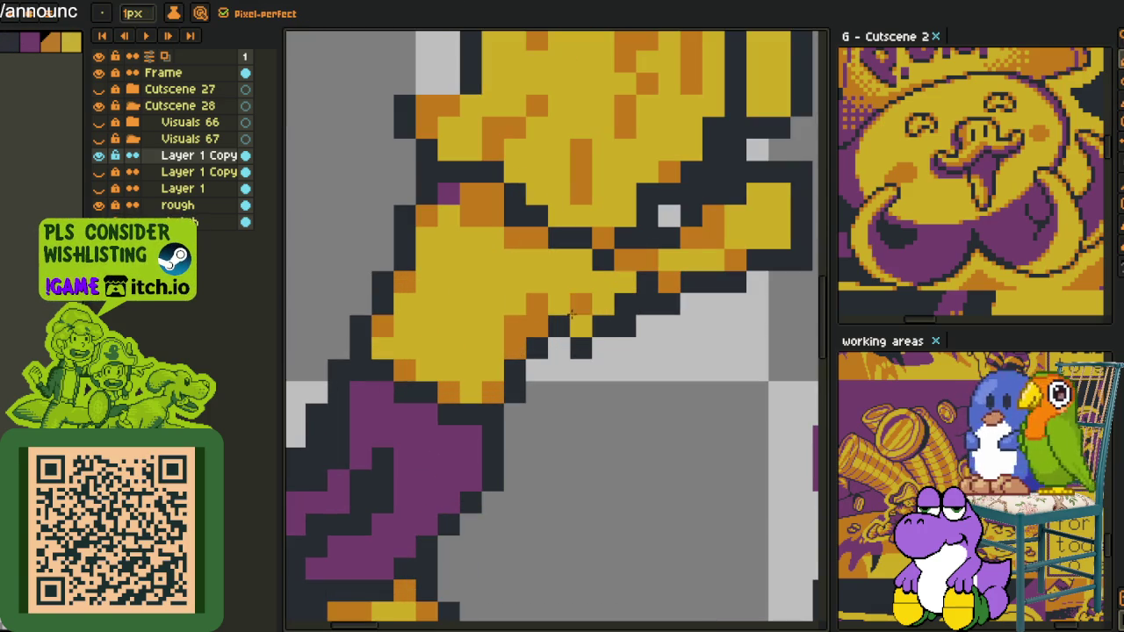
- Shade the beak's lower and upper edges orange, turning a stray purple pixel orange
left_click_drag(577, 325, 622, 286)
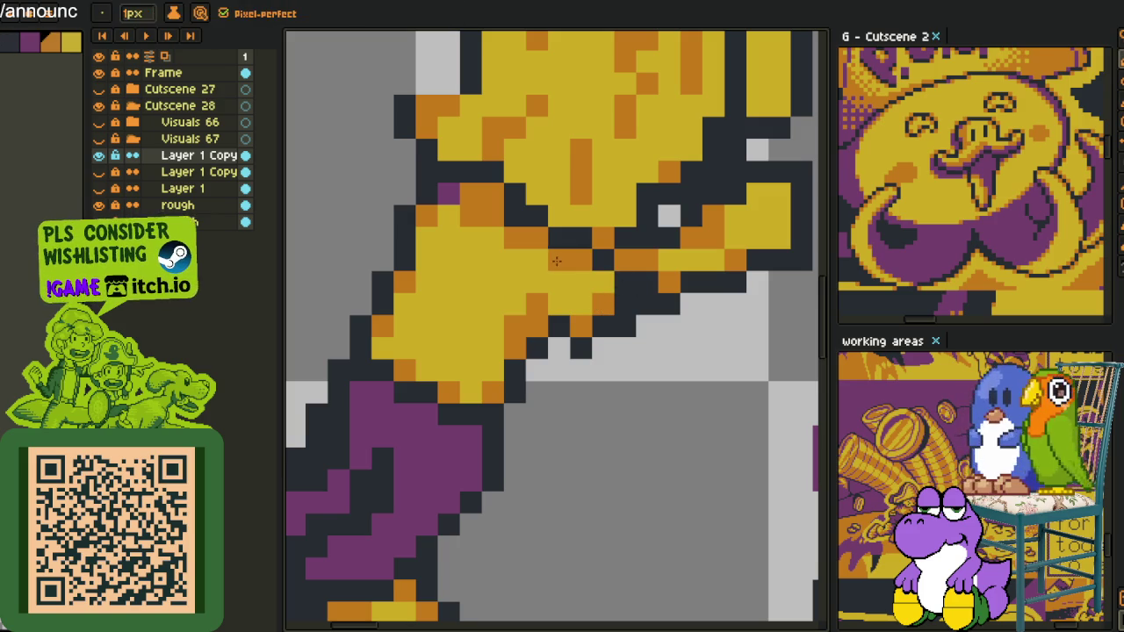
left_click(477, 218)
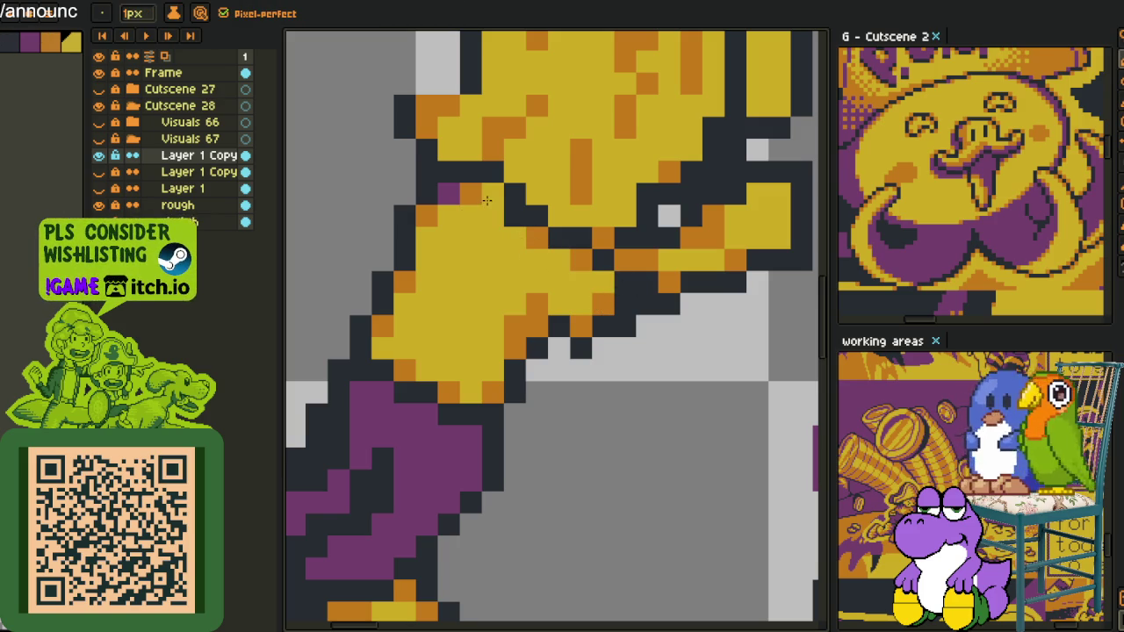
key("i")
left_click(452, 194)
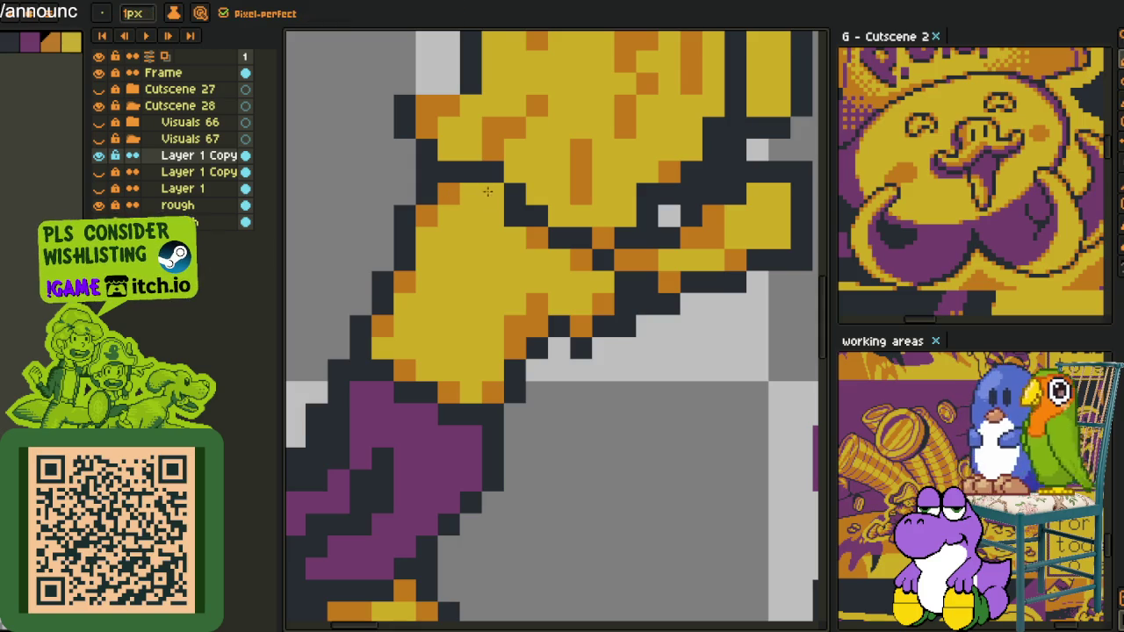
left_click(492, 195)
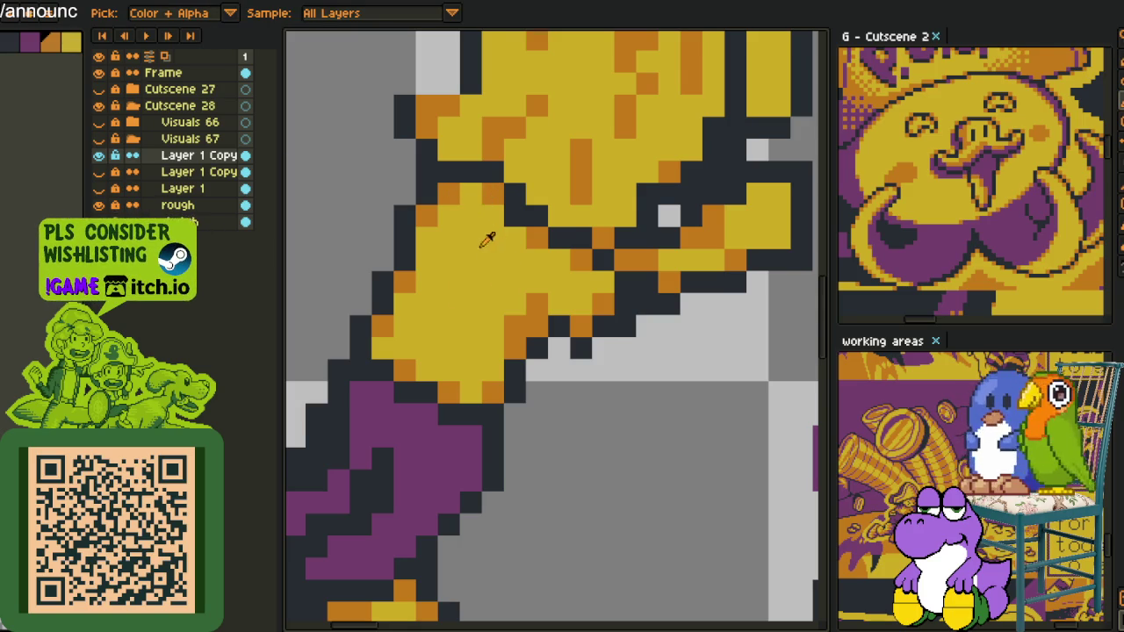
scroll(509, 261, "down", 3)
scroll(542, 297, "up", 1)
scroll(544, 294, "up", 4)
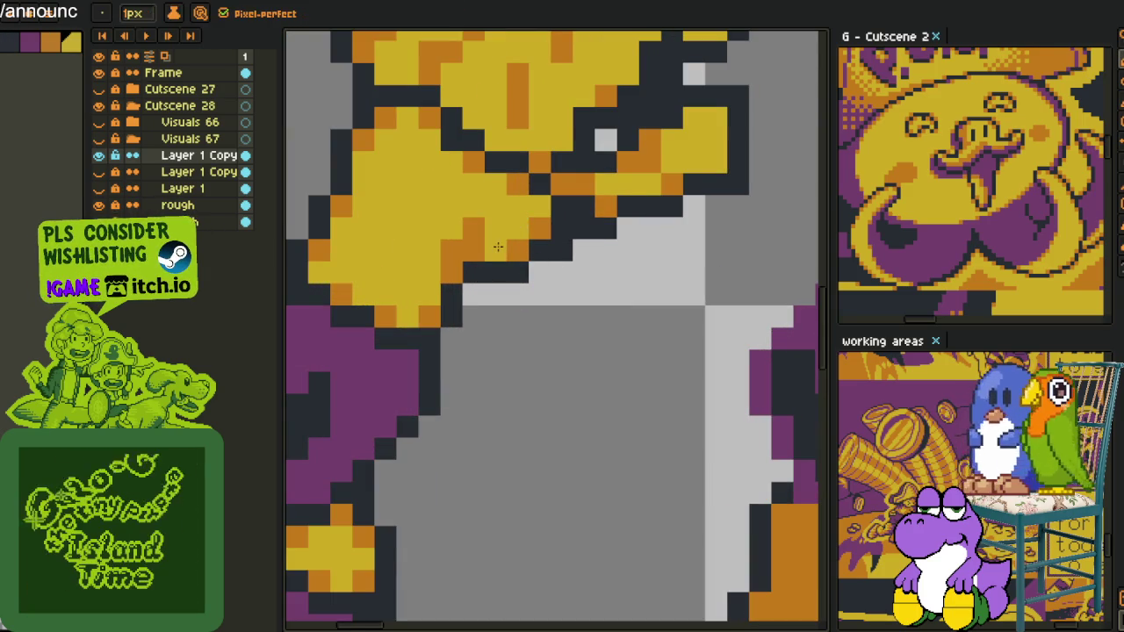
scroll(536, 265, "down", 3)
scroll(543, 270, "down", 1)
scroll(544, 272, "up", 2)
scroll(518, 259, "up", 2)
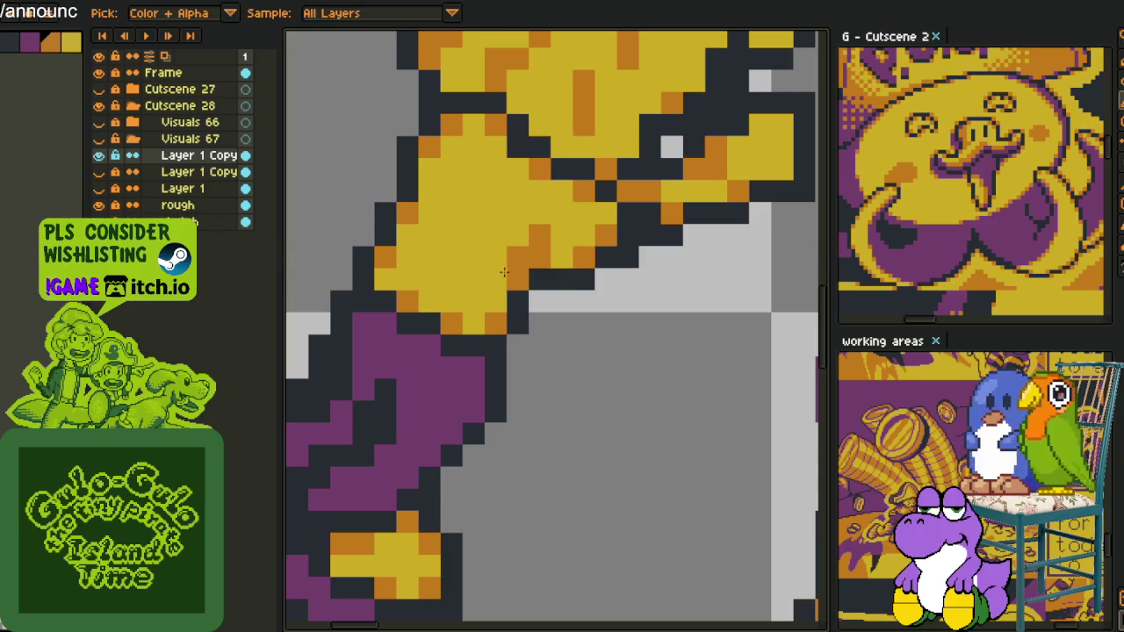
scroll(535, 300, "down", 2)
scroll(532, 302, "down", 2)
scroll(536, 295, "down", 1)
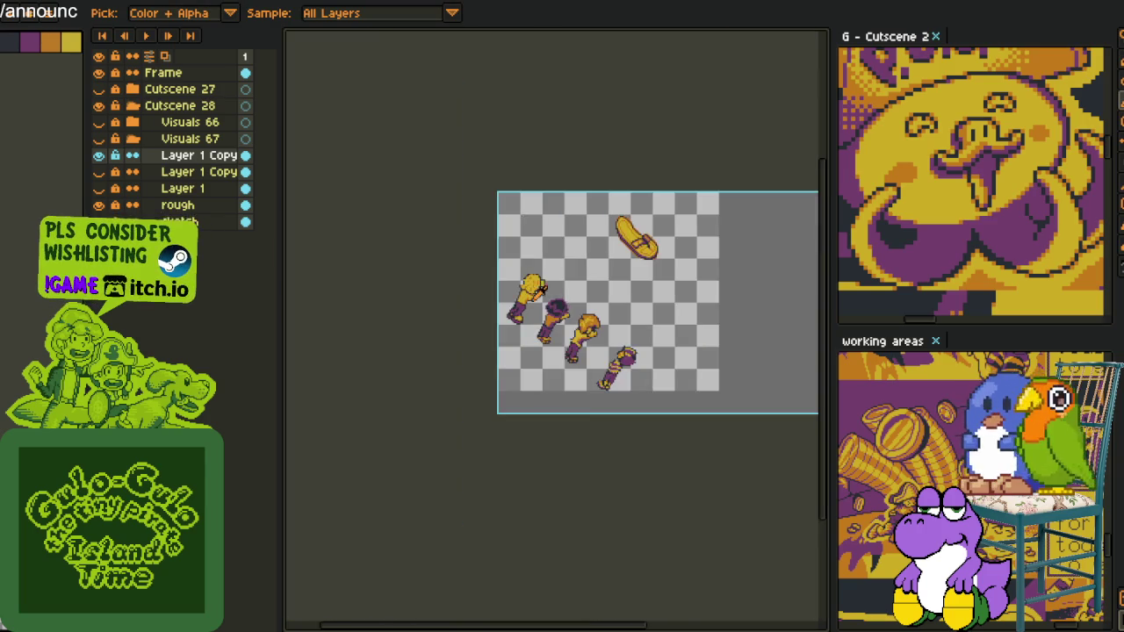
- Repaint the right outline pixels with sampled colours and add an orange edge pixel
scroll(545, 290, "up", 2)
scroll(564, 283, "up", 3)
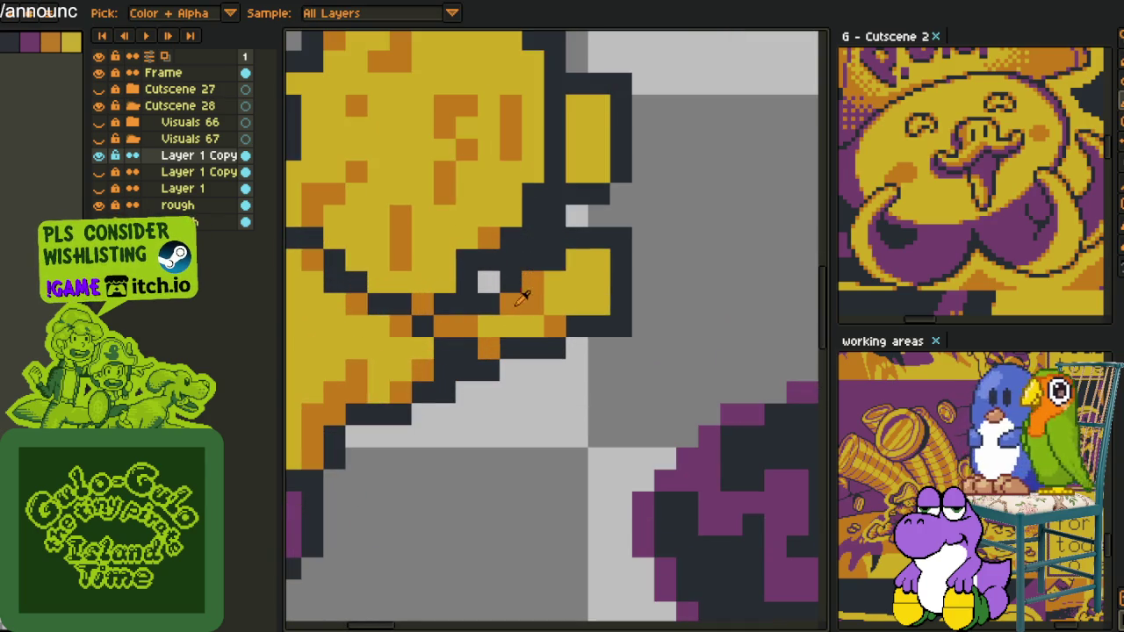
left_click(499, 302, "alt")
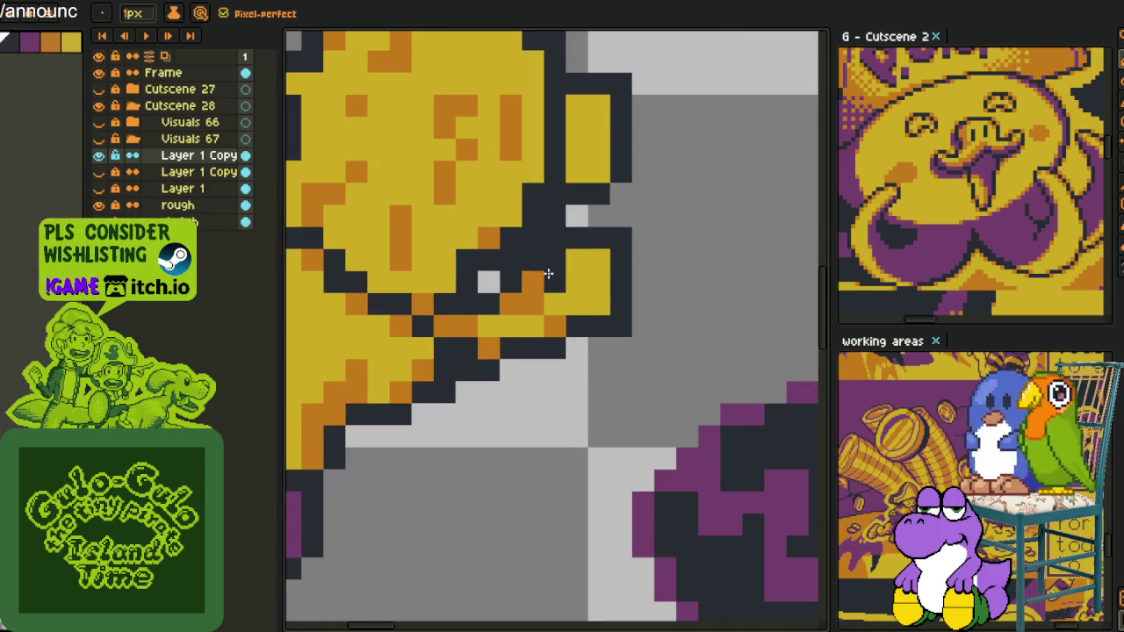
key("alt")
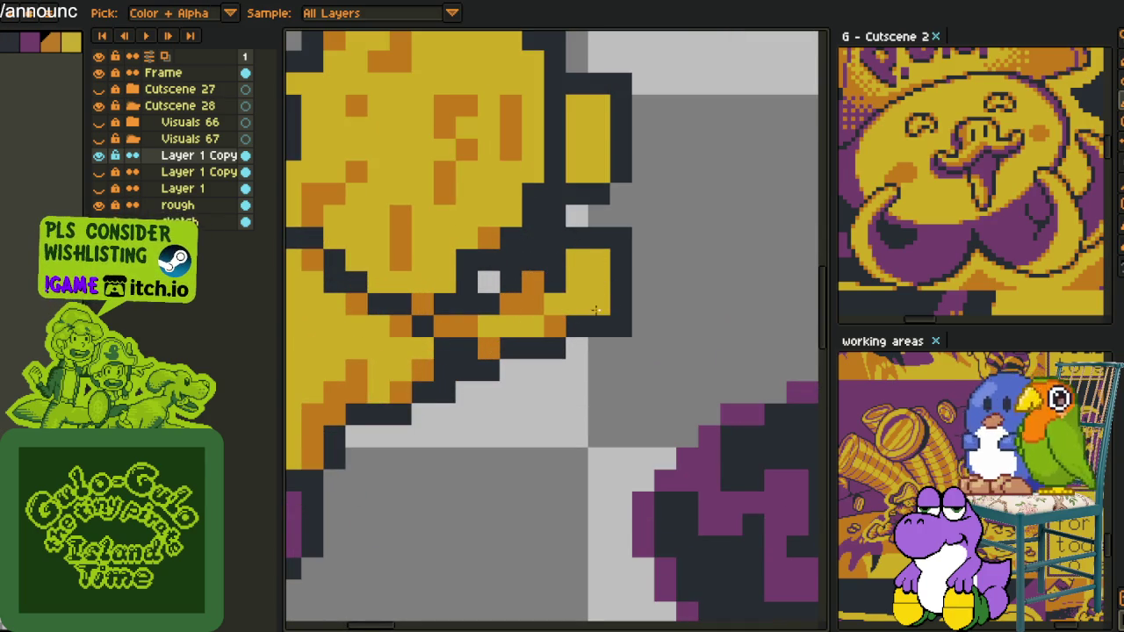
left_click(577, 260)
left_click(600, 282)
left_click_drag(621, 281, 620, 327)
left_click(620, 242)
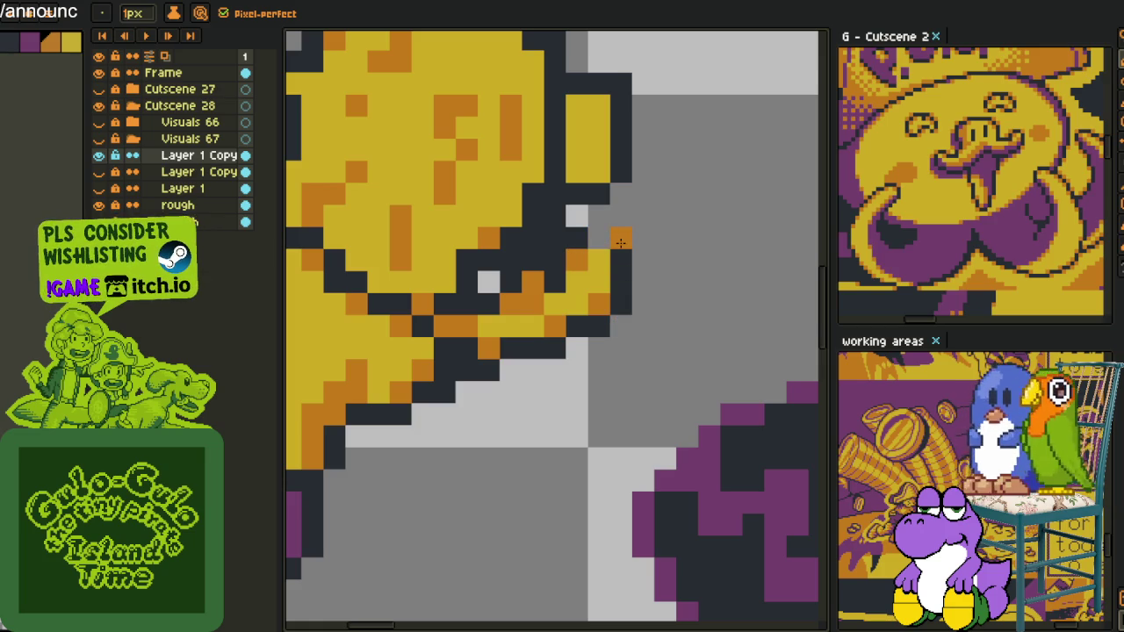
scroll(605, 241, "down", 3)
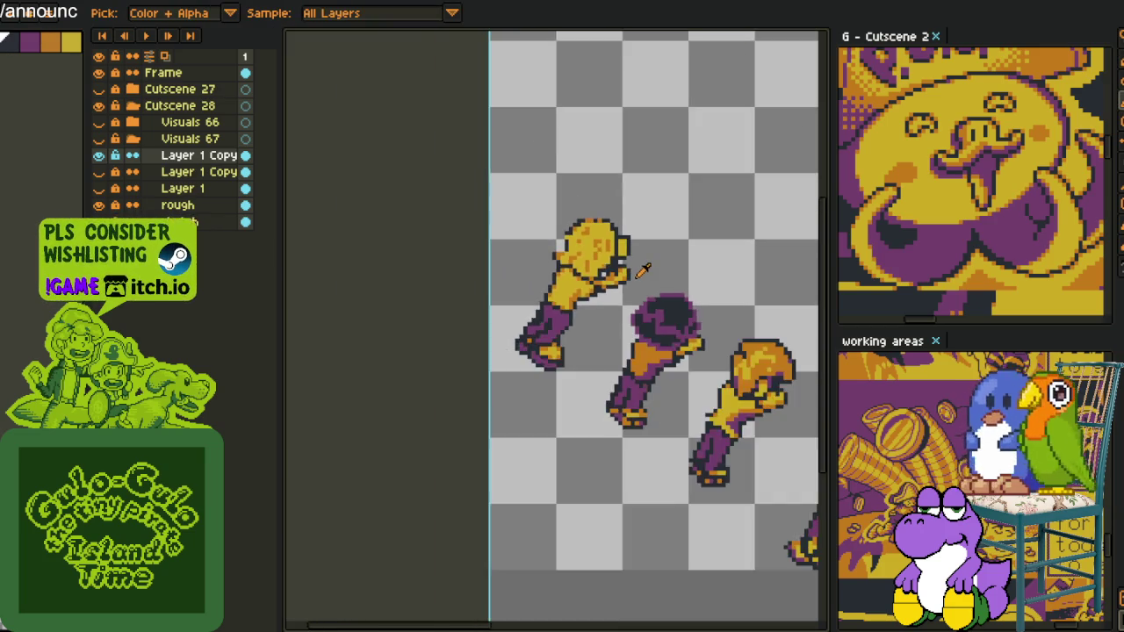
scroll(623, 272, "up", 2)
scroll(620, 276, "up", 1)
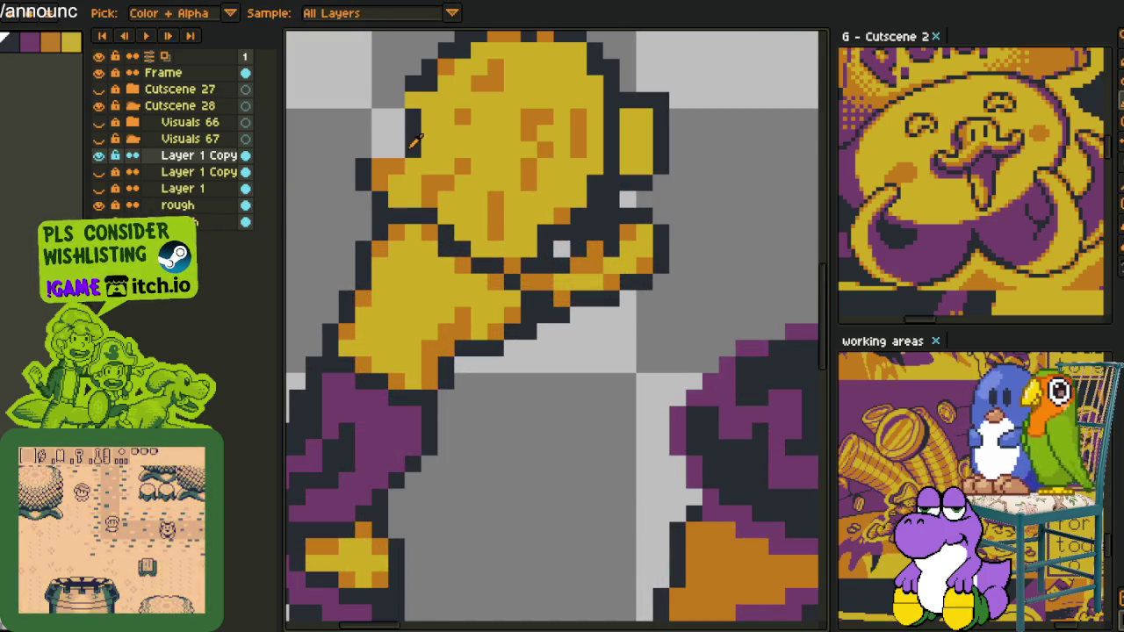
- Darken the left and top outline pixels and shade the top edge orange
left_click_drag(377, 150, 395, 151)
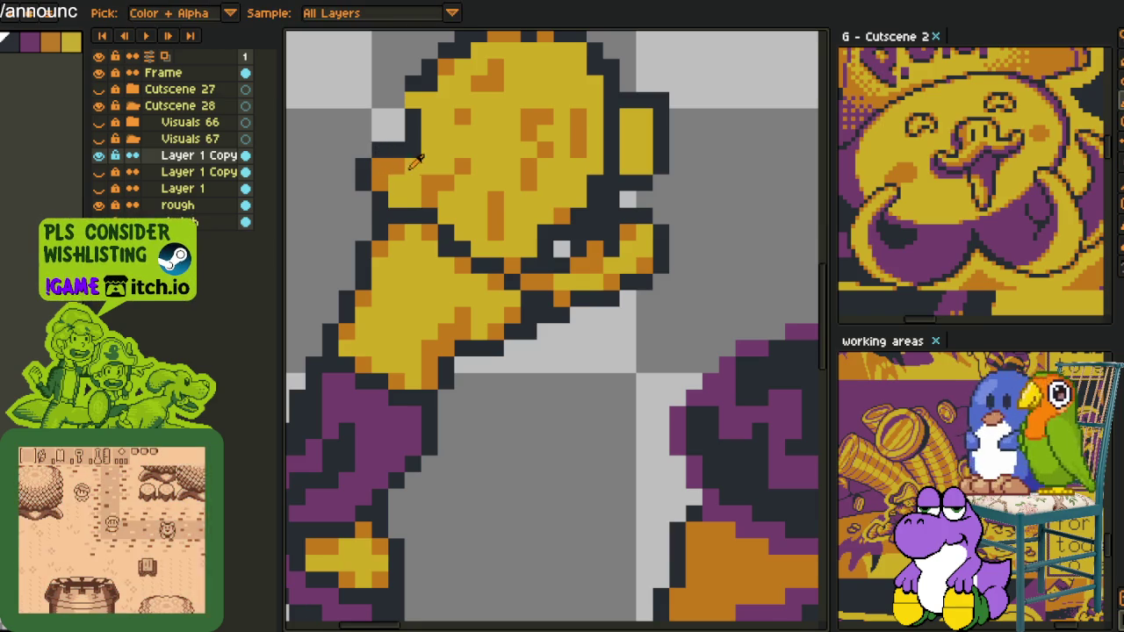
key("alt")
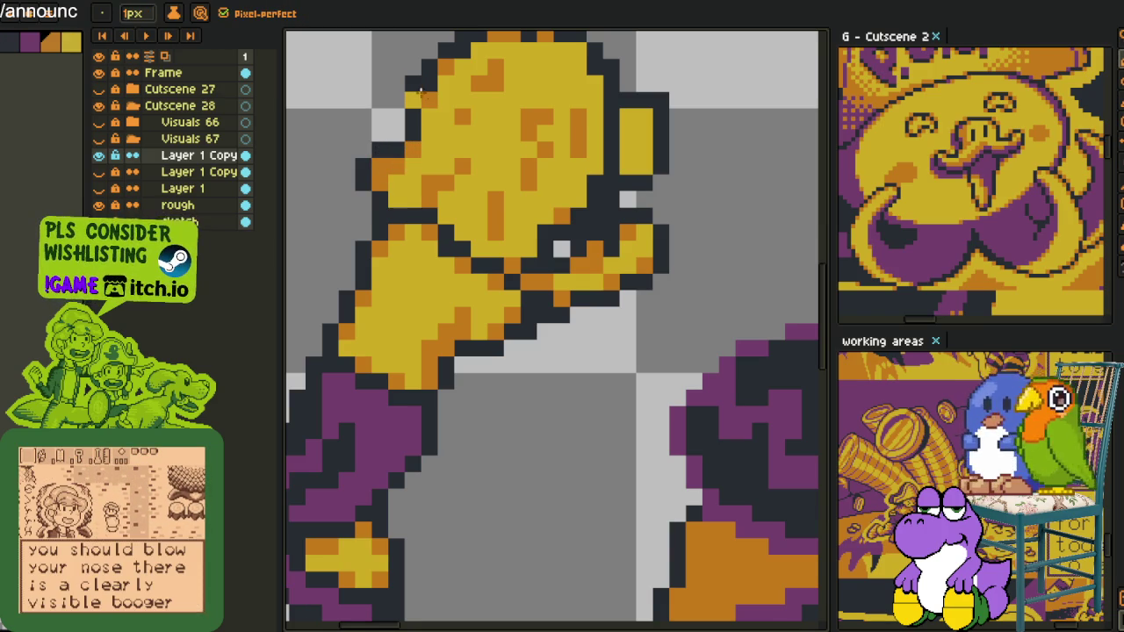
left_click(409, 82, "alt")
left_click(409, 95)
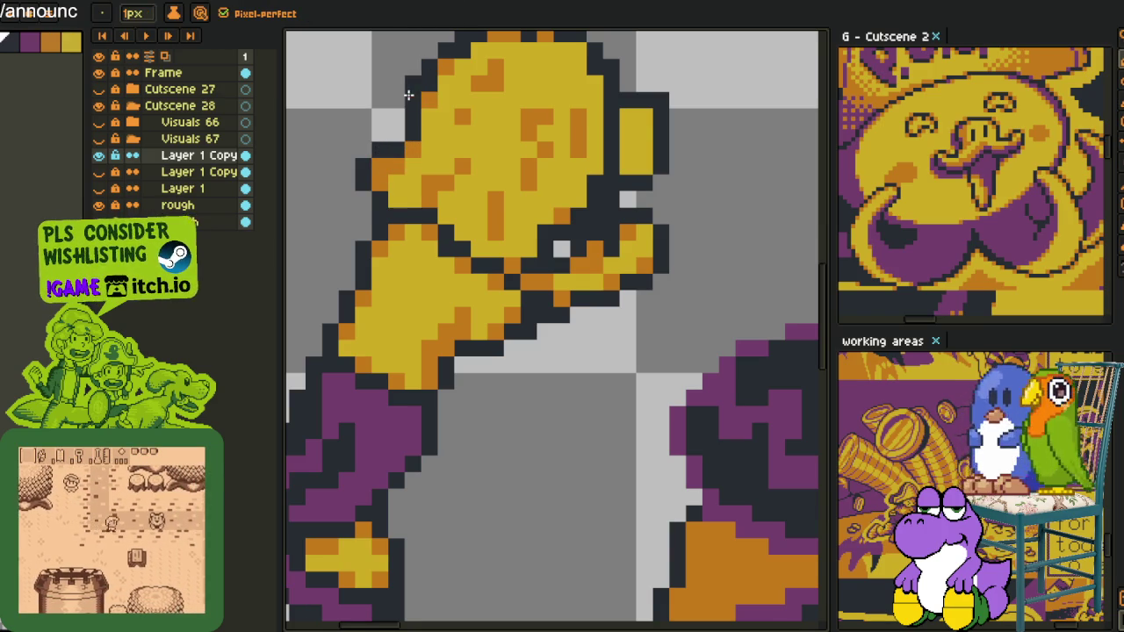
left_click_drag(408, 95, 395, 204)
left_click(472, 140, "alt")
mouse_move(479, 151)
left_mouse_down()
mouse_move(523, 151)
mouse_move(526, 138)
mouse_move(501, 152)
left_mouse_up()
left_click(512, 165, "alt")
left_click(473, 148, "alt")
left_click(485, 186, "alt")
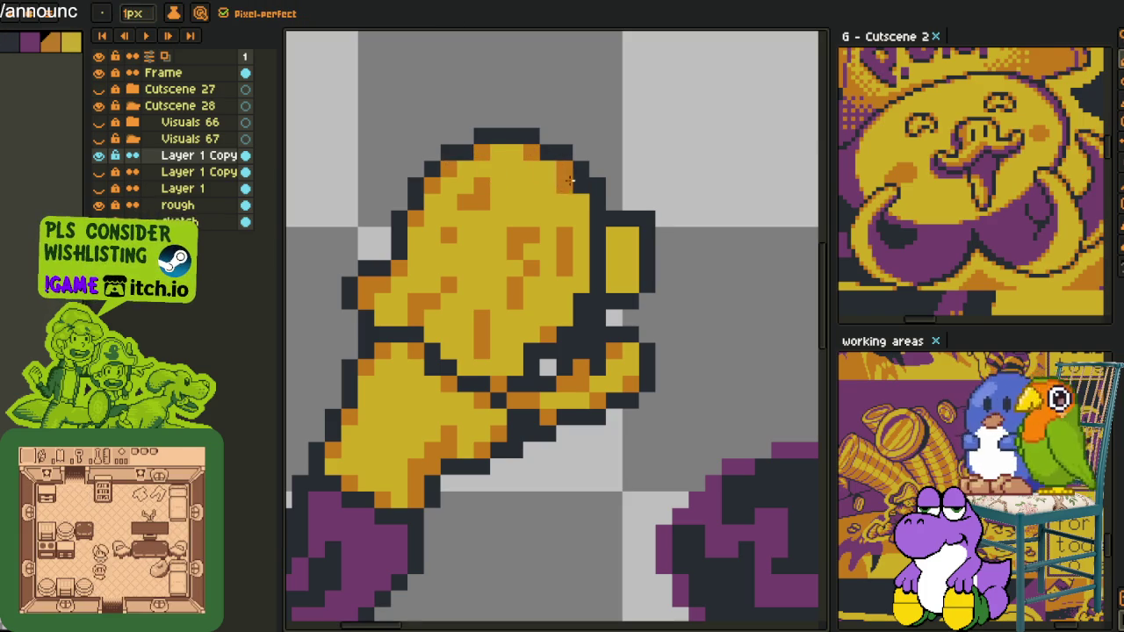
- Zoom out to view several figures at once
scroll(579, 200, "down", 2)
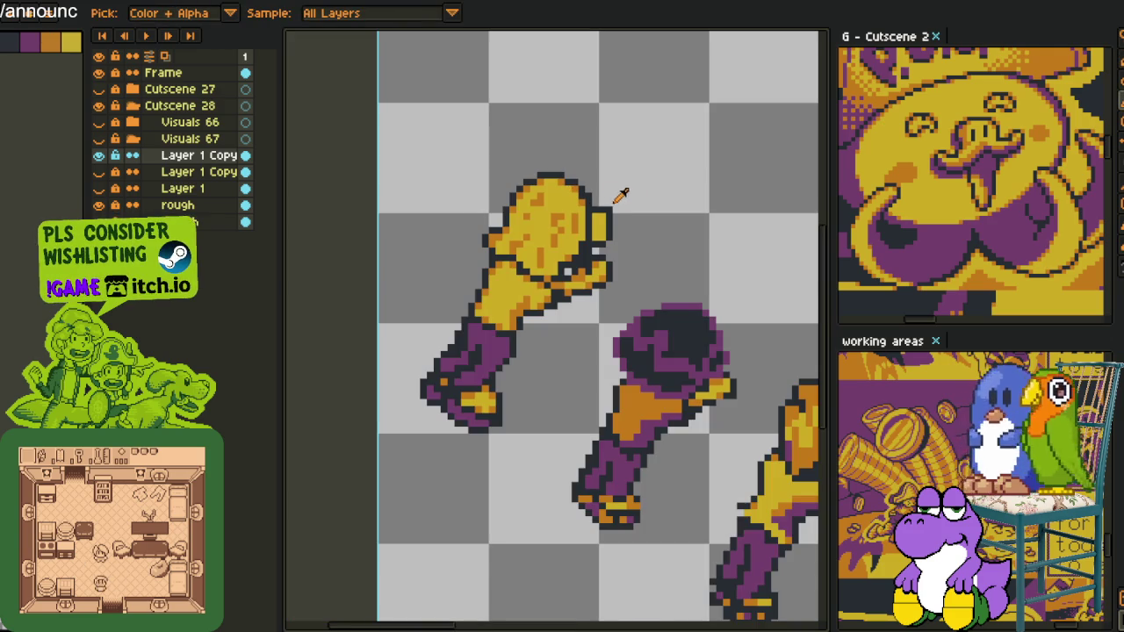
scroll(613, 196, "down", 2)
scroll(633, 221, "up", 4)
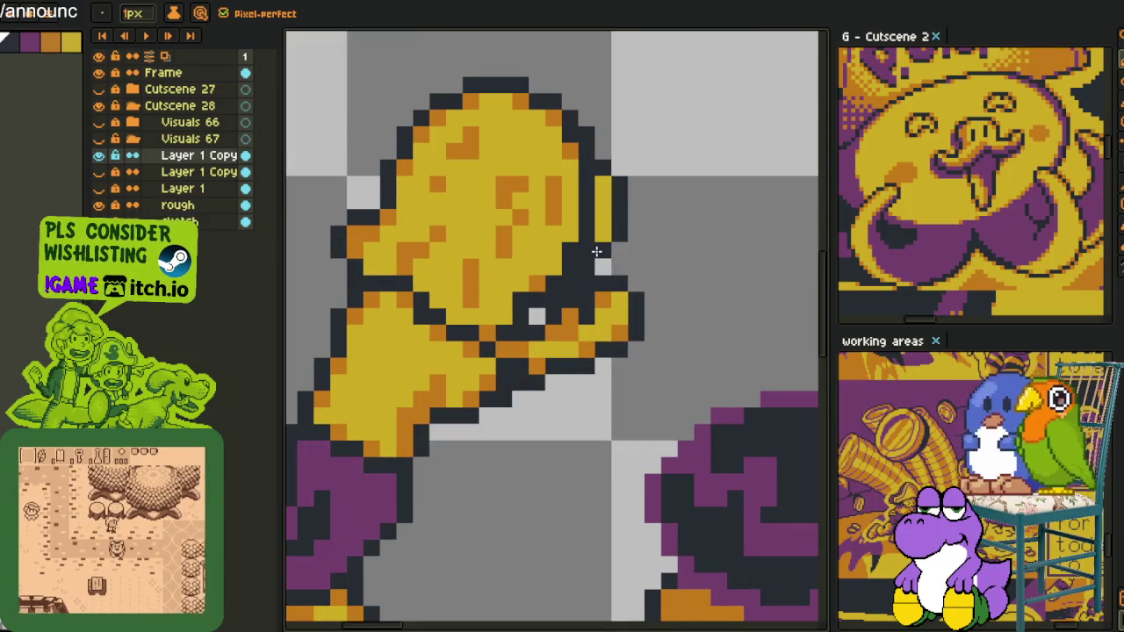
key("alt")
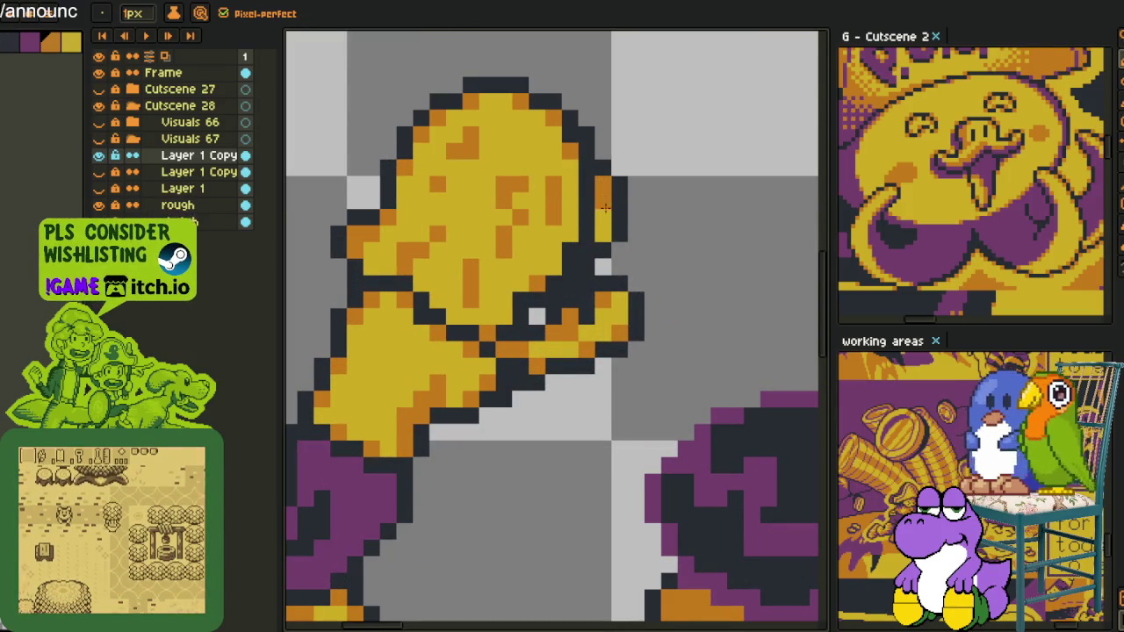
scroll(604, 224, "down", 3)
scroll(615, 211, "down", 2)
key("alt")
scroll(632, 176, "down", 2)
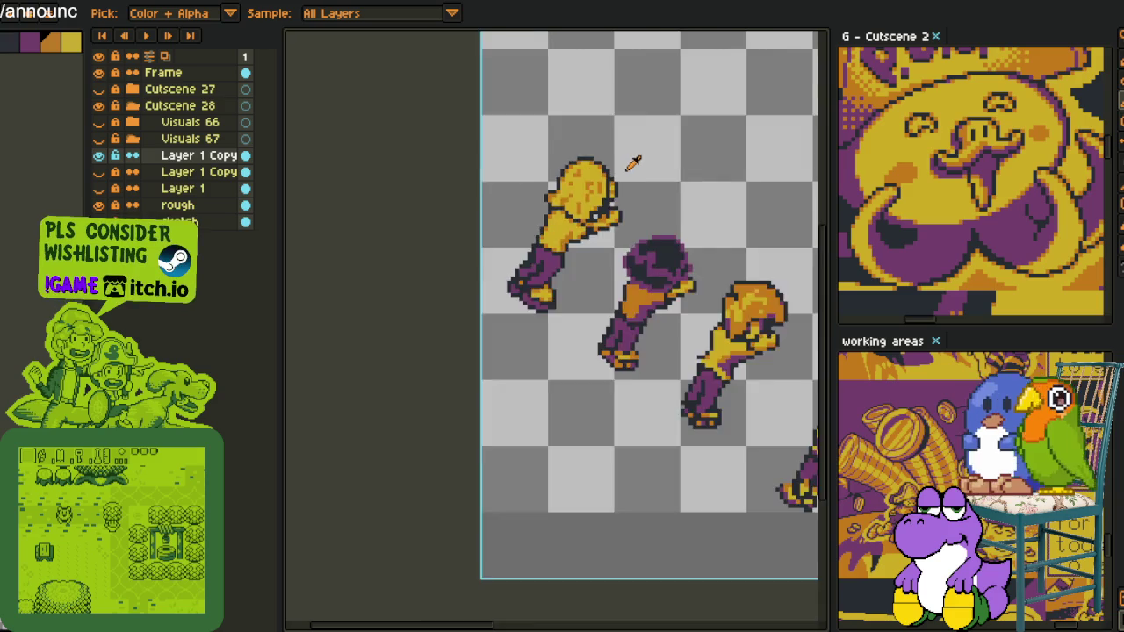
scroll(647, 184, "down", 1)
scroll(647, 184, "down", 1)
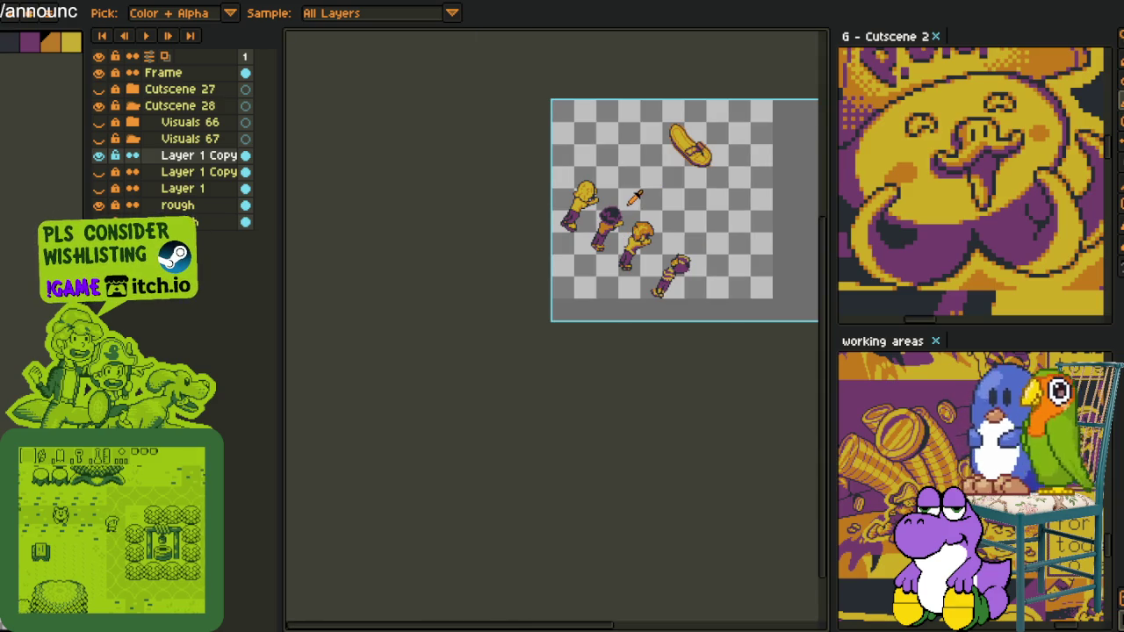
- Paint over the orange speckles on the yellow fist with yellow
scroll(634, 193, "up", 2)
scroll(558, 158, "up", 2)
scroll(558, 158, "up", 2)
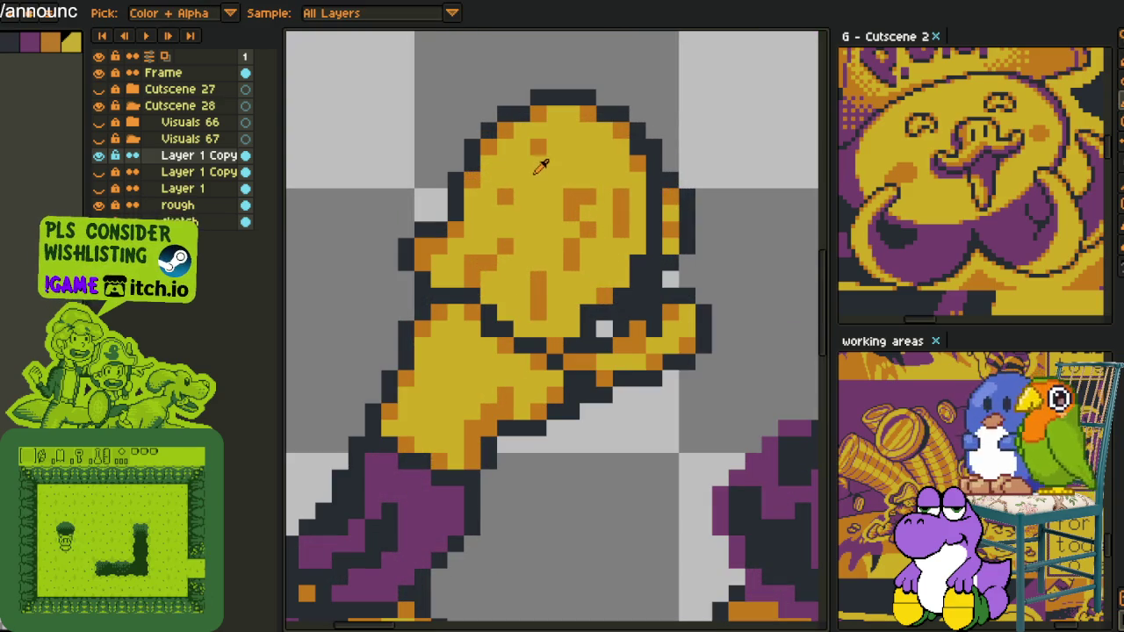
key("b")
left_click(506, 245)
left_click_drag(536, 286, 539, 318)
left_click_drag(570, 249, 572, 191)
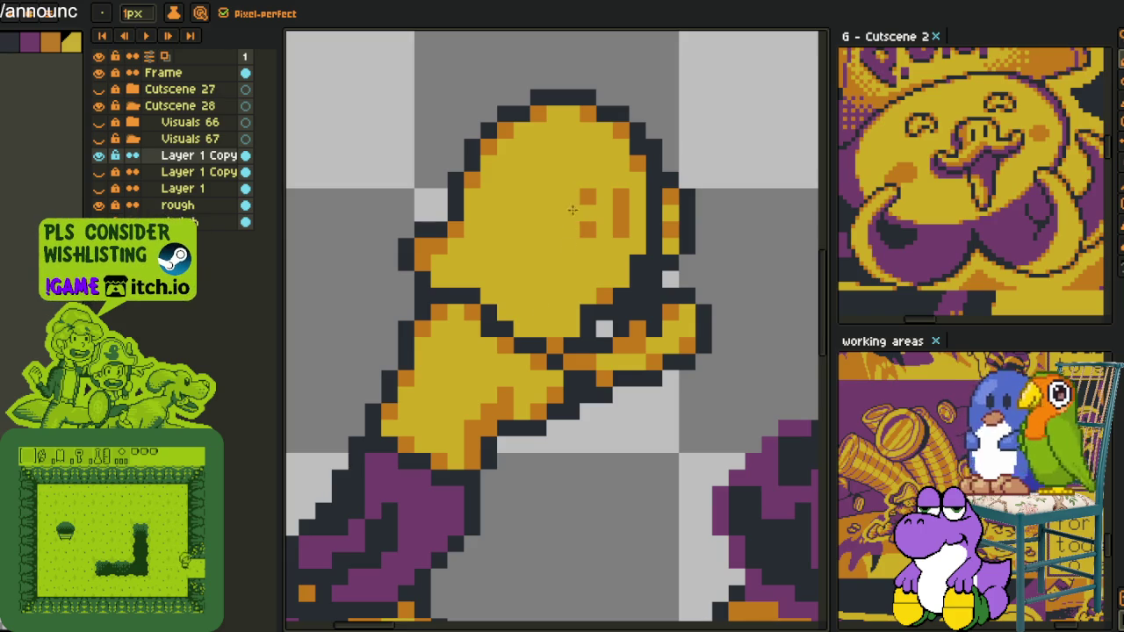
left_click(586, 230)
left_click_drag(619, 233, 619, 213)
left_click(586, 198)
- Recolour a dark outline pixel orange and sample colours from the fist
key("i")
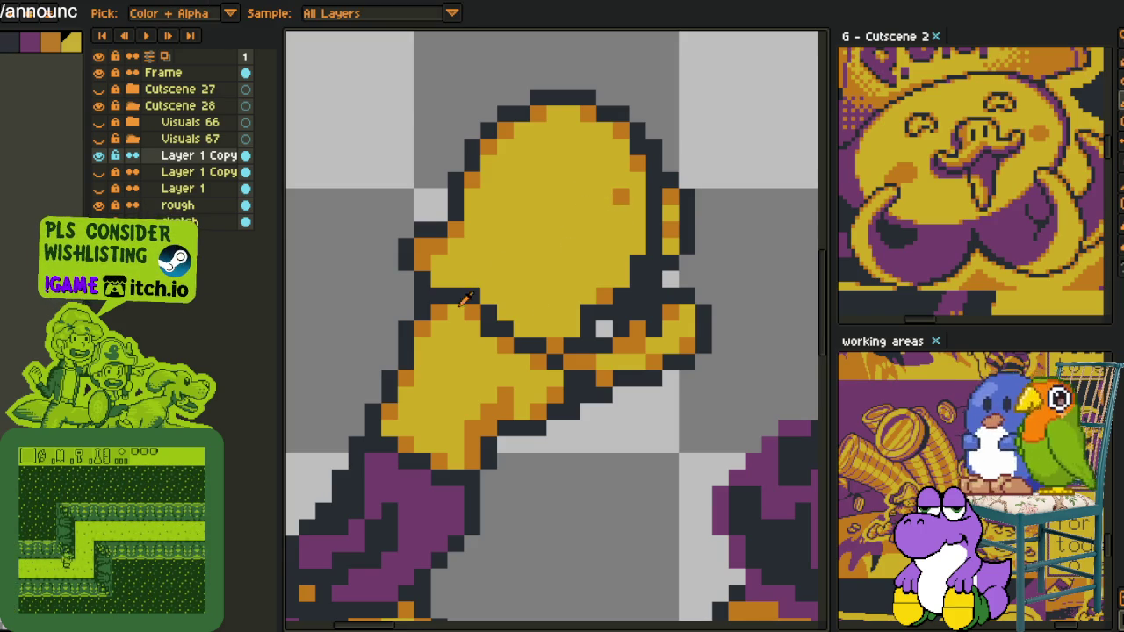
left_click(437, 296)
key("alt")
key("alt")
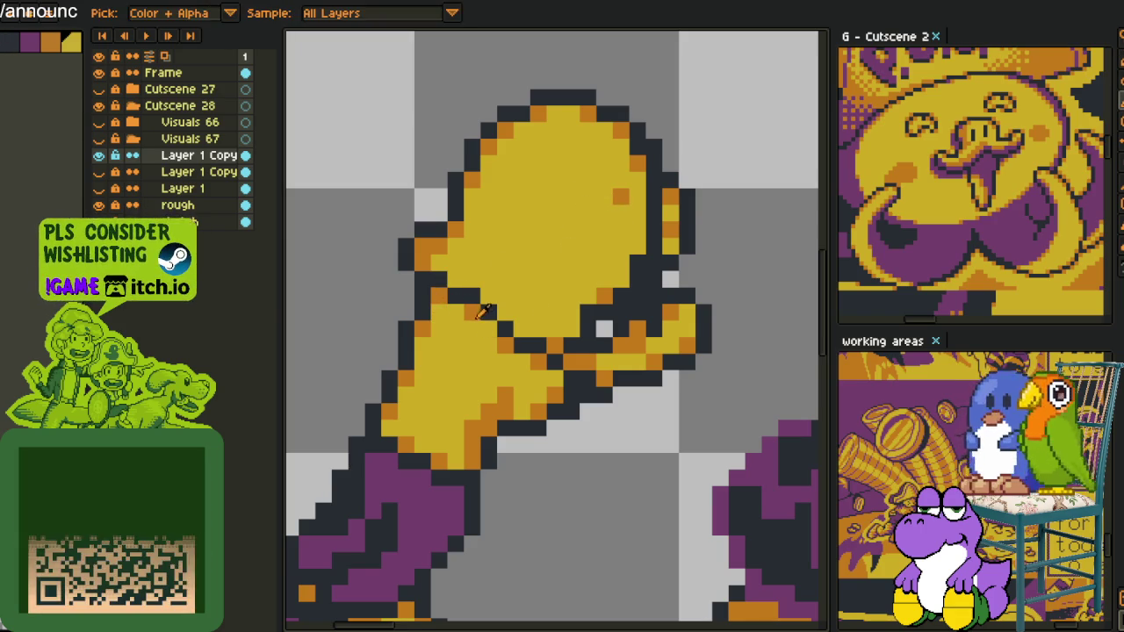
left_click(485, 311, "alt")
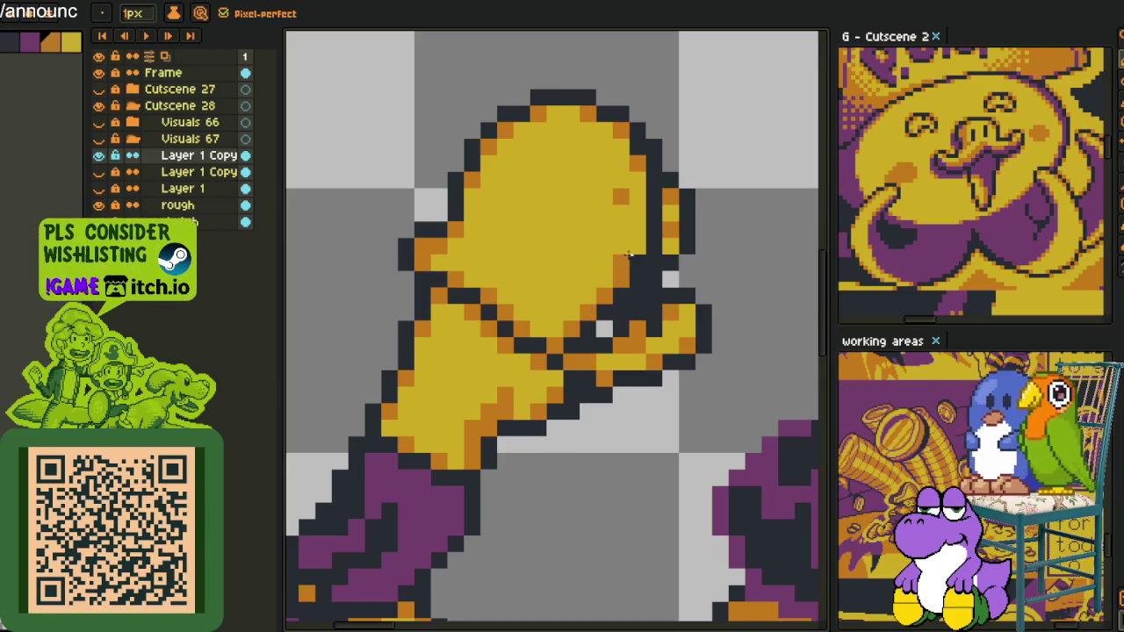
key("alt")
left_click(614, 308, "alt")
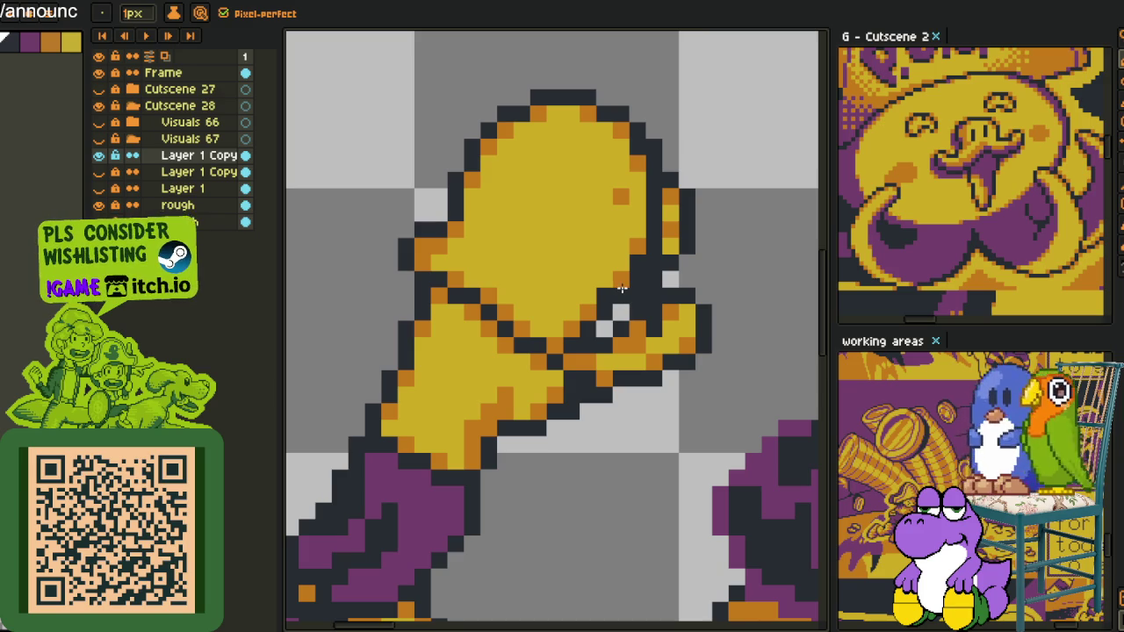
- Sample the orange shade from the fist for repainting
scroll(678, 274, "down", 2)
scroll(679, 275, "down", 1)
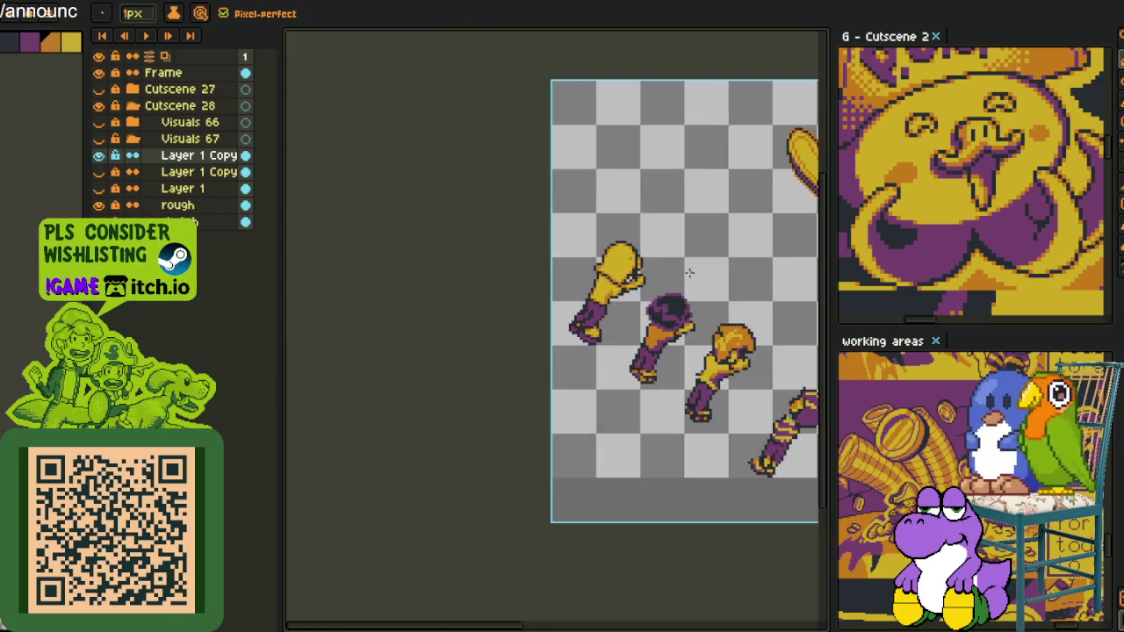
scroll(679, 275, "down", 1)
scroll(588, 269, "up", 2)
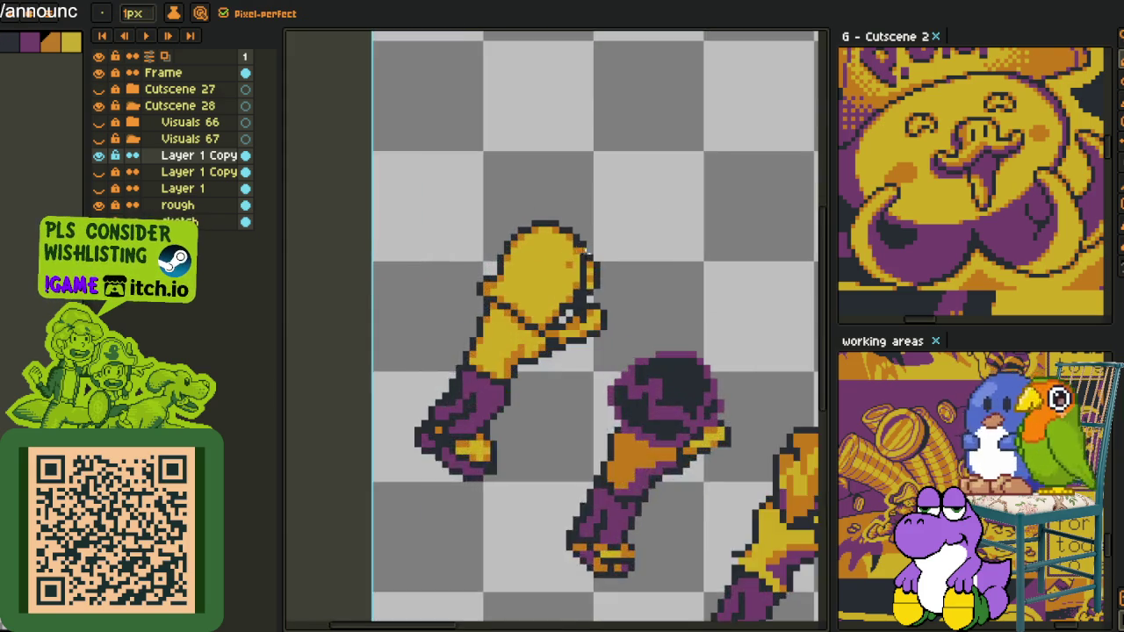
scroll(588, 269, "up", 2)
key("alt")
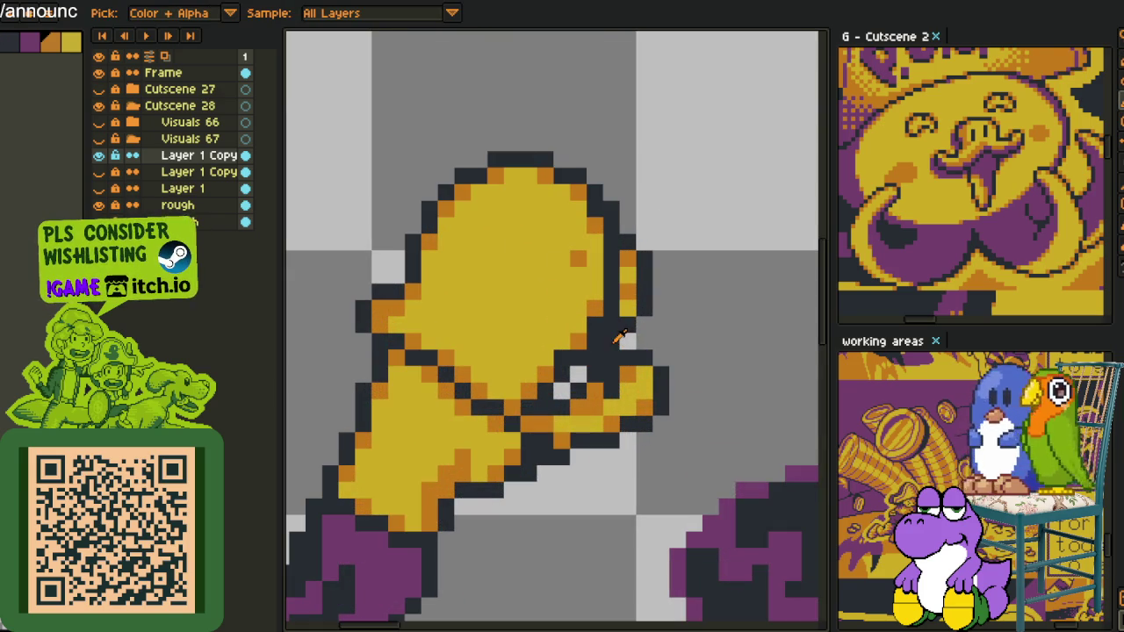
left_click(619, 338, "alt")
scroll(667, 355, "down", 3)
key("alt")
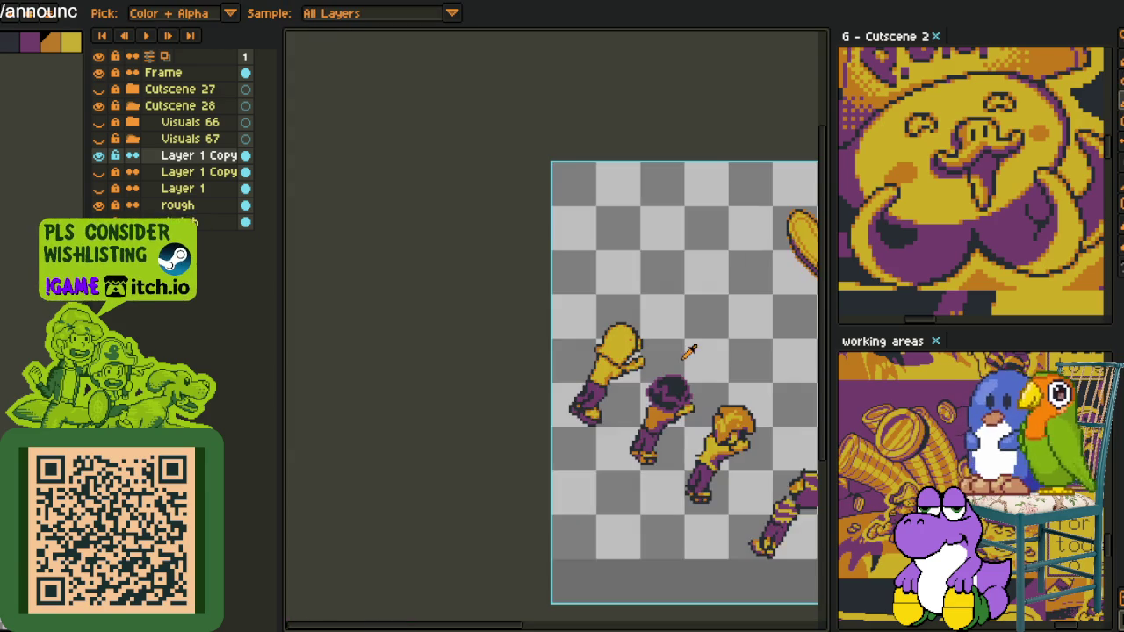
scroll(665, 353, "up", 4)
scroll(625, 342, "up", 1)
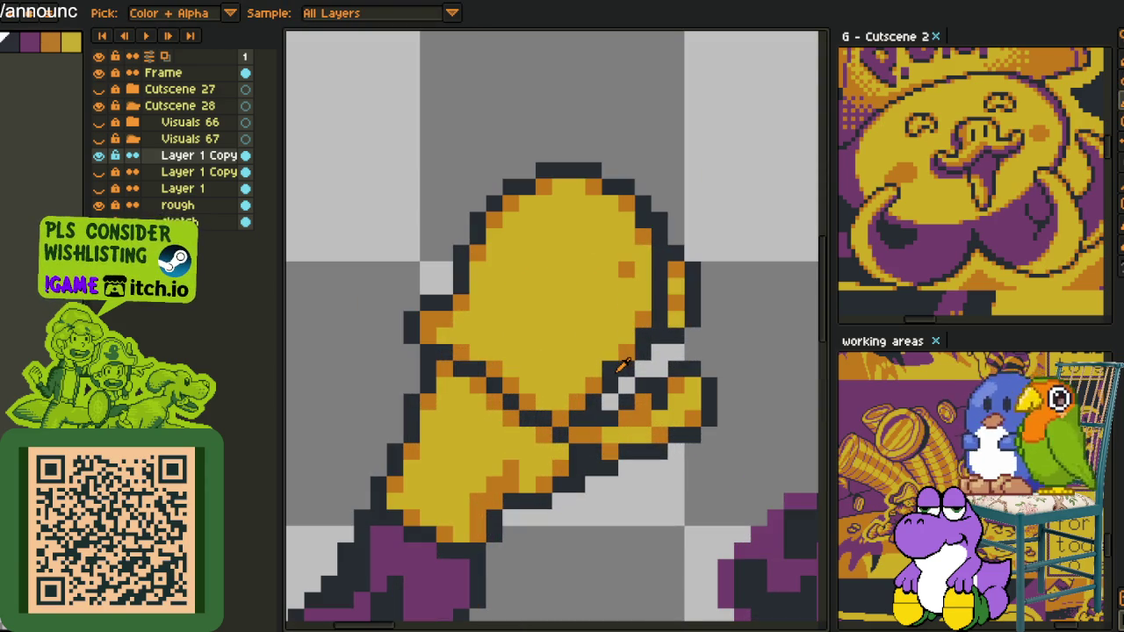
left_click(621, 366, "alt")
left_click(505, 359, "alt")
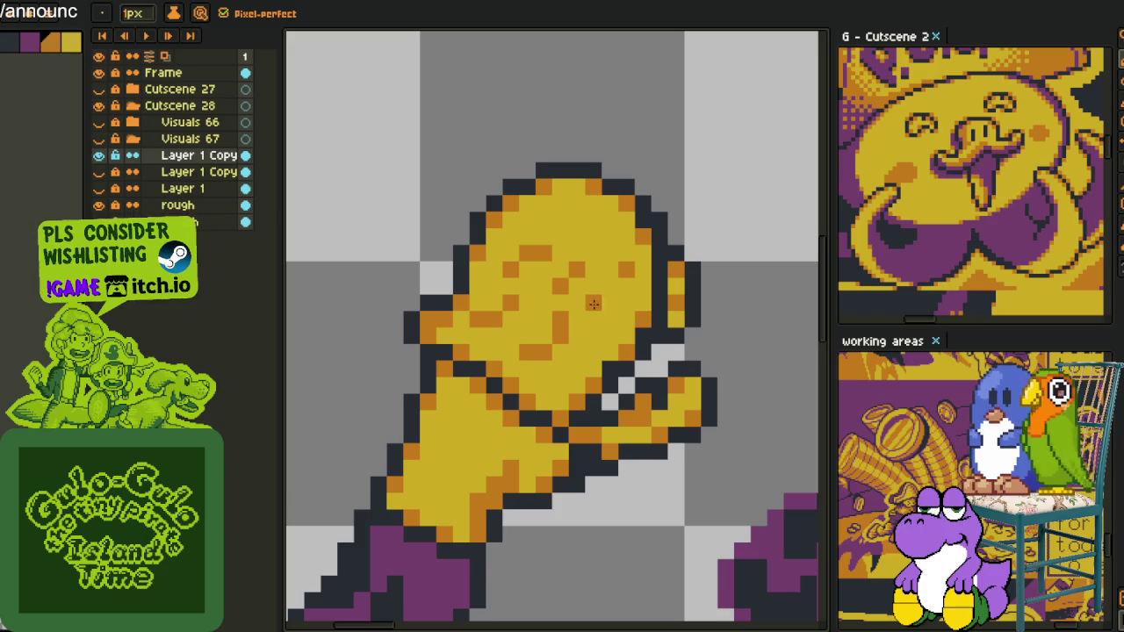
- Paint a new orange speckle pattern across the yellow fist
key("i")
key("b")
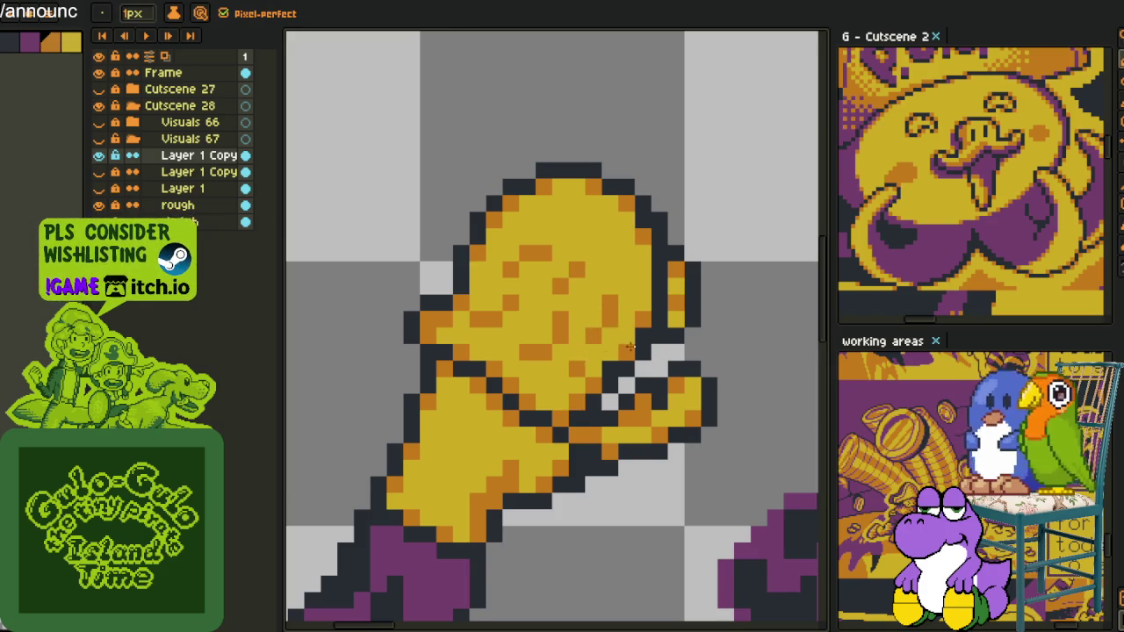
key("i")
scroll(627, 346, "down", 4)
scroll(643, 325, "up", 4)
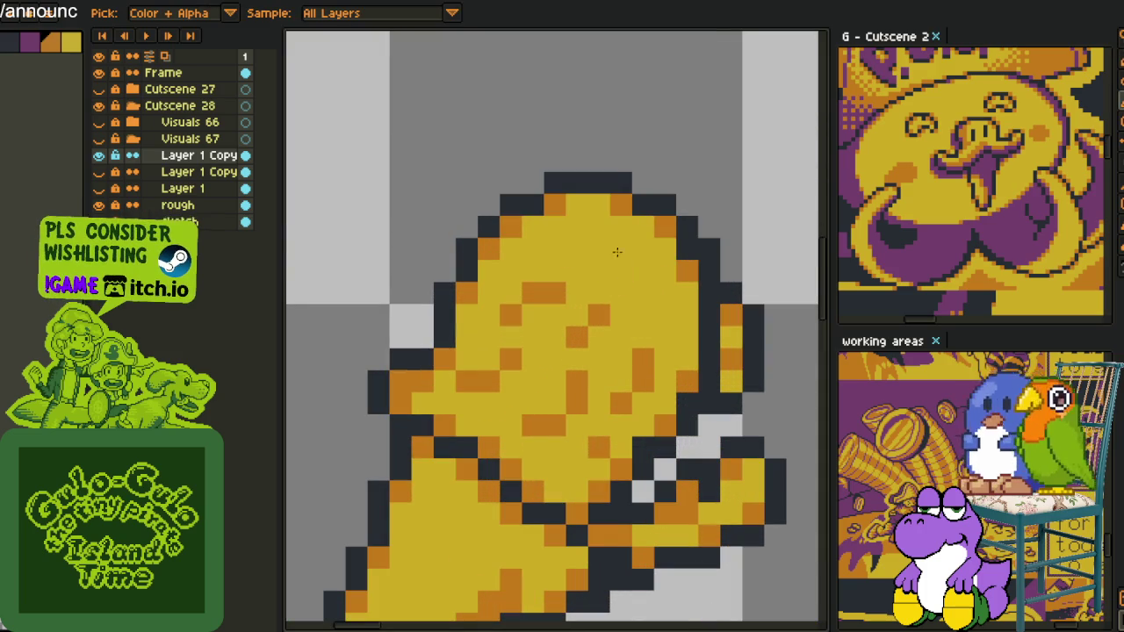
key("b")
left_click_drag(600, 247, 613, 262)
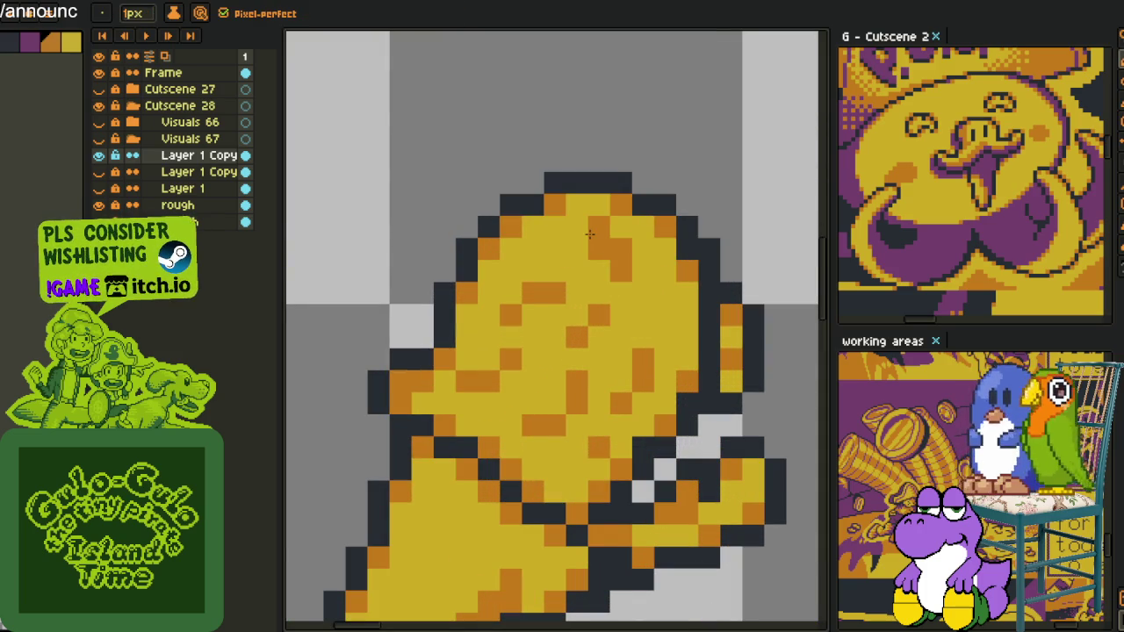
key("i")
scroll(689, 239, "down", 4)
scroll(682, 243, "down", 1)
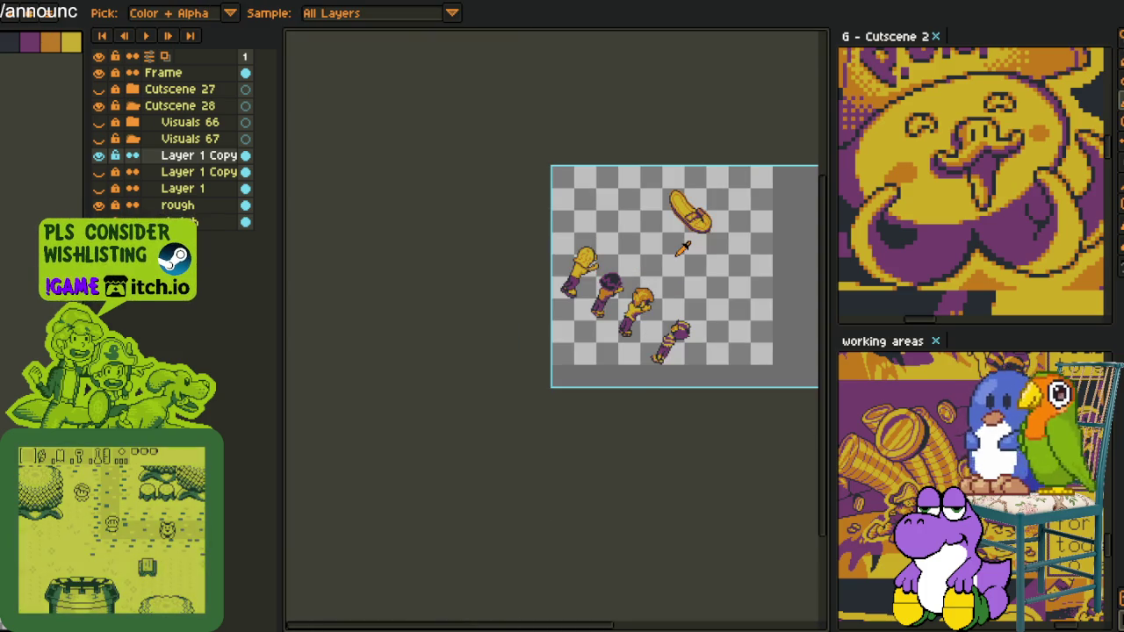
- Save the sprite sheet and bring the boot into view
key("ctrl+s")
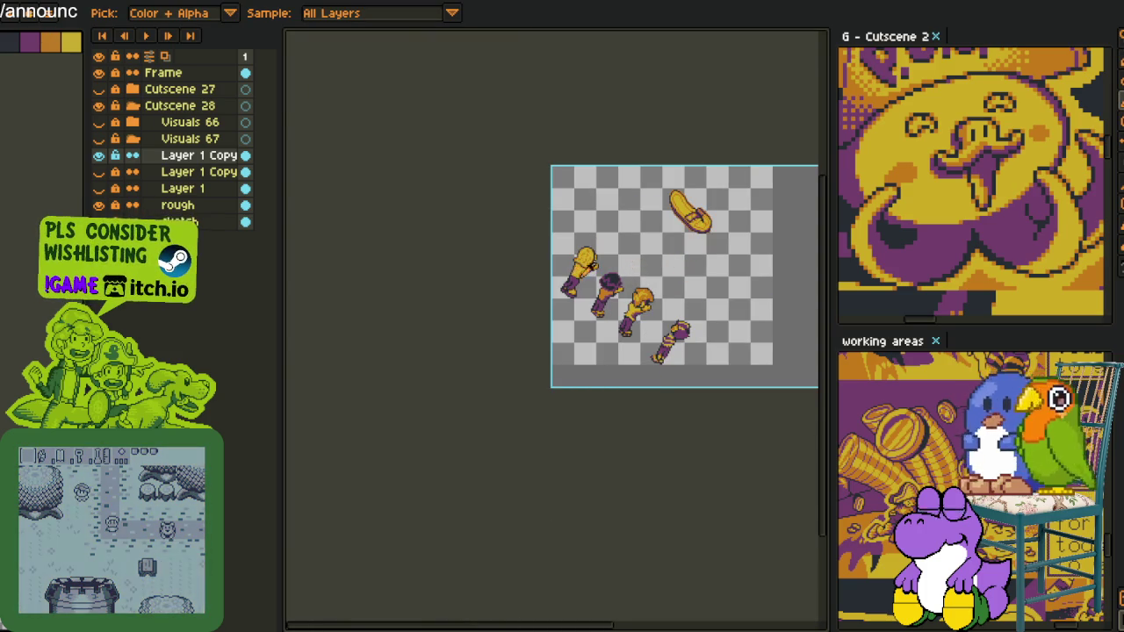
scroll(617, 307, "up", 3)
scroll(618, 309, "down", 1)
scroll(544, 294, "down", 2)
scroll(474, 279, "down", 1)
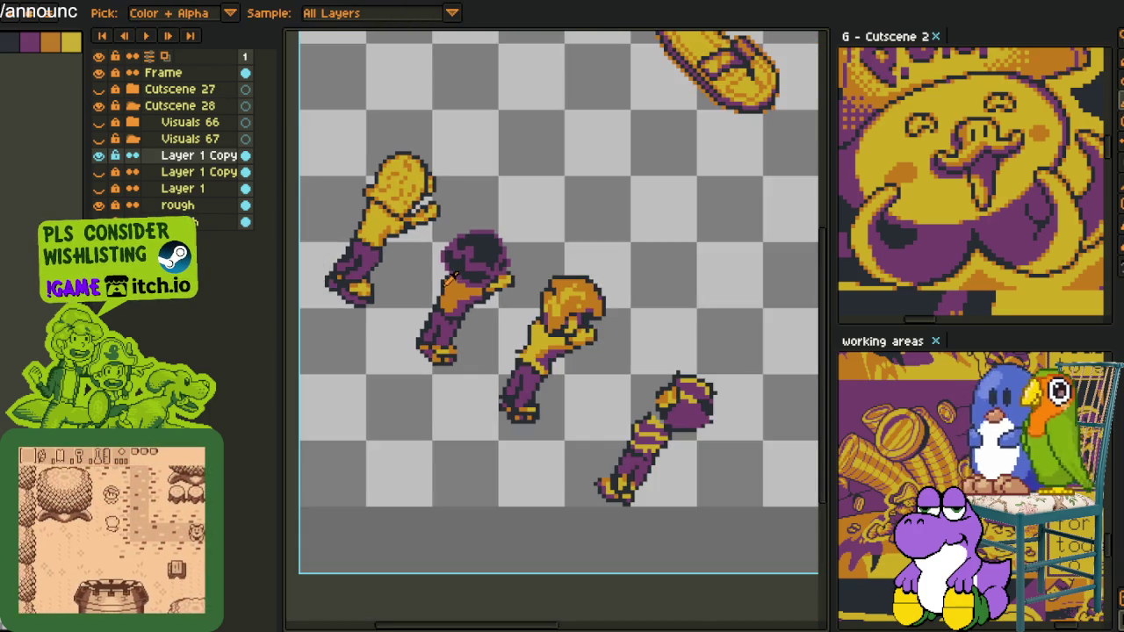
scroll(454, 270, "down", 1)
scroll(452, 274, "up", 2)
scroll(450, 277, "up", 1)
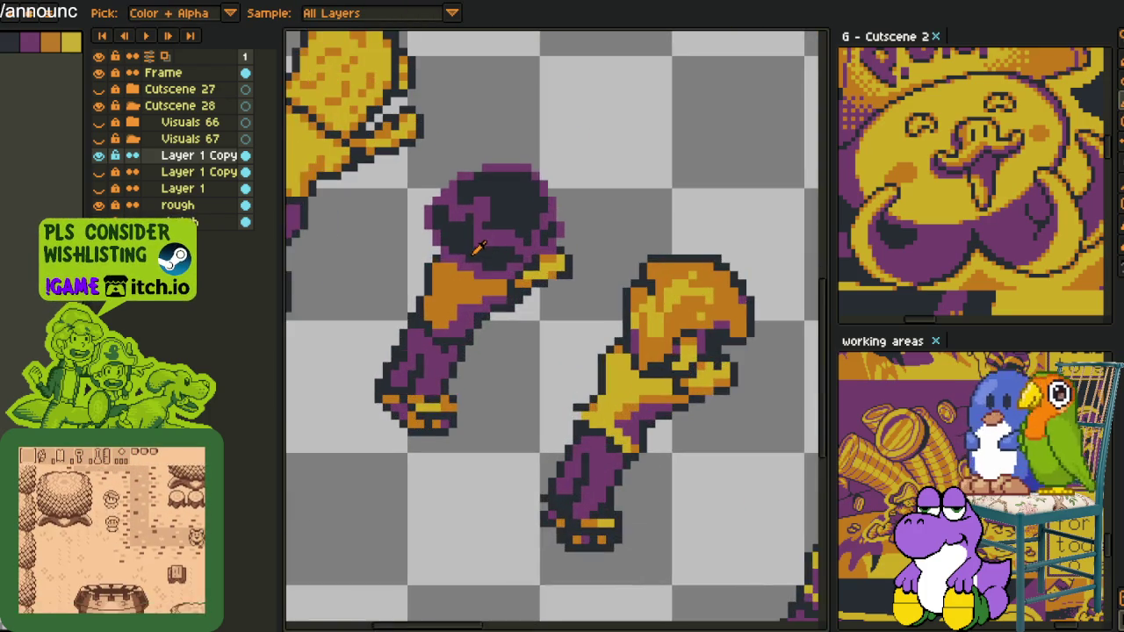
scroll(450, 279, "up", 1)
scroll(448, 281, "up", 2)
scroll(446, 282, "down", 3)
scroll(444, 285, "up", 2)
scroll(386, 387, "up", 1)
scroll(407, 339, "up", 1)
- Alternate between pencil and eyedropper to pick colours for the boot
key("b")
key("i")
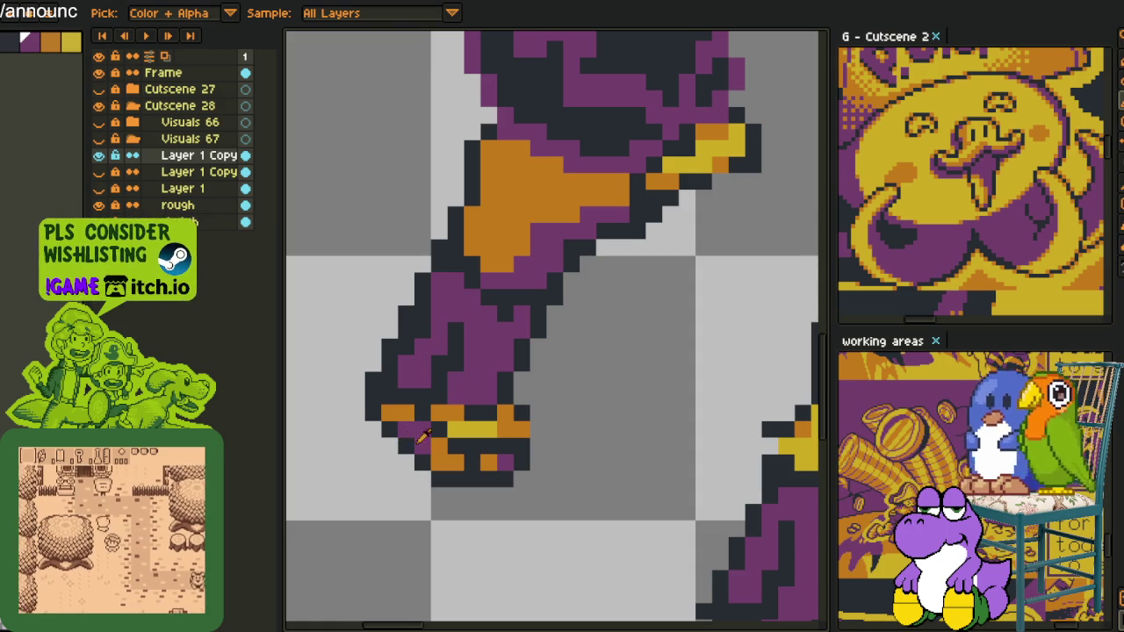
key("b")
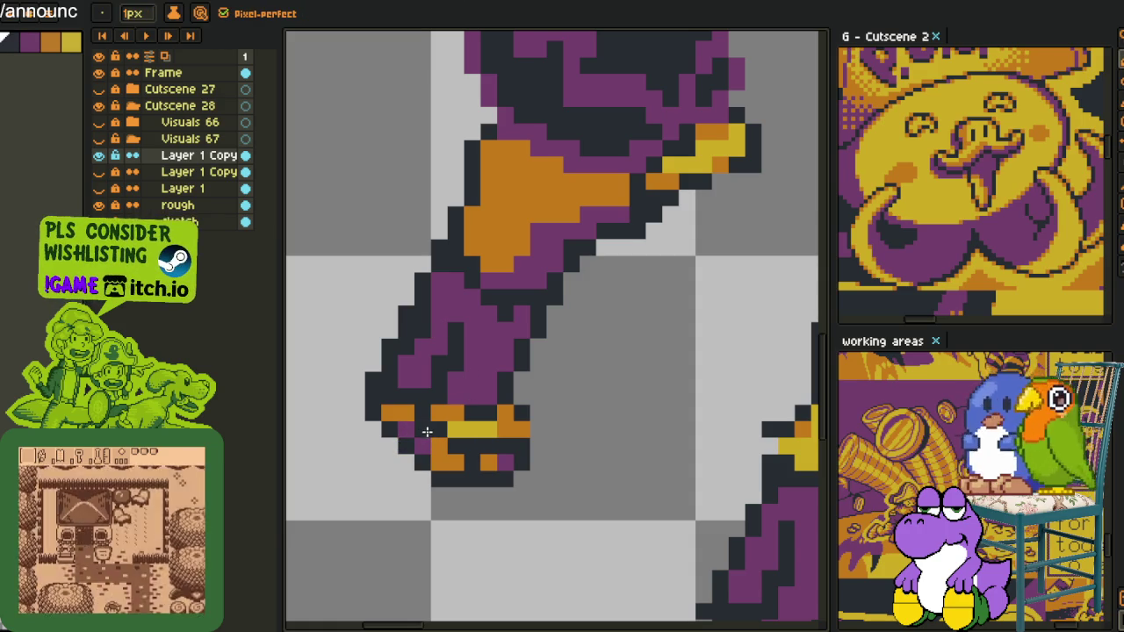
key("i")
key("b")
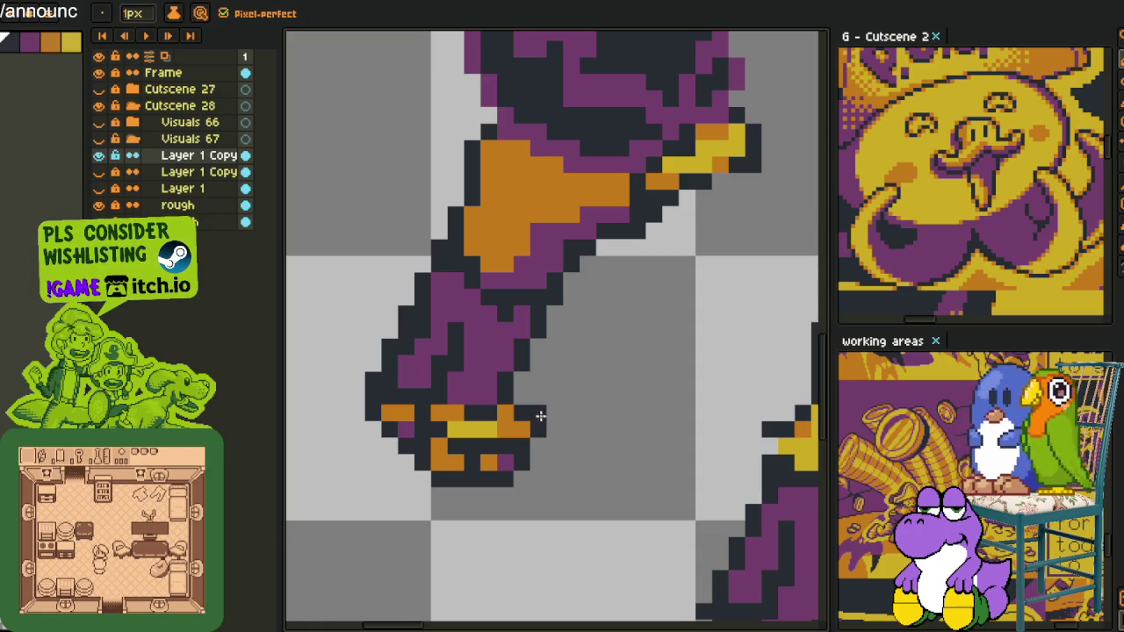
key("i")
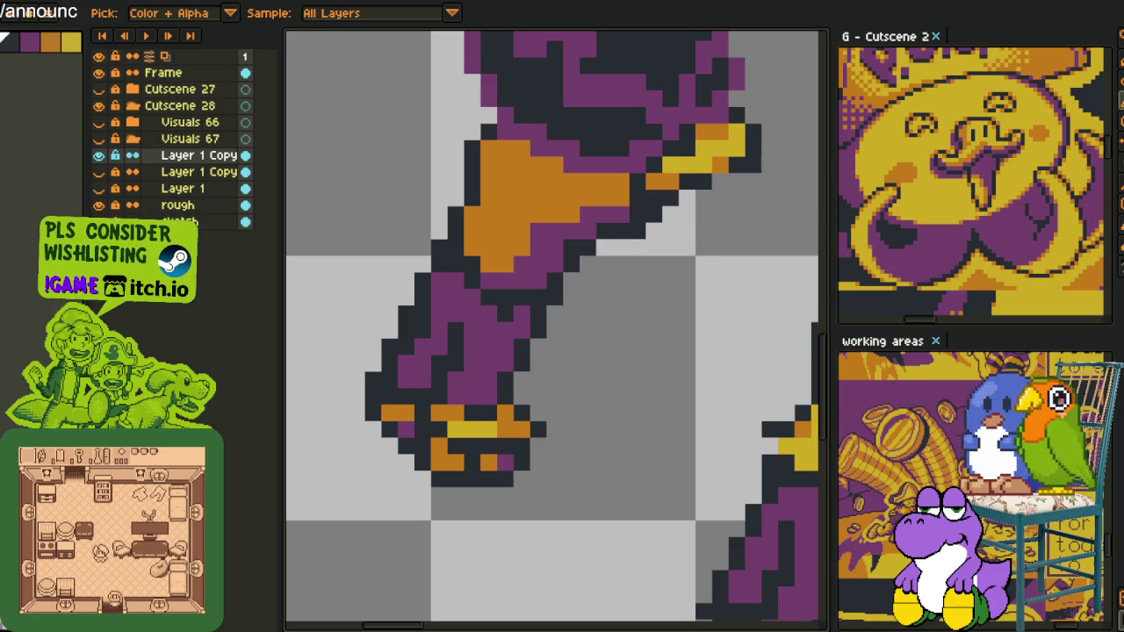
scroll(557, 363, "down", 3)
scroll(553, 388, "up", 4)
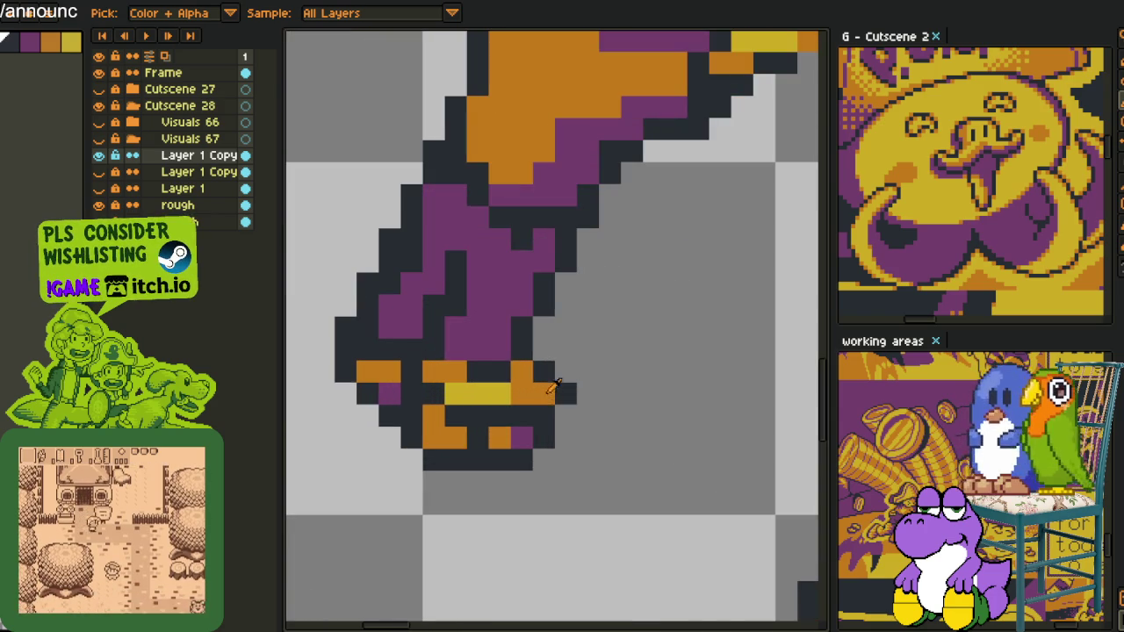
key("b")
key("i")
key("b")
key("i")
key("b")
- Recolour orange boot pixels, one black and three purple
left_click(456, 372)
key("i")
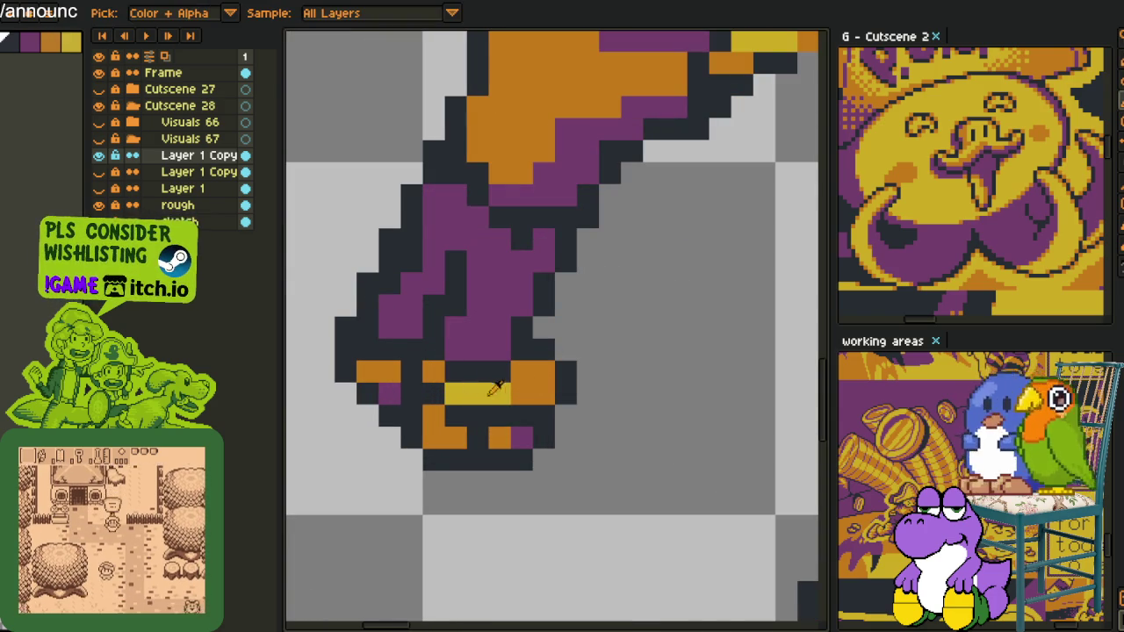
key("b")
left_click(543, 393)
left_click(520, 372)
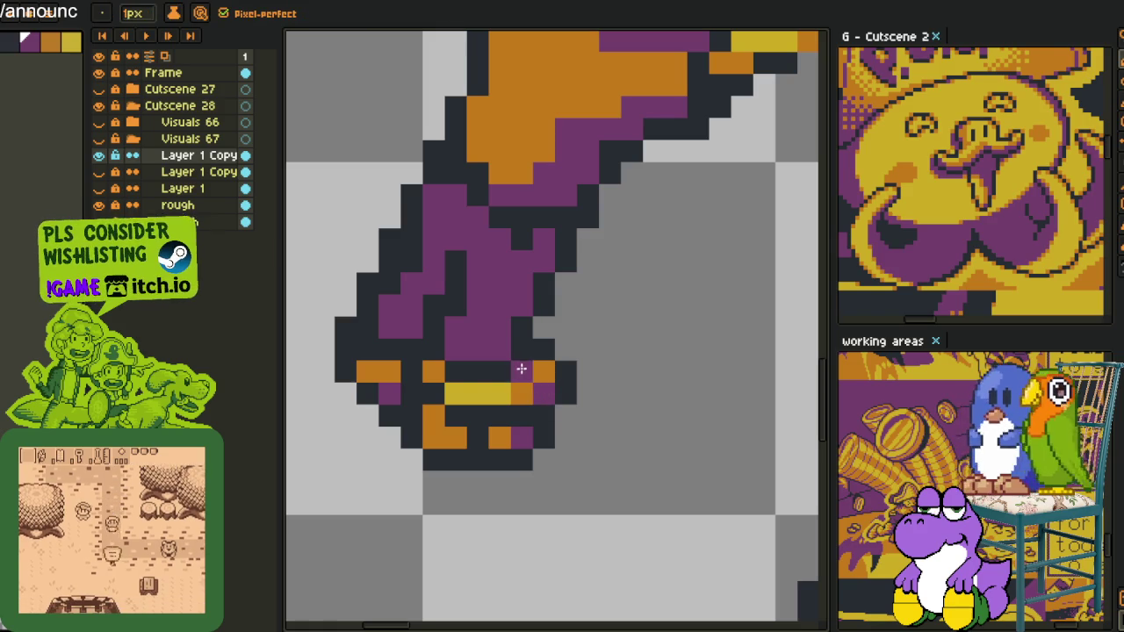
left_click(435, 372)
- Paint the boot's bottom row of orange pixels purple, plus two more
key("i")
key("b")
key("i")
scroll(456, 434, "down", 3)
scroll(526, 427, "down", 1)
scroll(527, 427, "up", 4)
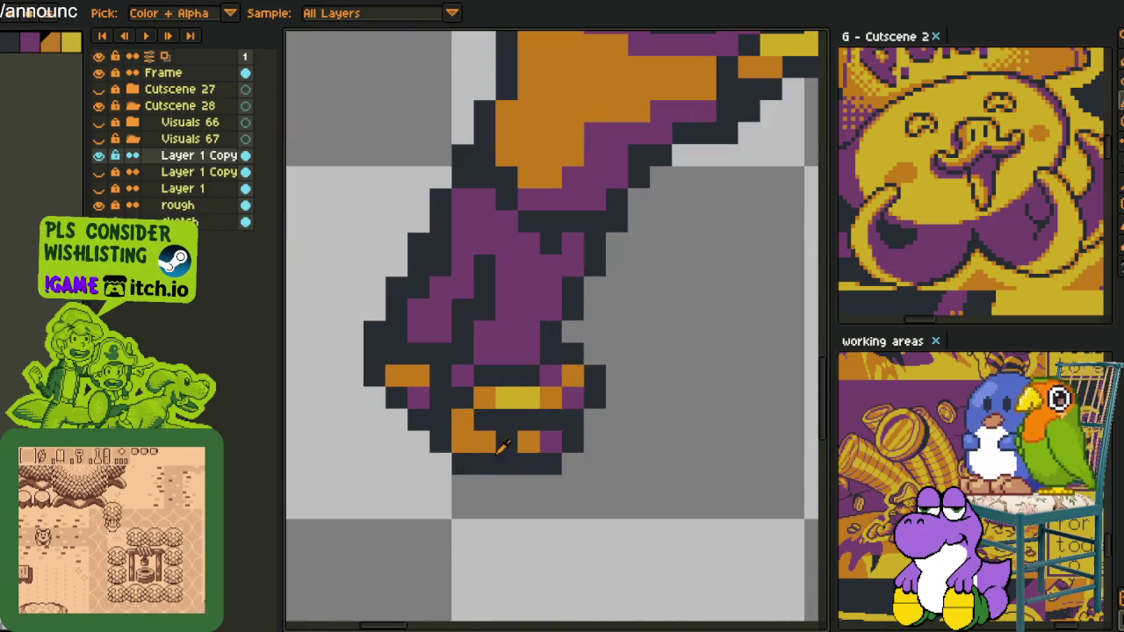
key("b")
left_click_drag(551, 441, 463, 419)
left_click(419, 375)
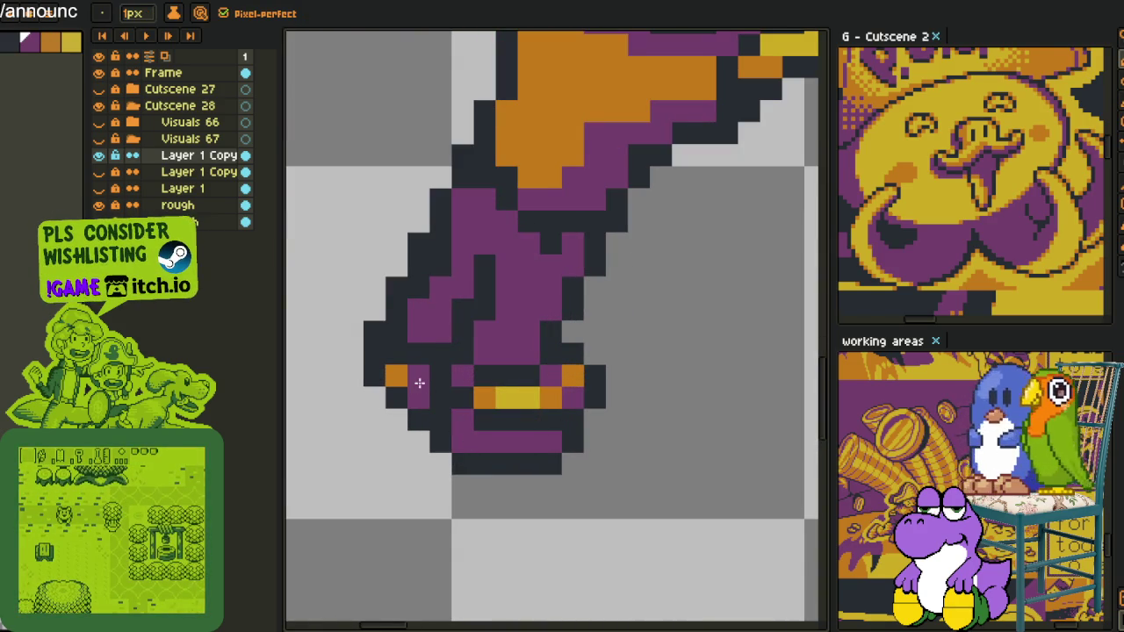
left_click(395, 375)
scroll(403, 386, "down", 3)
- Recolour two pixels on the purple boot with the 1px Pencil, sampling colours from the canvas
key("i")
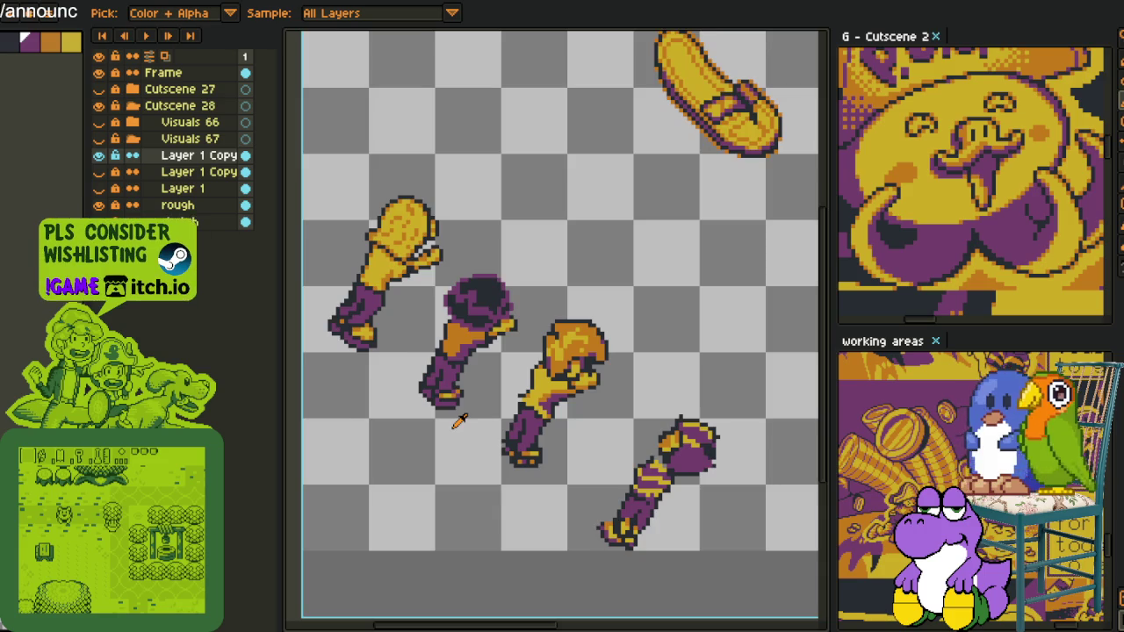
scroll(455, 423, "up", 2)
scroll(447, 406, "up", 2)
key("b")
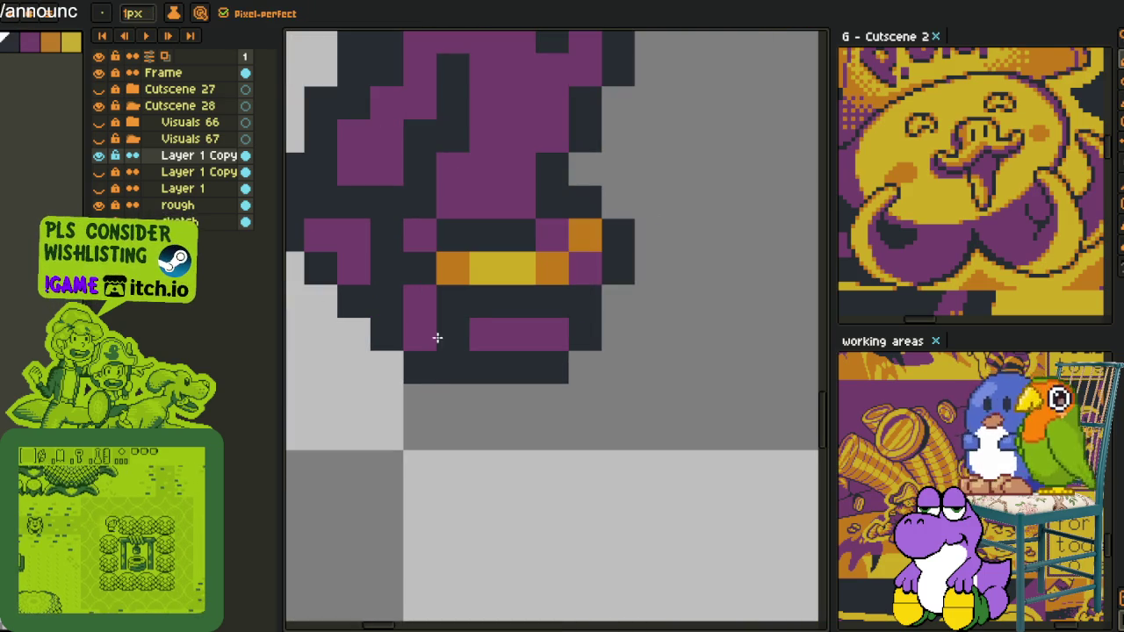
left_click(437, 337)
scroll(386, 444, "down", 2)
scroll(422, 435, "down", 2)
key("i")
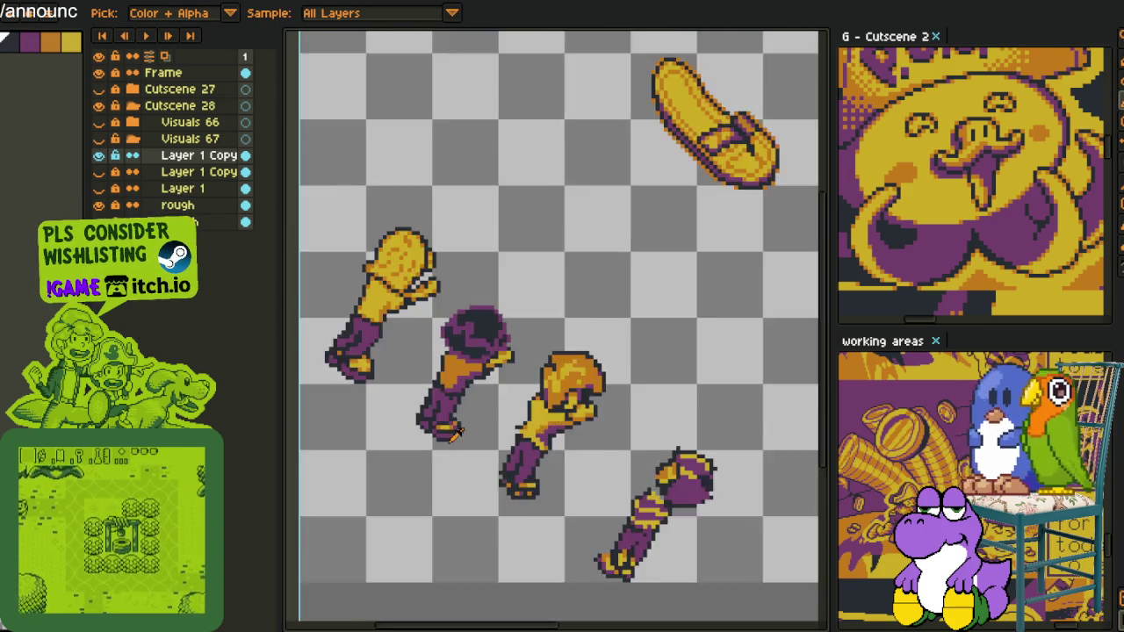
scroll(452, 428, "down", 1)
scroll(439, 426, "up", 3)
scroll(421, 422, "up", 2)
key("b")
left_click(409, 420)
scroll(491, 430, "down", 3)
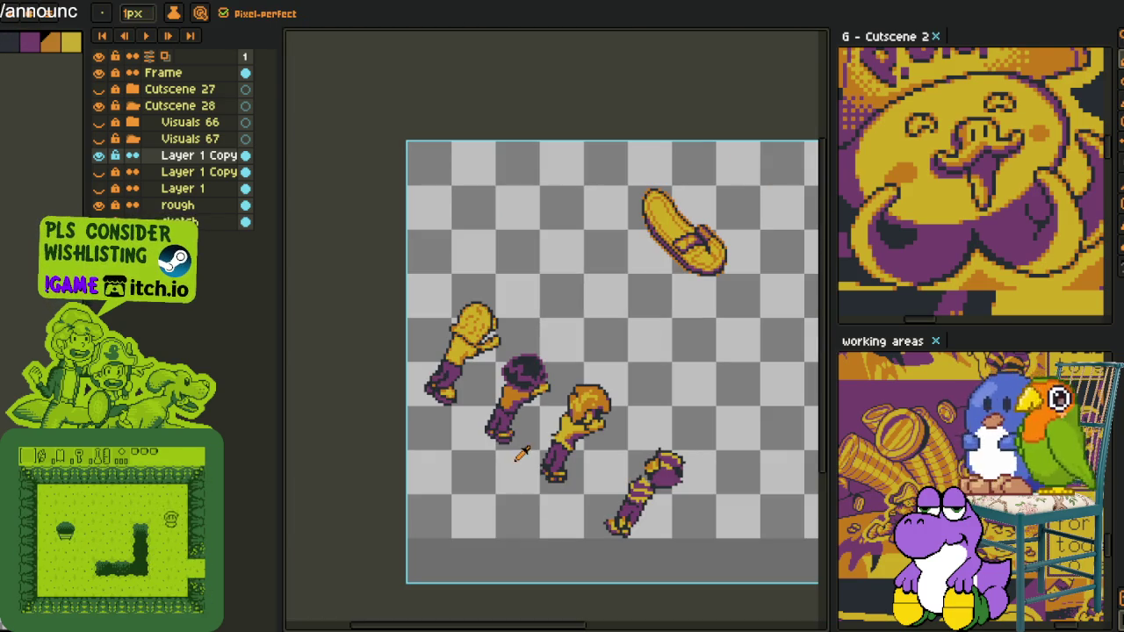
- Sample more boot colours, then zoom out and pan to show the whole sprite sheet
key("i")
scroll(531, 450, "down", 2)
scroll(527, 452, "up", 1)
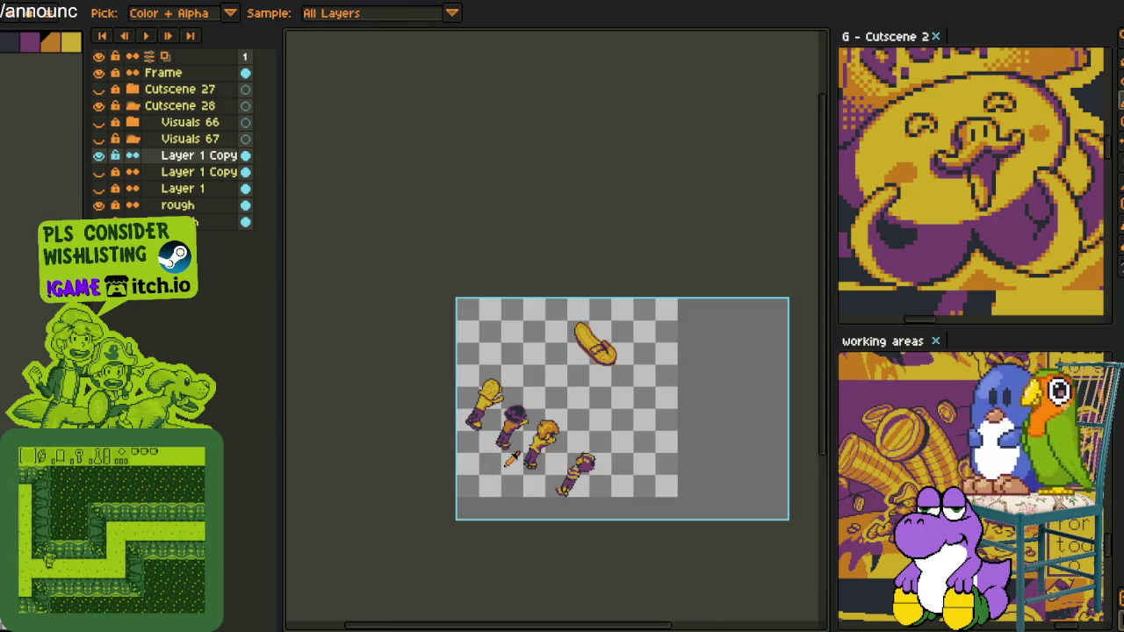
scroll(505, 452, "up", 2)
scroll(465, 450, "up", 1)
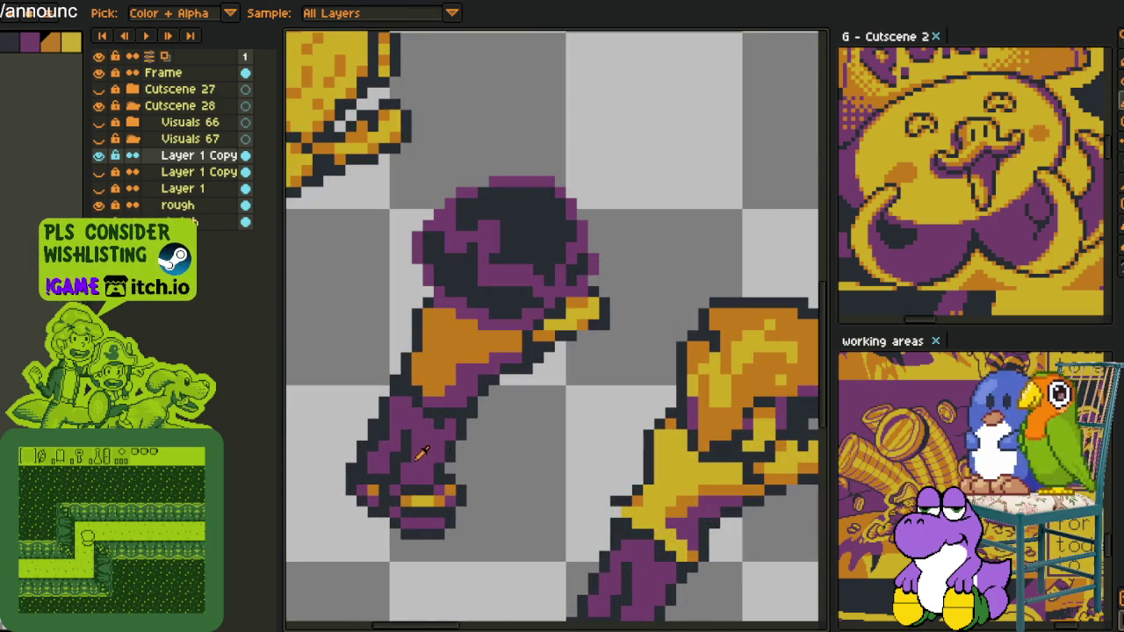
scroll(412, 450, "up", 1)
key("b")
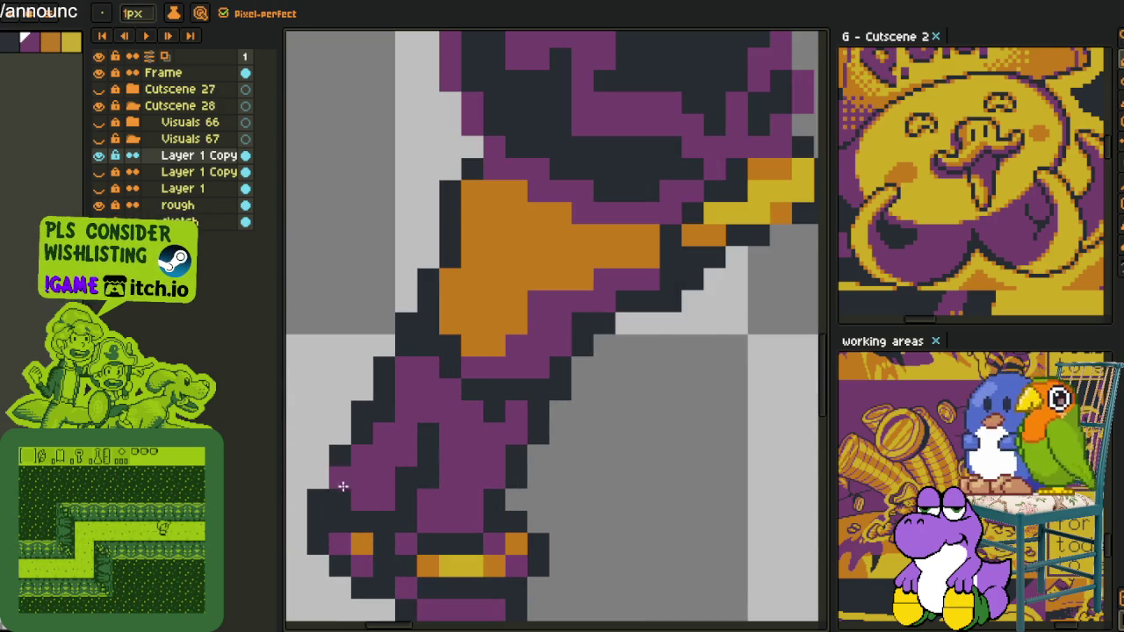
key("i")
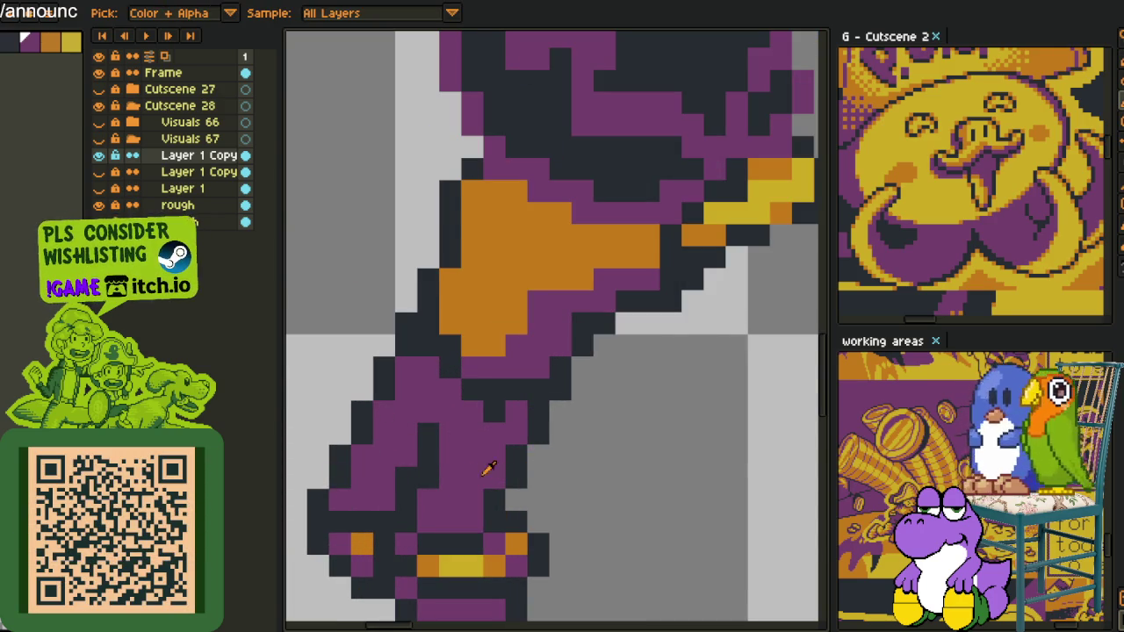
key("b")
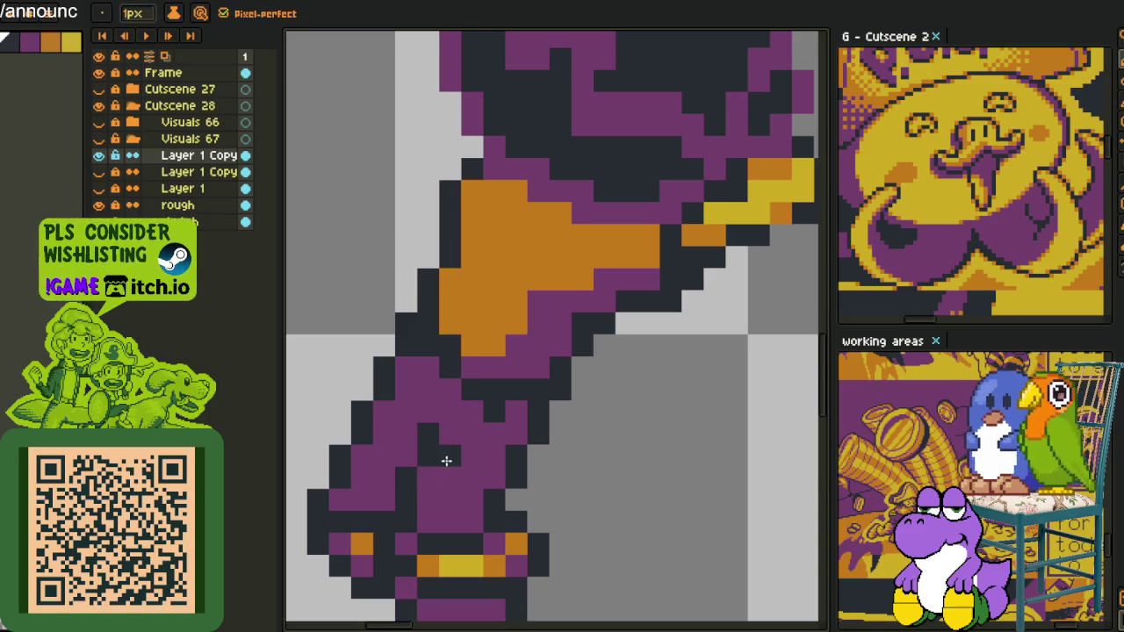
scroll(430, 473, "down", 5)
scroll(429, 473, "down", 3)
left_click_drag(399, 375, 250, 357)
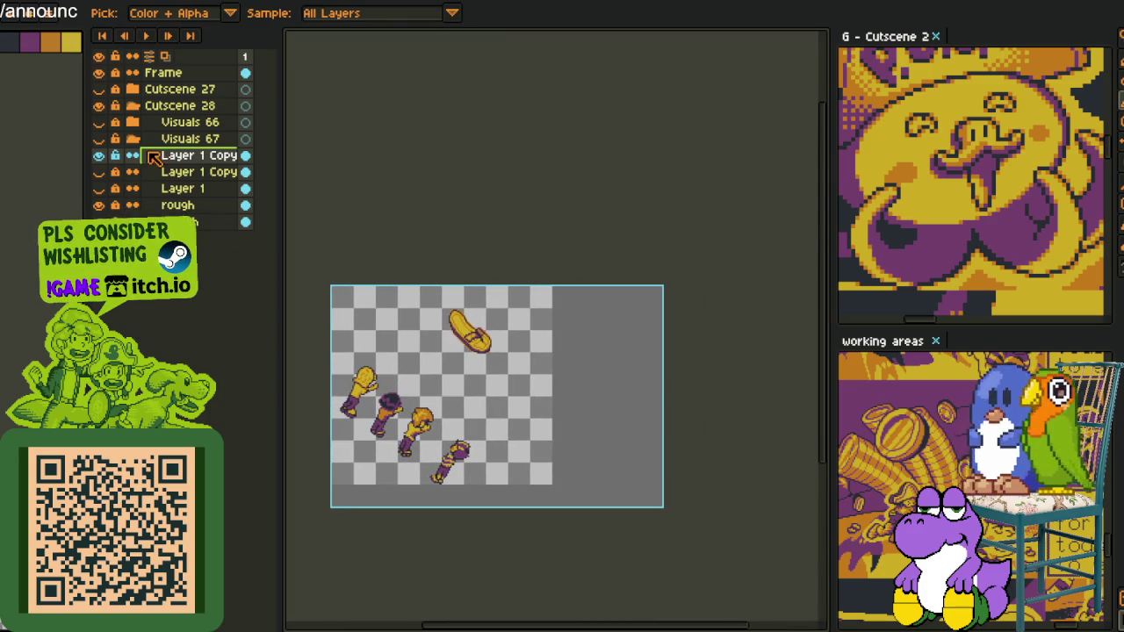
- On Layer 1 Copy, freehand the p and dotted i of 'pinuno' in black
left_click(173, 163)
scroll(386, 313, "up", 2)
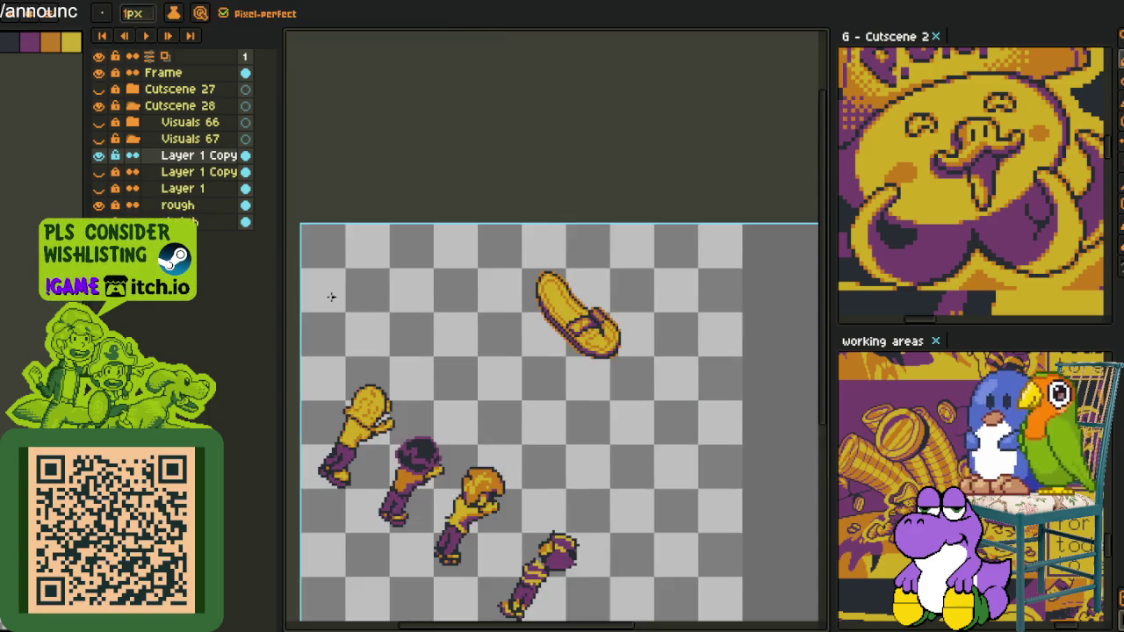
scroll(386, 313, "up", 2)
scroll(386, 314, "up", 2)
scroll(386, 314, "up", 1)
left_click_drag(389, 276, 380, 452)
left_click_drag(388, 303, 400, 330)
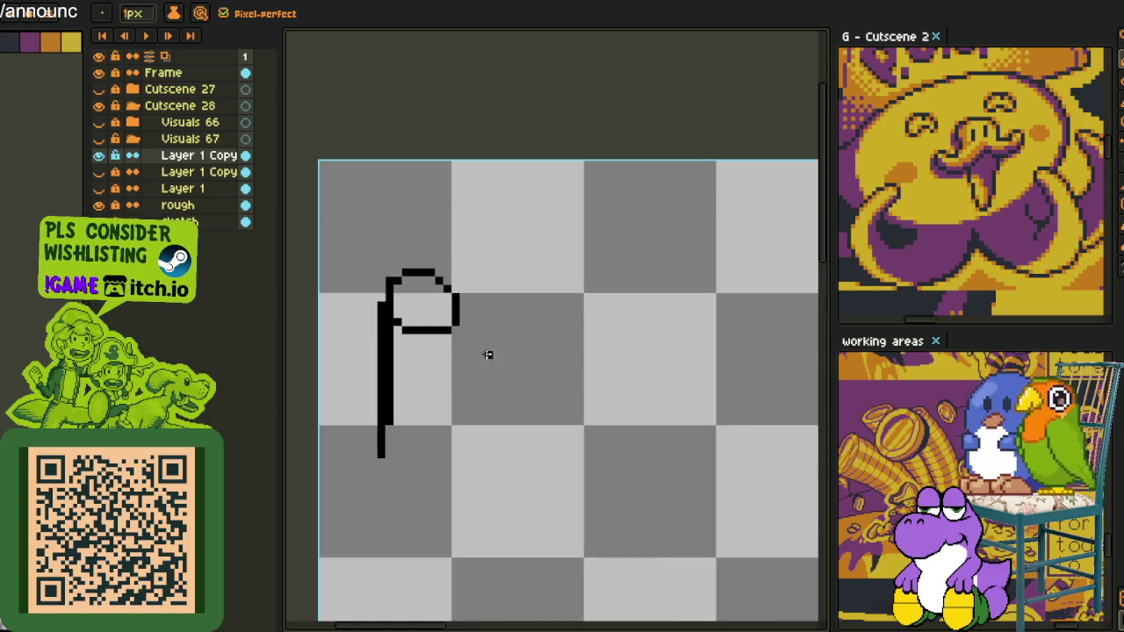
left_click_drag(514, 287, 515, 358)
left_click(529, 261)
- Draw the remaining n, u, n and o letters of 'pinuno'
mouse_move(564, 288)
left_mouse_down()
mouse_move(554, 365)
mouse_move(627, 382)
left_mouse_up()
left_click_drag(669, 333, 455, 314)
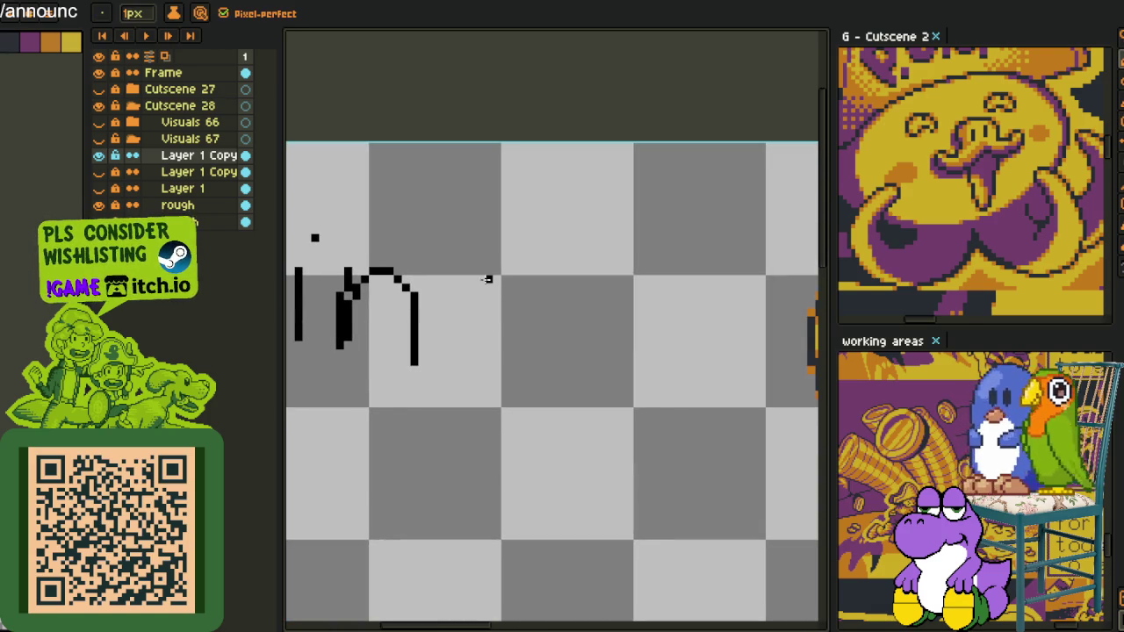
left_click_drag(487, 279, 555, 279)
left_click_drag(551, 279, 546, 340)
left_click_drag(597, 280, 579, 362)
left_click_drag(590, 298, 636, 342)
left_click_drag(703, 290, 711, 351)
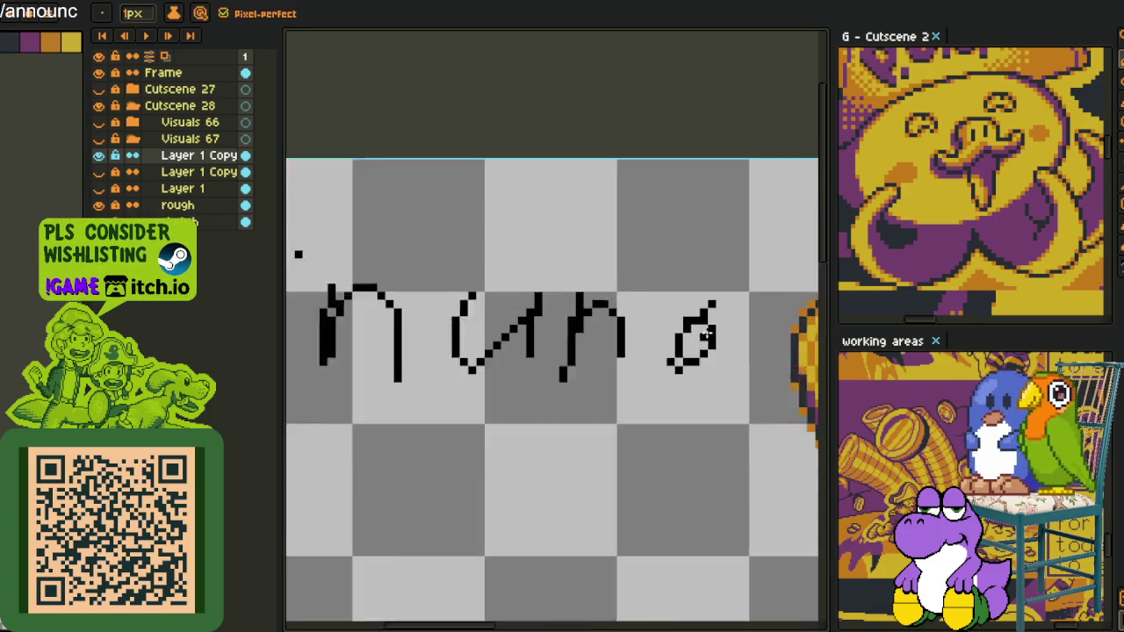
- Redraw the misshapen o cleanly, then draw and undo an underline under 'pinuno'
scroll(657, 316, "up", 1)
key("ctrl+z")
mouse_move(658, 316)
left_mouse_down()
mouse_move(654, 342)
mouse_move(672, 292)
left_mouse_up()
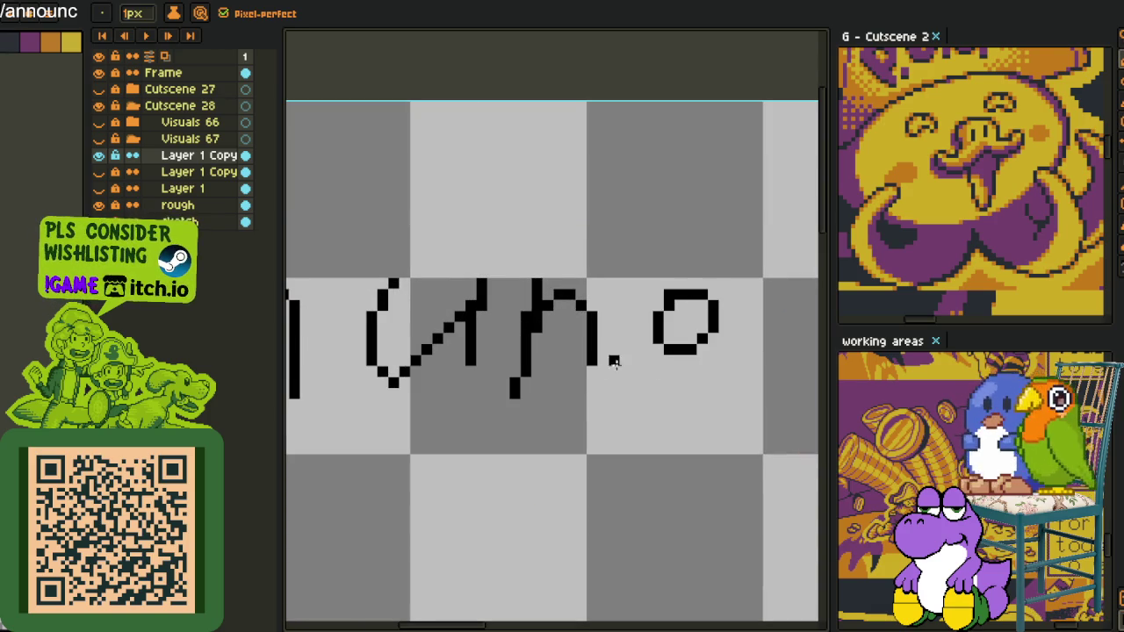
scroll(514, 387, "down", 2)
scroll(514, 388, "down", 2)
scroll(489, 407, "up", 1)
left_click_drag(415, 399, 632, 405)
mouse_move(613, 408)
left_mouse_down()
mouse_move(485, 422)
mouse_move(441, 397)
left_mouse_up()
key("ctrl+z")
key("ctrl+z")
- Pan to the lettering, draw a red underline beneath it, then undo it
scroll(535, 333, "up", 2)
left_click_drag(536, 334, 392, 390)
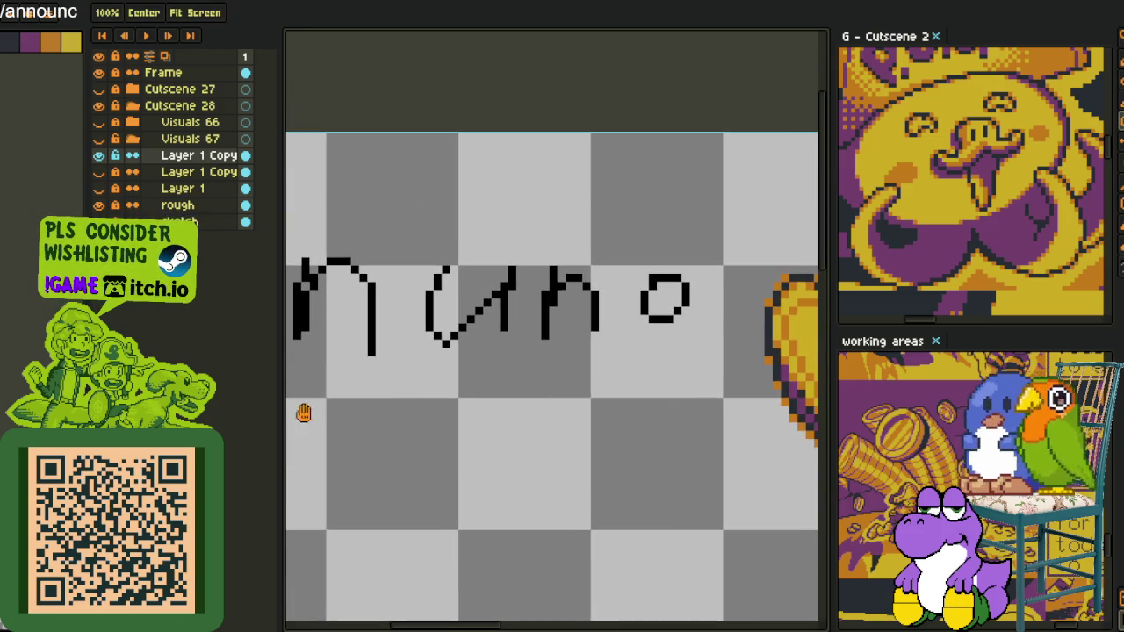
key("b")
mouse_move(448, 362)
left_mouse_down()
mouse_move(559, 371)
mouse_move(453, 365)
left_mouse_up()
scroll(625, 375, "down", 2)
key("i")
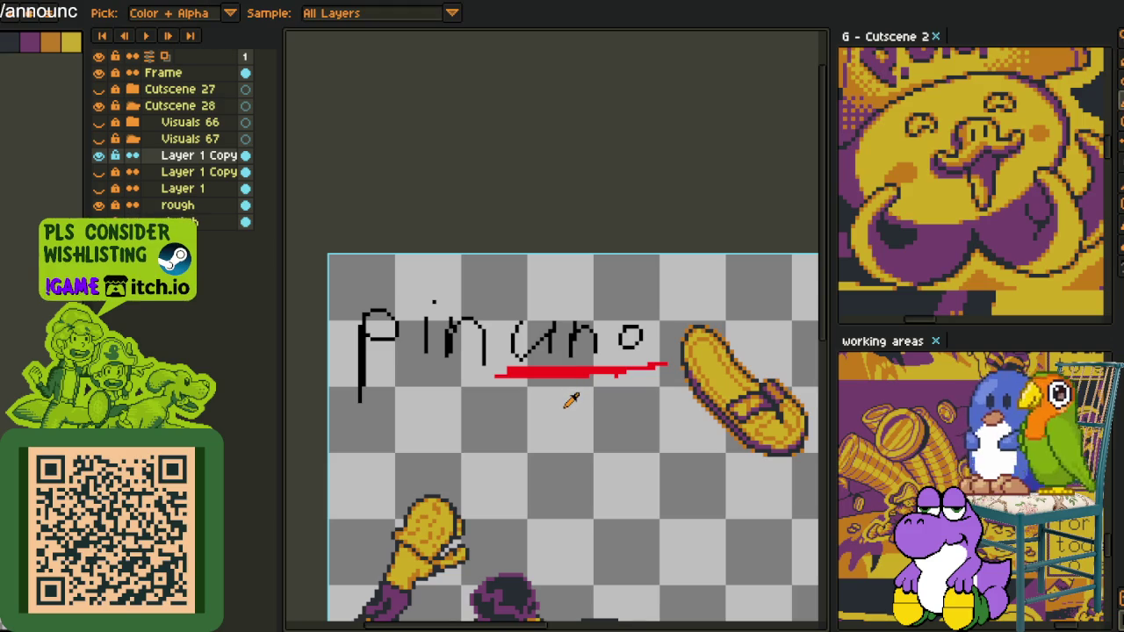
key("ctrl+z")
- Handwrite the second word 'puno' in black, finishing with its p and o
scroll(479, 396, "down", 1)
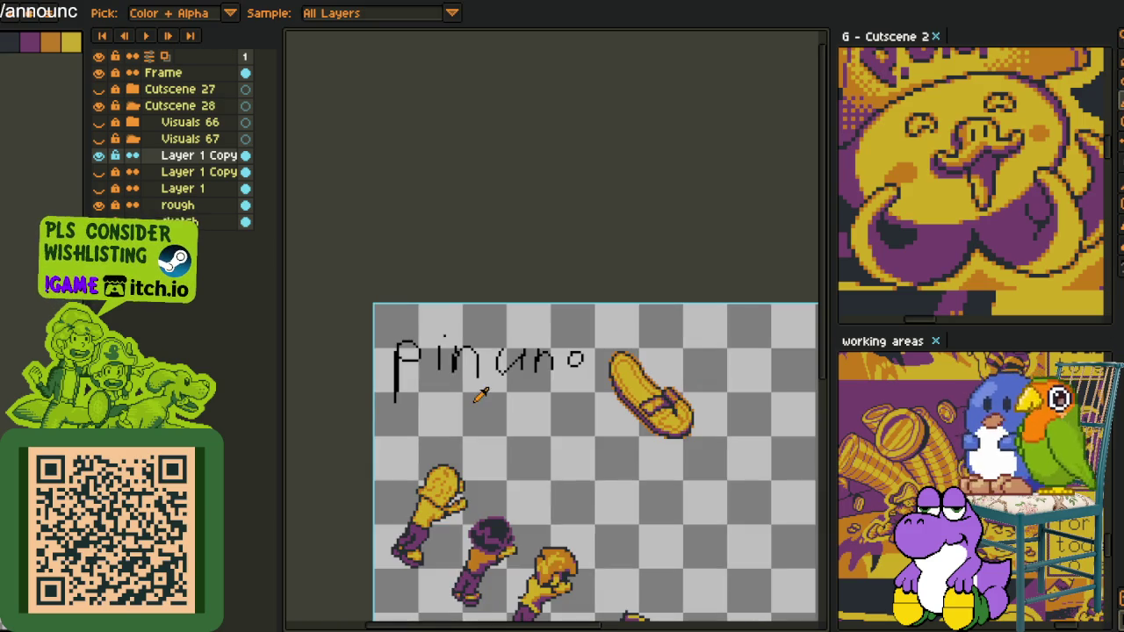
scroll(491, 289, "up", 1)
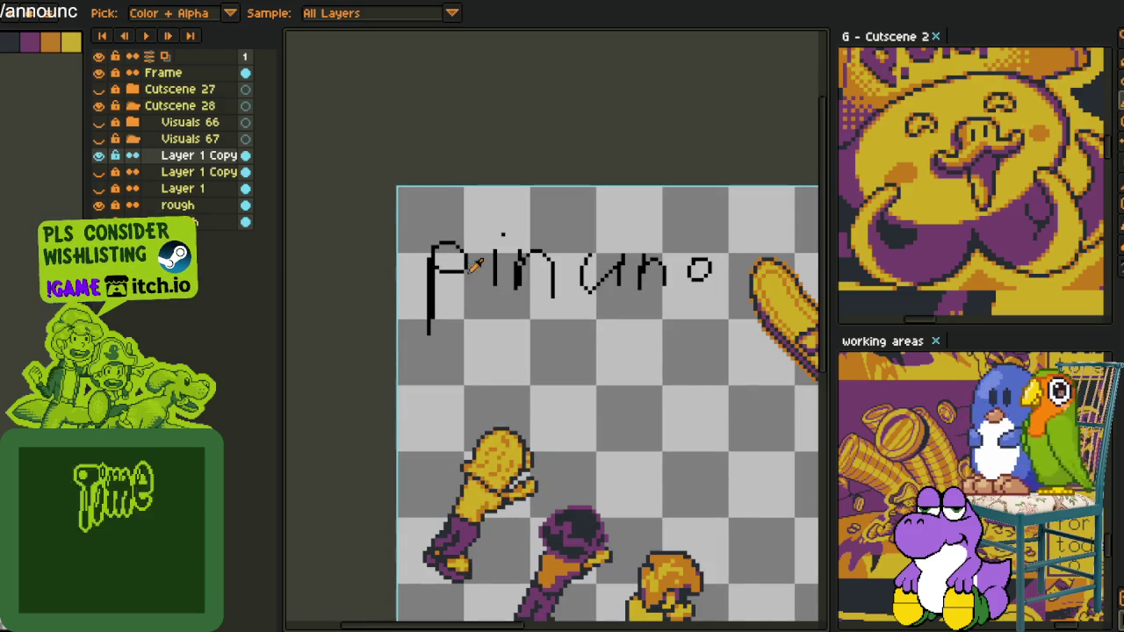
scroll(518, 268, "up", 1)
scroll(516, 273, "down", 2)
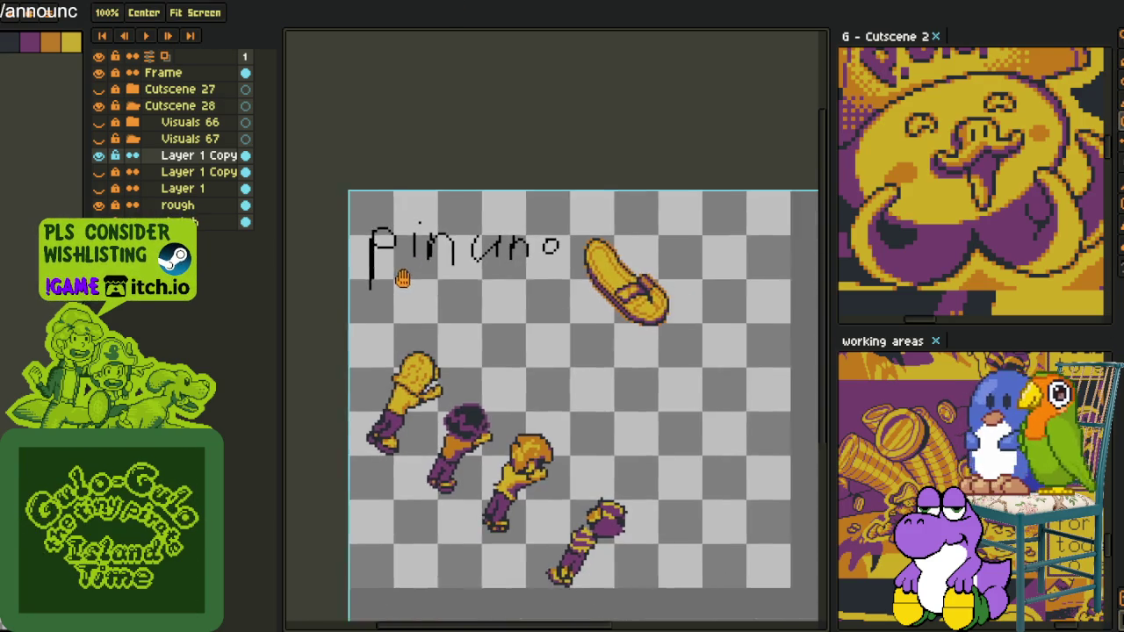
scroll(376, 295, "up", 3)
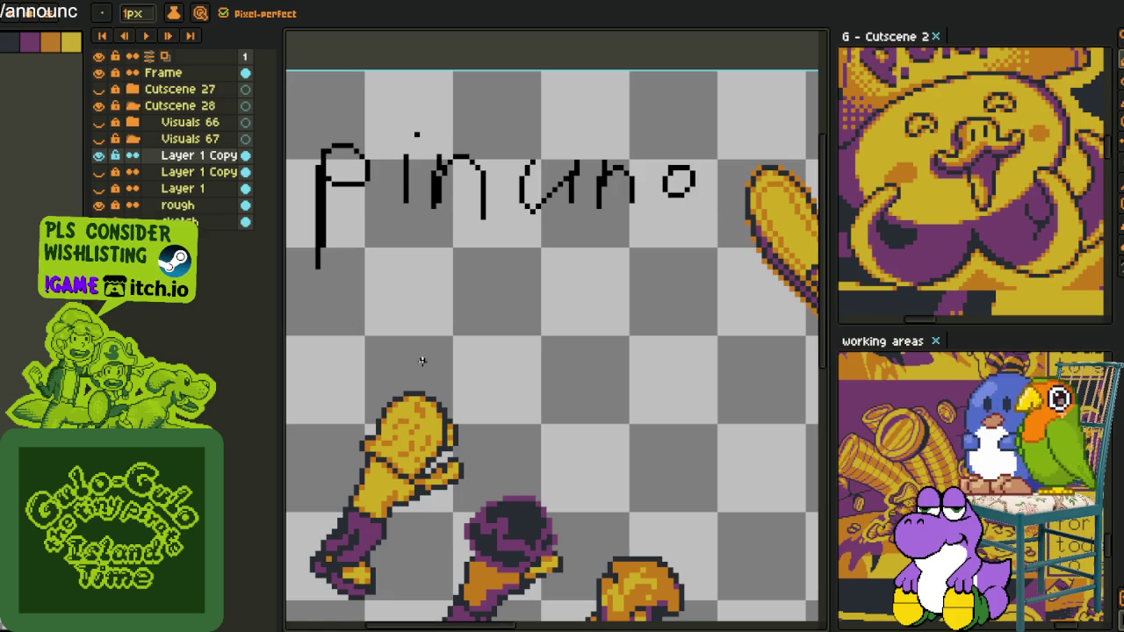
scroll(401, 310, "up", 1)
scroll(368, 318, "up", 1)
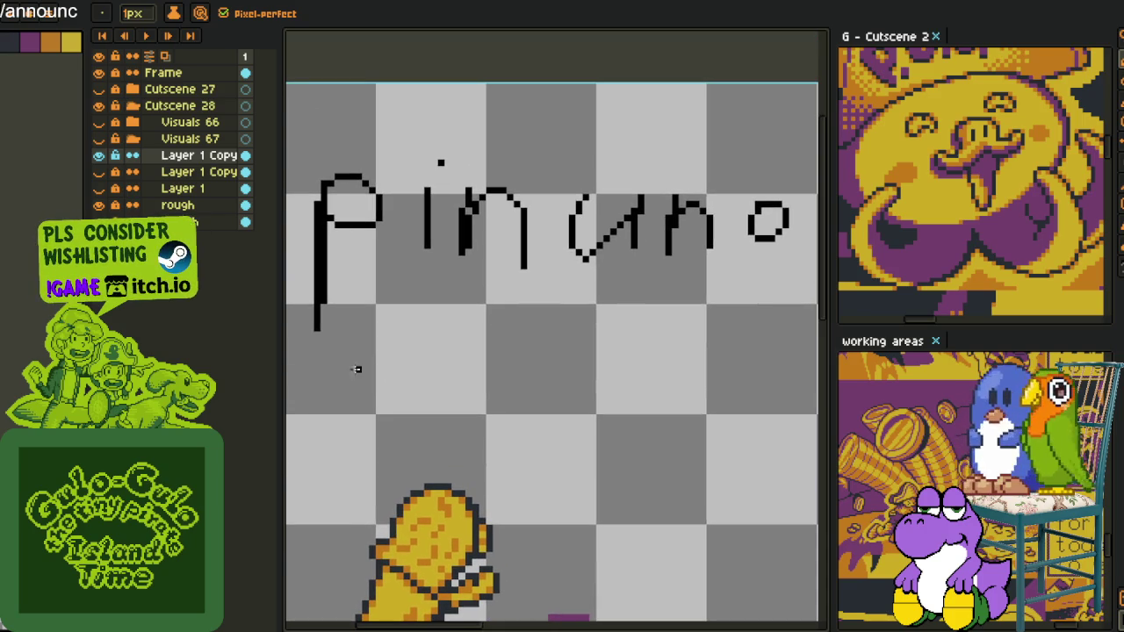
left_click_drag(351, 452, 387, 397)
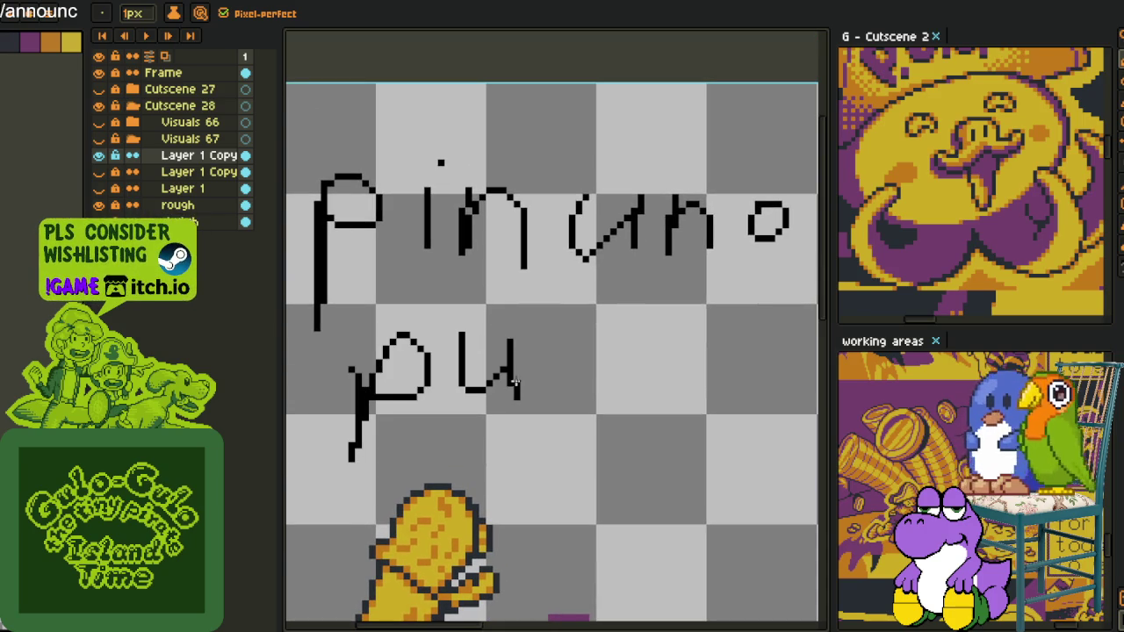
left_click_drag(651, 351, 648, 352)
scroll(564, 414, "down", 2)
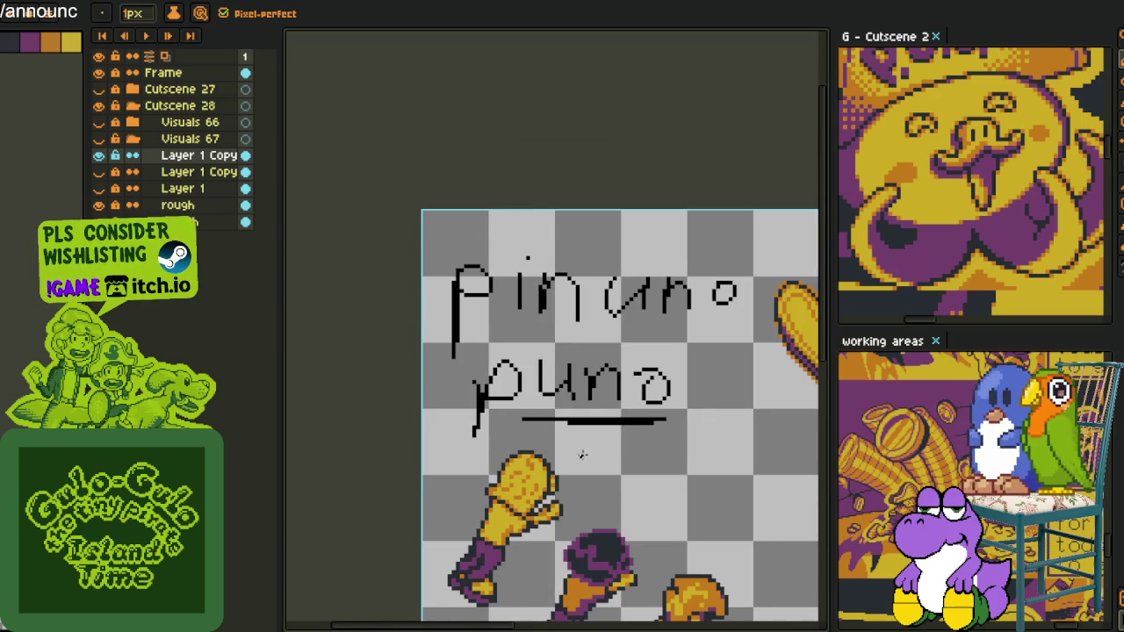
scroll(581, 454, "up", 1)
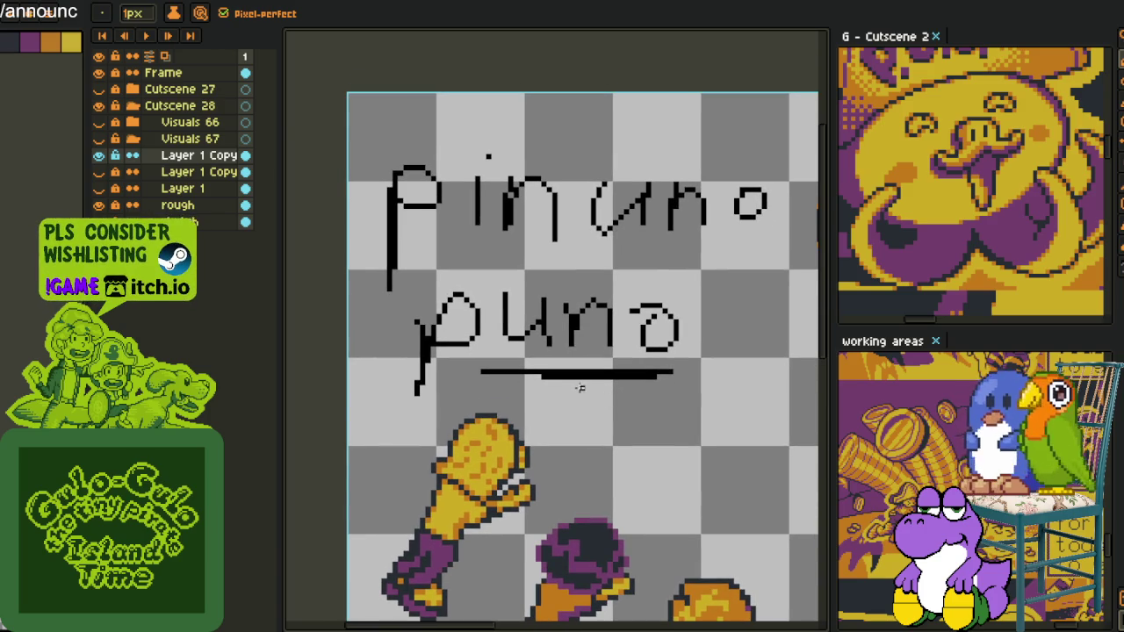
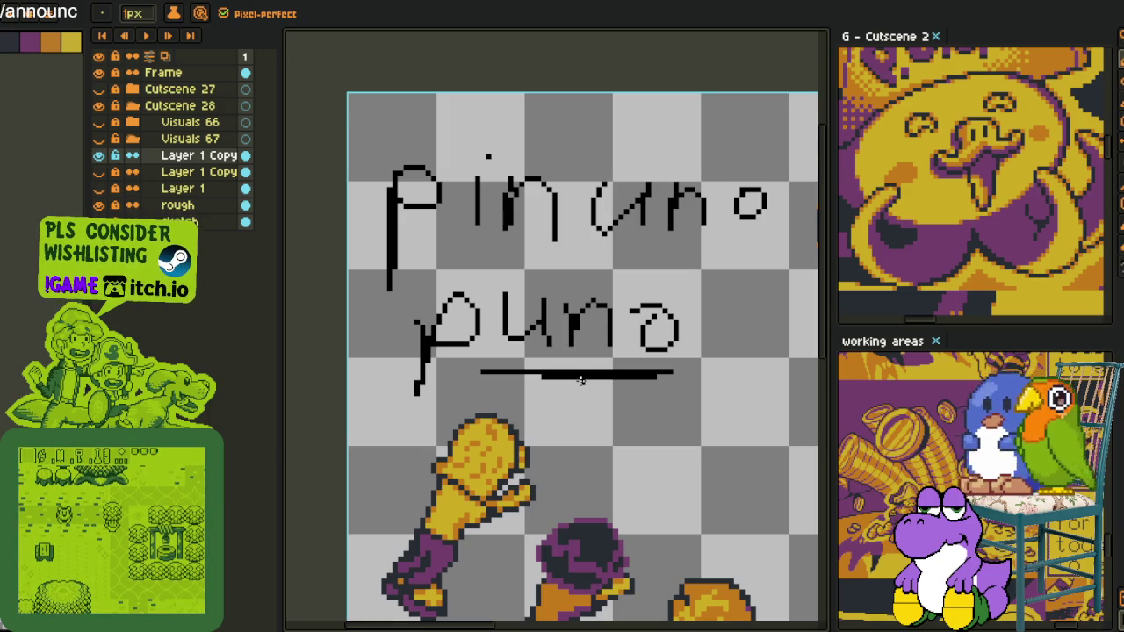
- Fill the i and n strokes of the 'pinuno' lettering with red
key("m")
scroll(407, 306, "up", 1)
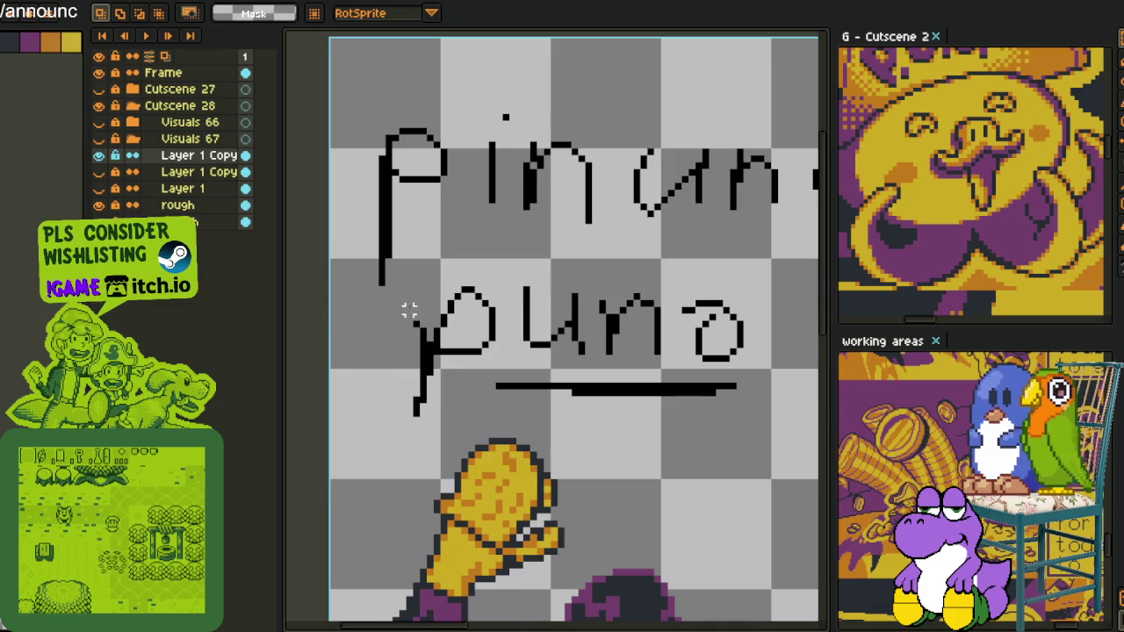
left_click_drag(525, 281, 477, 390)
key("alt")
scroll(427, 289, "up", 2)
left_click(483, 240)
left_click(565, 296)
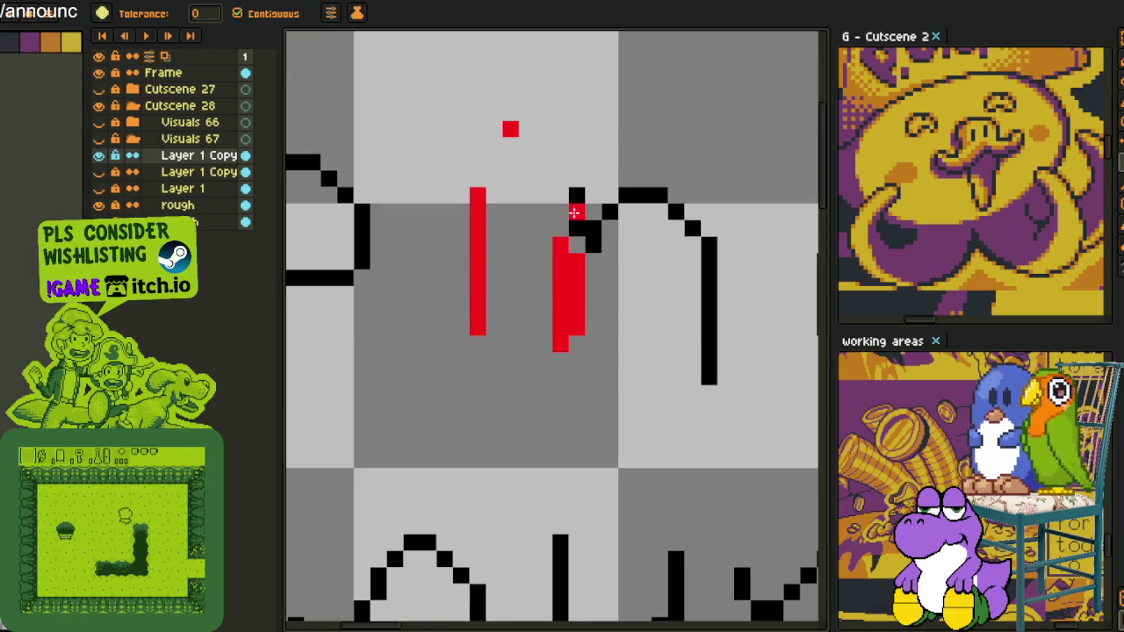
left_click(589, 241)
left_click(641, 196)
left_click(708, 264)
- Marquee-select the 'uno' letters of the top word, then deselect them
key("i")
scroll(499, 303, "down", 3)
scroll(498, 302, "up", 1)
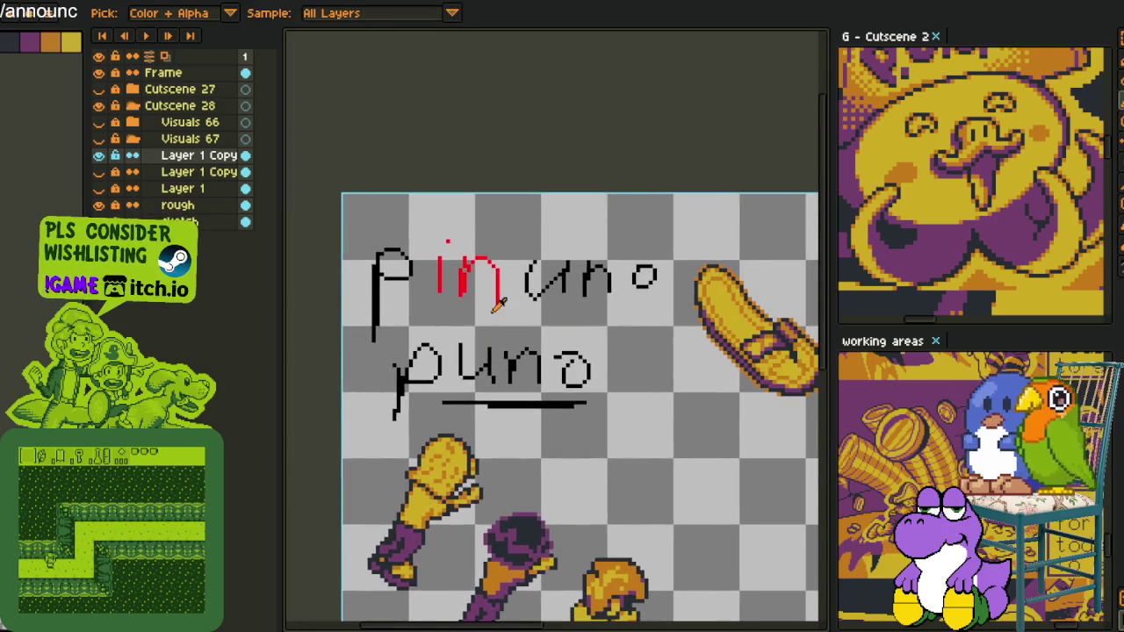
key("z")
key("m")
scroll(556, 264, "up", 2)
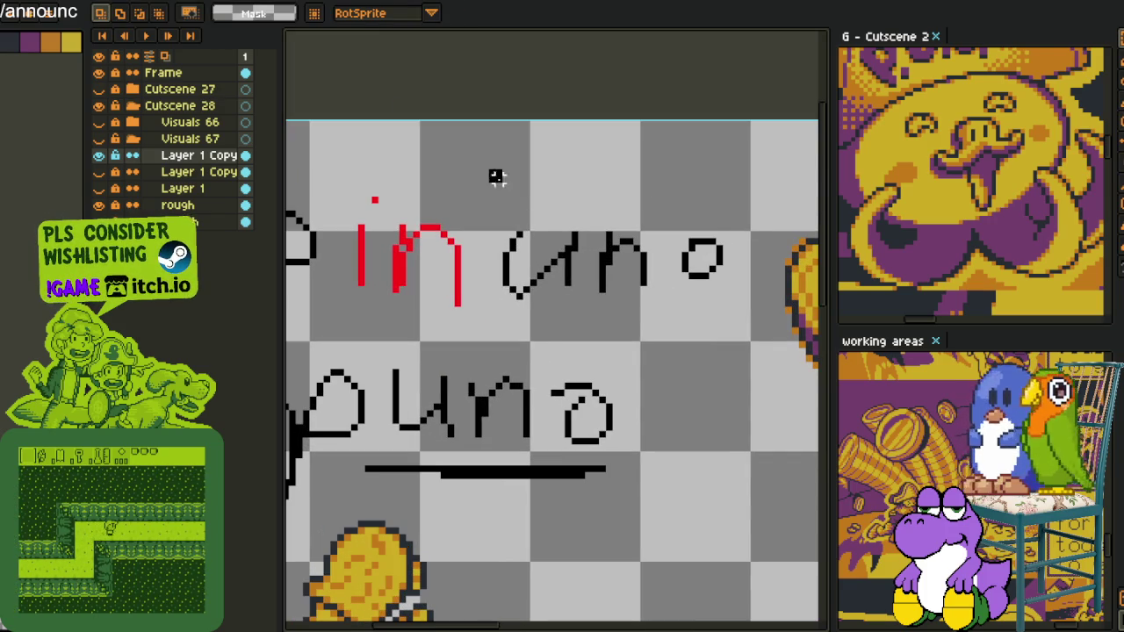
left_click_drag(488, 169, 739, 336)
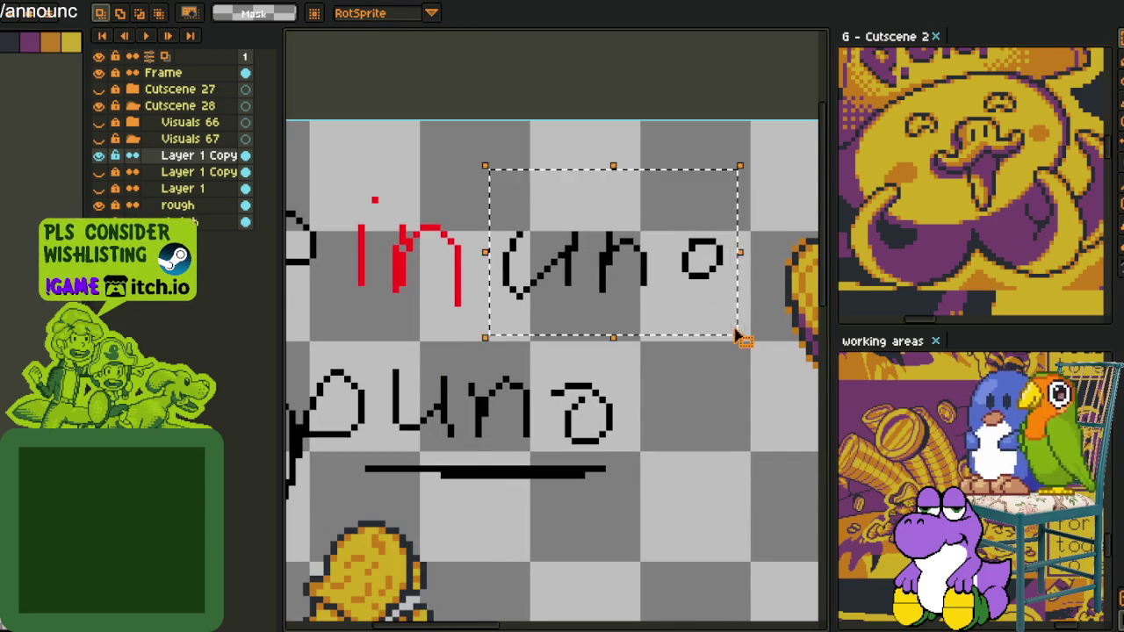
scroll(735, 336, "down", 1)
left_click_drag(439, 321, 451, 296)
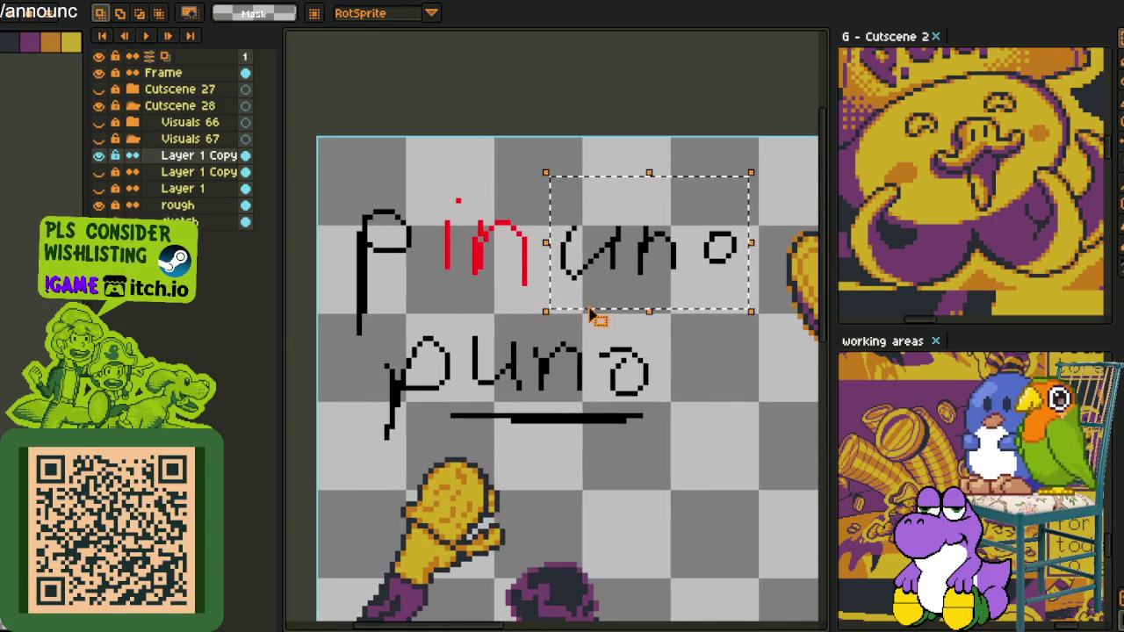
left_click(439, 294)
- Zoom in on the lettering and shift the lower p further left
key("z")
left_click(395, 244)
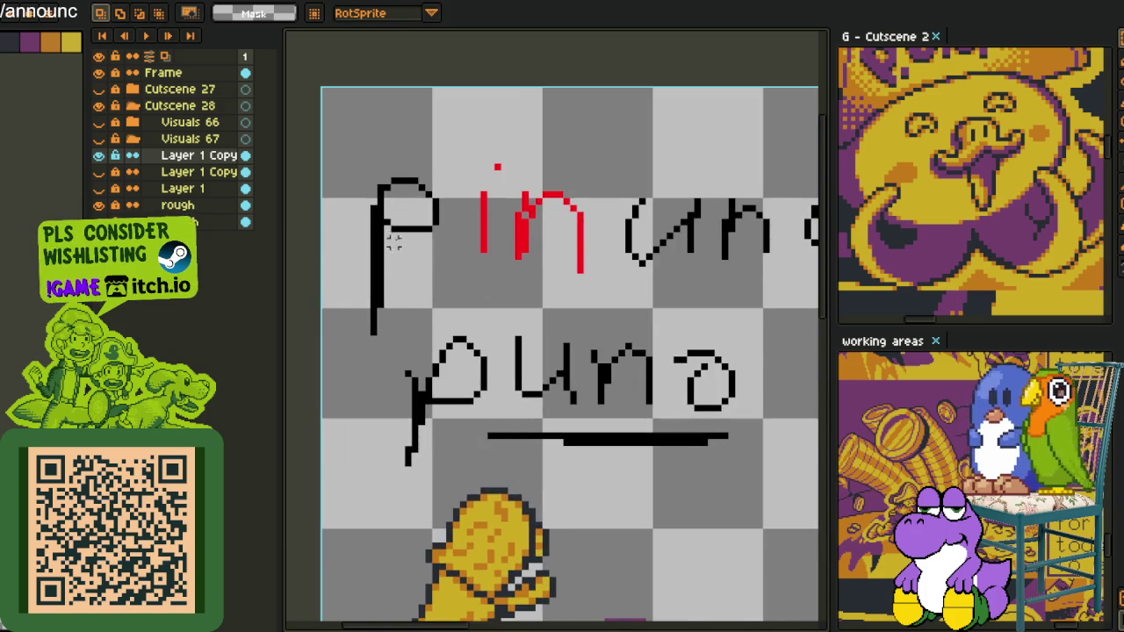
mouse_move(427, 357)
left_mouse_down()
mouse_move(416, 283)
mouse_move(488, 395)
left_mouse_up()
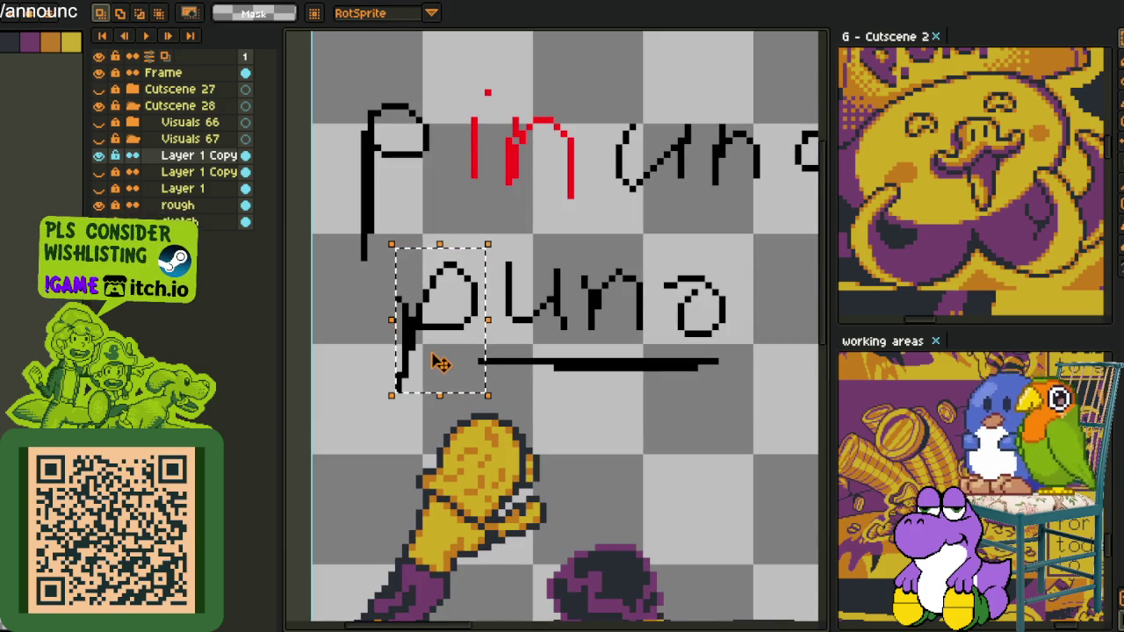
left_click_drag(440, 363, 364, 364)
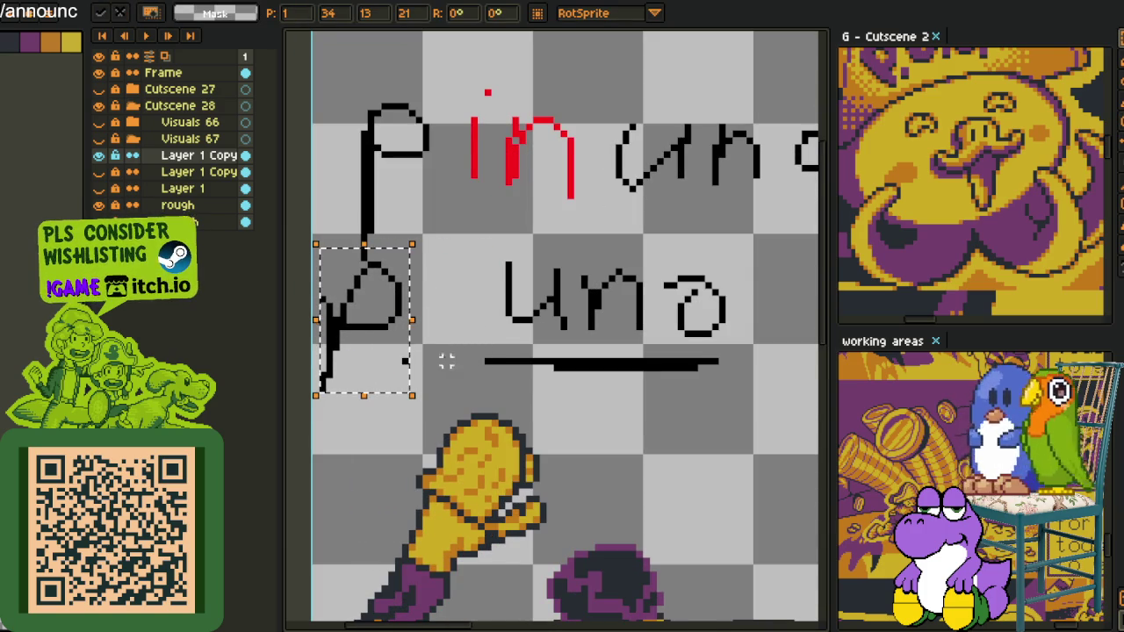
left_click_drag(485, 236, 567, 367)
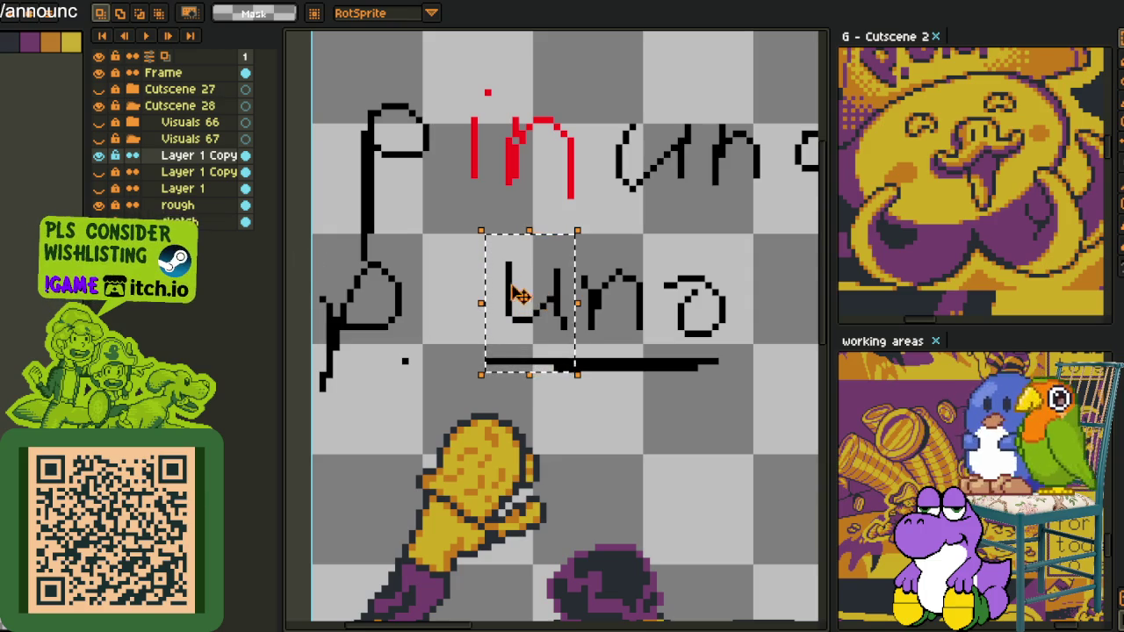
left_click(605, 278)
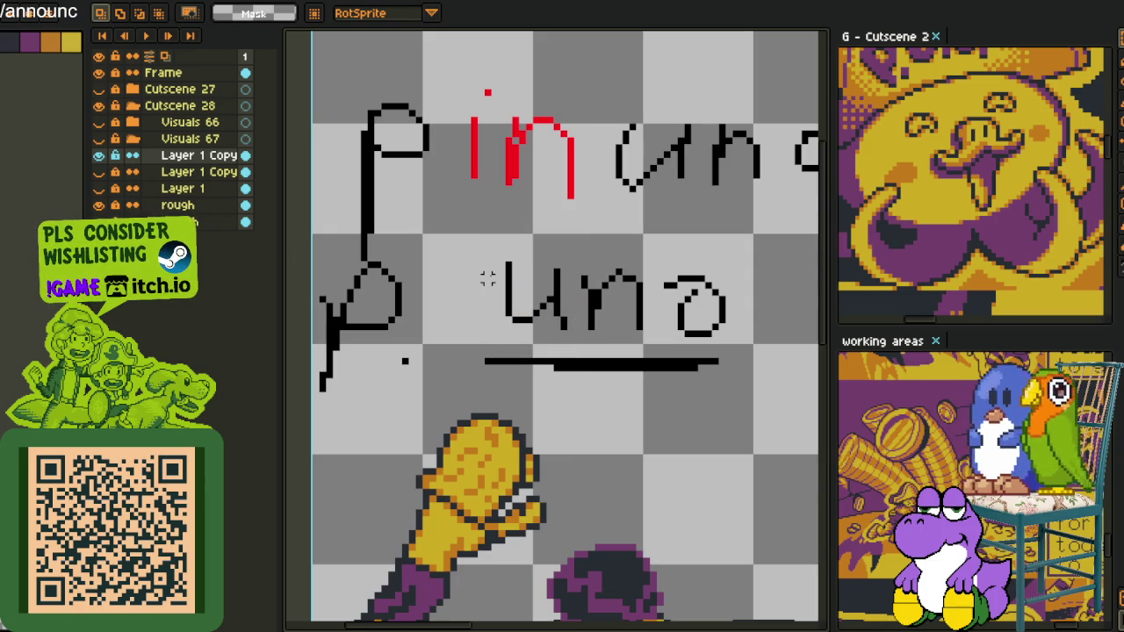
- Move the lower p beside 'uno' and nudge the 'puno' word slightly right
mouse_move(313, 243)
left_mouse_down()
mouse_move(413, 389)
mouse_move(414, 251)
mouse_move(582, 409)
mouse_move(818, 340)
mouse_move(446, 339)
mouse_move(296, 313)
mouse_move(760, 370)
left_mouse_up()
left_click(404, 239)
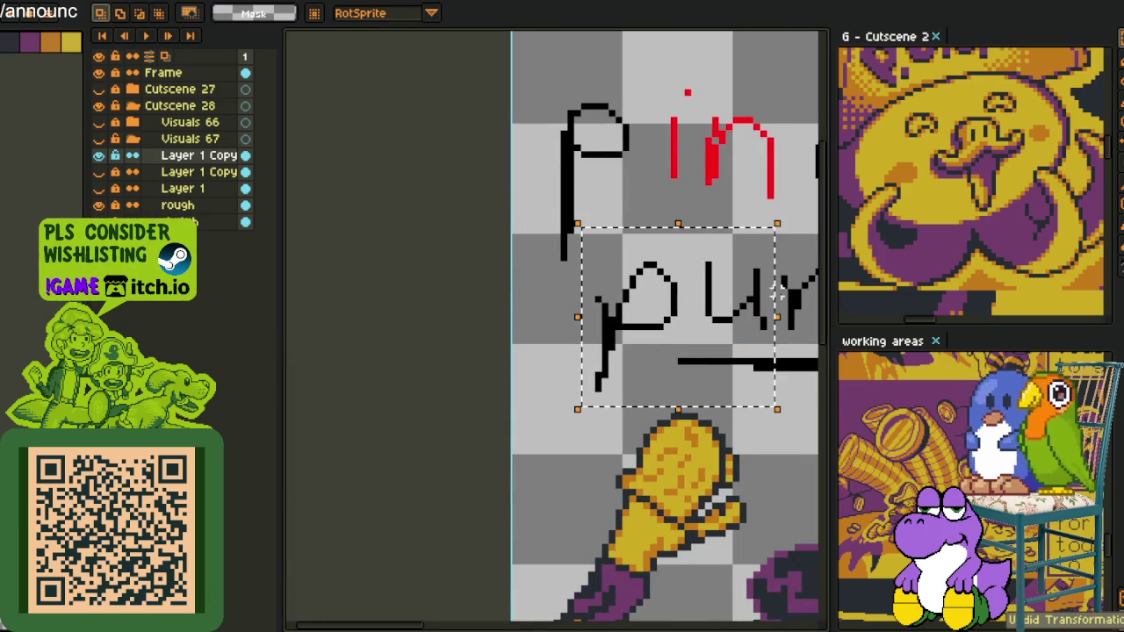
key("ctrl+d")
left_click_drag(612, 273, 497, 256)
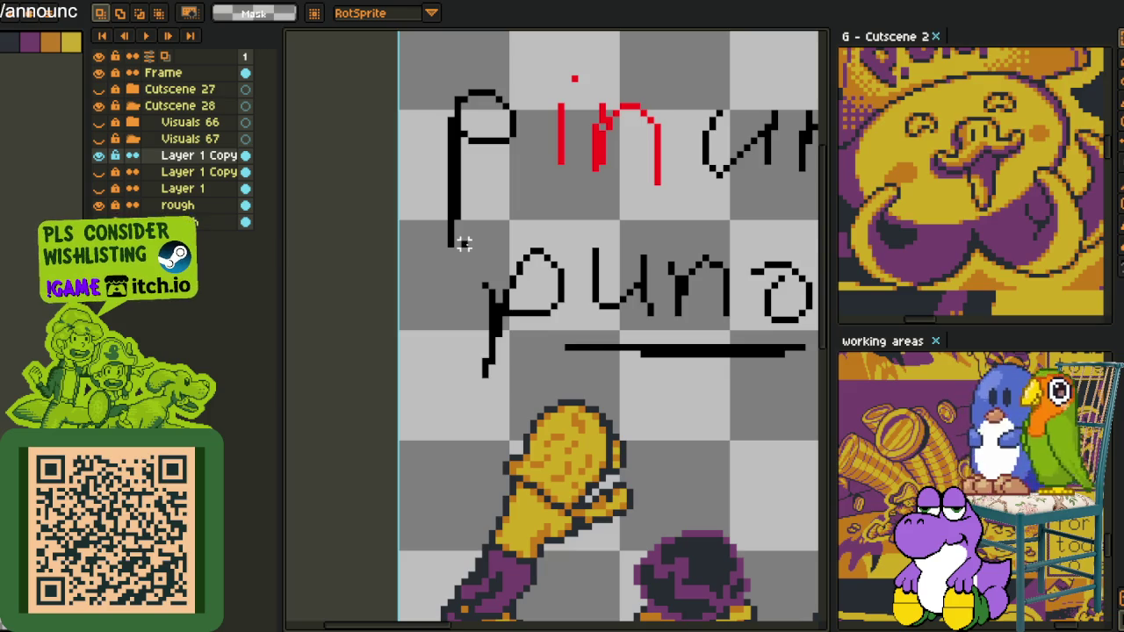
- Reposition the lower p to rebuild 'puno' below the red 'in' letters
left_click_drag(464, 244, 575, 403)
left_click_drag(556, 356, 496, 360)
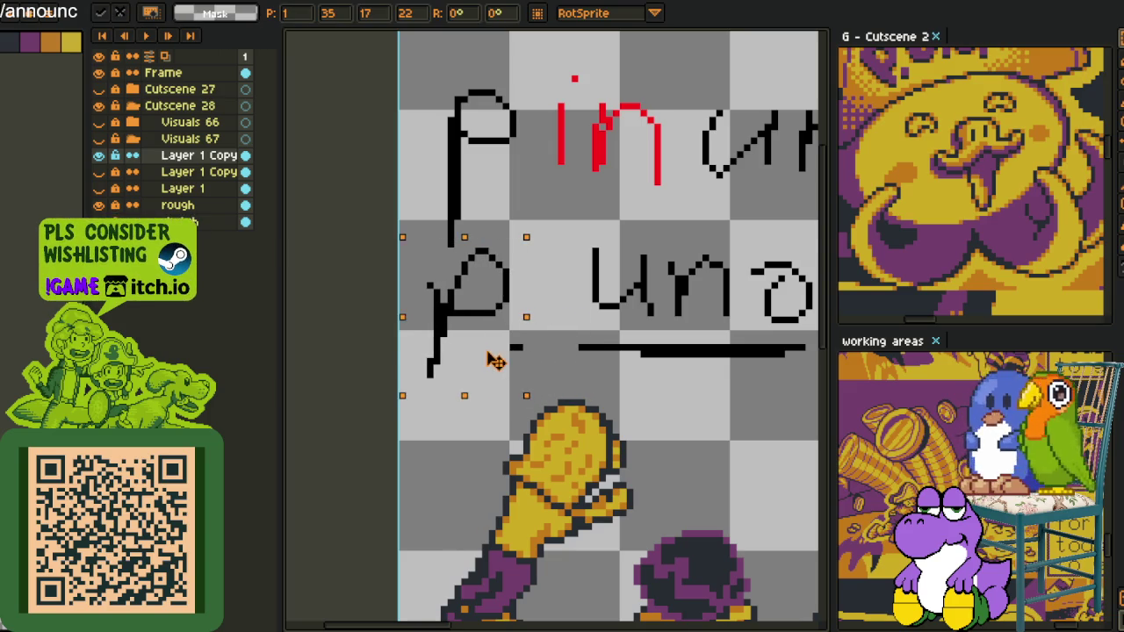
key("Return")
left_click_drag(539, 44, 671, 209)
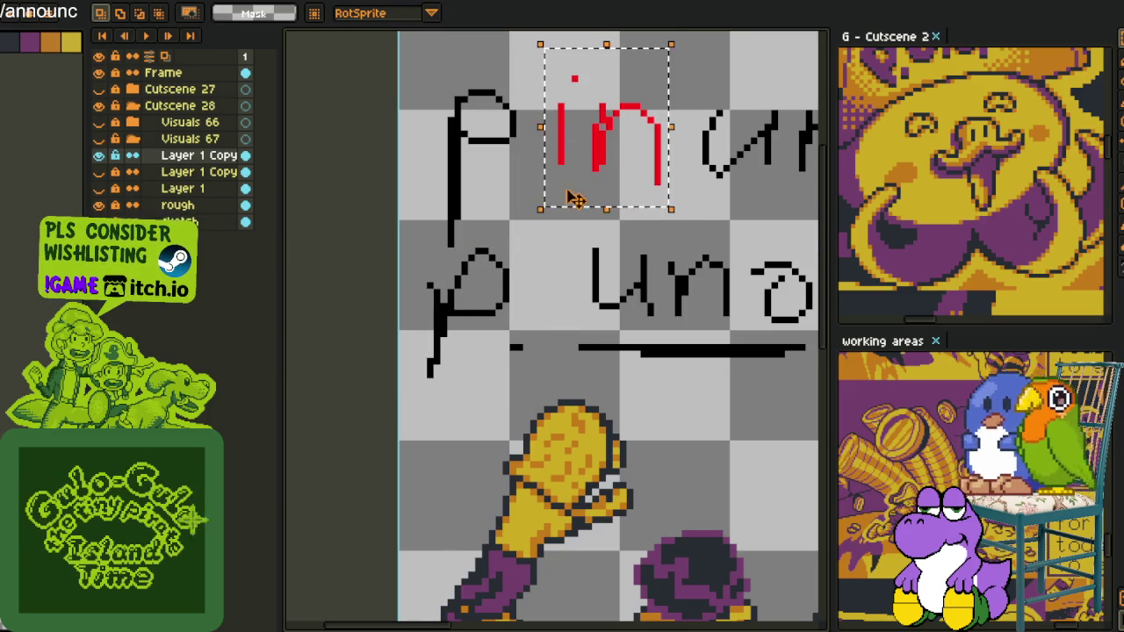
scroll(562, 281, "right", 2)
key("ctrl+d")
scroll(546, 275, "down", 1)
left_click_drag(377, 260, 470, 395)
left_click_drag(421, 334, 479, 332)
- Select the entire handwritten pinuno/puno note and delete it
scroll(627, 263, "up", 2)
mouse_move(371, 137)
left_mouse_down()
mouse_move(433, 272)
mouse_move(787, 437)
left_mouse_up()
key("Delete")
scroll(620, 482, "down", 3)
scroll(634, 500, "up", 3)
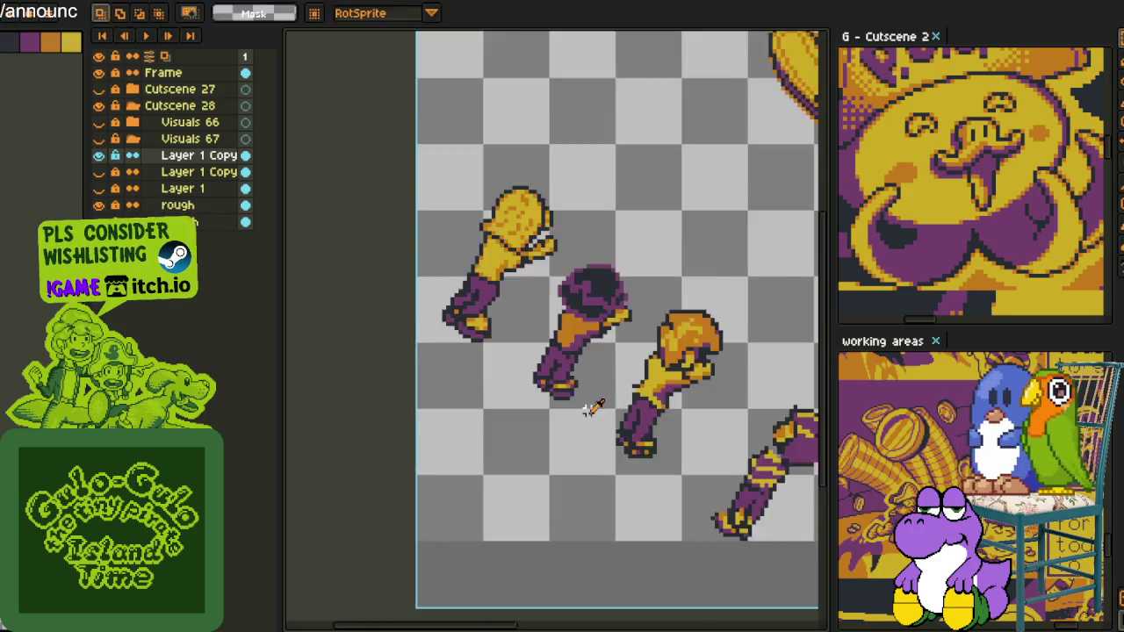
- Sample the sleeve purple and repaint two orange pixels purple
scroll(589, 401, "up", 3)
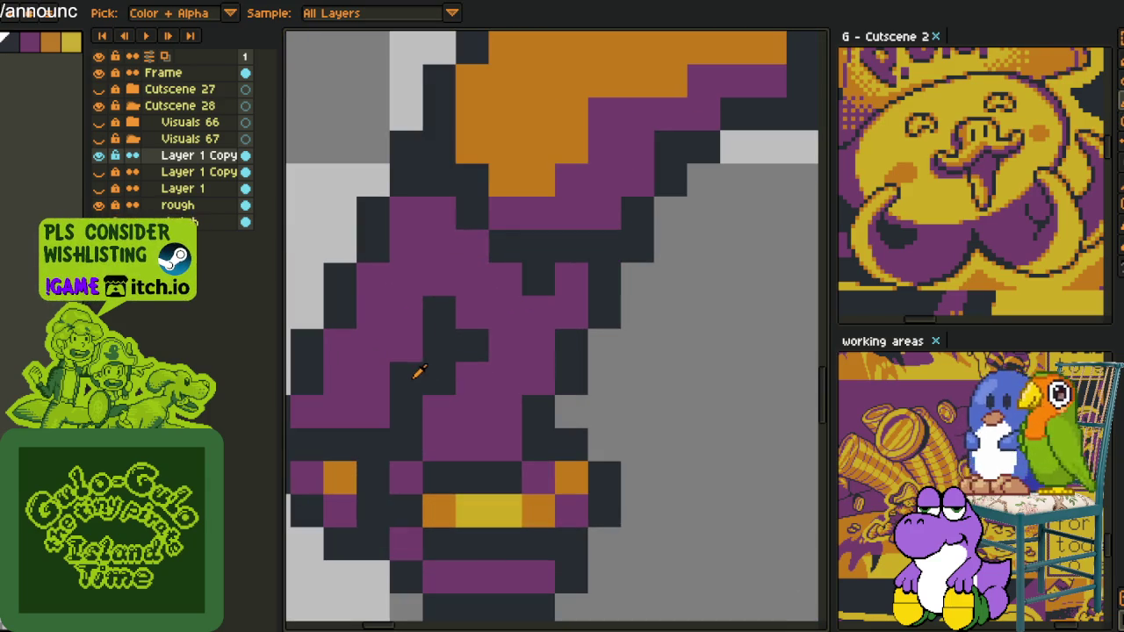
scroll(410, 364, "down", 2)
scroll(416, 353, "up", 2)
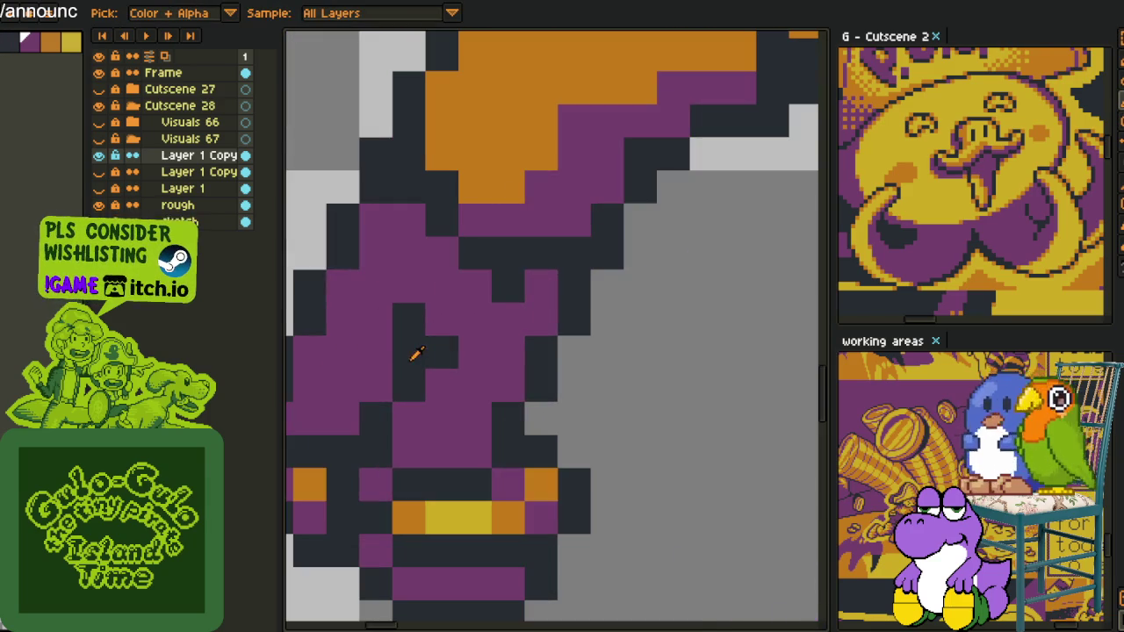
scroll(519, 381, "down", 2)
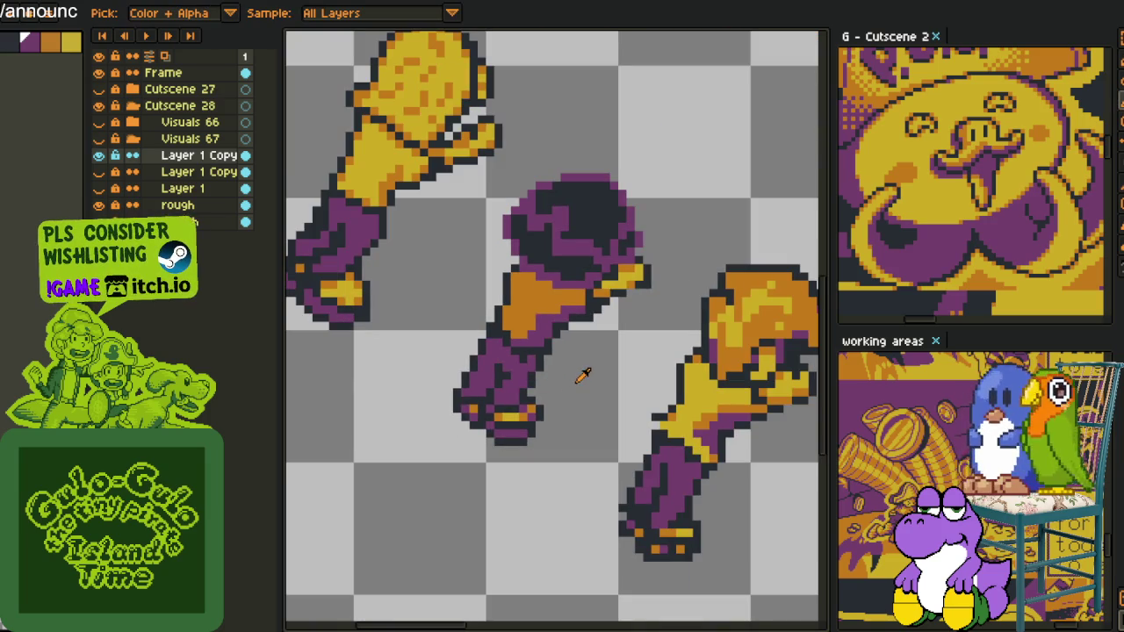
scroll(561, 369, "up", 2)
scroll(532, 354, "up", 1)
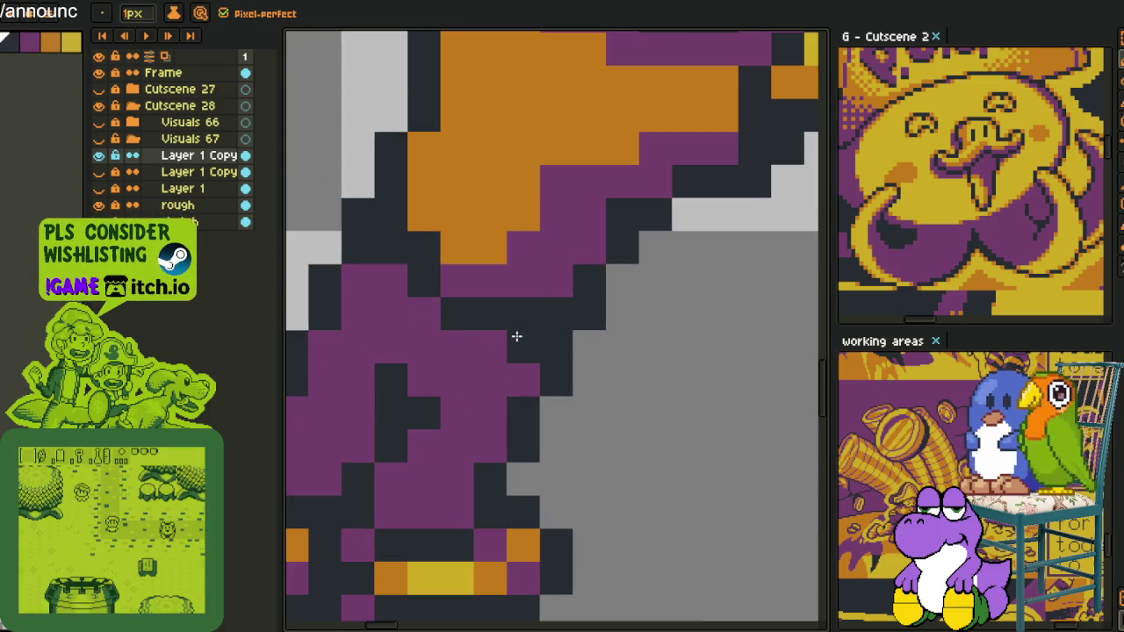
key("i")
scroll(530, 304, "down", 1)
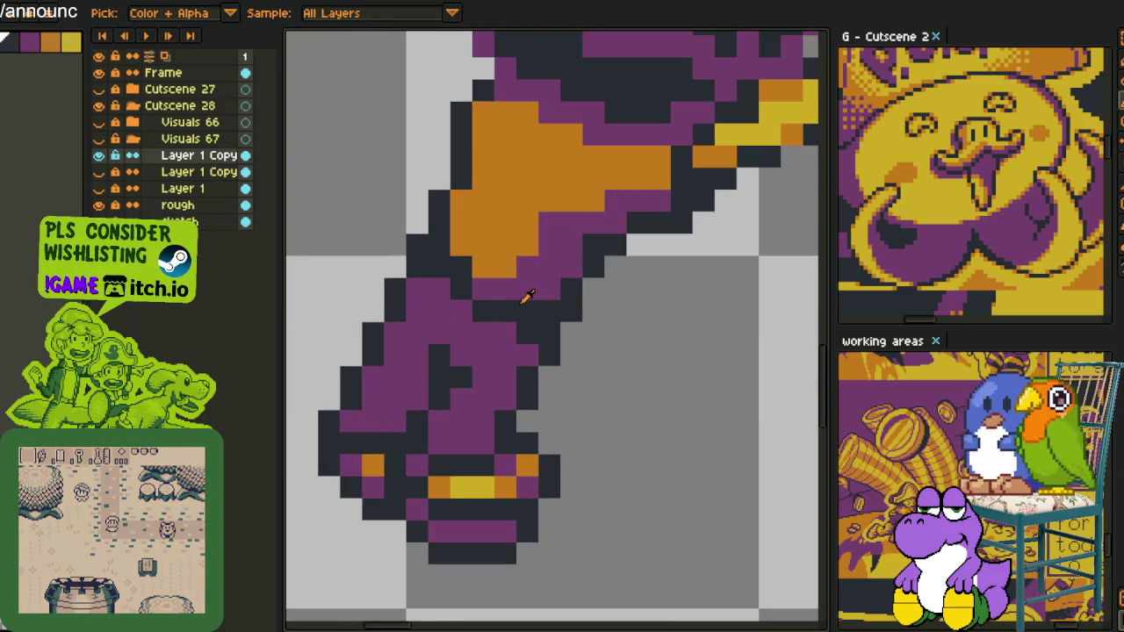
scroll(531, 298, "down", 1)
scroll(536, 307, "down", 2)
scroll(522, 297, "up", 2)
scroll(518, 295, "up", 1)
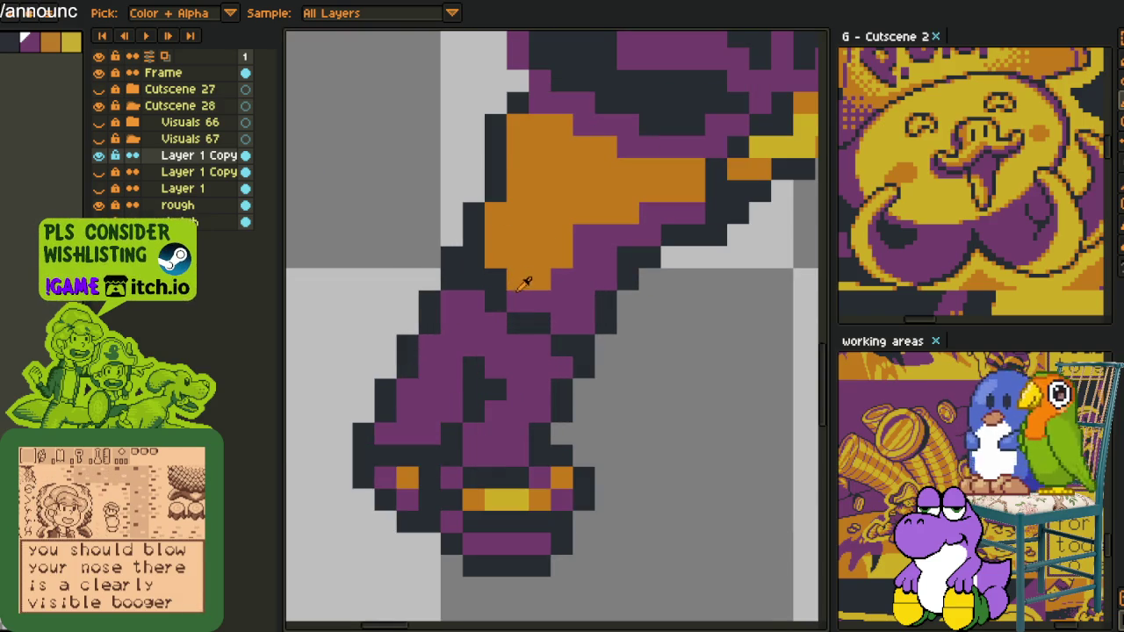
left_click(522, 282)
key("b")
left_click(495, 257)
left_click(495, 214)
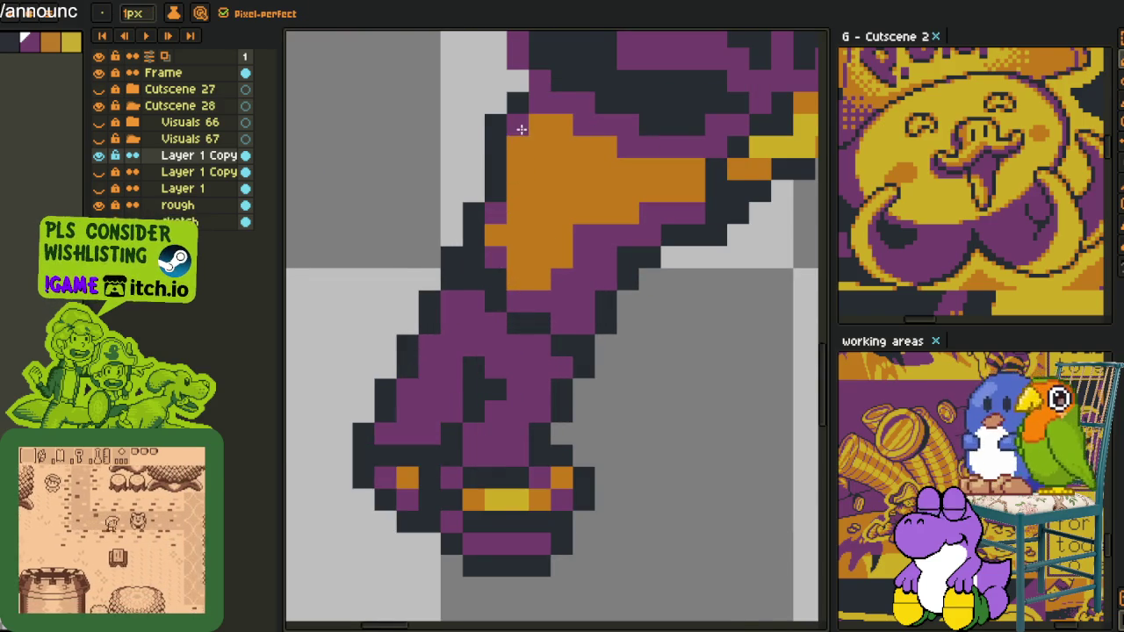
- Add an orange pixel onto the gold thumb
scroll(544, 290, "down", 1)
scroll(615, 298, "down", 2)
scroll(649, 303, "down", 2)
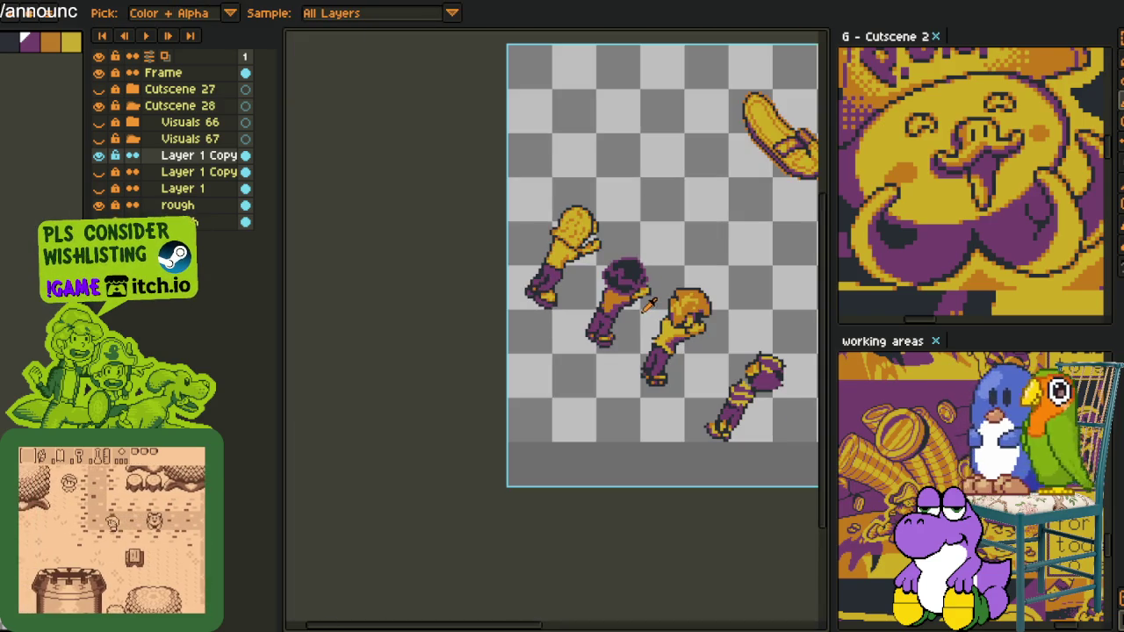
scroll(611, 292, "up", 4)
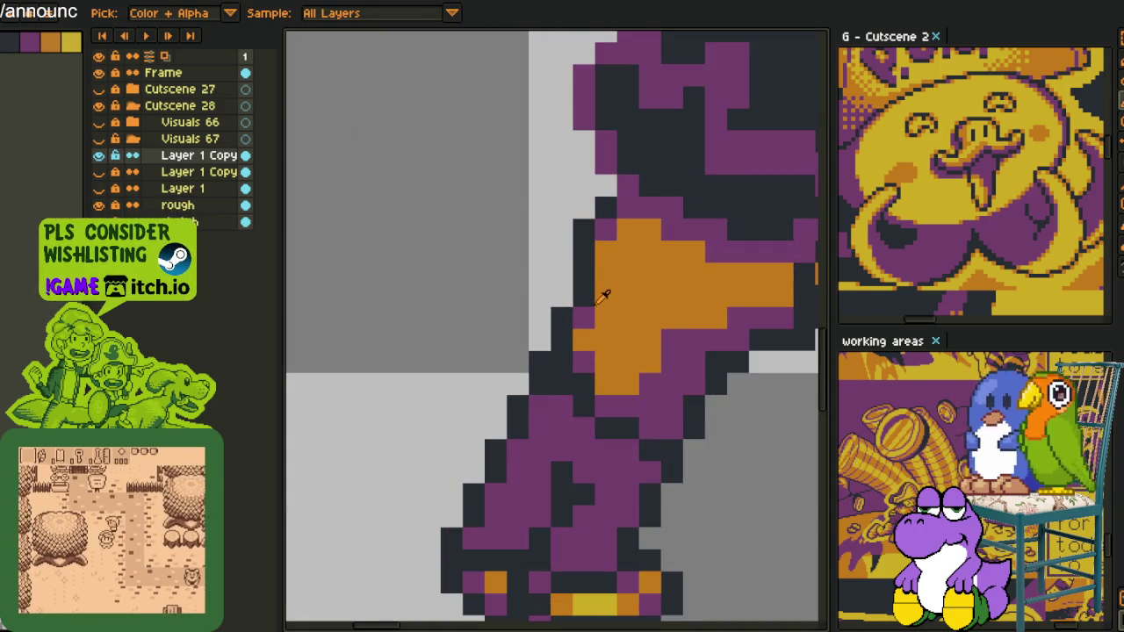
scroll(593, 301, "down", 3)
scroll(526, 263, "down", 1)
scroll(474, 250, "up", 1)
scroll(463, 243, "up", 1)
scroll(518, 326, "up", 3)
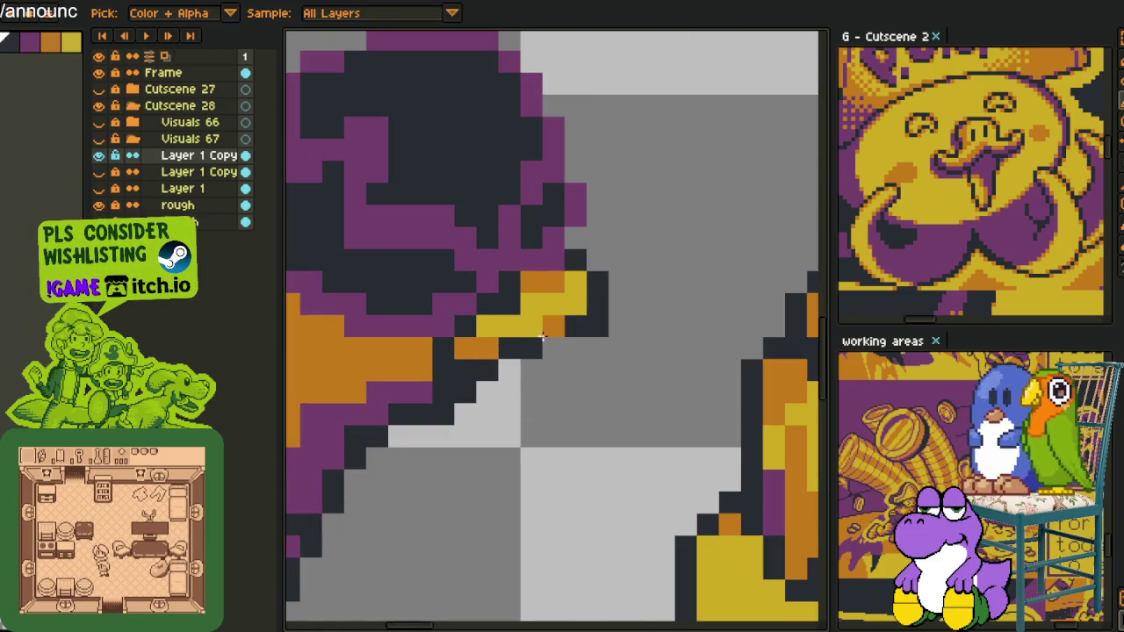
key("b")
left_click(553, 283, "alt")
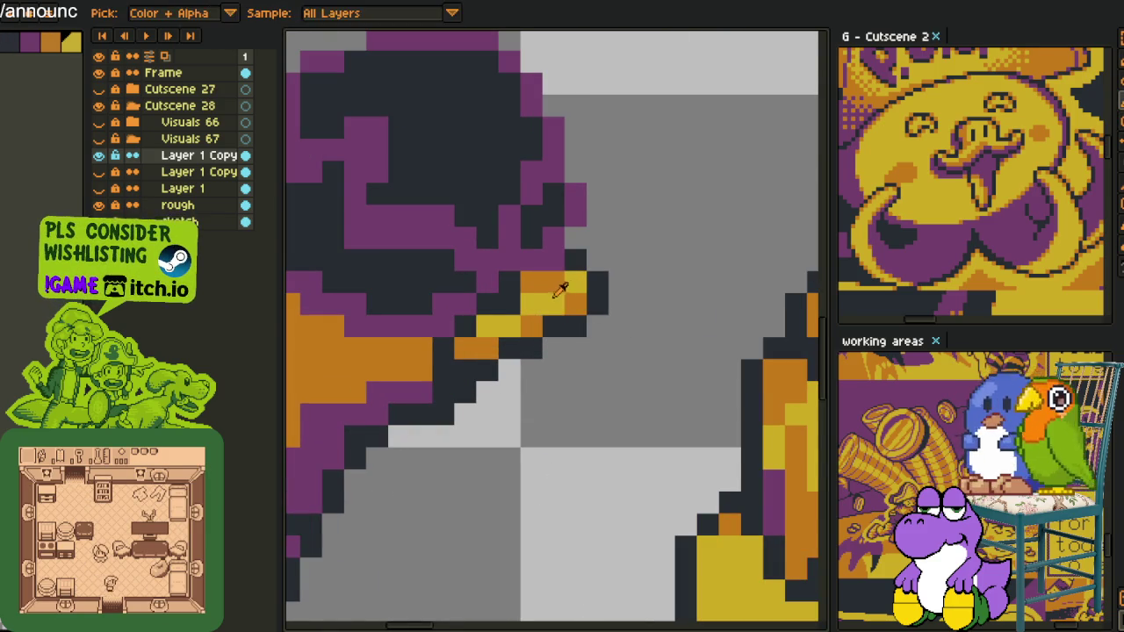
- Erase stray dark pixels along the right edge of the character's head
scroll(571, 290, "down", 5)
scroll(579, 298, "up", 3)
scroll(557, 351, "up", 3)
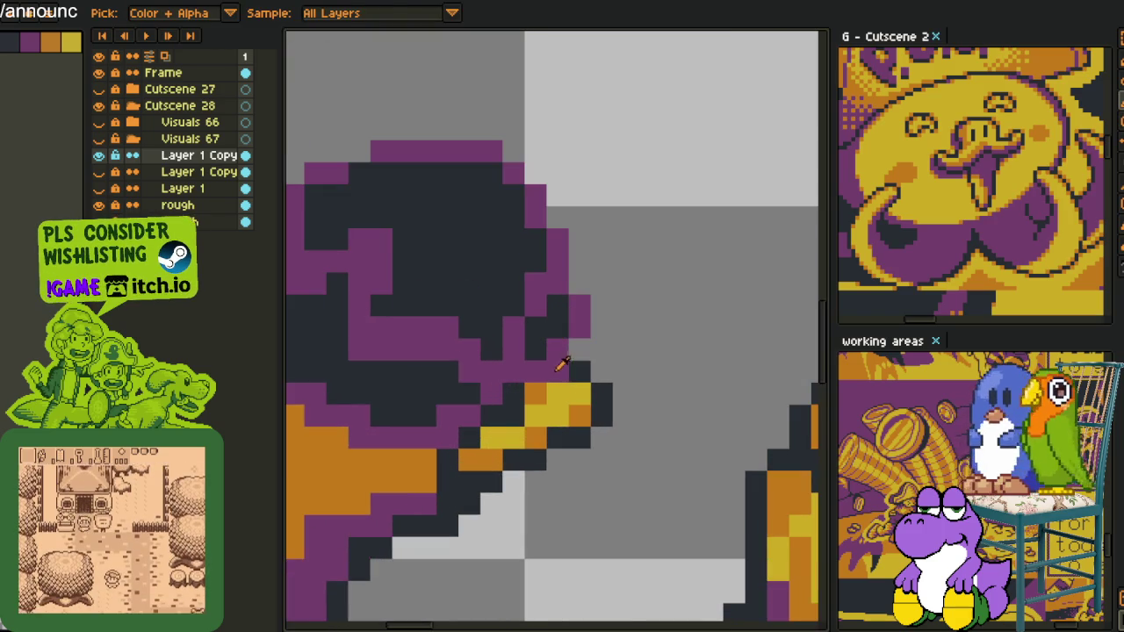
key("alt")
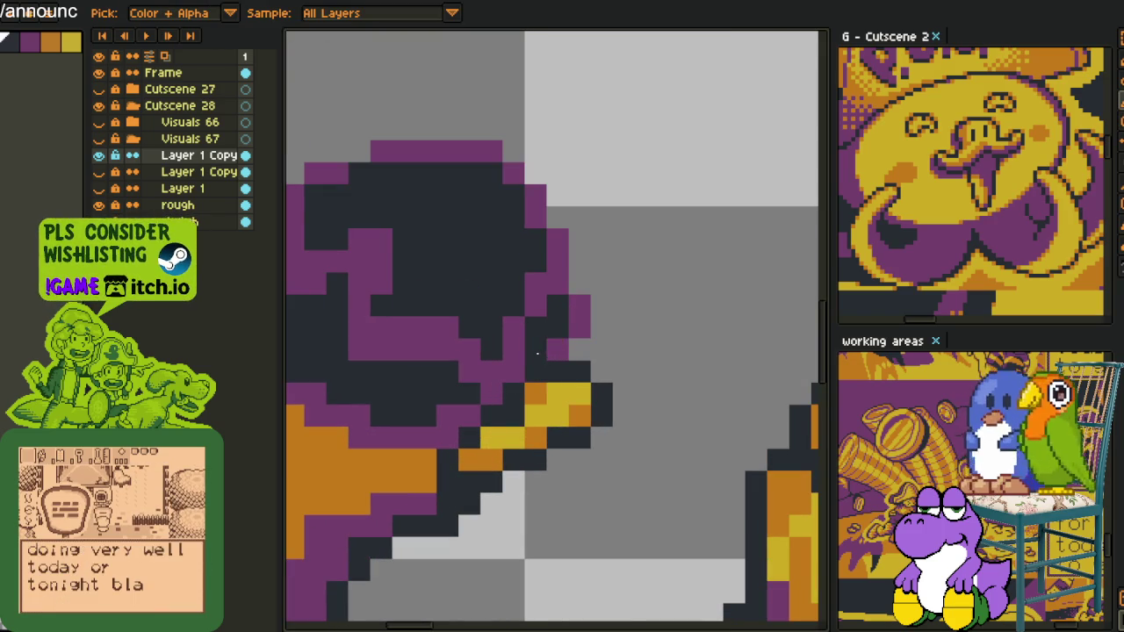
left_click_drag(538, 354, 580, 306)
left_click_drag(557, 349, 557, 305)
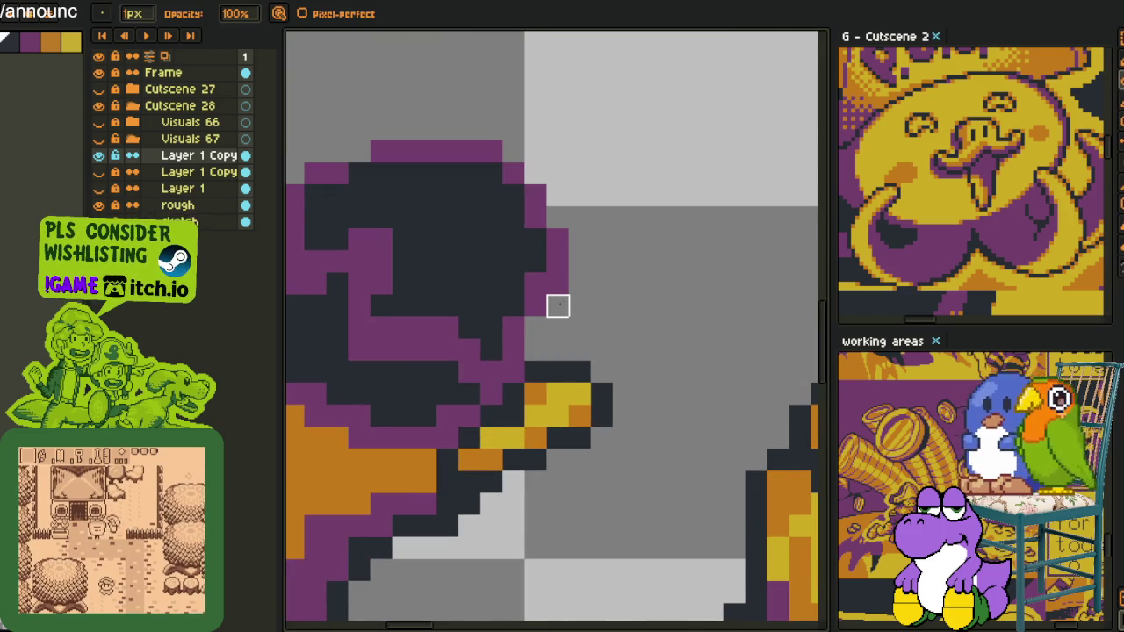
scroll(558, 306, "down", 2)
scroll(526, 314, "down", 1)
scroll(515, 313, "up", 2)
scroll(511, 313, "up", 1)
scroll(511, 313, "down", 1)
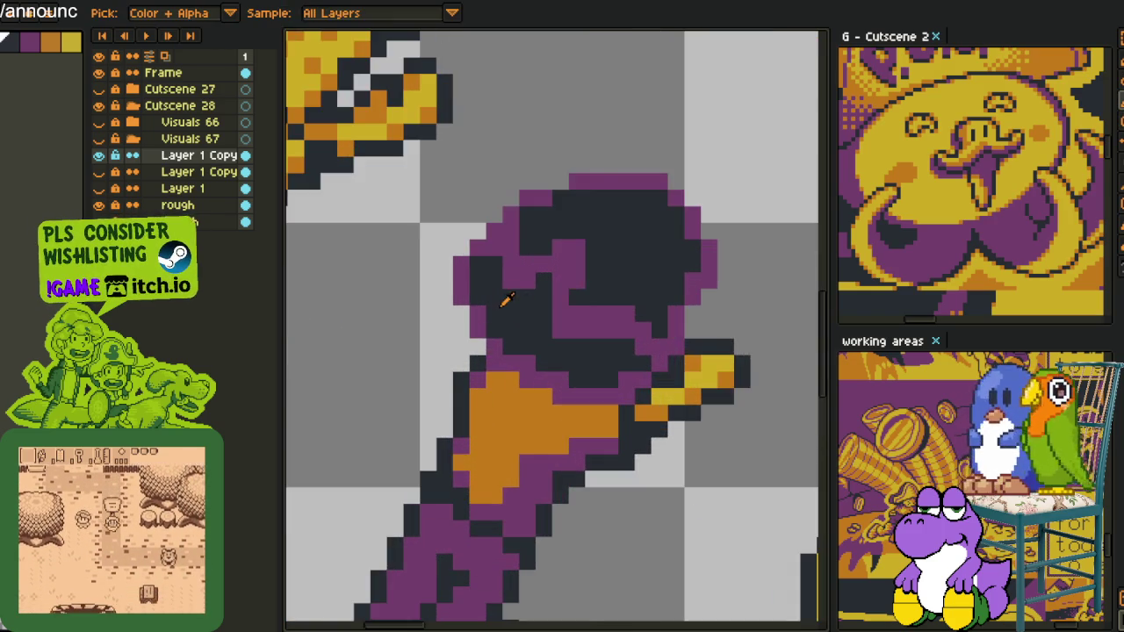
scroll(511, 313, "down", 1)
scroll(526, 334, "up", 2)
mouse_move(544, 351)
left_mouse_down()
mouse_move(589, 372)
mouse_move(665, 325)
mouse_move(389, 188)
mouse_move(406, 369)
mouse_move(472, 392)
left_mouse_up()
scroll(589, 371, "up", 1)
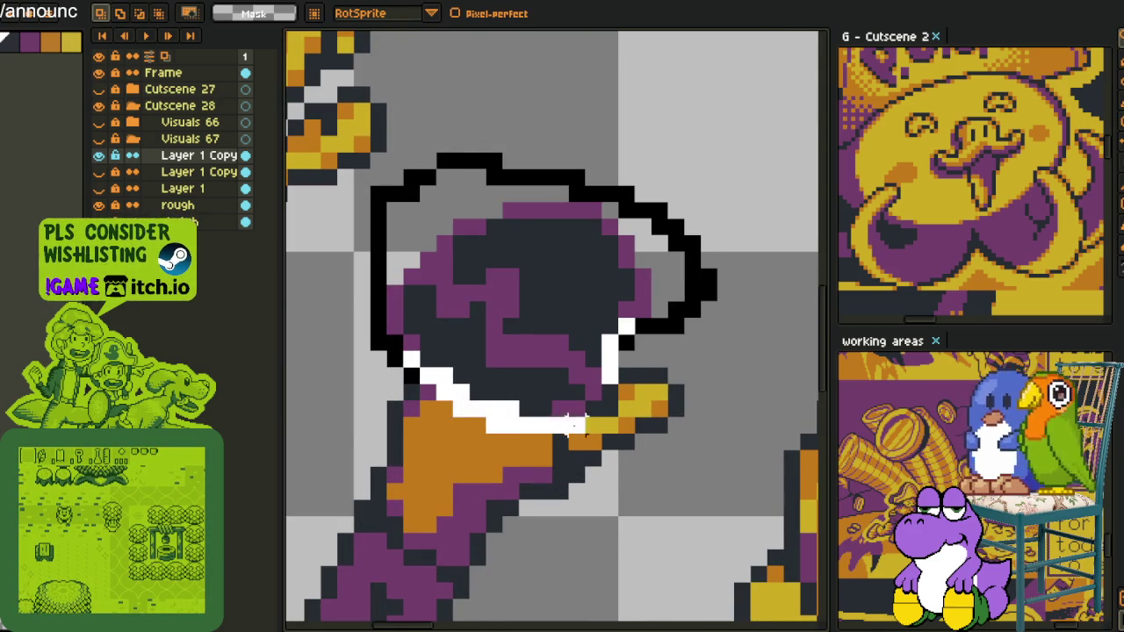
- Lasso the dark-haired character's head, rotate it about 13.2° counter-clockwise, and commit
left_click_drag(568, 424, 562, 423)
scroll(562, 423, "down", 2)
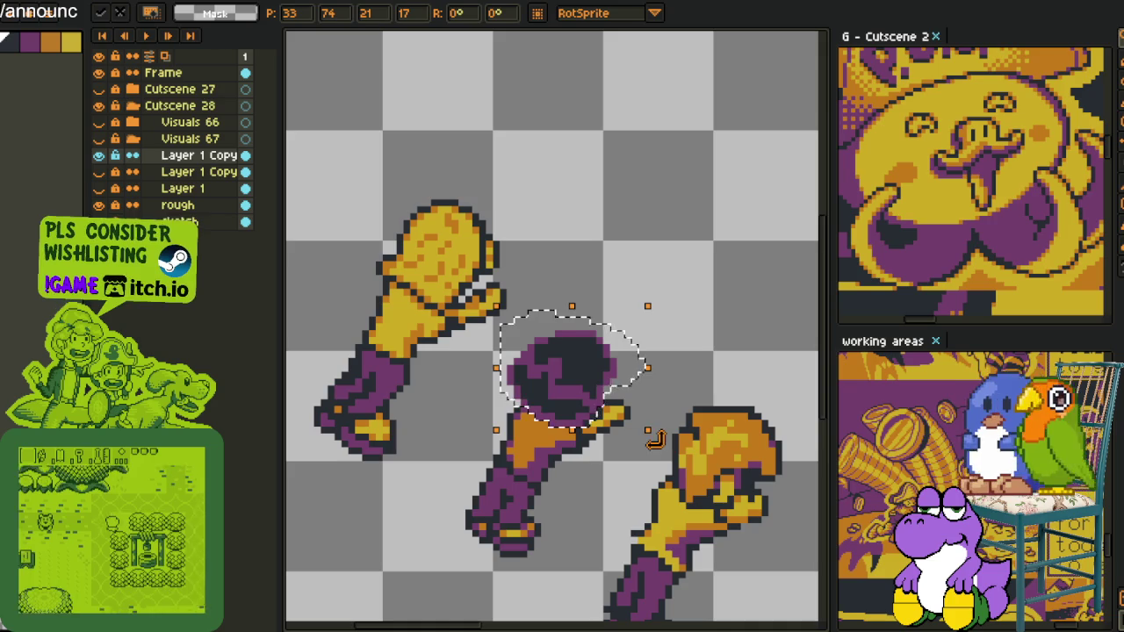
left_click_drag(654, 439, 682, 436)
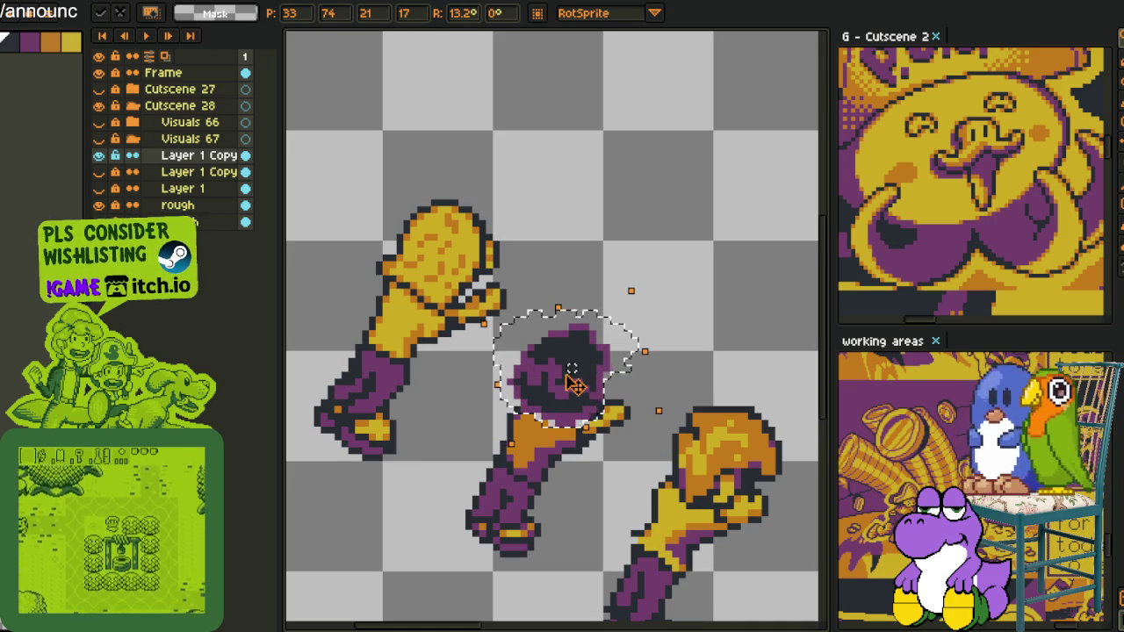
left_click(669, 376)
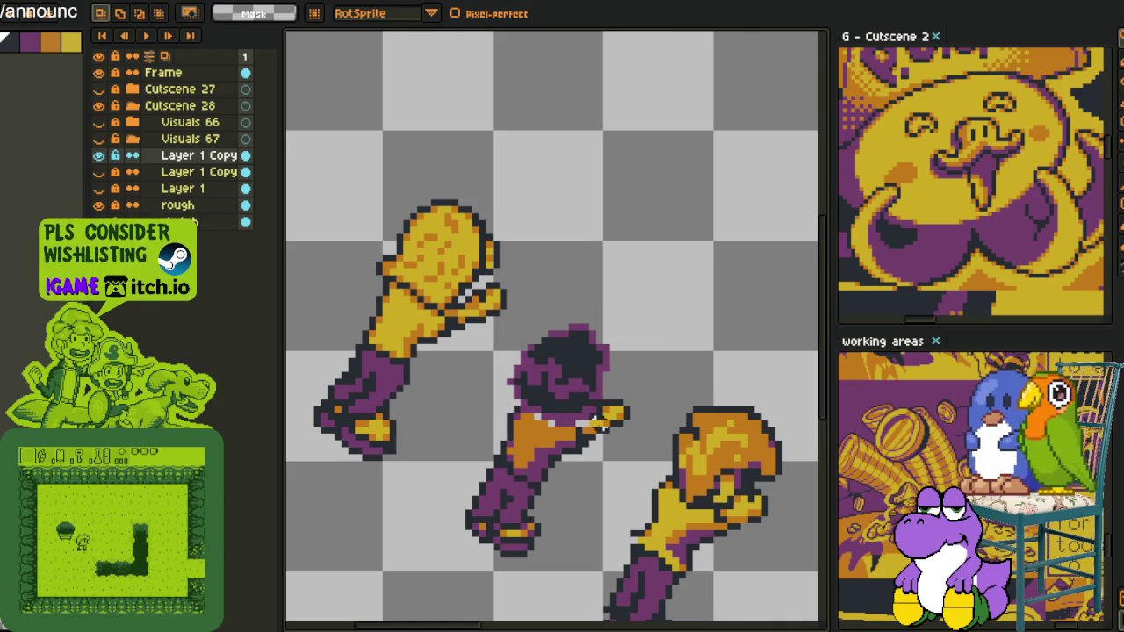
- Darken the purple row under the rotated head and add purple outline pixels
scroll(603, 428, "up", 3)
scroll(603, 428, "up", 3)
key("i")
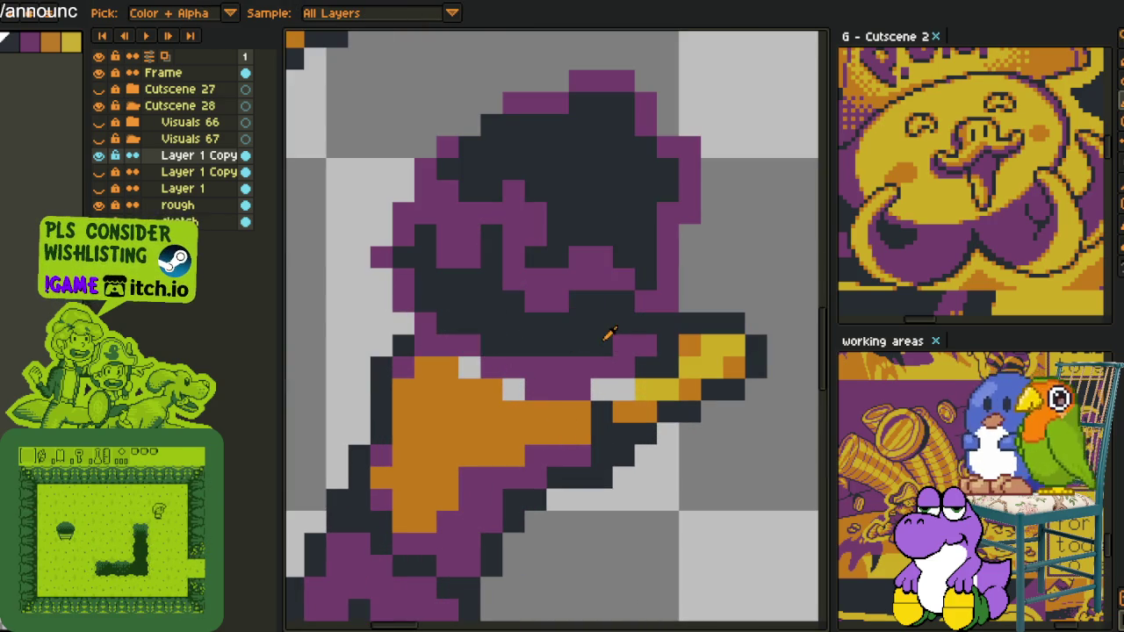
left_click_drag(601, 367, 533, 367)
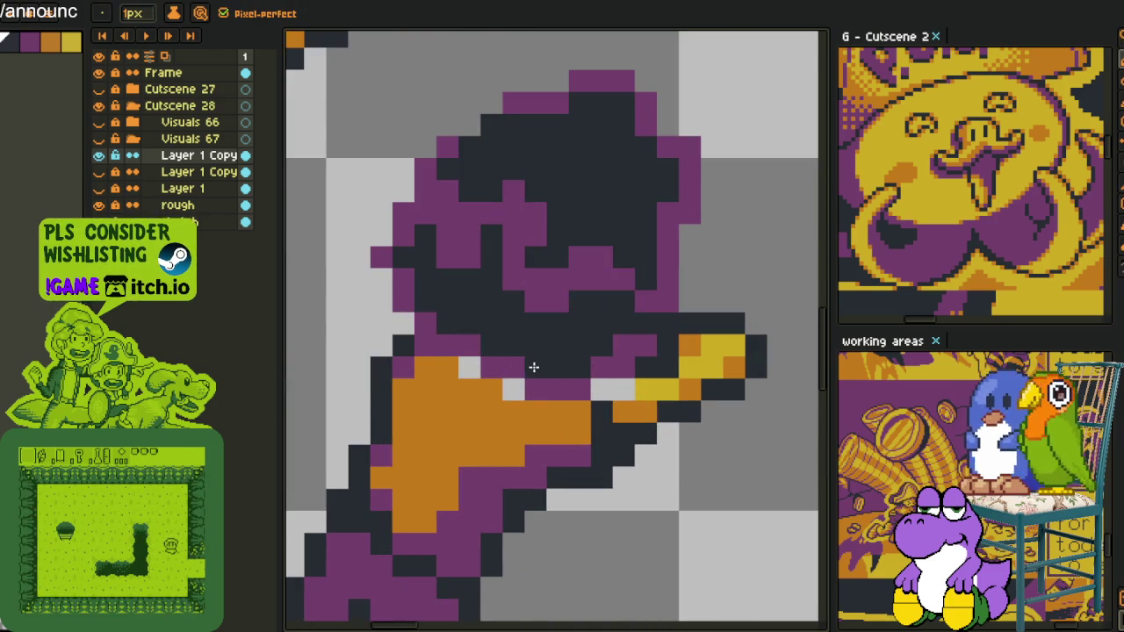
left_click(629, 362, "alt")
left_click(601, 389)
left_click(625, 388)
- Paint the two gaps on the body orange with a sampled colour
key("alt")
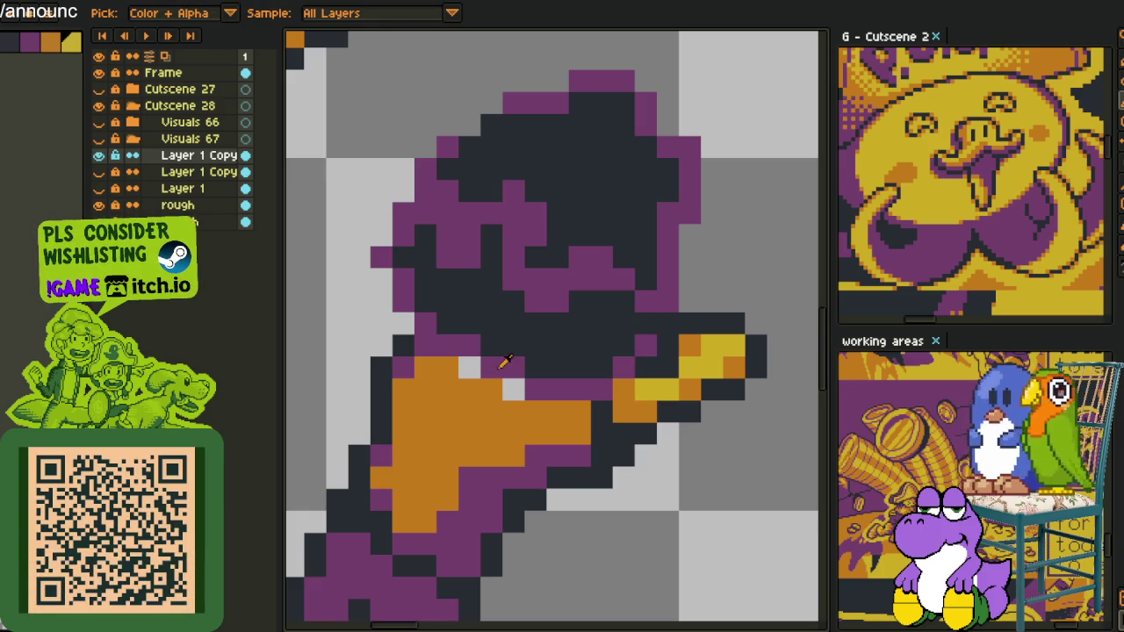
left_click(482, 401, "alt")
left_click_drag(513, 389, 469, 367)
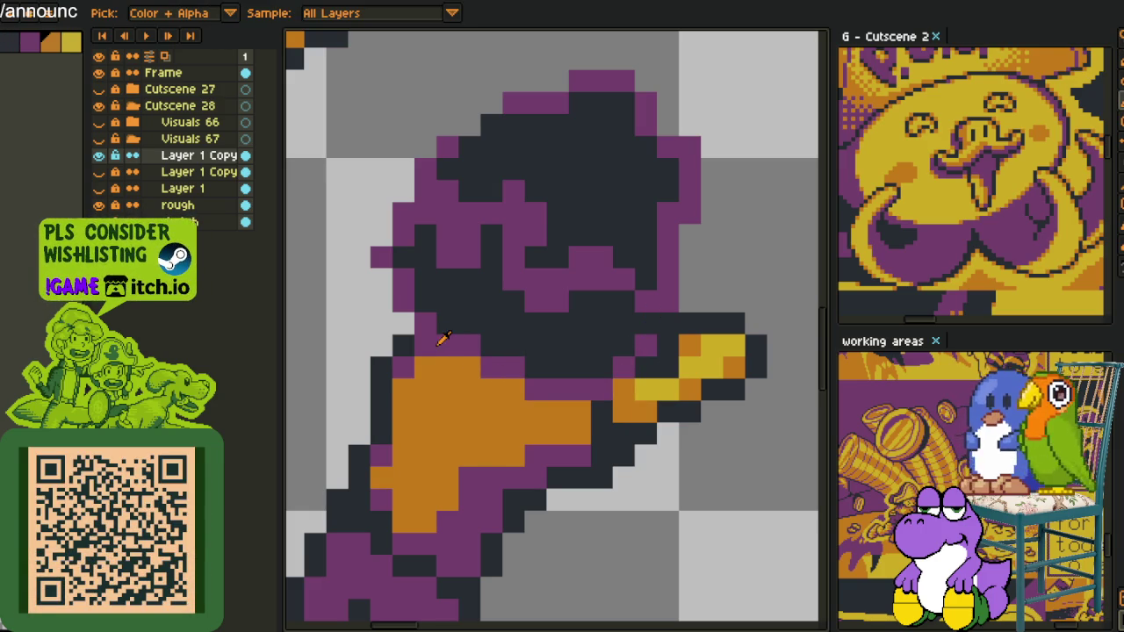
key("alt")
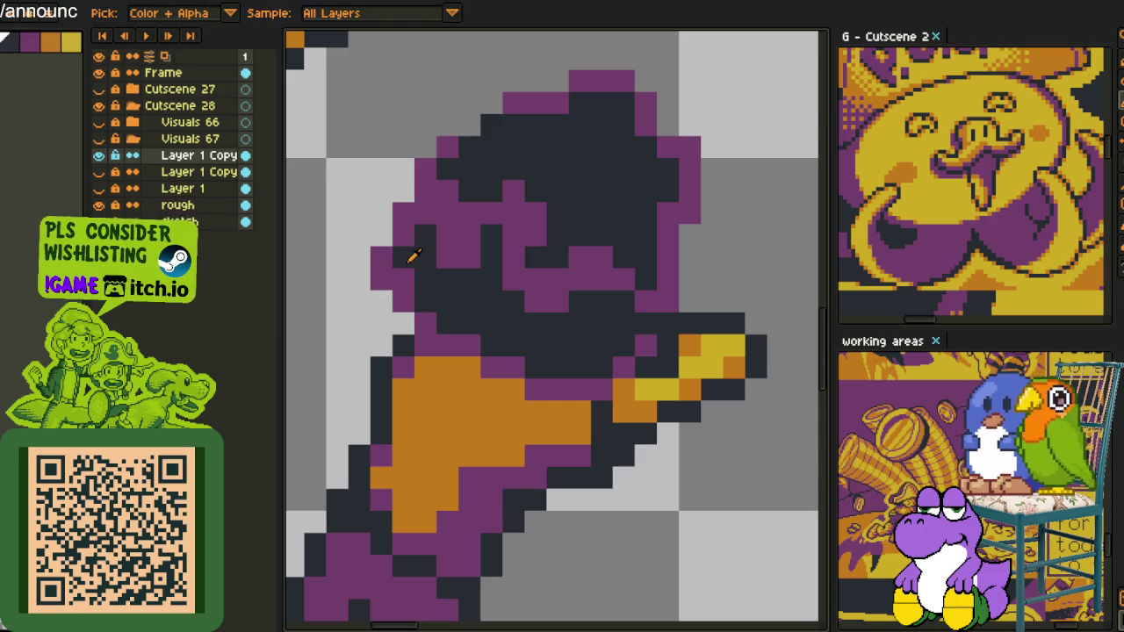
- Add a purple pixel on the head's upper-left edge and fill the hole at its top
left_click_drag(401, 271, 342, 379)
left_click(410, 232)
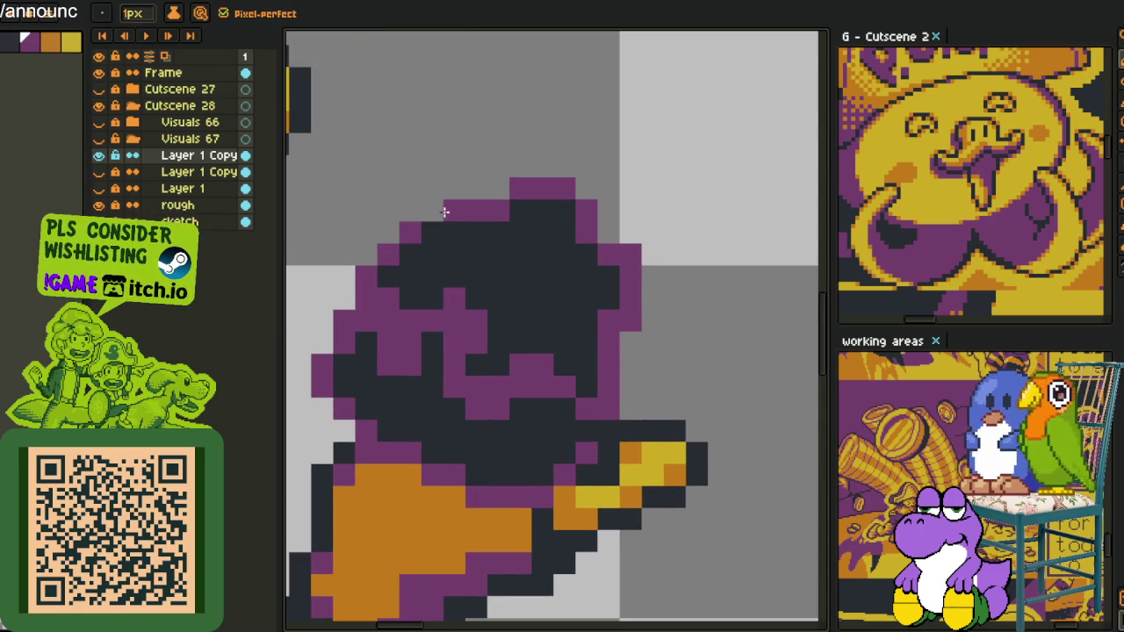
left_click(498, 211)
left_click_drag(597, 283, 529, 285)
key("alt")
- Darken purple pixels on the head edge and move the right-side outline outward
left_click(535, 256)
key("alt")
left_click(539, 328)
key("alt")
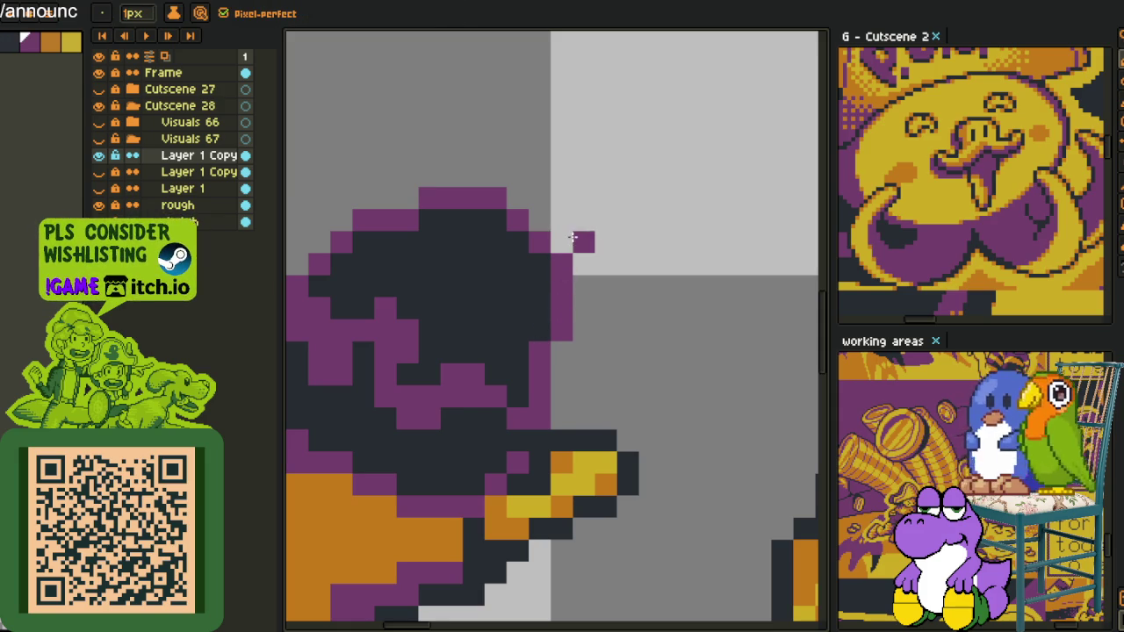
mouse_move(565, 237)
left_mouse_down()
mouse_move(581, 254)
mouse_move(562, 270)
mouse_move(564, 343)
mouse_move(537, 335)
mouse_move(539, 316)
mouse_move(540, 331)
left_mouse_up()
right_click(562, 263)
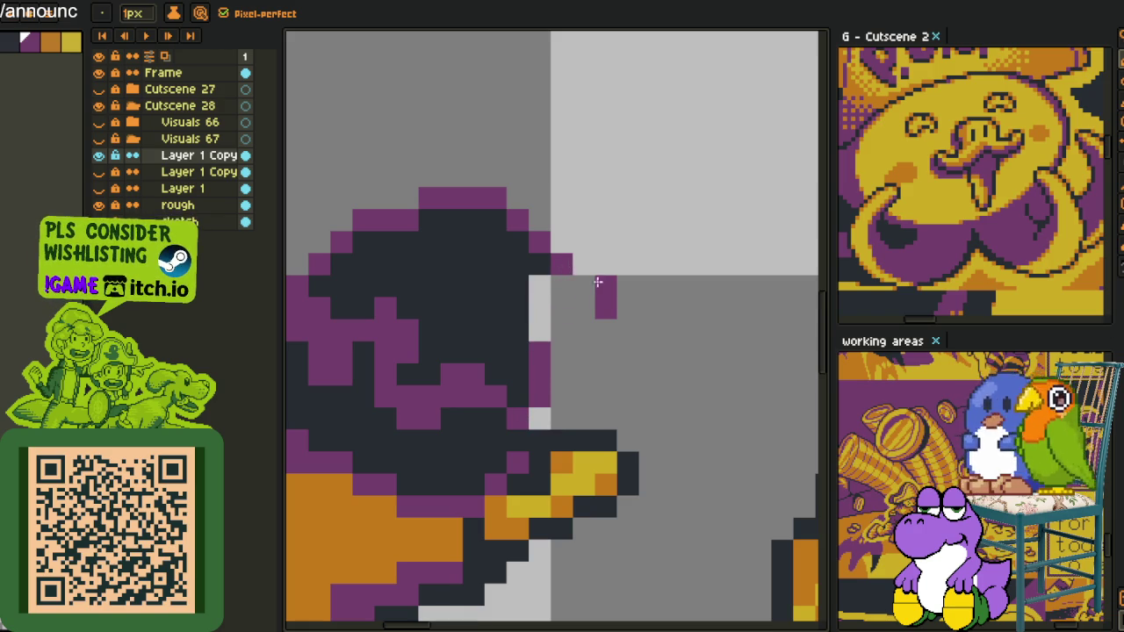
key("ctrl+z")
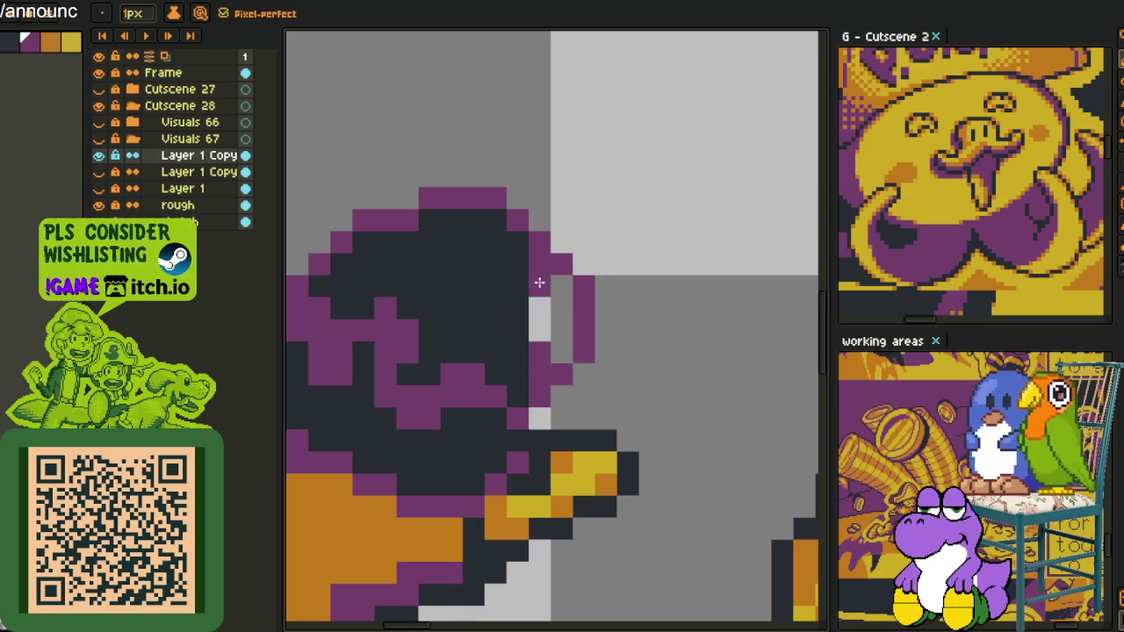
- Fill the gap inside the head's right edge with the dark outline colour
left_click(534, 358, "alt")
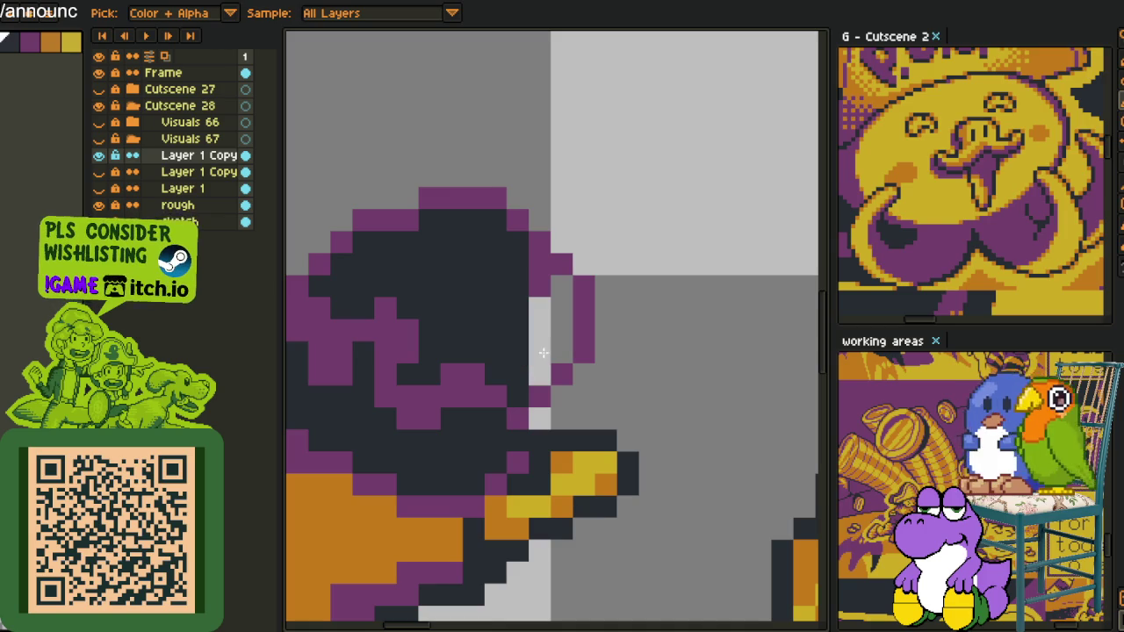
left_click_drag(546, 348, 548, 348)
key("g")
scroll(547, 348, "down", 5)
key("i")
scroll(604, 338, "up", 3)
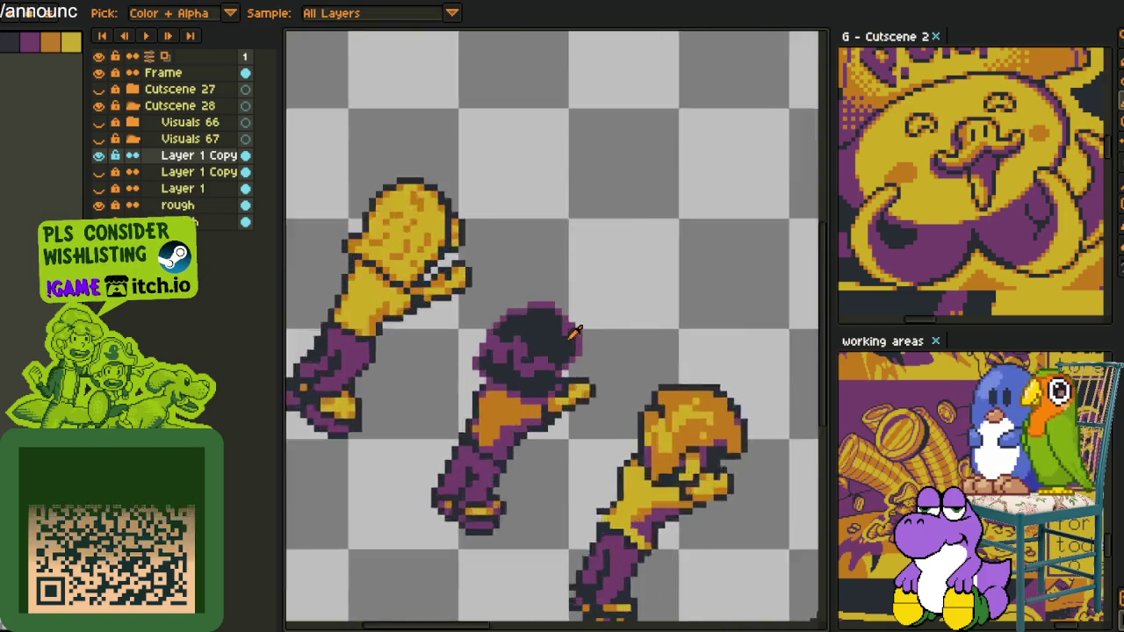
scroll(492, 353, "up", 2)
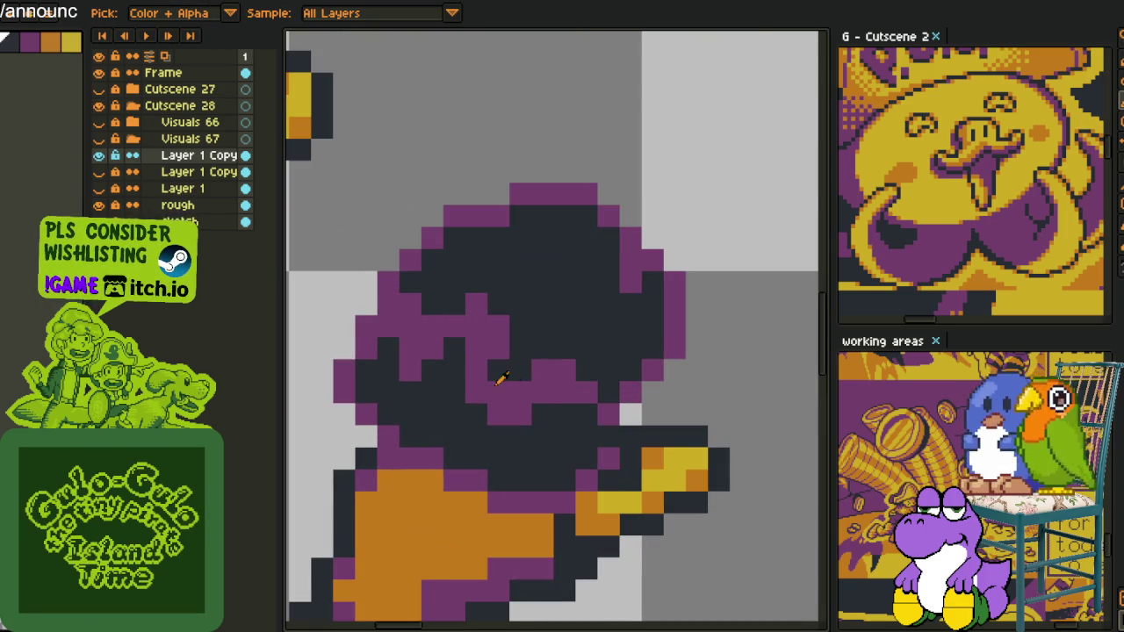
key("b")
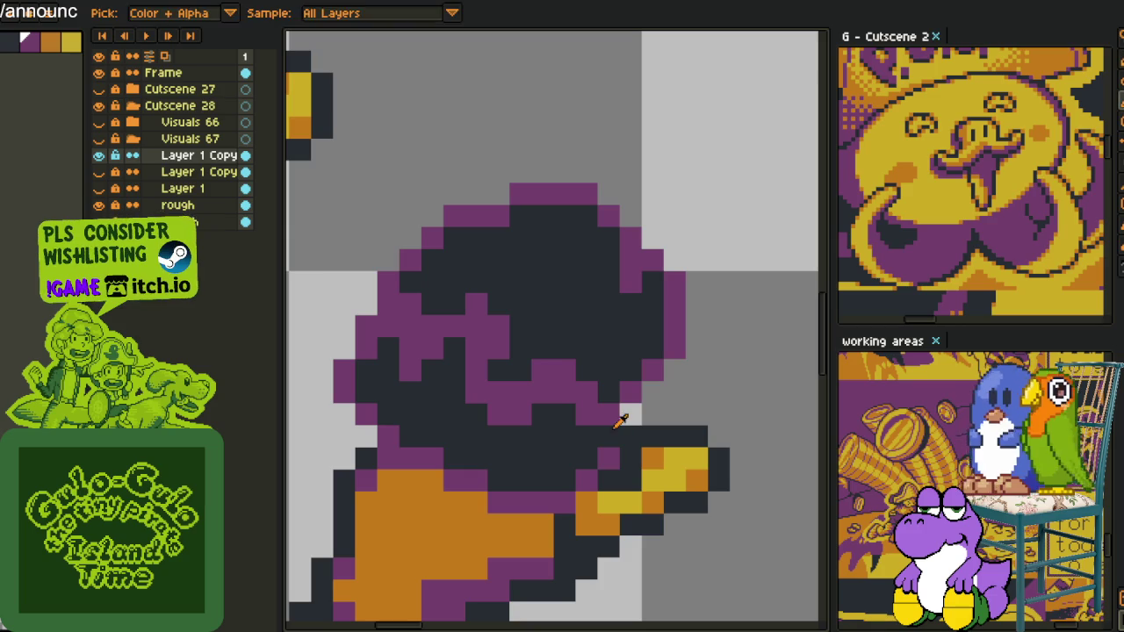
- Touch up the individual pixels along the head's right edge with a sampled colour
scroll(639, 417, "down", 3)
scroll(639, 417, "down", 2)
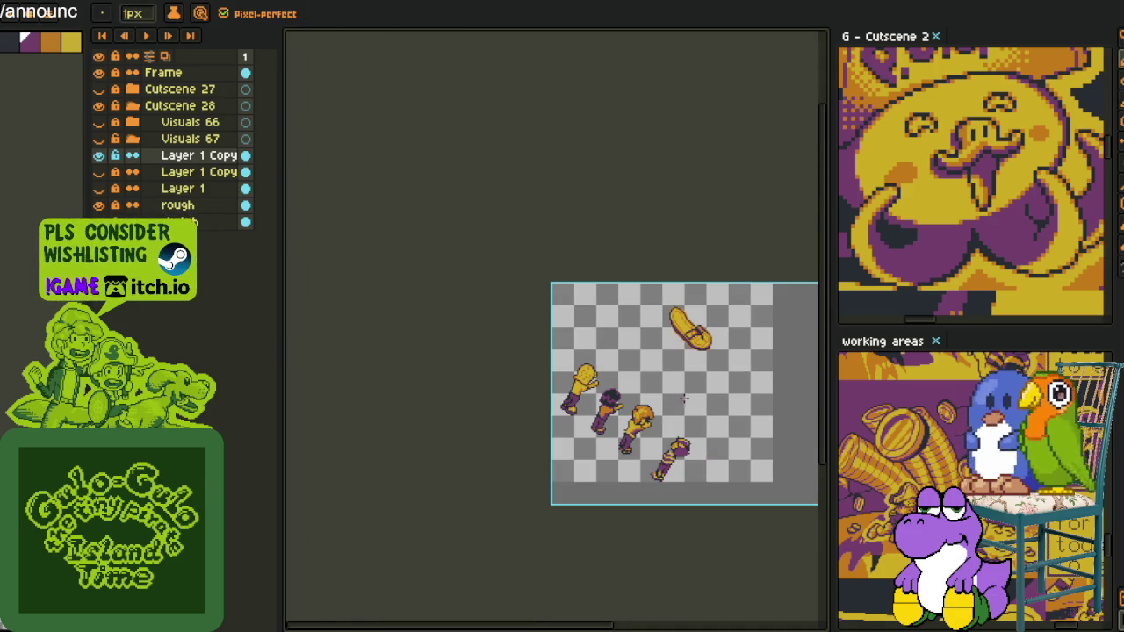
key("h")
key("i")
scroll(580, 368, "up", 1)
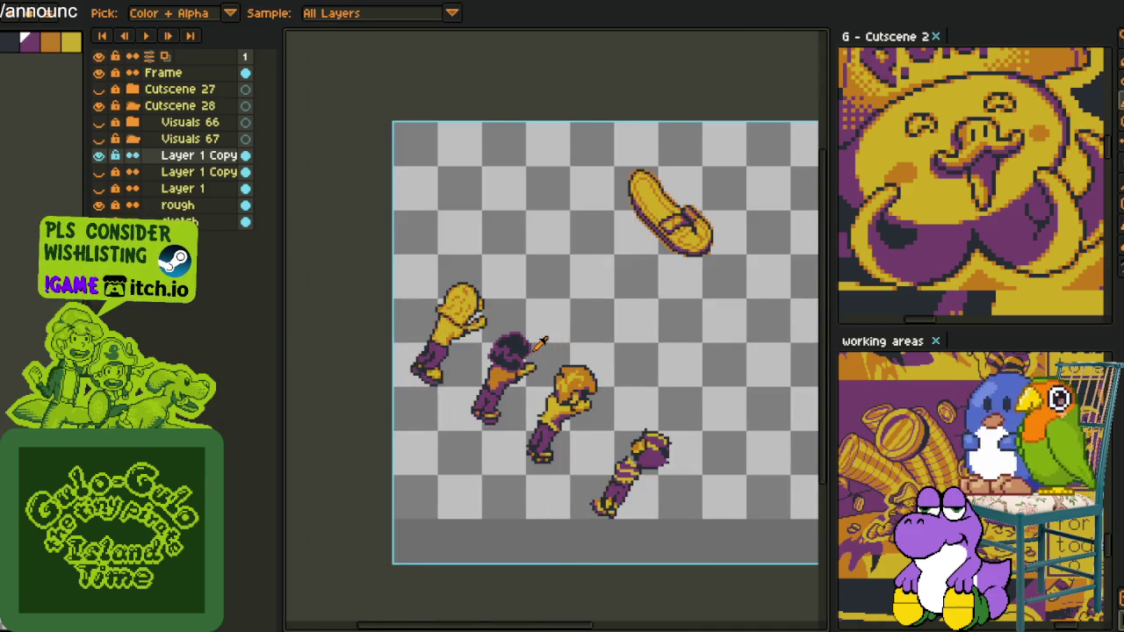
scroll(570, 360, "up", 2)
scroll(527, 307, "up", 2)
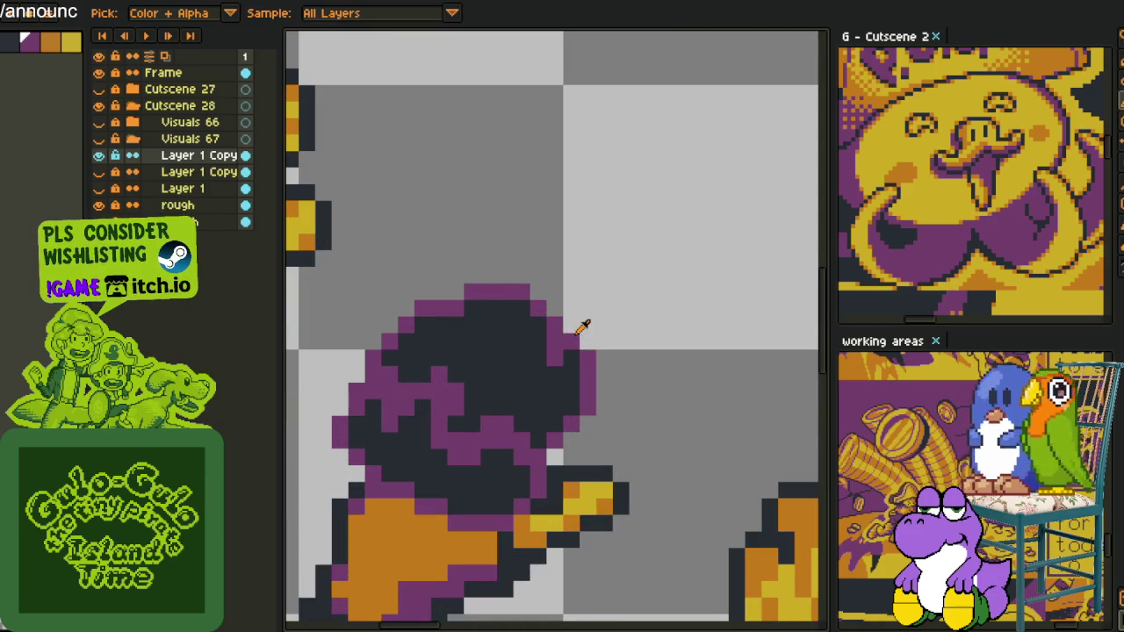
key("b")
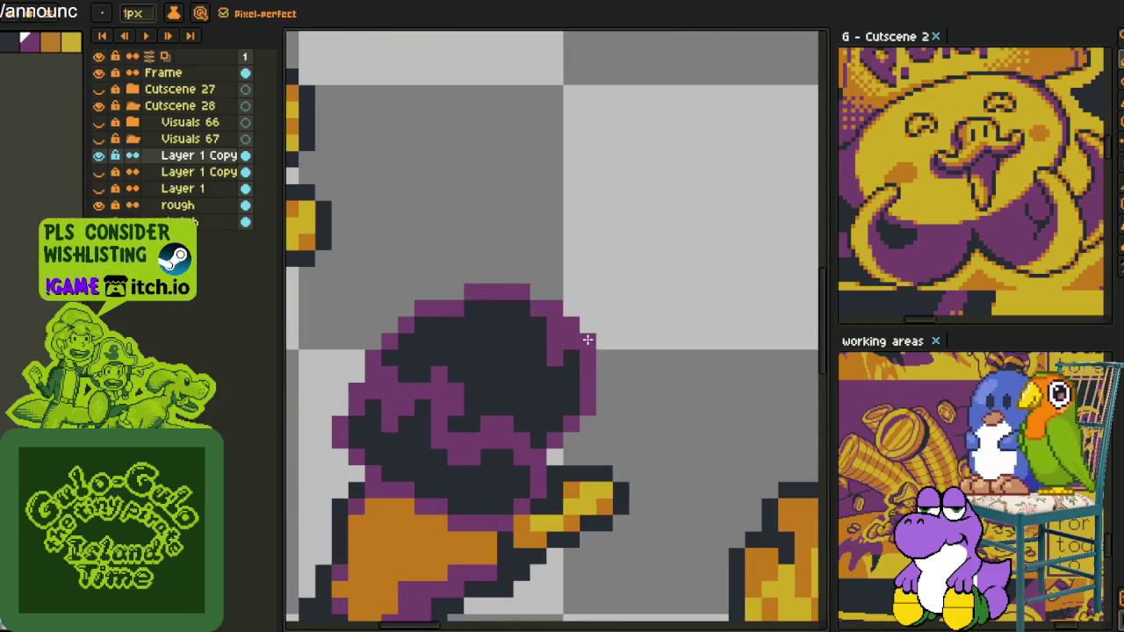
left_click(575, 346, "alt")
left_click(572, 344)
left_click(587, 407)
left_click(592, 396, "alt")
left_click(577, 399)
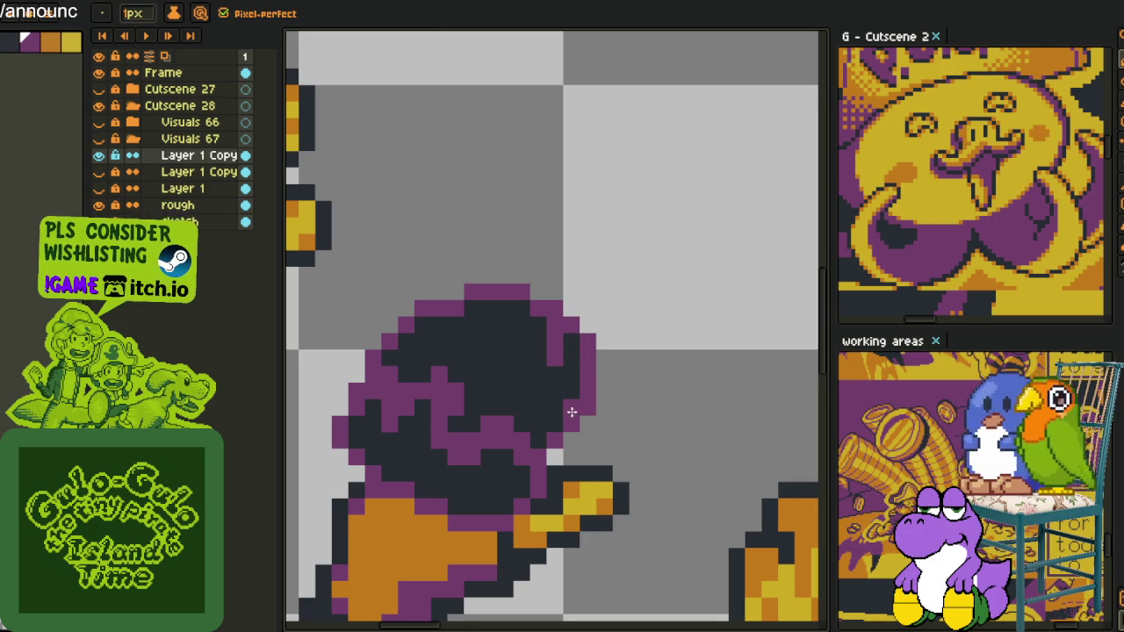
left_click(571, 417)
- Pan and zoom from the dark-haired sprite to the sheet's top-left corner
scroll(566, 426, "down", 2)
scroll(566, 427, "down", 5)
mouse_move(614, 425)
left_mouse_down()
mouse_move(582, 375)
mouse_move(531, 347)
left_mouse_up()
scroll(533, 344, "up", 2)
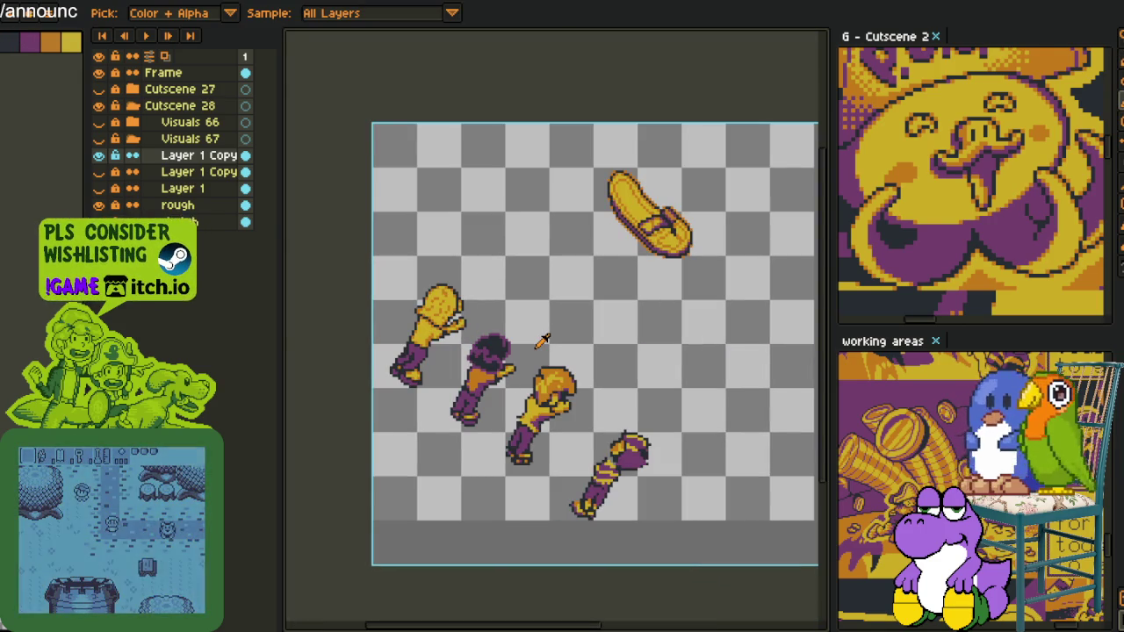
scroll(531, 345, "up", 1)
scroll(526, 342, "up", 1)
scroll(439, 325, "up", 1)
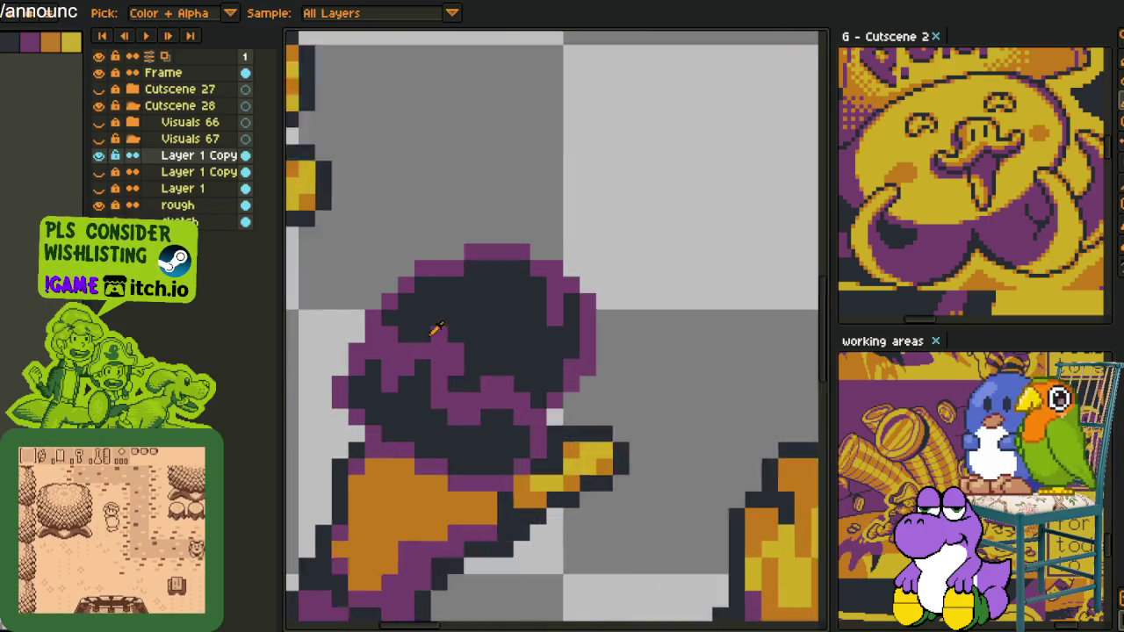
scroll(430, 285, "up", 1)
scroll(430, 285, "down", 5)
mouse_move(535, 308)
left_mouse_down()
mouse_move(509, 401)
mouse_move(481, 419)
left_mouse_up()
- Hand-letter 'Punong' with the pencil at the sheet's top-left
key("b")
scroll(419, 242, "up", 1)
mouse_move(414, 312)
left_mouse_down()
mouse_move(447, 195)
mouse_move(409, 262)
mouse_move(474, 228)
left_mouse_up()
mouse_move(504, 278)
left_mouse_down()
mouse_move(615, 269)
mouse_move(678, 289)
left_mouse_up()
mouse_move(753, 283)
left_mouse_down()
mouse_move(672, 325)
mouse_move(647, 308)
left_mouse_up()
scroll(647, 308, "up", 1)
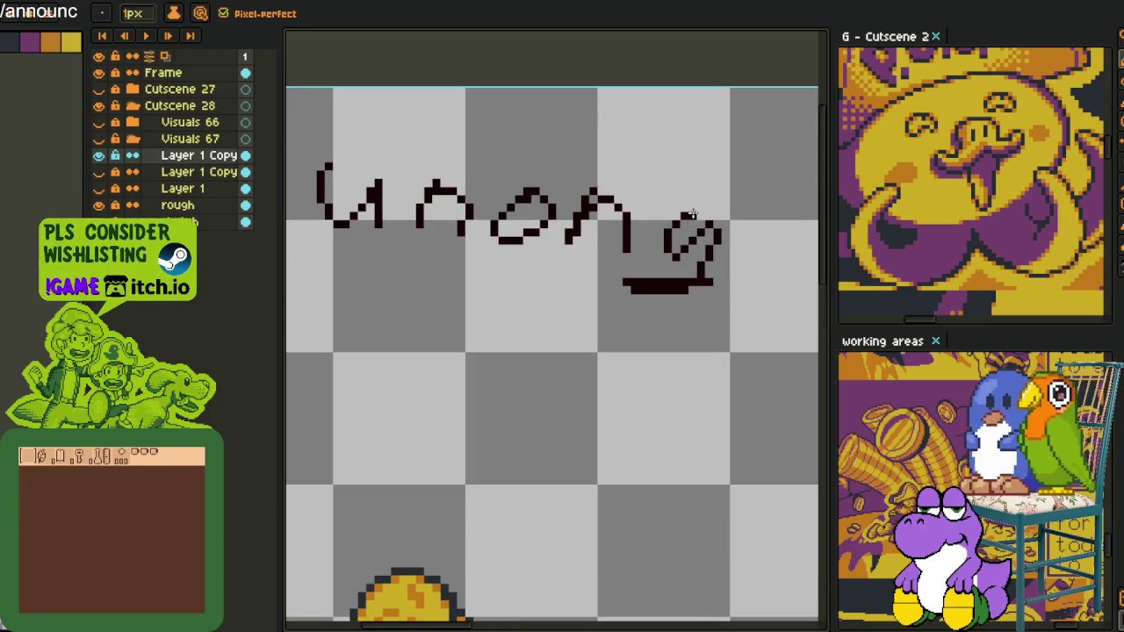
scroll(619, 294, "down", 1)
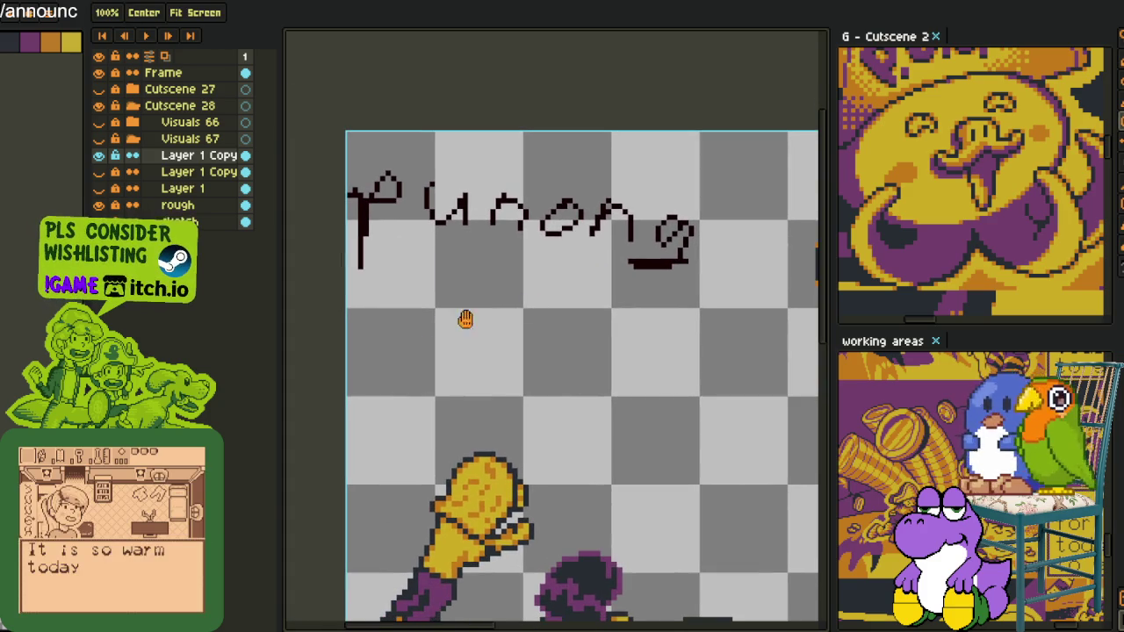
left_click_drag(378, 303, 380, 342)
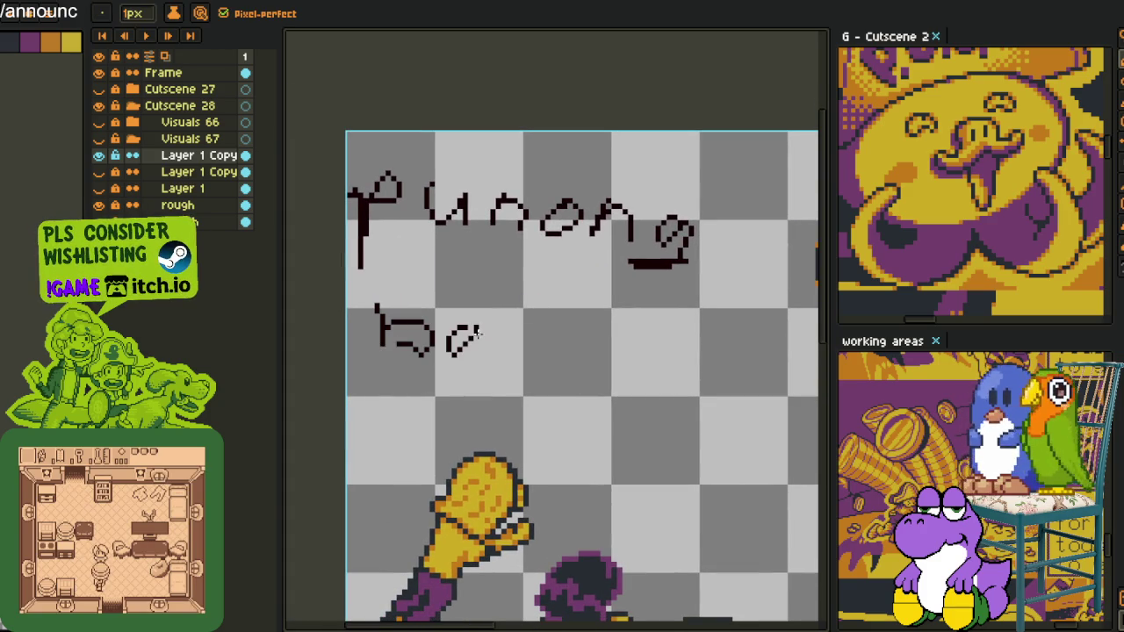
- Sketch a second word beneath it, undoing and redrawing the letters
left_click_drag(555, 320, 484, 386)
left_click_drag(599, 327, 605, 344)
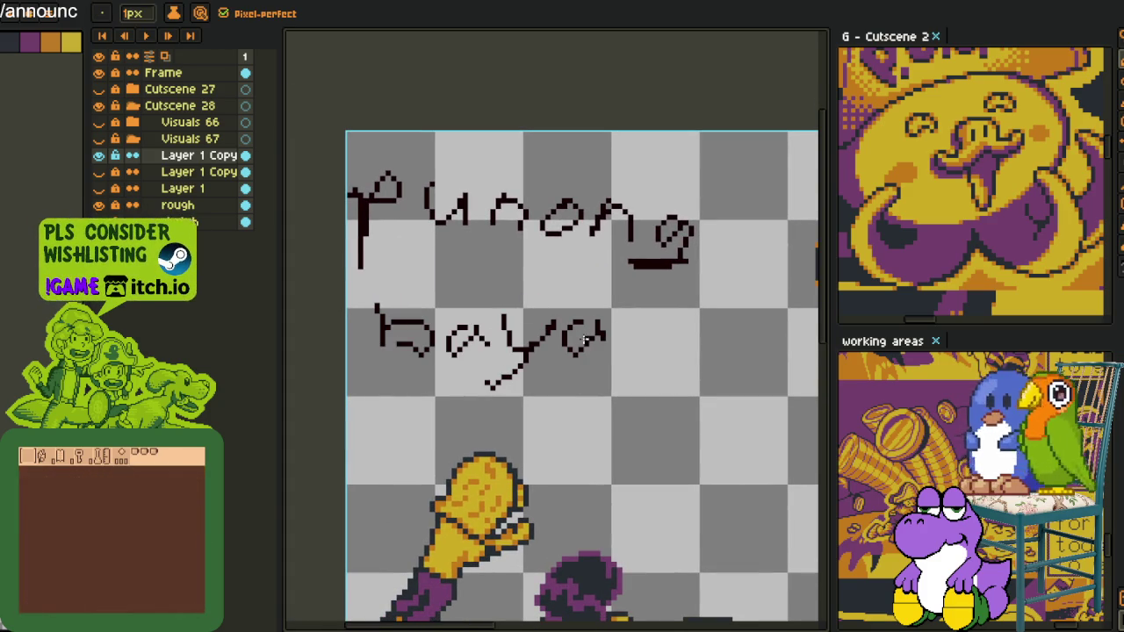
key("ctrl+z")
key("ctrl+z")
key("ctrl+z")
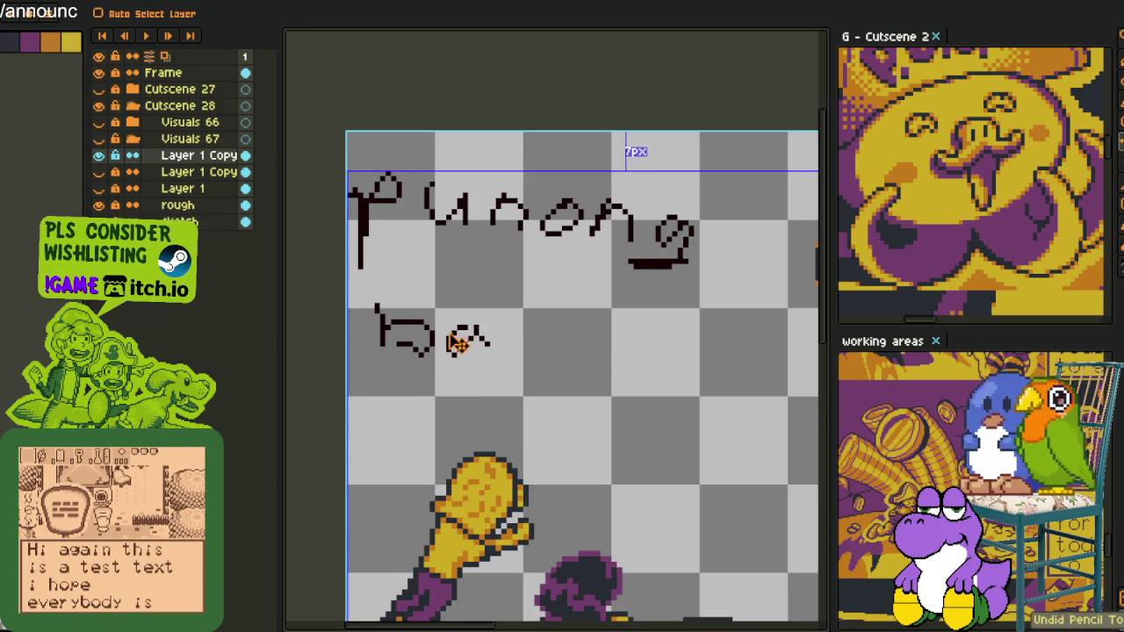
key("ctrl+z")
key("ctrl+z")
key("ctrl+z")
left_click_drag(398, 293, 398, 323)
left_click_drag(391, 318, 421, 327)
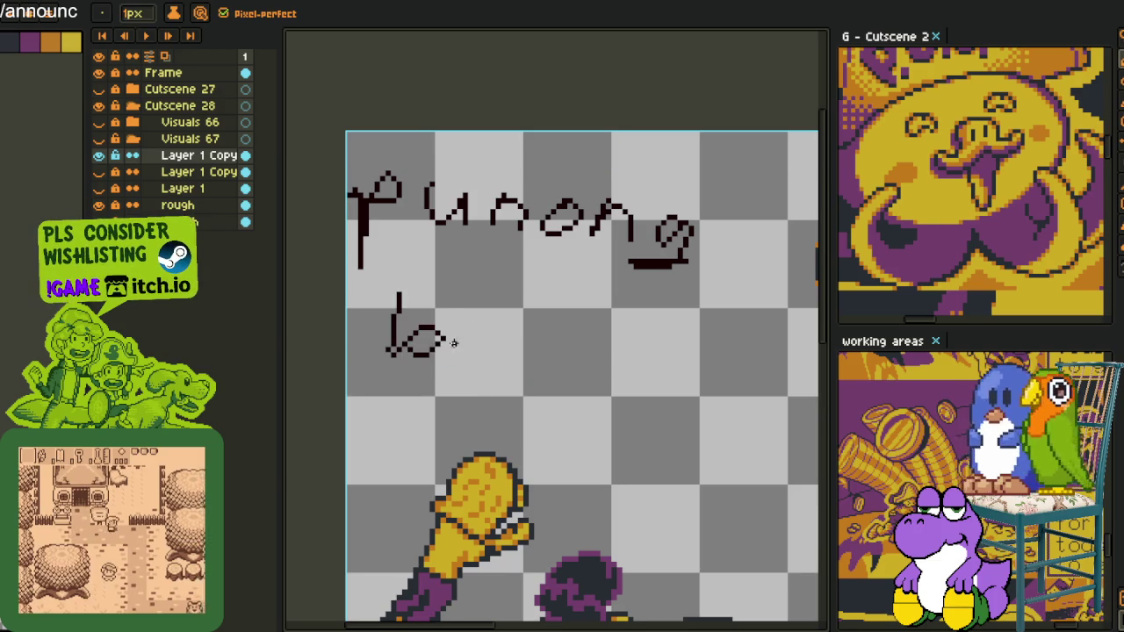
left_click_drag(542, 336, 527, 399)
left_click_drag(618, 330, 638, 355)
mouse_move(652, 369)
left_mouse_down()
mouse_move(671, 334)
mouse_move(698, 368)
left_mouse_up()
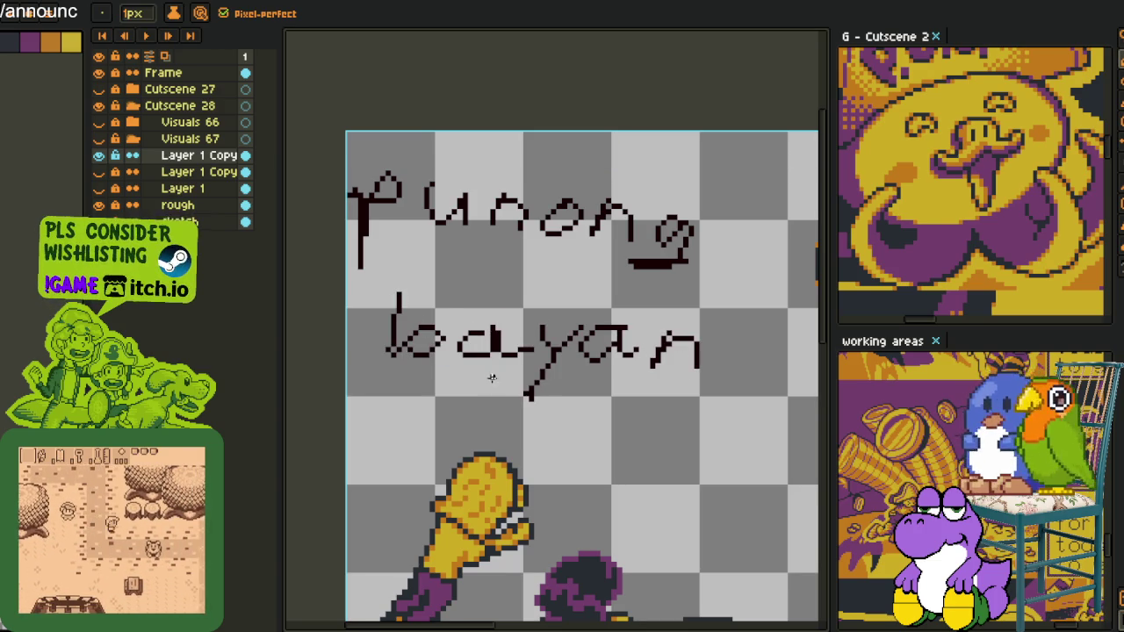
- Delete that second-word attempt and hand-letter 'guro' below Punong instead
key("m")
mouse_move(376, 283)
left_mouse_down()
mouse_move(491, 358)
mouse_move(709, 376)
left_mouse_up()
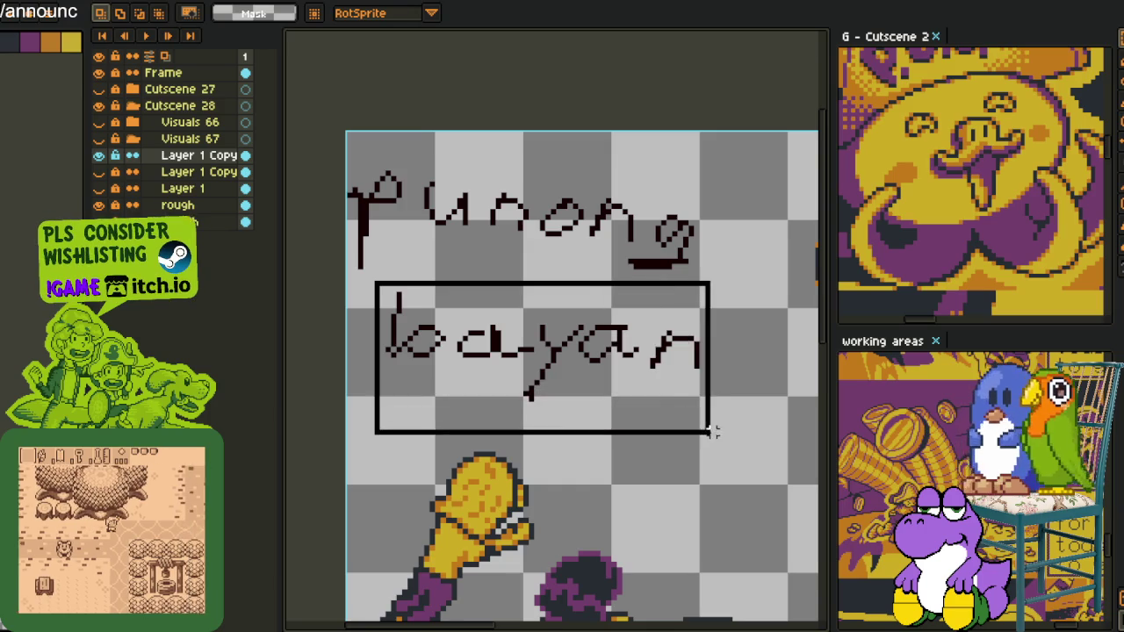
key("Delete")
key("b")
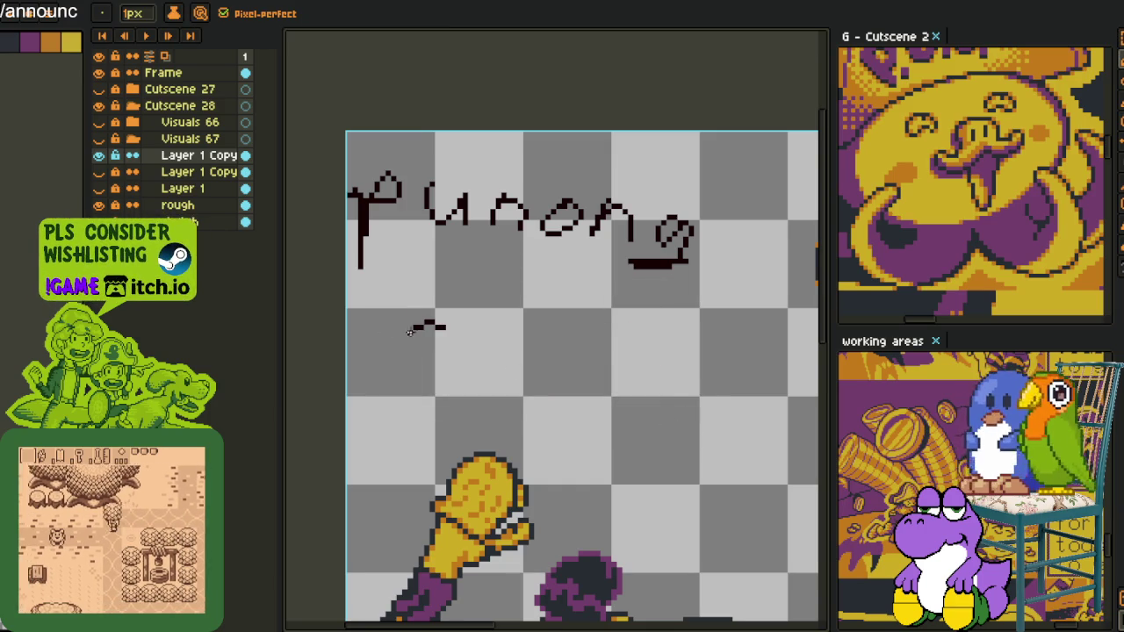
left_click_drag(444, 326, 413, 397)
left_click_drag(485, 336, 524, 364)
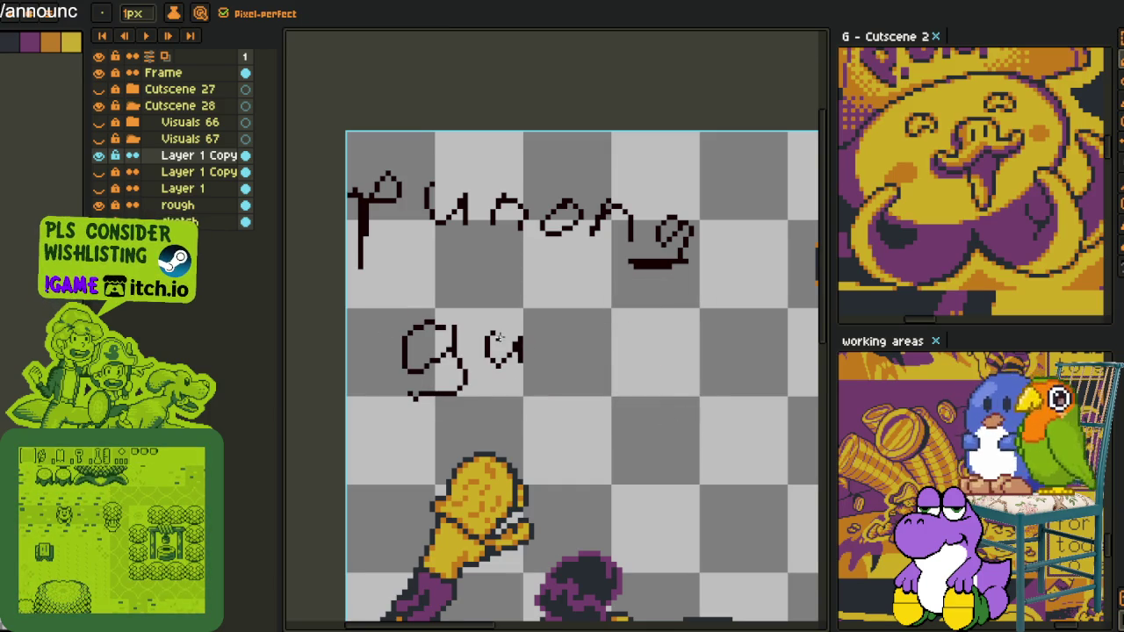
left_click_drag(617, 344, 614, 348)
- Marquee-select the handwritten 'Punong guro' text
scroll(627, 406, "down", 2)
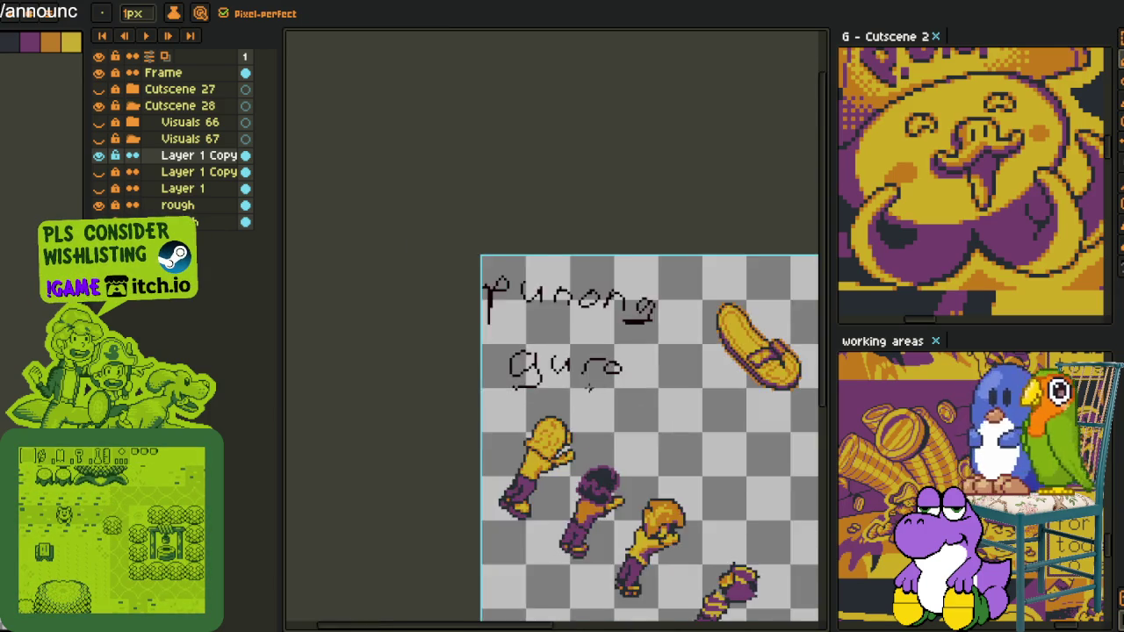
scroll(604, 413, "up", 2)
key("m")
left_click_drag(363, 115, 755, 399)
- Delete the selected 'Punong guro' lettering from the canvas
key("Delete")
scroll(703, 417, "down", 3)
scroll(703, 417, "up", 1)
scroll(615, 369, "up", 3)
key("i")
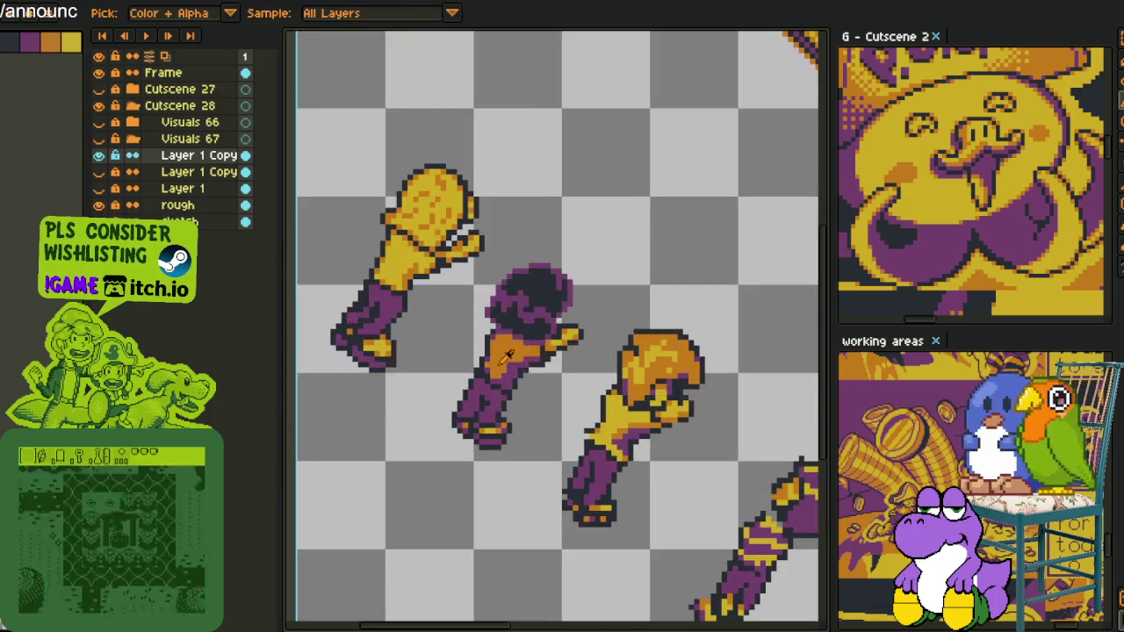
- Zoom in and out to inspect the purple-and-gold fist sprites
scroll(465, 215, "down", 1)
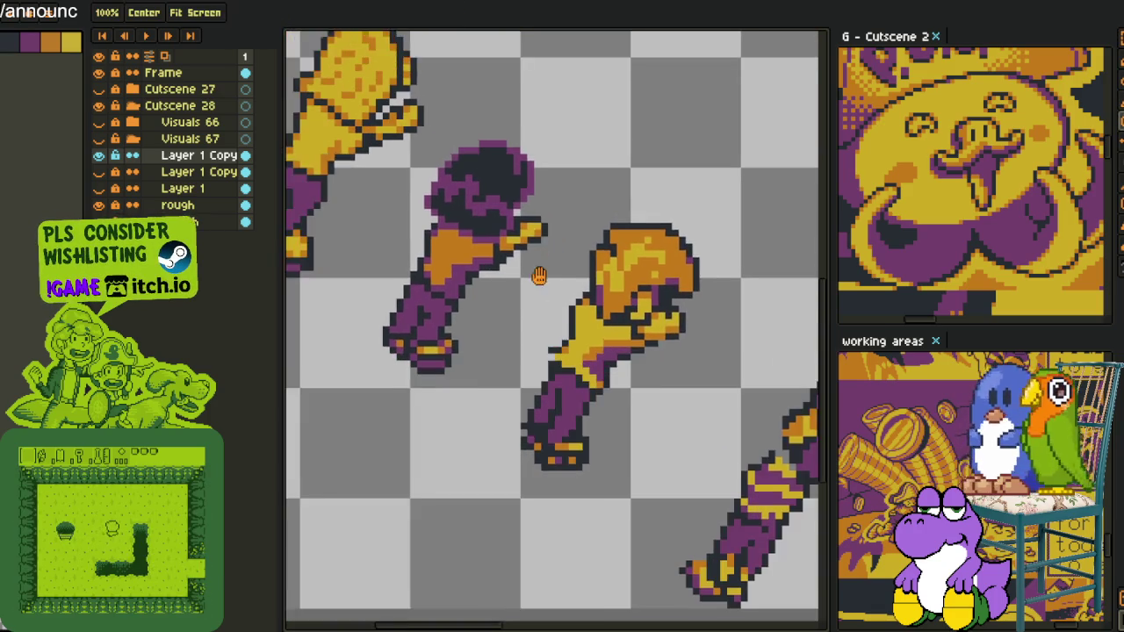
scroll(502, 246, "up", 1)
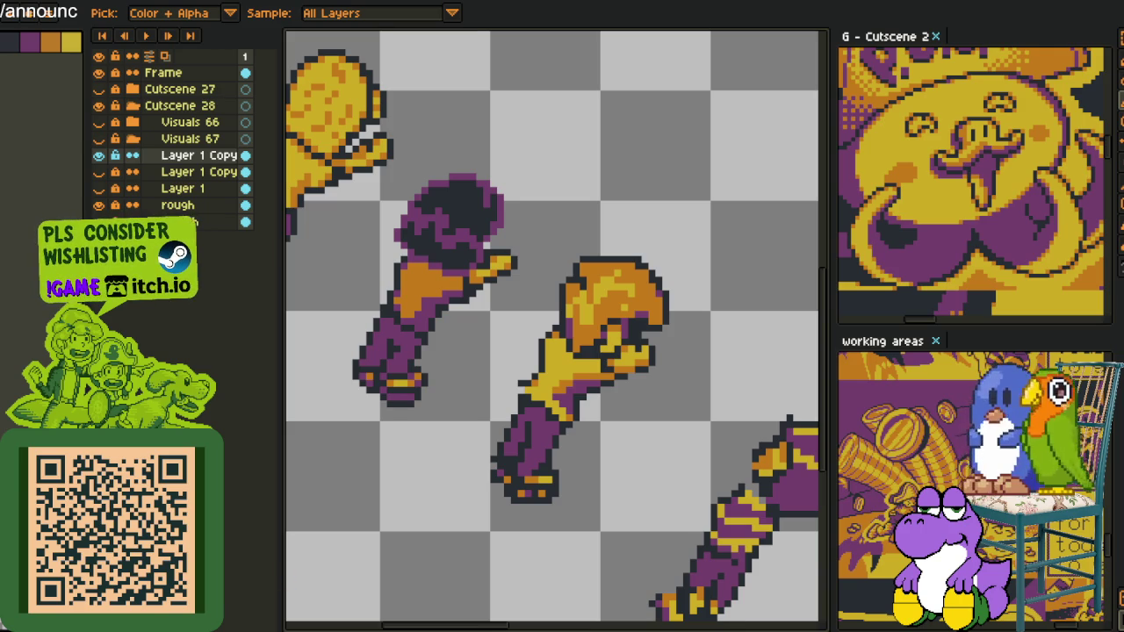
scroll(479, 394, "down", 2)
scroll(479, 393, "down", 2)
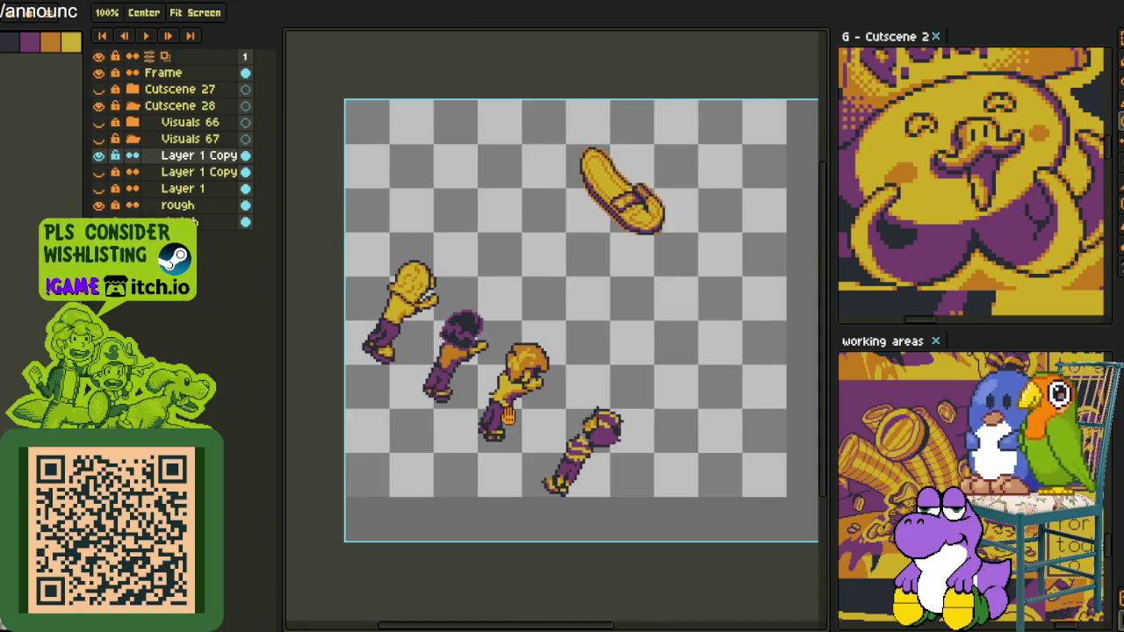
scroll(425, 274, "up", 3)
scroll(423, 272, "up", 2)
scroll(413, 308, "up", 2)
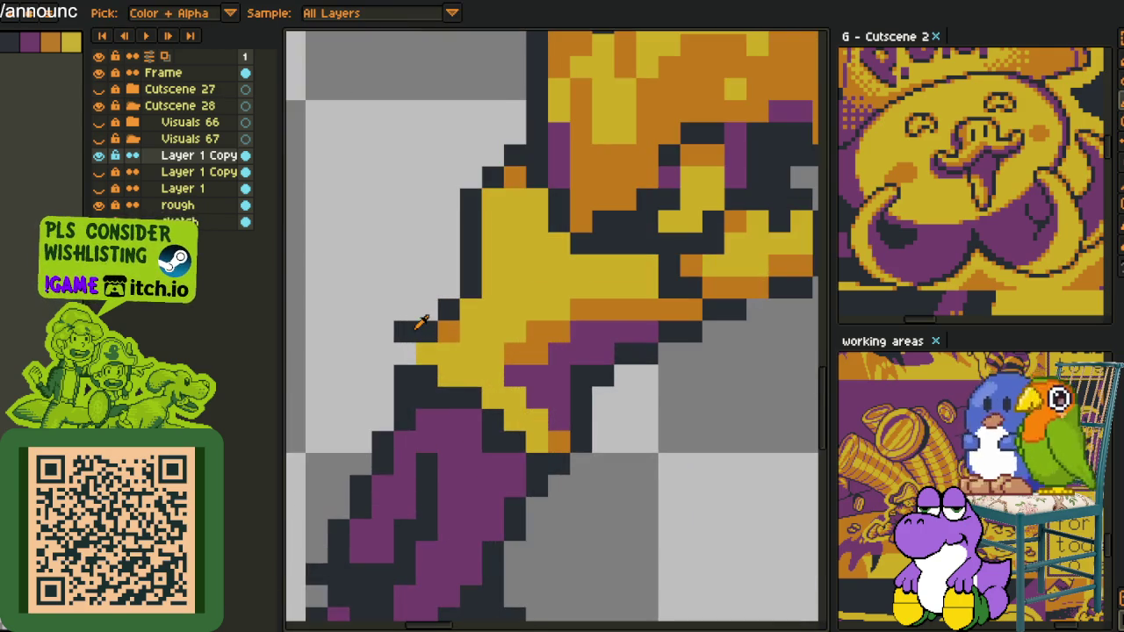
scroll(402, 328, "down", 3)
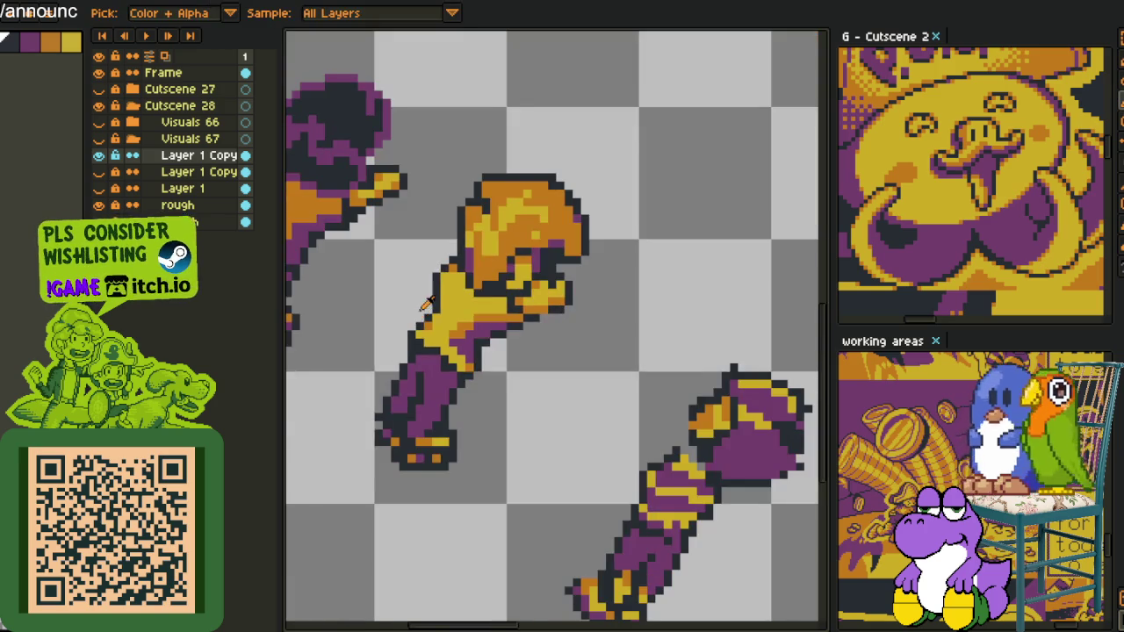
scroll(378, 311, "up", 1)
scroll(360, 303, "up", 1)
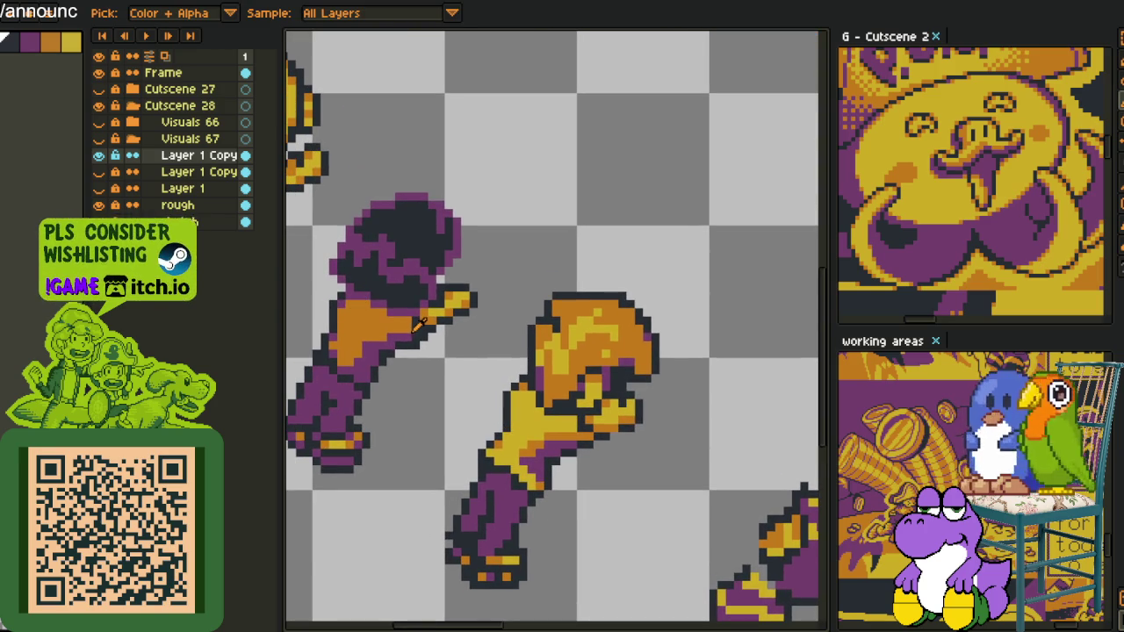
scroll(422, 324, "down", 3)
scroll(348, 281, "up", 3)
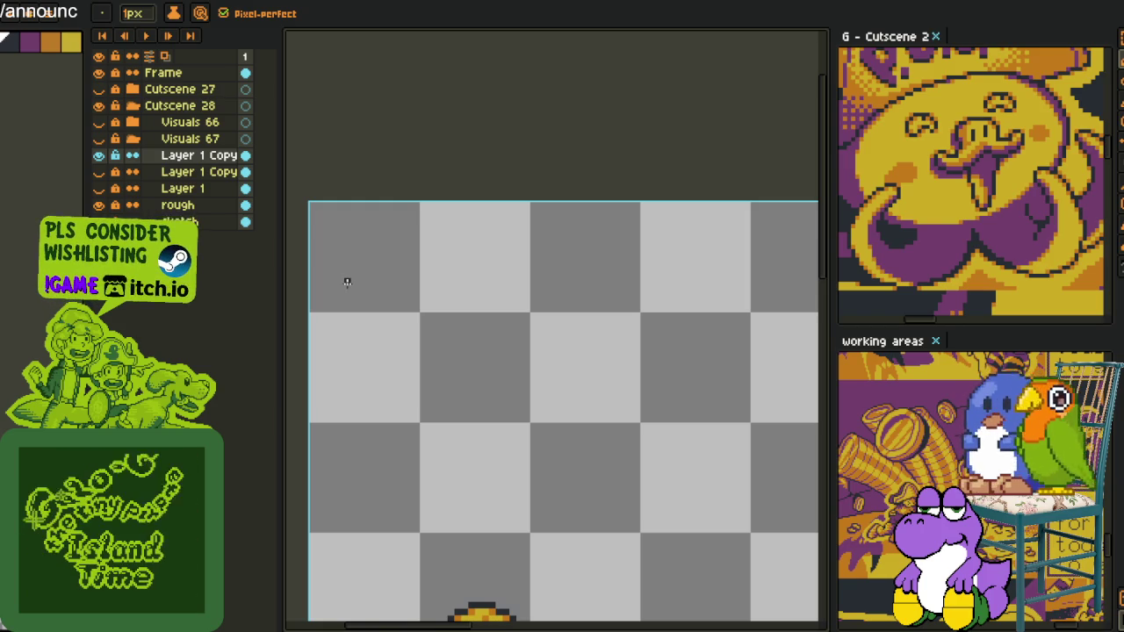
mouse_move(346, 376)
left_mouse_down()
mouse_move(375, 349)
mouse_move(381, 246)
mouse_move(443, 289)
left_mouse_up()
key("Delete")
left_click_drag(546, 287, 537, 338)
key("ctrl+z")
key("ctrl+z")
mouse_move(487, 265)
left_mouse_down()
mouse_move(478, 318)
mouse_move(531, 317)
left_mouse_up()
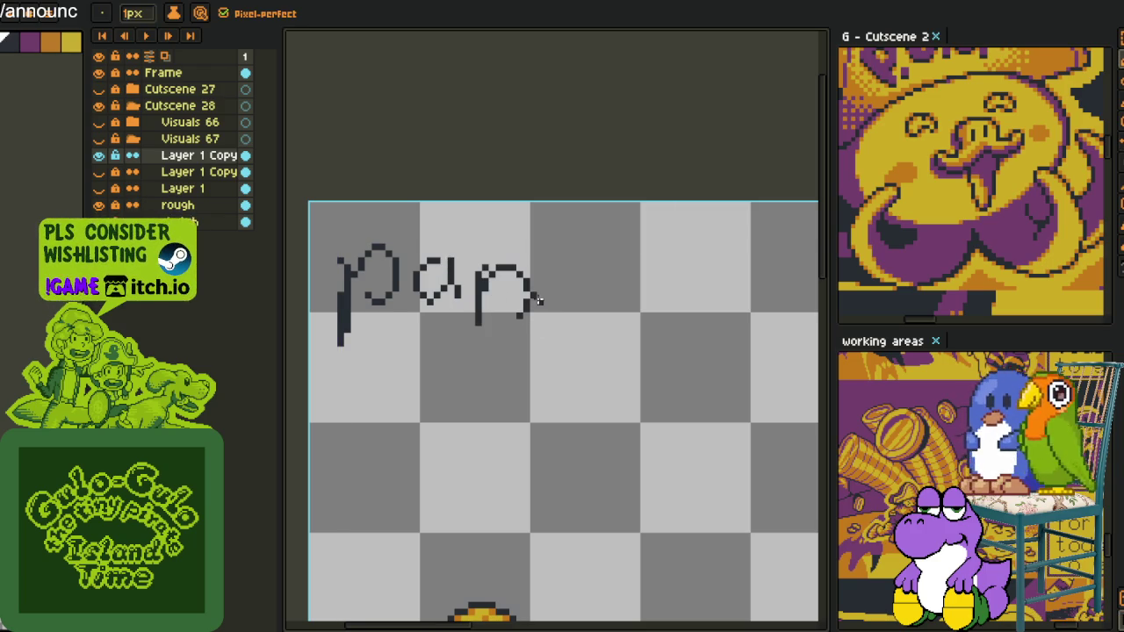
left_click_drag(572, 273, 548, 332)
mouse_move(621, 281)
left_mouse_down()
mouse_move(493, 284)
mouse_move(536, 285)
left_mouse_up()
left_click_drag(572, 235, 572, 307)
left_click_drag(622, 278, 602, 302)
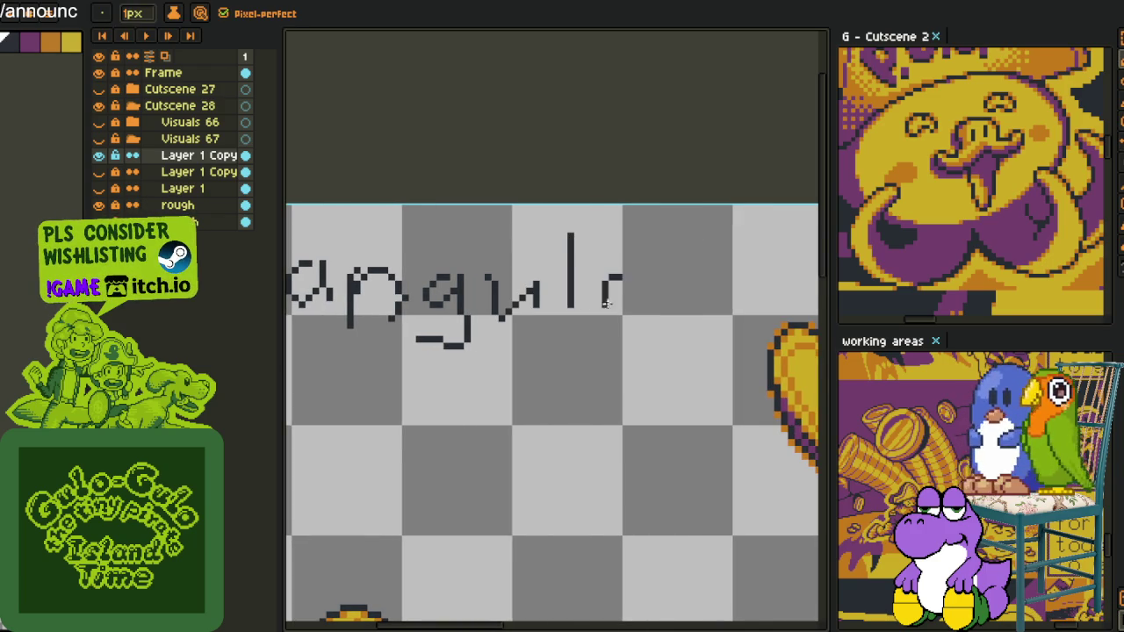
scroll(549, 293, "up", 2)
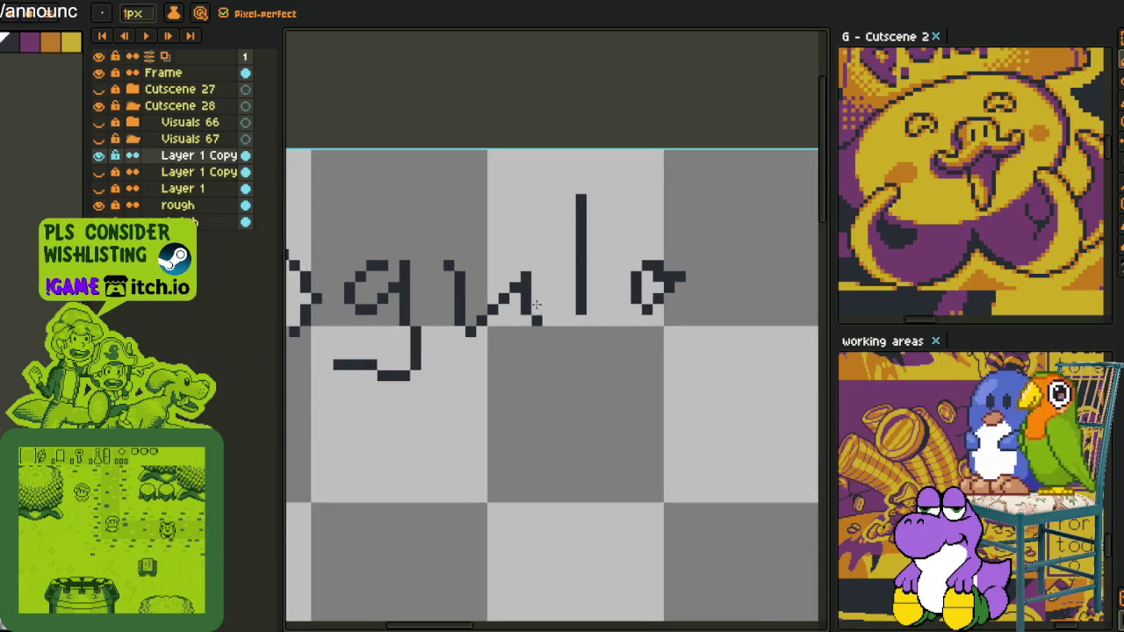
mouse_move(669, 285)
left_mouse_down()
mouse_move(657, 273)
mouse_move(669, 295)
left_mouse_up()
left_click_drag(481, 317, 473, 330)
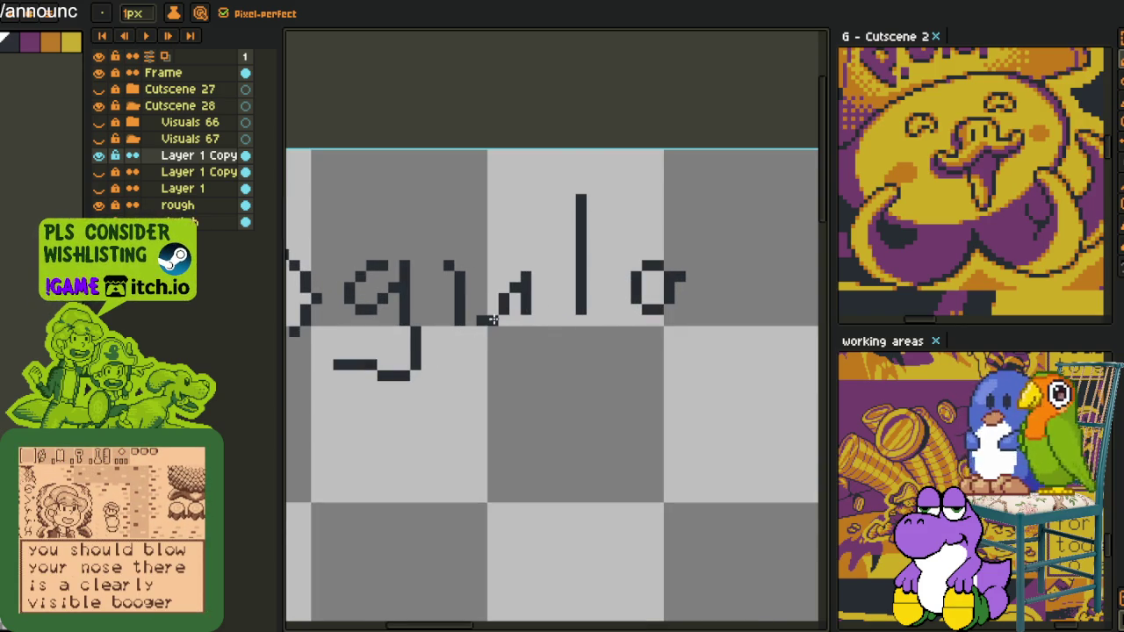
scroll(488, 318, "down", 4)
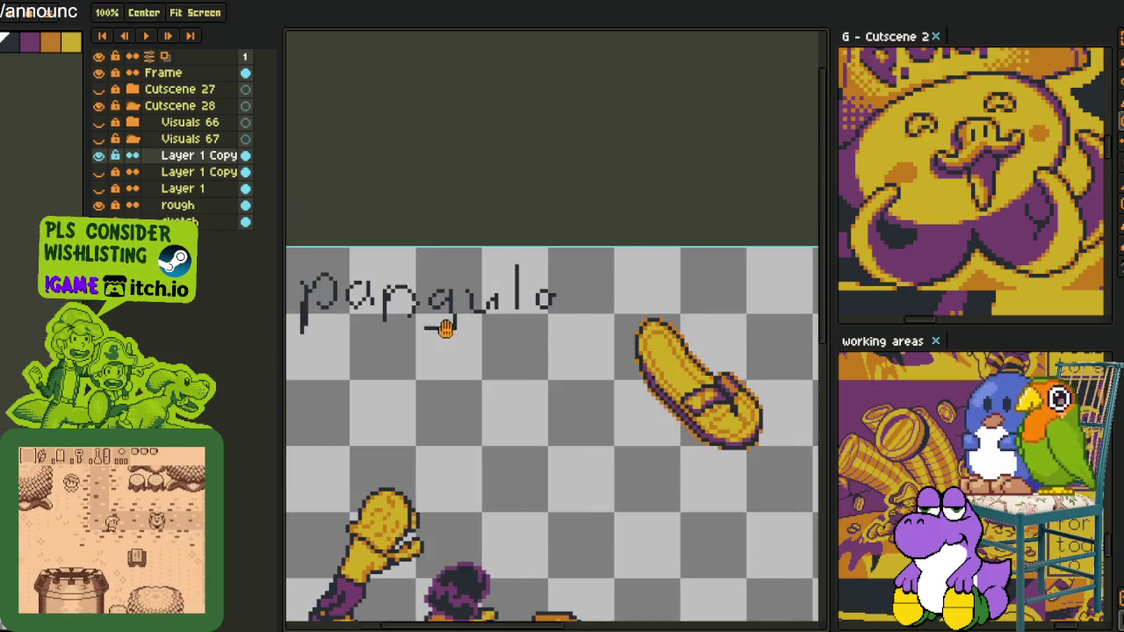
scroll(529, 256, "up", 2)
key("m")
left_click_drag(512, 237, 769, 409)
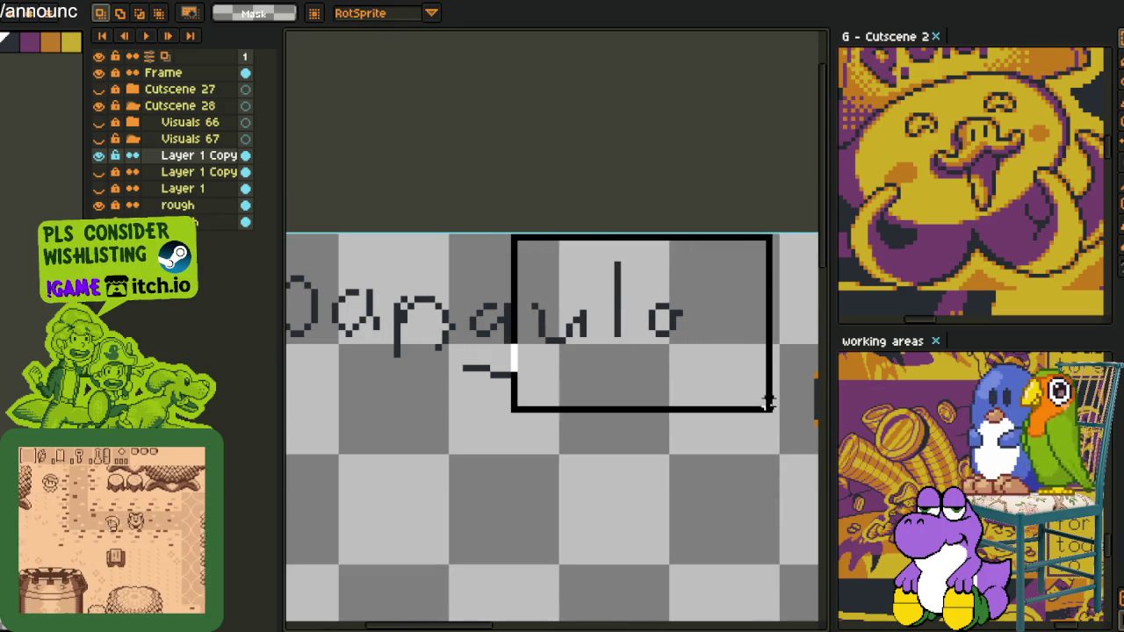
scroll(441, 401, "left", 3)
left_click_drag(426, 238, 732, 441)
scroll(658, 427, "right", 2)
scroll(585, 414, "down", 2)
left_click_drag(367, 236, 709, 428)
key("Delete")
left_click_drag(634, 454, 556, 329)
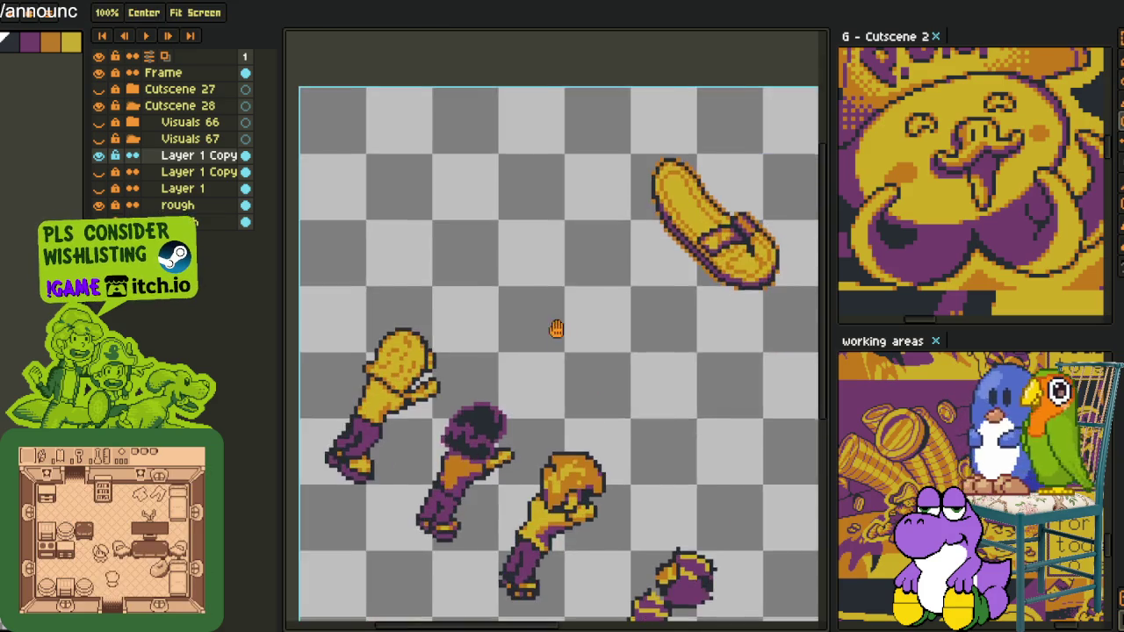
- Zoom in on the gold fist's arm and paint purple pixels below its purple block
scroll(555, 328, "down", 3)
scroll(544, 360, "up", 2)
scroll(536, 378, "down", 2)
scroll(536, 391, "up", 2)
scroll(479, 376, "up", 3)
scroll(479, 376, "down", 3)
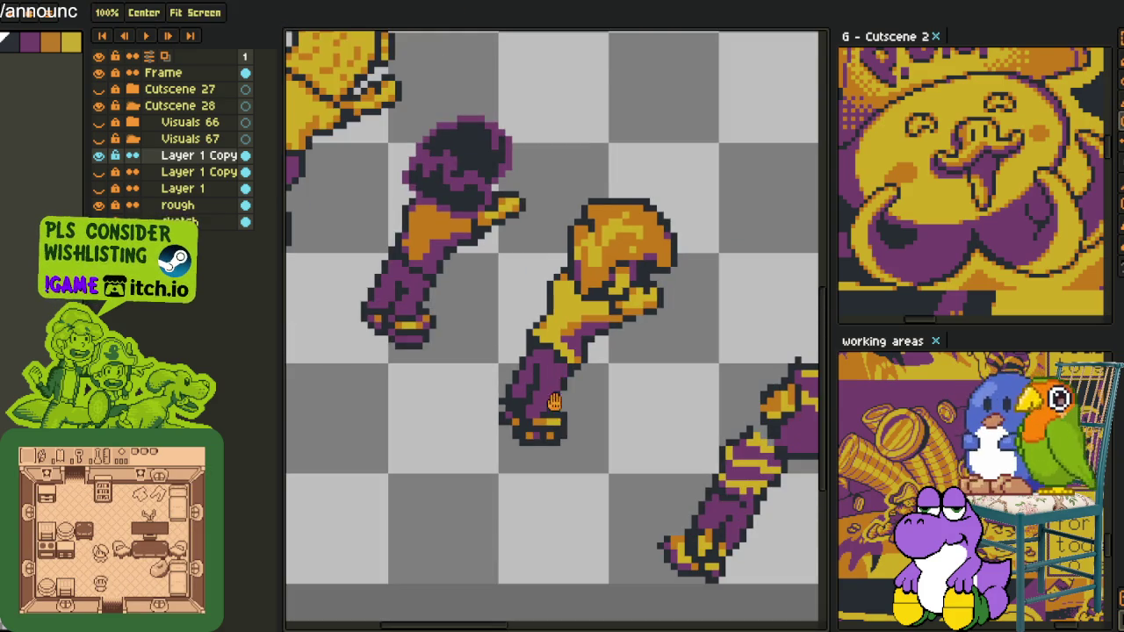
scroll(554, 398, "up", 3)
scroll(535, 421, "up", 1)
key("b")
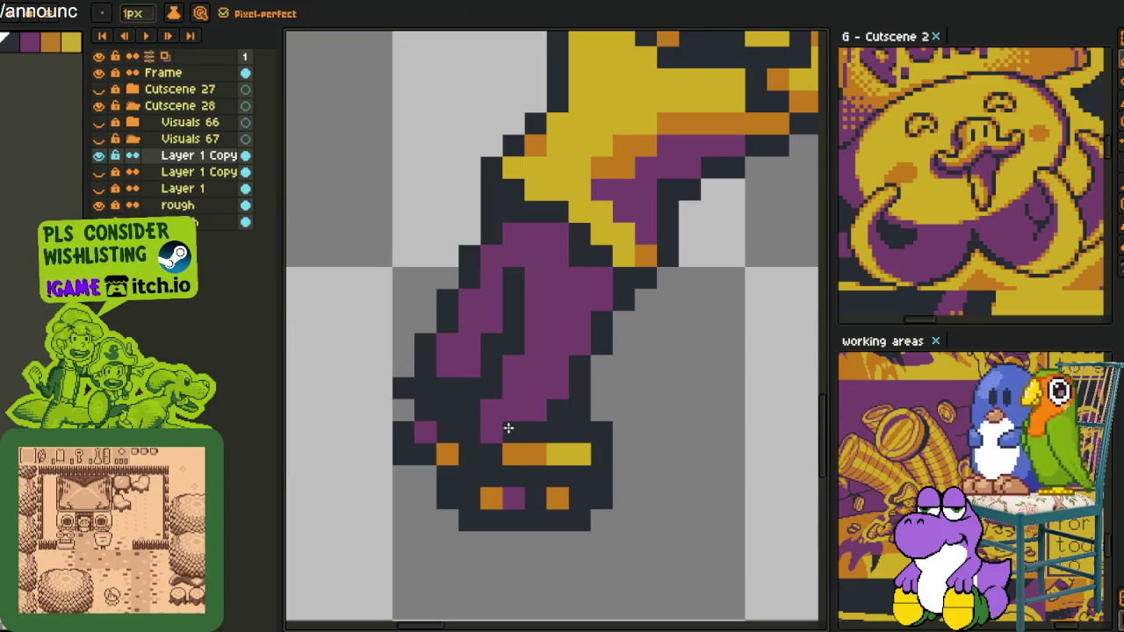
key("i")
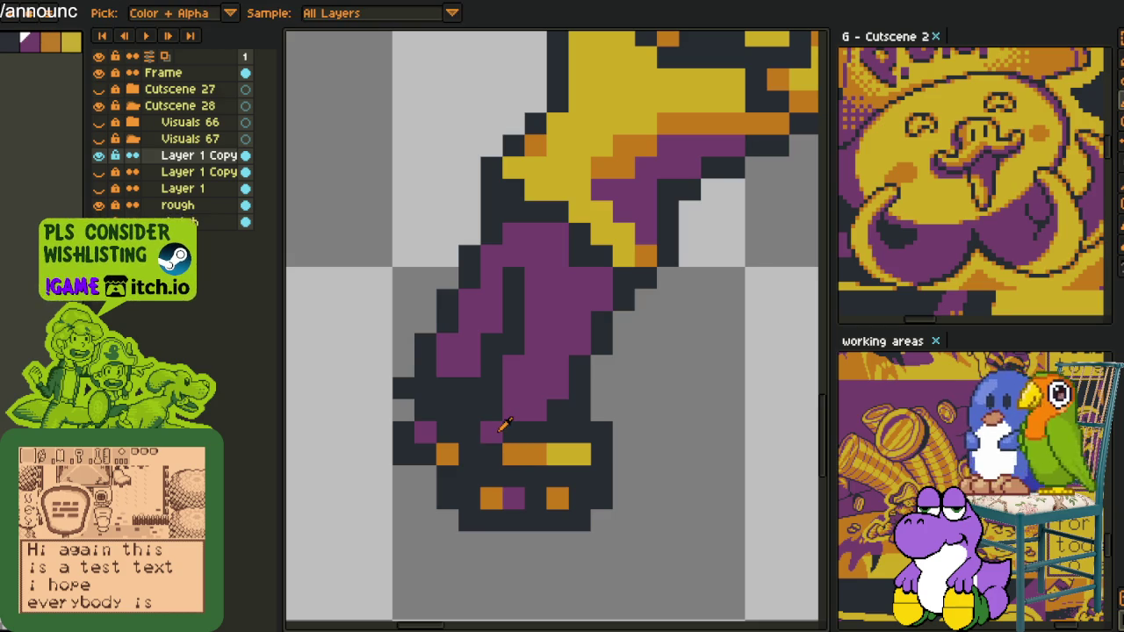
scroll(505, 435, "down", 1)
scroll(561, 412, "down", 2)
scroll(571, 413, "down", 1)
scroll(566, 386, "down", 2)
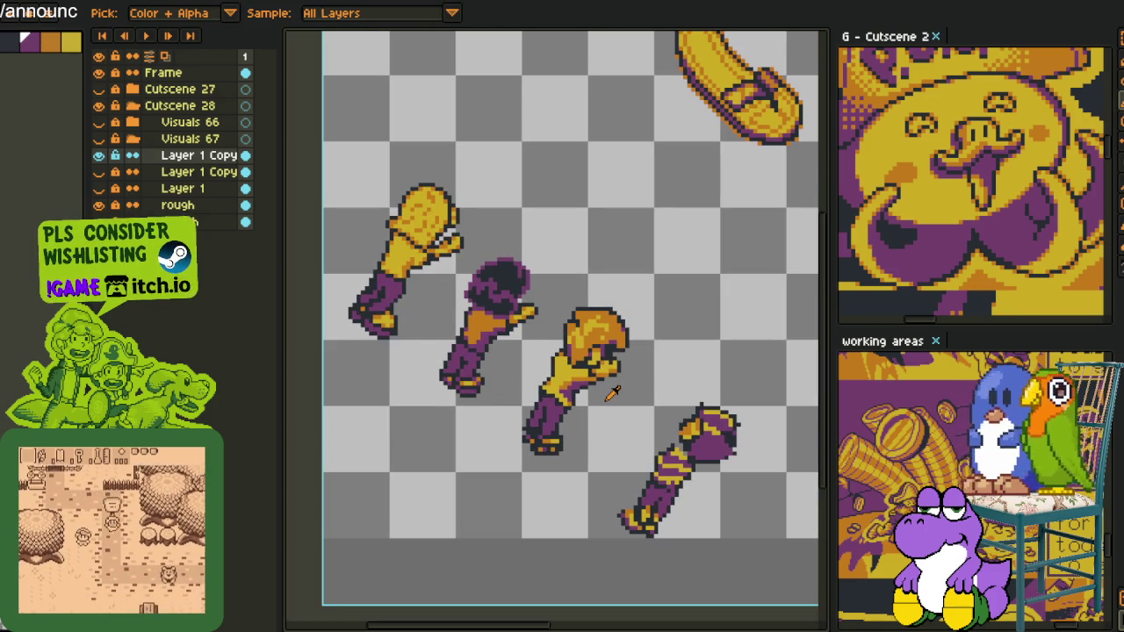
scroll(612, 395, "up", 2)
scroll(535, 454, "up", 2)
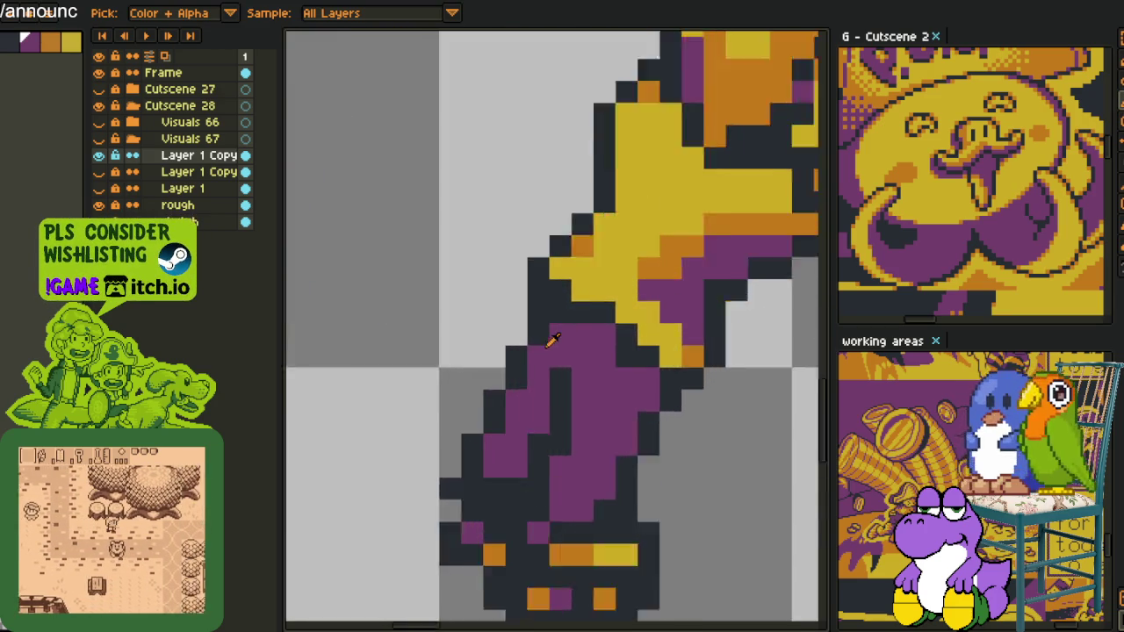
scroll(550, 334, "up", 1)
key("z")
key("i")
key("b")
left_click_drag(524, 406, 515, 433)
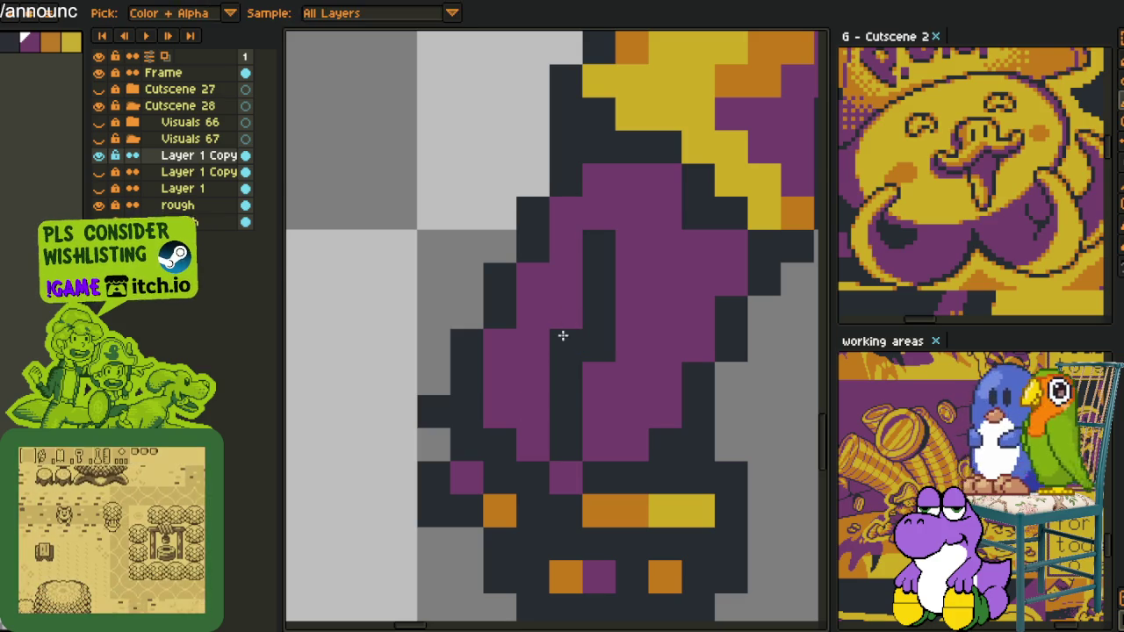
- Add dark outline pixels on the arm and pan along it toward the cuff
scroll(582, 326, "down", 2)
key("z")
scroll(576, 377, "up", 3)
left_click(587, 356, "alt")
left_click(587, 355)
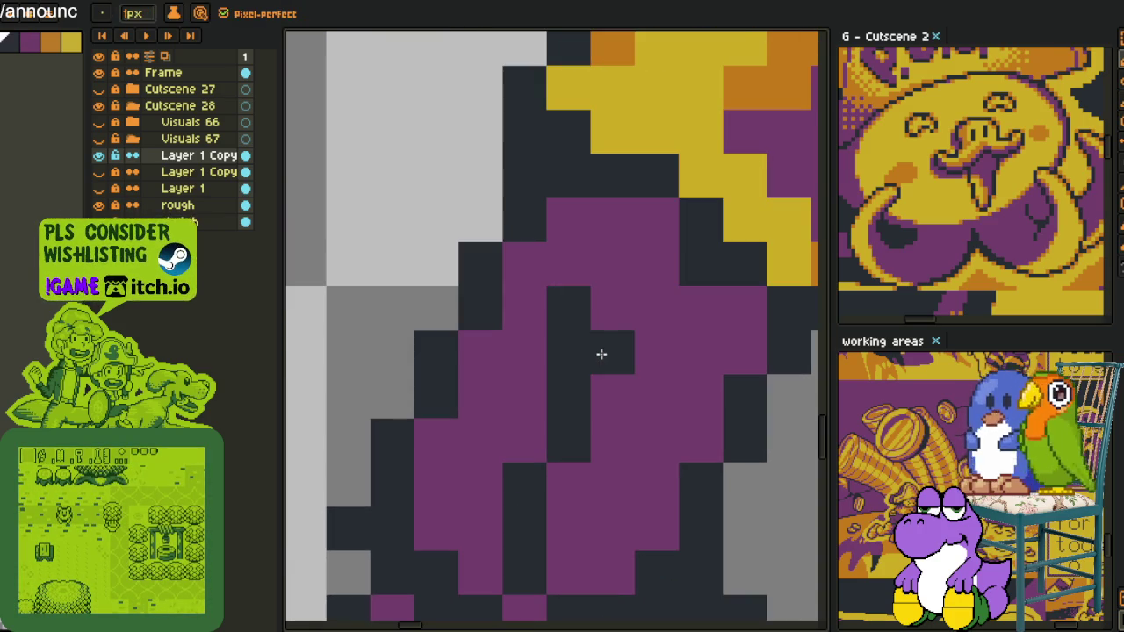
scroll(602, 354, "down", 3)
left_click_drag(603, 354, 543, 379)
scroll(544, 379, "up", 2)
scroll(527, 394, "up", 2)
key("i")
key("b")
scroll(532, 438, "down", 4)
scroll(577, 472, "up", 1)
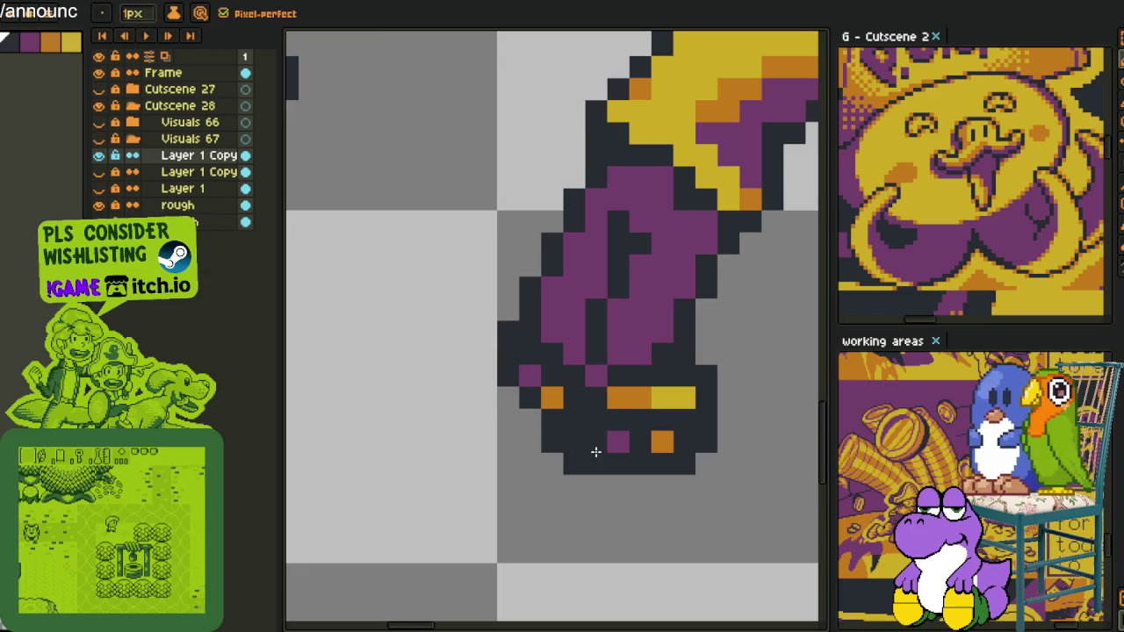
- Repaint the yellow cuff pixels at the arm's wrist end orange
left_click_drag(716, 463, 649, 463)
key("i")
key("b")
left_click_drag(613, 399, 584, 400)
key("i")
key("b")
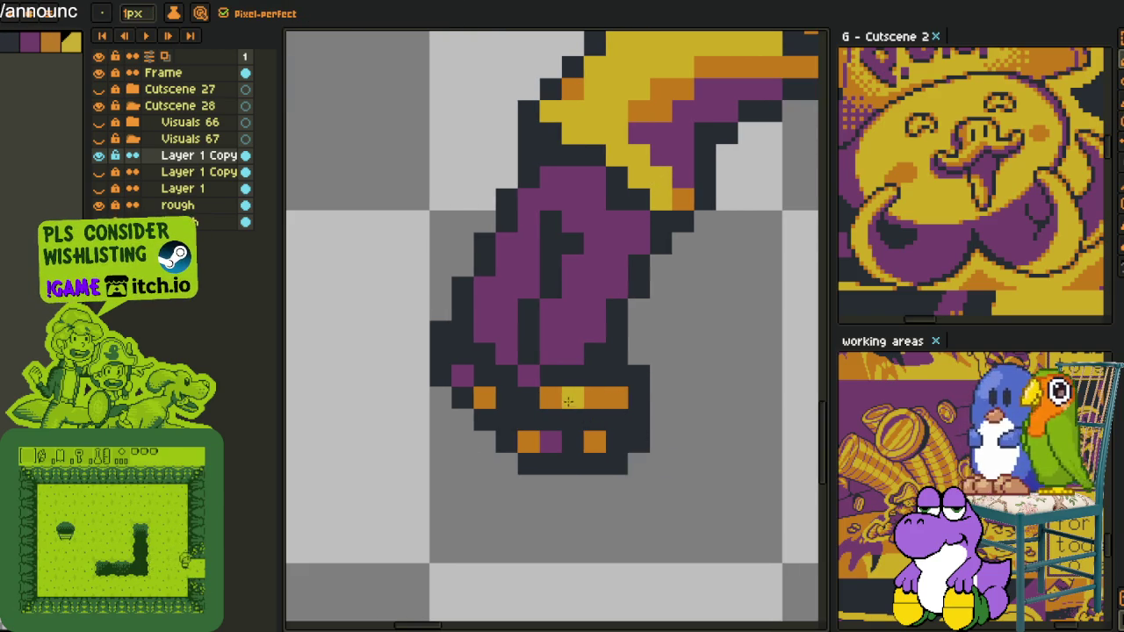
scroll(659, 391, "down", 2)
key("i")
scroll(659, 391, "up", 1)
key("b")
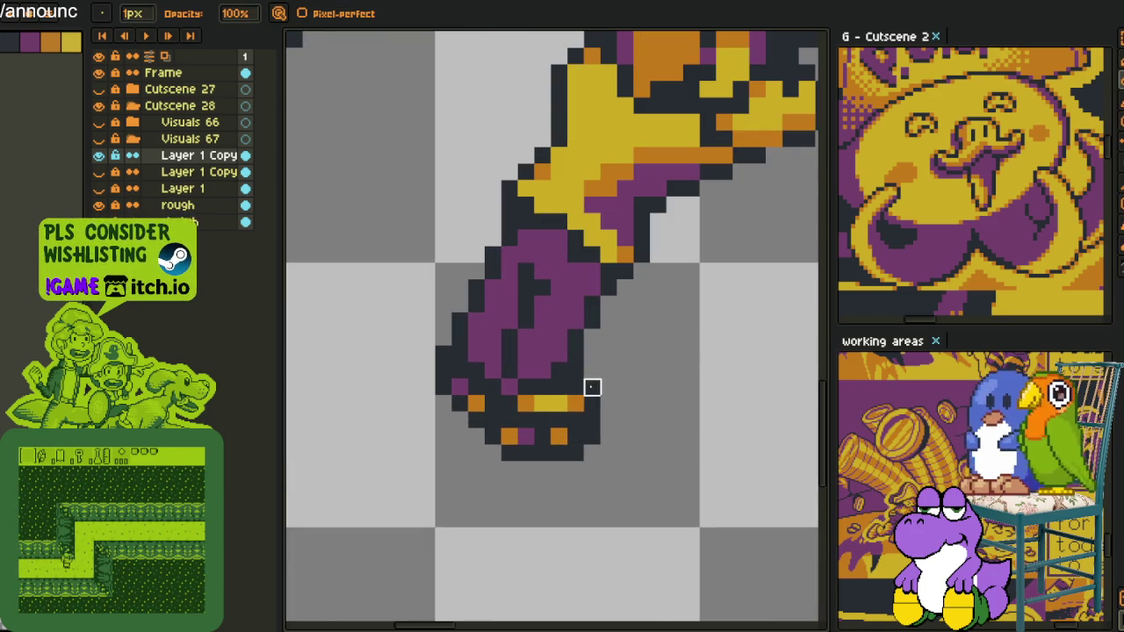
scroll(634, 413, "down", 3)
scroll(637, 441, "up", 2)
scroll(637, 441, "up", 1)
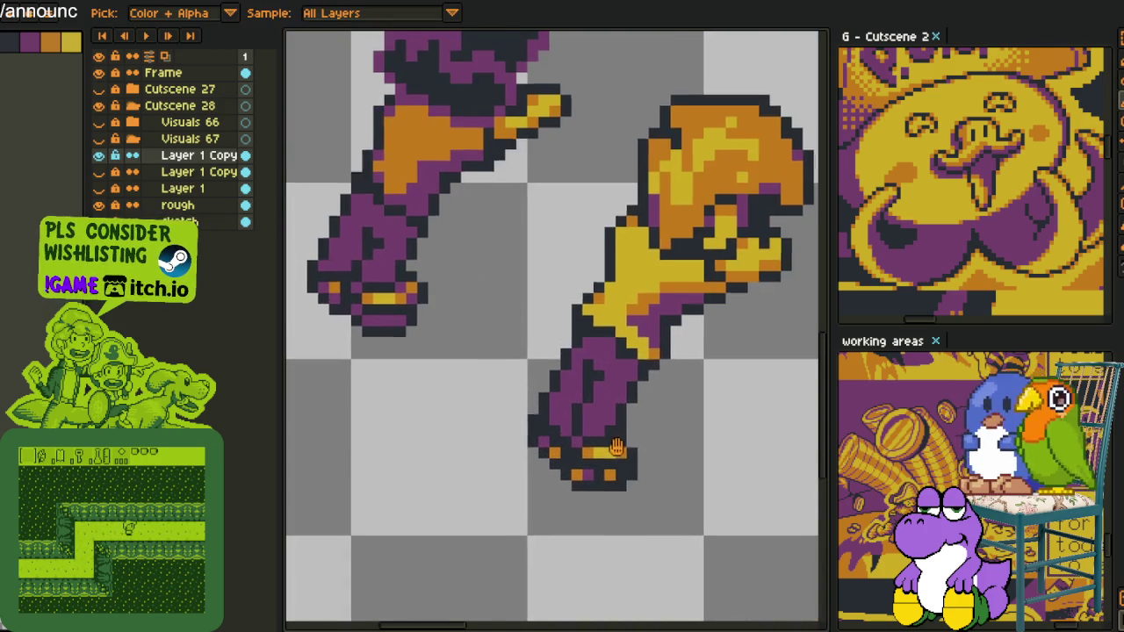
scroll(627, 426, "up", 1)
scroll(619, 404, "down", 1)
scroll(626, 417, "down", 1)
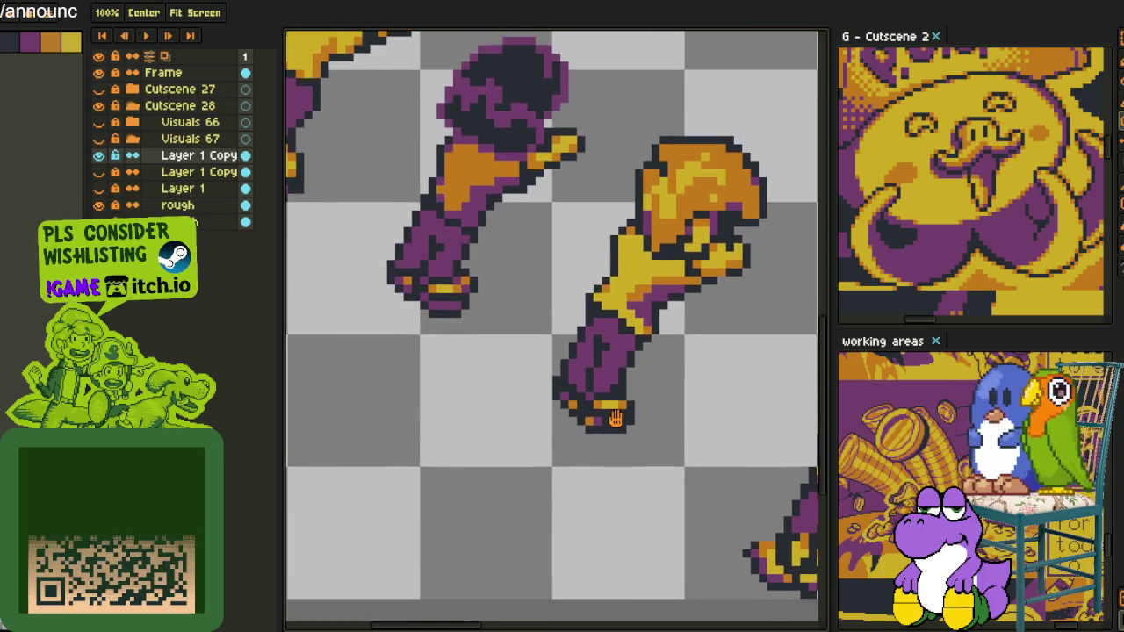
scroll(626, 400, "up", 1)
scroll(628, 382, "down", 2)
- Paint the cuff's bottom row purple, checking the mega sheet reference, and darken the left cuff pixel
key("alt")
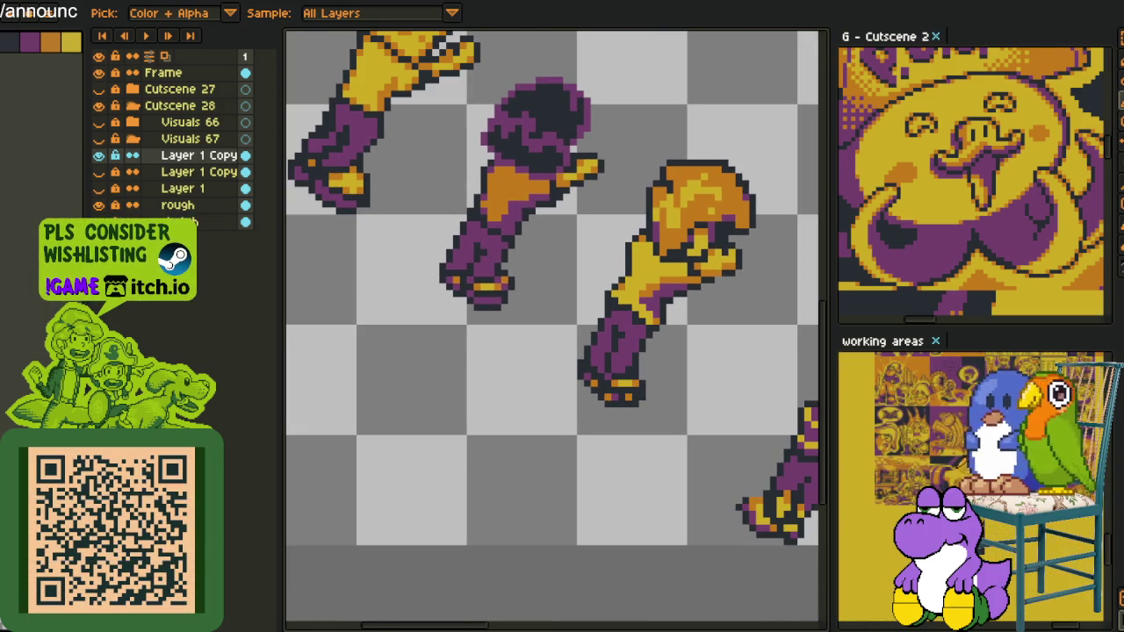
left_click(939, 434)
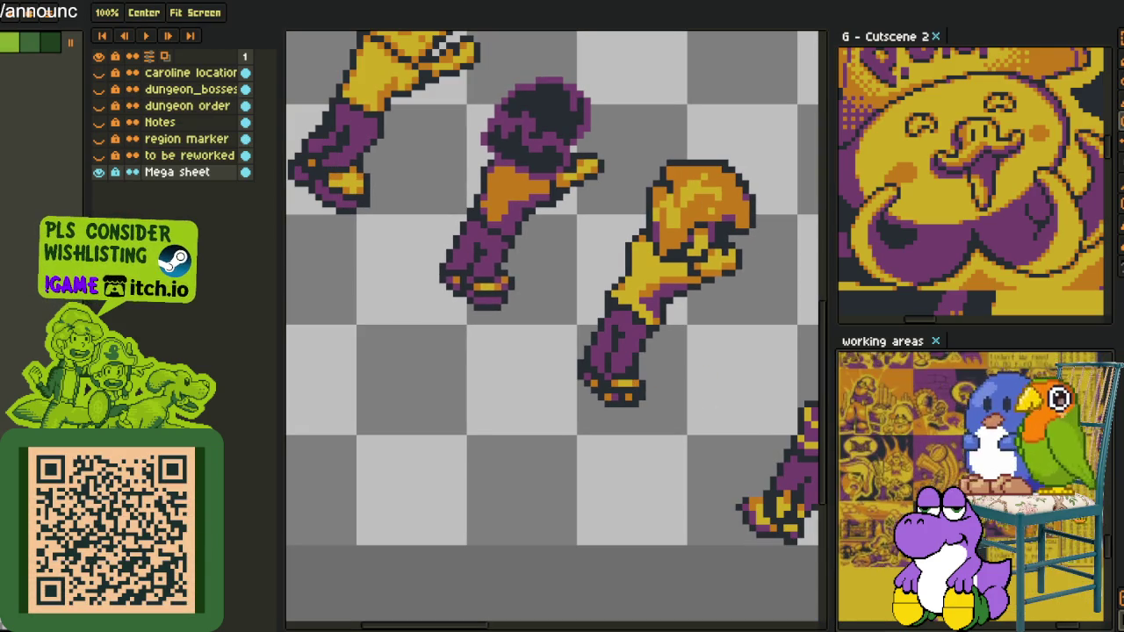
scroll(939, 434, "up", 3)
scroll(939, 435, "up", 3)
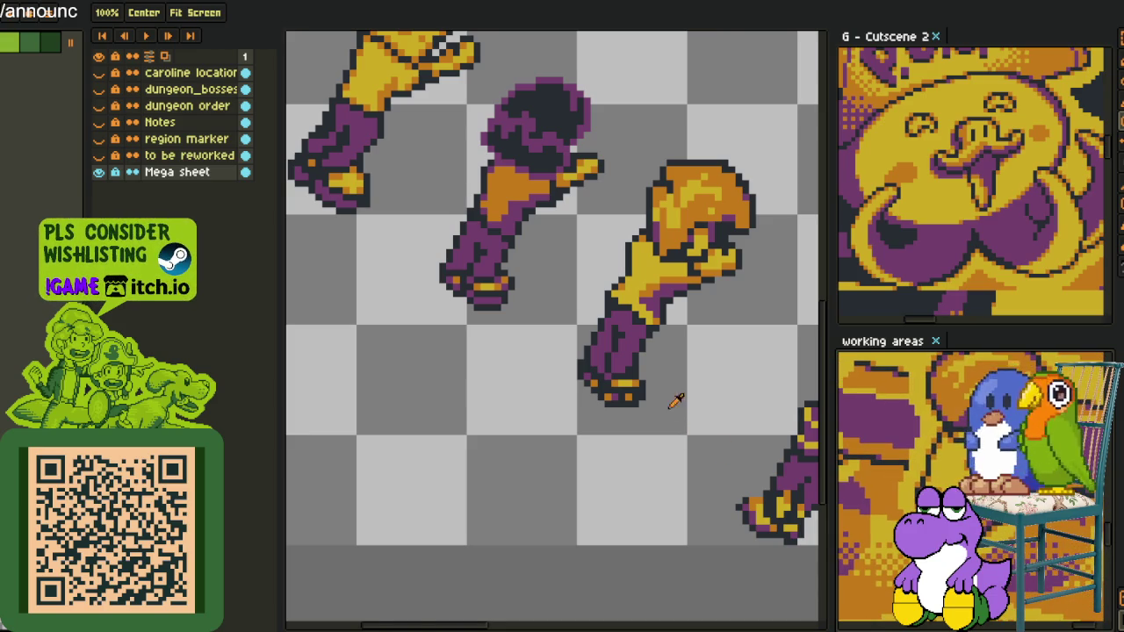
scroll(636, 395, "up", 3)
scroll(576, 371, "up", 1)
left_click(506, 389)
mouse_move(530, 396)
left_mouse_down()
mouse_move(501, 394)
mouse_move(584, 394)
mouse_move(489, 369)
left_mouse_up()
right_click(444, 331)
left_click(466, 329)
scroll(456, 334, "down", 3)
scroll(544, 467, "up", 2)
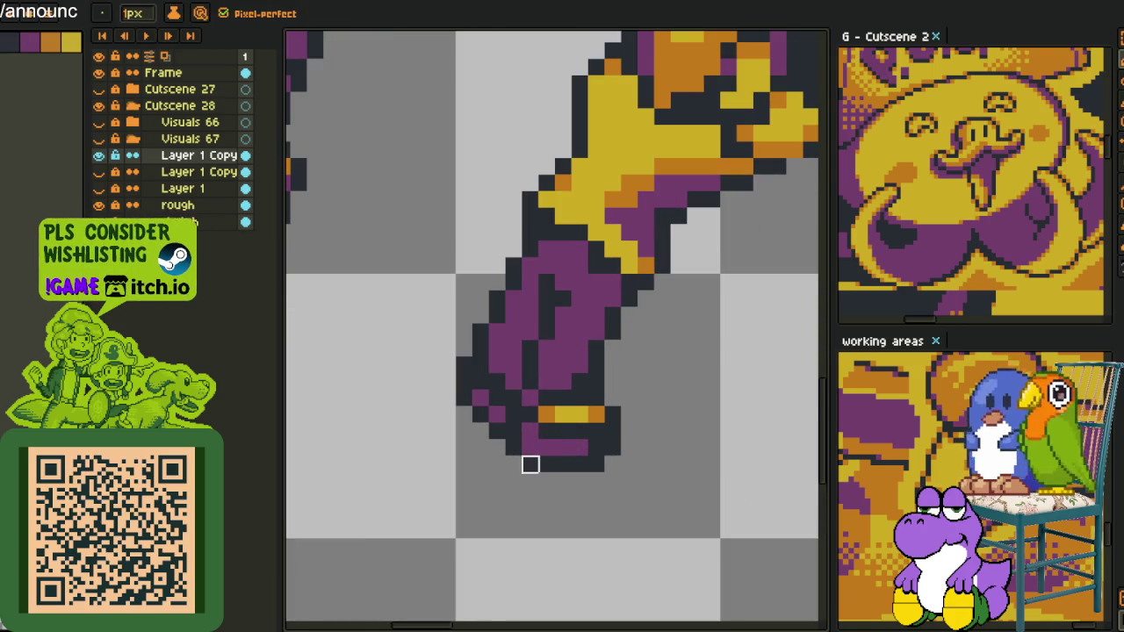
left_click(516, 443, "alt")
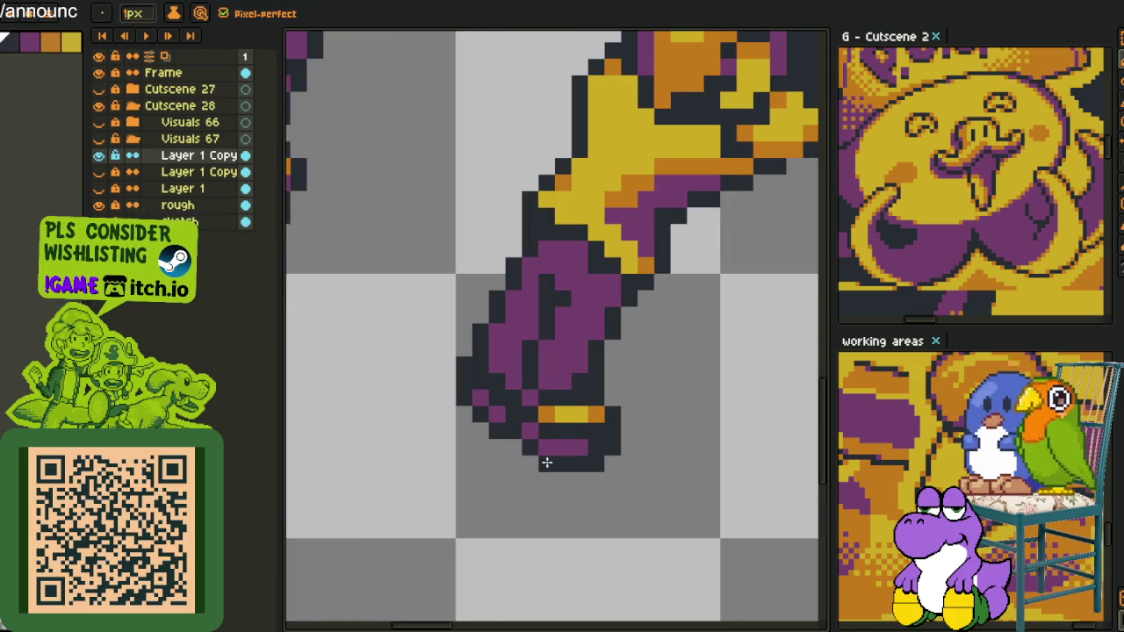
scroll(545, 451, "down", 4)
scroll(588, 485, "up", 1)
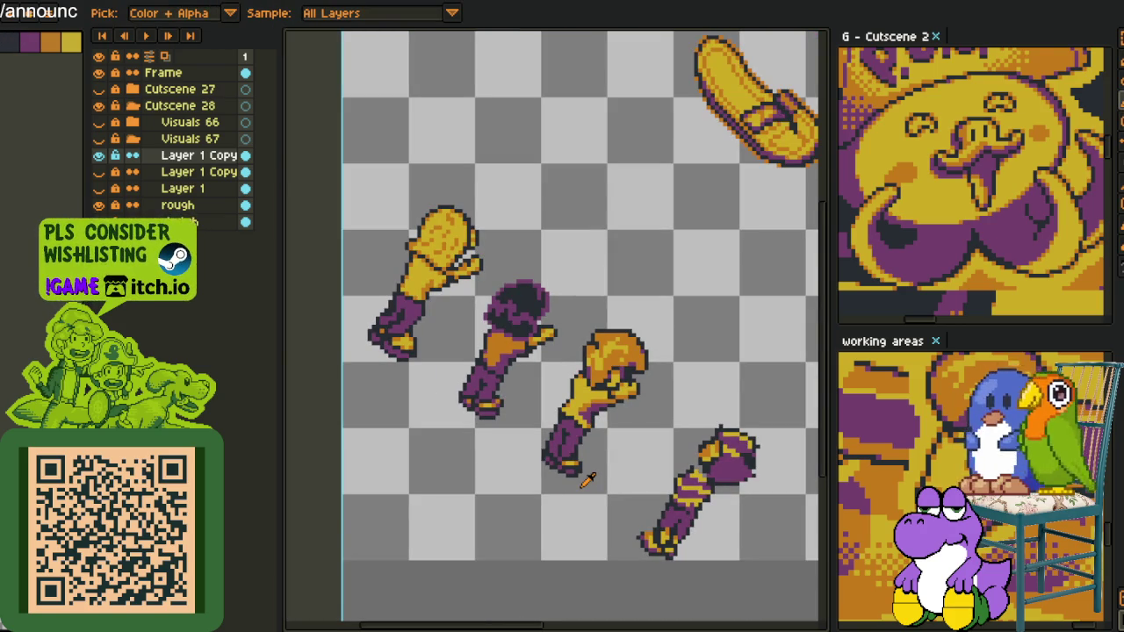
scroll(606, 467, "down", 1)
scroll(607, 463, "down", 1)
scroll(612, 461, "up", 1)
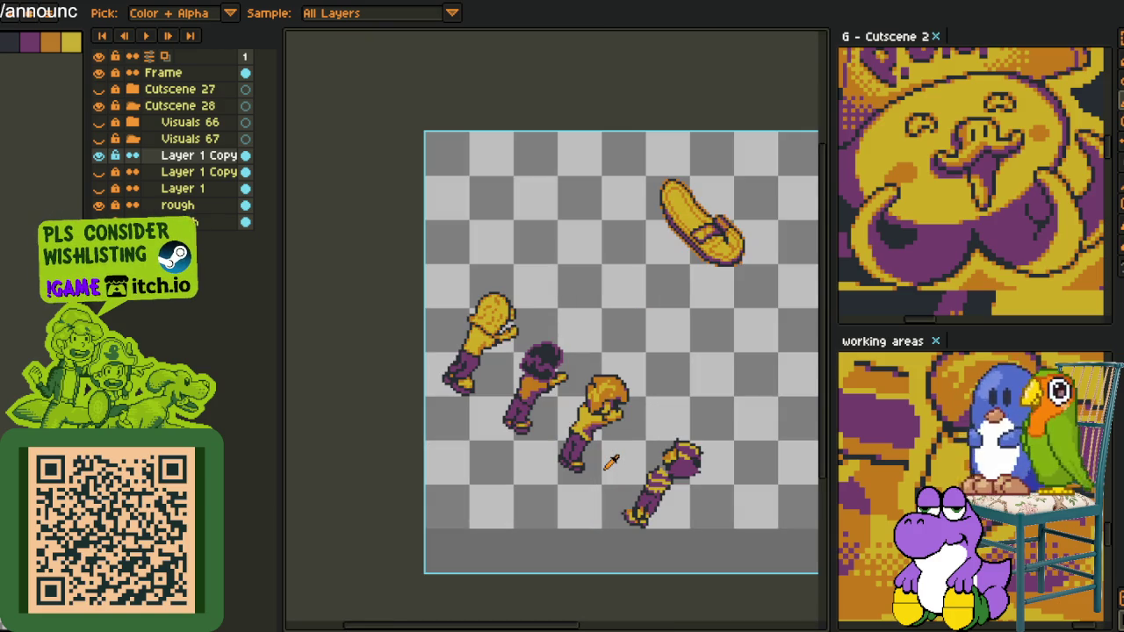
scroll(624, 410, "up", 1)
scroll(632, 375, "up", 1)
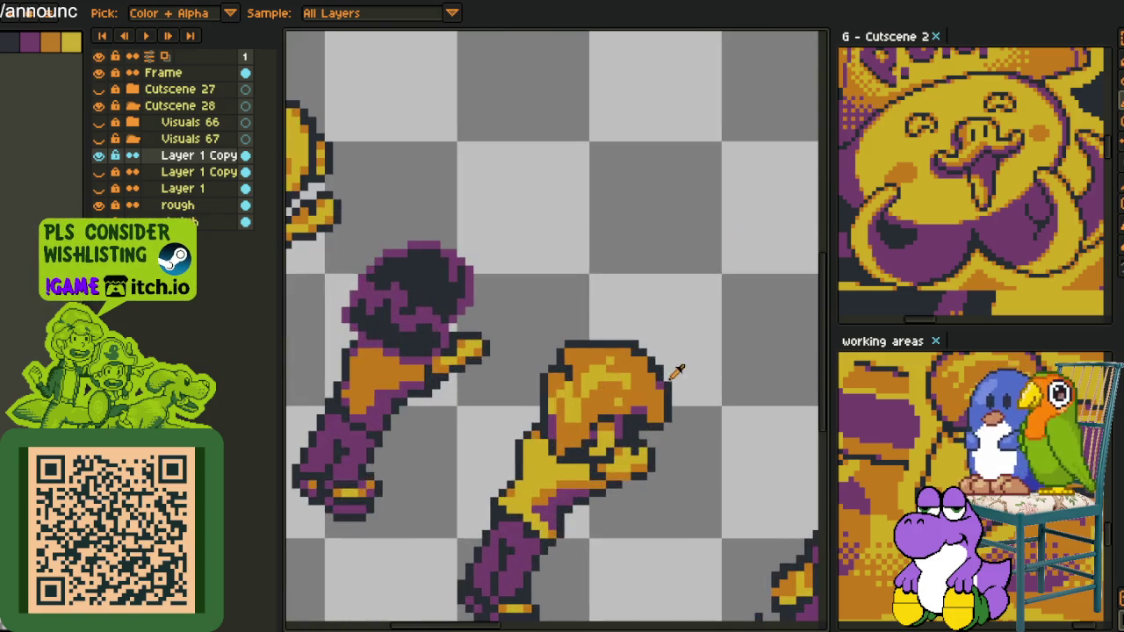
- Reshape the gold fist's top outline, erasing two stray outline pixels
scroll(672, 368, "up", 1)
scroll(641, 353, "up", 1)
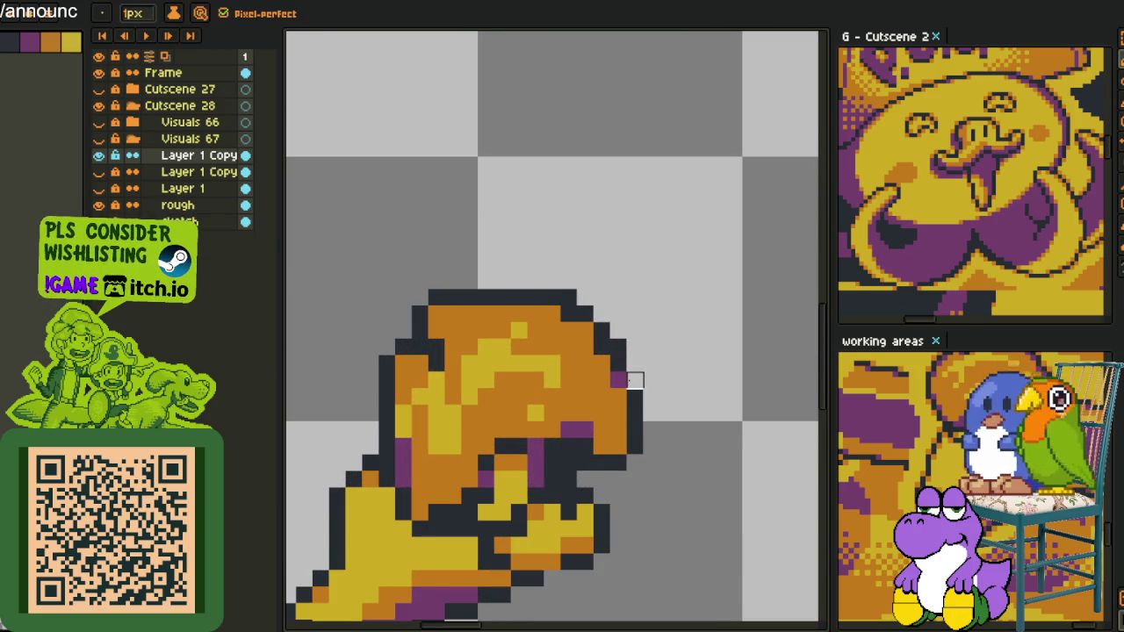
key("b")
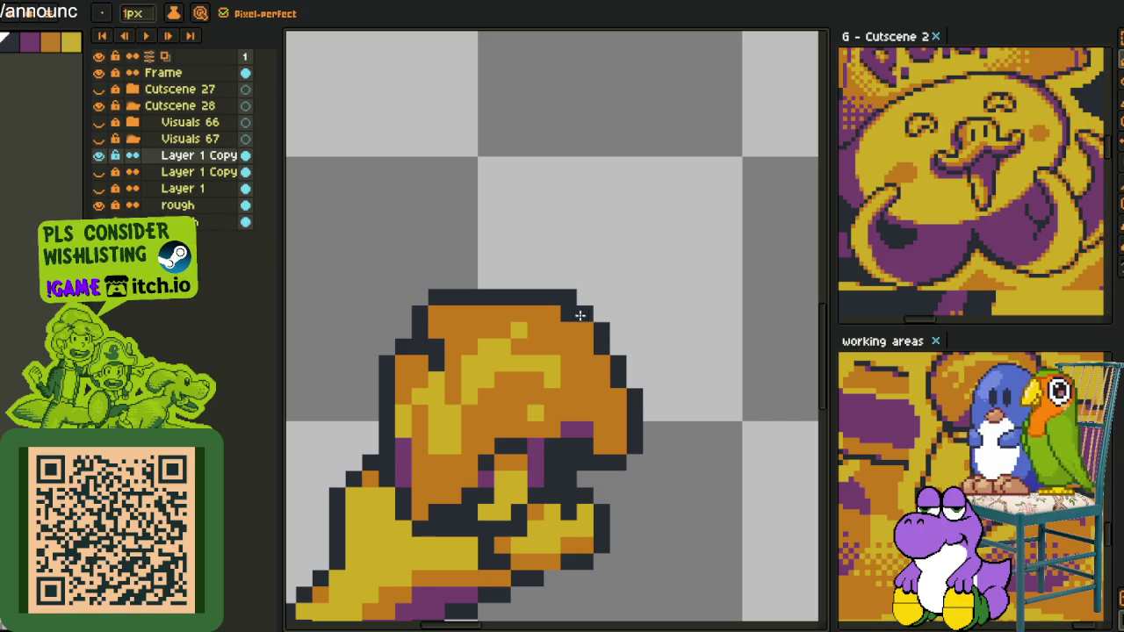
right_click(568, 298)
left_click_drag(568, 314, 551, 314)
right_click(551, 298)
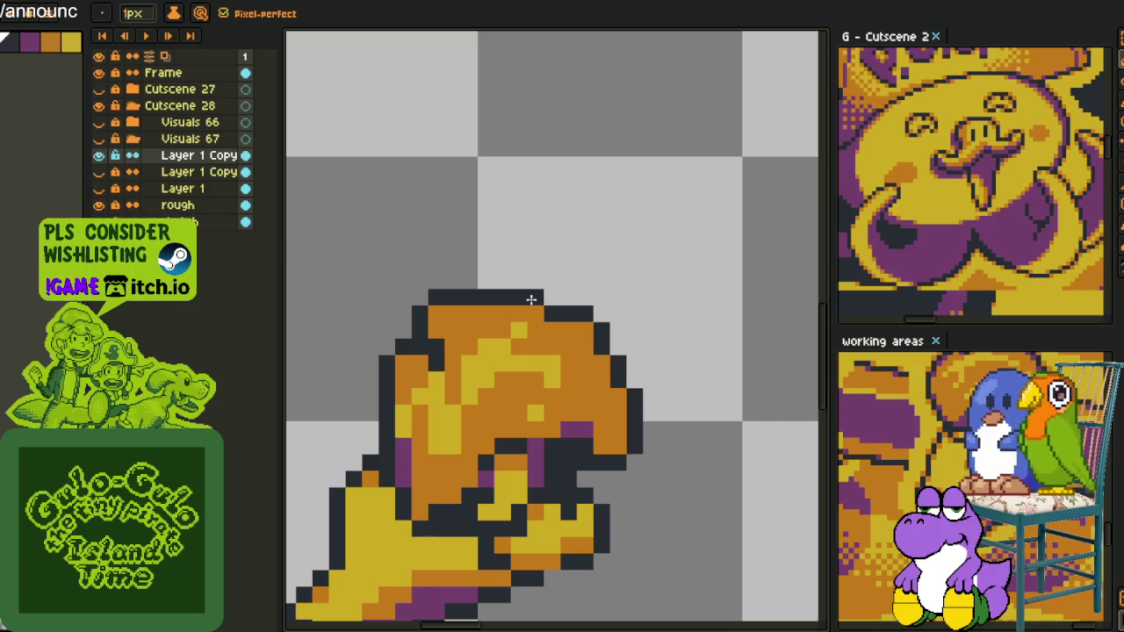
- Darken the fist's lower edge and add purple rim pixels along its top and right edges
key("alt")
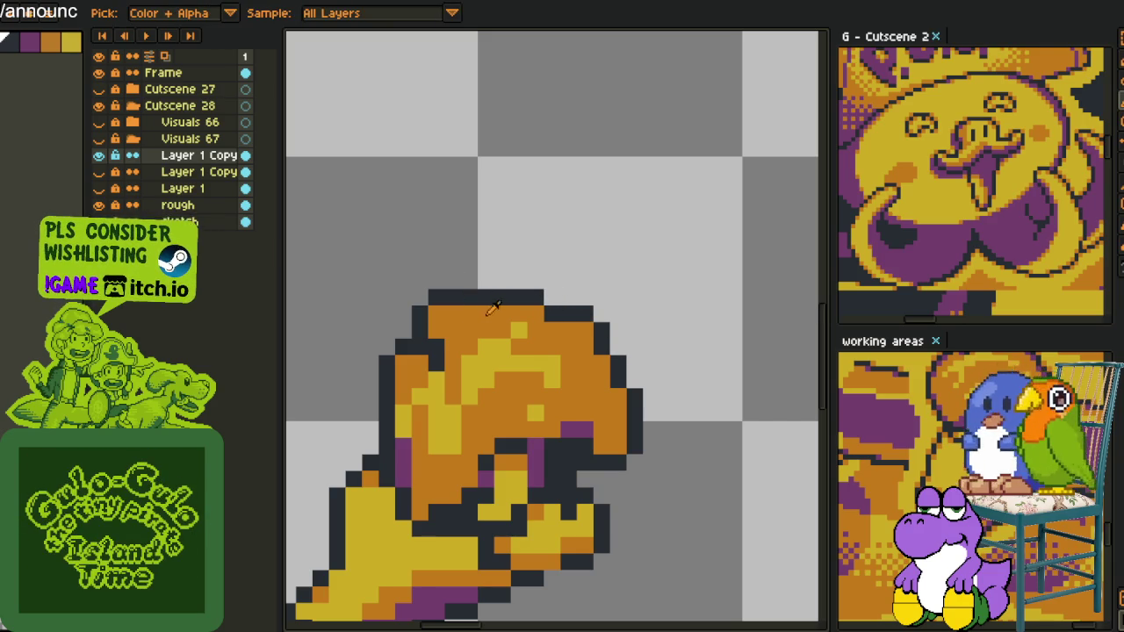
scroll(483, 377, "down", 1)
scroll(484, 405, "up", 1)
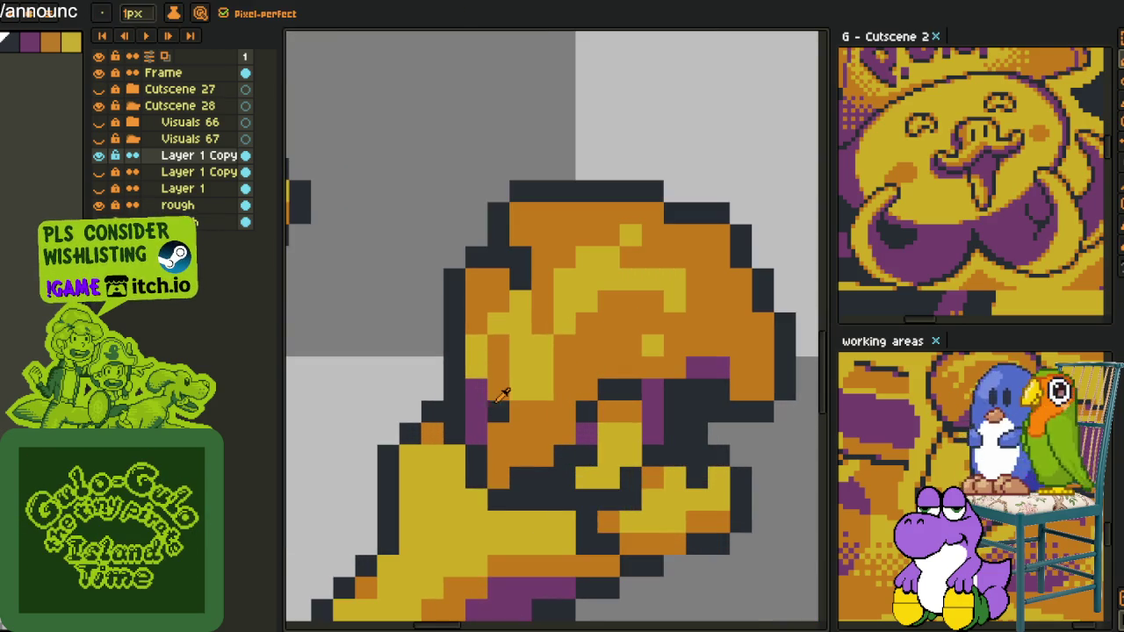
left_click(484, 417, "alt")
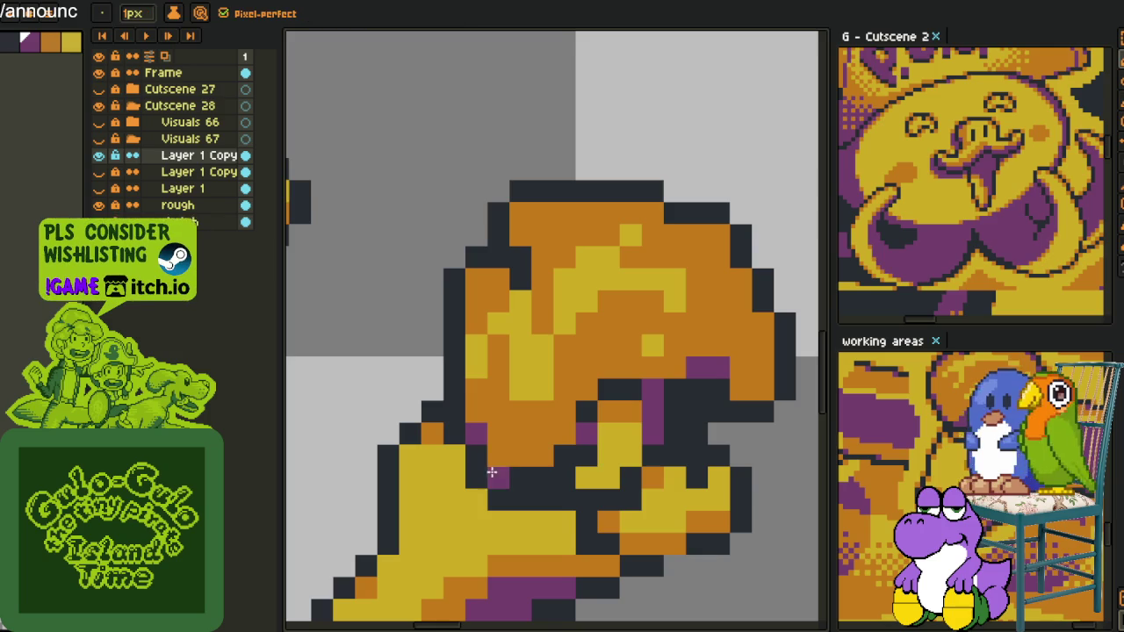
left_click_drag(593, 458, 542, 455)
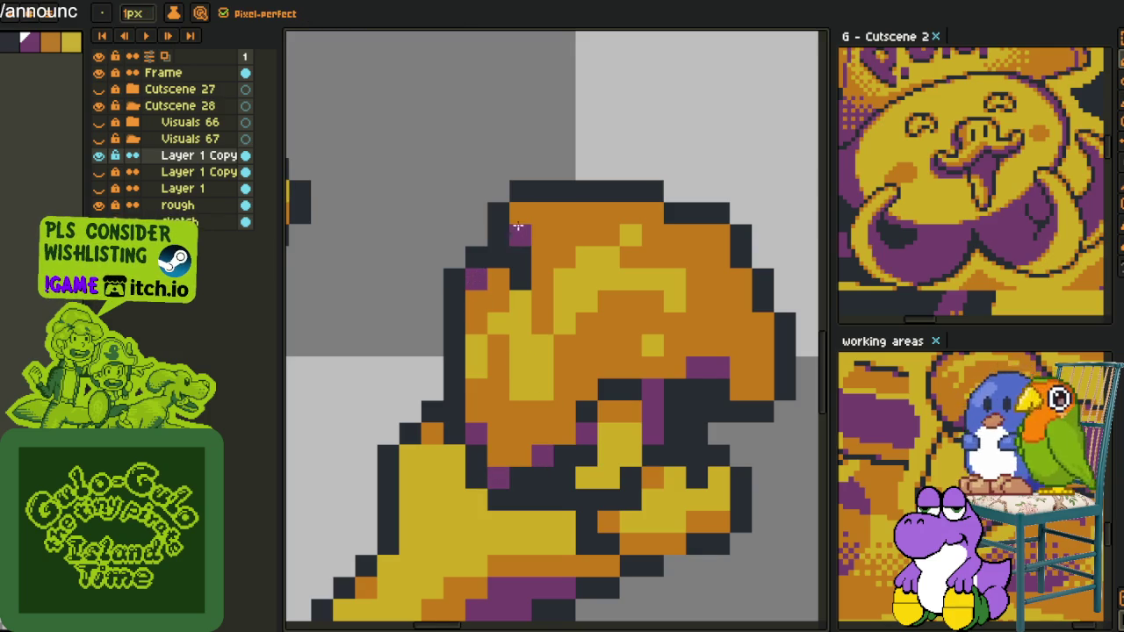
left_click(520, 213)
left_click_drag(735, 250, 767, 319)
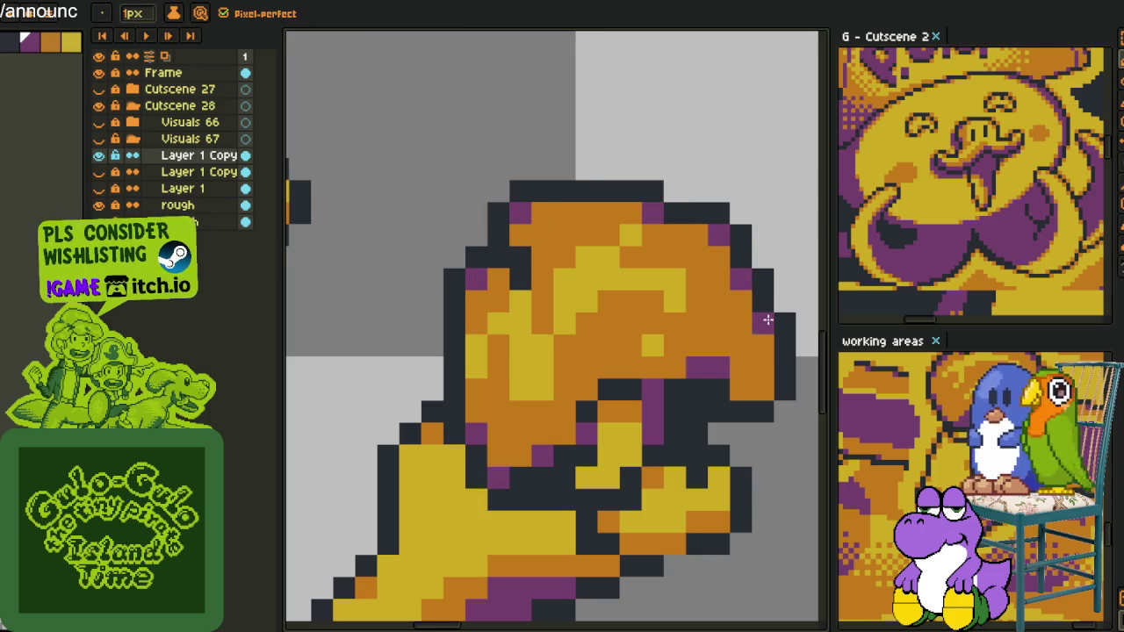
scroll(737, 397, "down", 3)
scroll(668, 332, "up", 1)
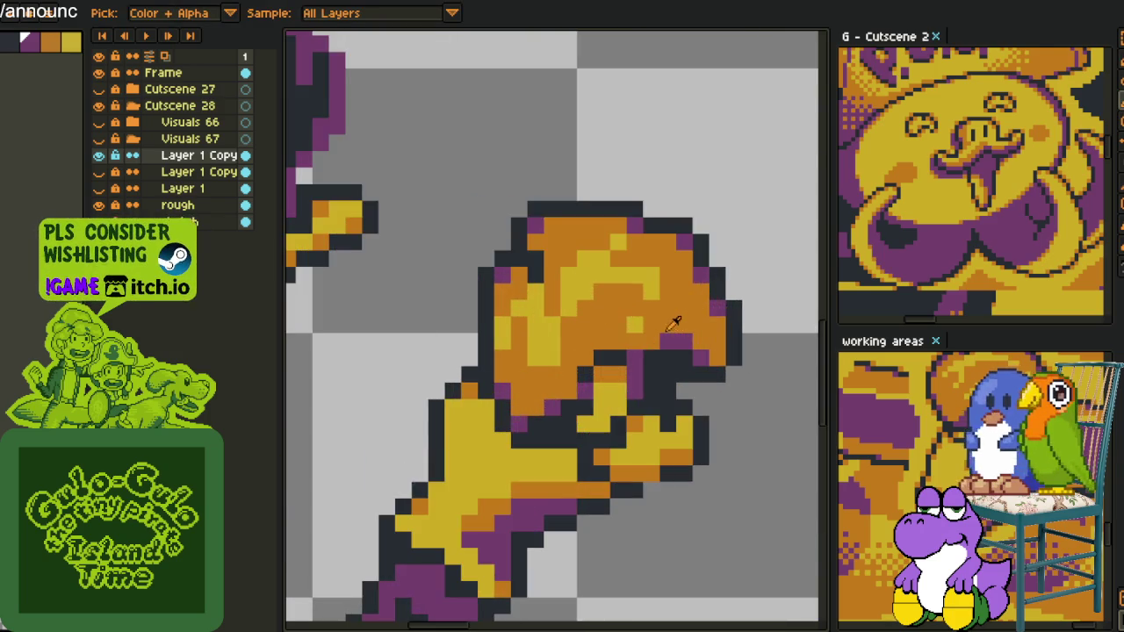
scroll(669, 332, "down", 1)
scroll(669, 332, "up", 1)
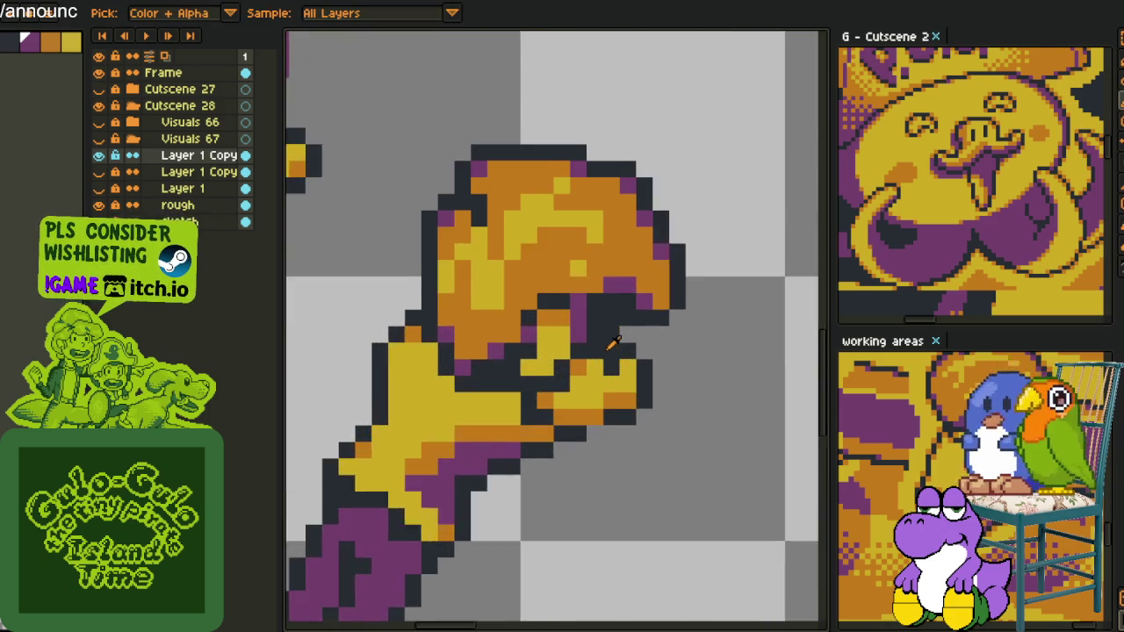
scroll(625, 327, "up", 2)
- Sample purple from the sprite and add two purple pixels inside the fist
key("b")
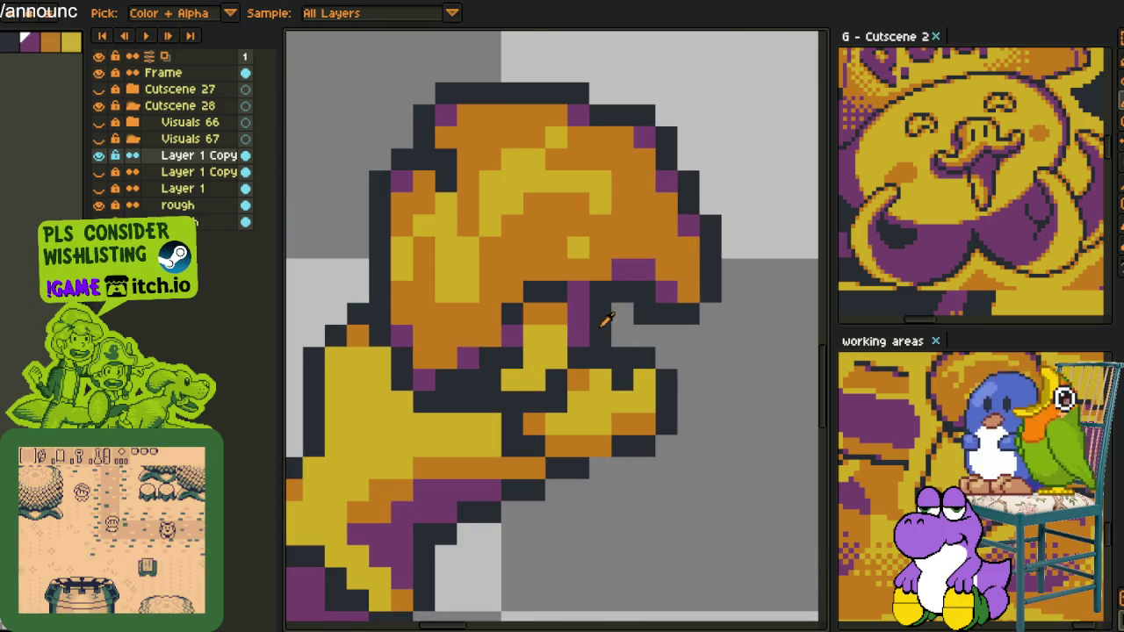
left_click(597, 314, "alt")
left_click(567, 322, "alt")
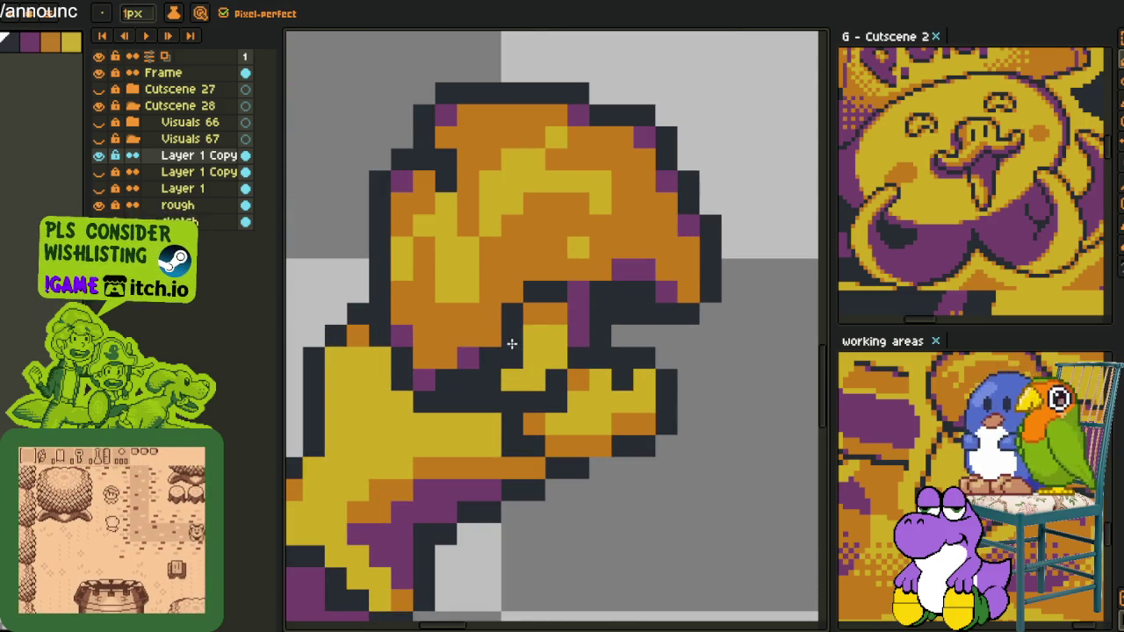
left_click(575, 310, "alt")
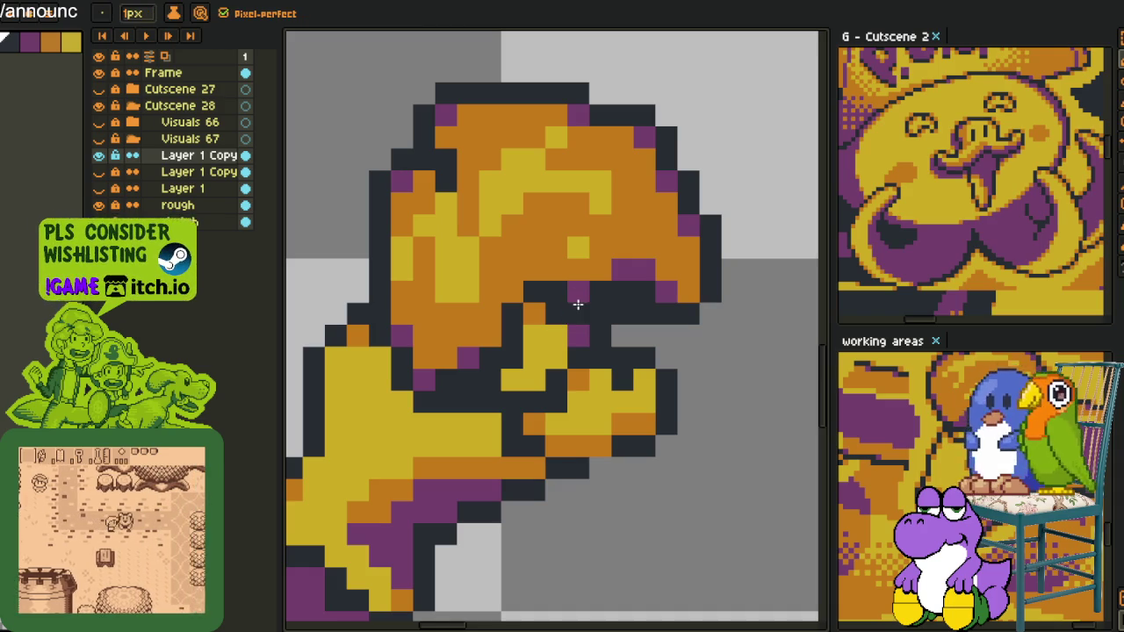
left_click(622, 271, "alt")
left_click(577, 292)
left_click(512, 291)
scroll(488, 337, "down", 4)
scroll(597, 321, "up", 1)
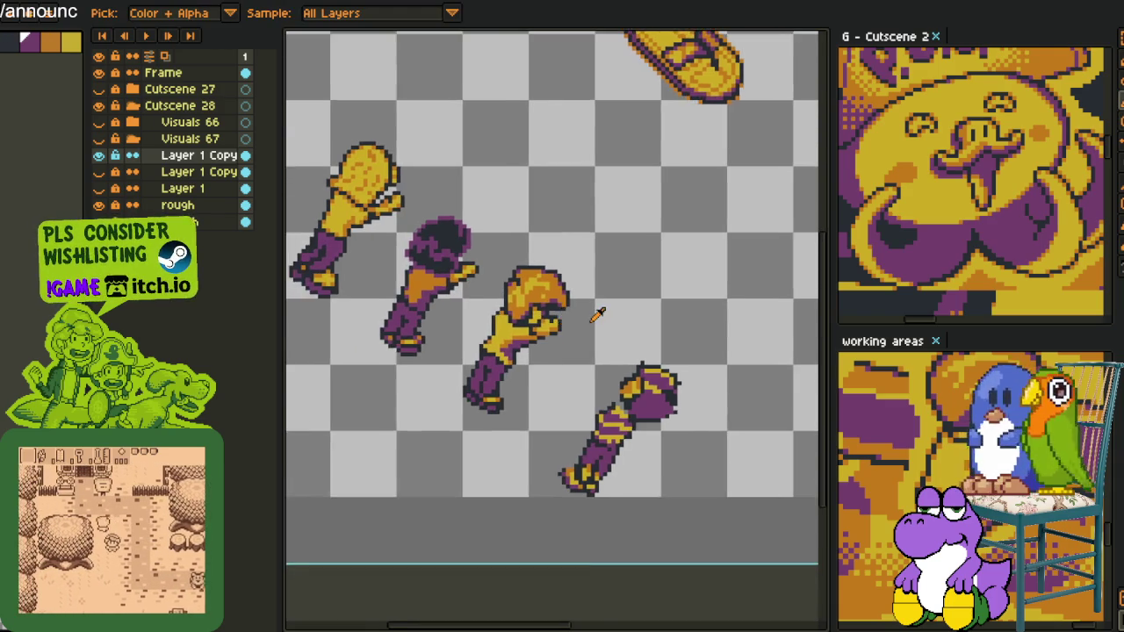
scroll(597, 320, "down", 1)
scroll(596, 319, "up", 1)
scroll(579, 324, "up", 1)
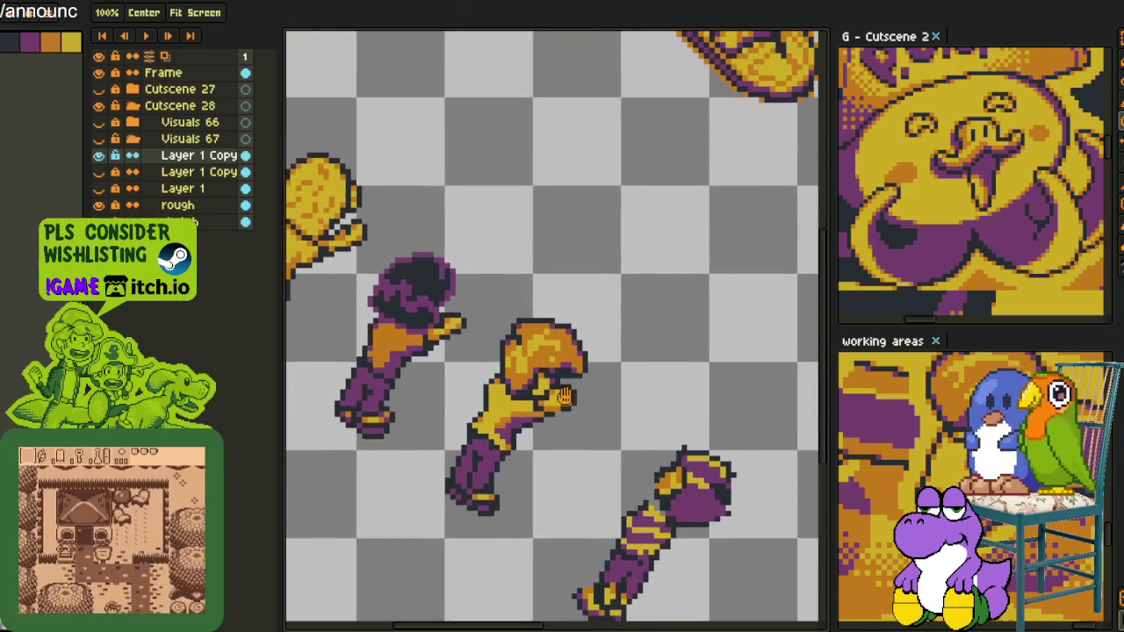
scroll(553, 338, "up", 1)
scroll(530, 348, "up", 1)
scroll(530, 349, "up", 2)
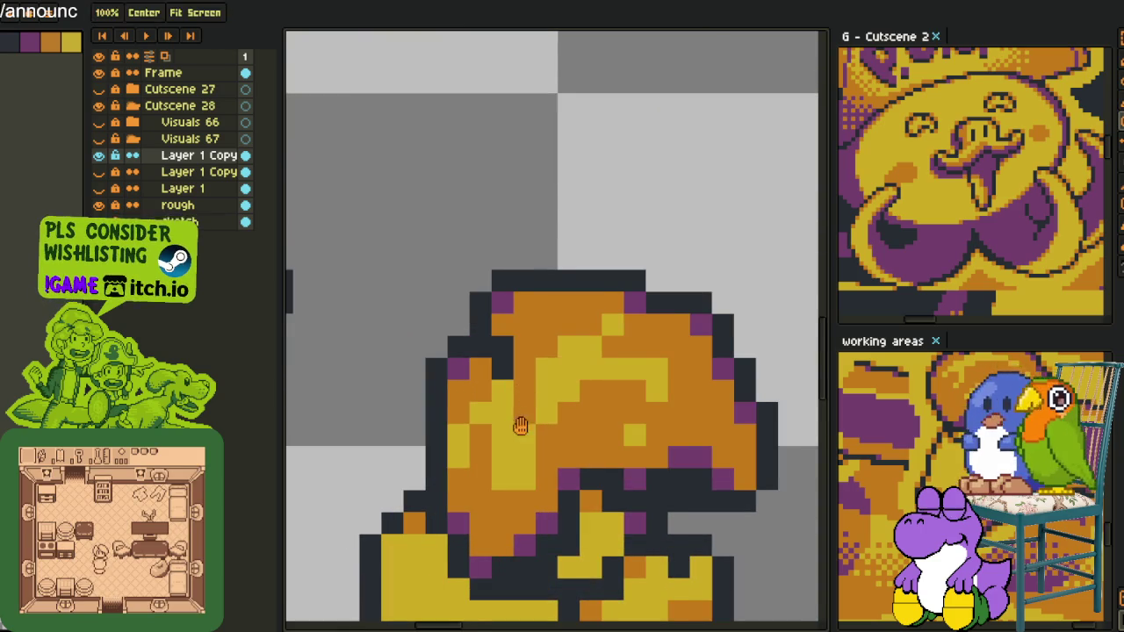
- Darken a stray orange pixel on the gold fist
key("b")
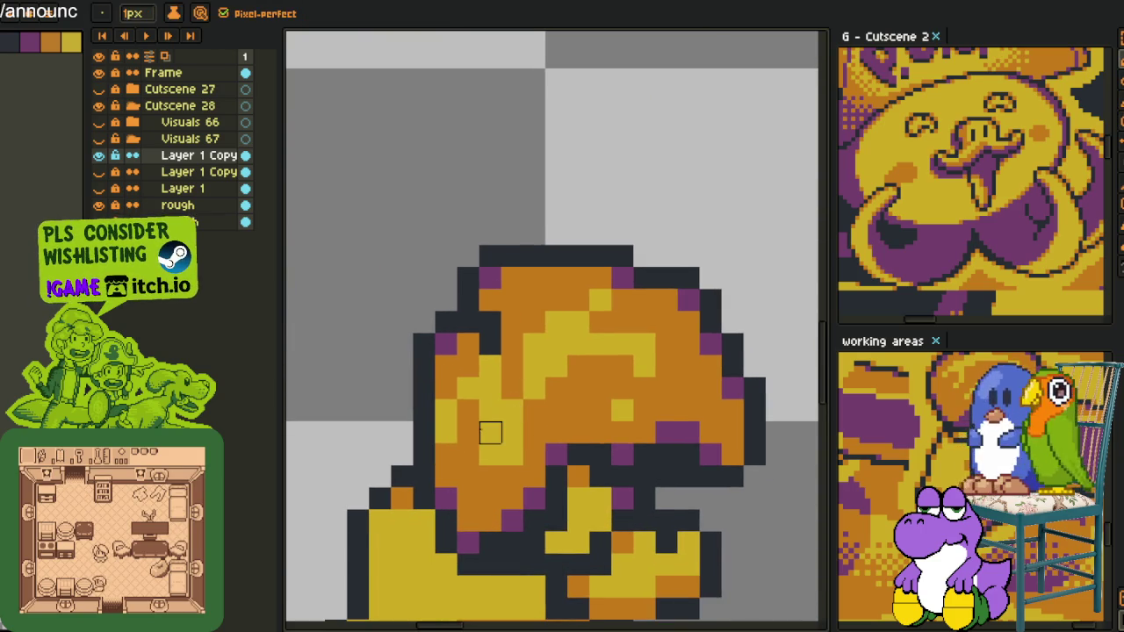
left_click(484, 416, "alt")
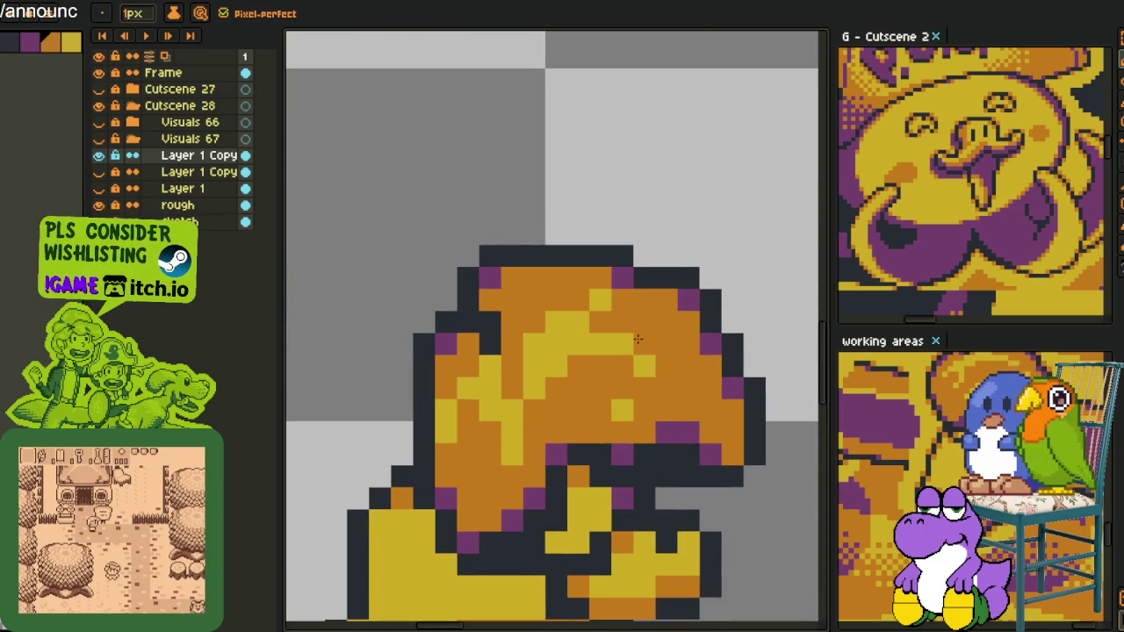
left_click(594, 297, "alt")
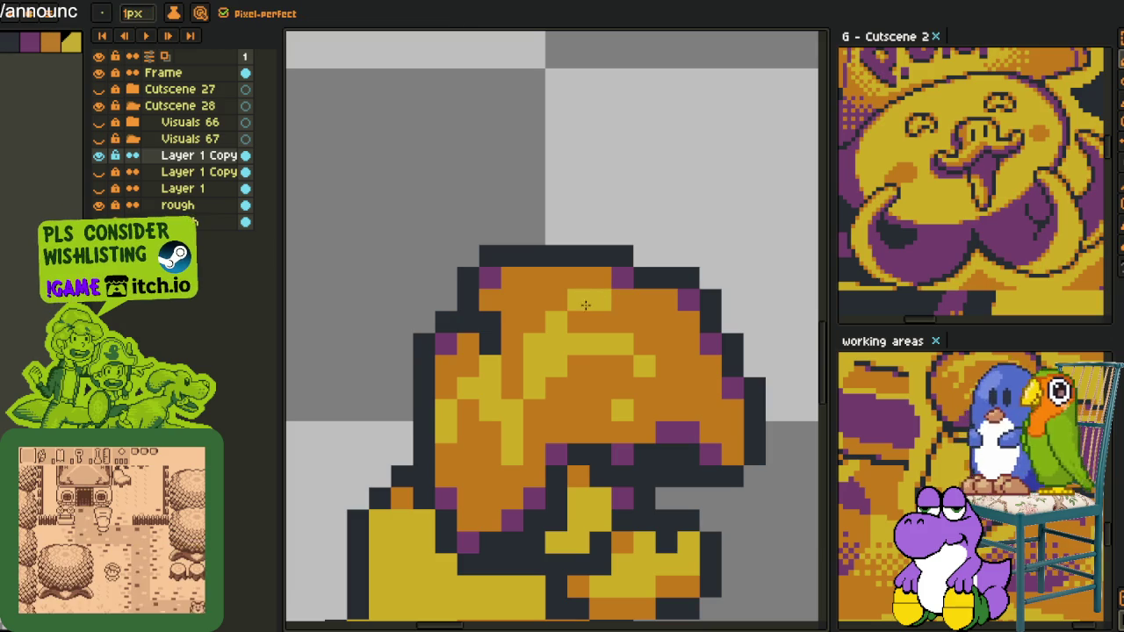
scroll(538, 342, "down", 2)
scroll(538, 343, "up", 2)
left_click(524, 347)
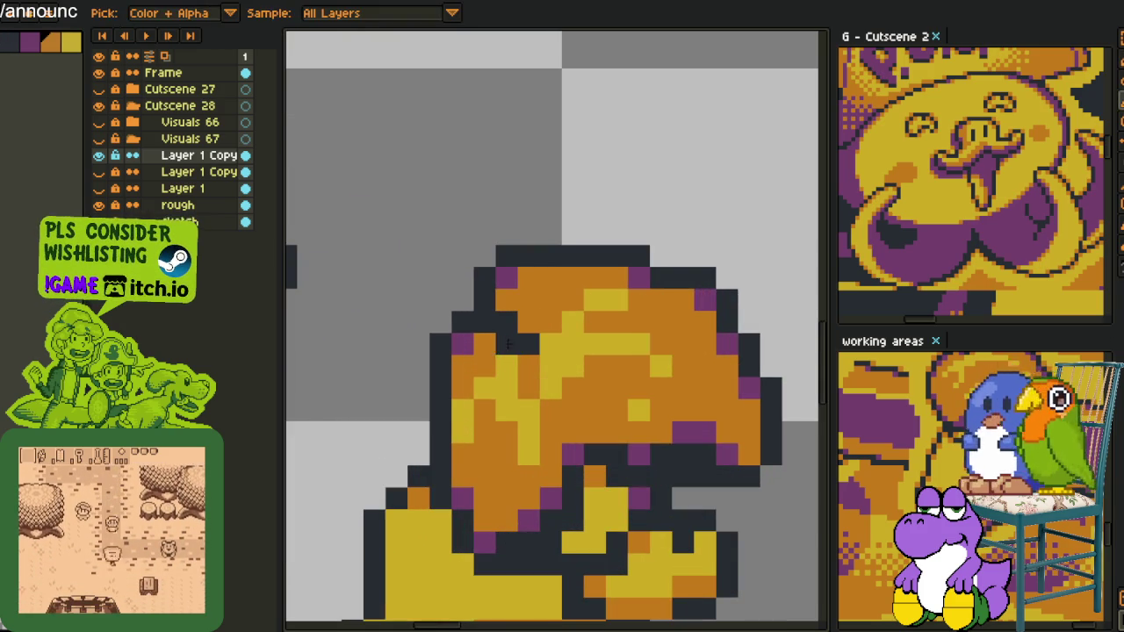
scroll(523, 351, "down", 3)
scroll(520, 347, "up", 2)
scroll(524, 337, "up", 1)
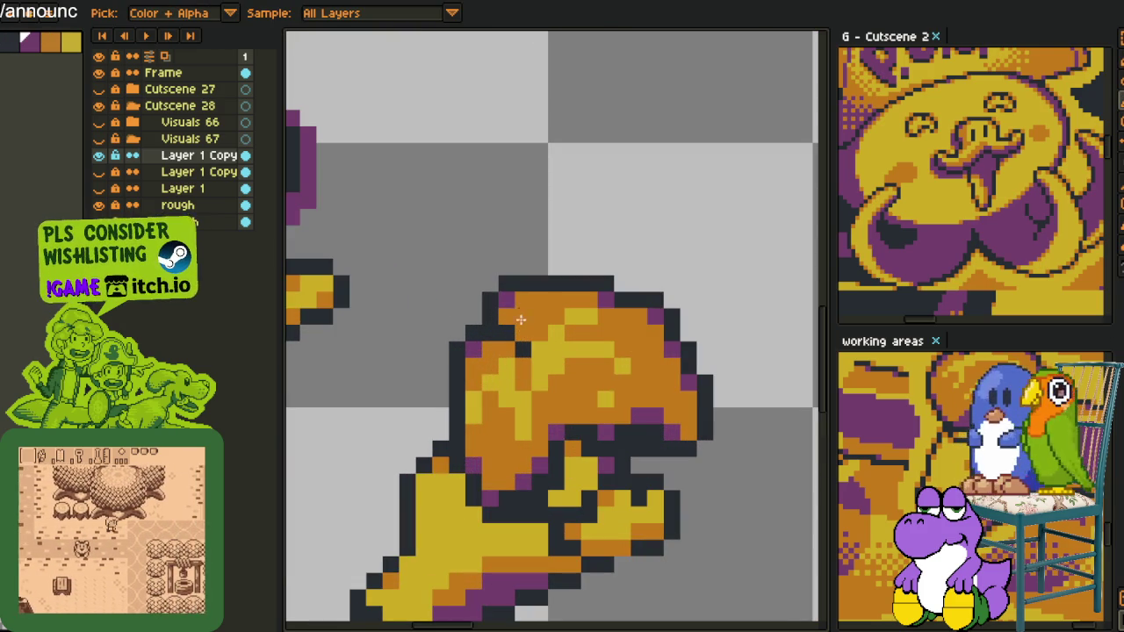
scroll(506, 351, "down", 2)
scroll(544, 369, "down", 2)
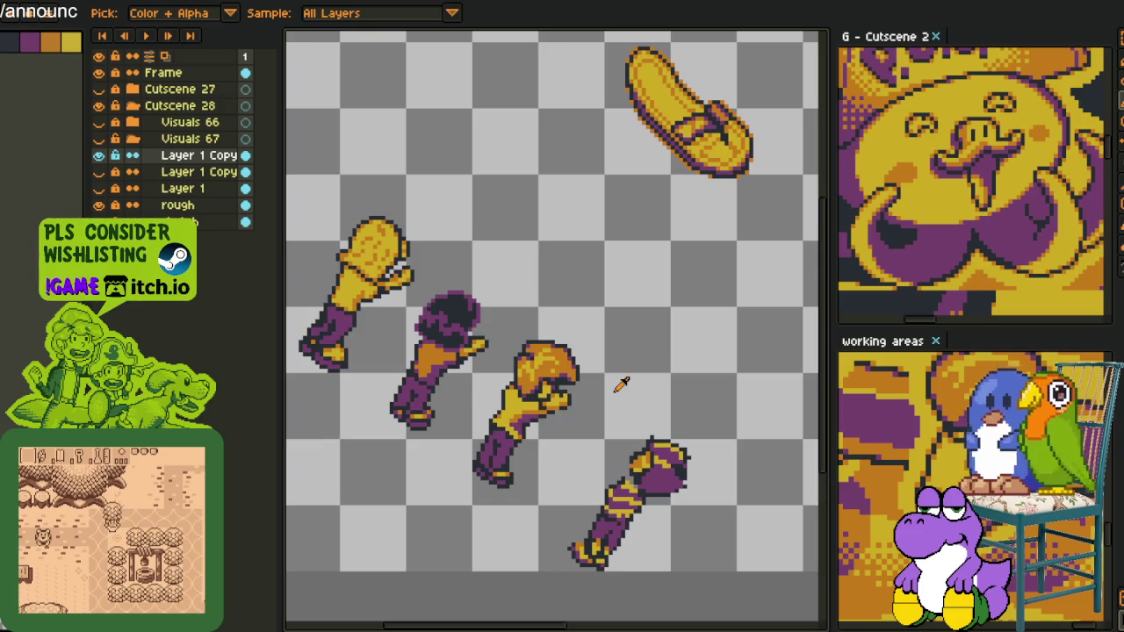
scroll(621, 385, "down", 1)
- Bring all arm poses into view and lasso-select the lowest purple-and-gold arm
left_click_drag(582, 431, 594, 359)
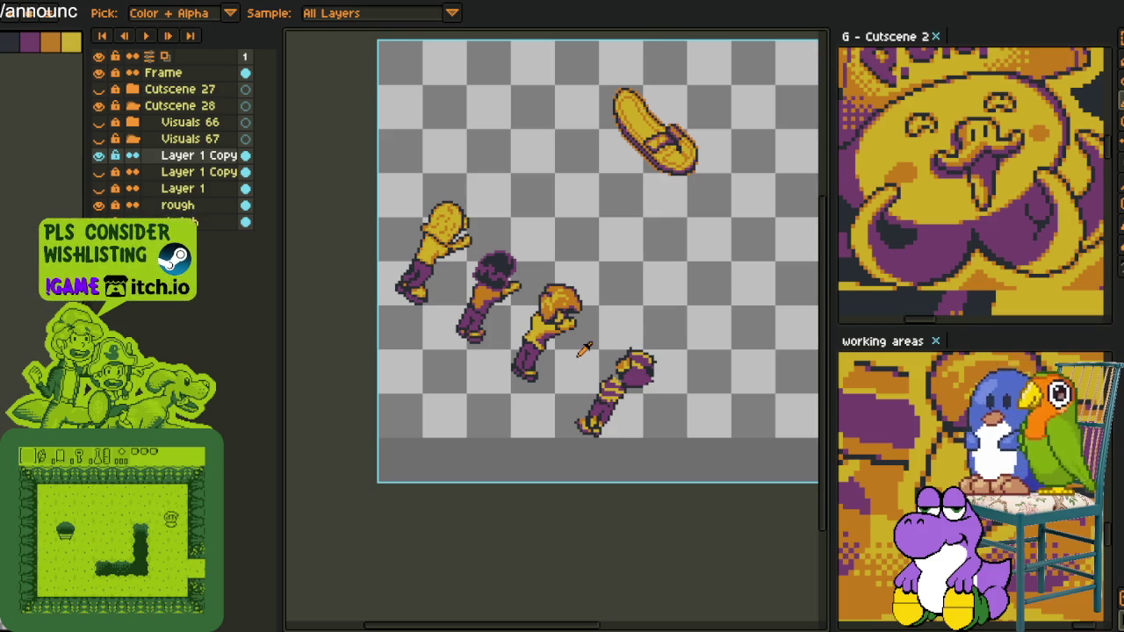
scroll(582, 350, "up", 2)
mouse_move(634, 271)
left_mouse_down()
mouse_move(537, 327)
mouse_move(571, 597)
left_mouse_up()
key("ctrl+d")
key("b")
left_click_drag(717, 279, 476, 551)
- Nudge the selected arm slightly up-left and commit its new position
left_click_drag(497, 377, 480, 360)
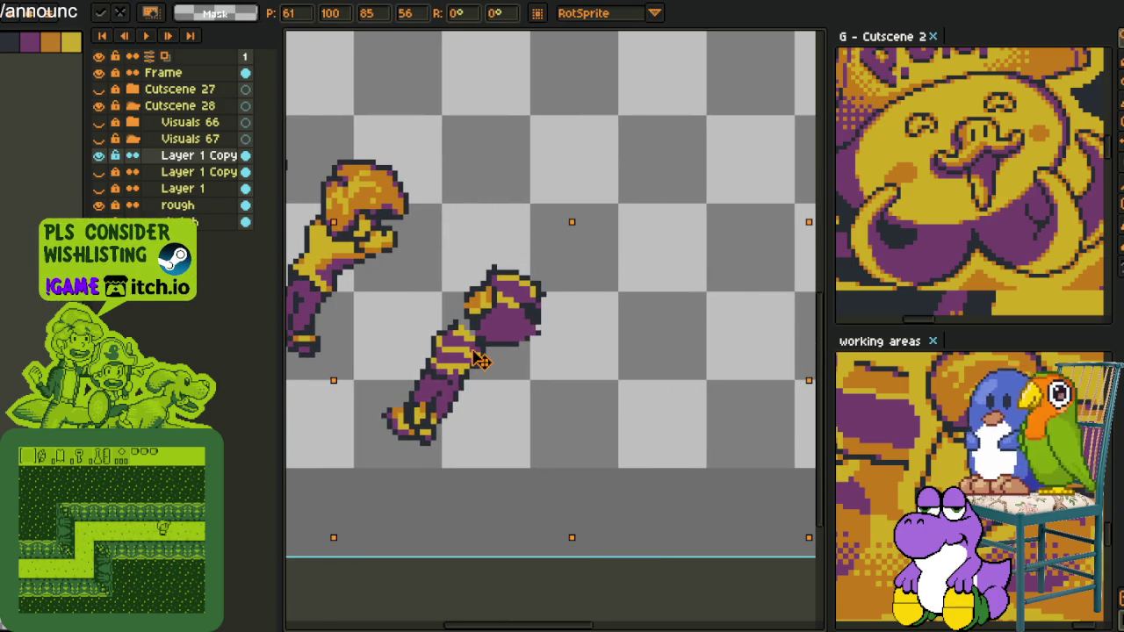
scroll(518, 227, "down", 3)
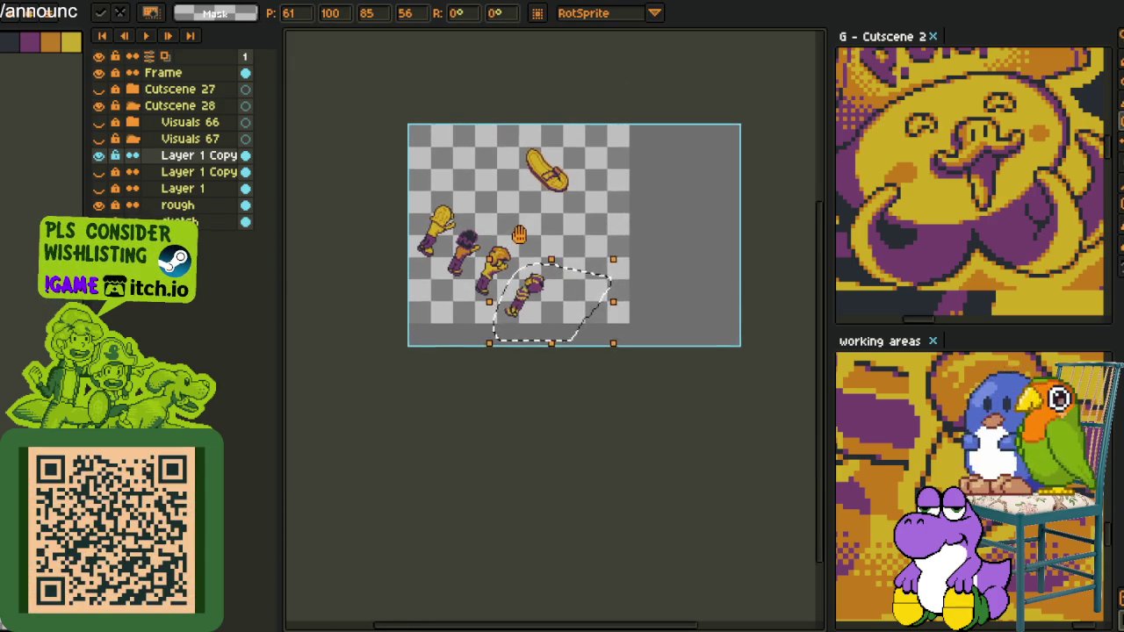
key("Return")
scroll(517, 226, "up", 1)
right_click(508, 256)
key("Escape")
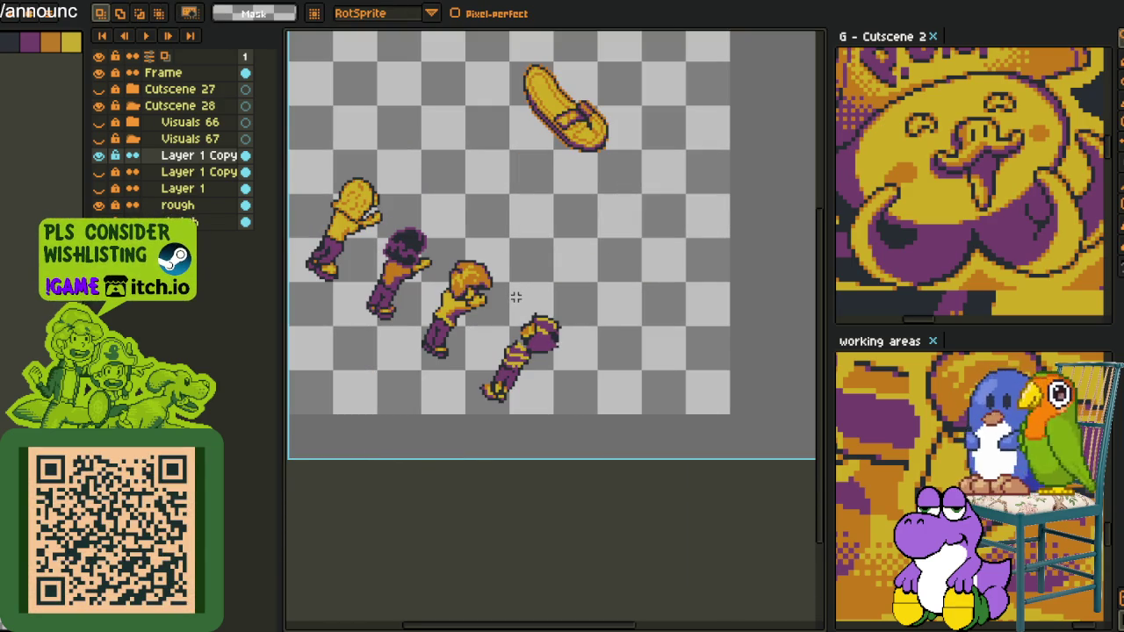
scroll(509, 377, "up", 5)
- Repaint three stray yellow and dark pixels on the lower arm's gold bands purple
key("b")
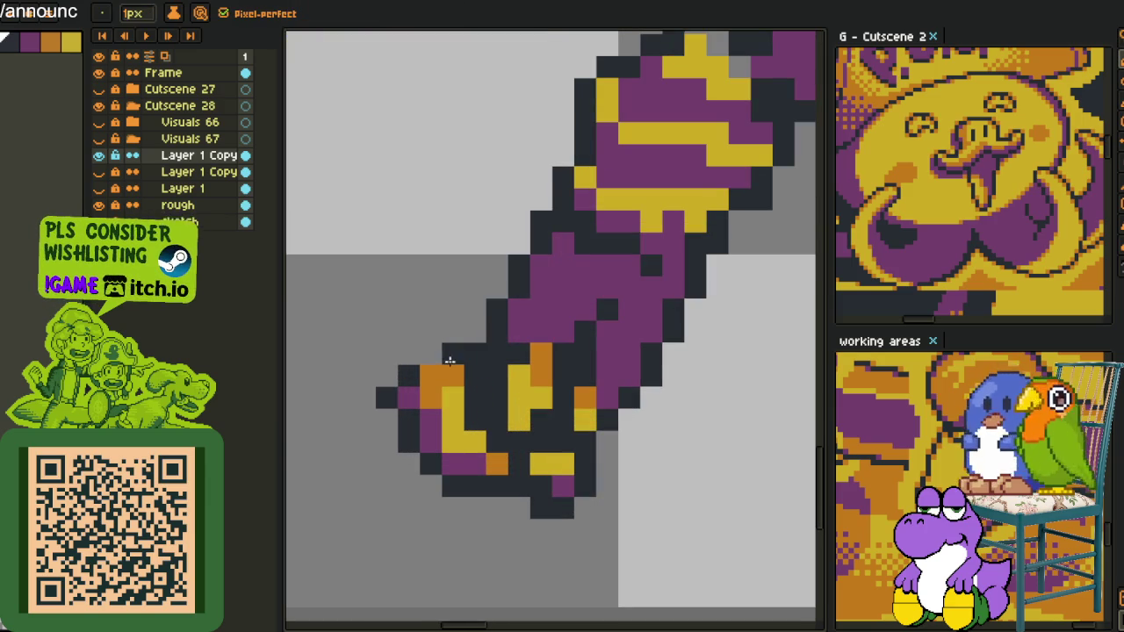
scroll(395, 377, "down", 3)
key("alt")
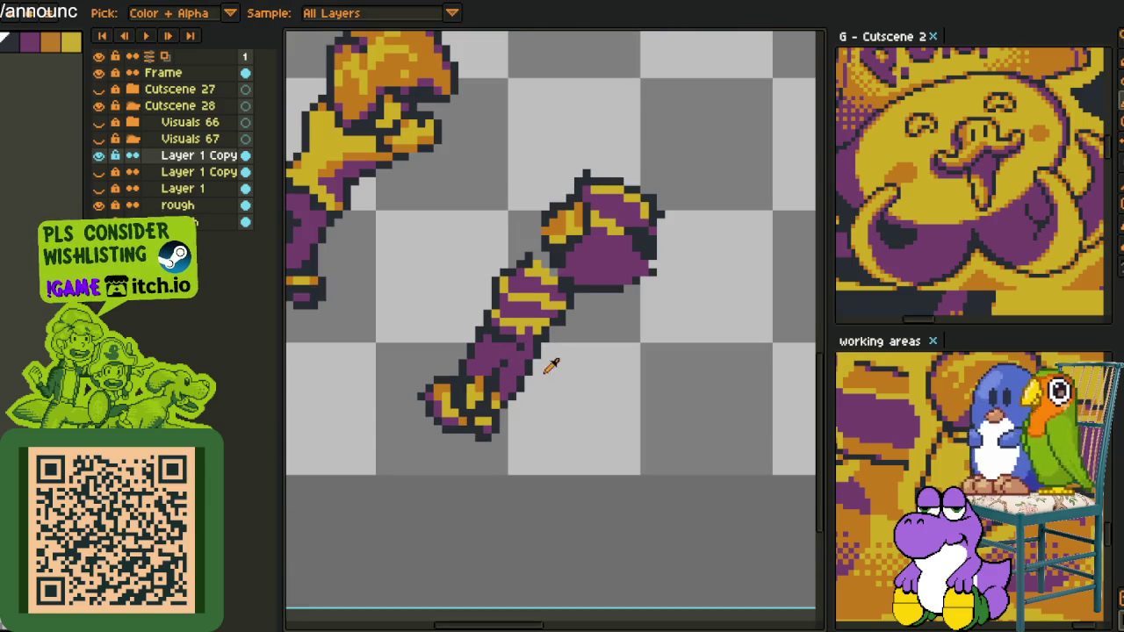
scroll(533, 291, "up", 2)
scroll(532, 291, "up", 1)
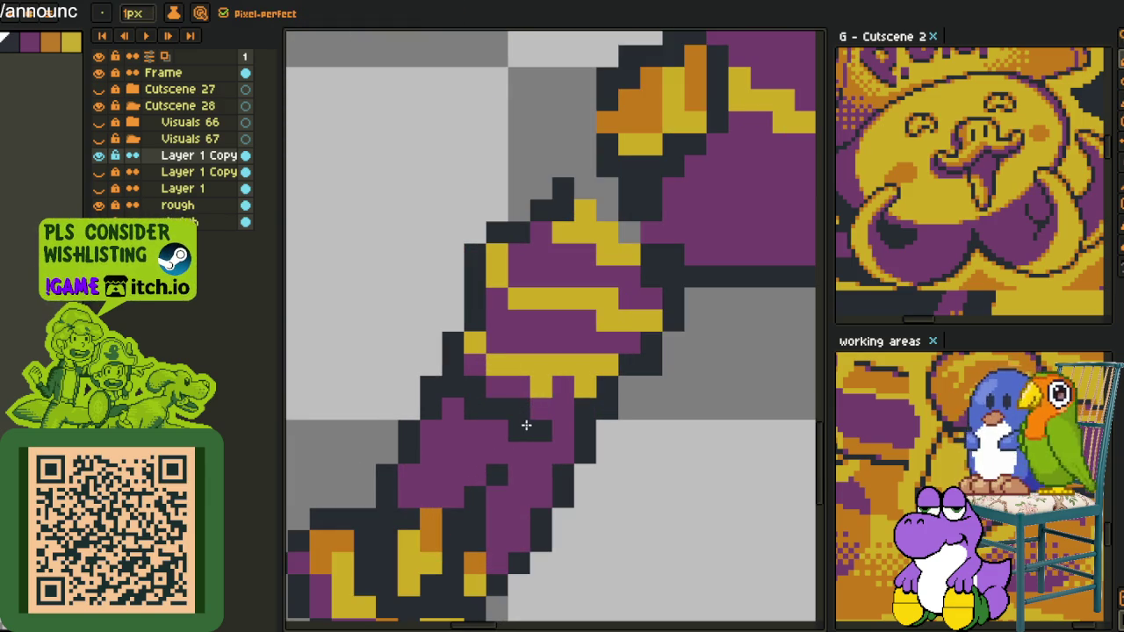
left_click(549, 416)
left_click(521, 409, "alt")
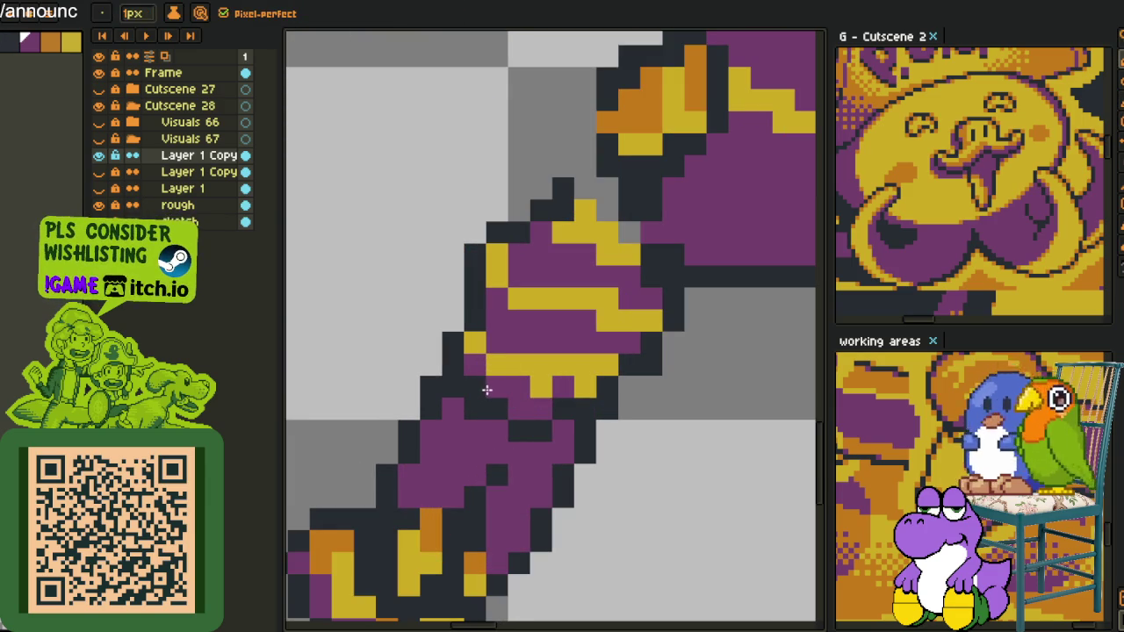
left_click(539, 388)
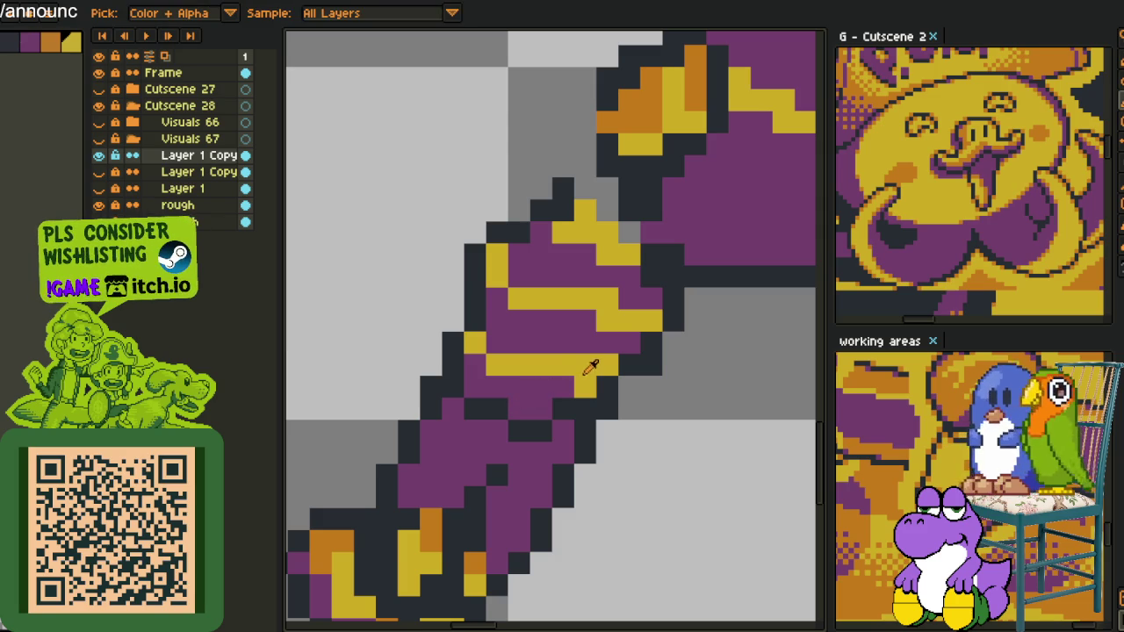
- Zoom in and out to inspect the cleaned-up lower arm bands
scroll(558, 373, "down", 2)
scroll(559, 374, "down", 1)
scroll(517, 465, "up", 1)
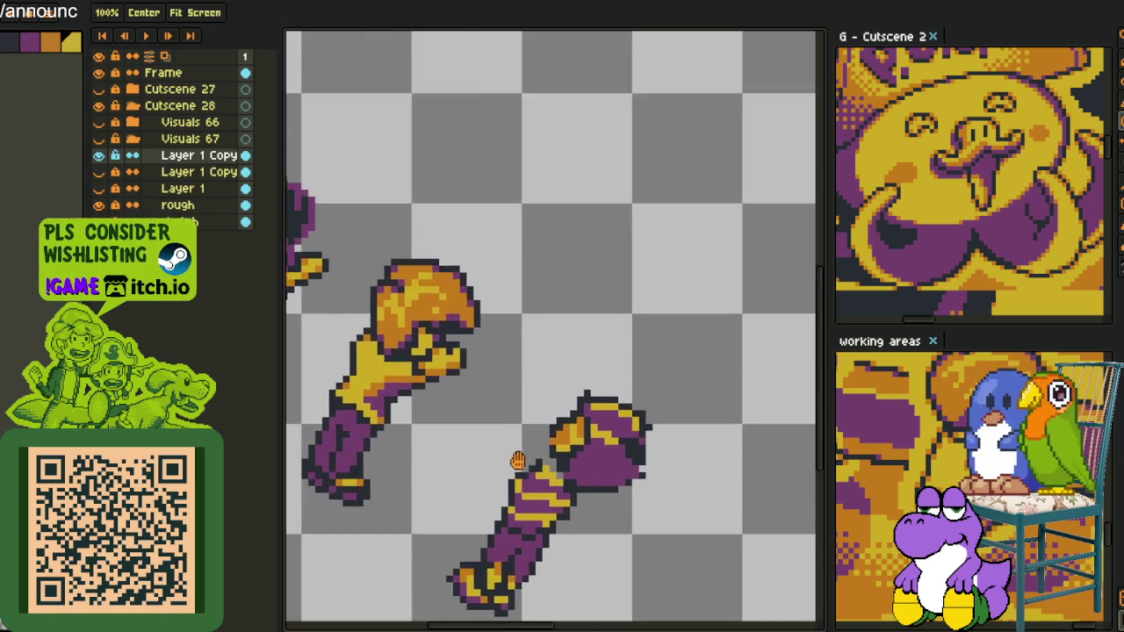
scroll(518, 489, "up", 2)
scroll(527, 488, "down", 3)
scroll(516, 468, "up", 1)
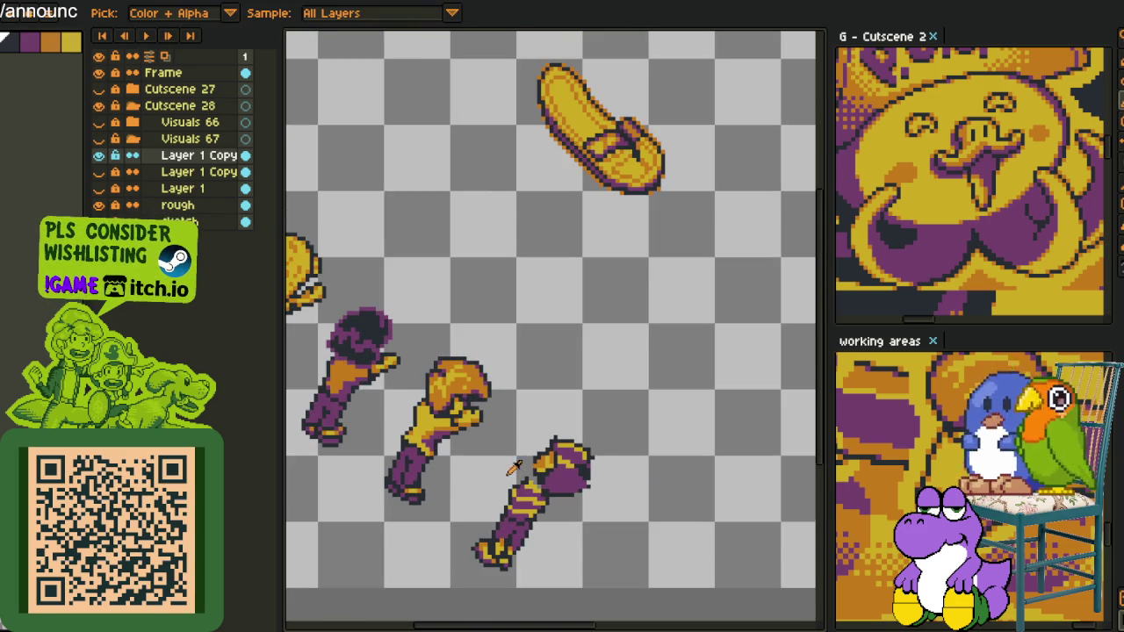
scroll(474, 397, "up", 1)
scroll(469, 386, "up", 1)
scroll(462, 364, "up", 1)
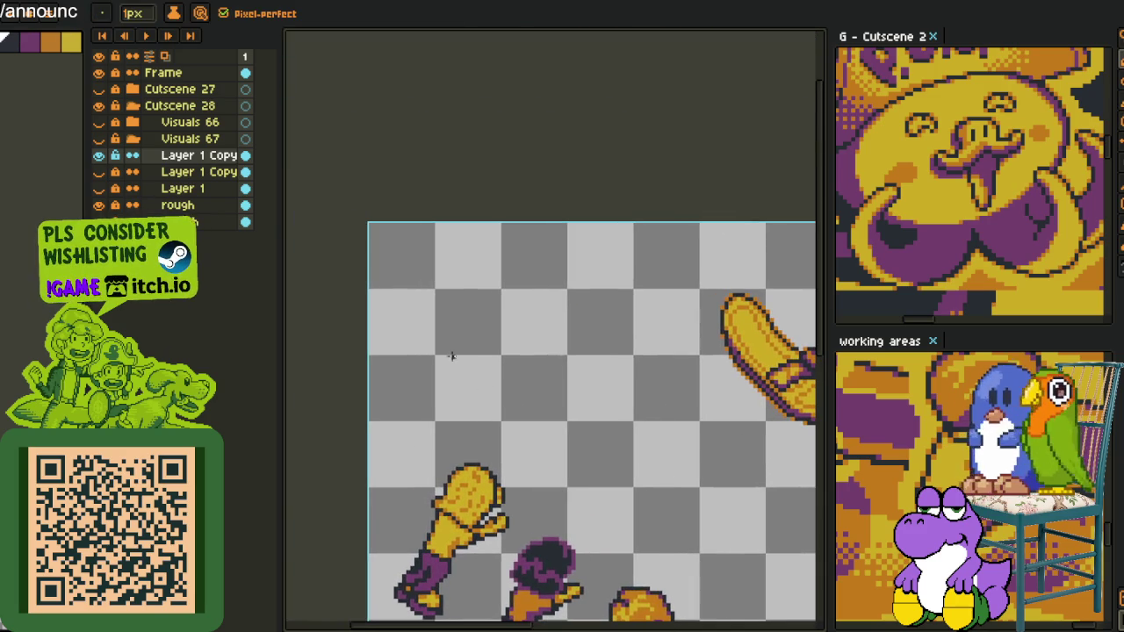
scroll(404, 299, "up", 1)
scroll(430, 311, "up", 1)
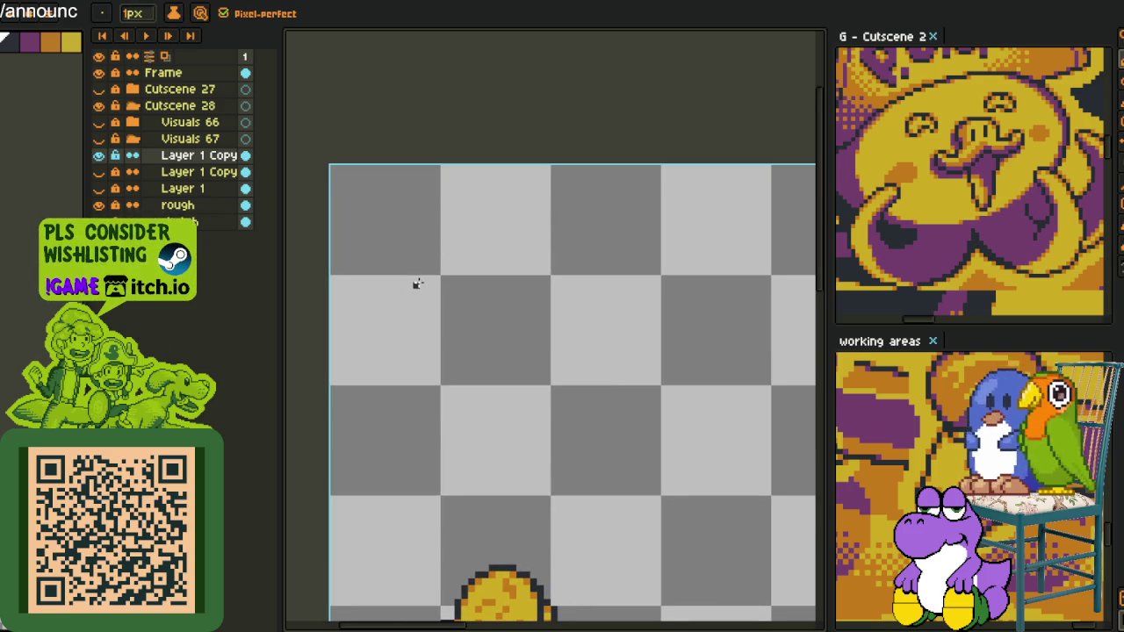
mouse_move(462, 307)
left_mouse_down()
mouse_move(472, 351)
mouse_move(393, 423)
left_mouse_up()
mouse_move(505, 377)
left_mouse_down()
mouse_move(584, 327)
mouse_move(601, 379)
left_mouse_up()
mouse_move(656, 338)
left_mouse_down()
mouse_move(571, 319)
mouse_move(579, 411)
left_mouse_up()
left_click_drag(585, 315, 584, 351)
scroll(584, 376, "down", 2)
left_click_drag(430, 380, 556, 387)
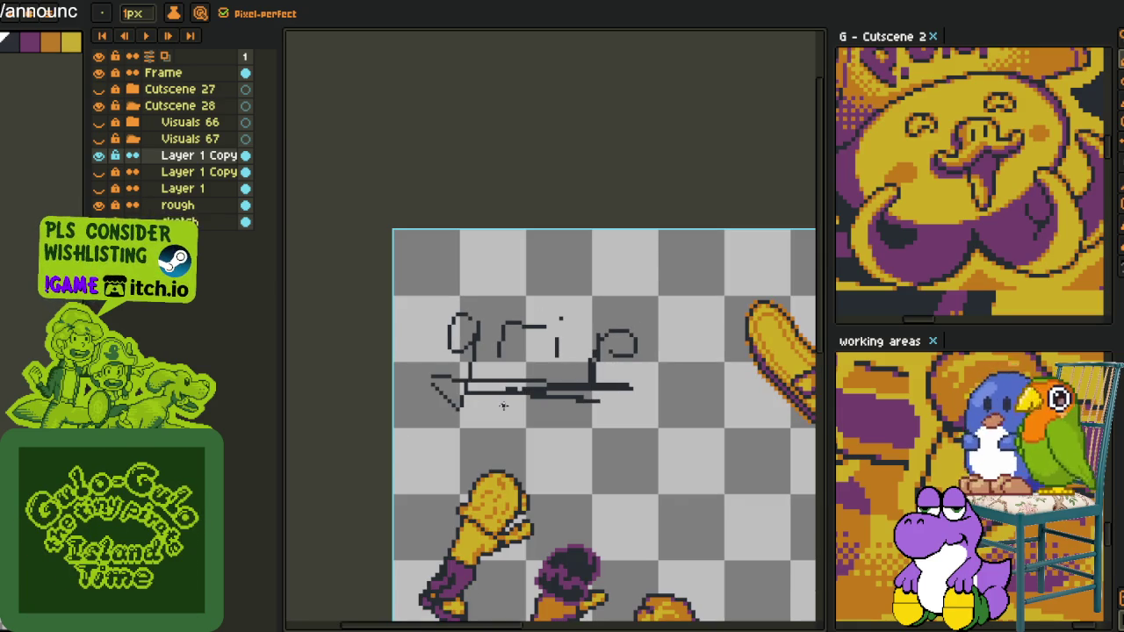
scroll(505, 395, "up", 1)
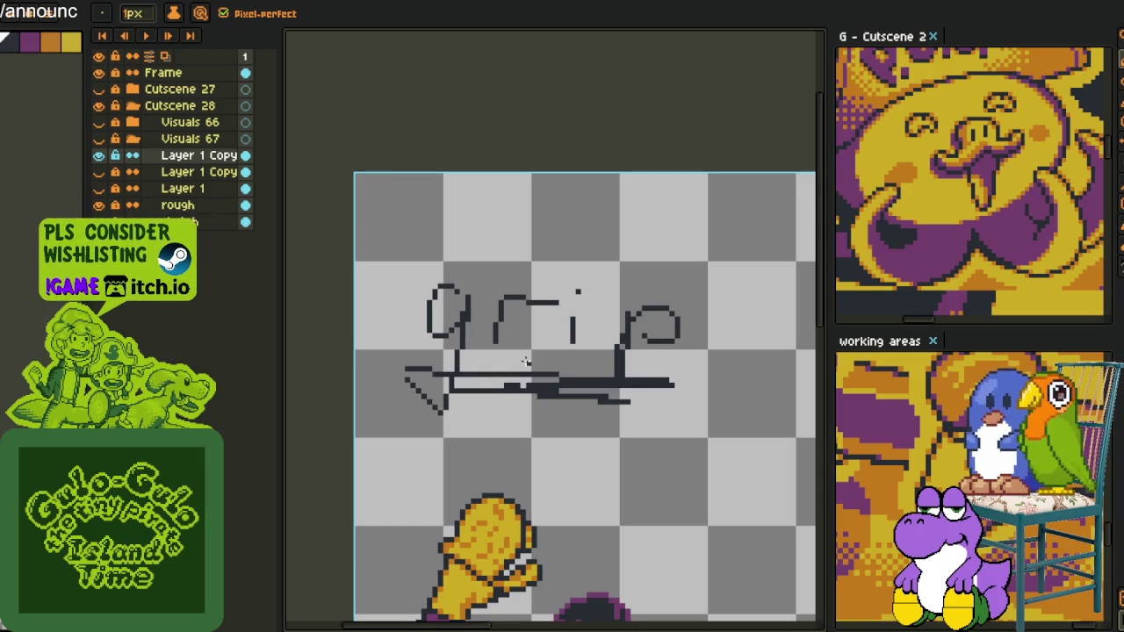
key("m")
left_click_drag(369, 242, 727, 457)
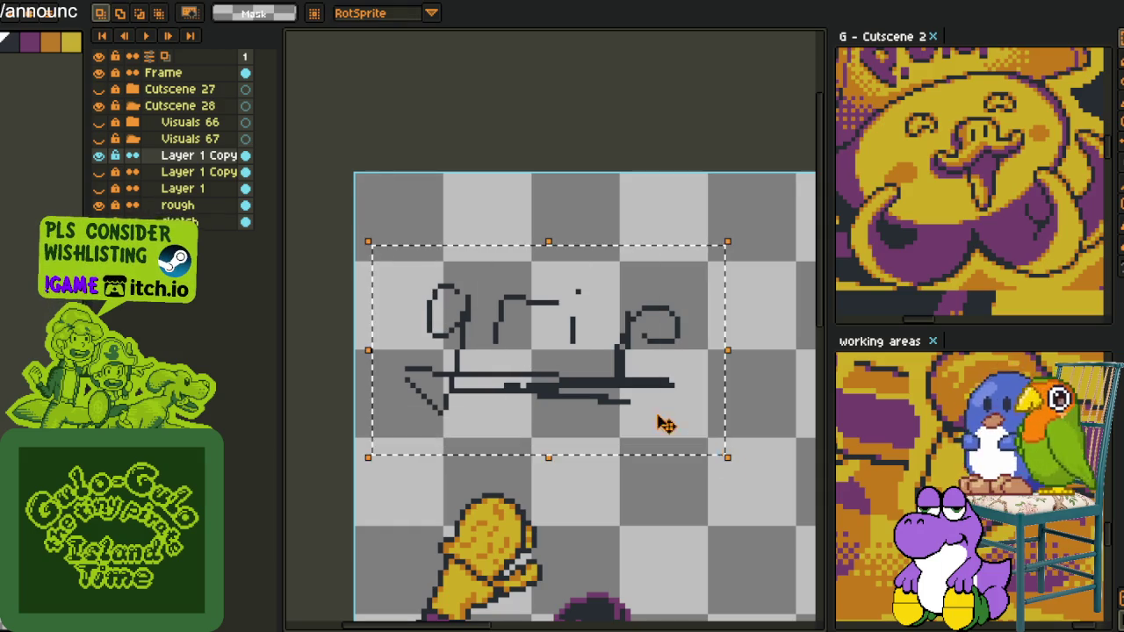
key("Delete")
key("b")
scroll(475, 349, "up", 1)
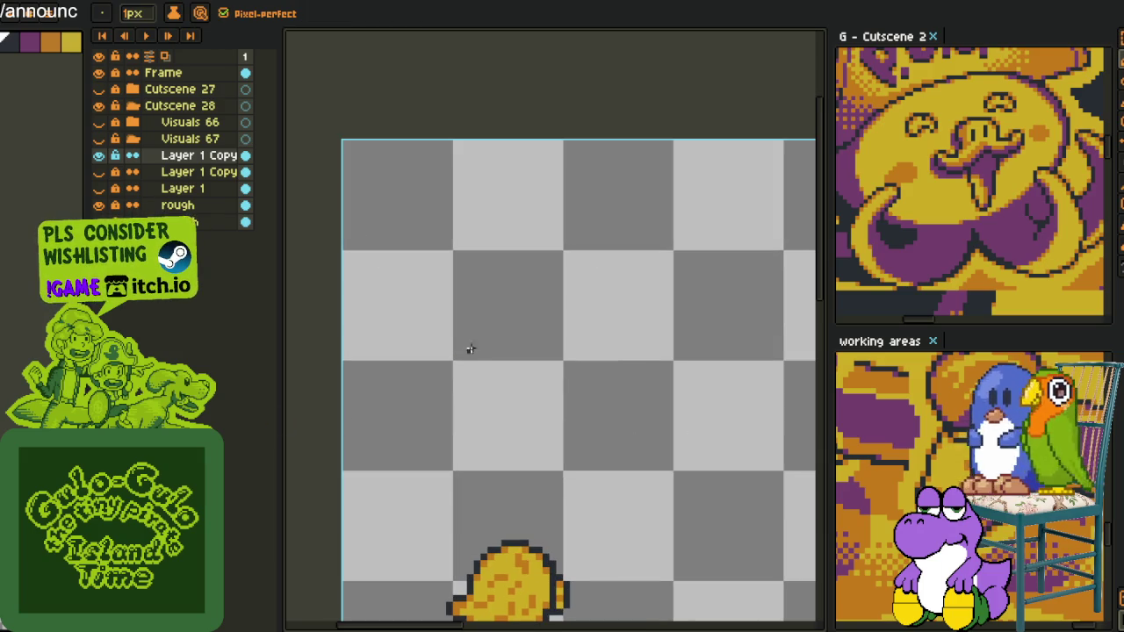
- Handwrite more letters of the 'greif' note on the canvas with the Pencil
left_click_drag(448, 303, 384, 392)
mouse_move(481, 320)
left_mouse_down()
mouse_move(533, 303)
mouse_move(552, 347)
mouse_move(596, 358)
left_mouse_up()
left_click_drag(628, 309, 628, 347)
left_click(627, 287)
mouse_move(699, 253)
left_mouse_down()
mouse_move(682, 341)
mouse_move(605, 281)
left_mouse_up()
scroll(547, 339, "down", 1)
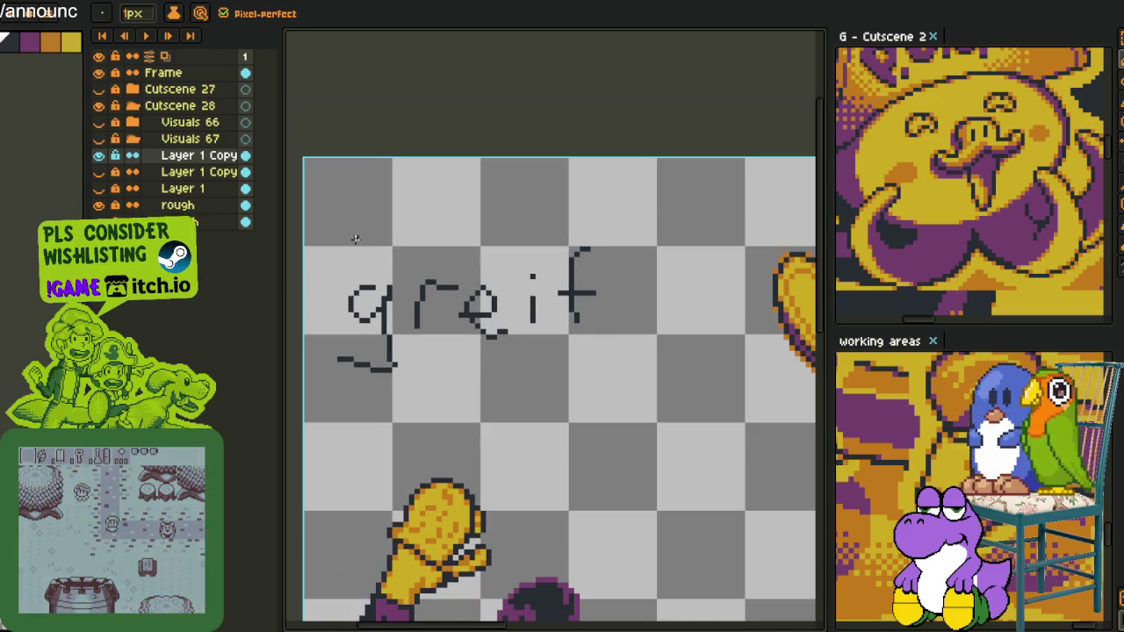
- Select the handwritten 'greif' note with a rectangular marquee and delete it
key("m")
scroll(472, 299, "up", 1)
scroll(615, 303, "down", 1)
left_click_drag(359, 217, 718, 415)
key("Delete")
- Handwrite a new 'begriff' note letter by letter with the Pencil
key("v")
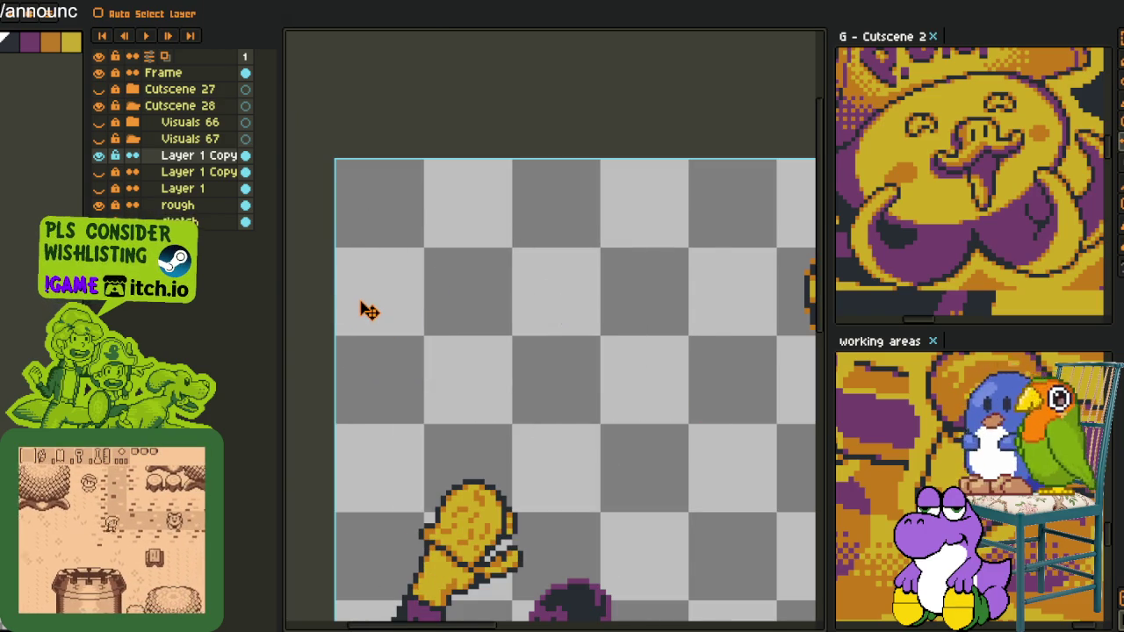
key("b")
scroll(355, 272, "up", 1)
left_click_drag(353, 194, 373, 303)
mouse_move(444, 304)
left_mouse_down()
mouse_move(444, 318)
mouse_move(526, 356)
left_mouse_up()
left_click_drag(584, 325, 424, 344)
mouse_move(481, 306)
left_mouse_down()
mouse_move(444, 449)
mouse_move(389, 404)
left_mouse_up()
left_click_drag(530, 364, 588, 329)
left_click_drag(639, 363, 676, 376)
scroll(639, 369, "right", 3)
left_click_drag(573, 369, 590, 334)
left_click(572, 325)
scroll(646, 318, "down", 1)
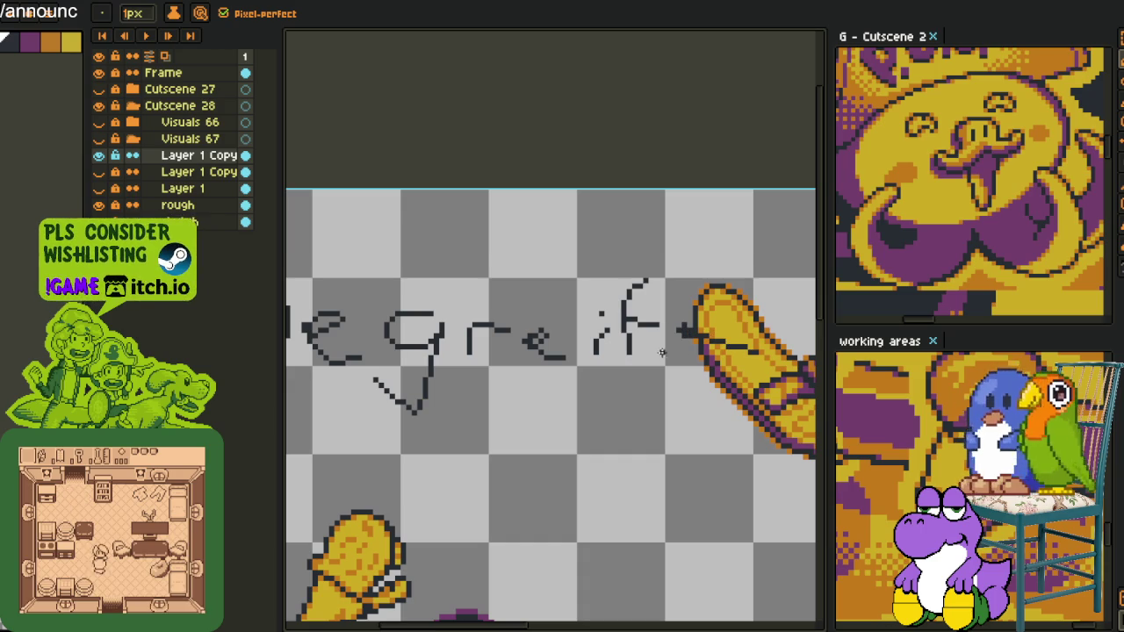
- Undo the last lettering strokes, including an accidental stroke across 'begriff'
key("ctrl+z")
scroll(597, 374, "up", 1)
key("ctrl+z")
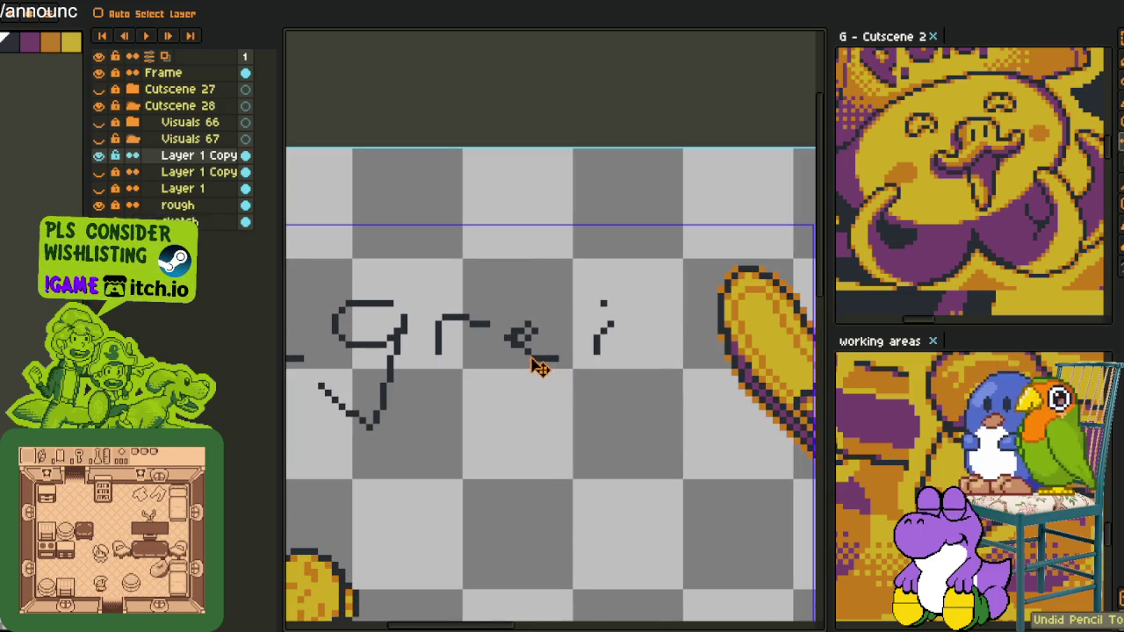
key("ctrl+z")
key("b")
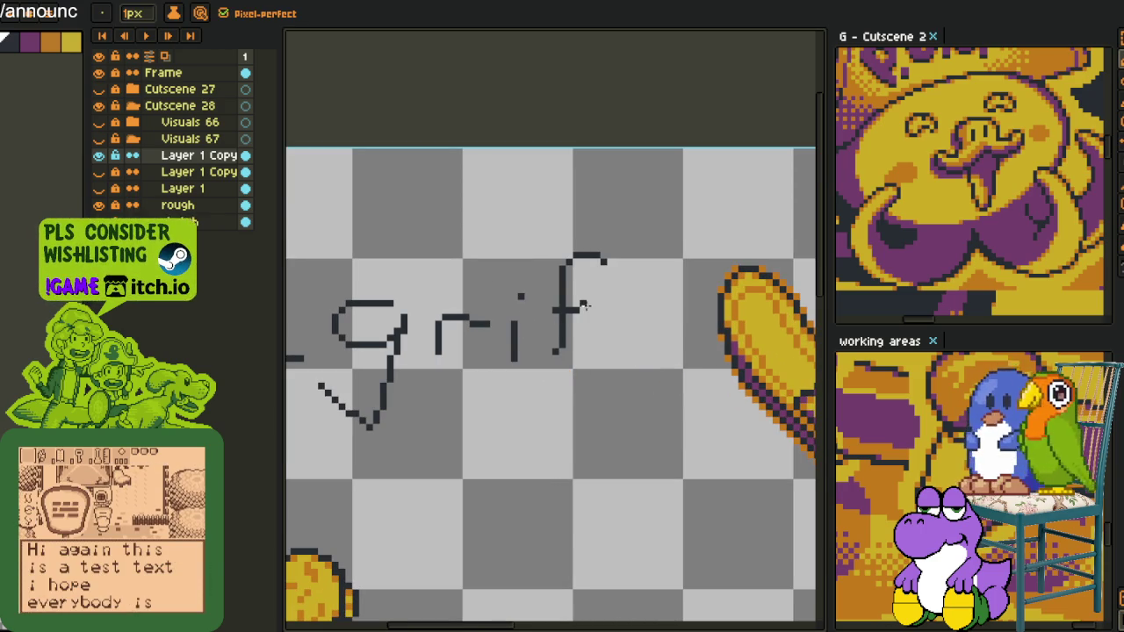
scroll(622, 309, "down", 2)
scroll(453, 318, "up", 2)
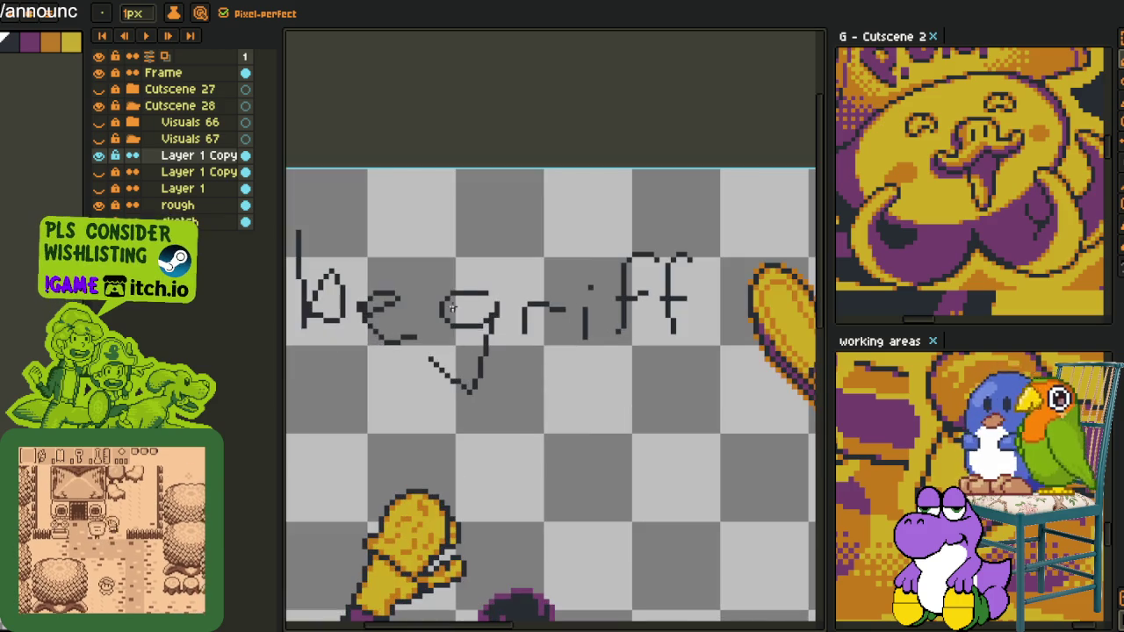
left_click_drag(429, 227, 667, 397)
key("ctrl+z")
- Select the whole 'begriff' scribble with the Rectangular Marquee and delete it
key("m")
left_click_drag(398, 281, 503, 316)
left_click_drag(392, 238, 532, 399)
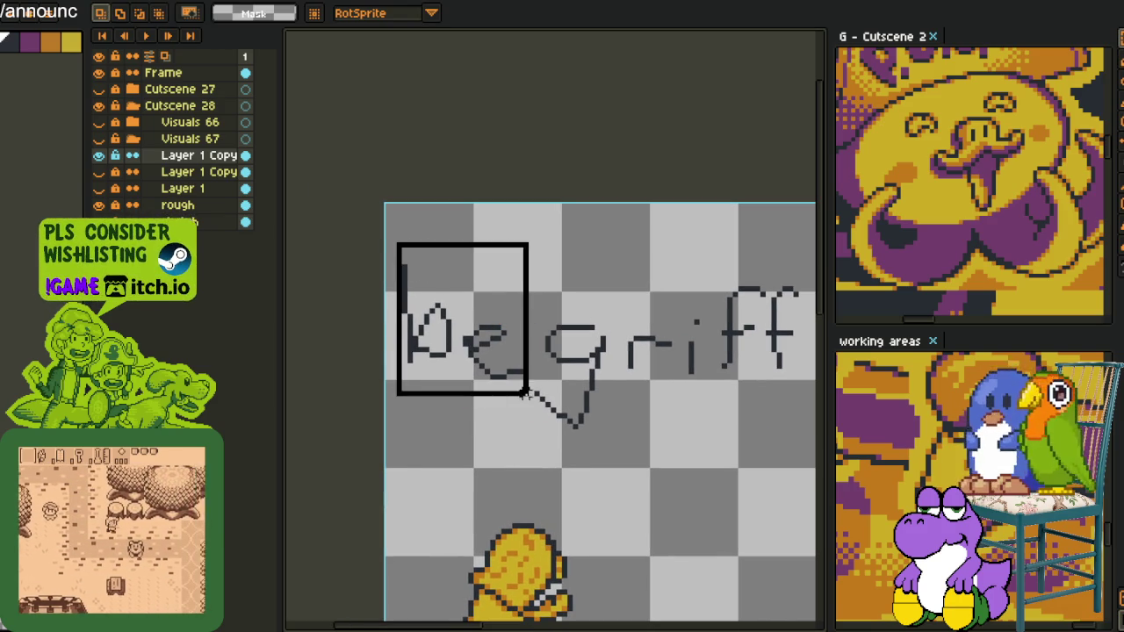
left_click_drag(707, 249, 287, 439)
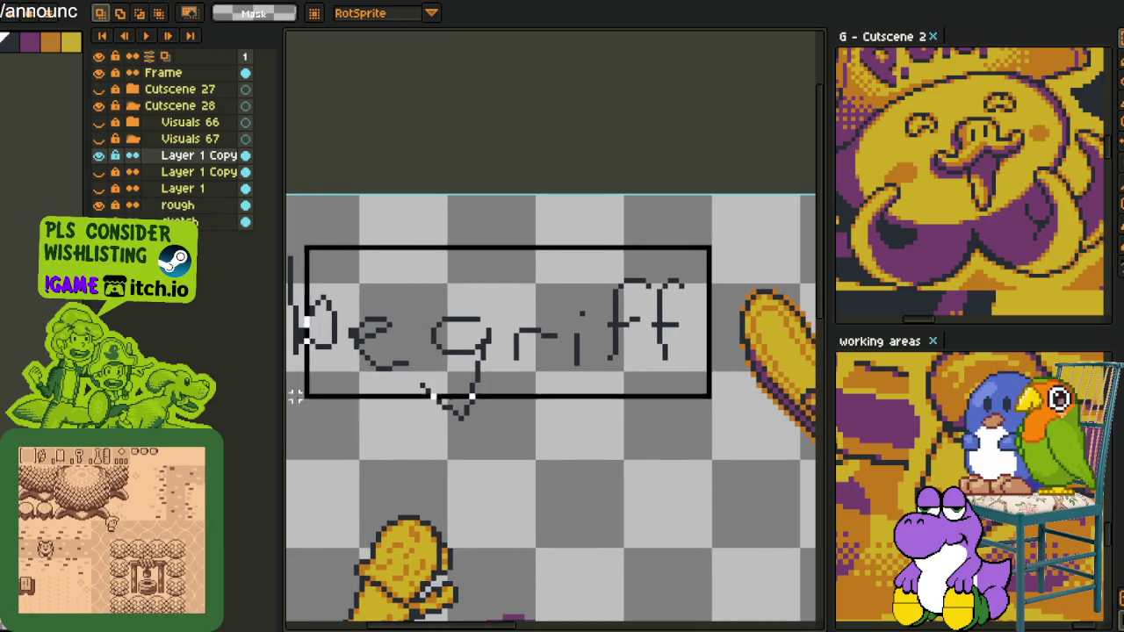
key("Delete")
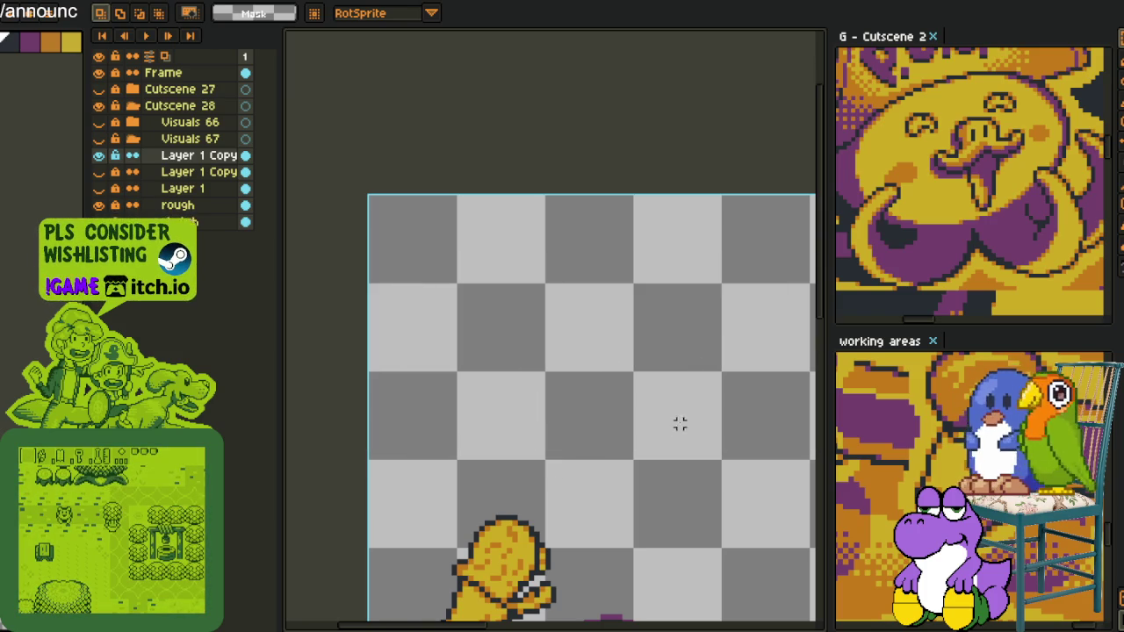
scroll(679, 424, "down", 3)
key("i")
scroll(614, 412, "up", 1)
- Zoom into the lower fist and remove stray dark pixels above and beside it
scroll(604, 402, "up", 2)
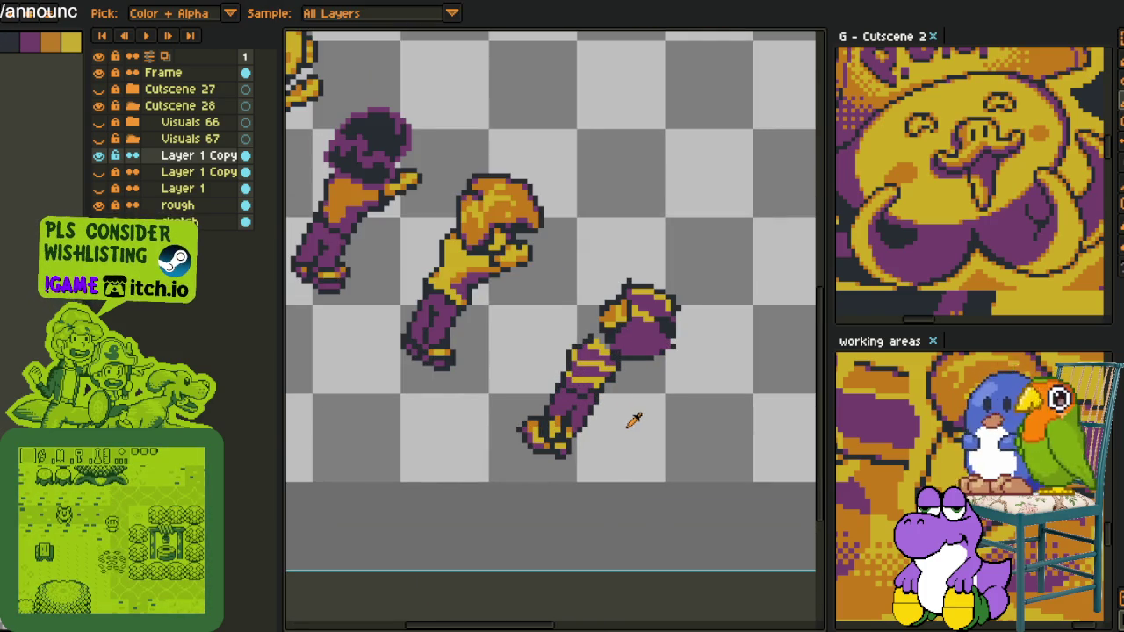
scroll(509, 404, "up", 3)
scroll(510, 401, "up", 2)
key("b")
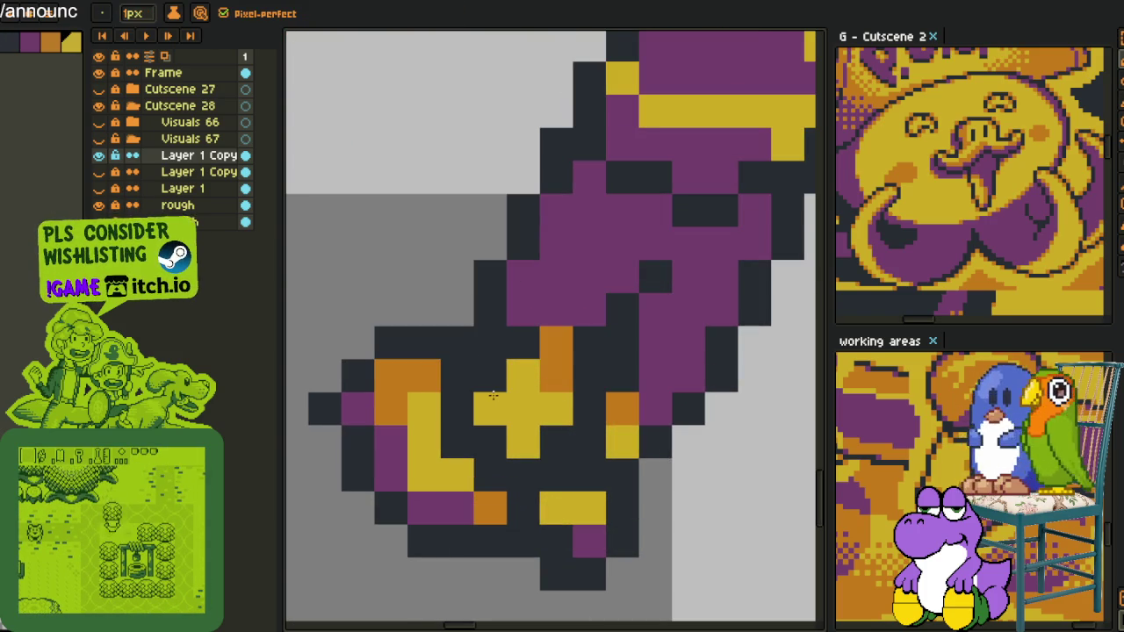
left_click(459, 389, "alt")
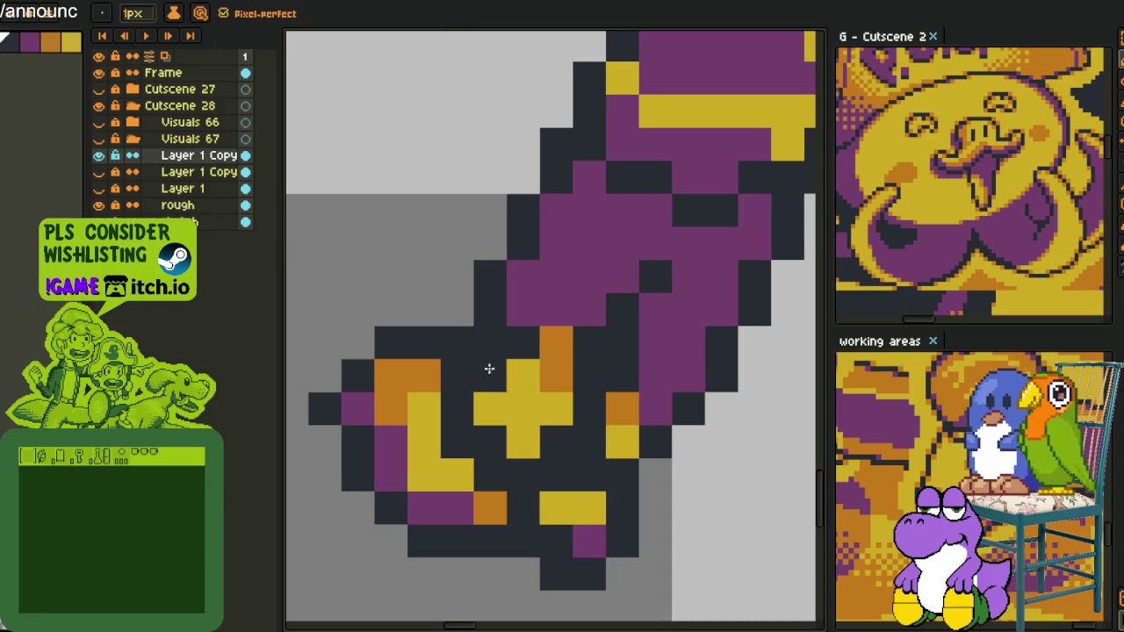
left_click(466, 342)
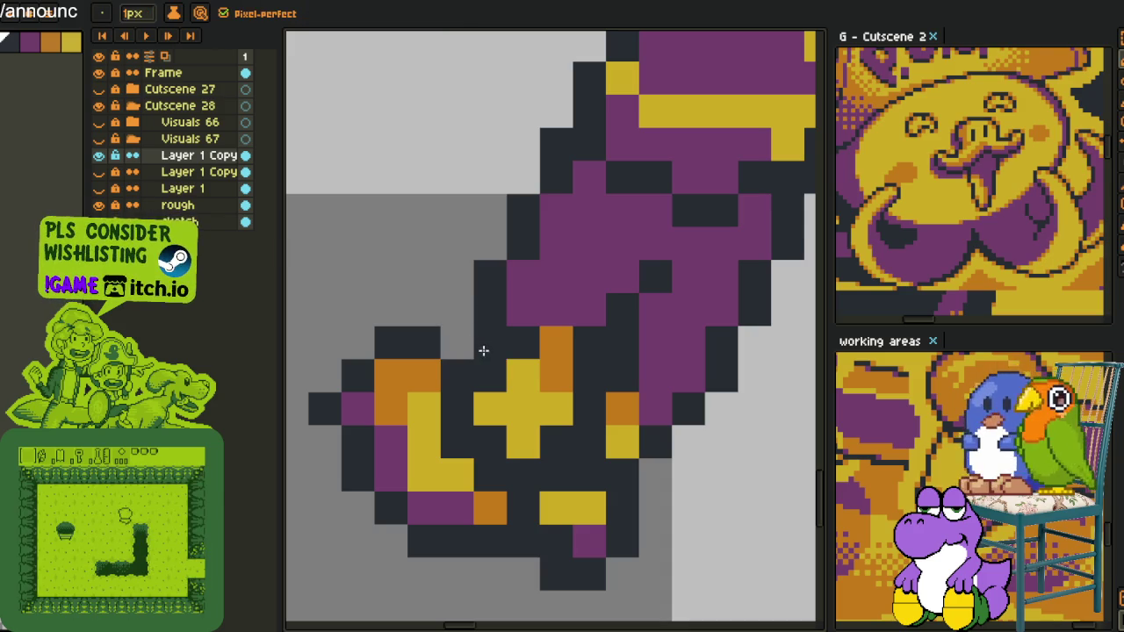
left_click(483, 350)
- Paint orange pixels left, right and beneath the gold cross, plus one yellow pixel
key("alt")
left_click(555, 376, "alt")
left_click(490, 409)
left_click(524, 442)
left_click(555, 410)
left_click(523, 376, "alt")
left_click(556, 376)
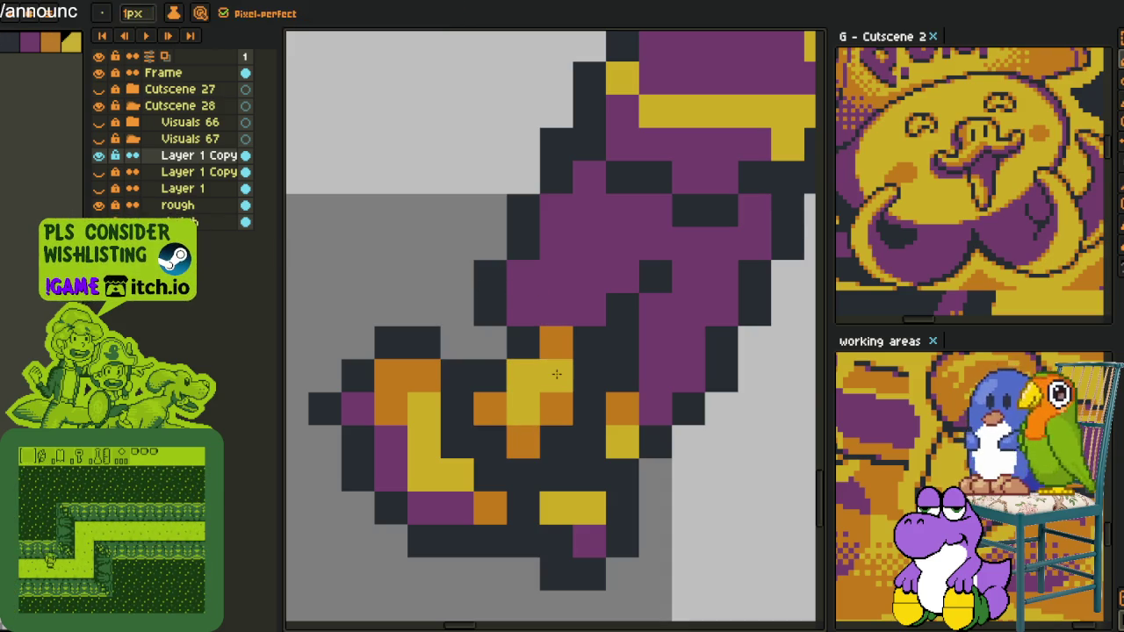
- Recolour a yellow knuckle pixel orange and darken another yellow fist pixel
left_click(555, 342, "alt")
left_click(523, 376)
left_click(524, 342, "alt")
left_click(555, 375)
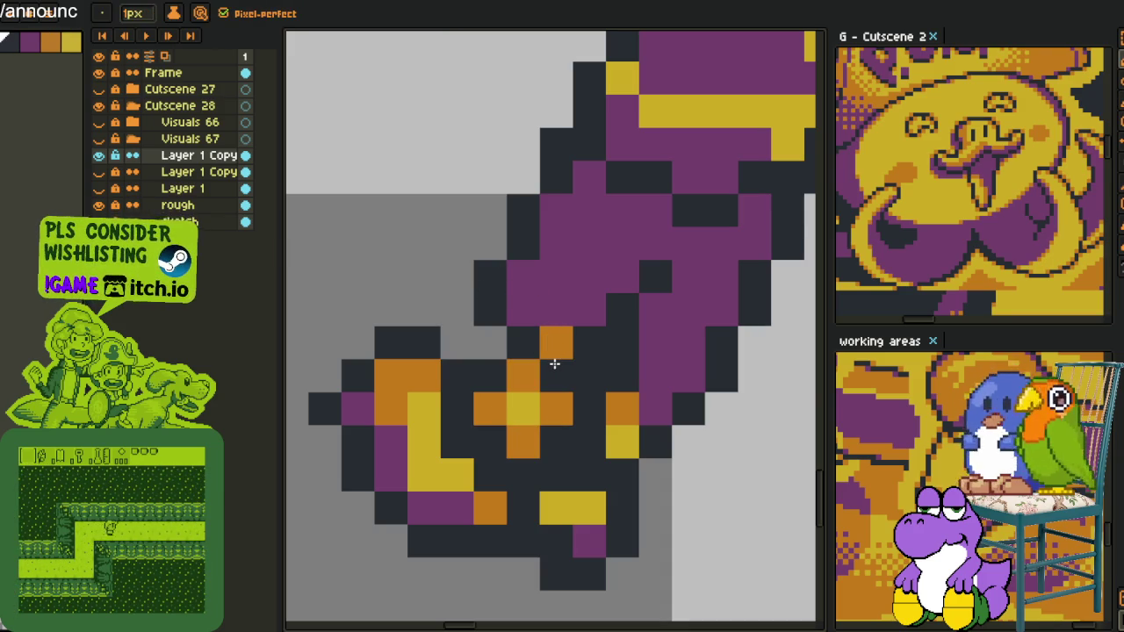
scroll(554, 363, "down", 3)
scroll(553, 373, "up", 2)
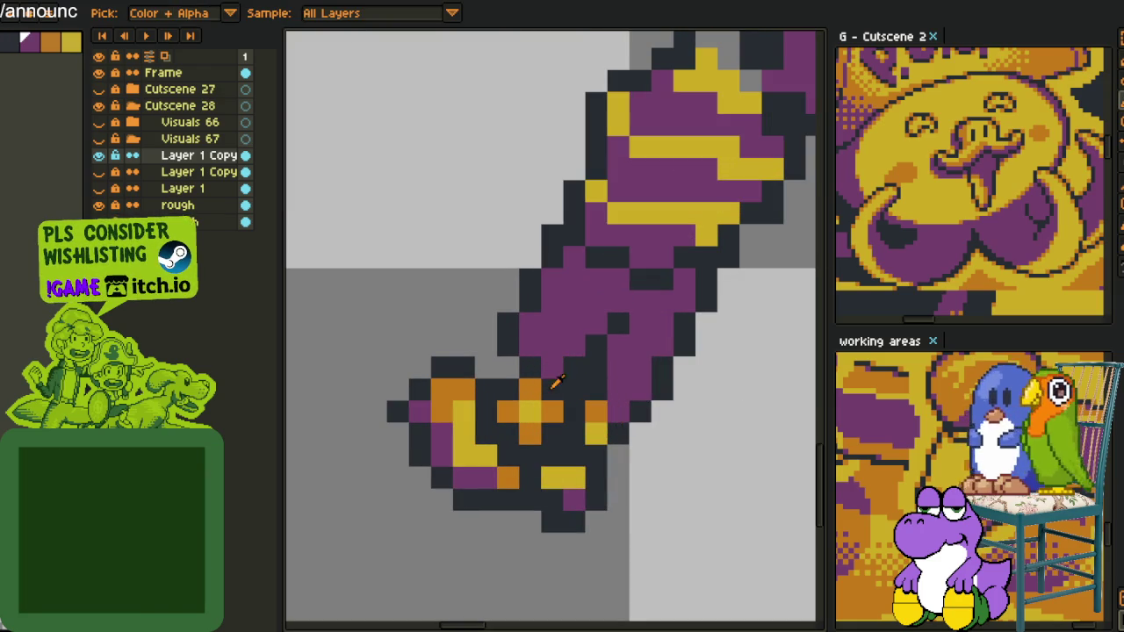
scroll(560, 380, "down", 2)
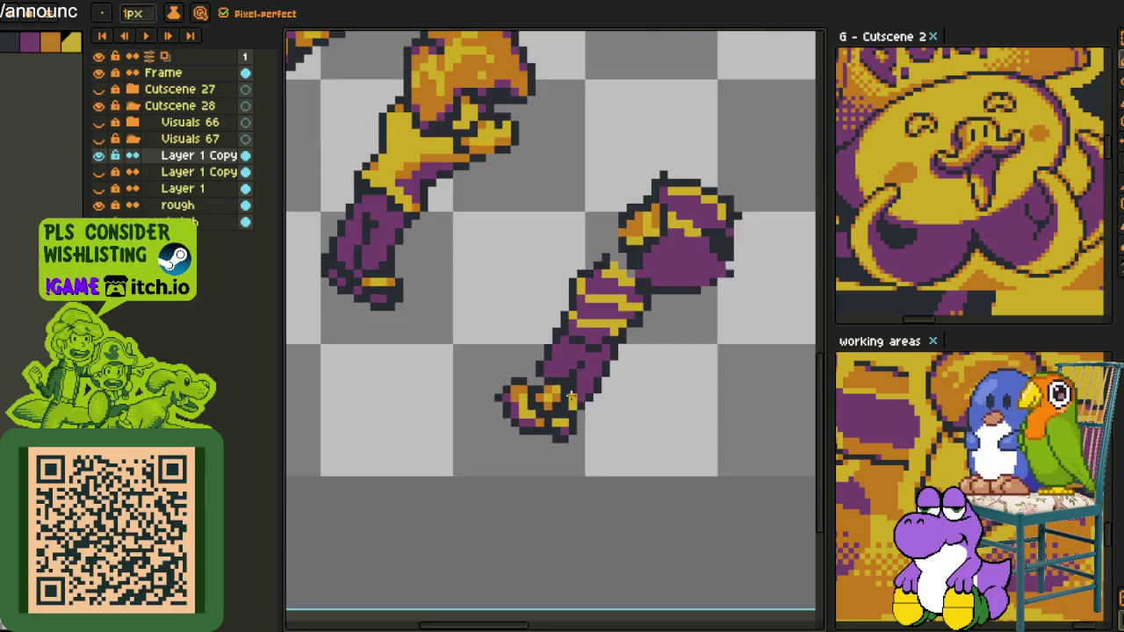
- Paint purple over the lower arm's left outline and sample nearby arm colours
scroll(560, 380, "down", 1)
scroll(560, 380, "down", 1)
scroll(566, 376, "up", 2)
scroll(566, 376, "up", 3)
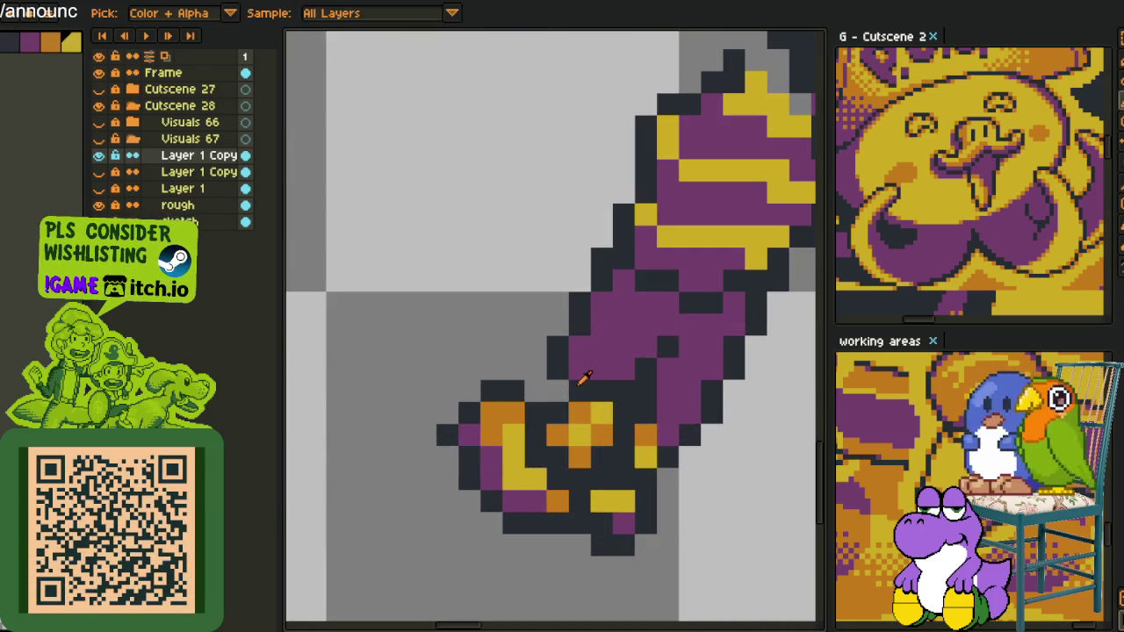
key("b")
left_click_drag(558, 369, 577, 321)
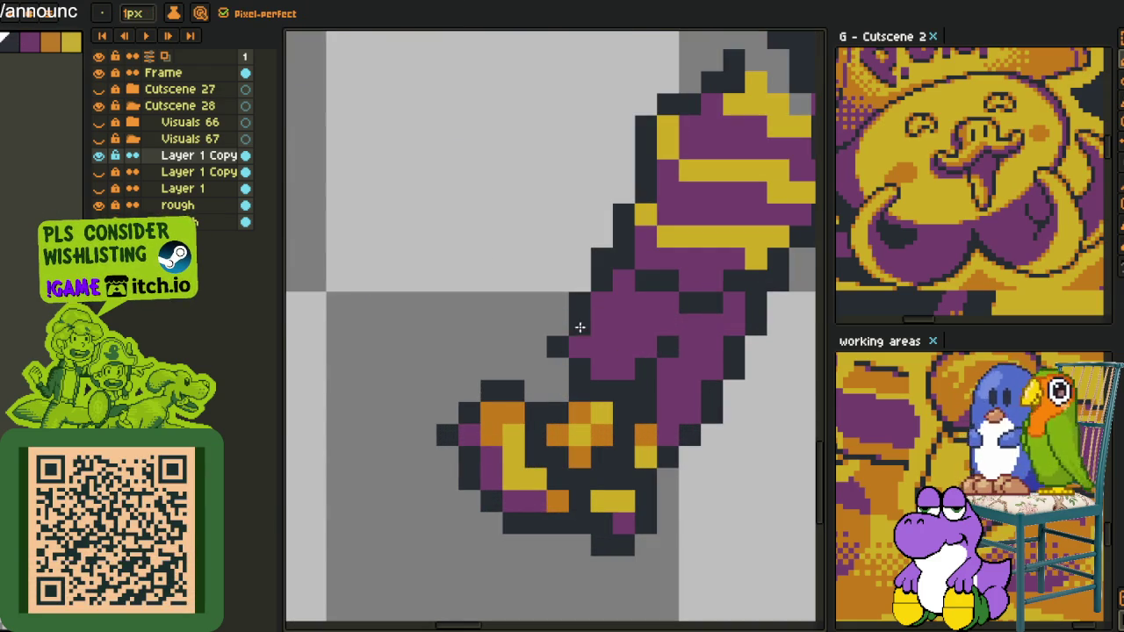
left_click(586, 329, "alt")
left_click(580, 308, "alt")
- Sample colours at several points along the lower arm to pick its purple
scroll(571, 343, "down", 2)
scroll(580, 380, "up", 2)
left_click(550, 354, "alt")
left_click(553, 379, "alt")
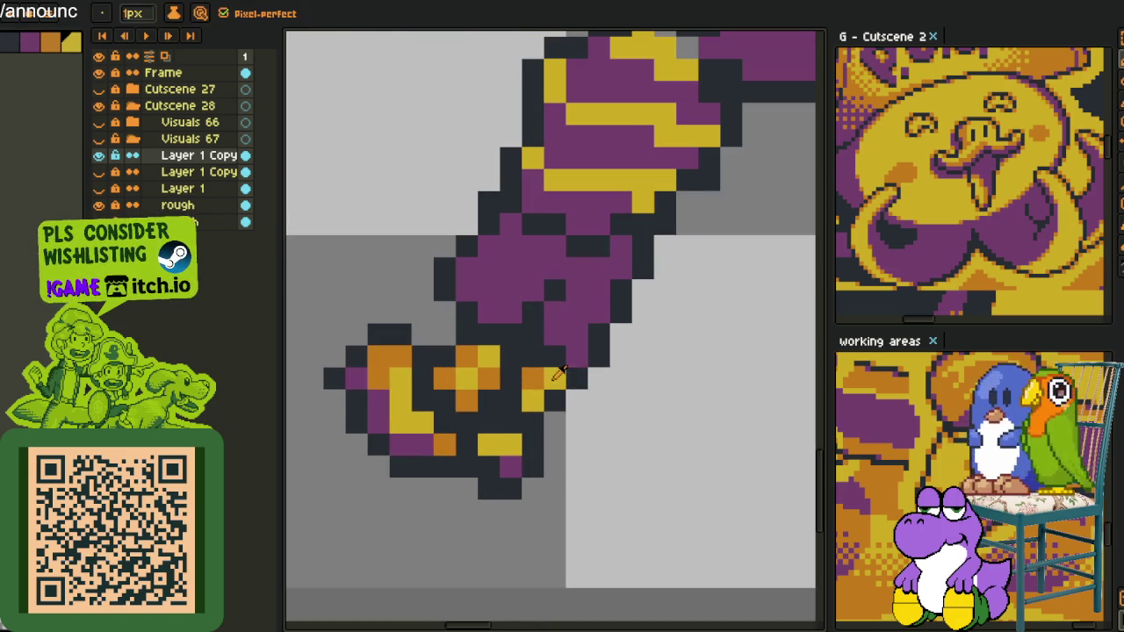
scroll(562, 376, "down", 3)
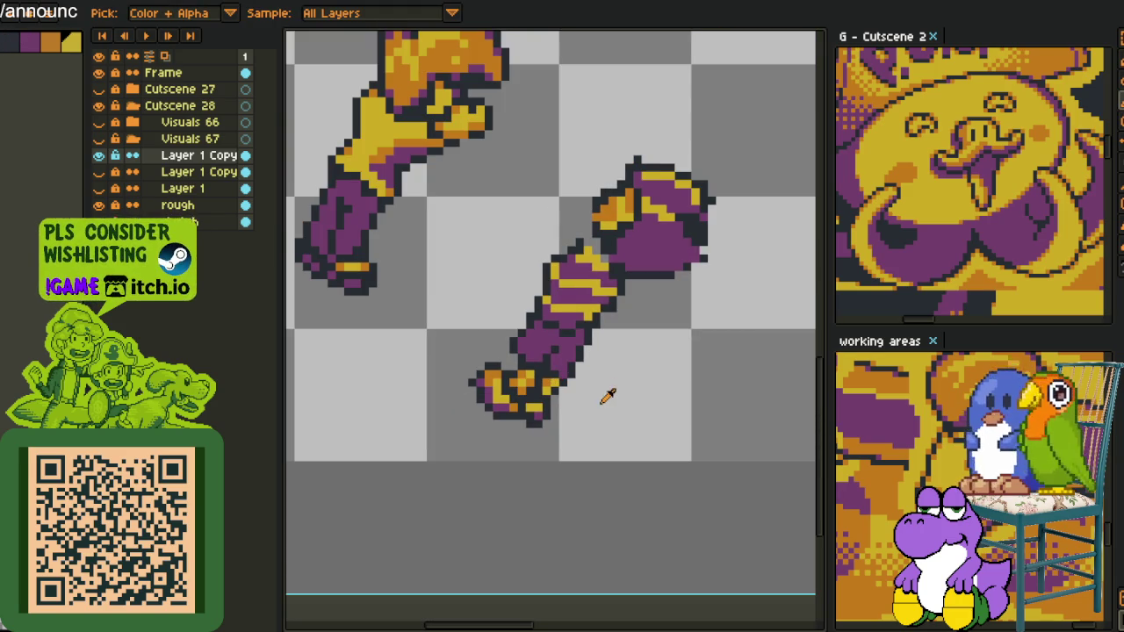
scroll(574, 373, "up", 1)
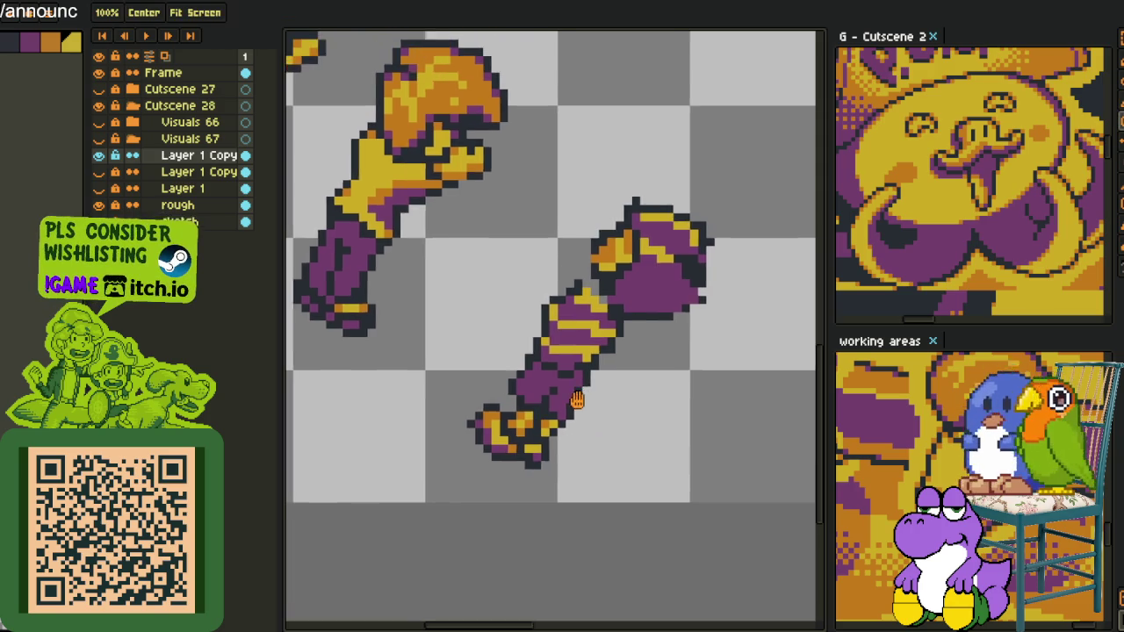
scroll(584, 364, "up", 1)
left_click(585, 342, "alt")
- Turn a black outline pixel purple and darken a pixel on the arm's edge
key("alt")
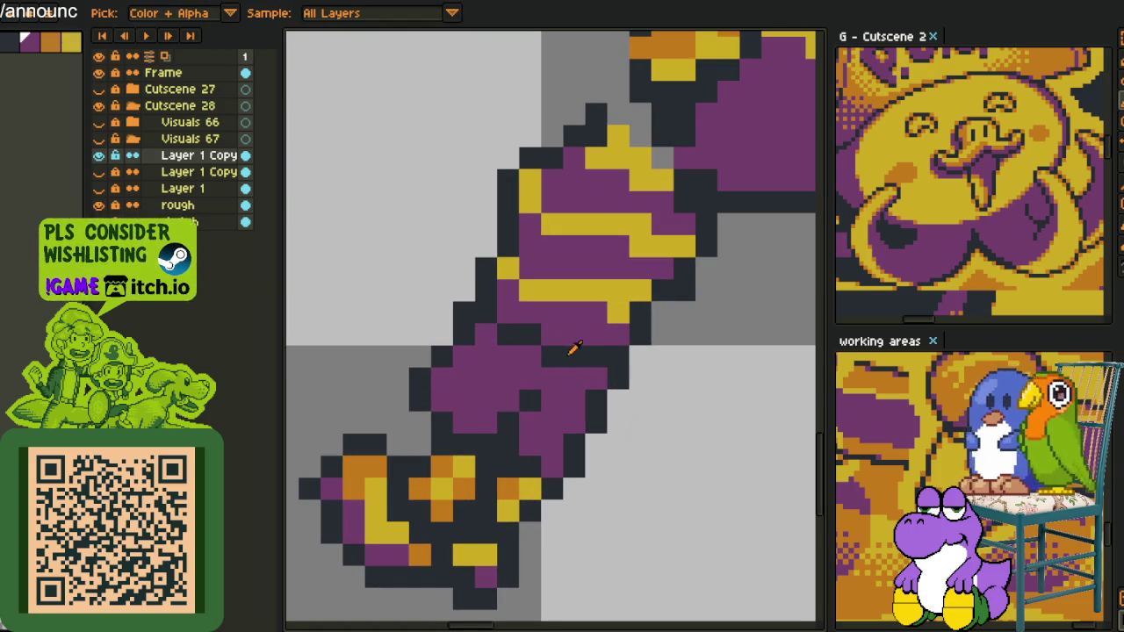
left_click(554, 335, "alt")
left_click(486, 333, "alt")
left_click(507, 333)
left_click(529, 333, "alt")
left_click(508, 312)
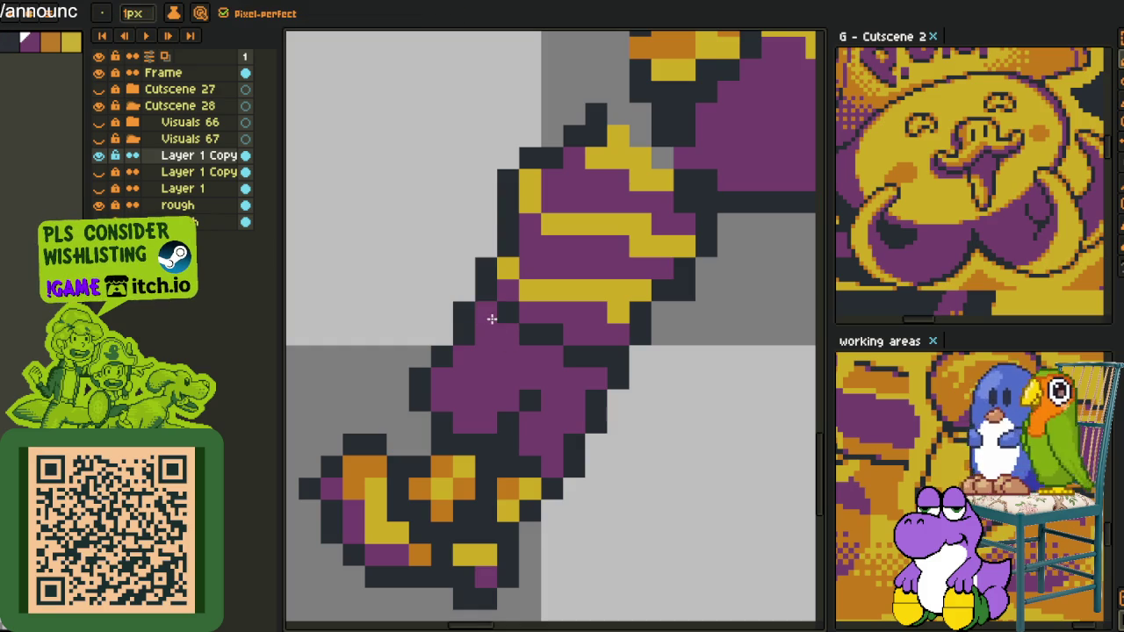
scroll(491, 319, "down", 3)
scroll(518, 342, "up", 1)
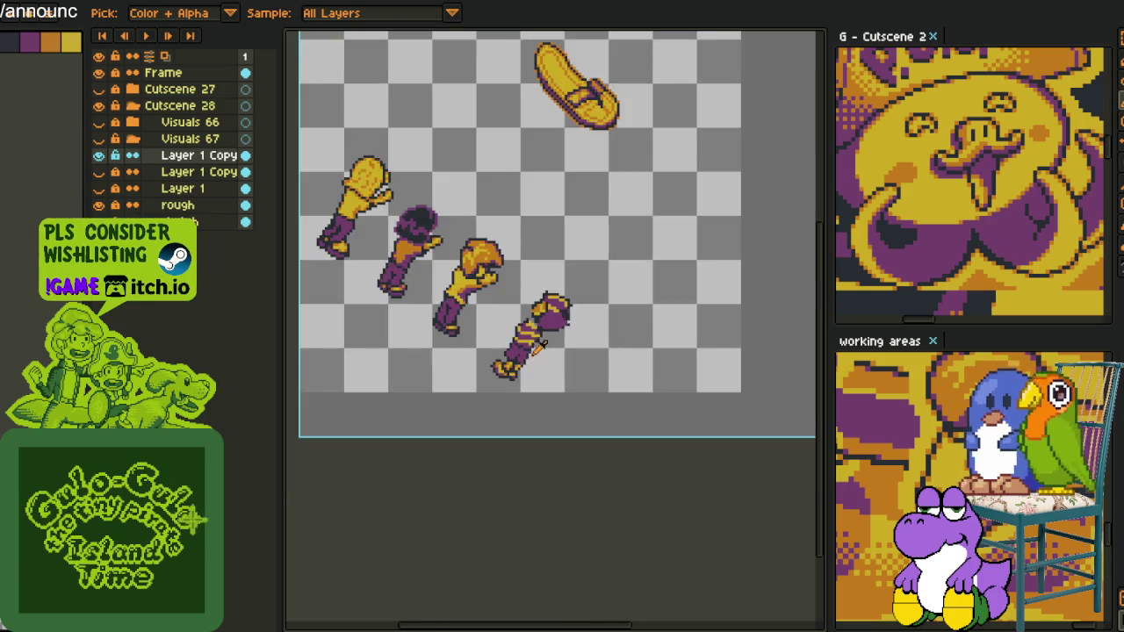
- Touch up the sleeve's yellow stripe, extending and trimming pixels with yellow and purple
scroll(529, 350, "up", 2)
scroll(549, 345, "up", 2)
scroll(571, 338, "up", 2)
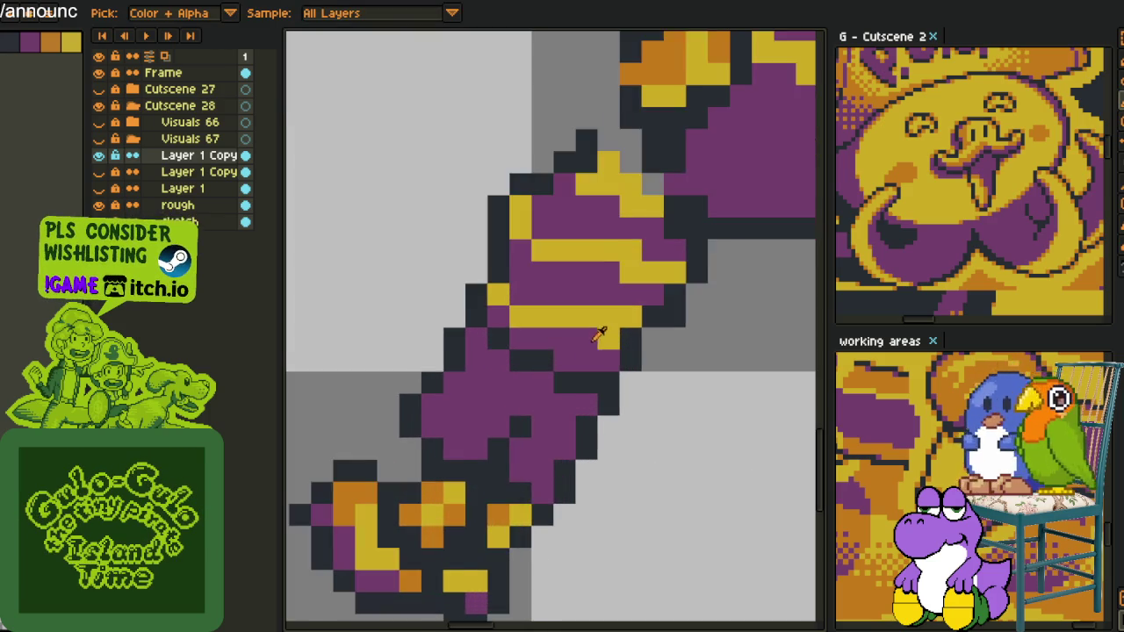
scroll(605, 327, "up", 2)
left_click(584, 338)
left_click(509, 332, "alt")
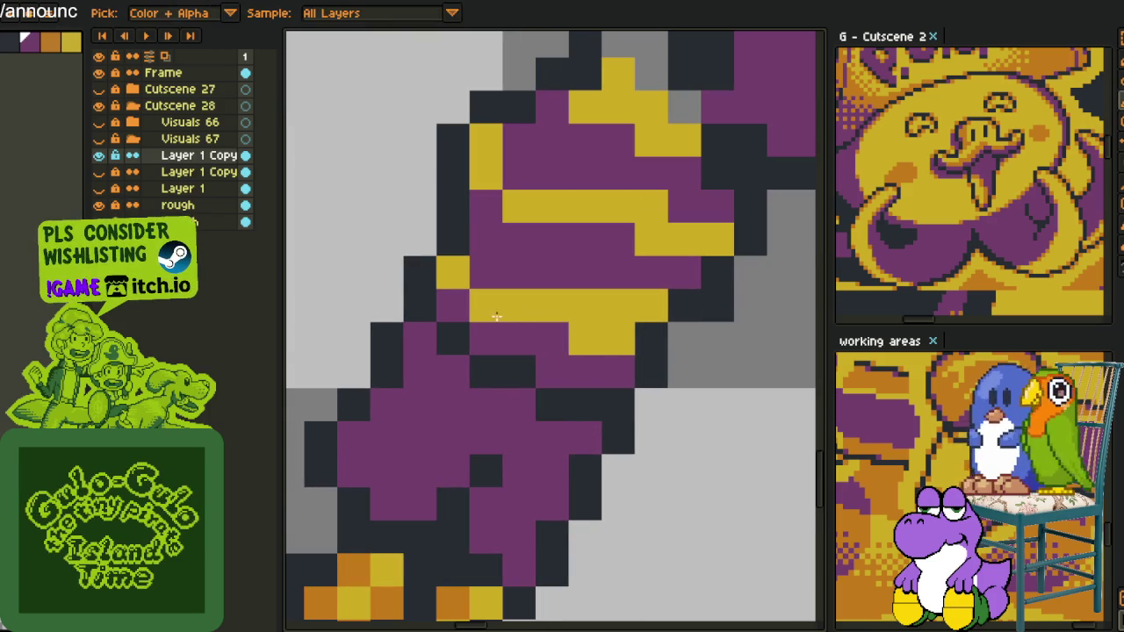
left_click(485, 305)
left_click(456, 283)
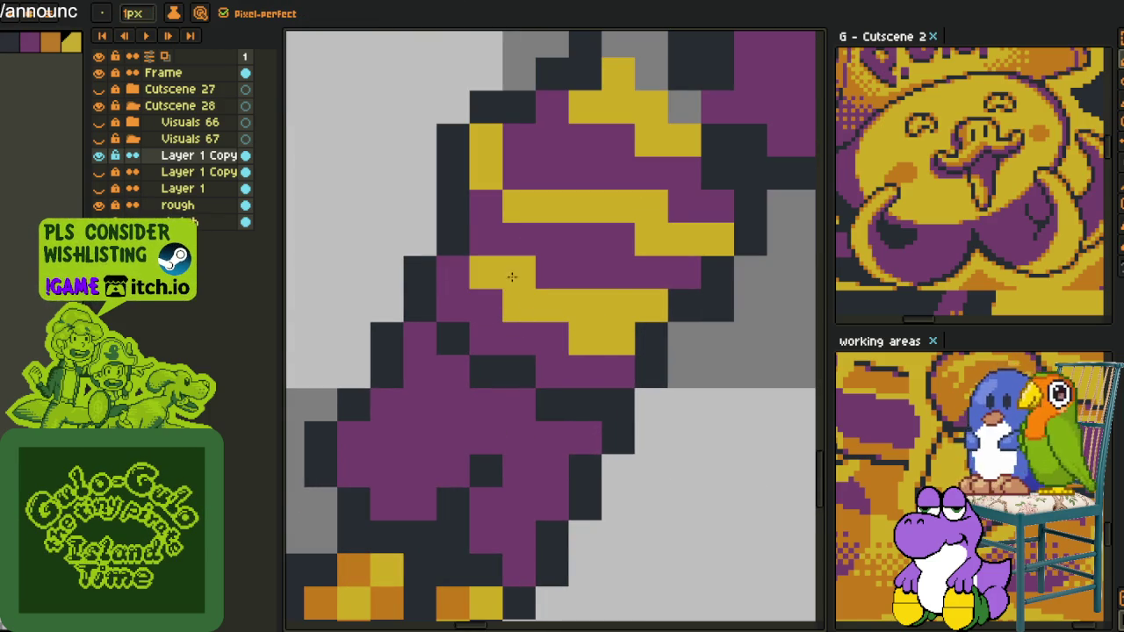
mouse_move(615, 296)
left_mouse_down()
mouse_move(569, 353)
mouse_move(594, 394)
left_mouse_up()
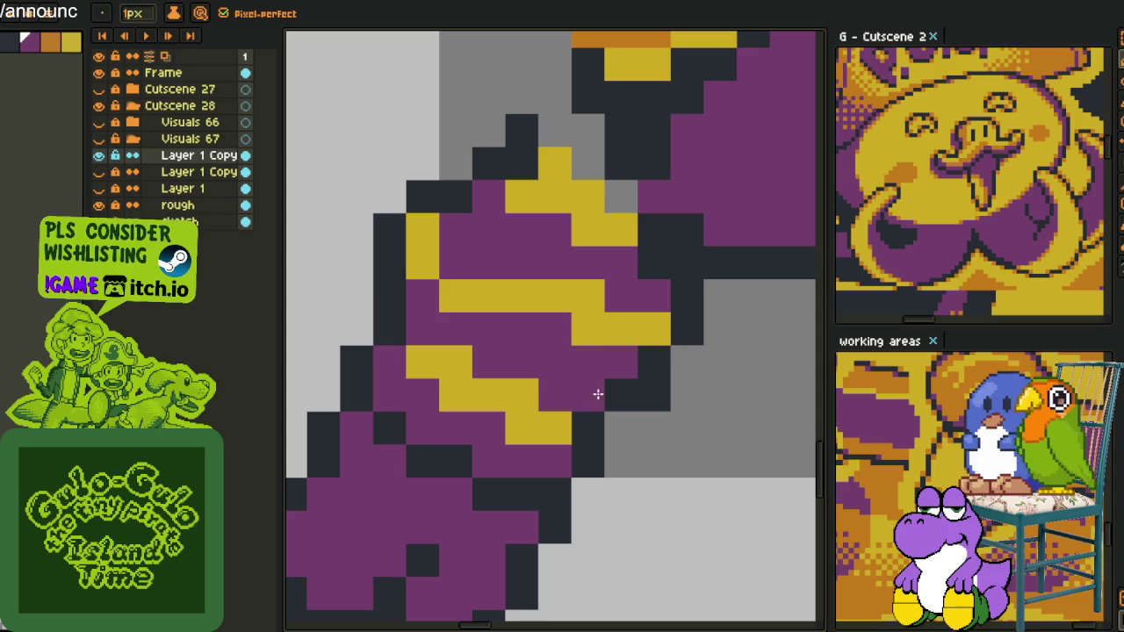
left_click(579, 329, "alt")
left_click(549, 328)
left_click(456, 268)
left_click(474, 266)
- Sample the arm's purple and turn a yellow wrist-band pixel purple
scroll(489, 270, "down", 1)
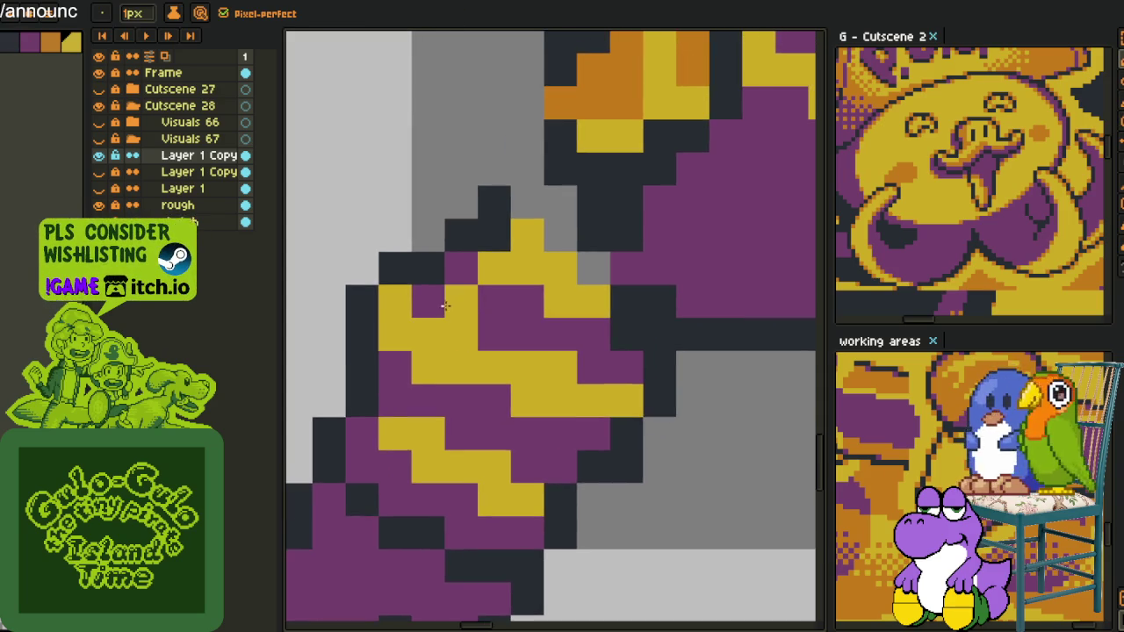
scroll(457, 309, "down", 1)
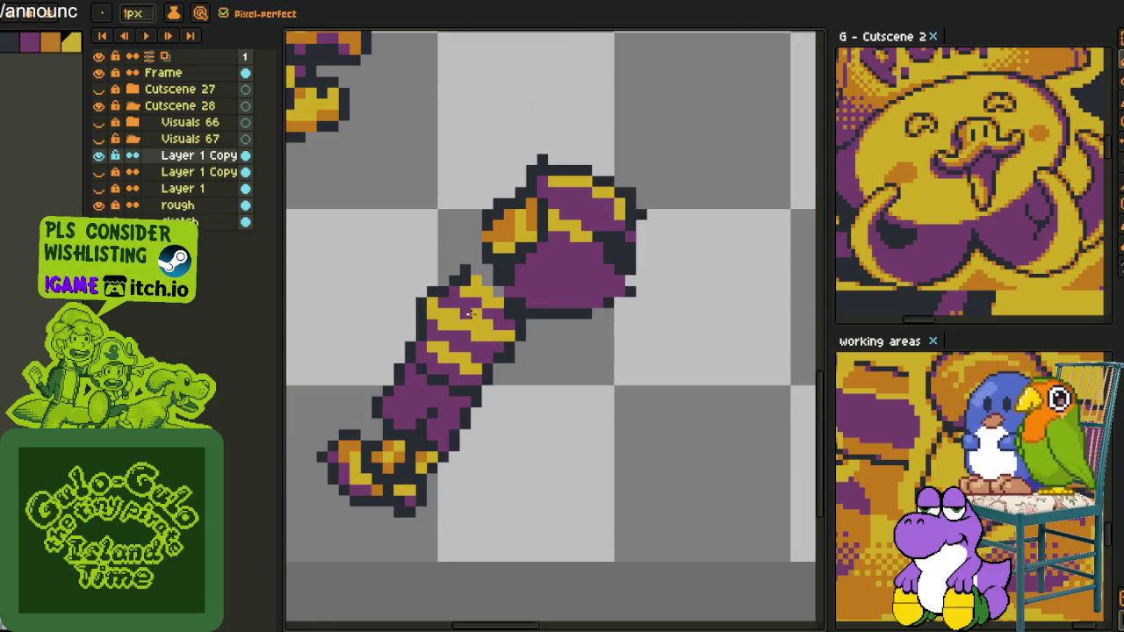
scroll(470, 313, "up", 2)
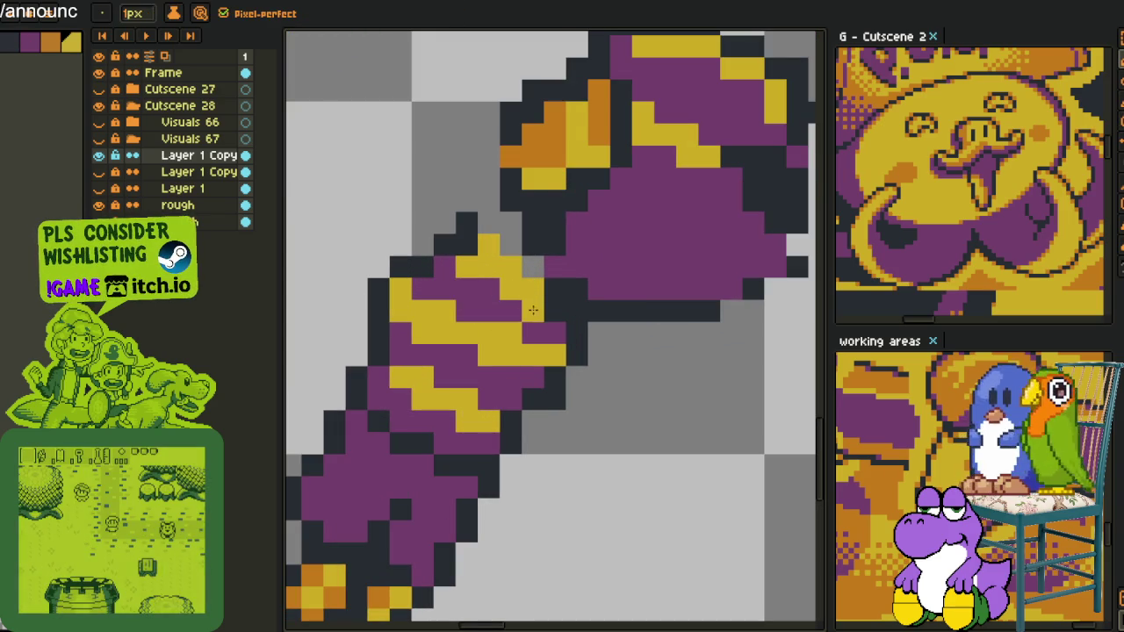
left_click(549, 331, "alt")
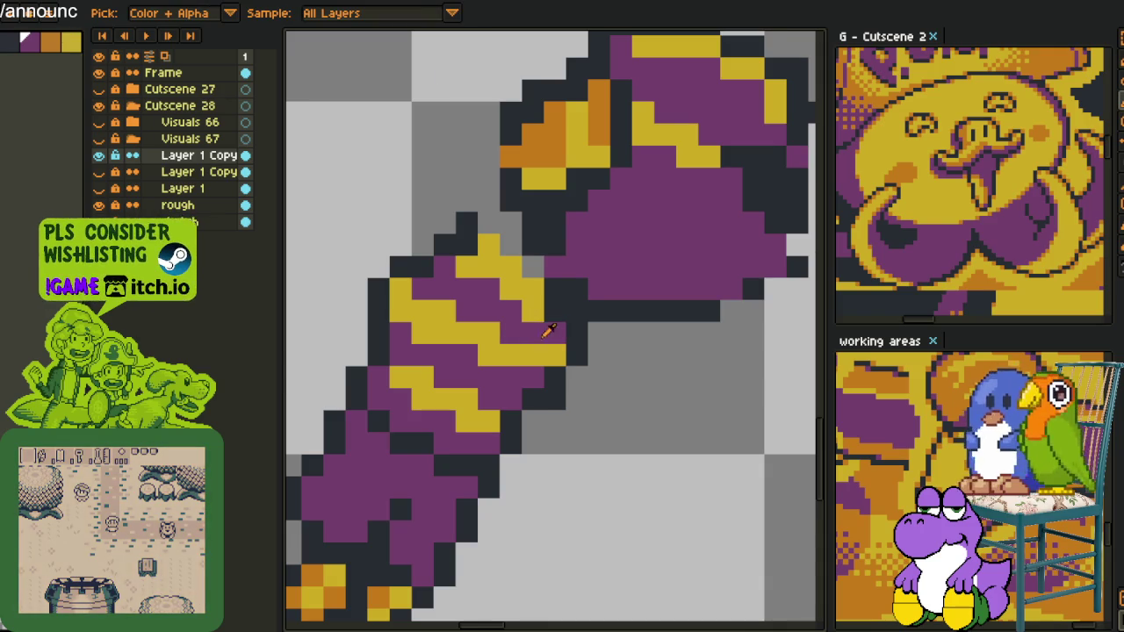
scroll(549, 331, "down", 3)
scroll(562, 337, "down", 1)
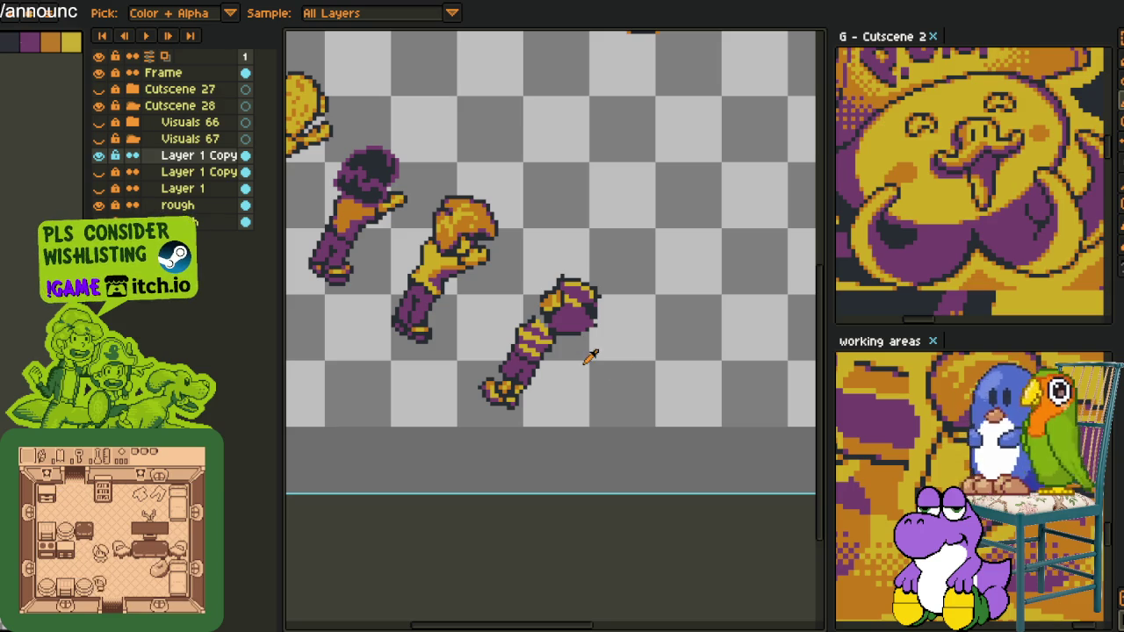
scroll(575, 338, "up", 1)
scroll(536, 320, "up", 2)
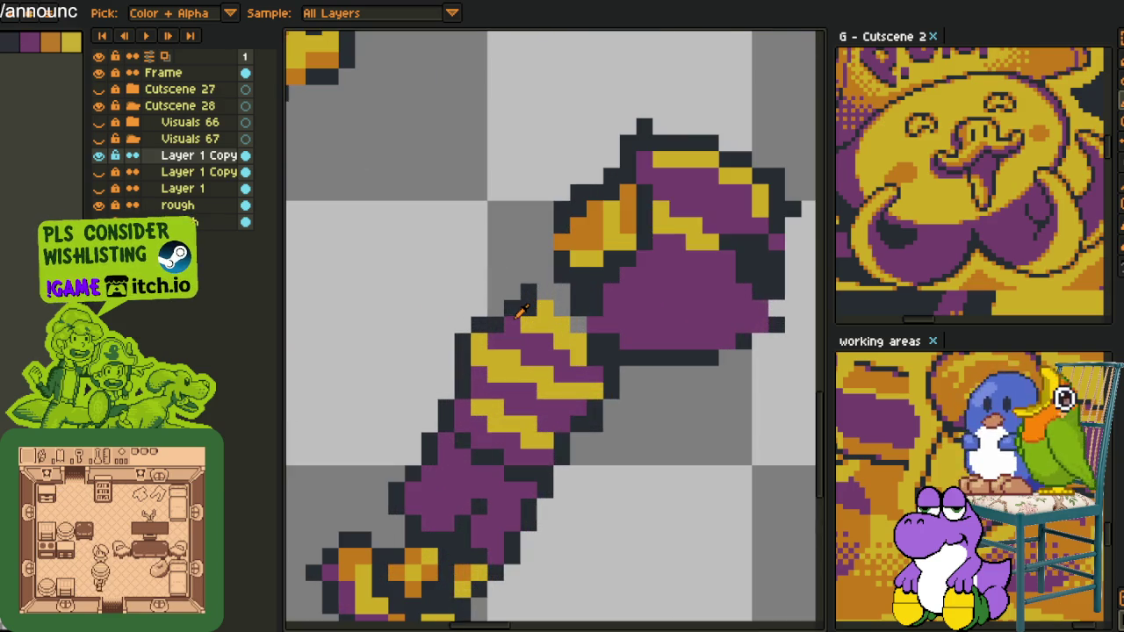
left_click(465, 343, "alt")
scroll(466, 351, "down", 3)
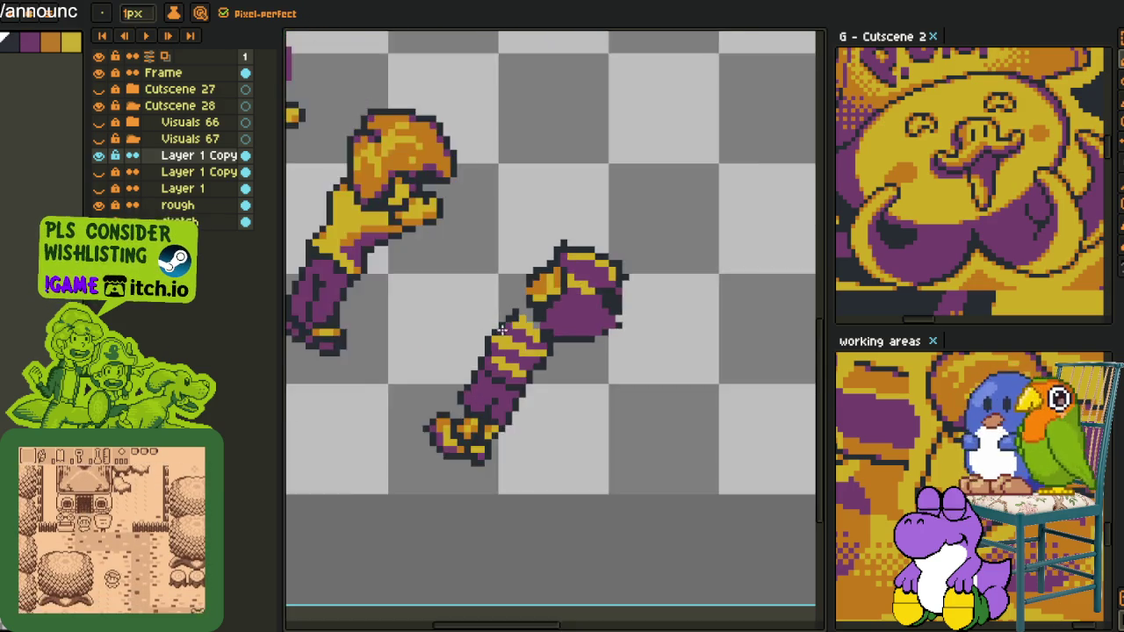
scroll(466, 351, "up", 4)
scroll(479, 356, "down", 3)
scroll(527, 316, "up", 3)
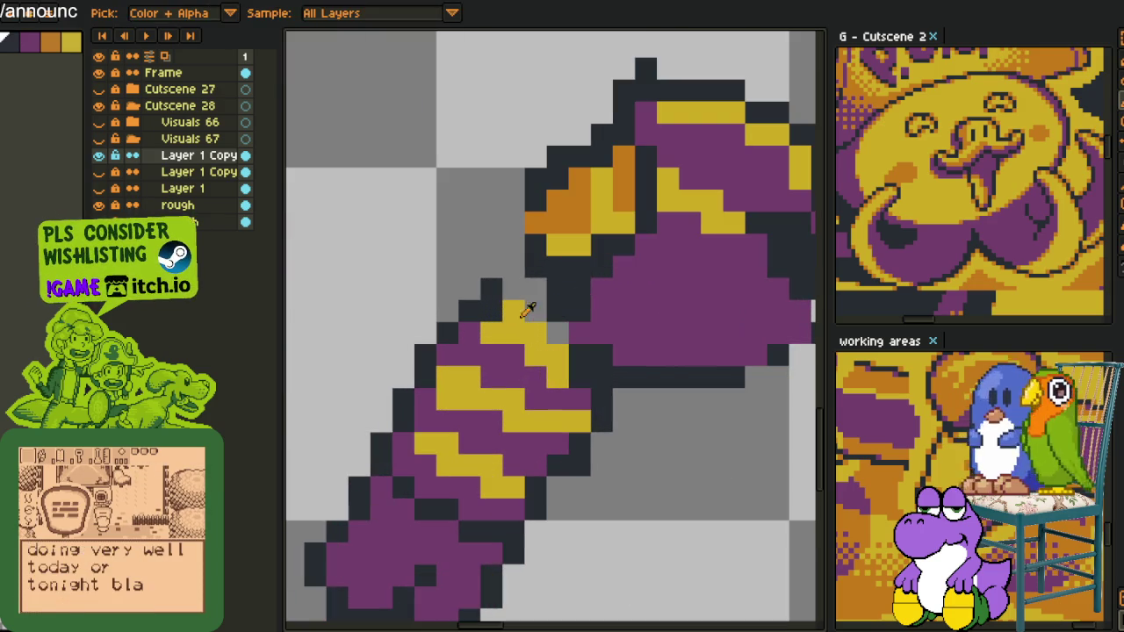
left_click(490, 287, "alt")
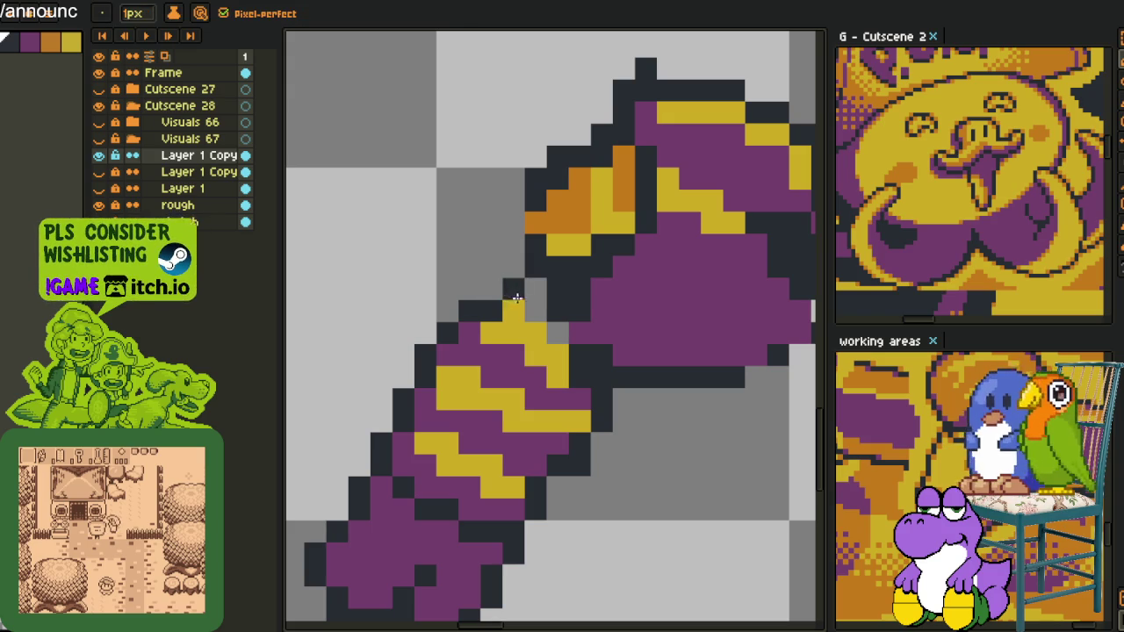
scroll(571, 338, "down", 2)
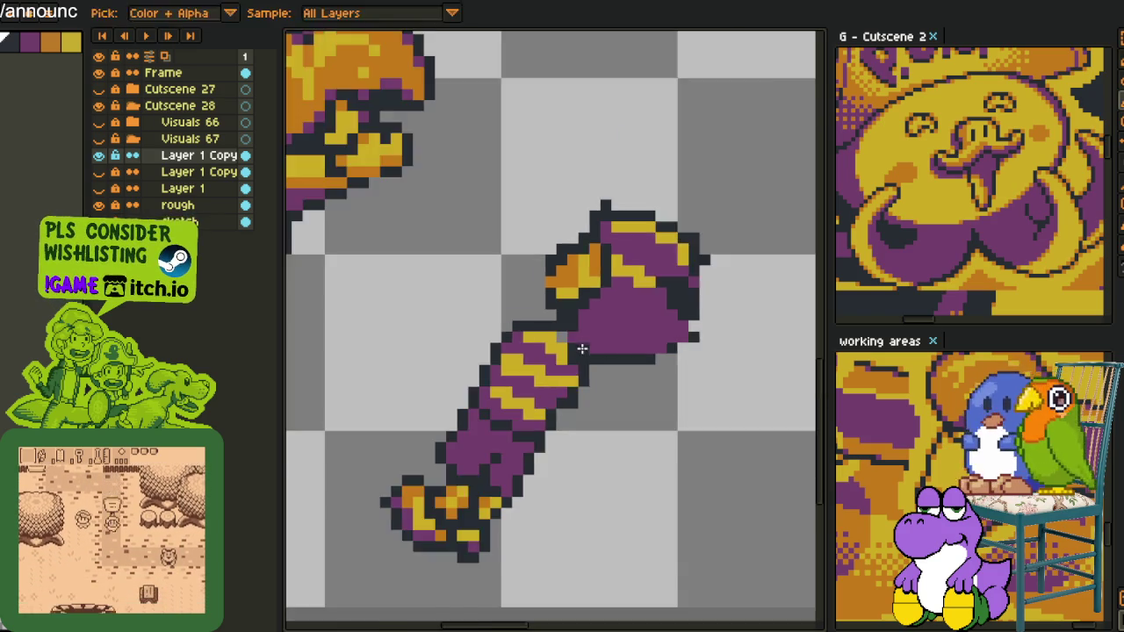
scroll(581, 348, "up", 3)
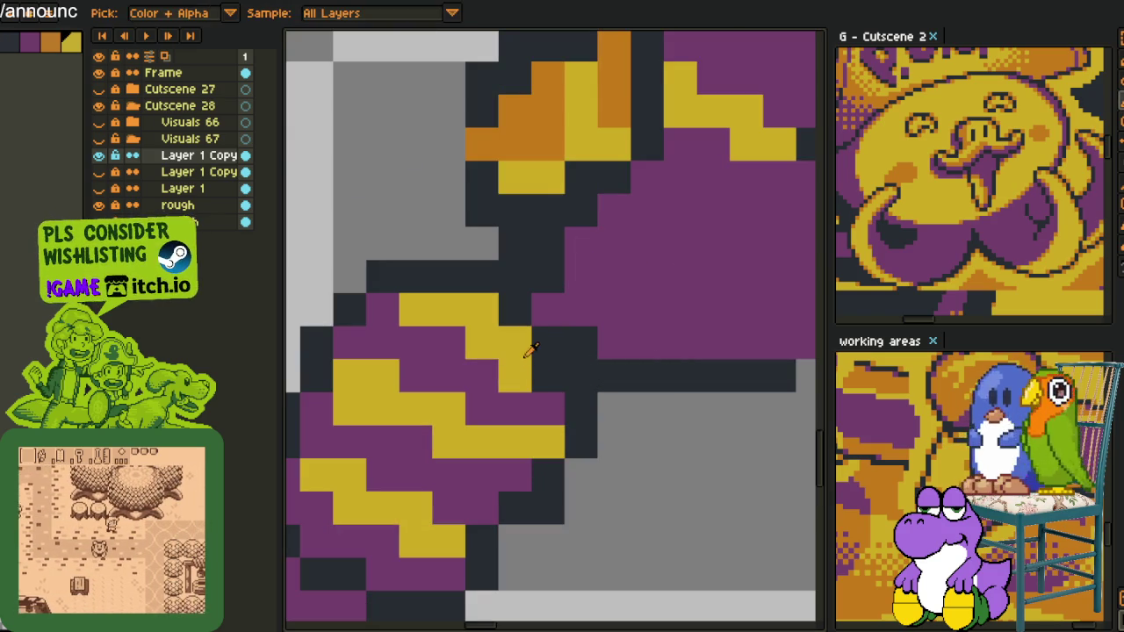
left_click(492, 318)
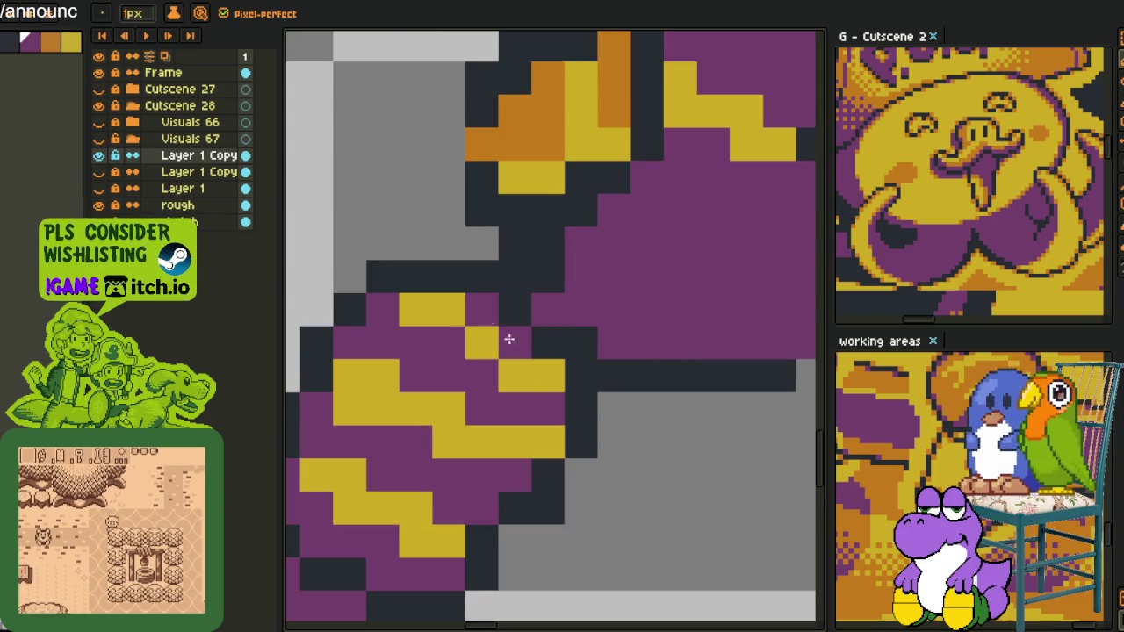
- Add a dark outline pixel to the fist and start repainting orange thumb pixels yellow
scroll(551, 363, "down", 3)
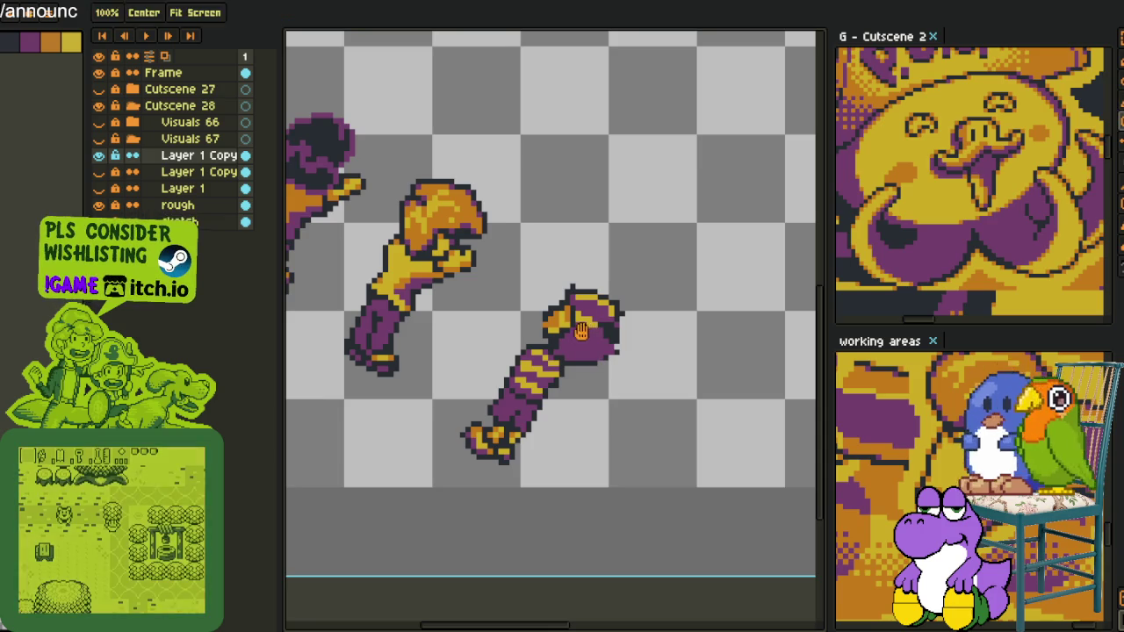
scroll(583, 328, "up", 2)
scroll(553, 307, "up", 1)
left_click(522, 416)
left_click(544, 355, "alt")
left_click(561, 384, "alt")
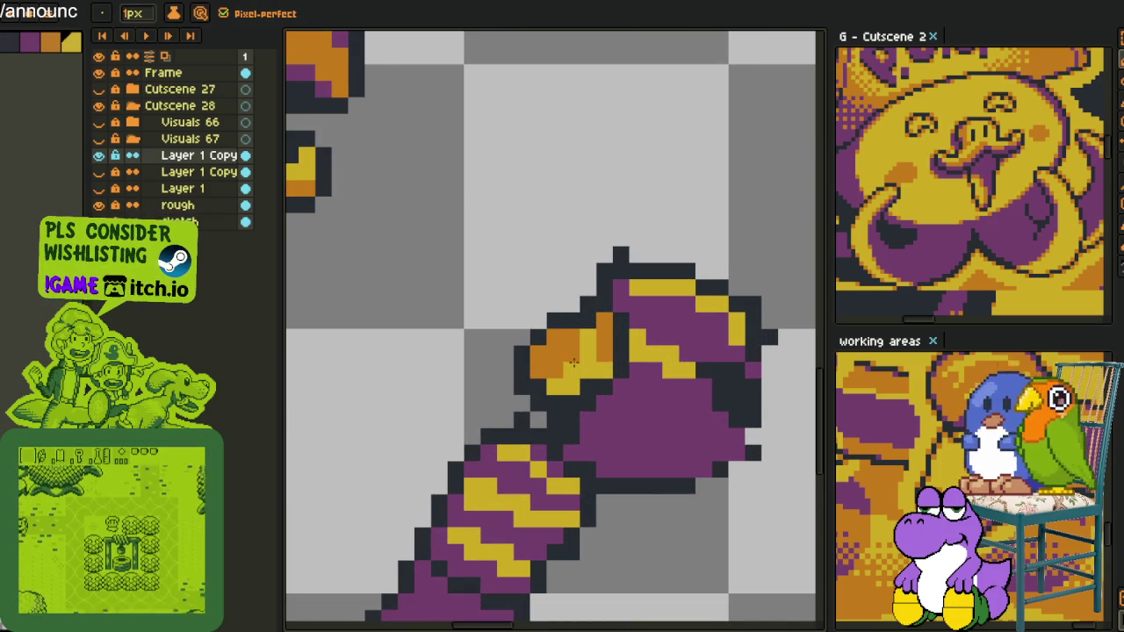
left_click_drag(537, 354, 545, 362)
- Paint the rest of the thumb bright yellow
left_click(548, 351, "alt")
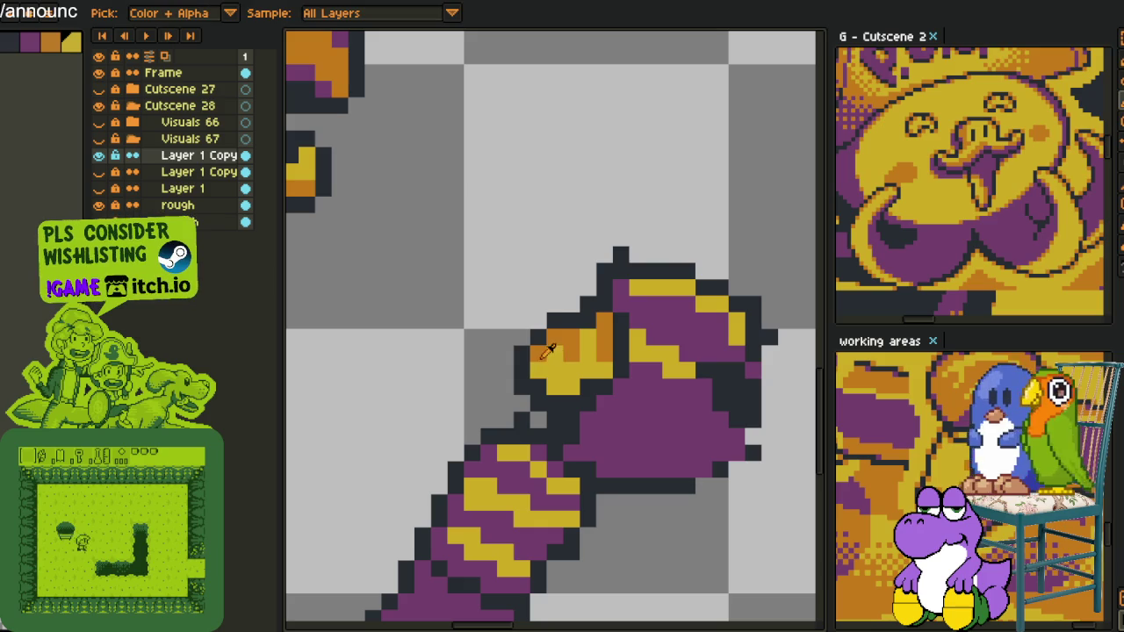
left_click_drag(538, 373, 543, 407)
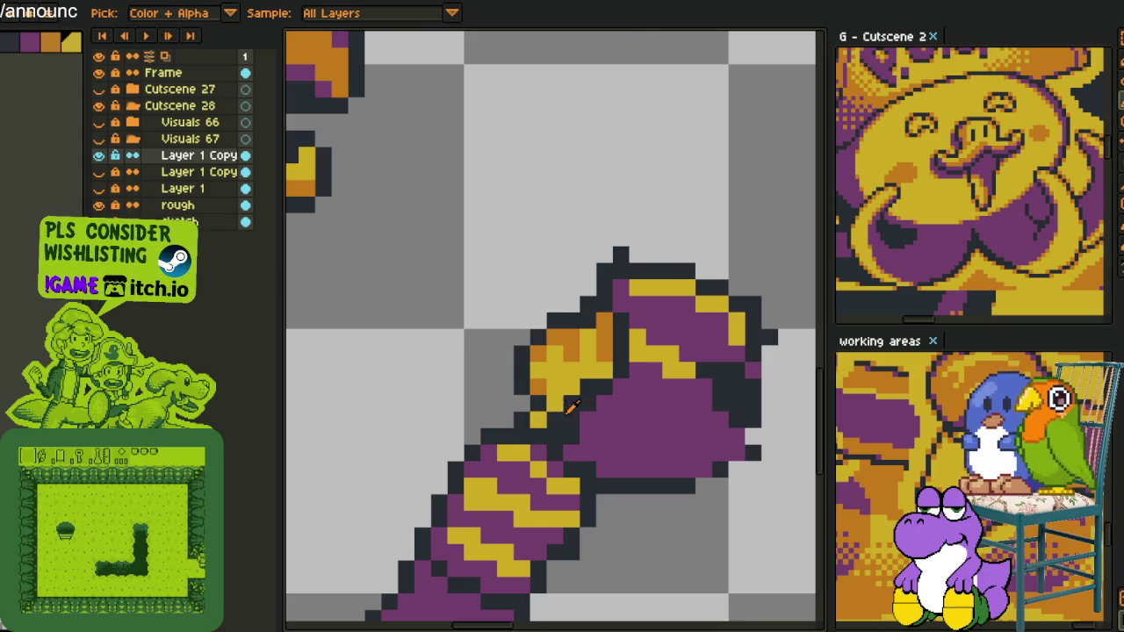
scroll(556, 403, "down", 3)
scroll(466, 380, "up", 3)
left_click(466, 379, "alt")
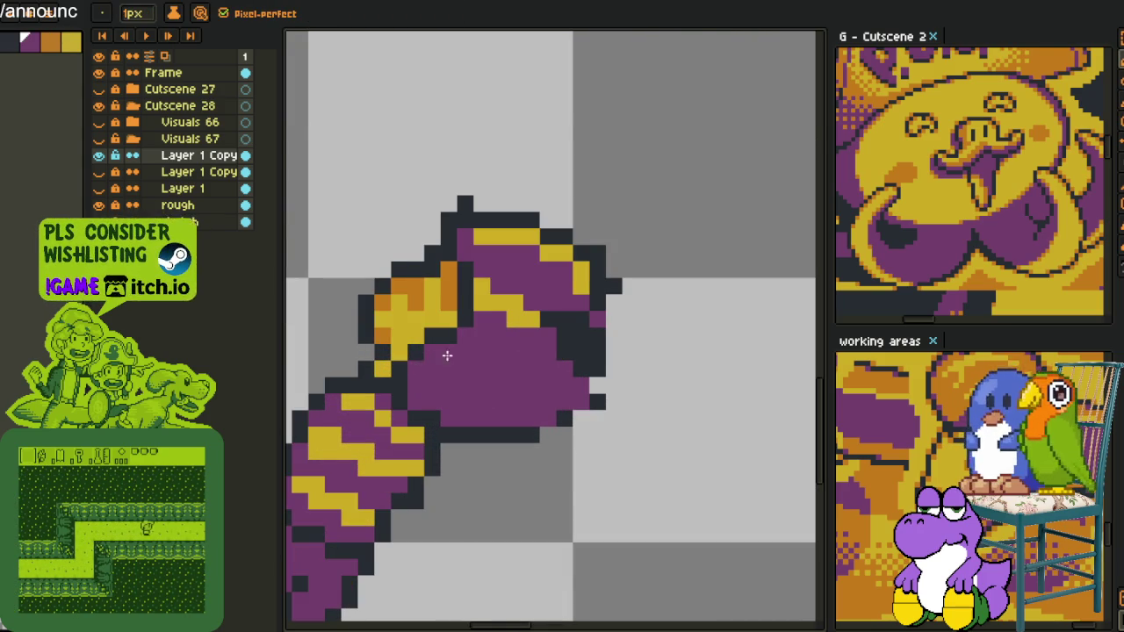
- Redraw the fist's right and lower-right dark outline one pixel inward, removing a stray pixel
scroll(445, 354, "down", 3)
scroll(465, 334, "up", 2)
scroll(478, 307, "up", 1)
scroll(478, 307, "up", 1)
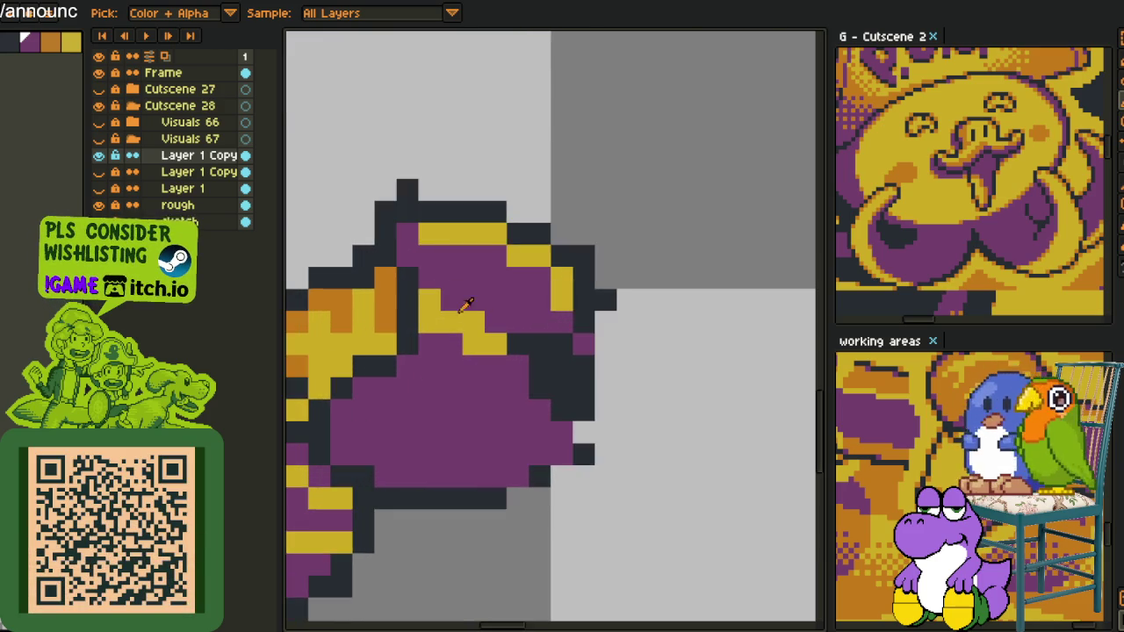
scroll(470, 321, "up", 1)
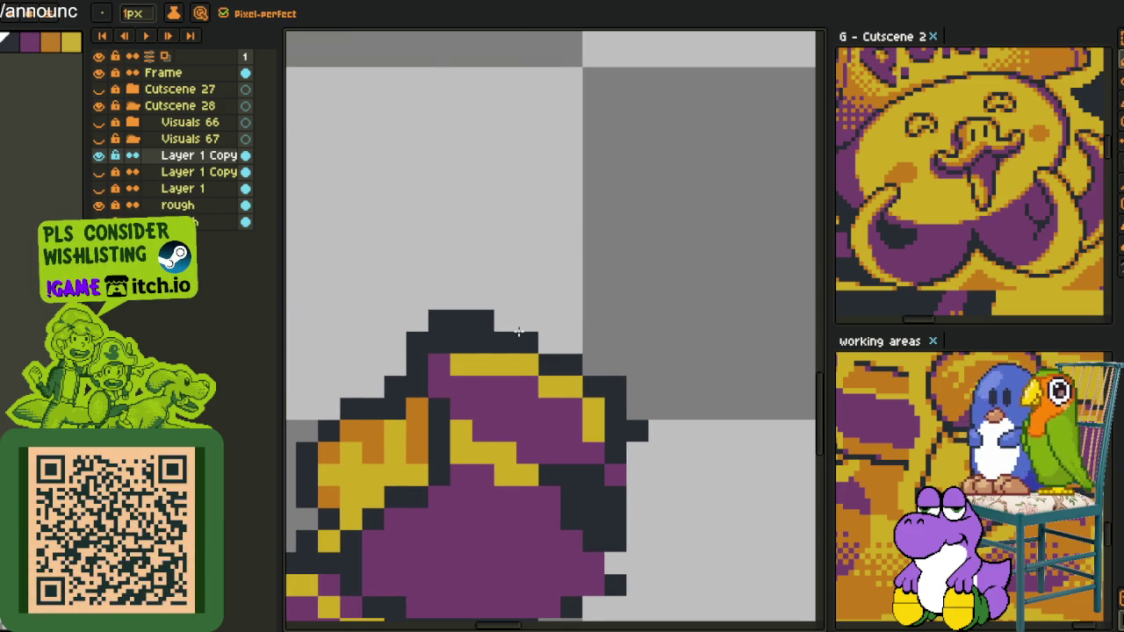
mouse_move(633, 415)
left_mouse_down()
mouse_move(643, 481)
mouse_move(664, 419)
left_mouse_up()
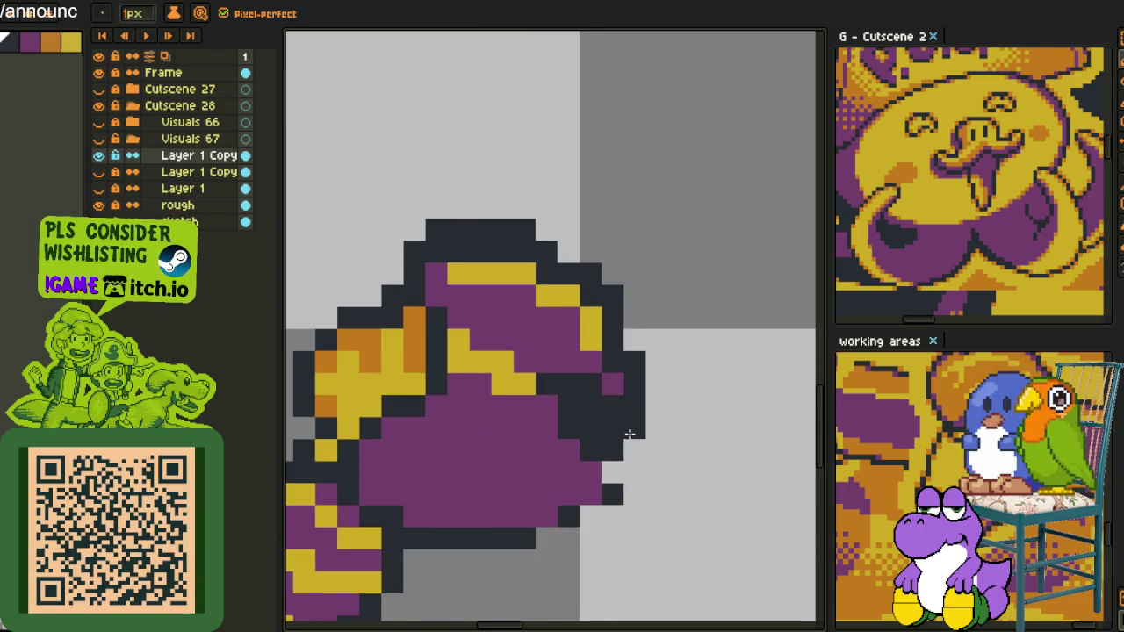
left_click(612, 472)
left_click_drag(609, 474, 606, 492)
left_click(588, 494)
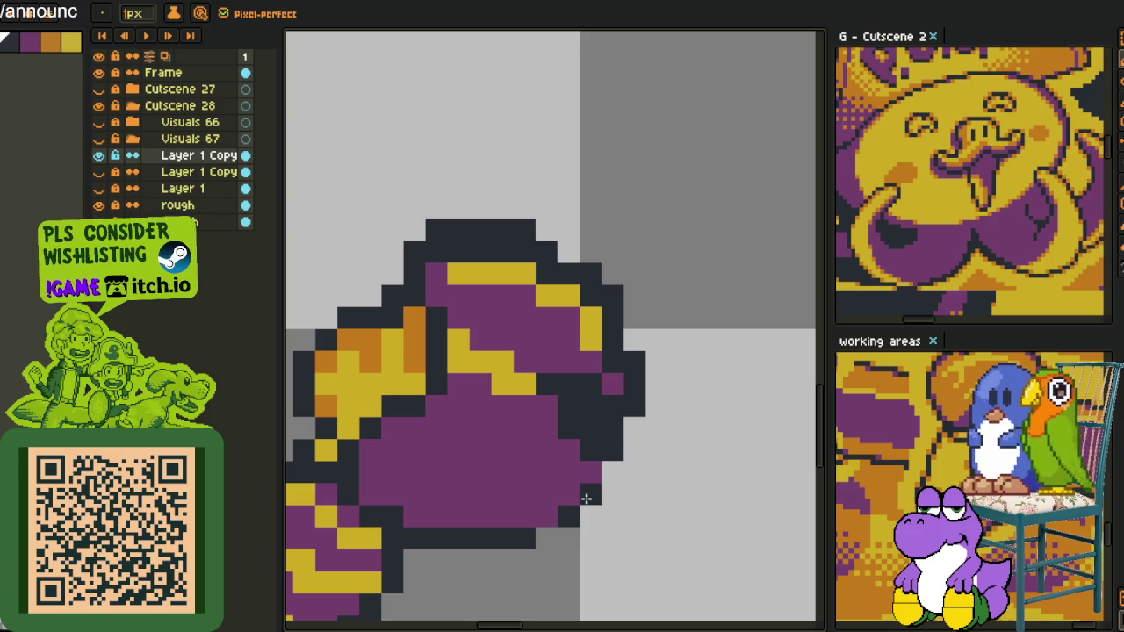
right_click(523, 535)
left_click(524, 516)
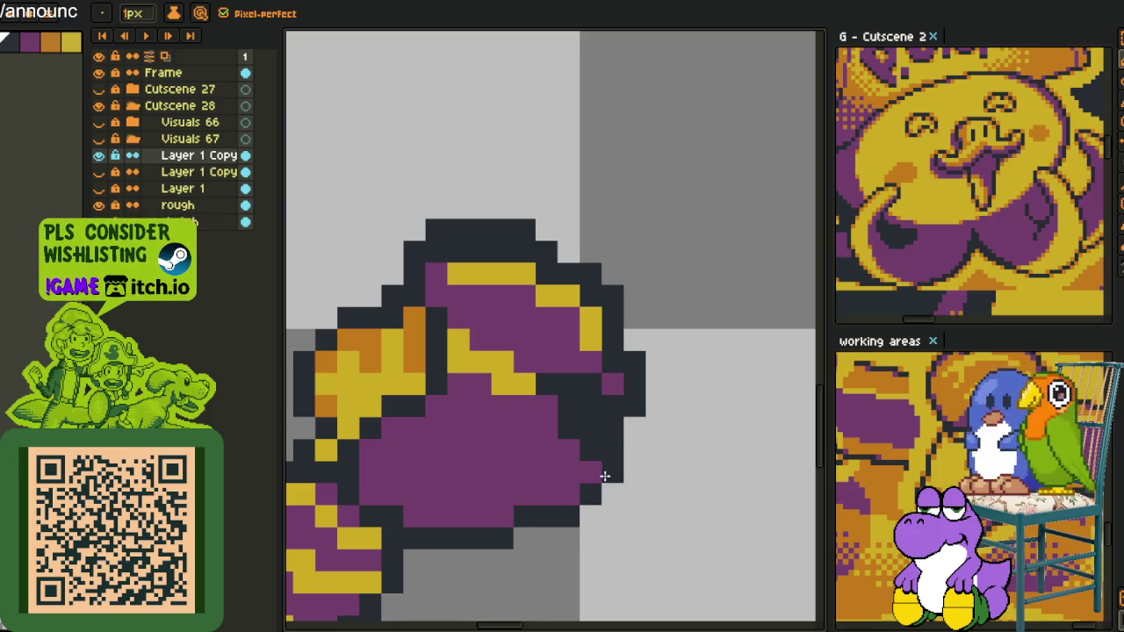
scroll(605, 475, "down", 2)
scroll(609, 395, "up", 2)
left_click(600, 425)
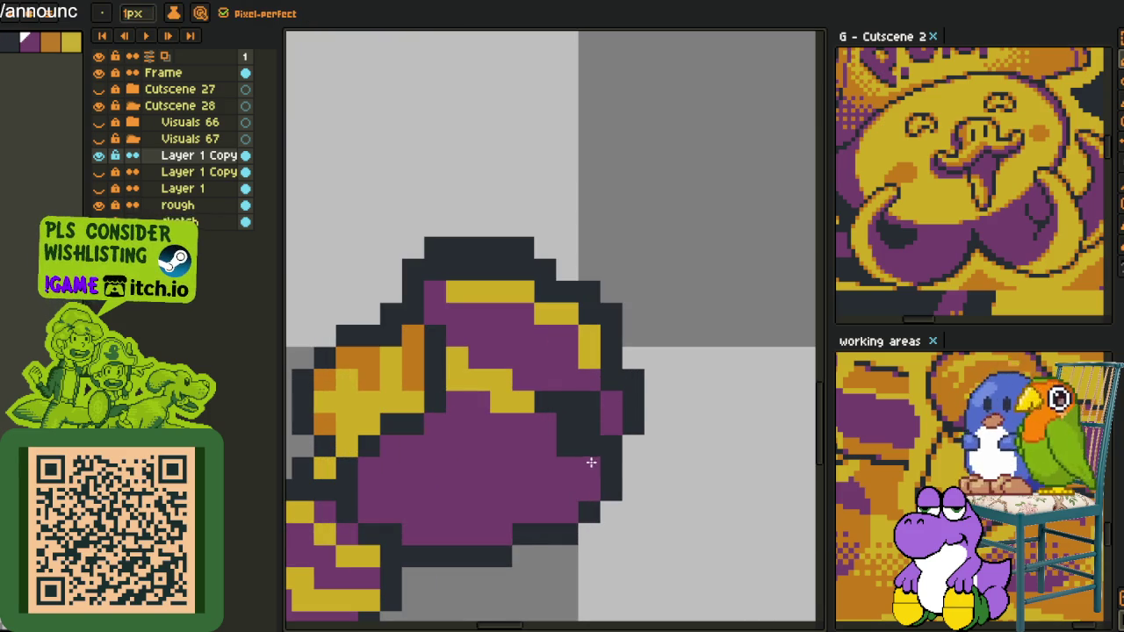
- Sample yellow and paint the fist's top-right outline pixels gold
key("alt")
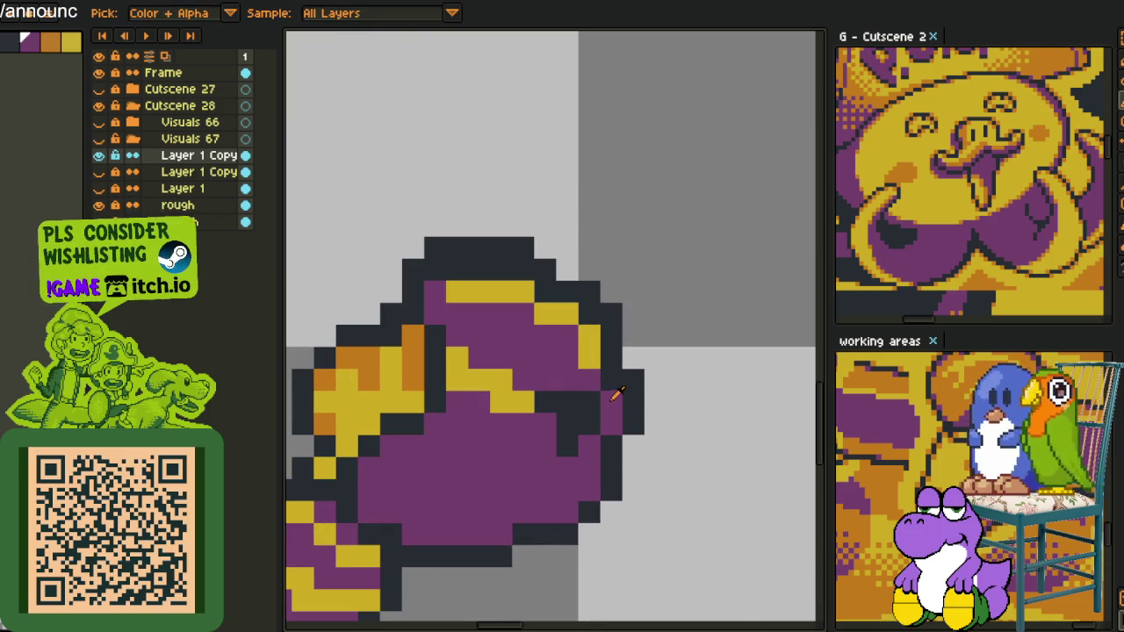
key("alt")
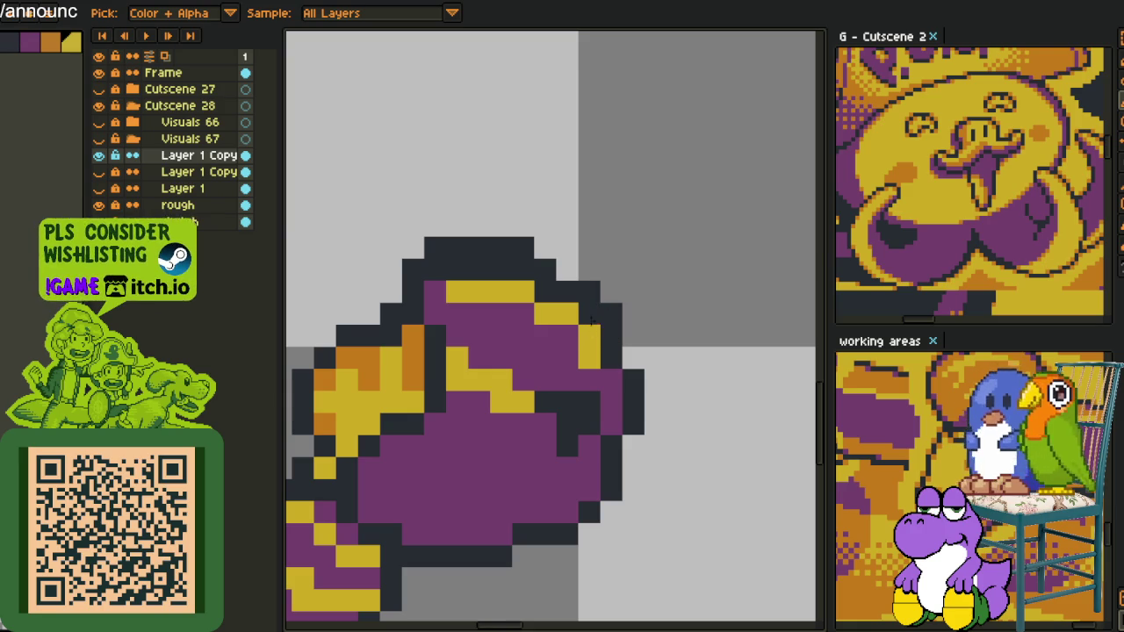
left_click_drag(589, 314, 543, 291)
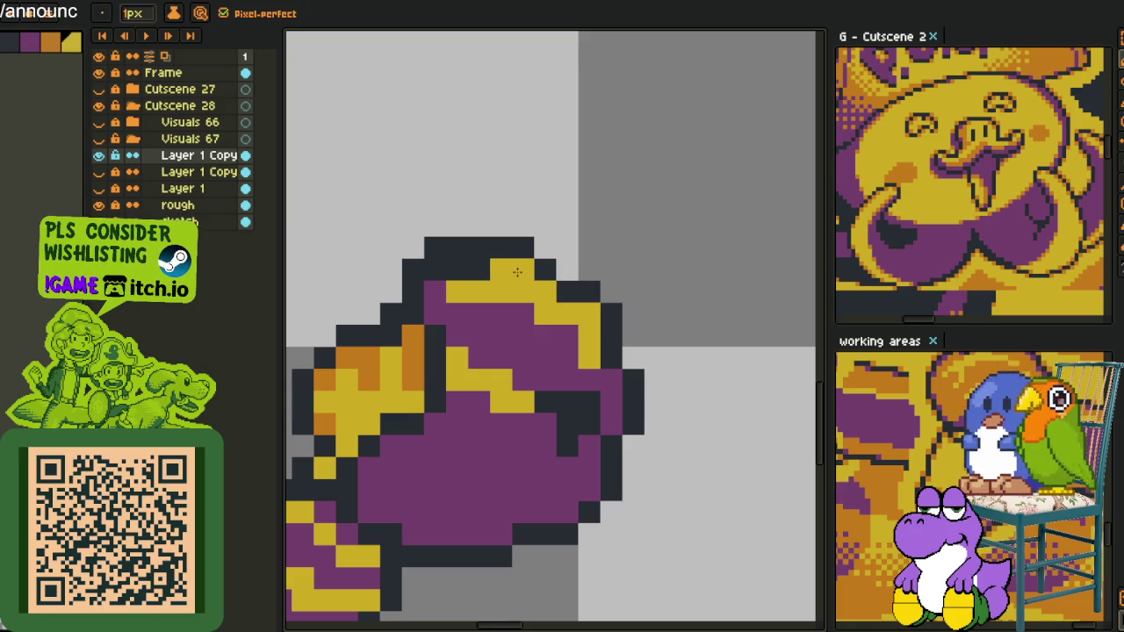
key("alt")
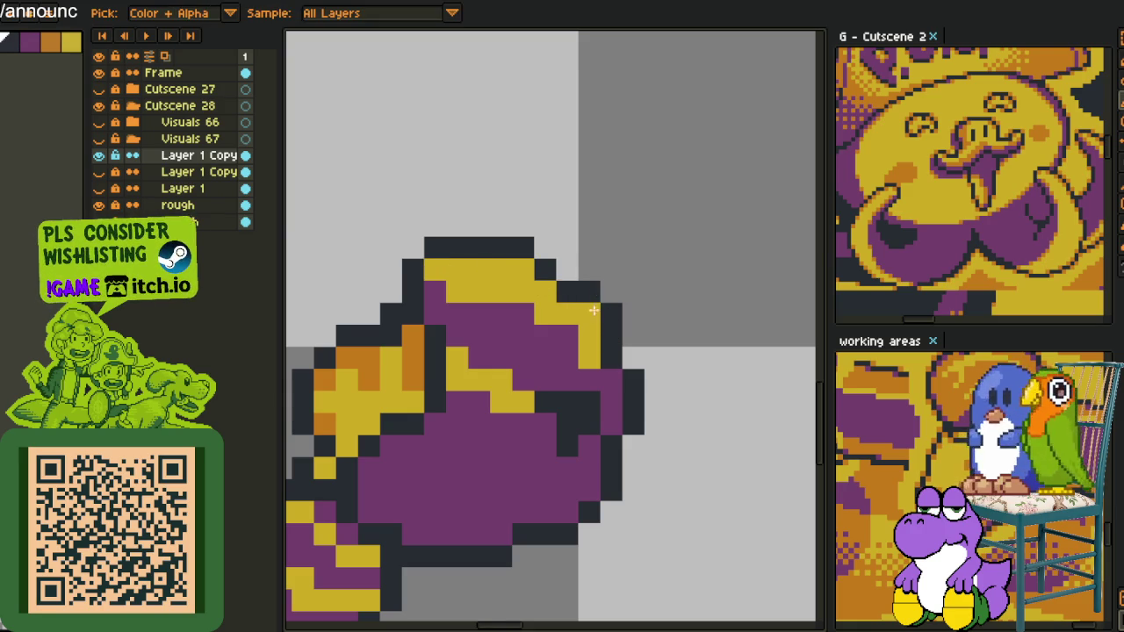
scroll(610, 314, "down", 3)
scroll(564, 248, "up", 2)
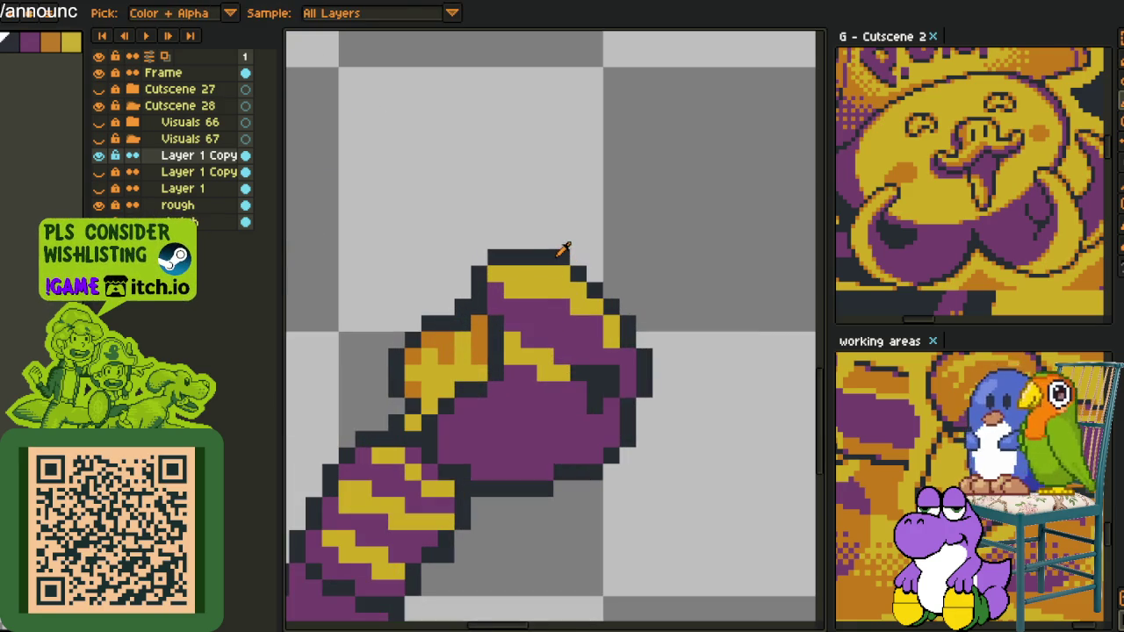
scroll(557, 260, "down", 3)
scroll(606, 250, "up", 3)
scroll(562, 263, "up", 1)
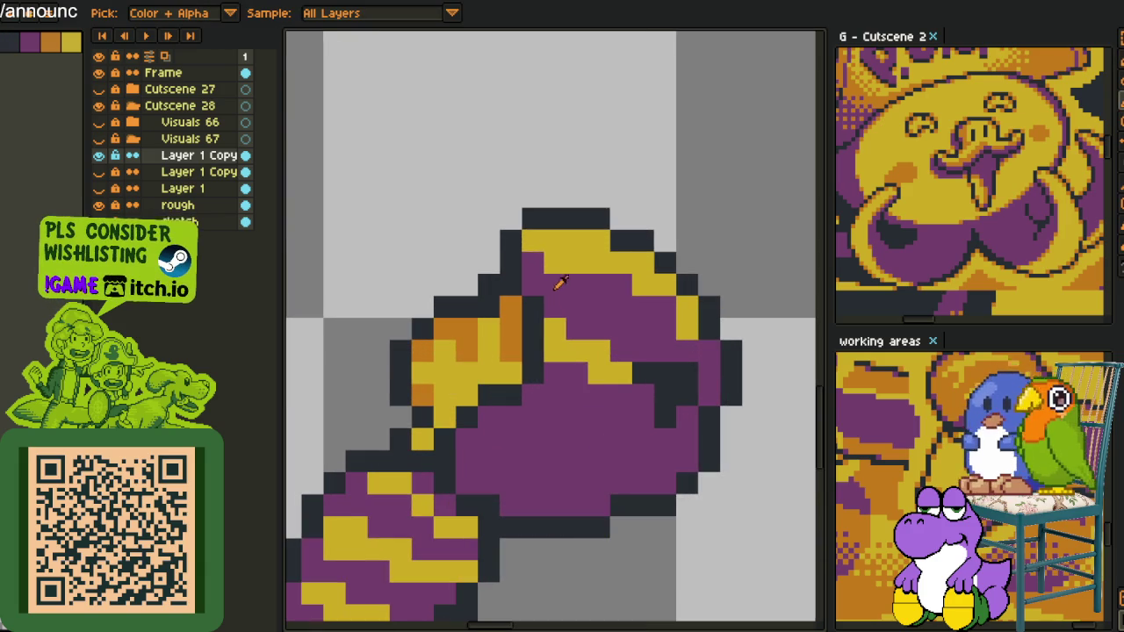
scroll(551, 267, "down", 2)
scroll(631, 256, "down", 1)
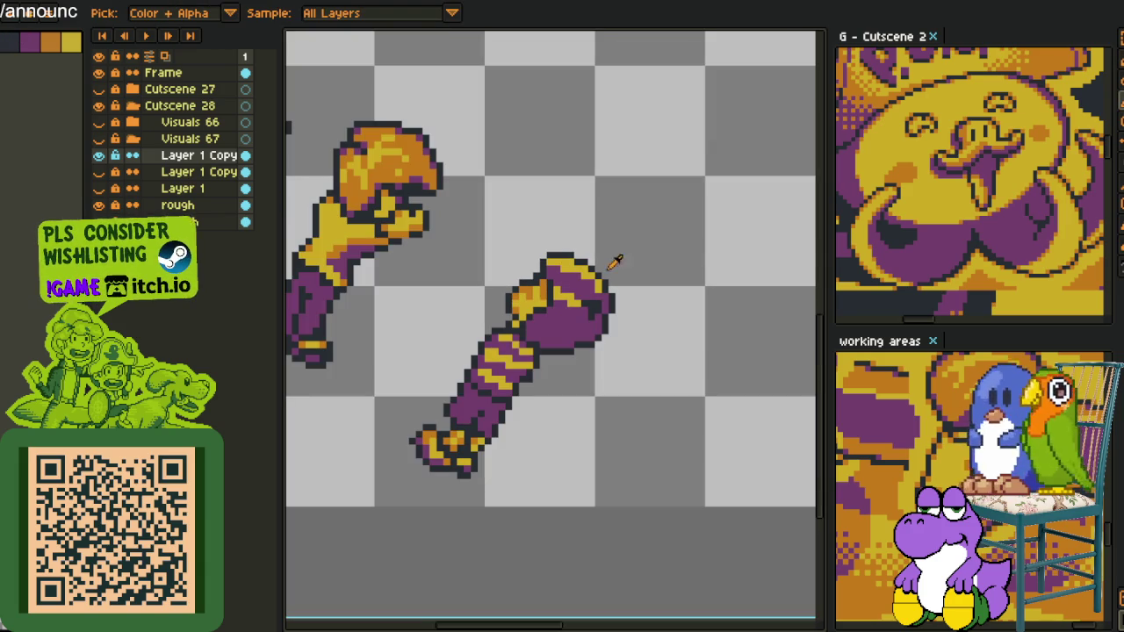
scroll(612, 275, "down", 1)
scroll(640, 285, "down", 1)
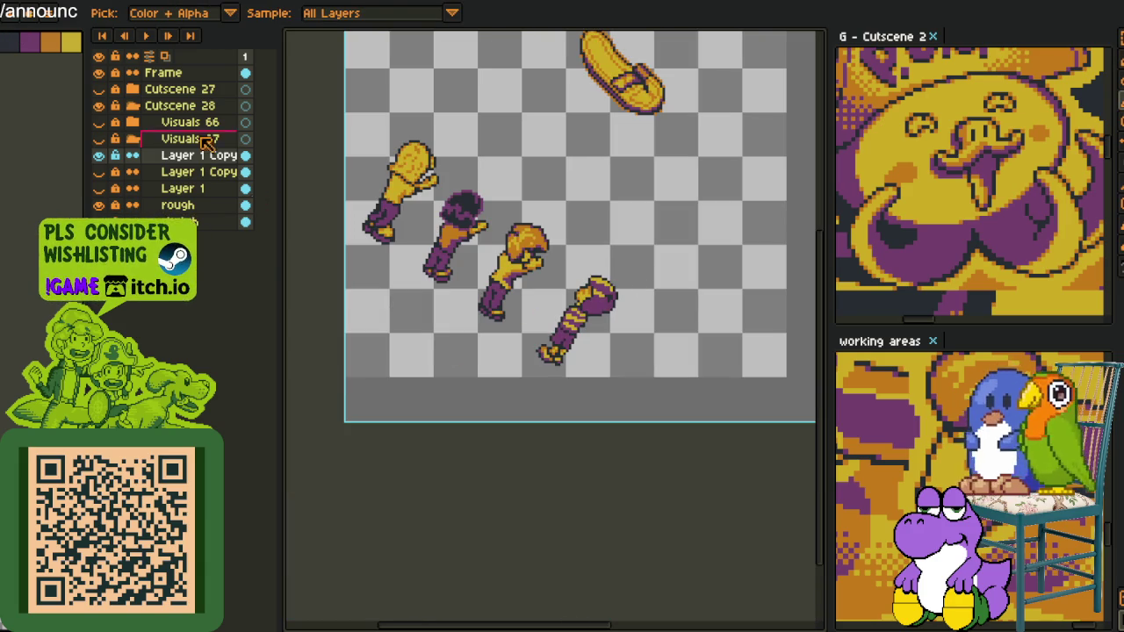
scroll(617, 266, "up", 3)
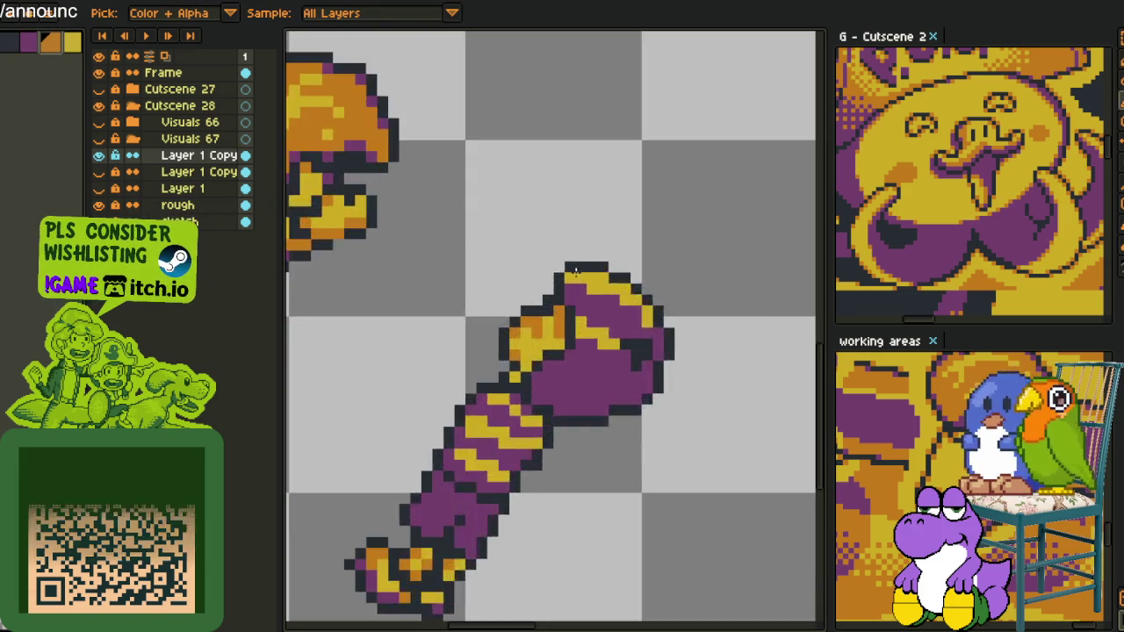
scroll(618, 266, "up", 3)
left_click(625, 309)
left_click(722, 317)
left_click_drag(722, 316, 550, 279)
left_click(583, 312)
left_click(615, 345)
left_click(517, 412)
left_click_drag(517, 412, 485, 411)
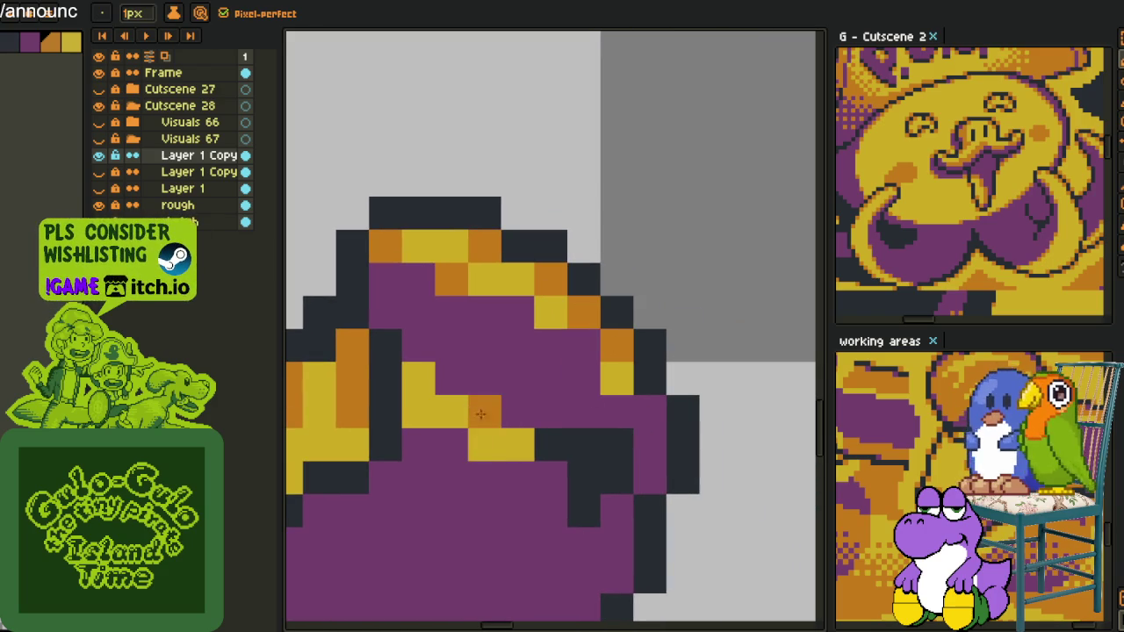
left_click(518, 445)
left_click(451, 411)
left_click(419, 378)
scroll(585, 380, "down", 3)
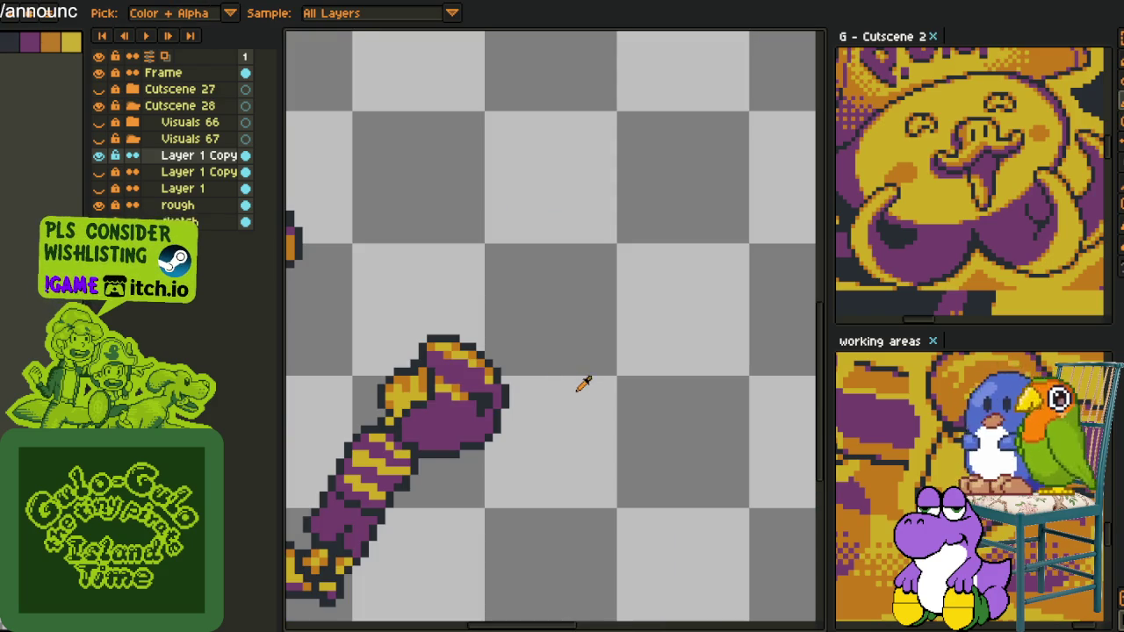
scroll(518, 391, "up", 1)
scroll(492, 330, "up", 1)
scroll(464, 316, "up", 1)
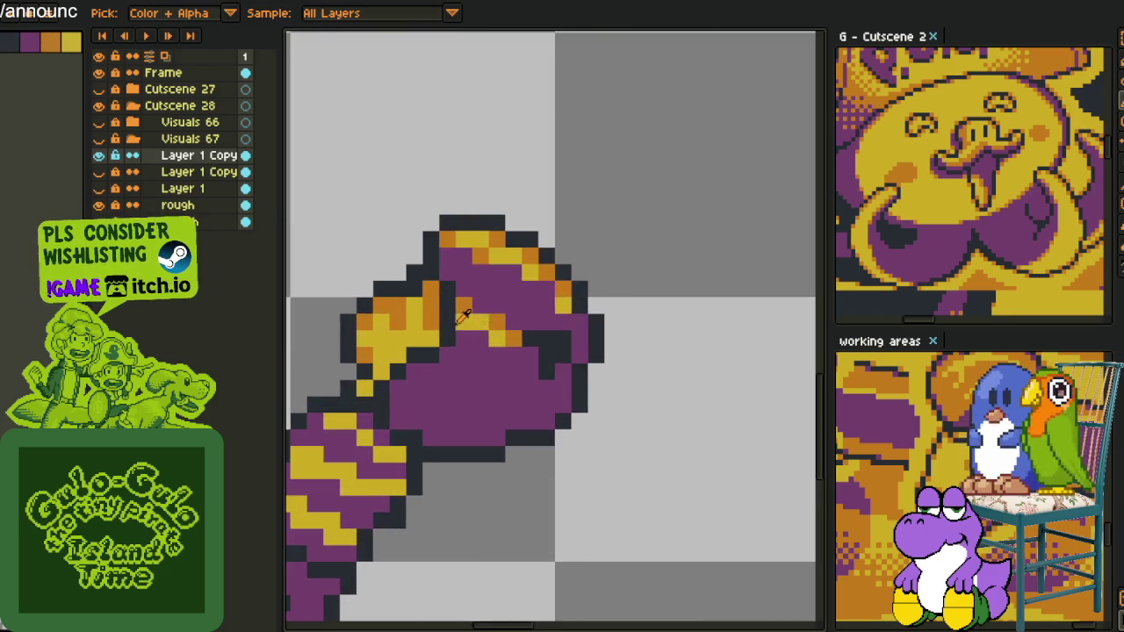
scroll(459, 318, "down", 2)
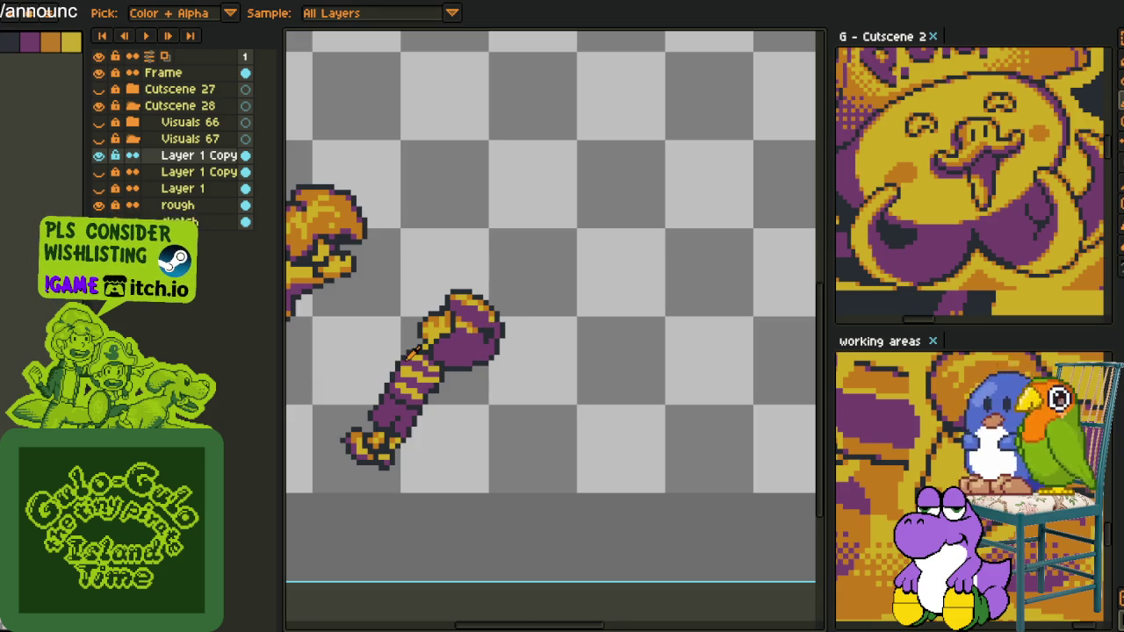
scroll(465, 404, "down", 1)
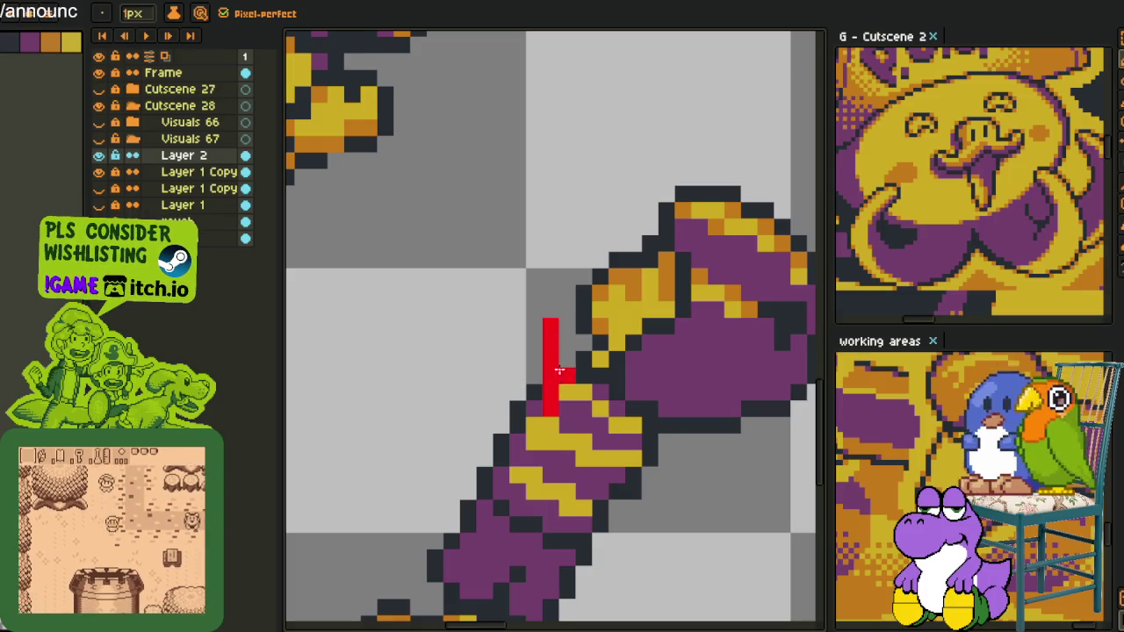
- Widen the red thumb strip beside the fist and fill its gaps into a solid shape
mouse_move(567, 408)
left_mouse_down()
mouse_move(563, 309)
mouse_move(542, 376)
mouse_move(558, 374)
left_mouse_up()
left_click(577, 298)
left_click(546, 354)
left_click(566, 354)
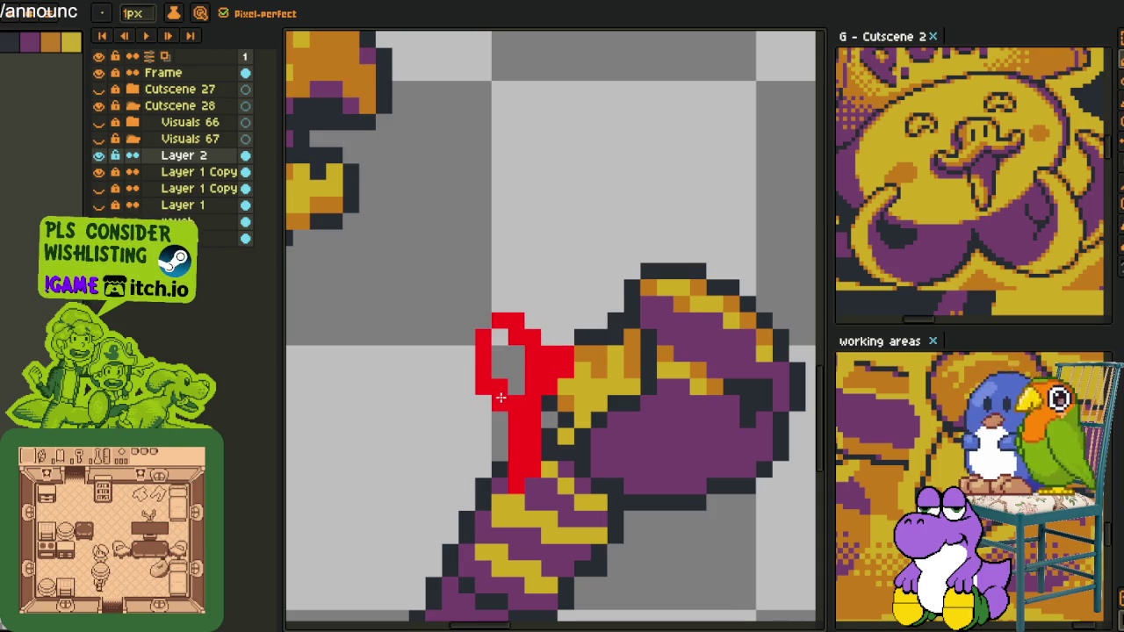
left_click_drag(513, 394, 504, 346)
- Select the red thumb shape with a rectangular marquee
scroll(512, 341, "down", 3)
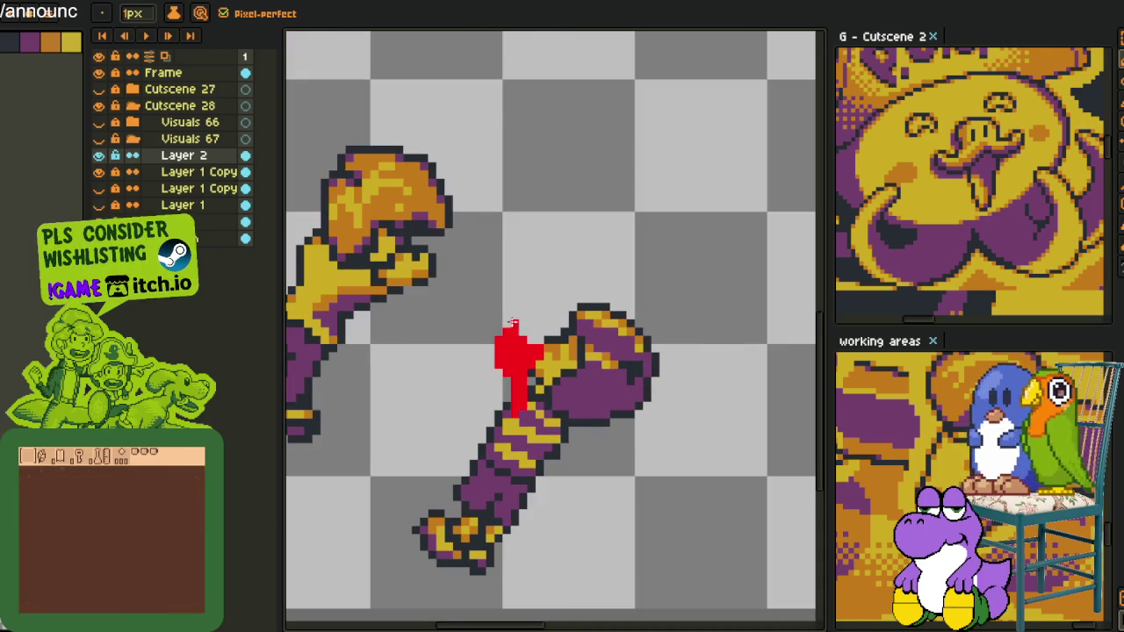
key("i")
scroll(514, 340, "up", 1)
scroll(518, 347, "up", 2)
key("m")
left_click_drag(448, 265, 587, 421)
- Move the red thumb shape up-left and fill the grey gaps below it with red
left_click_drag(539, 391, 522, 358)
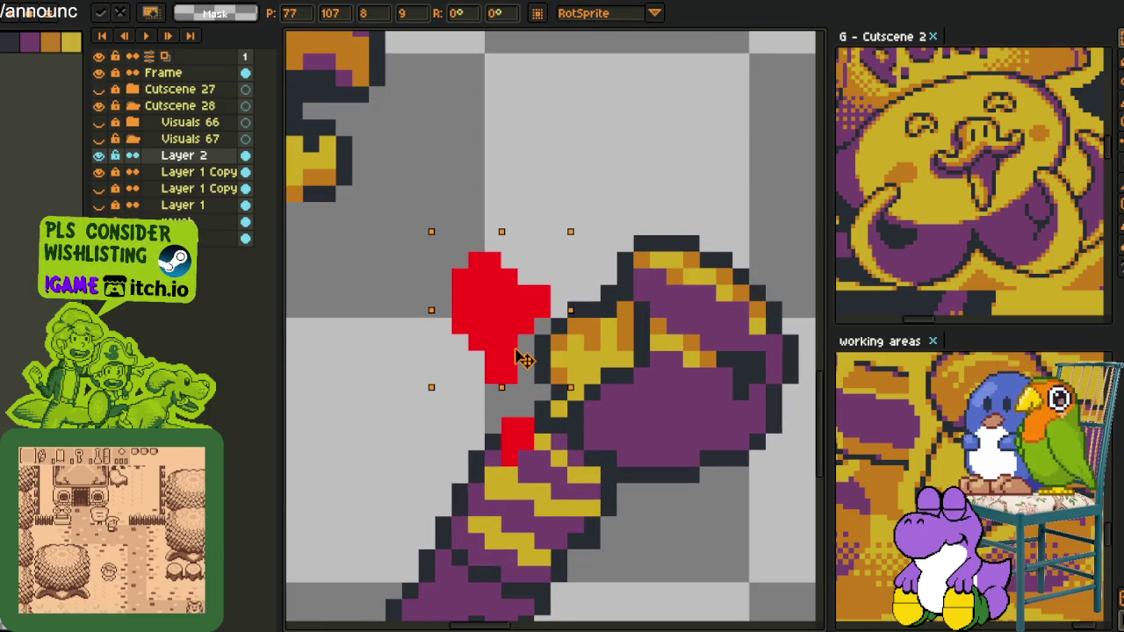
key("Return")
scroll(518, 360, "up", 1)
key("i")
key("b")
mouse_move(489, 393)
left_mouse_down()
mouse_move(496, 424)
mouse_move(512, 409)
left_mouse_up()
left_click_drag(501, 447, 526, 413)
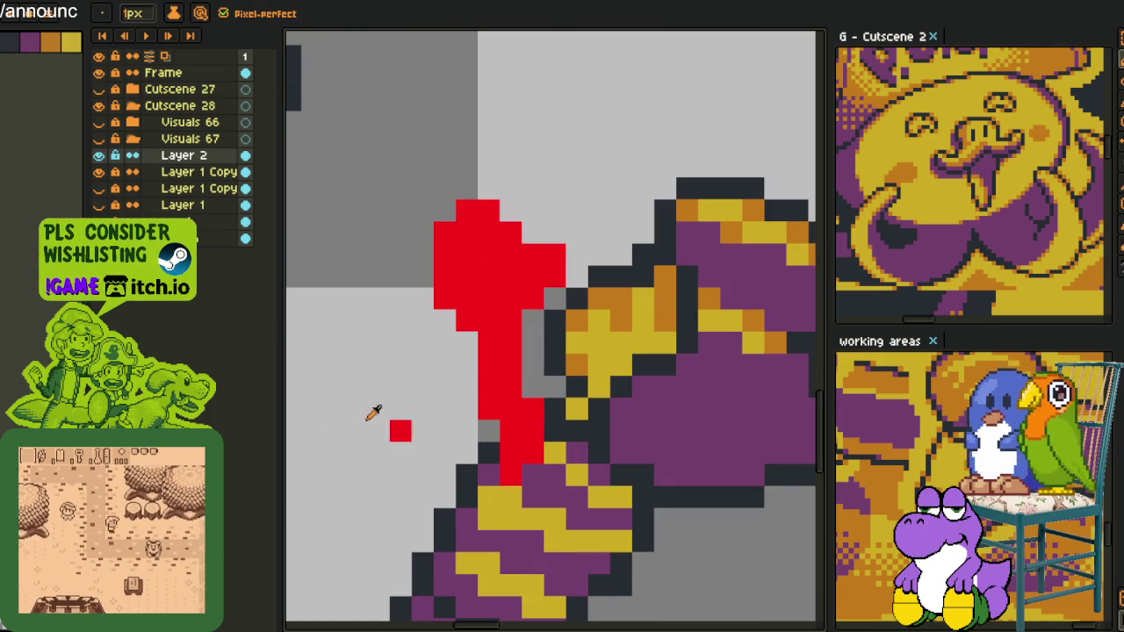
- Nudge the red thumb one pixel left and try a 26° rotation, then undo it
key("i")
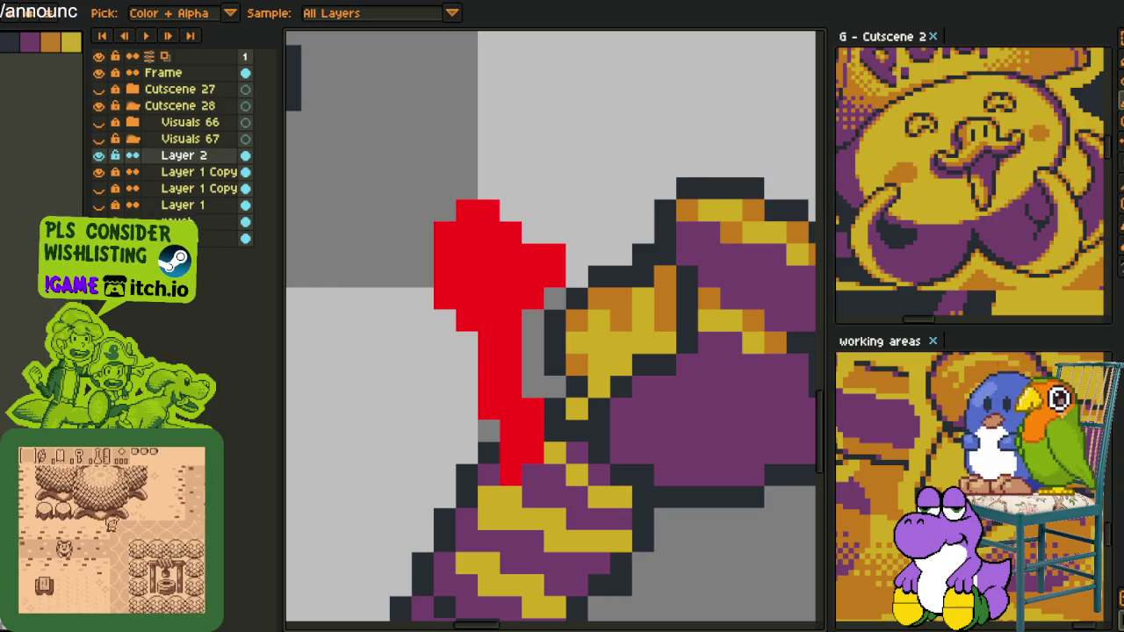
scroll(462, 292, "down", 2)
scroll(466, 307, "up", 2)
key("ctrl+t")
left_click_drag(494, 354, 424, 360)
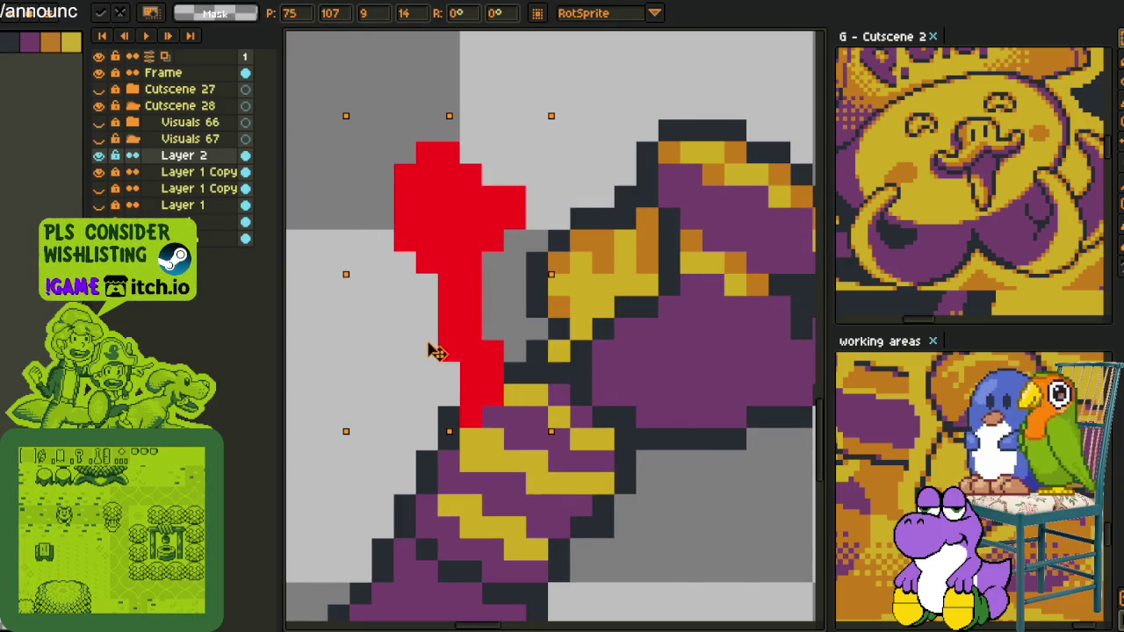
mouse_move(552, 96)
left_mouse_down()
mouse_move(450, 35)
mouse_move(381, 76)
mouse_move(552, 220)
mouse_move(525, 360)
left_mouse_up()
key("ctrl+z")
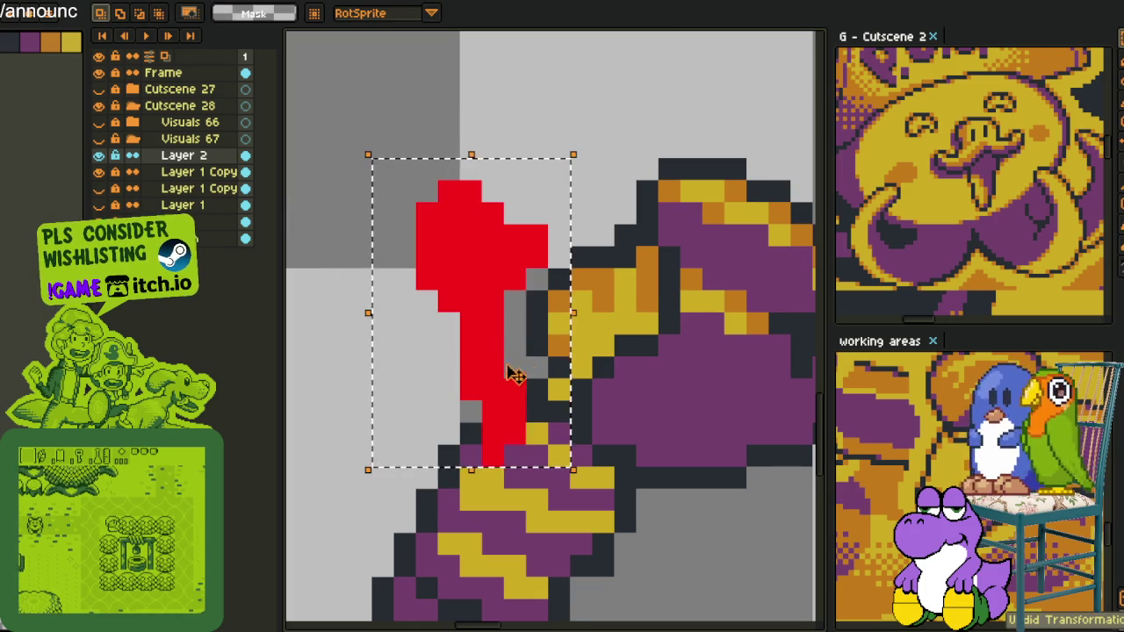
- Tilt the red thumb about -4.5° so it stands upright, then deselect
key("ctrl+t")
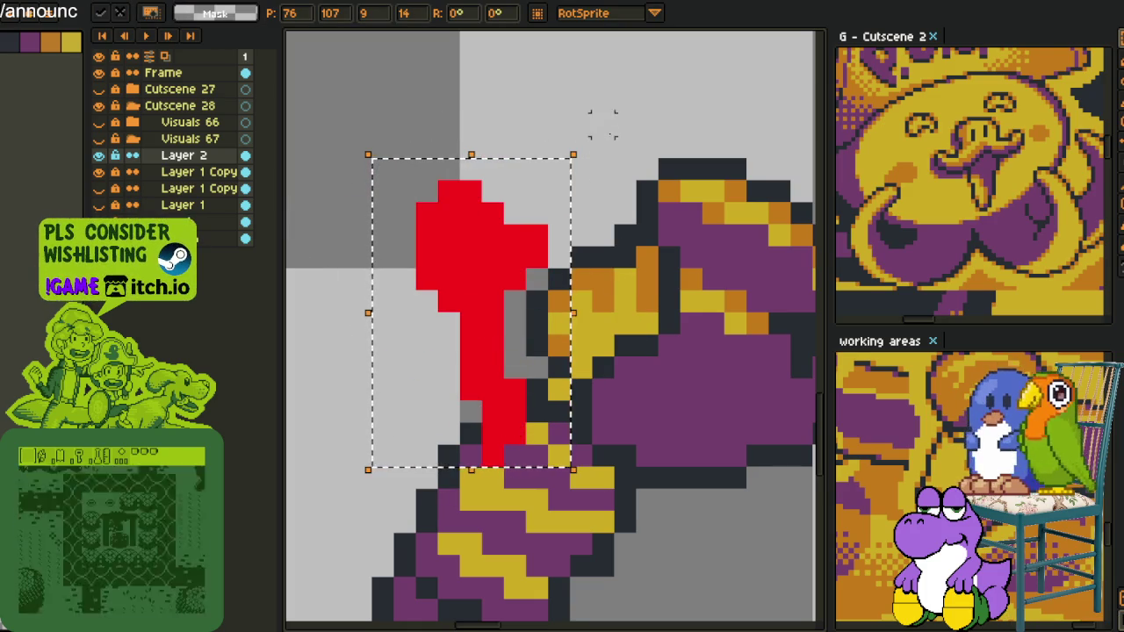
left_click_drag(583, 140, 590, 158)
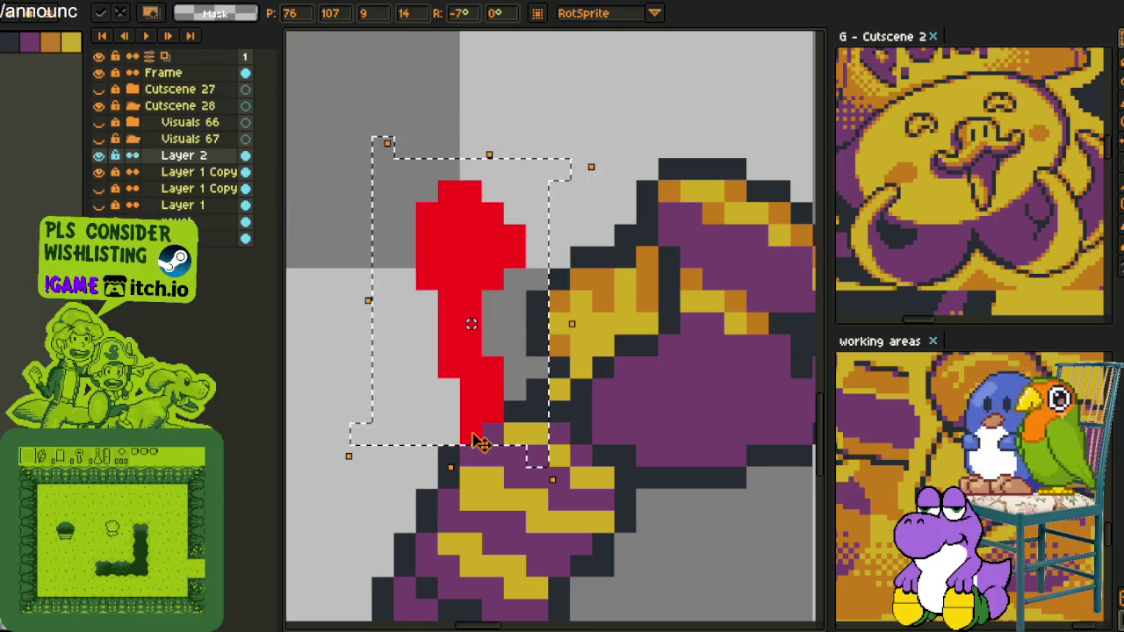
left_click_drag(481, 406, 492, 413)
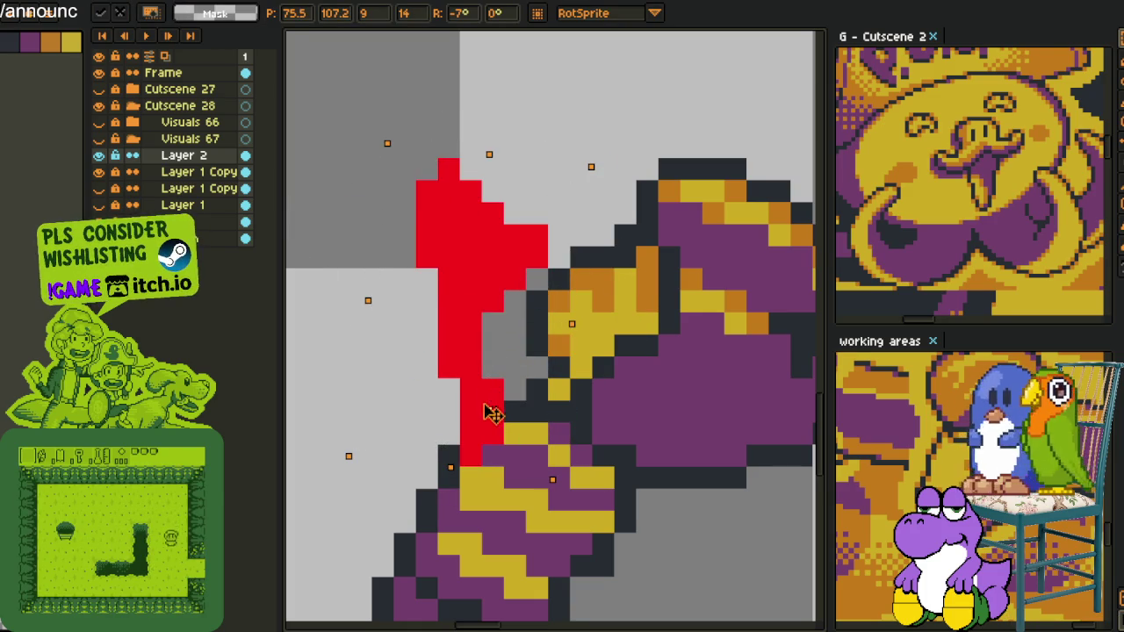
left_click_drag(591, 167, 602, 164)
scroll(614, 193, "up", 1)
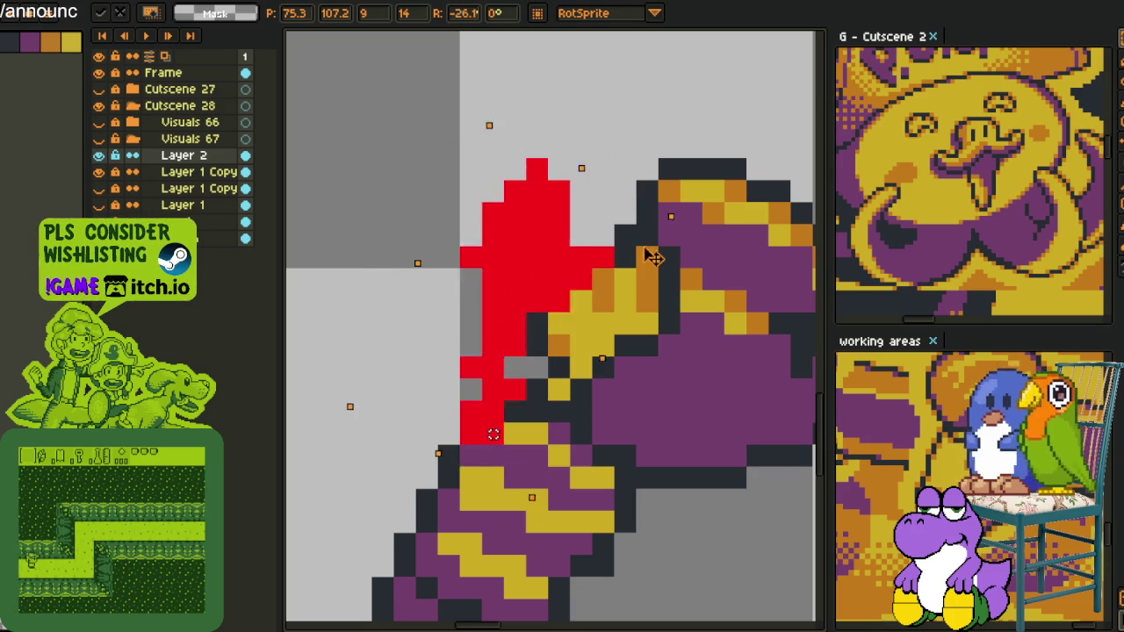
left_click_drag(636, 230, 441, 263)
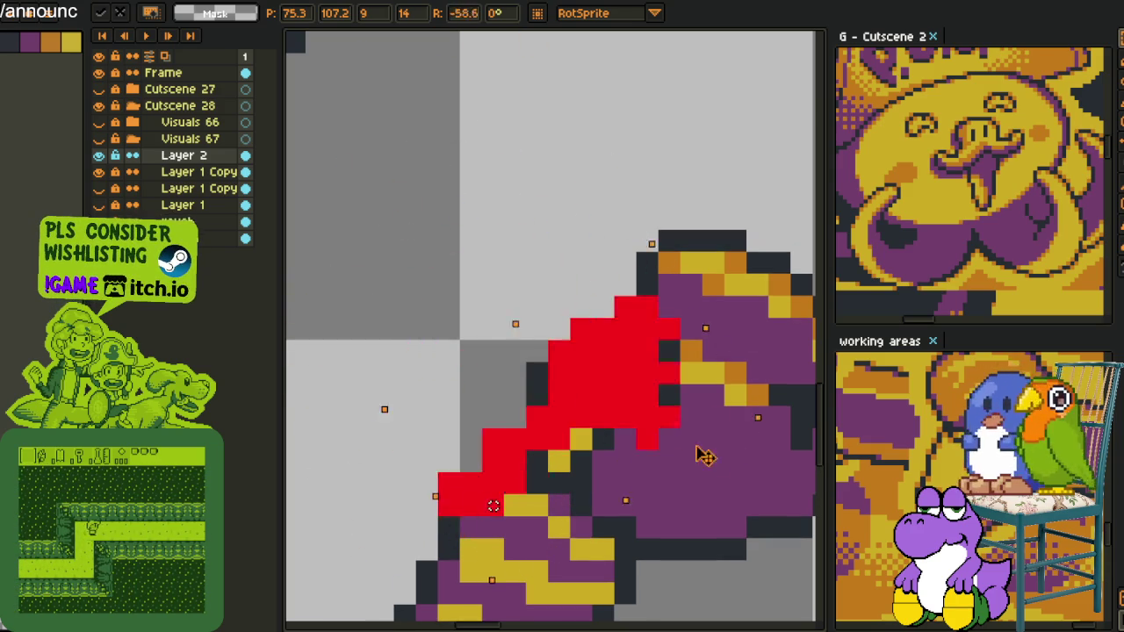
key("Return")
key("ctrl+d")
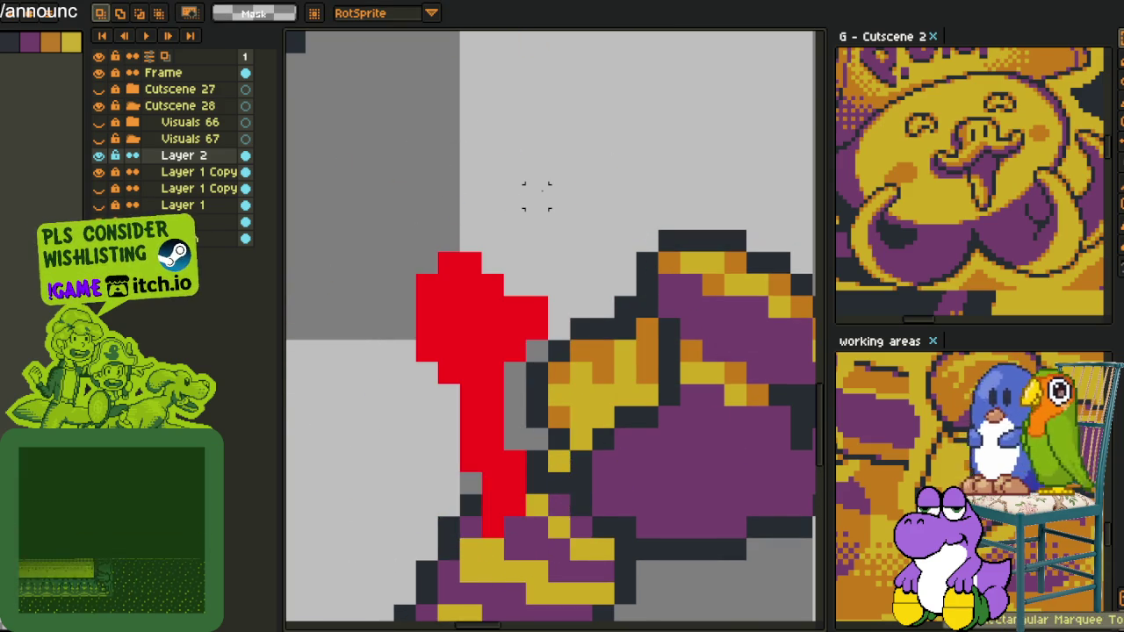
- Shift the thumb's top-right part one pixel left
scroll(519, 263, "down", 3)
scroll(520, 267, "down", 3)
scroll(505, 255, "up", 2)
scroll(518, 264, "up", 1)
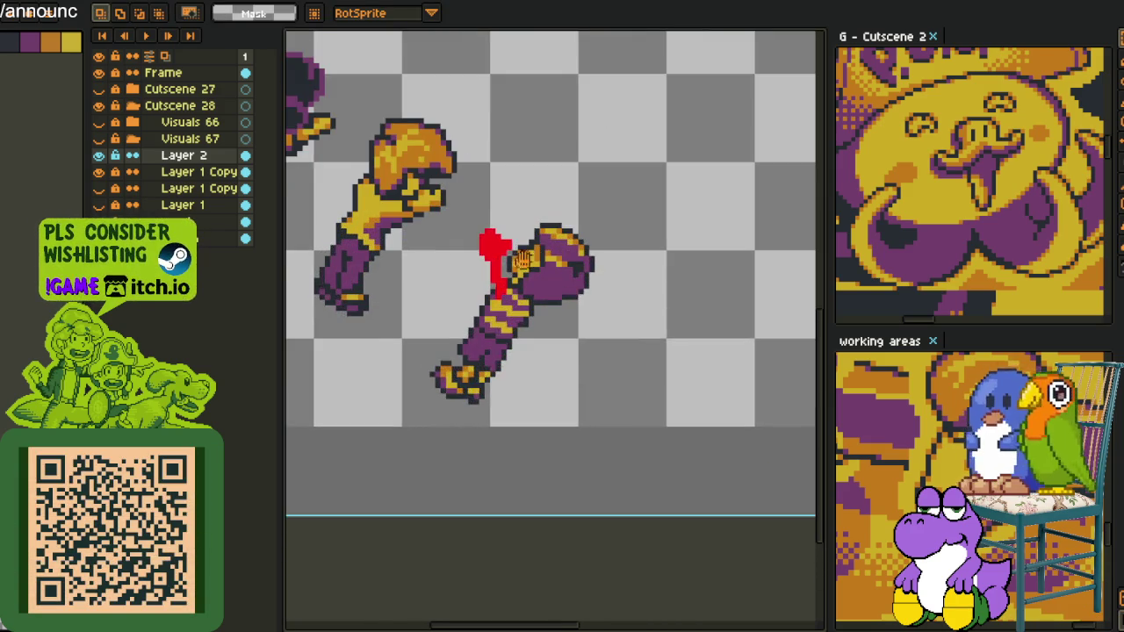
scroll(539, 279, "up", 1)
scroll(543, 290, "up", 3)
key("i")
key("m")
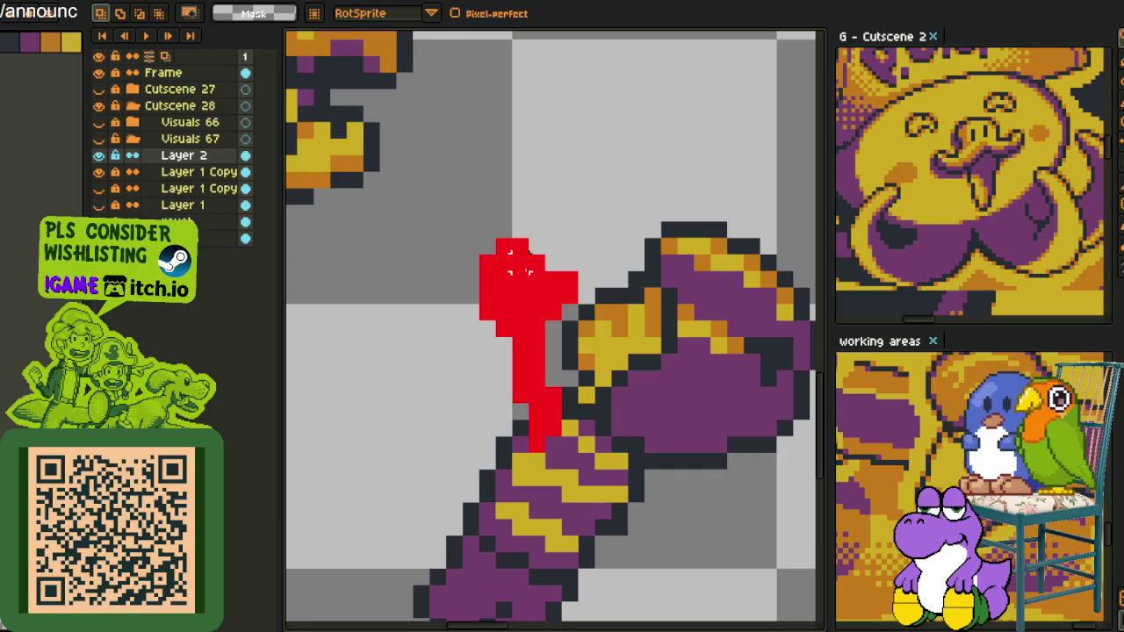
left_click_drag(545, 252, 597, 341)
left_click(622, 275)
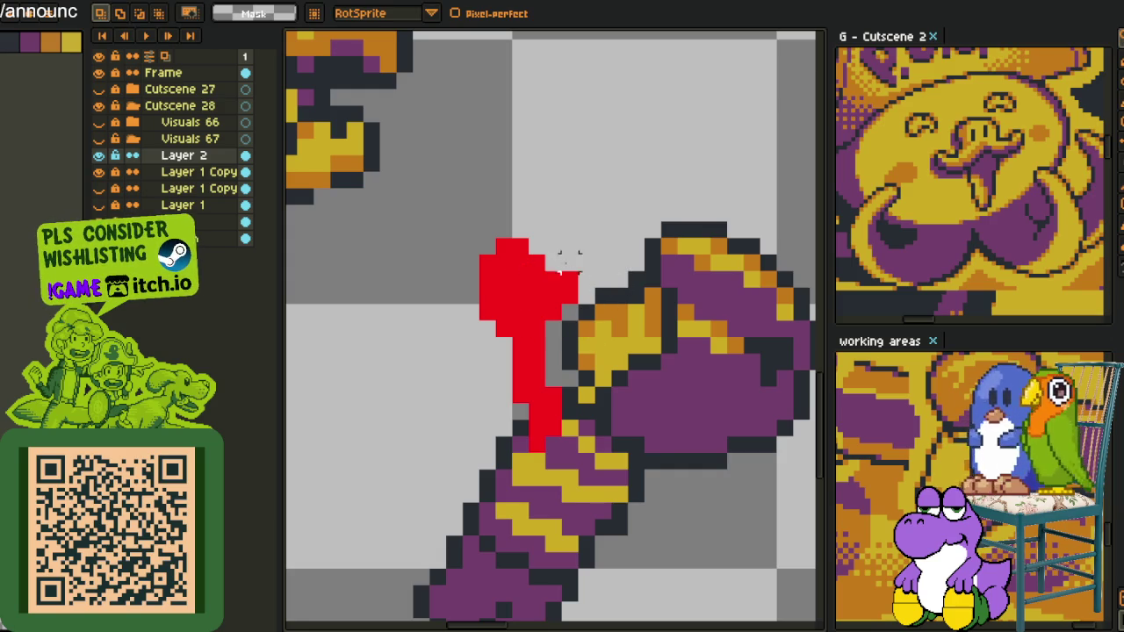
key("Left")
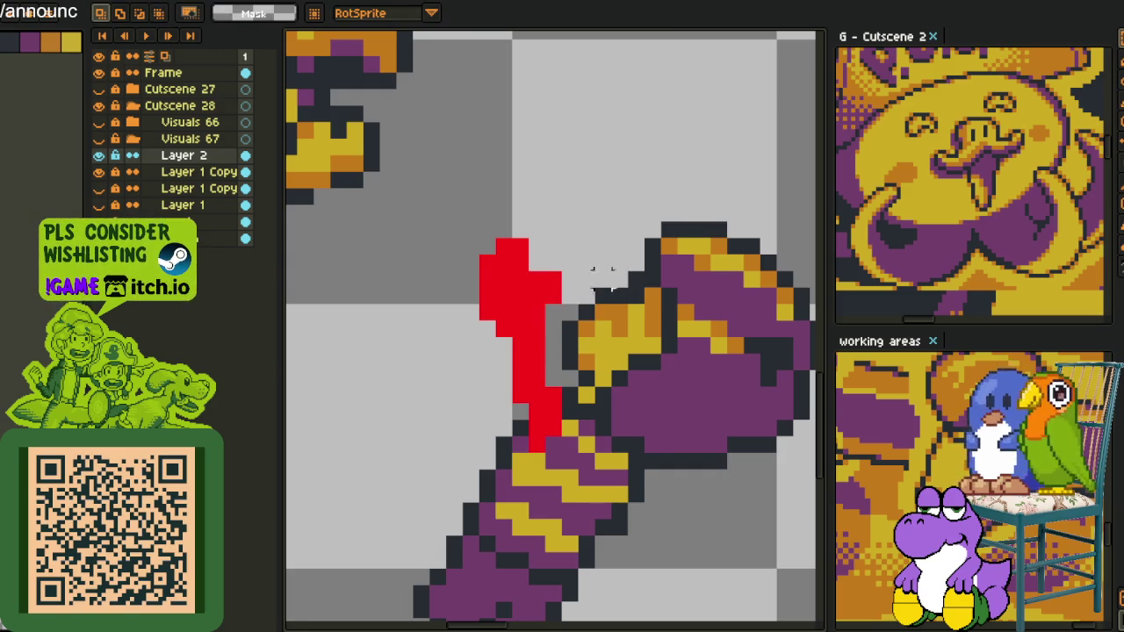
left_click_drag(469, 220, 573, 325)
left_click(615, 299)
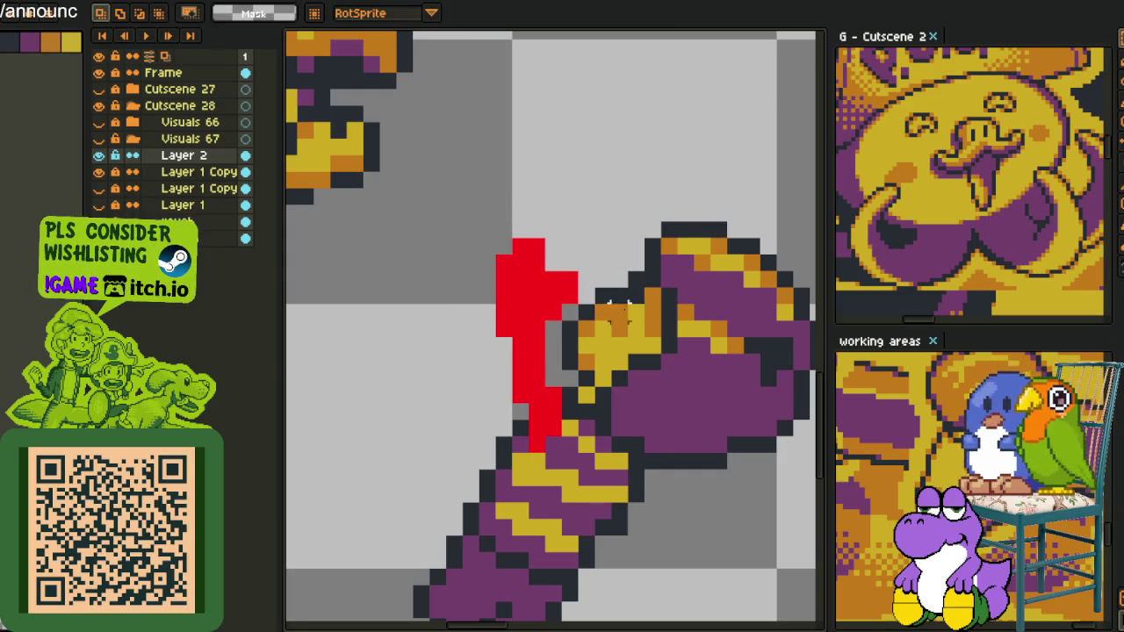
- Sample the dark outline colour from the fist
scroll(621, 300, "down", 3)
scroll(621, 300, "down", 2)
scroll(621, 309, "up", 3)
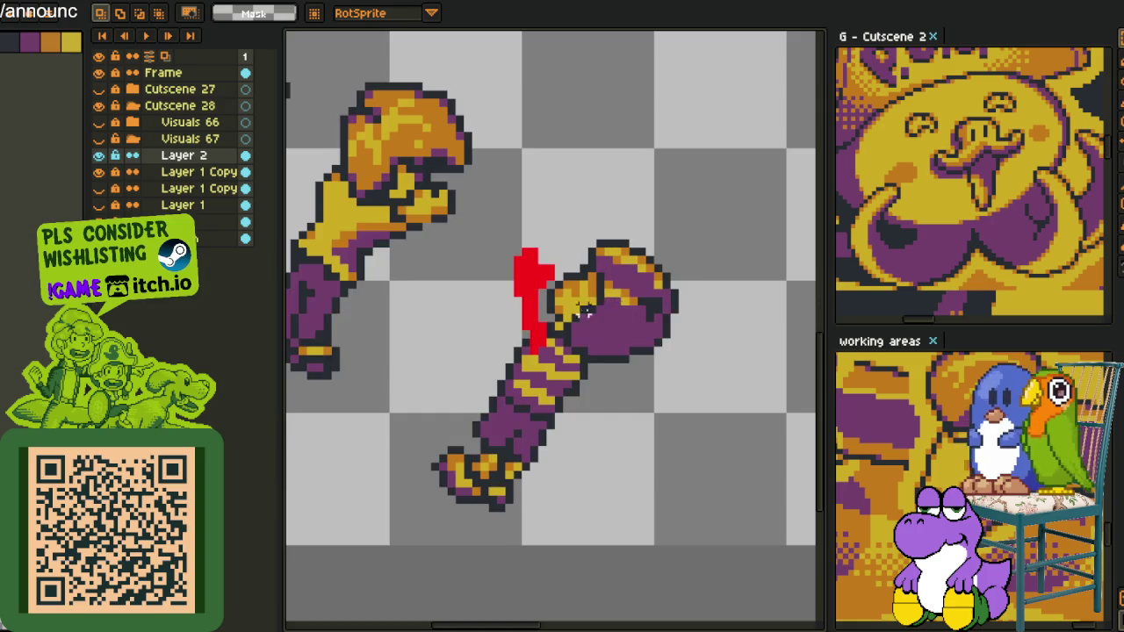
scroll(542, 297, "up", 2)
key("i")
left_click(485, 376)
- Draw dark outlines along the thumb's left and right edges
key("b")
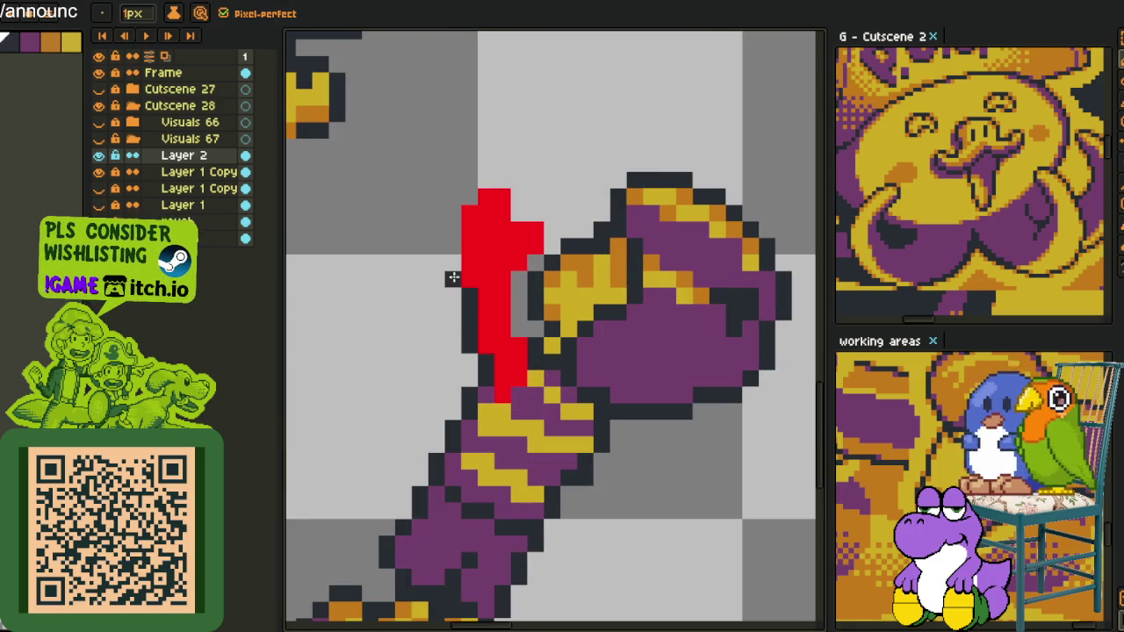
left_click_drag(450, 277, 452, 228)
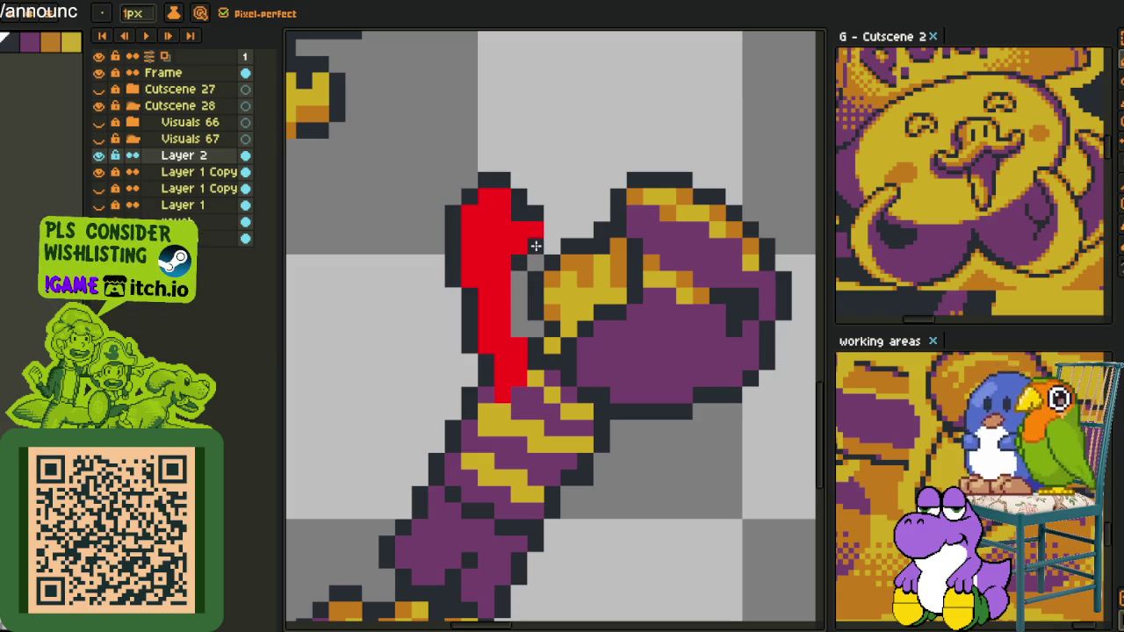
left_click_drag(507, 278, 507, 324)
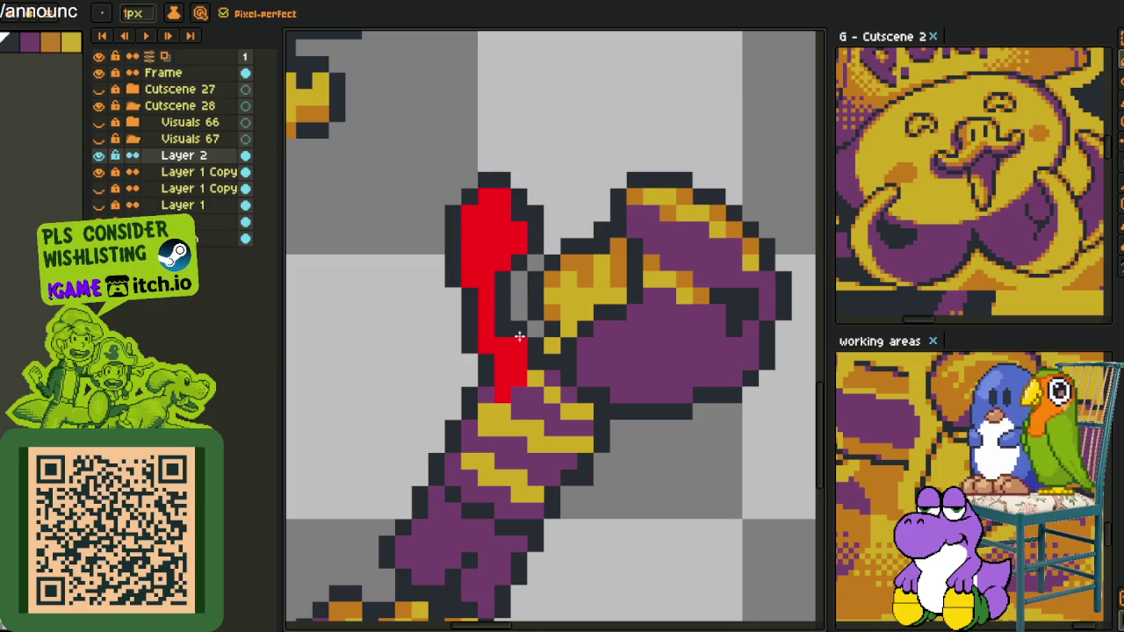
key("i")
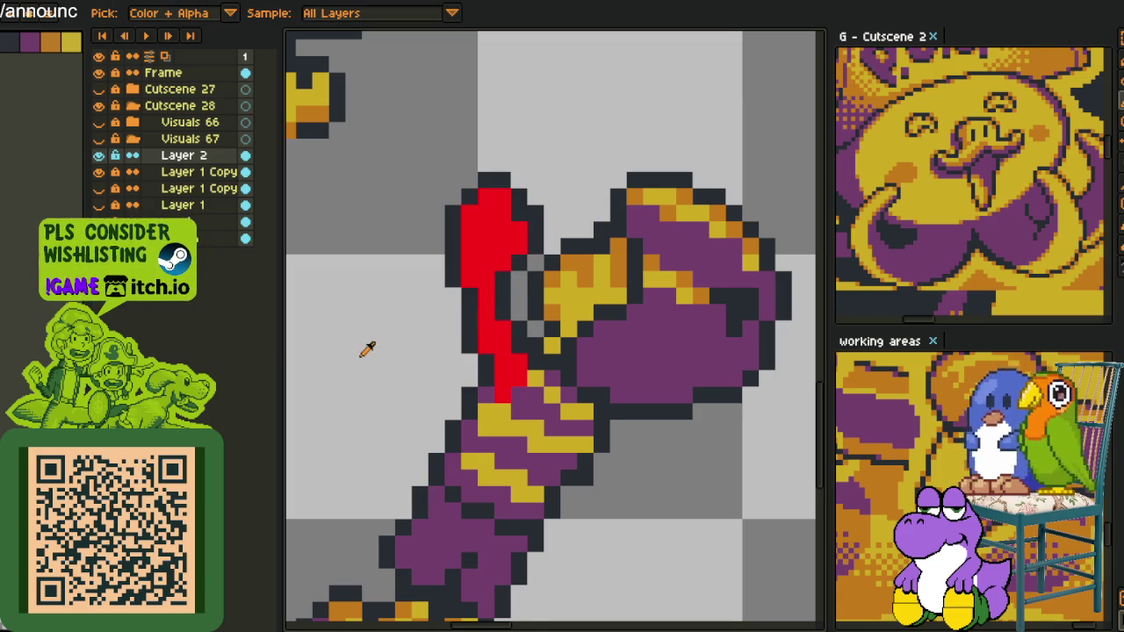
- Add a new Layer 3 from the layers panel context menu
scroll(406, 321, "down", 2)
scroll(420, 280, "up", 2)
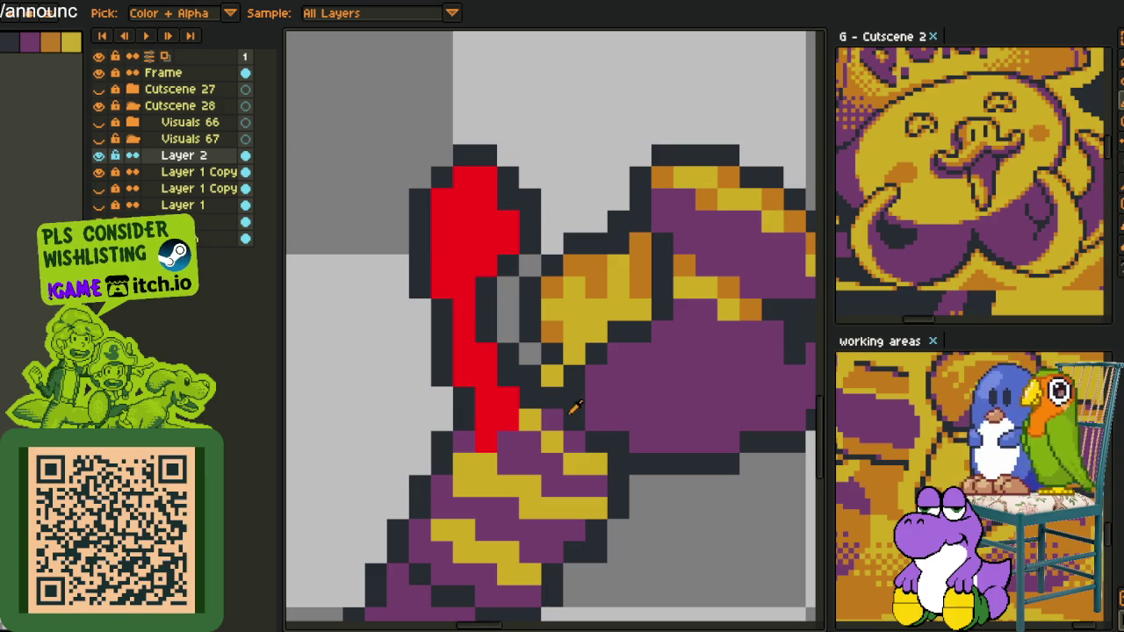
scroll(527, 413, "down", 4)
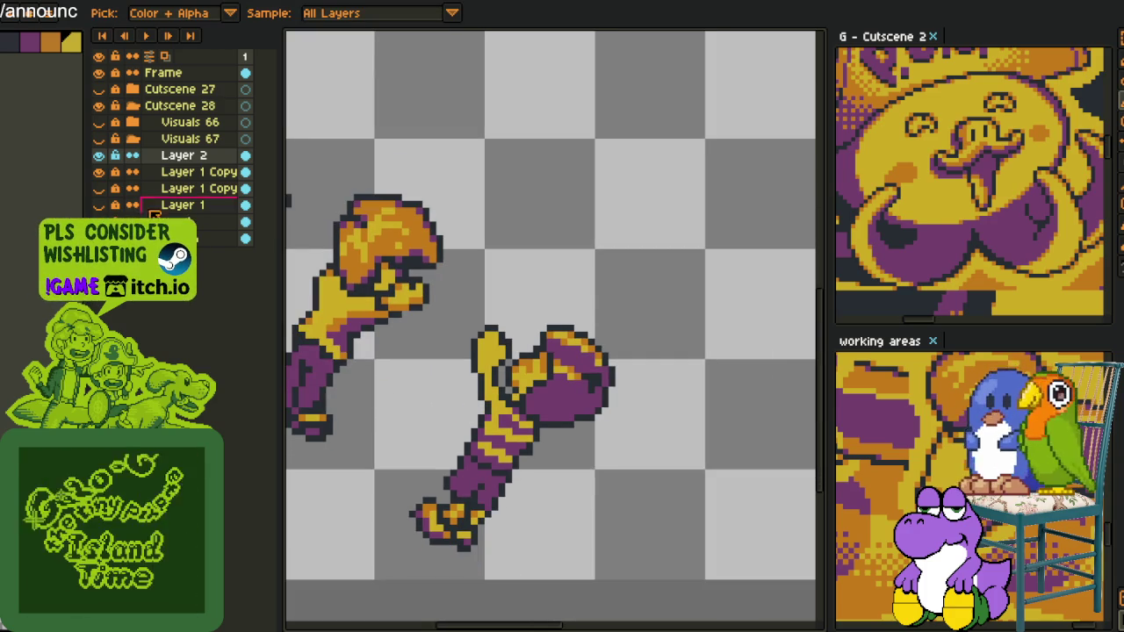
right_click(195, 167)
left_click(360, 189)
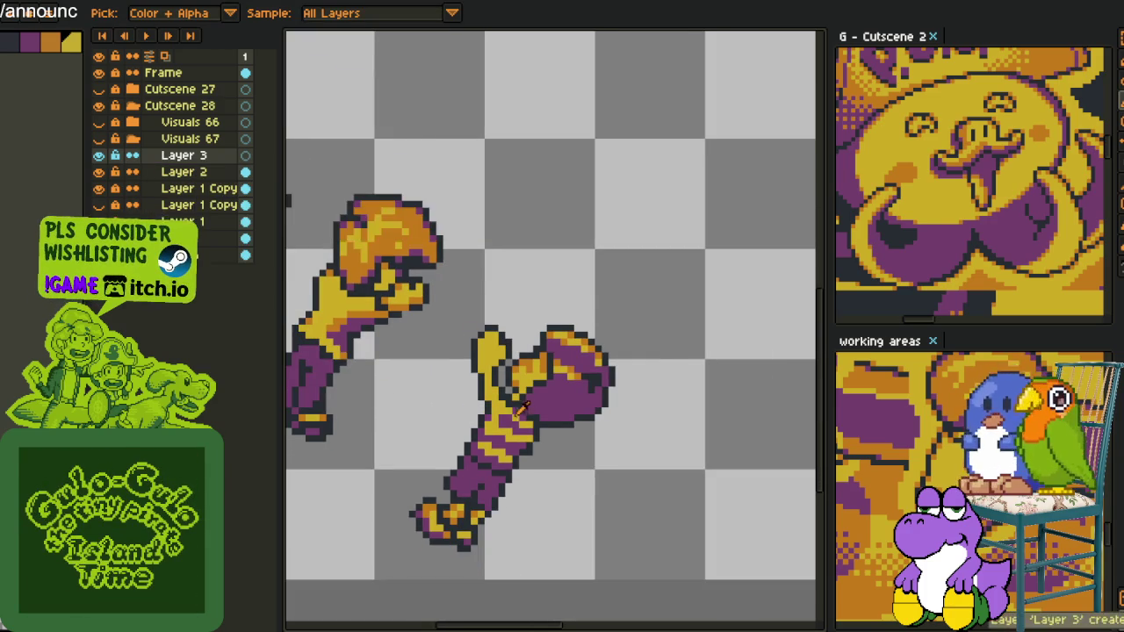
- Draw a blue guide line beside the gold thumb's base, adding a purple pixel next to it
scroll(518, 393, "up", 2)
scroll(518, 393, "up", 1)
key("b")
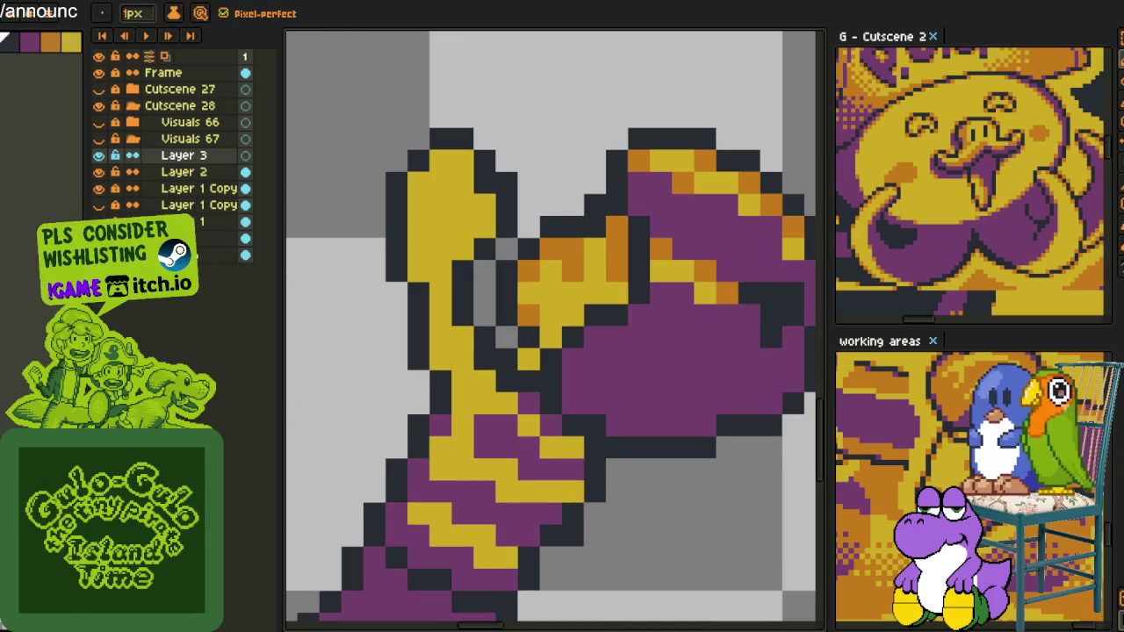
mouse_move(485, 337)
left_mouse_down()
mouse_move(411, 375)
mouse_move(418, 365)
mouse_move(380, 401)
mouse_move(420, 402)
left_mouse_up()
key("ctrl+z")
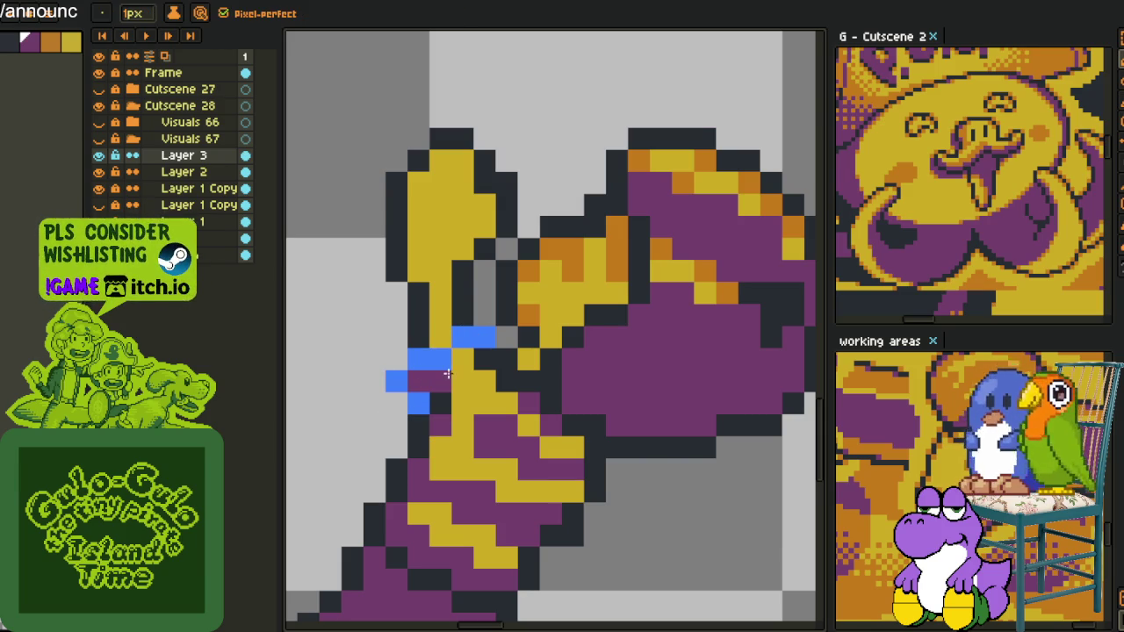
left_click(463, 359)
key("alt")
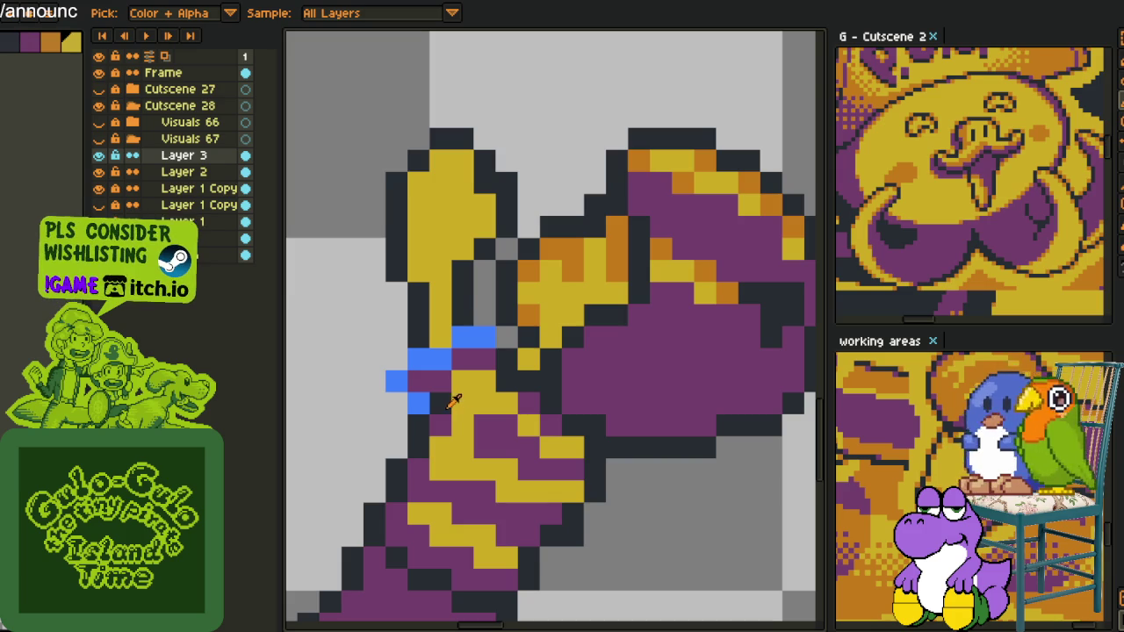
left_click(444, 421, "alt")
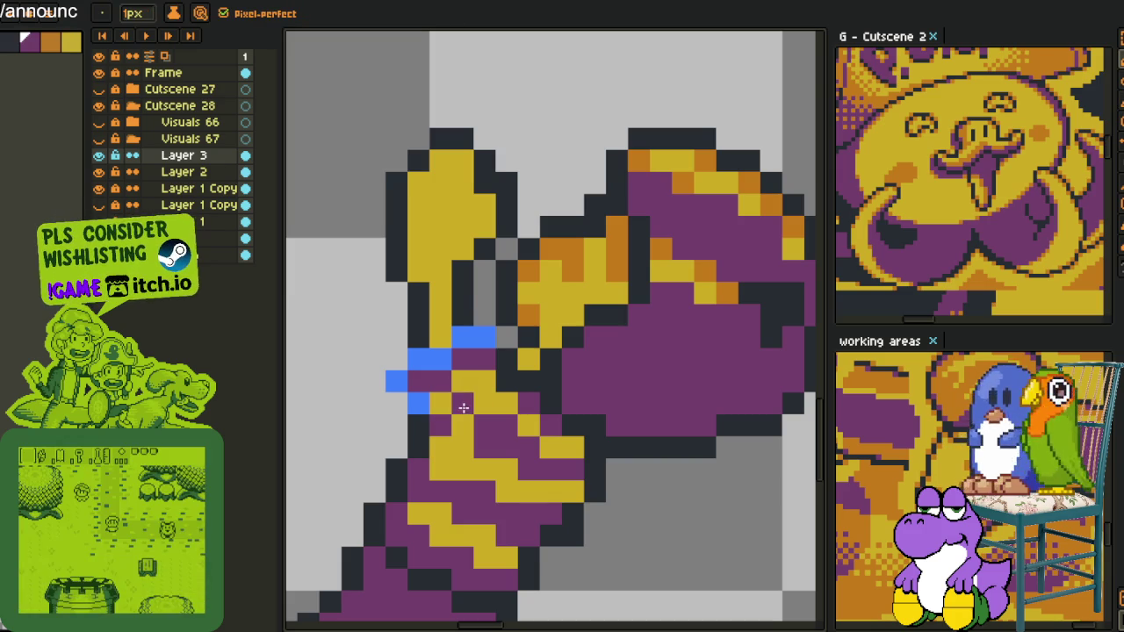
key("alt")
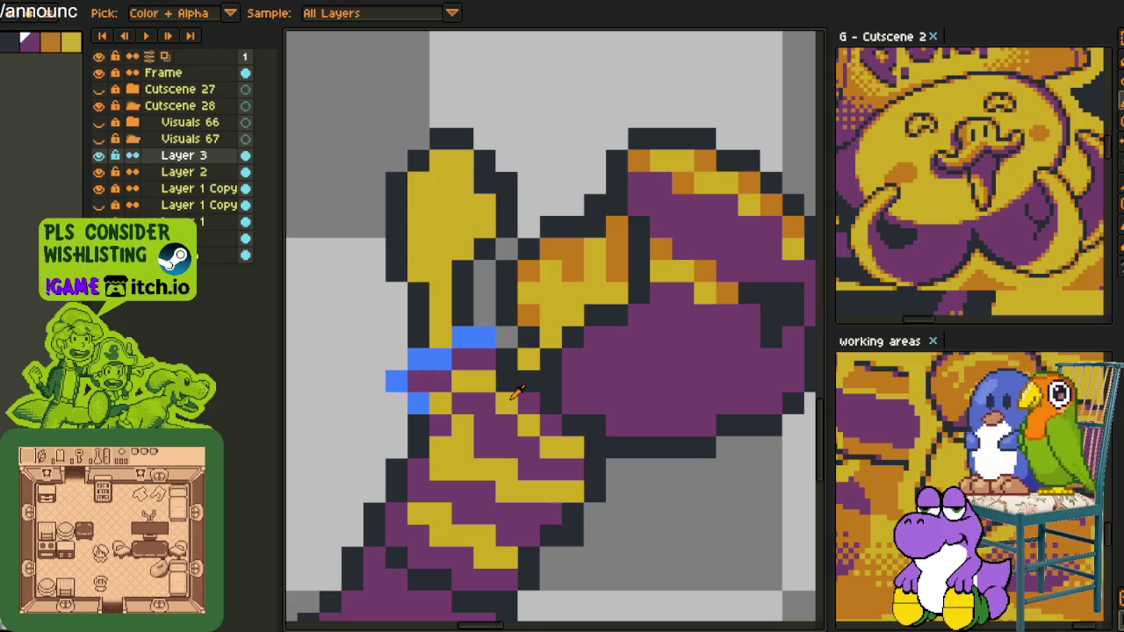
- Recolour two blue pixels gold and replace the remaining blue with the dark outline colour
scroll(421, 365, "down", 2)
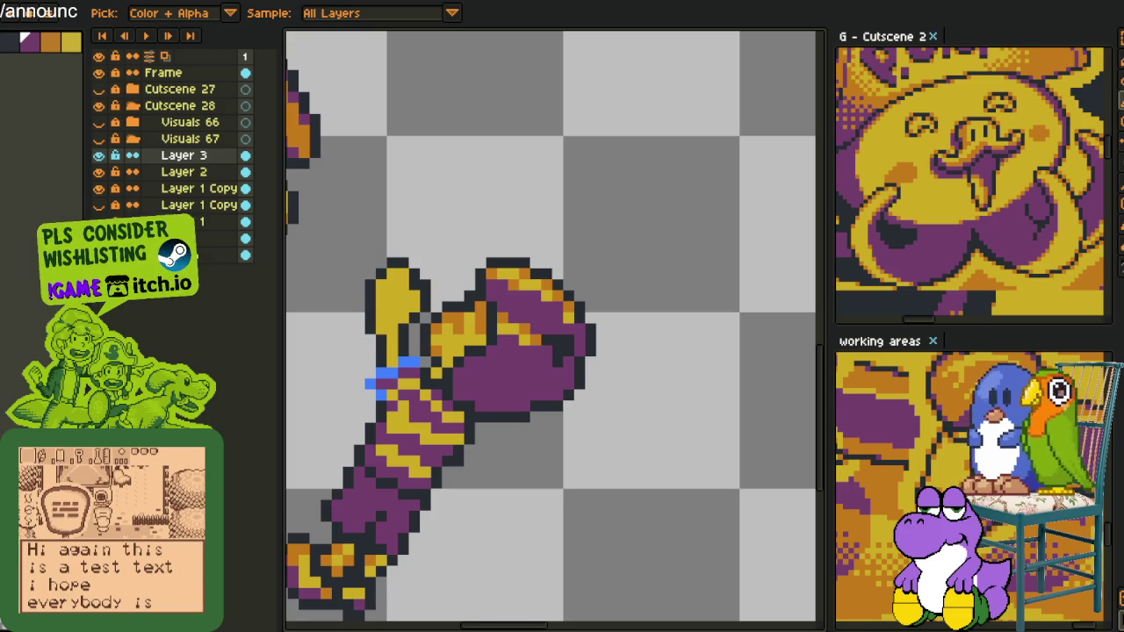
scroll(325, 401, "up", 1)
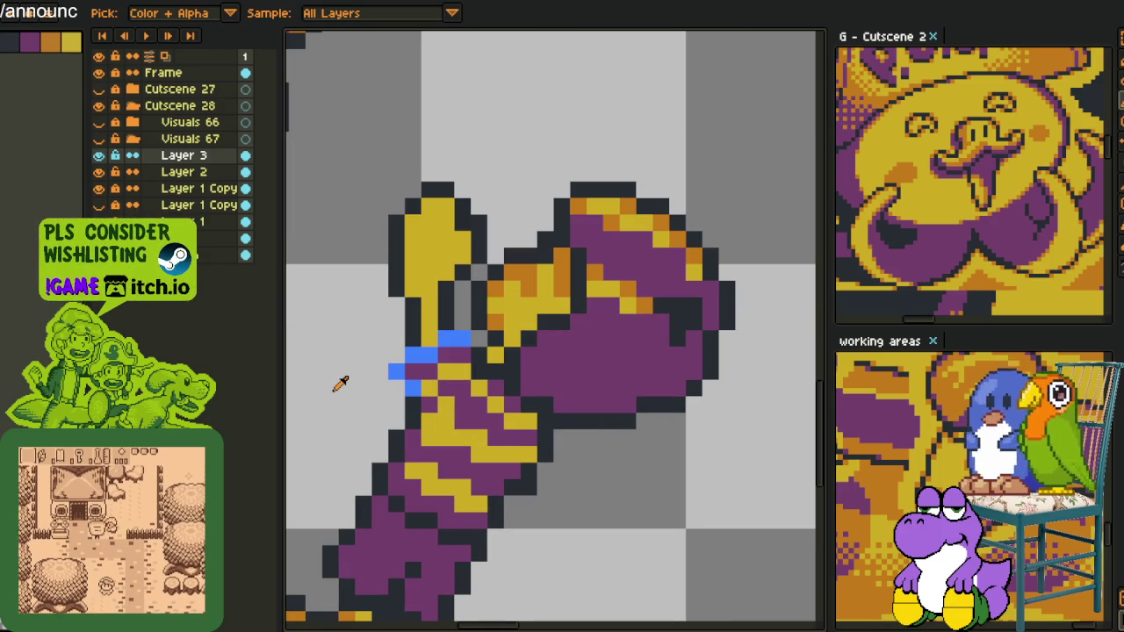
scroll(404, 386, "up", 1)
scroll(404, 386, "up", 1)
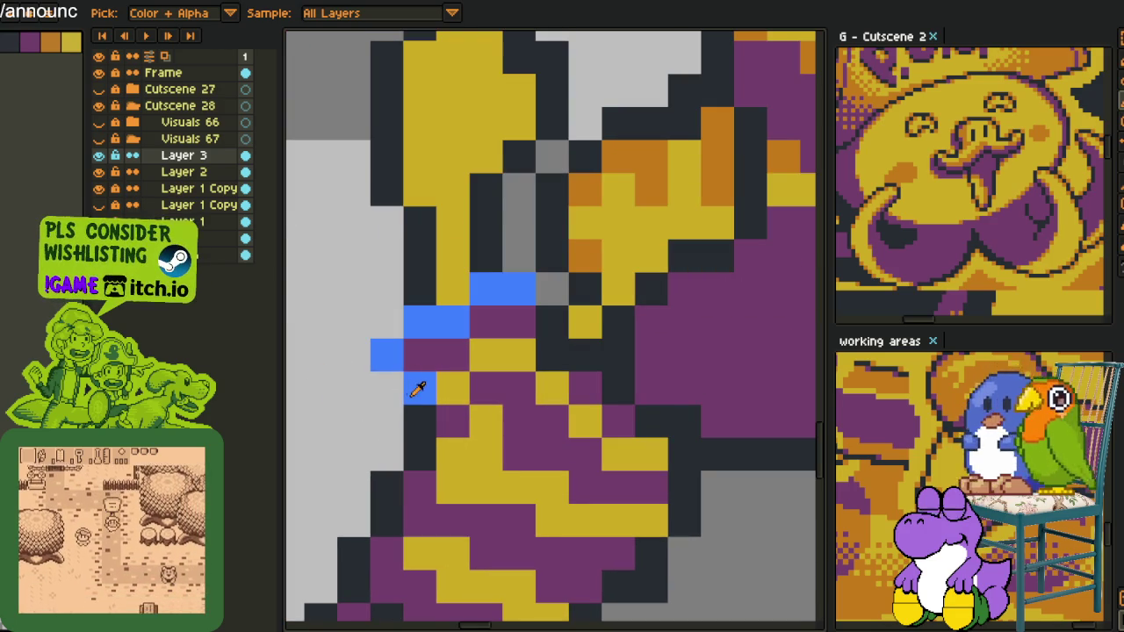
key("b")
left_click(451, 381, "alt")
left_click(420, 388)
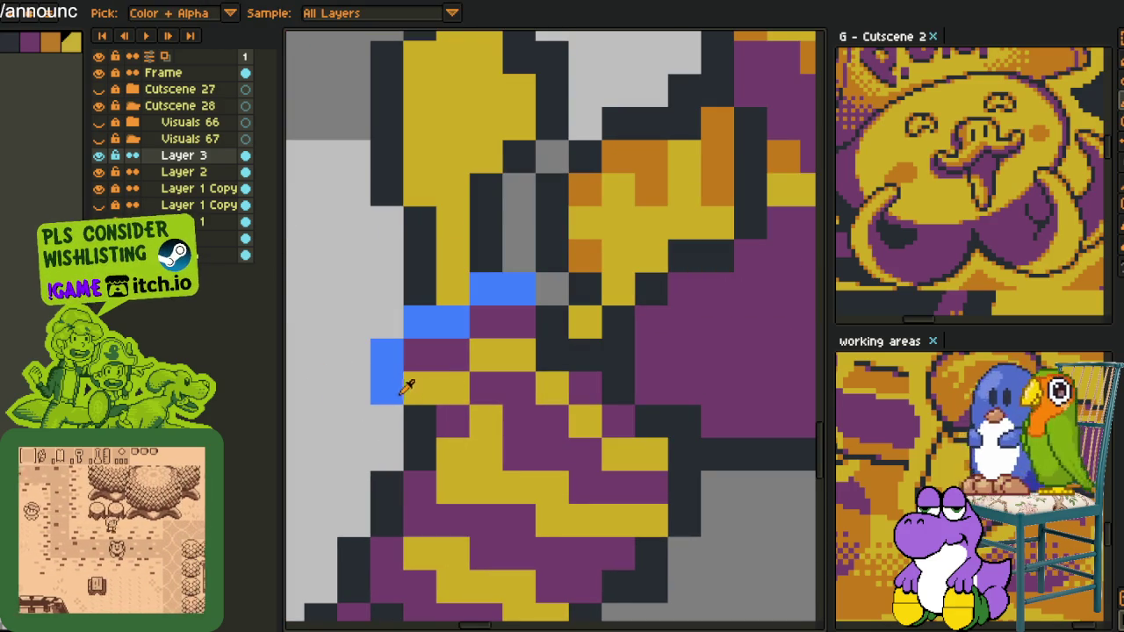
key("shift+r")
left_click(443, 488)
scroll(498, 462, "down", 2)
scroll(499, 463, "down", 2)
scroll(541, 415, "up", 2)
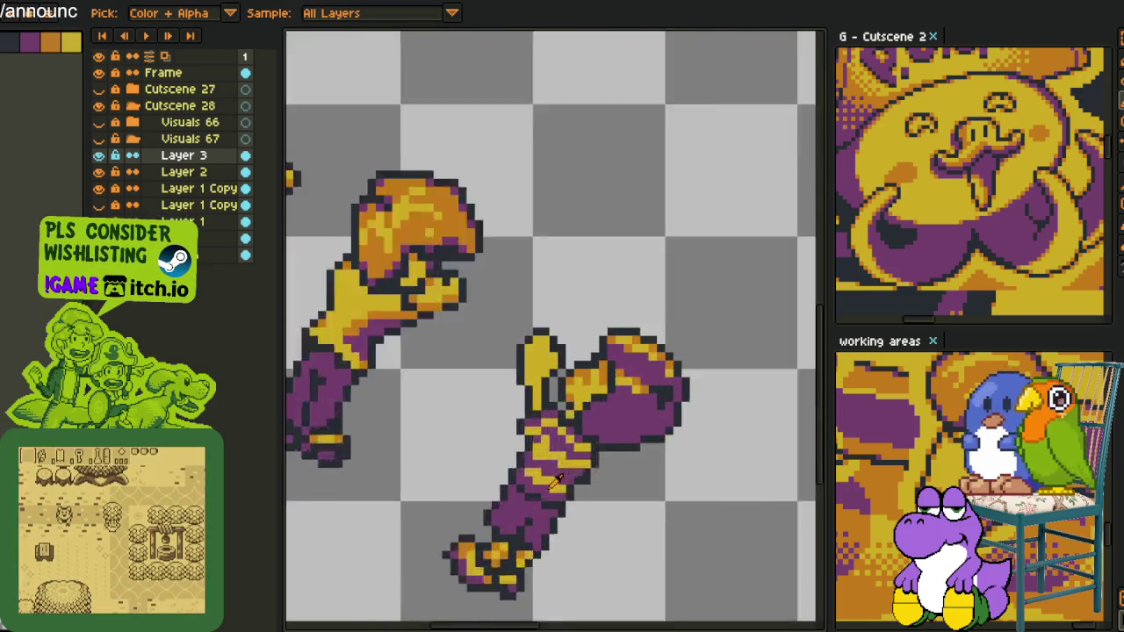
- Recolour two of the lower fist's wrist band pixels purple
scroll(540, 415, "up", 2)
mouse_move(530, 421)
left_mouse_down()
mouse_move(565, 398)
mouse_move(630, 397)
left_mouse_up()
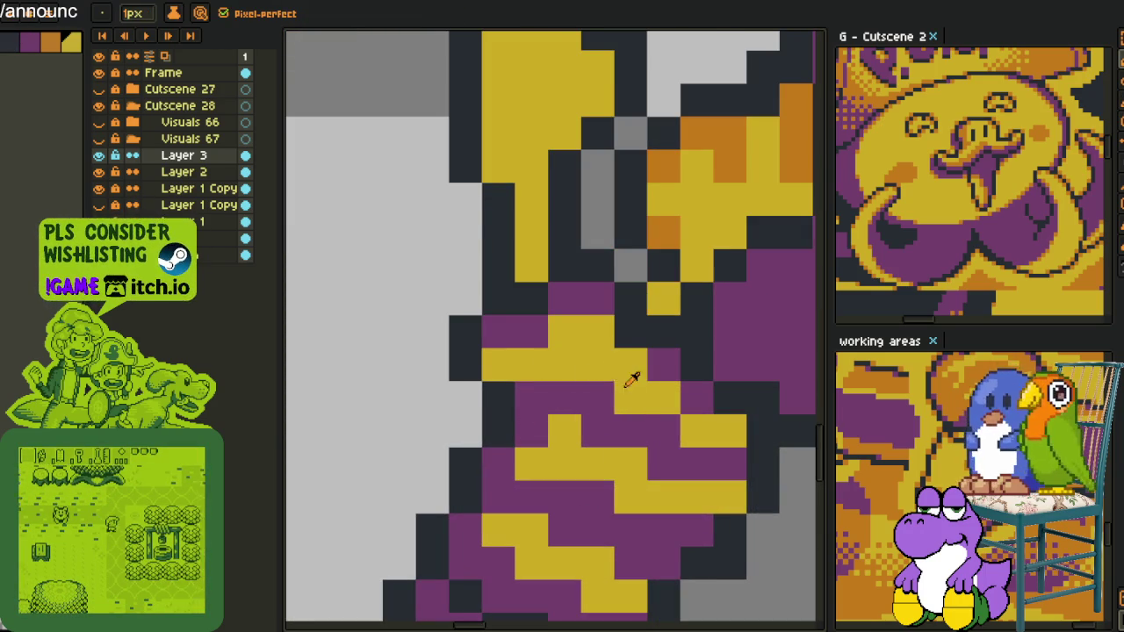
scroll(635, 381, "down", 3)
scroll(667, 414, "down", 2)
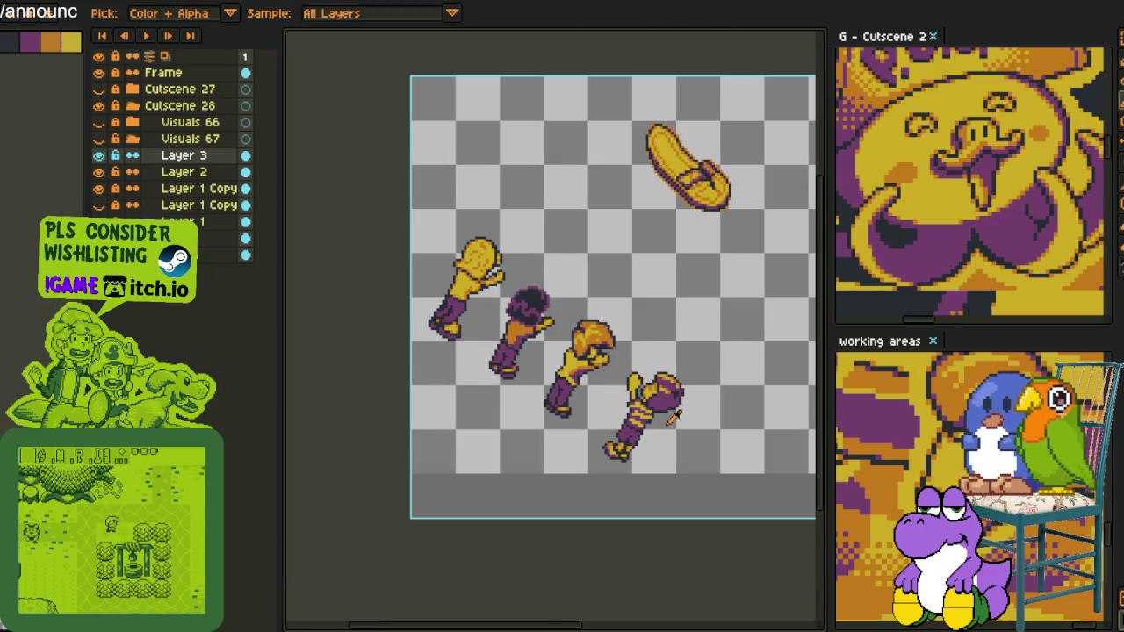
scroll(667, 414, "up", 2)
scroll(650, 383, "up", 2)
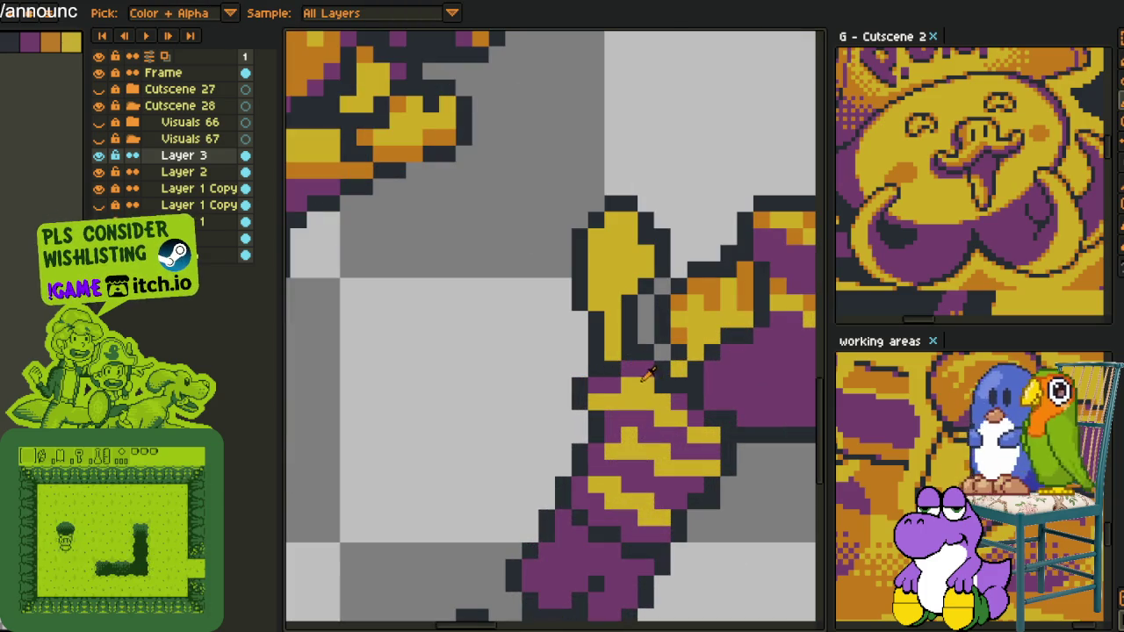
key("b")
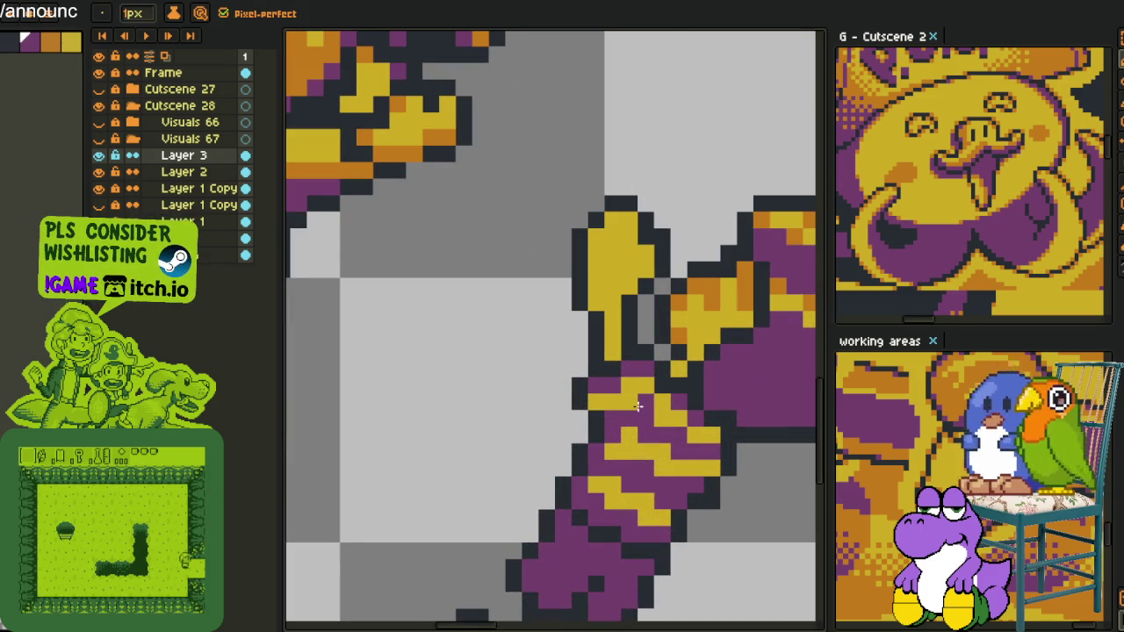
key("i")
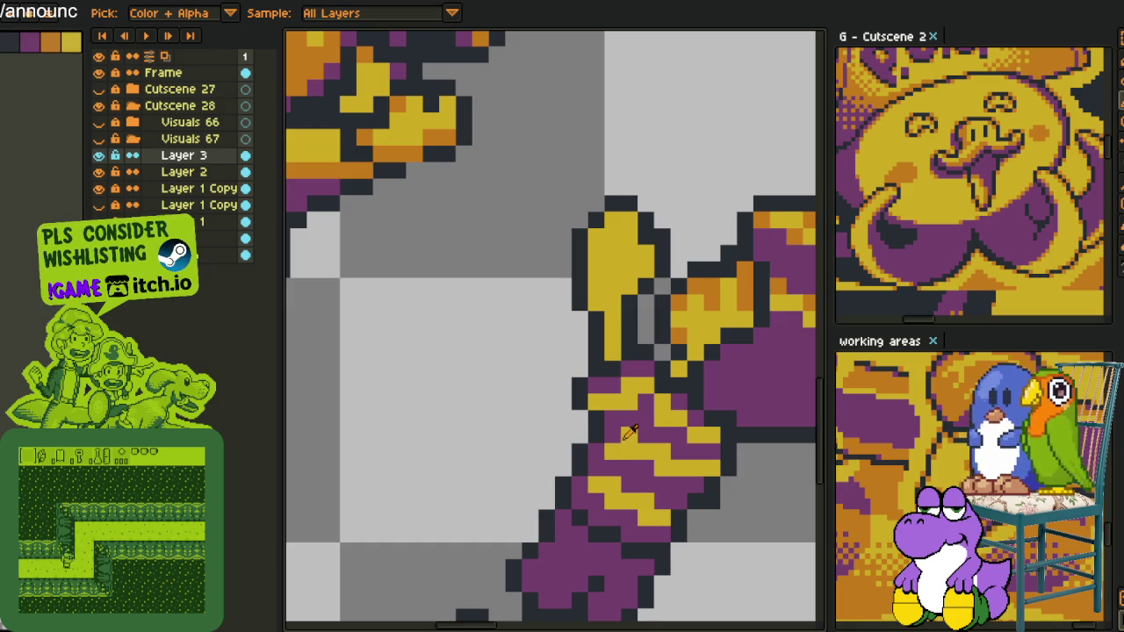
scroll(630, 432, "down", 2)
scroll(570, 421, "down", 1)
scroll(544, 421, "up", 1)
scroll(522, 421, "up", 2)
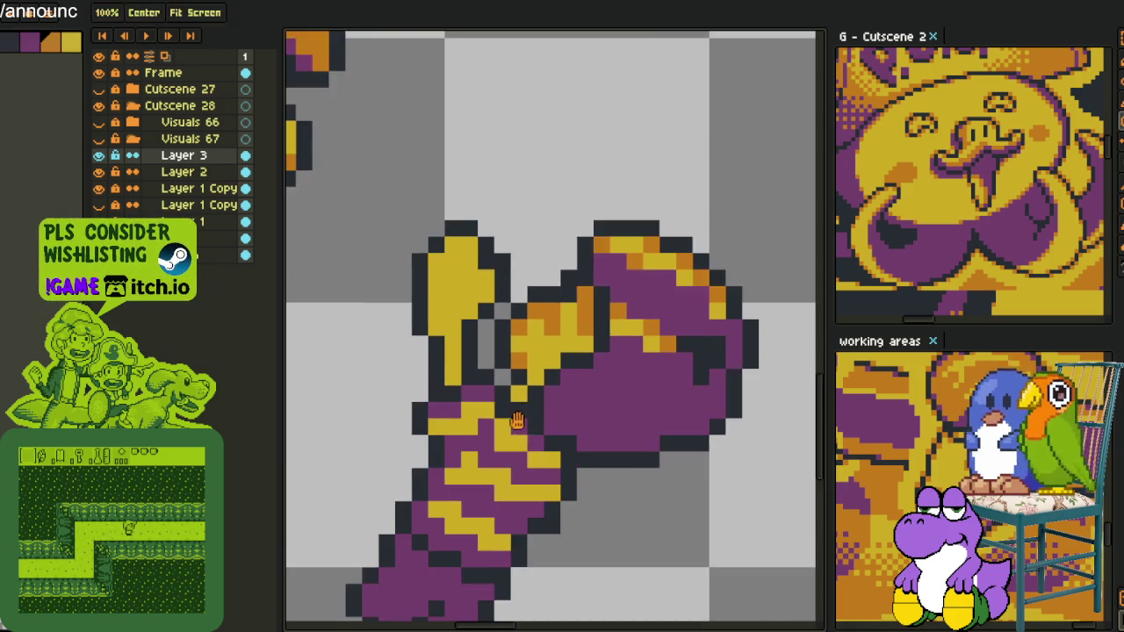
- Paint orange shading along the wrist's gold band and the top of the gold thumb
left_click_drag(523, 421, 539, 329)
left_click(497, 434)
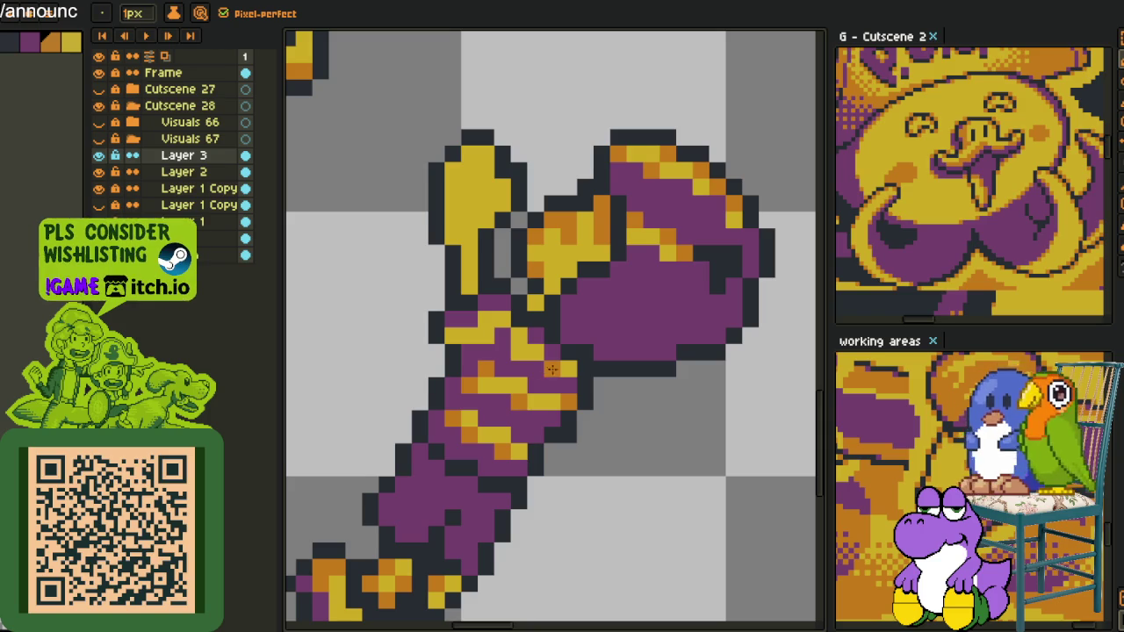
mouse_move(517, 354)
left_mouse_down()
mouse_move(494, 331)
mouse_move(452, 330)
mouse_move(486, 322)
left_mouse_up()
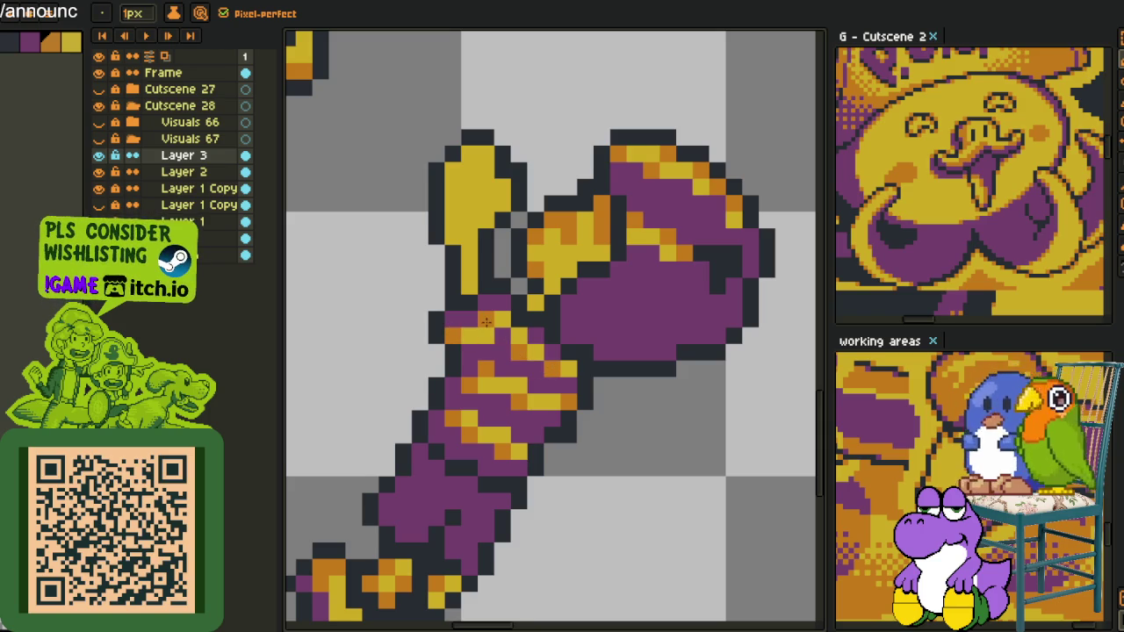
left_click_drag(469, 263, 449, 399)
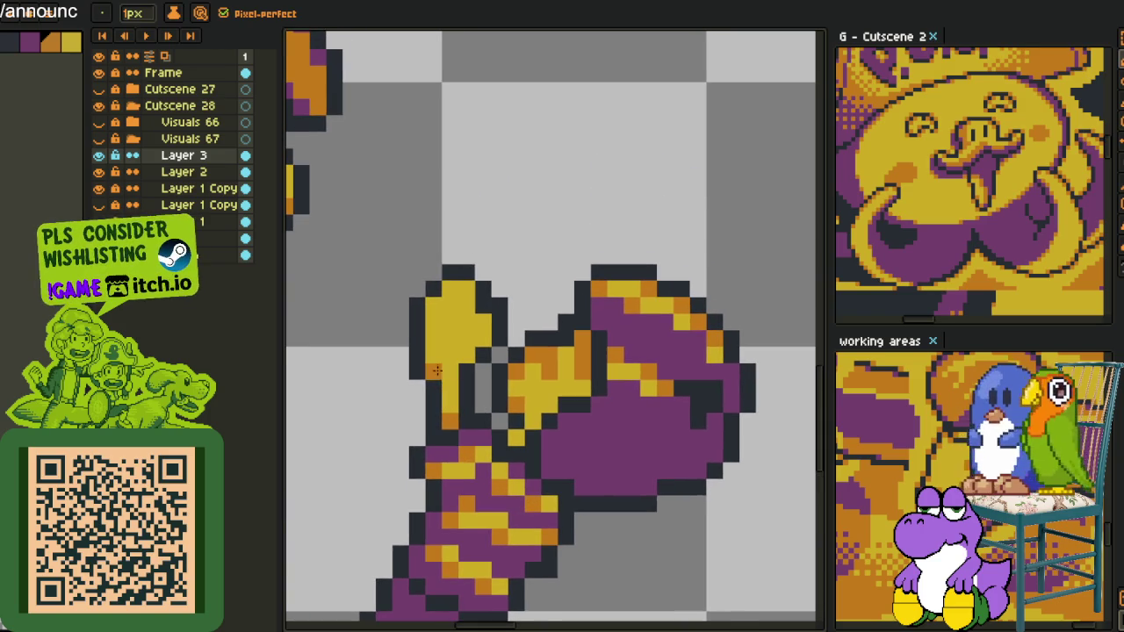
left_click(434, 306)
left_click(449, 289)
left_click(481, 320)
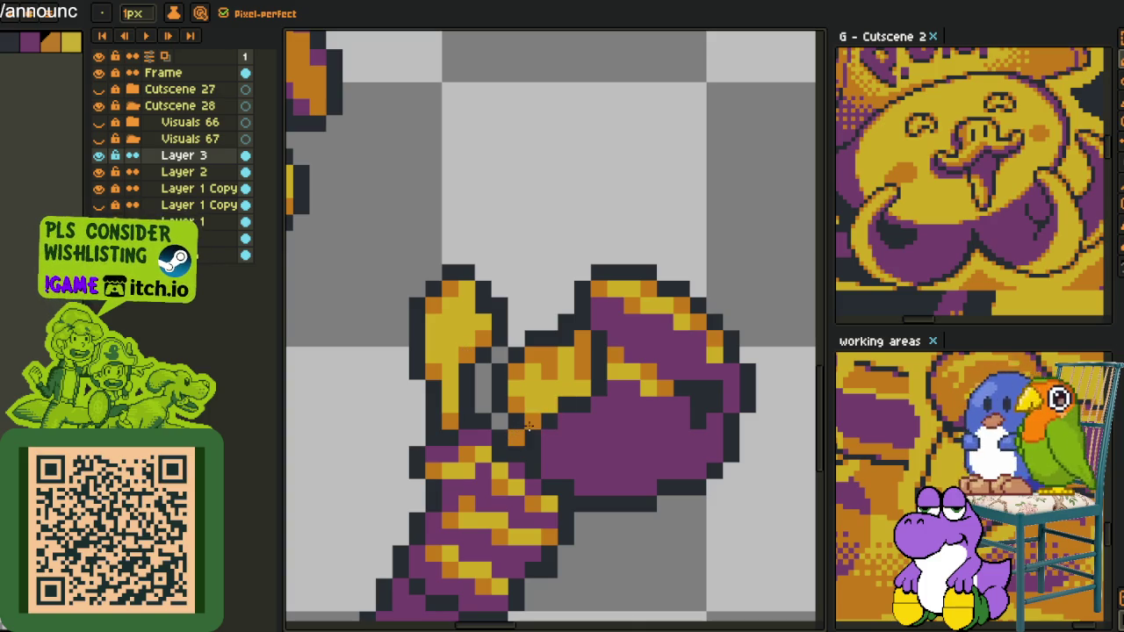
scroll(542, 438, "down", 2)
scroll(542, 438, "down", 3)
- Merge Layer 3 and Layer 2 down into Layer 1 Copy
key("i")
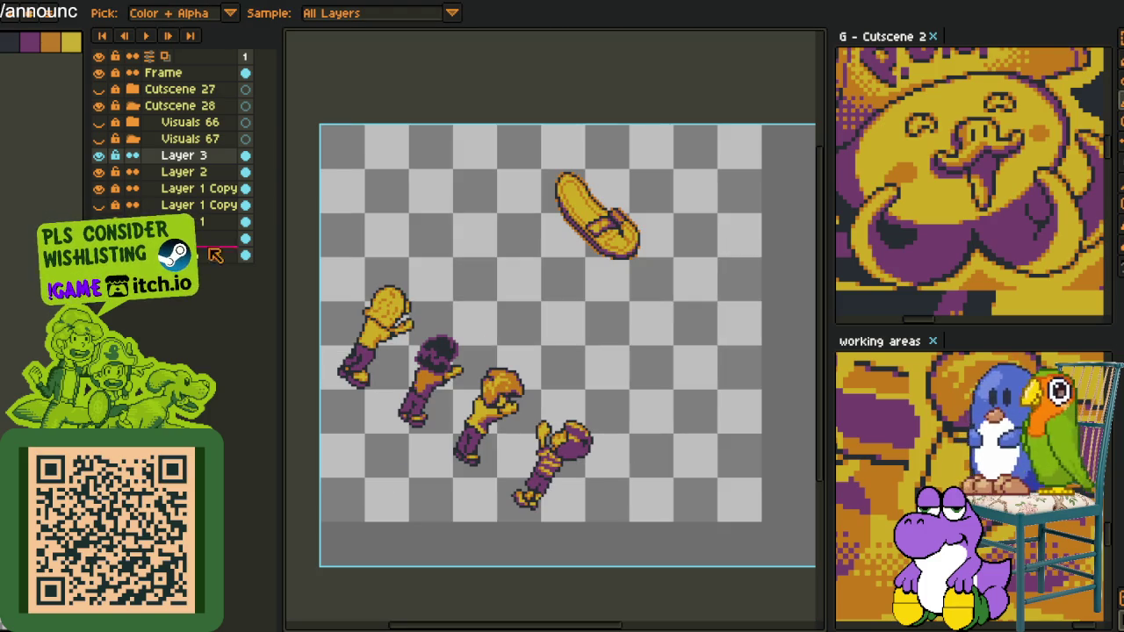
right_click(181, 154)
left_click(251, 255)
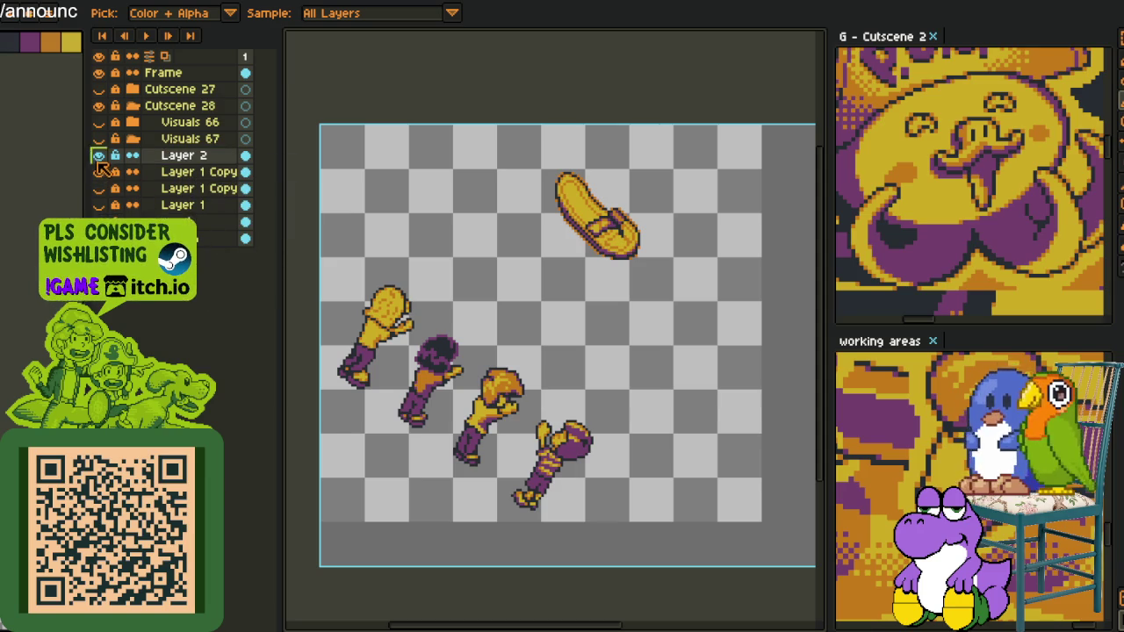
right_click(192, 160)
left_click(252, 257)
- Toggle visibility of the Layer 1 Copy layers and Layer 1 to find the unused duplicate
left_click(99, 156)
left_click(99, 156)
left_click(99, 155)
left_click(99, 156)
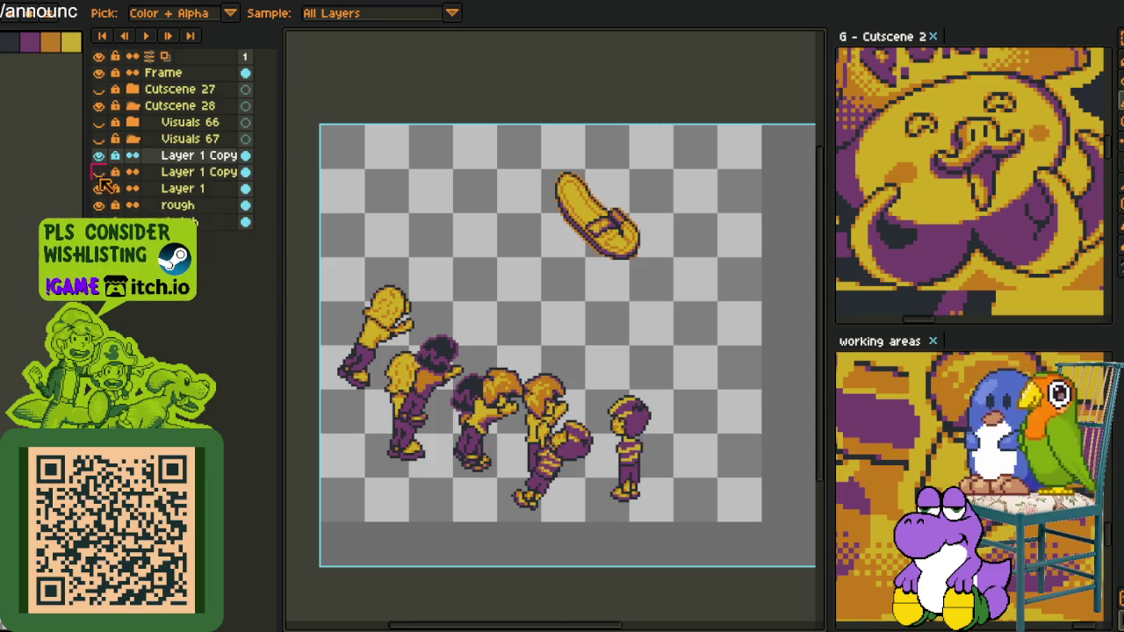
left_click(100, 188)
left_click(99, 155)
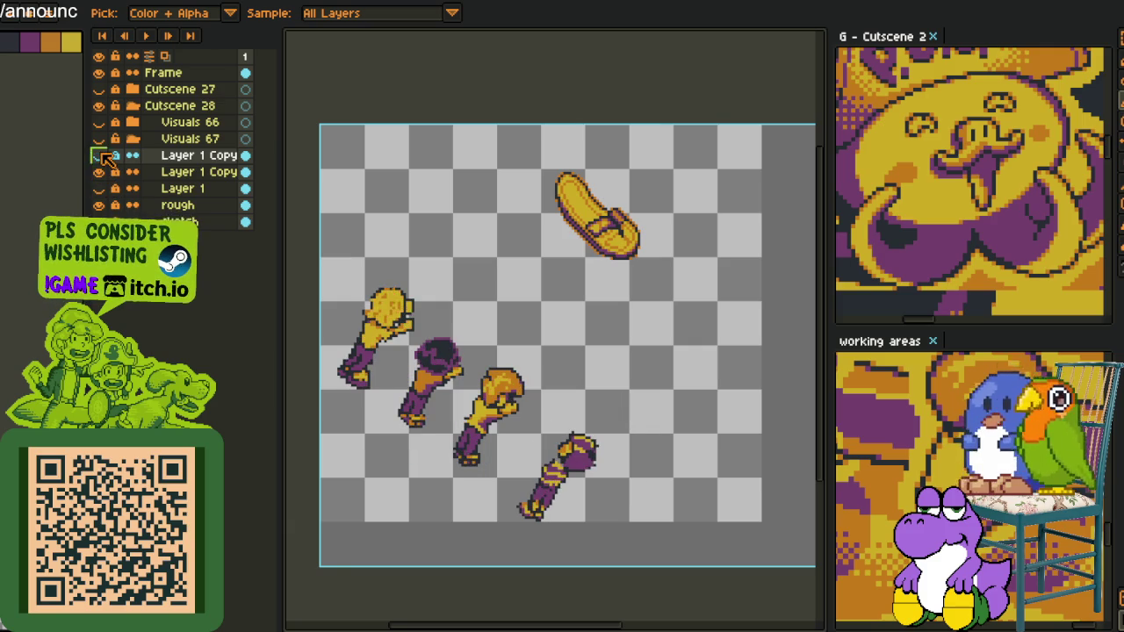
left_click(99, 155)
left_click(100, 155)
left_click(99, 155)
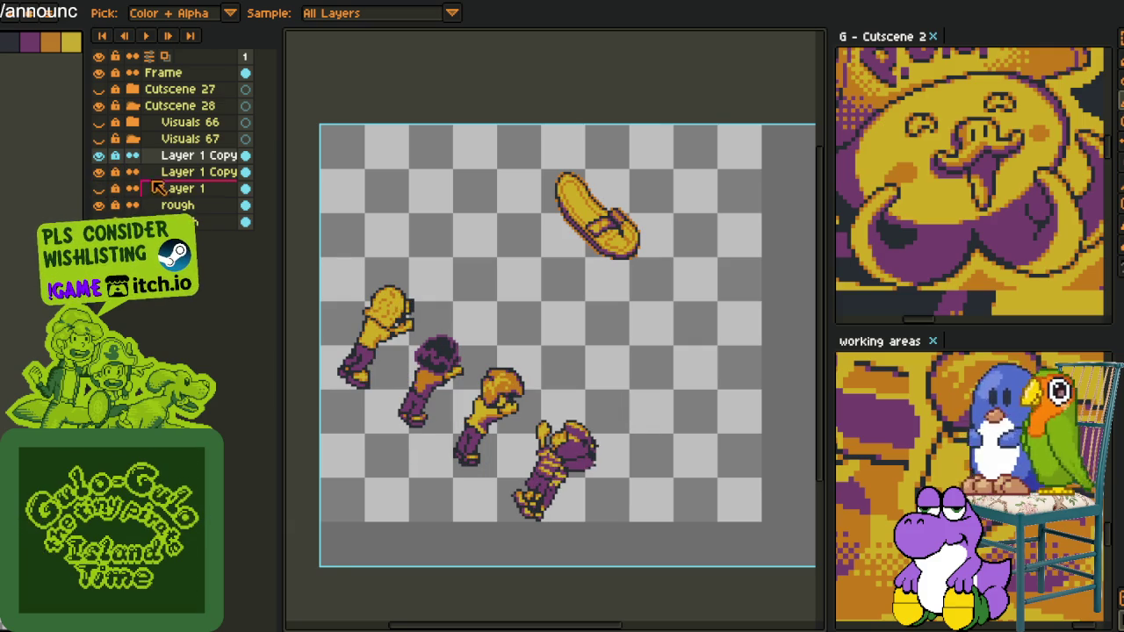
- Delete the unused lower Layer 1 Copy and Layer 1
right_click(180, 173)
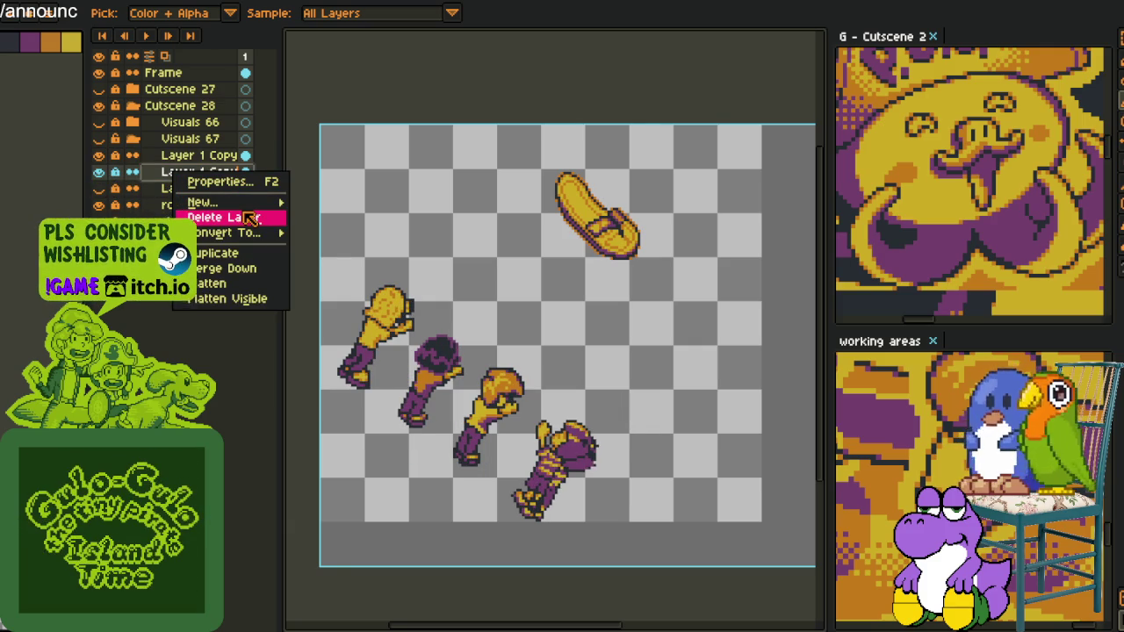
left_click(246, 217)
right_click(175, 174)
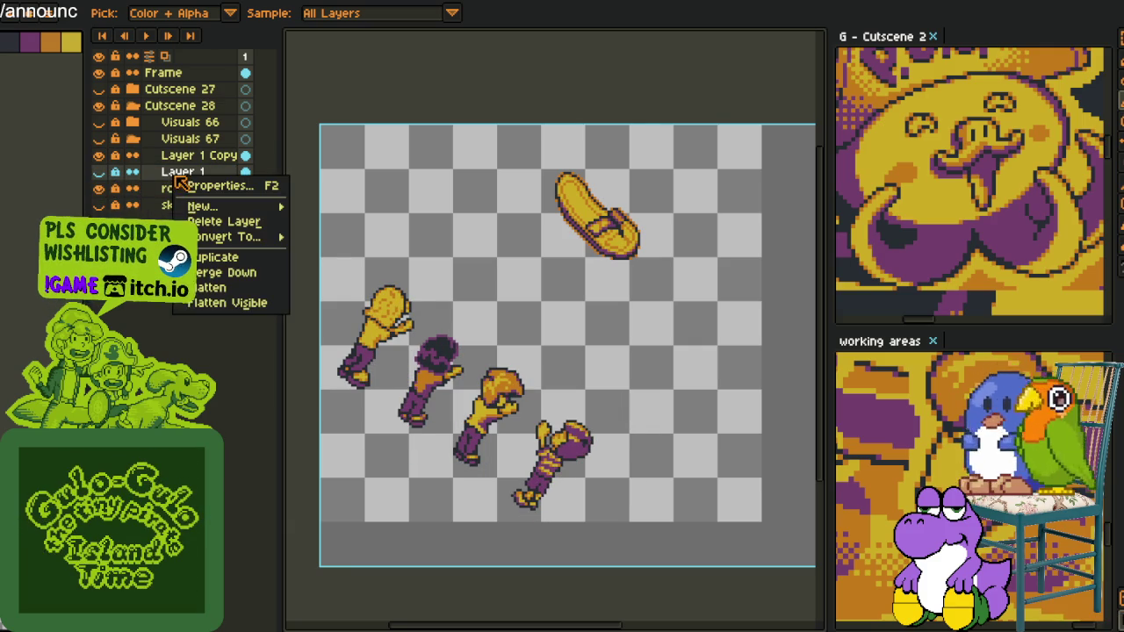
mouse_move(229, 237)
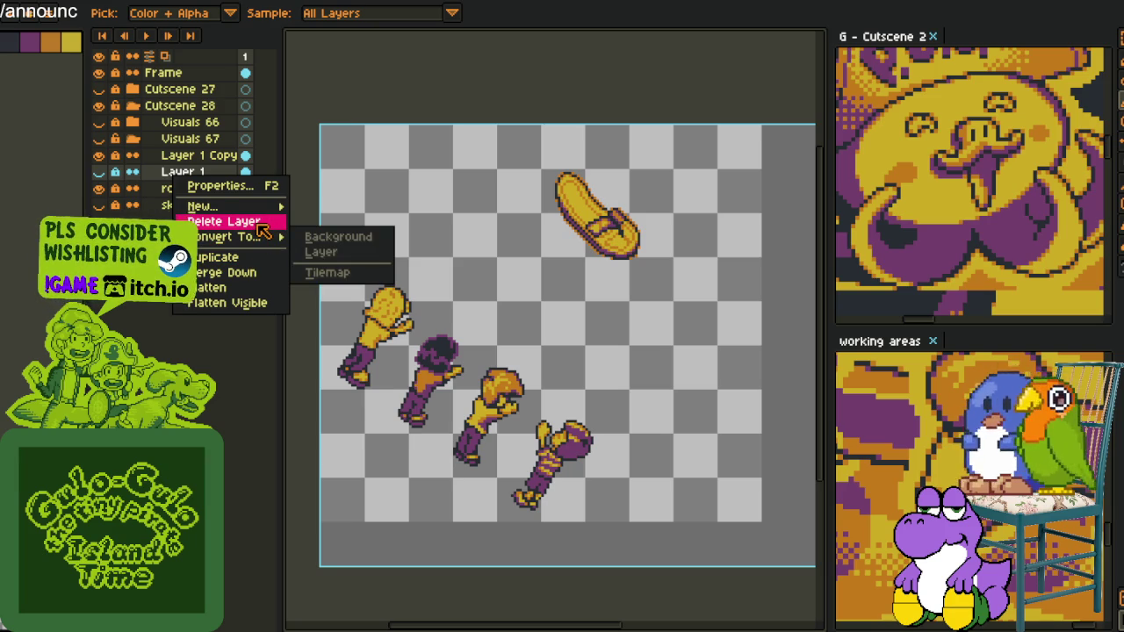
left_click(263, 221)
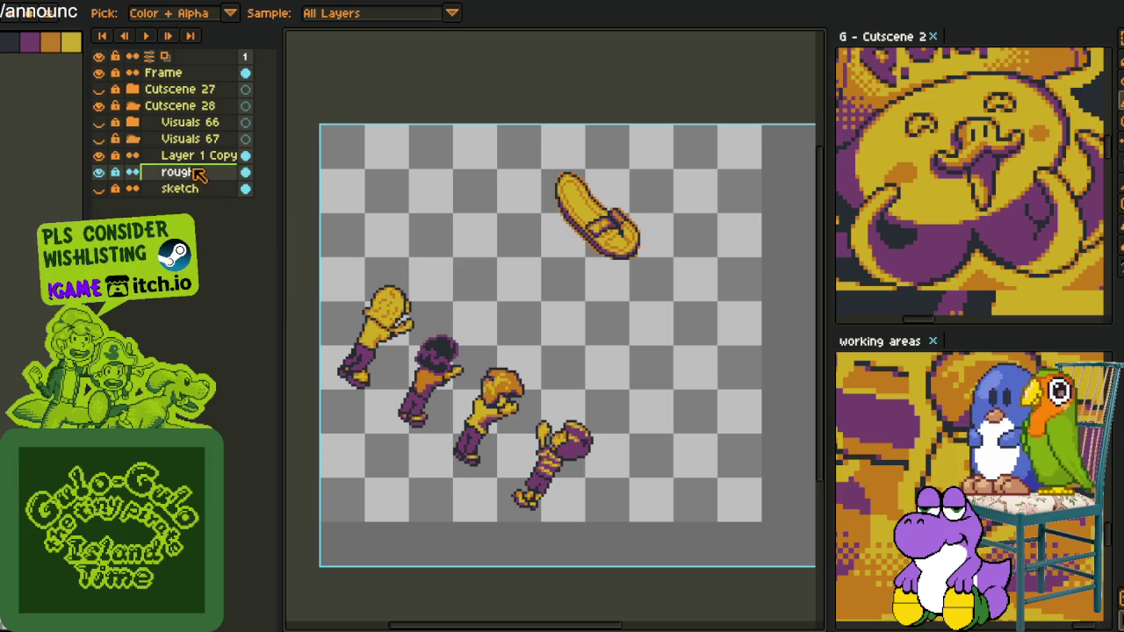
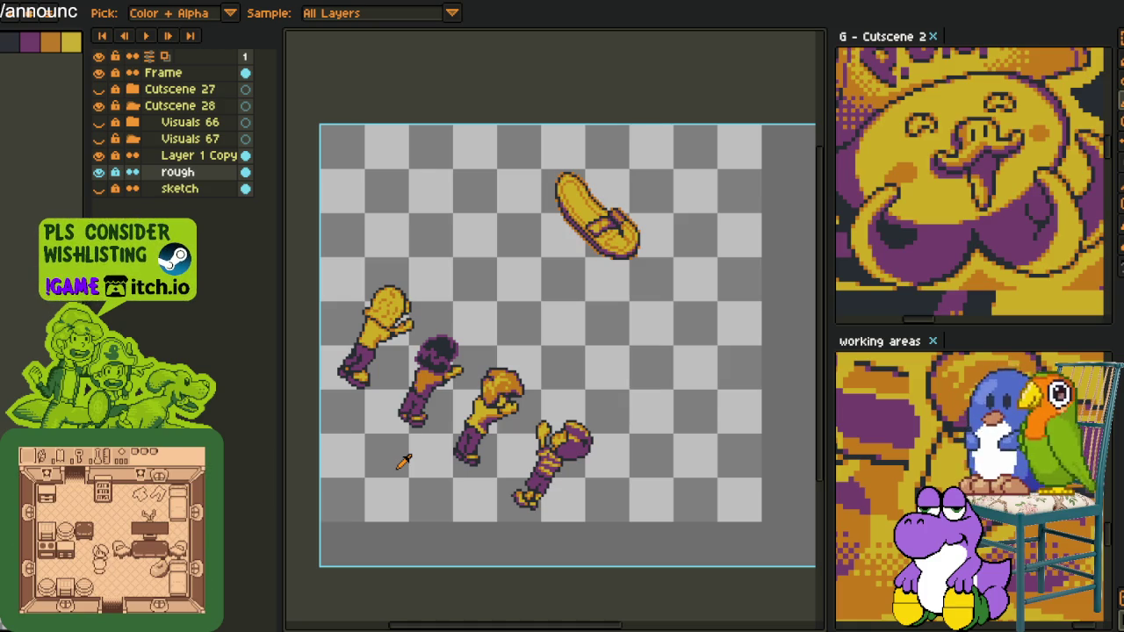
- Add a new empty layer, Layer 2, directly beneath Layer 1 Copy
scroll(403, 452, "up", 1)
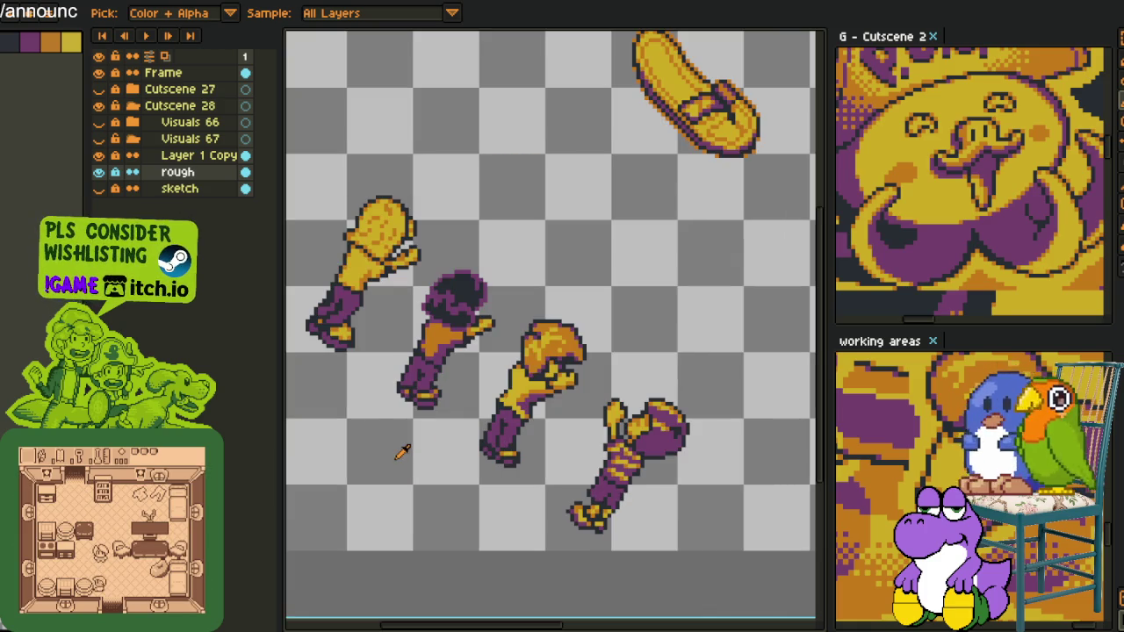
scroll(351, 395, "up", 2)
scroll(352, 395, "left", 2)
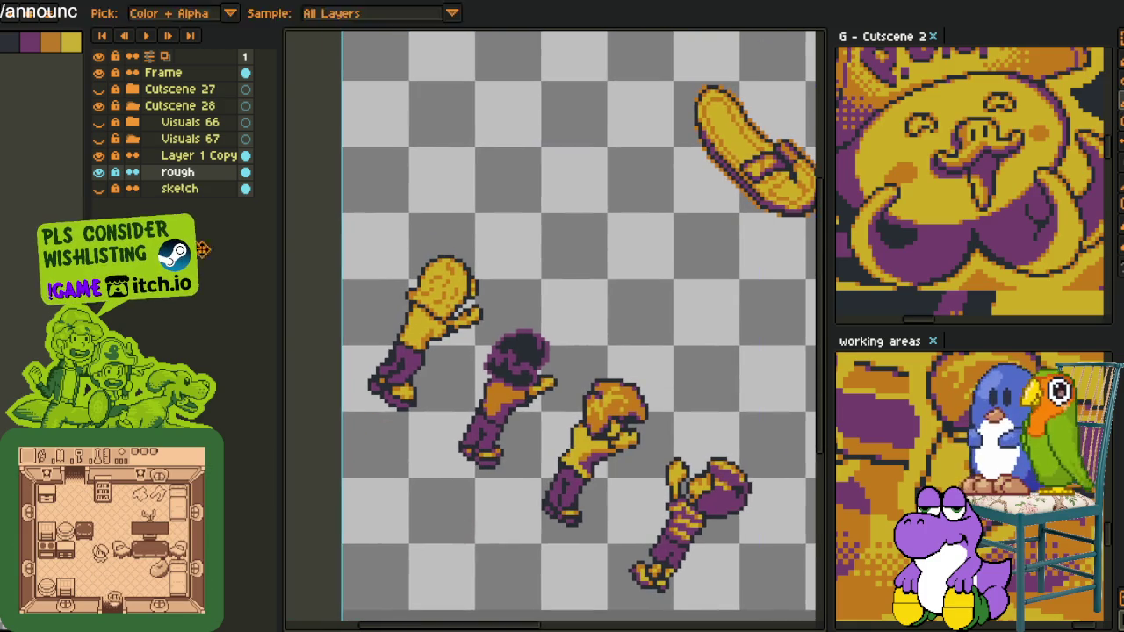
left_click(116, 172)
scroll(351, 288, "down", 1)
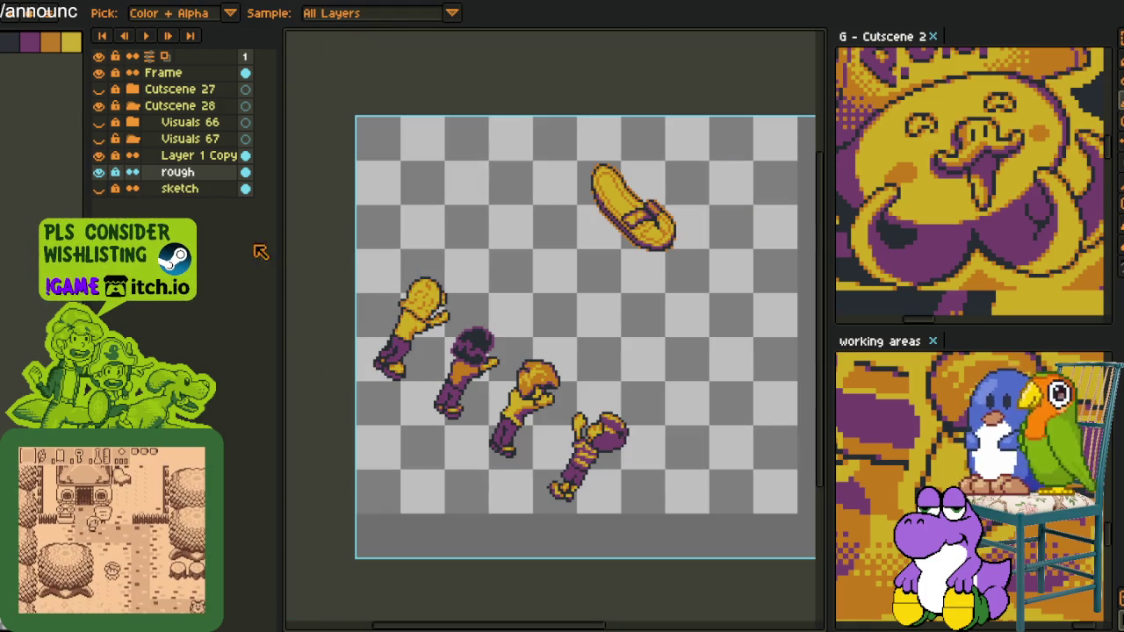
right_click(198, 161)
mouse_move(250, 187)
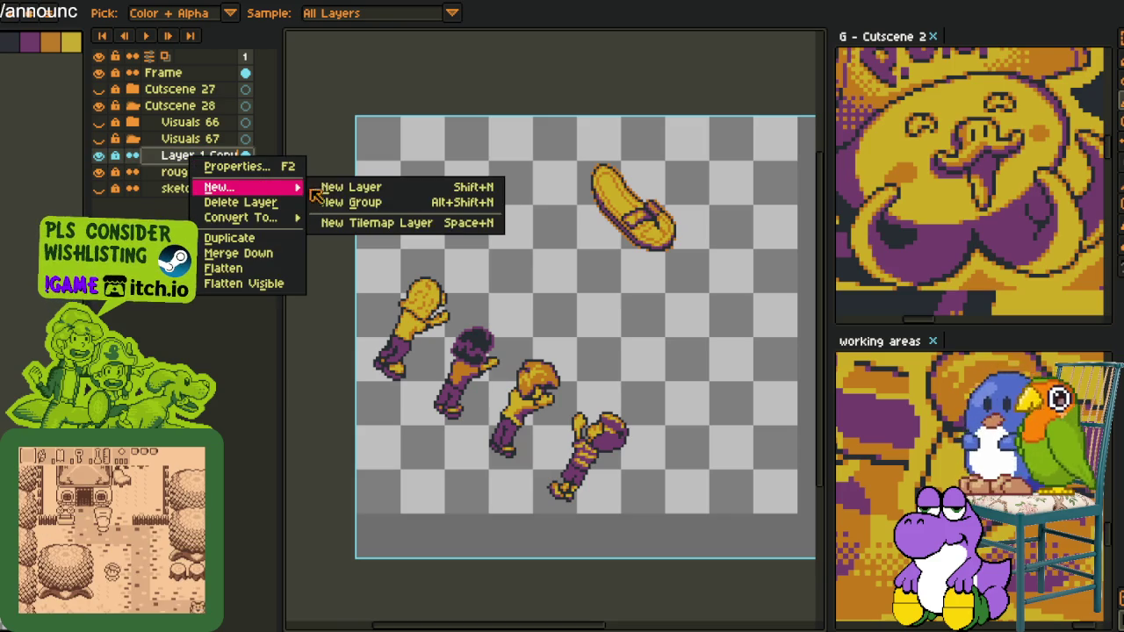
left_click(351, 187)
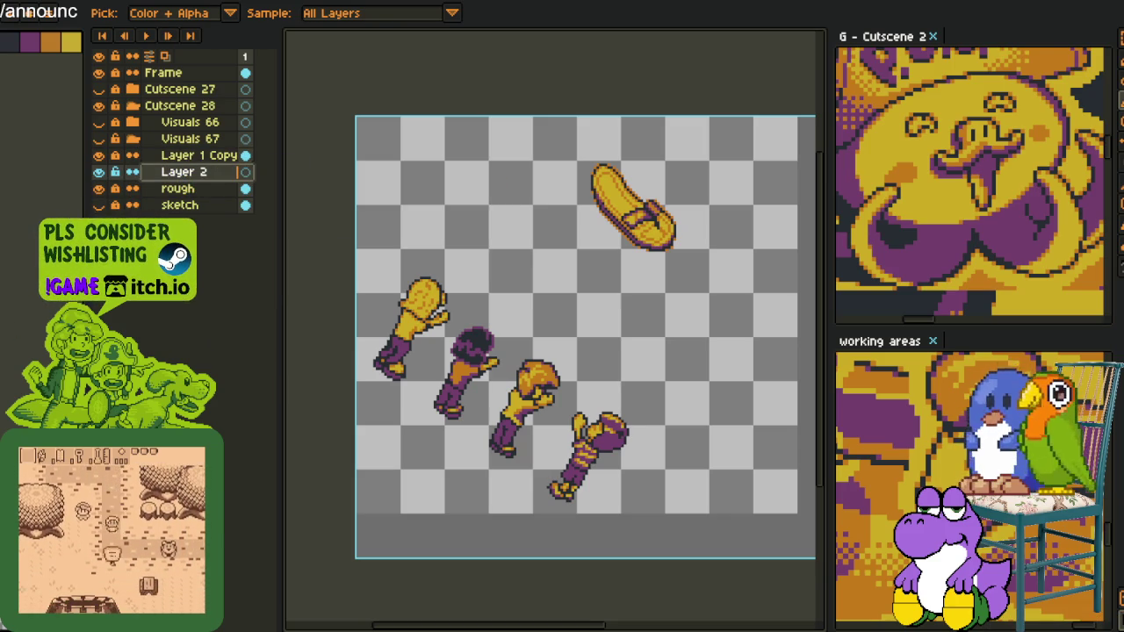
- Pan the canvas slightly and resize the layer list area back to its width
scroll(599, 402, "down", 3)
scroll(599, 444, "up", 3)
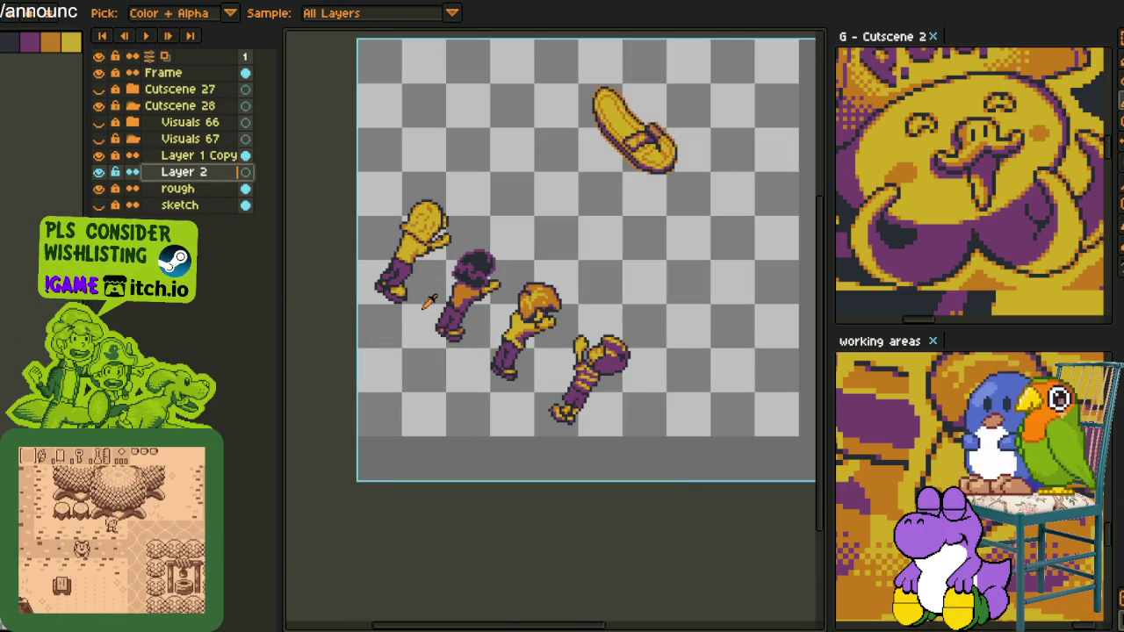
left_click_drag(419, 289, 346, 318)
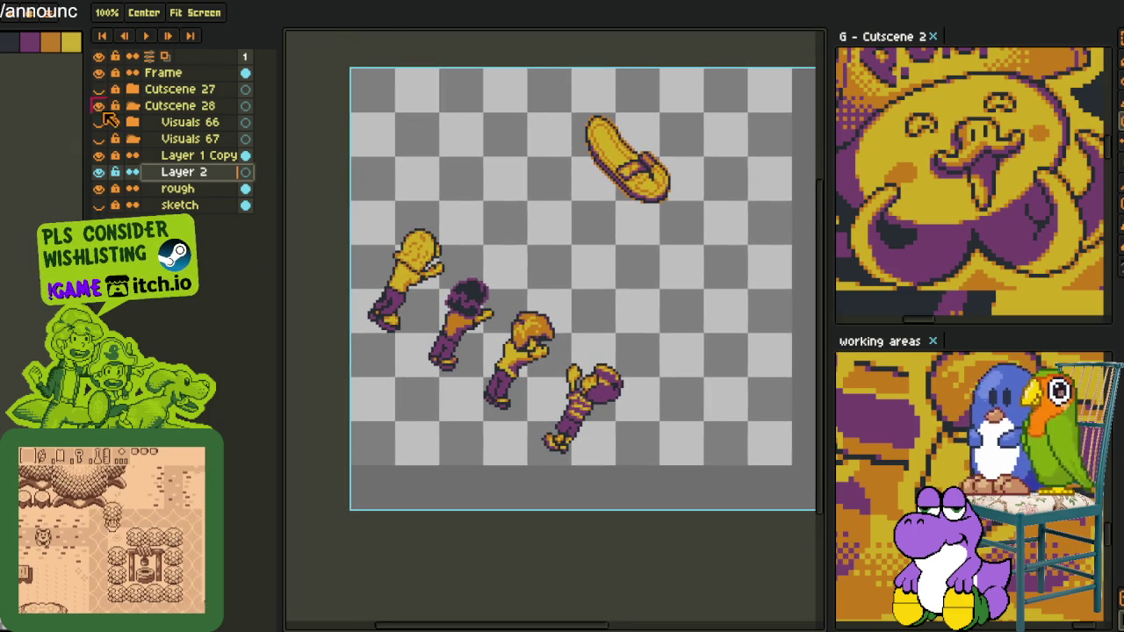
mouse_move(88, 53)
left_mouse_down()
mouse_move(114, 53)
mouse_move(74, 53)
left_mouse_up()
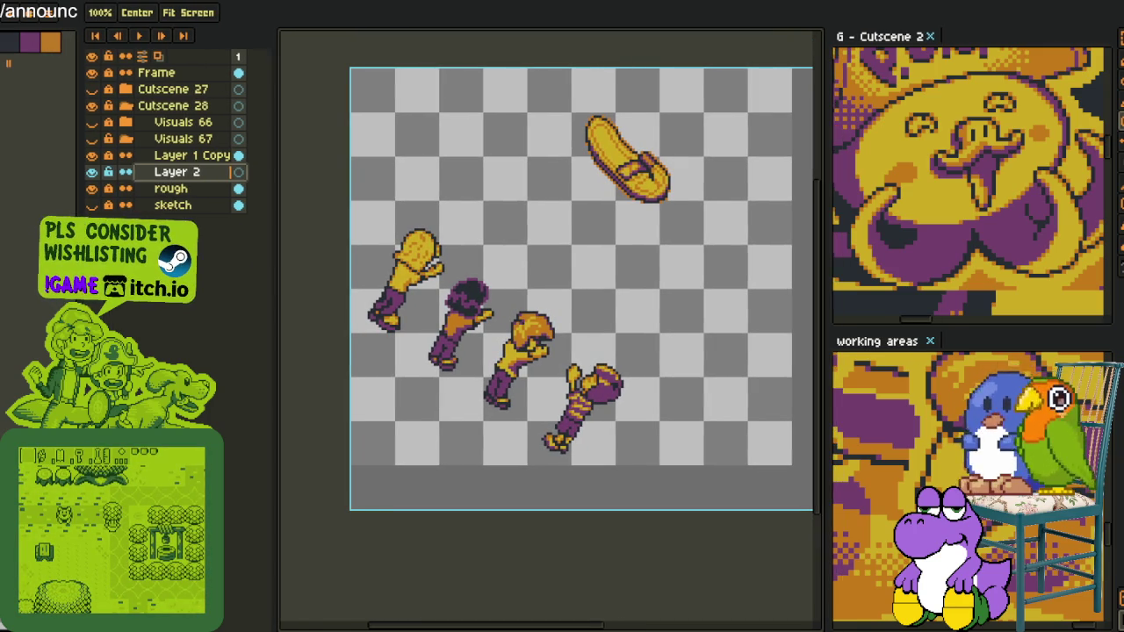
left_click_drag(371, 288, 427, 336)
- Draw two parallel straight red diagonal lines across the four running figures with the 1px pencil
key("b")
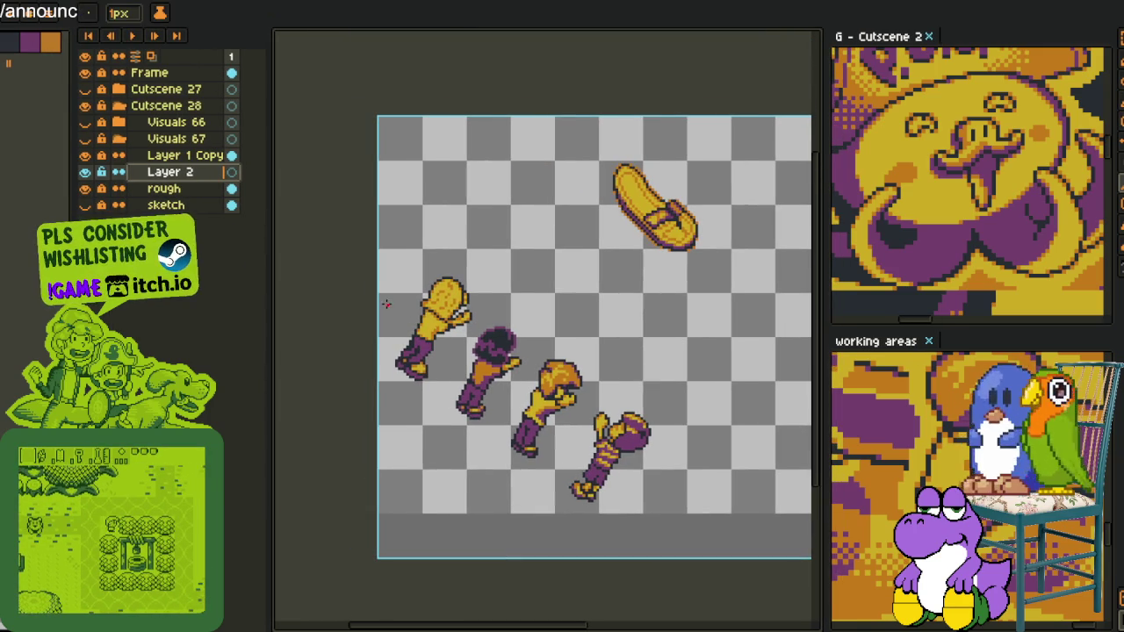
mouse_move(378, 301)
left_mouse_down()
mouse_move(705, 532)
mouse_move(588, 476)
left_mouse_up()
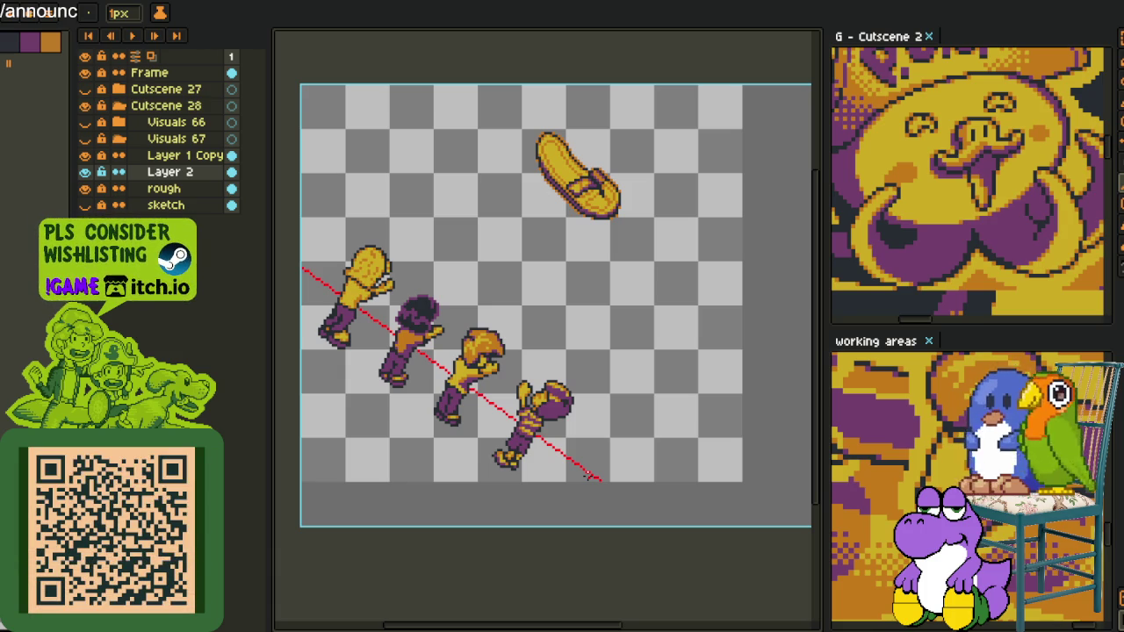
left_click_drag(299, 188, 723, 505)
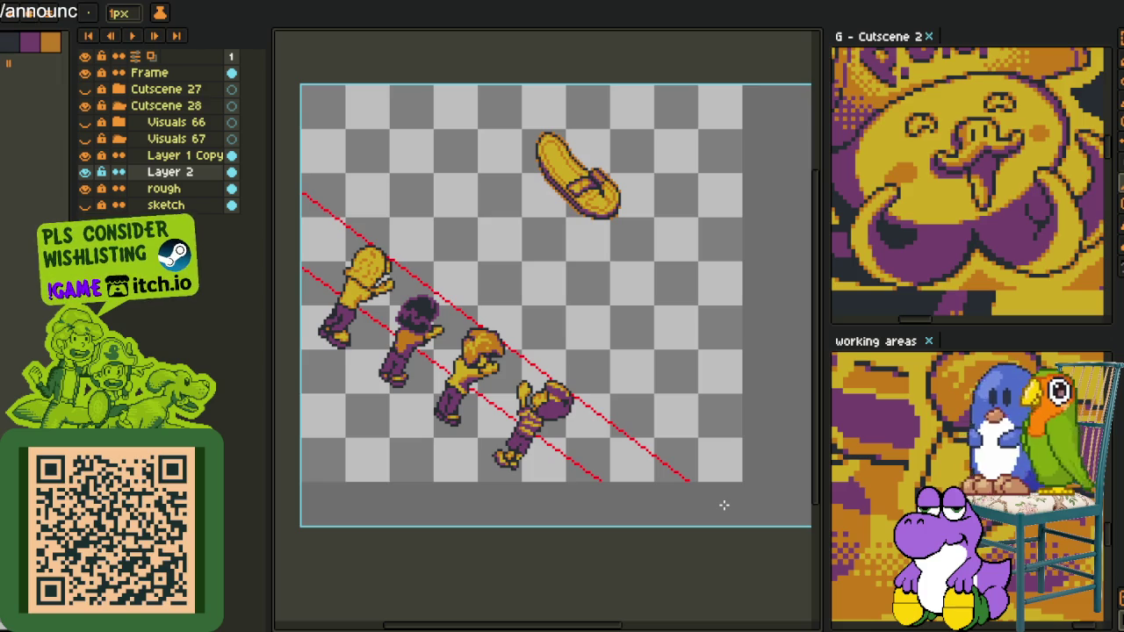
scroll(642, 480, "up", 1)
scroll(602, 474, "up", 1)
- Join the lower-right ends of the two red diagonal lines with short red strokes
left_click_drag(546, 480, 738, 436)
scroll(735, 436, "down", 2)
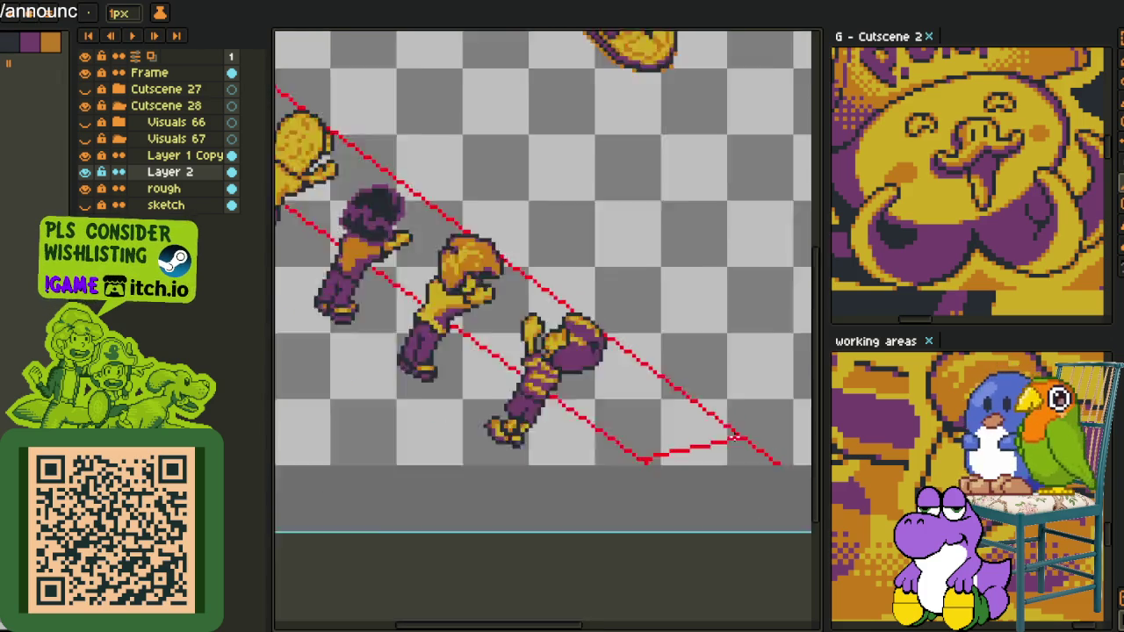
scroll(734, 437, "down", 1)
scroll(725, 437, "up", 2)
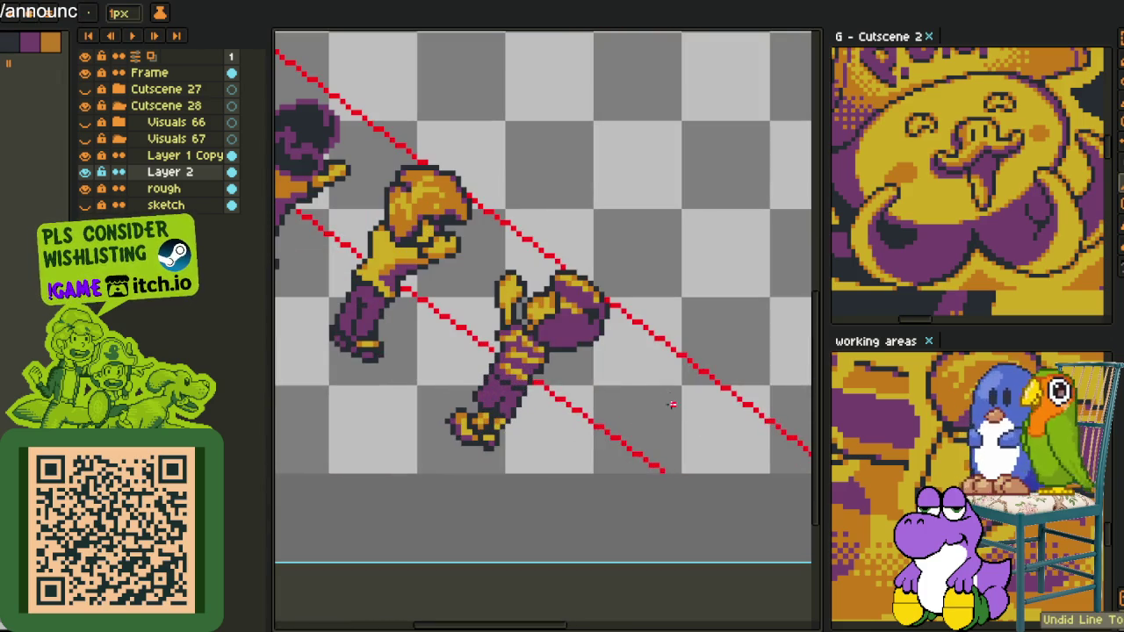
left_click_drag(676, 357, 661, 467)
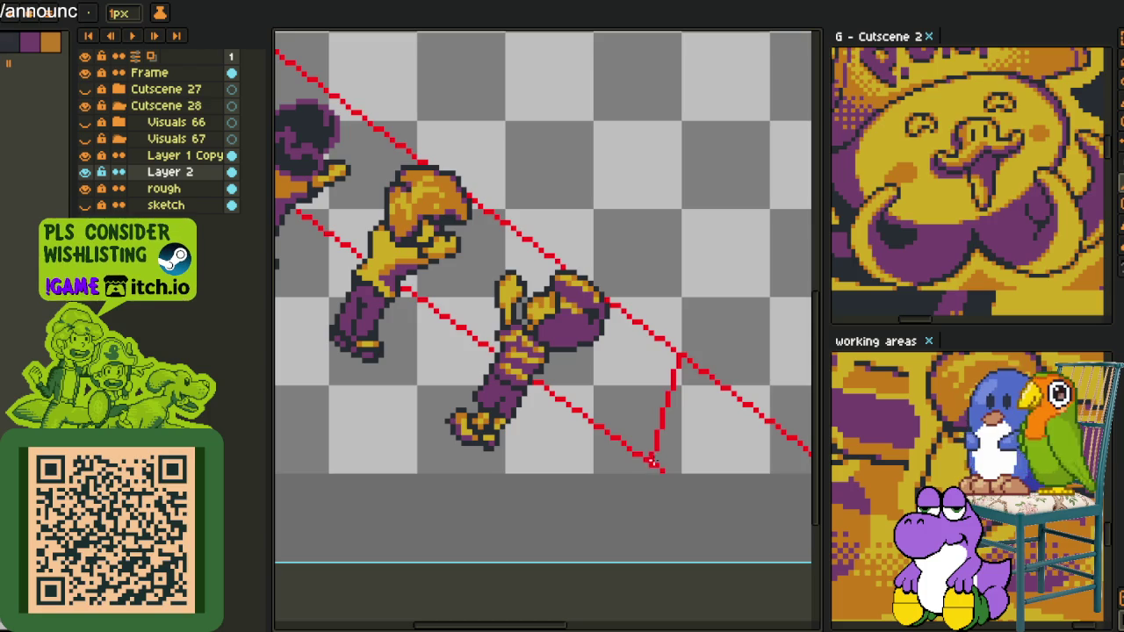
scroll(661, 467, "down", 2)
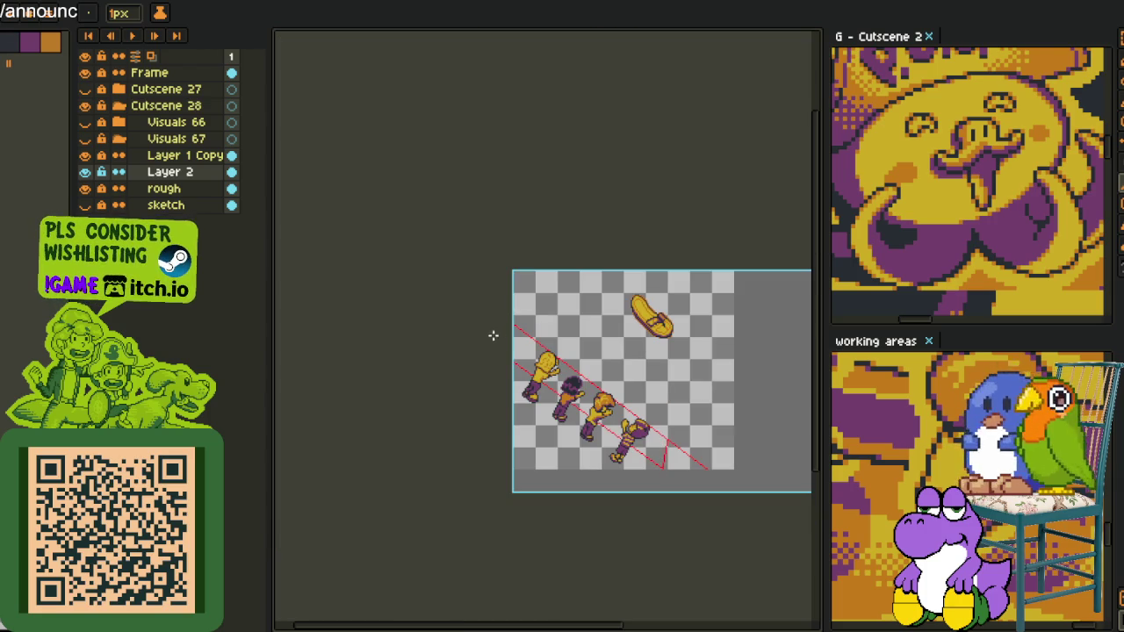
- Draw a red stroke capping the left end of the ribbon outline
scroll(538, 372, "up", 2)
left_click_drag(489, 400, 594, 338)
scroll(596, 338, "down", 3)
scroll(596, 338, "down", 1)
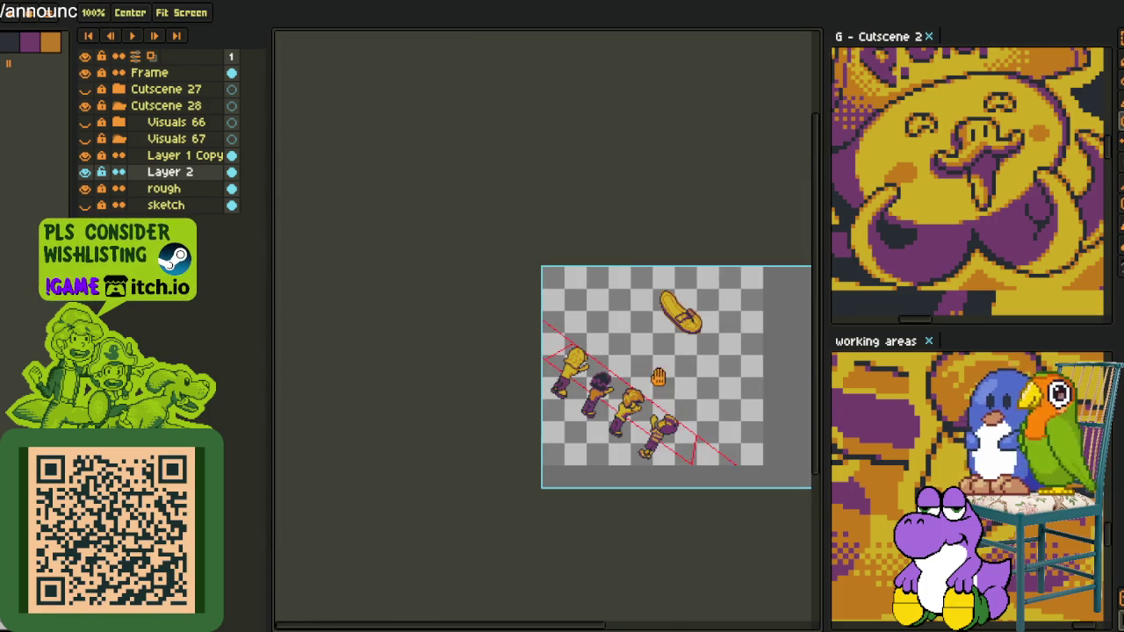
left_click_drag(704, 461, 585, 381)
scroll(585, 381, "up", 3)
scroll(569, 364, "up", 1)
- Undo the misplaced V-shaped end and close the right end with a vertical red line
key("ctrl+z")
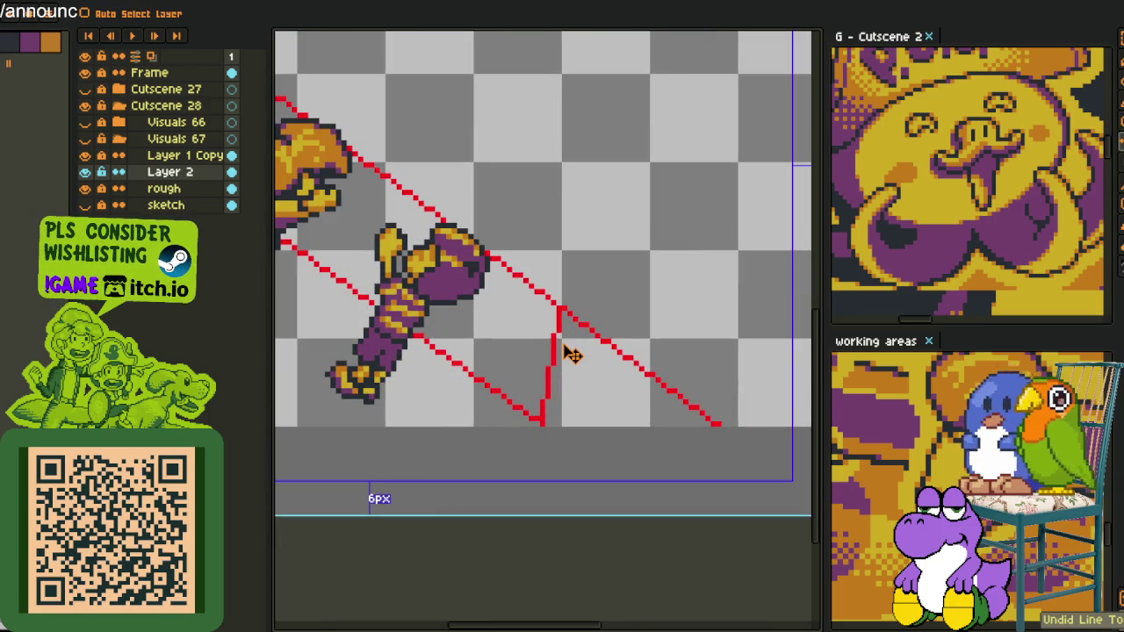
left_click_drag(545, 306, 537, 395)
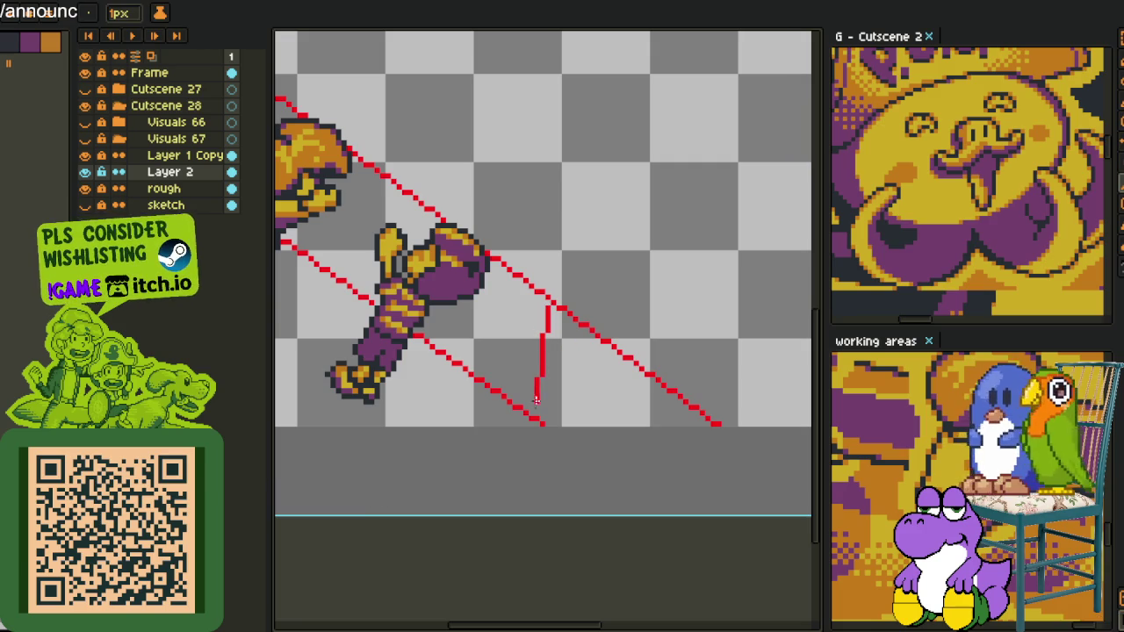
scroll(534, 414, "down", 3)
scroll(411, 303, "up", 3)
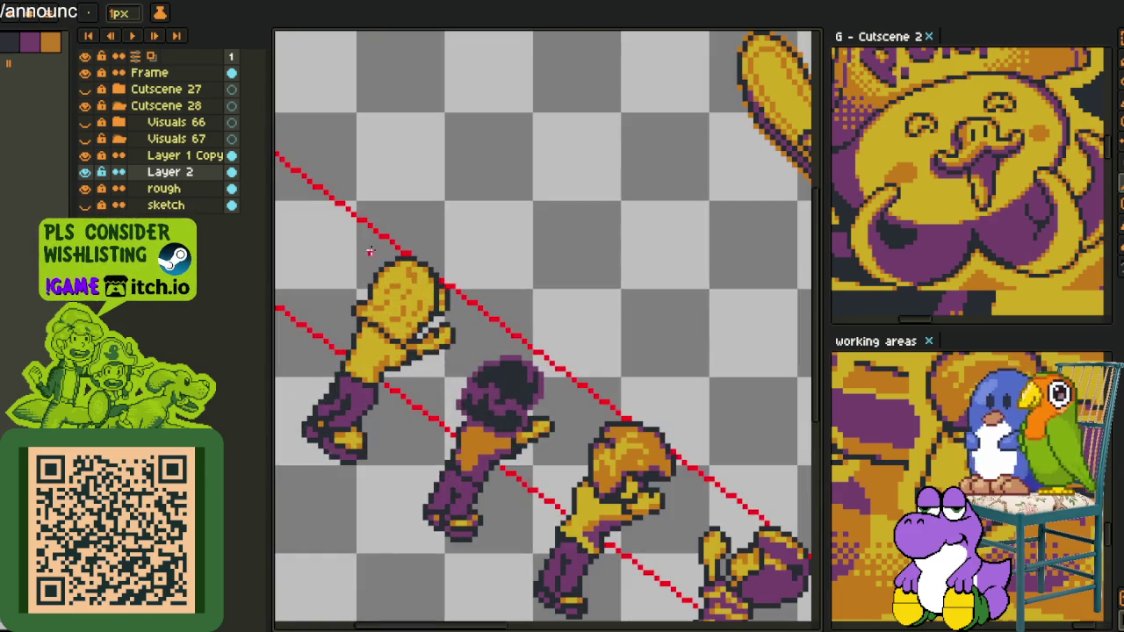
scroll(362, 229, "down", 1)
scroll(457, 306, "up", 2)
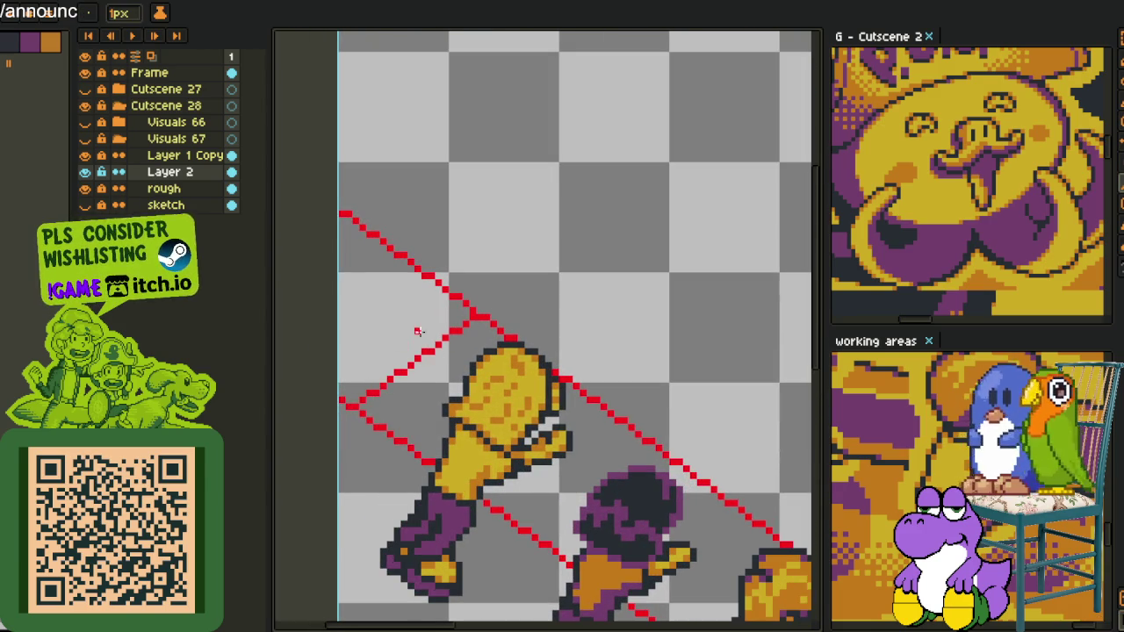
- Undo a stray extra line at the left end and scroll around to inspect the closed outline
mouse_move(467, 309)
left_mouse_down()
mouse_move(372, 376)
mouse_move(494, 330)
left_mouse_up()
key("ctrl+z")
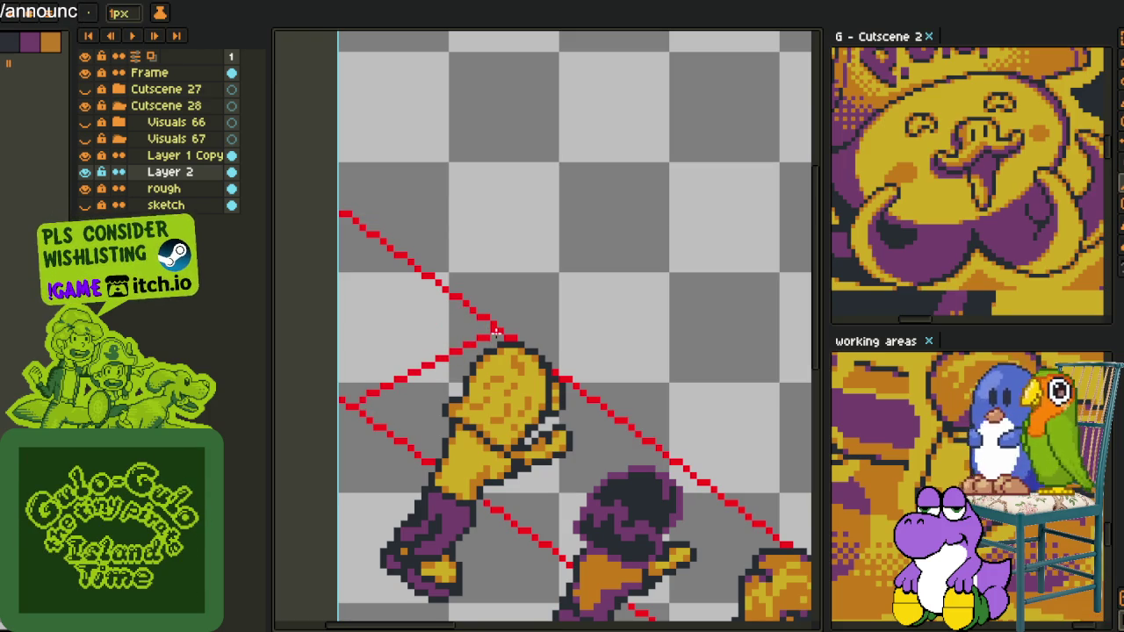
scroll(494, 330, "down", 2)
scroll(509, 351, "down", 2)
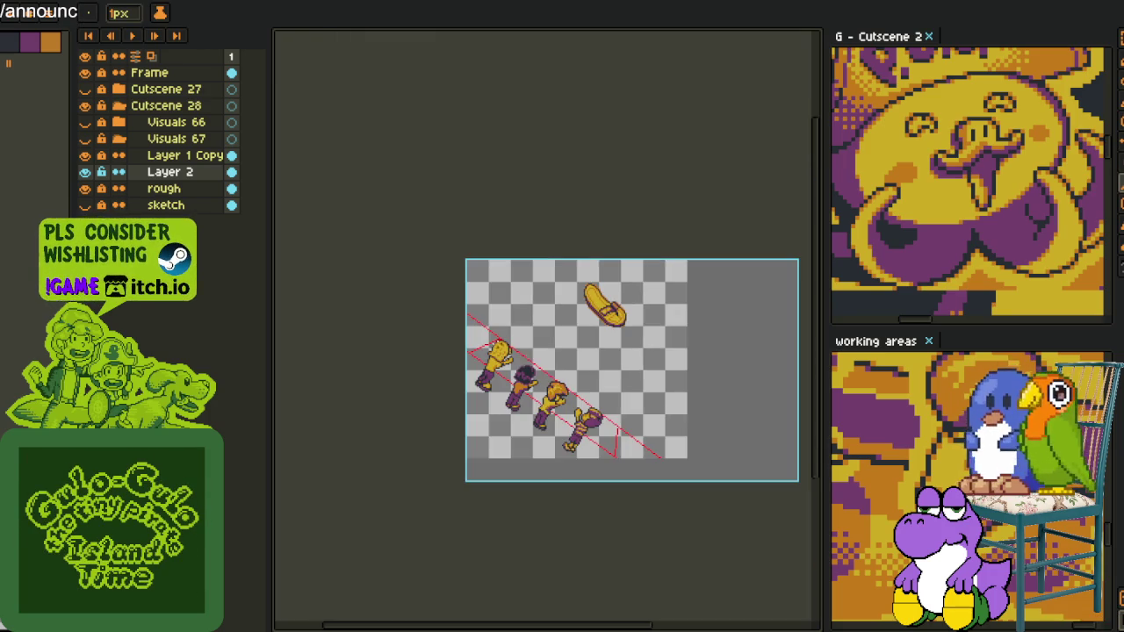
scroll(537, 393, "down", 1)
scroll(537, 393, "up", 2)
scroll(512, 402, "up", 1)
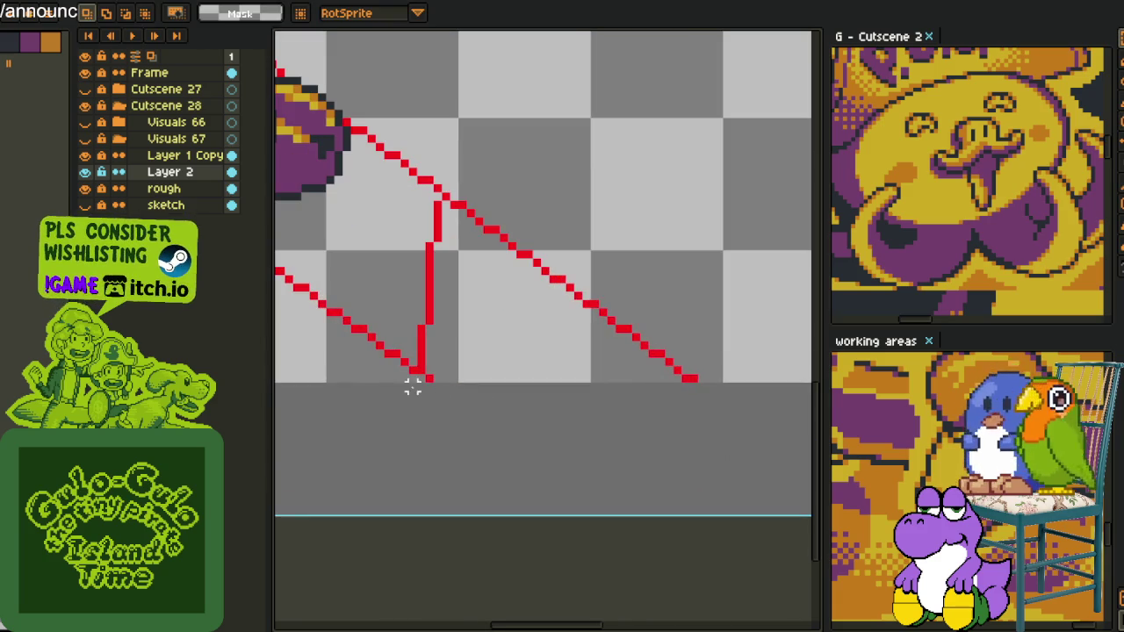
scroll(462, 230, "down", 3)
scroll(461, 230, "right", 2)
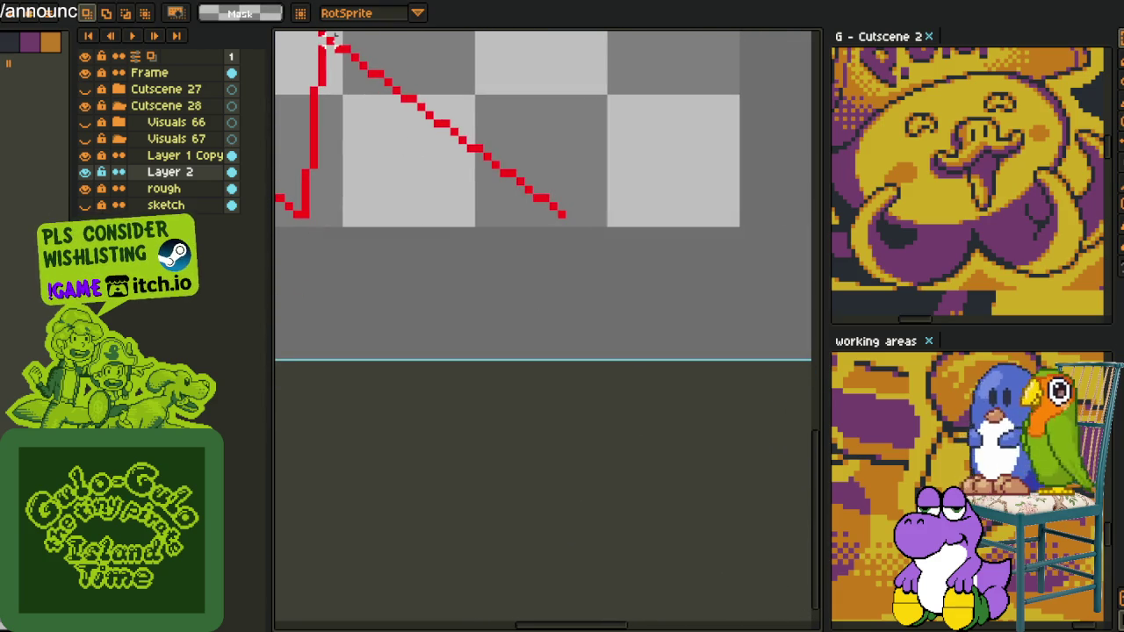
scroll(336, 51, "right", 2)
scroll(707, 483, "right", 2)
scroll(707, 484, "down", 1)
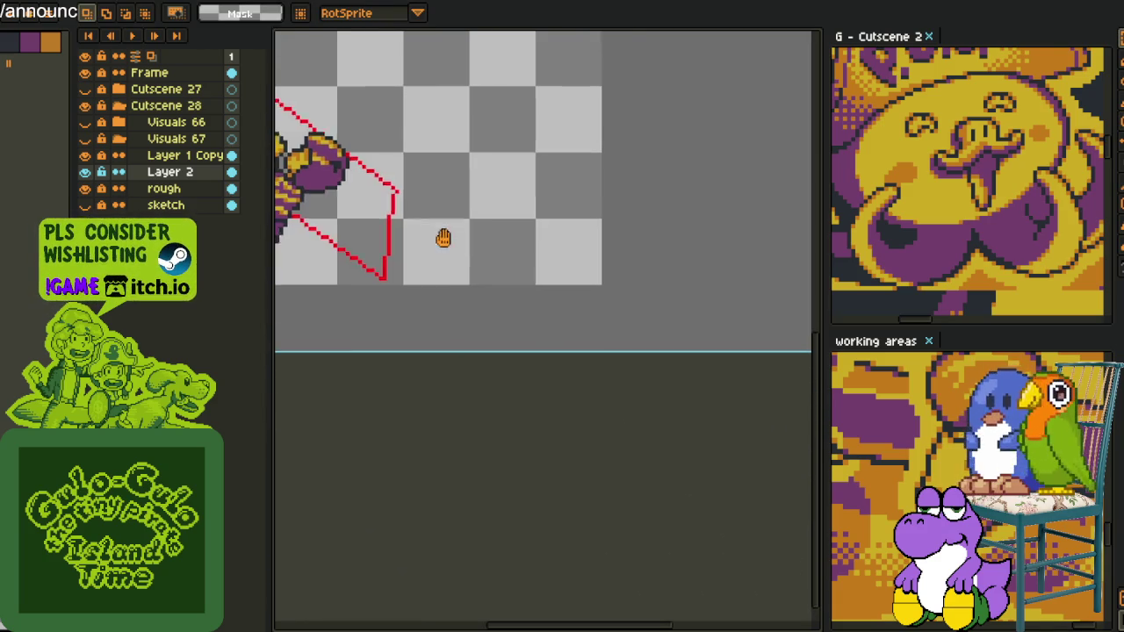
scroll(465, 349, "left", 2)
scroll(467, 349, "up", 1)
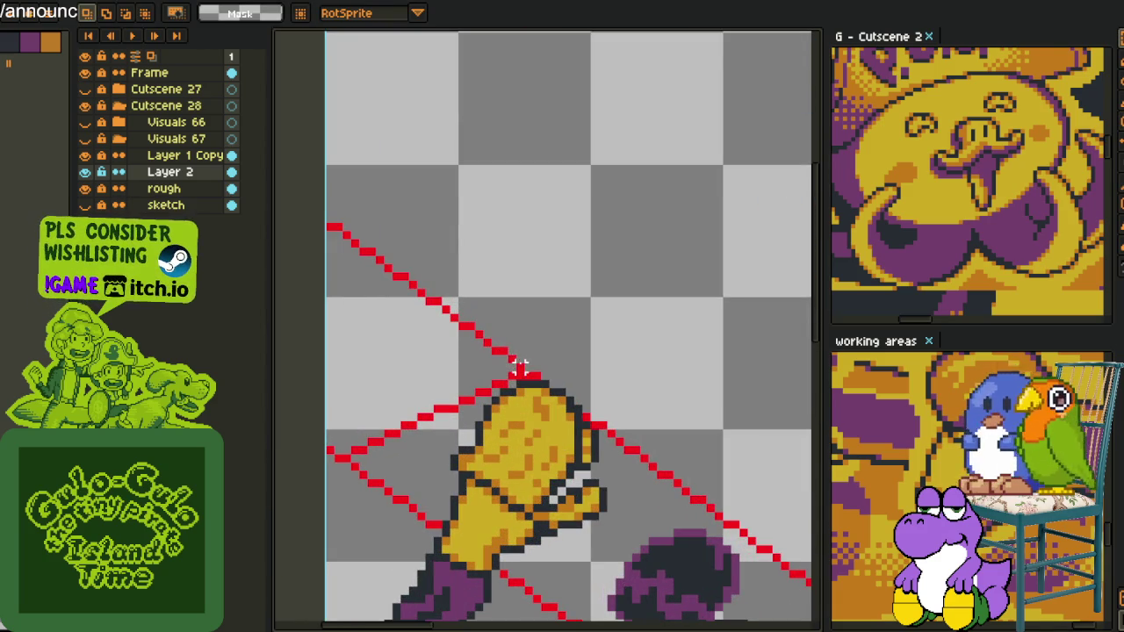
scroll(518, 358, "left", 3)
scroll(573, 450, "left", 1)
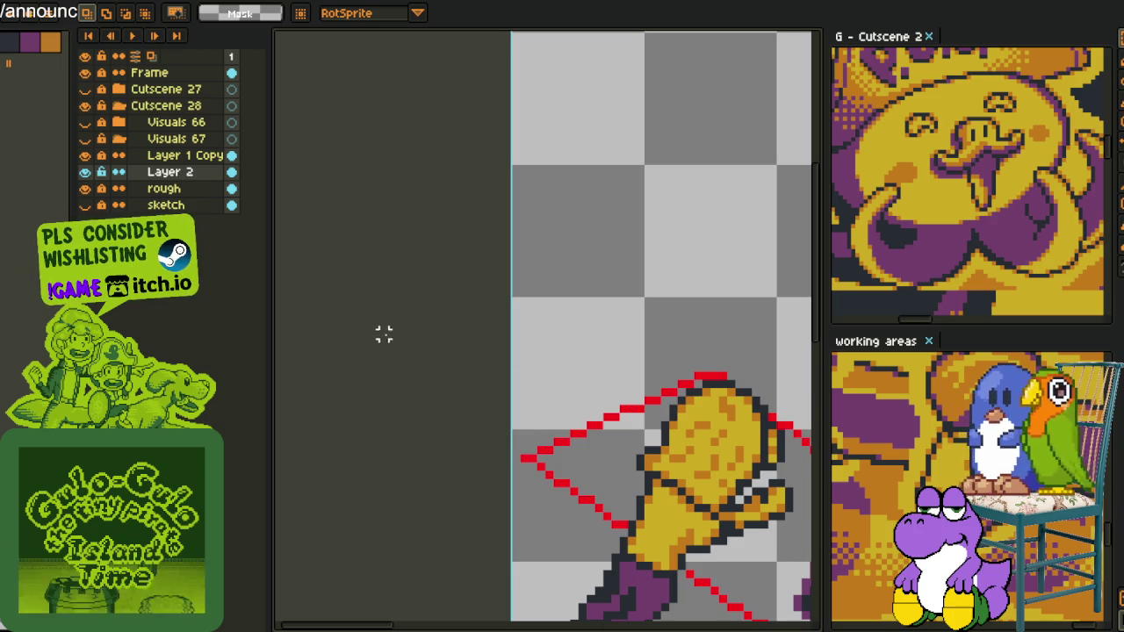
scroll(439, 322, "down", 3)
scroll(439, 321, "down", 2)
scroll(567, 373, "up", 4)
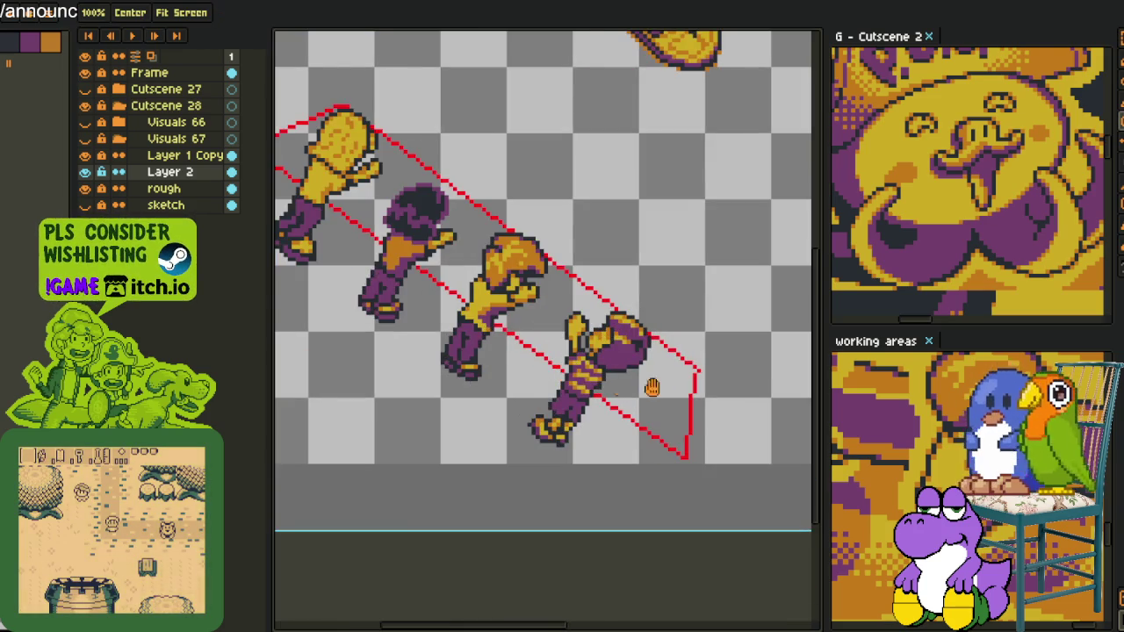
scroll(698, 365, "up", 2)
scroll(694, 361, "up", 1)
key("b")
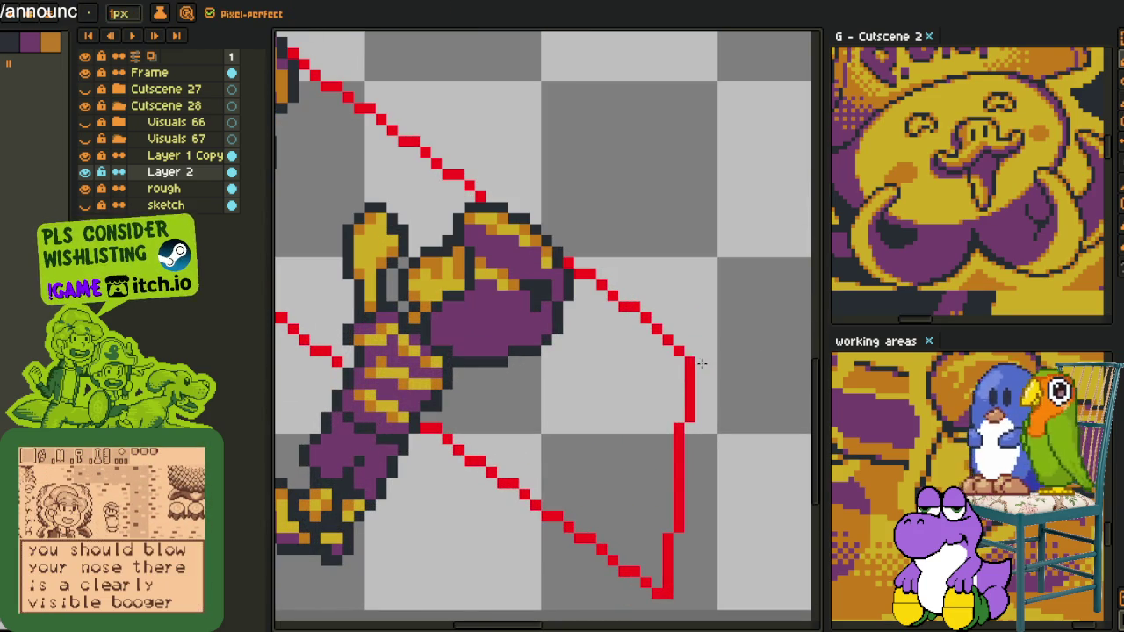
- Erase the stray red corner pixel at the outline's bottom-right
scroll(679, 357, "down", 2)
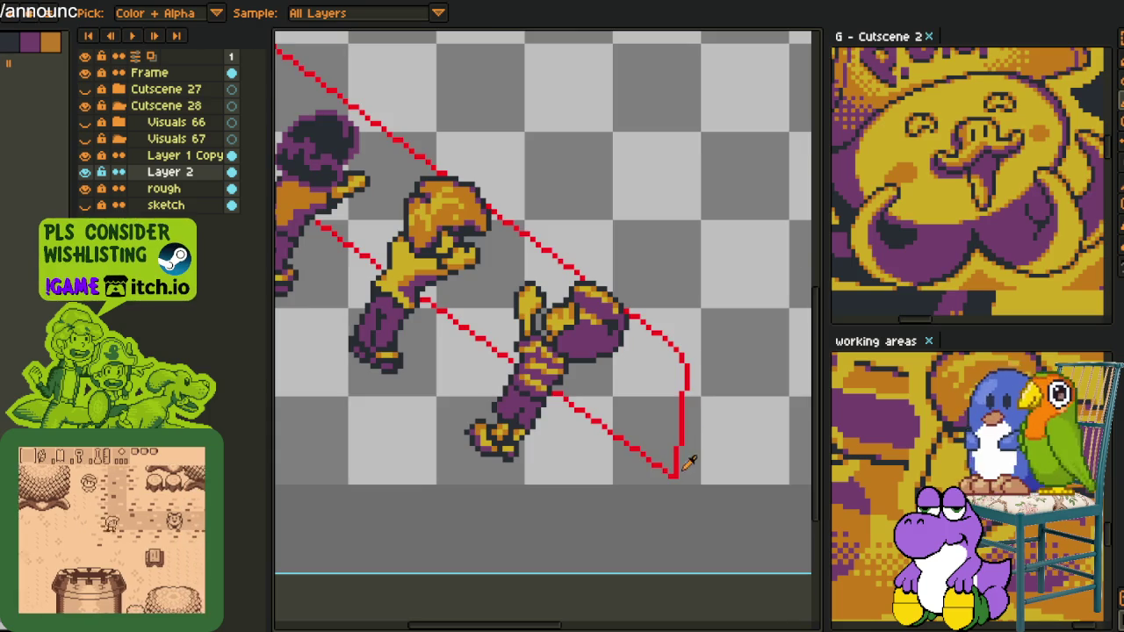
scroll(692, 455, "up", 2)
right_click(667, 473)
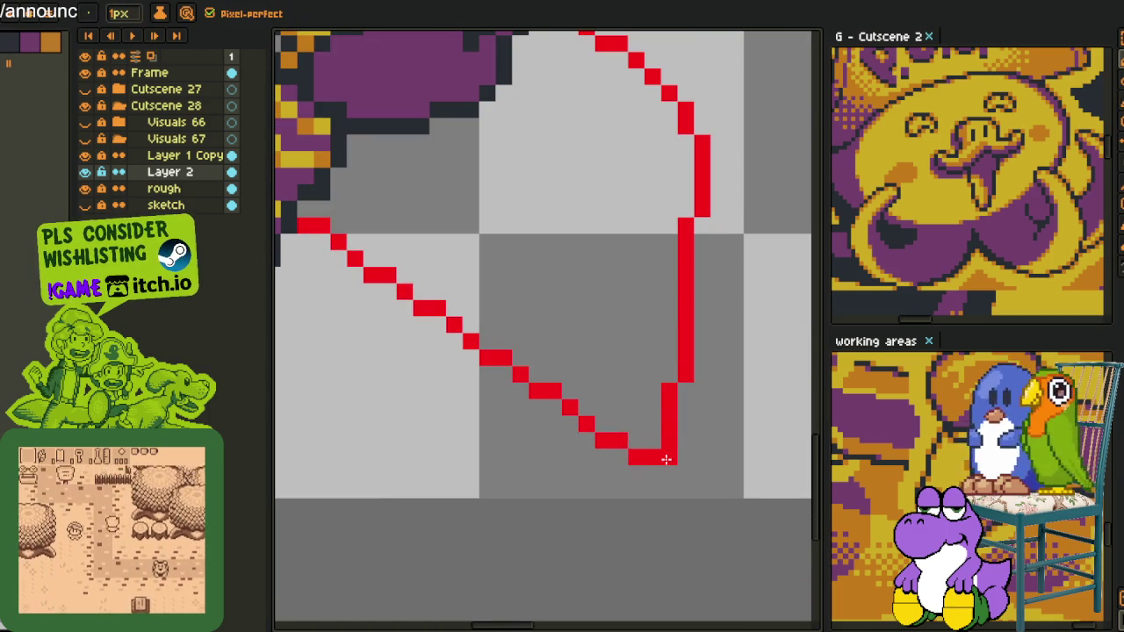
scroll(649, 448, "down", 3)
scroll(484, 394, "up", 2)
scroll(451, 418, "up", 2)
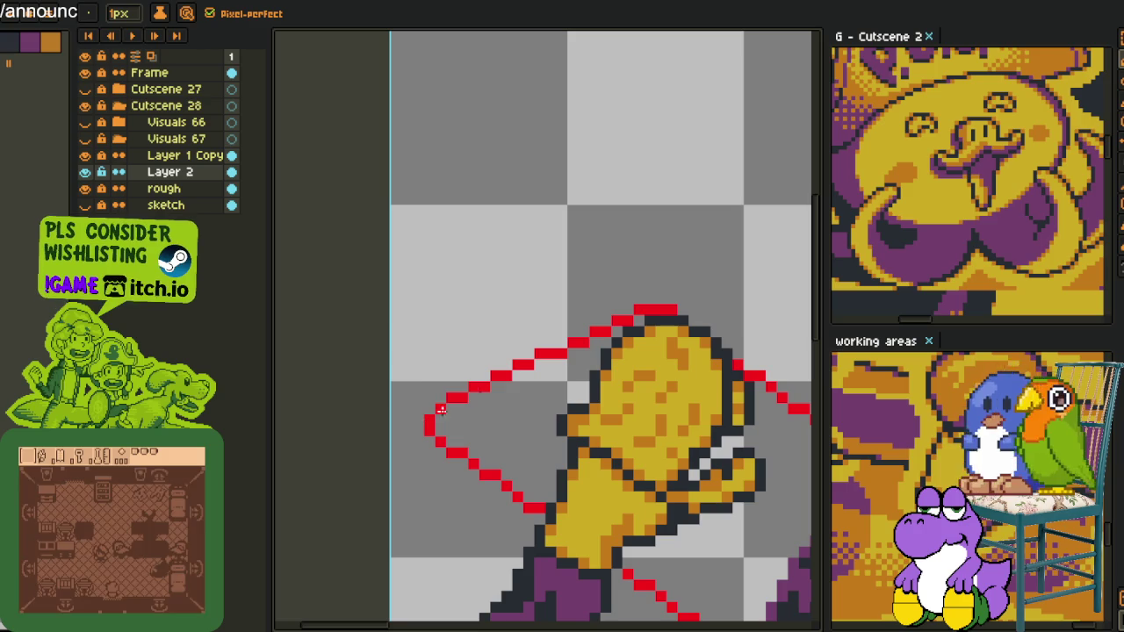
- Hide Layer 1 Copy's hand sprites and pan so the outline's top is visible
scroll(669, 317, "down", 2)
key("alt")
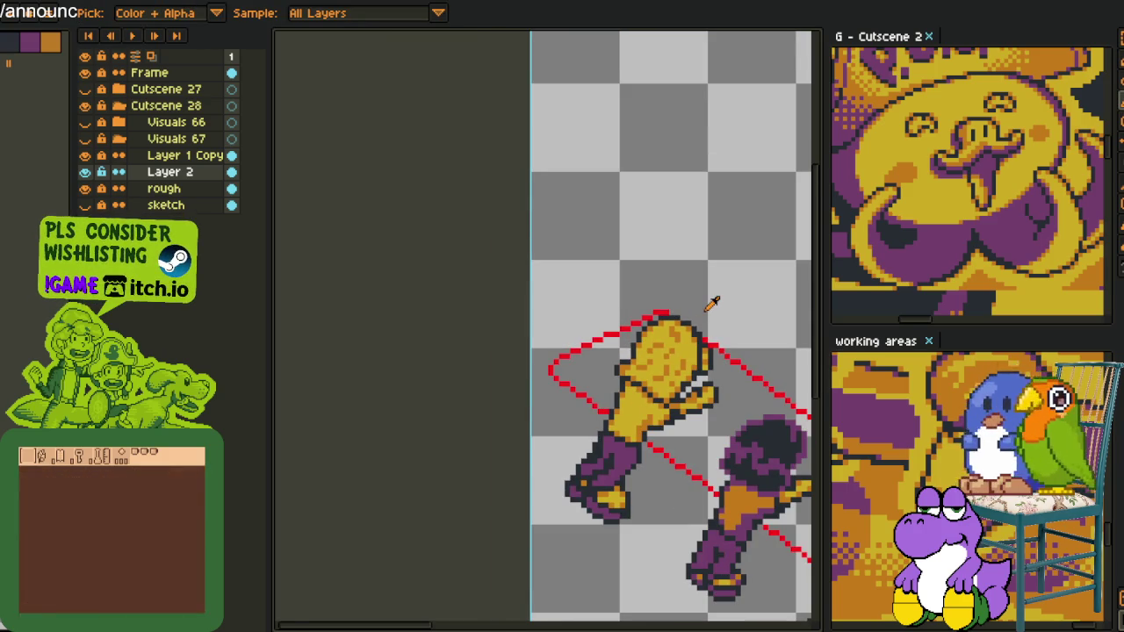
scroll(712, 278, "down", 4)
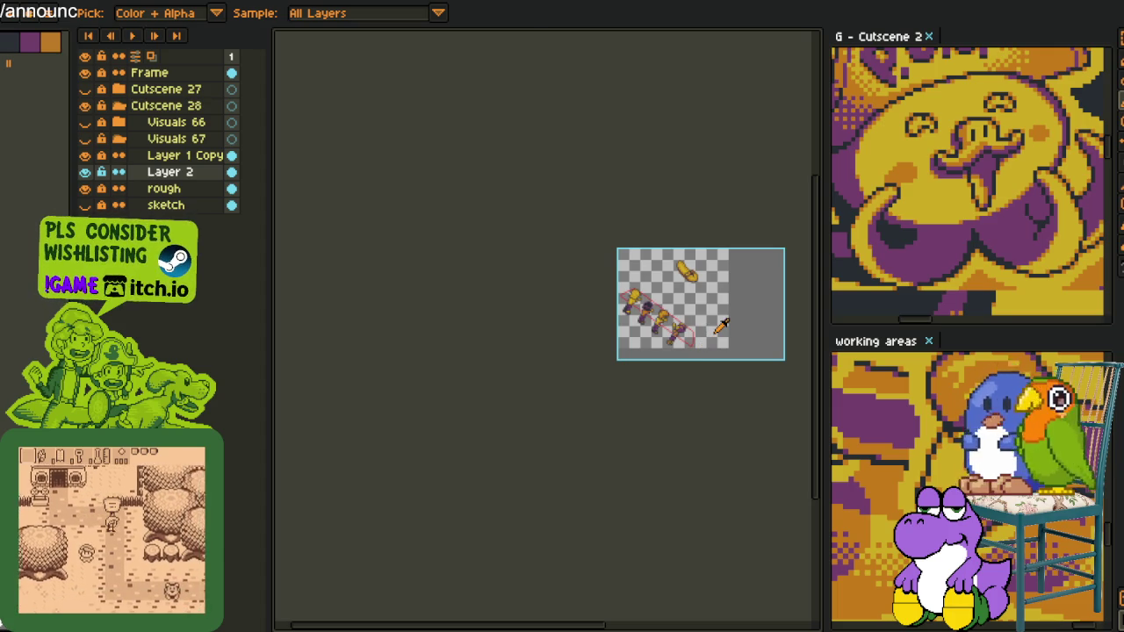
scroll(709, 338, "up", 3)
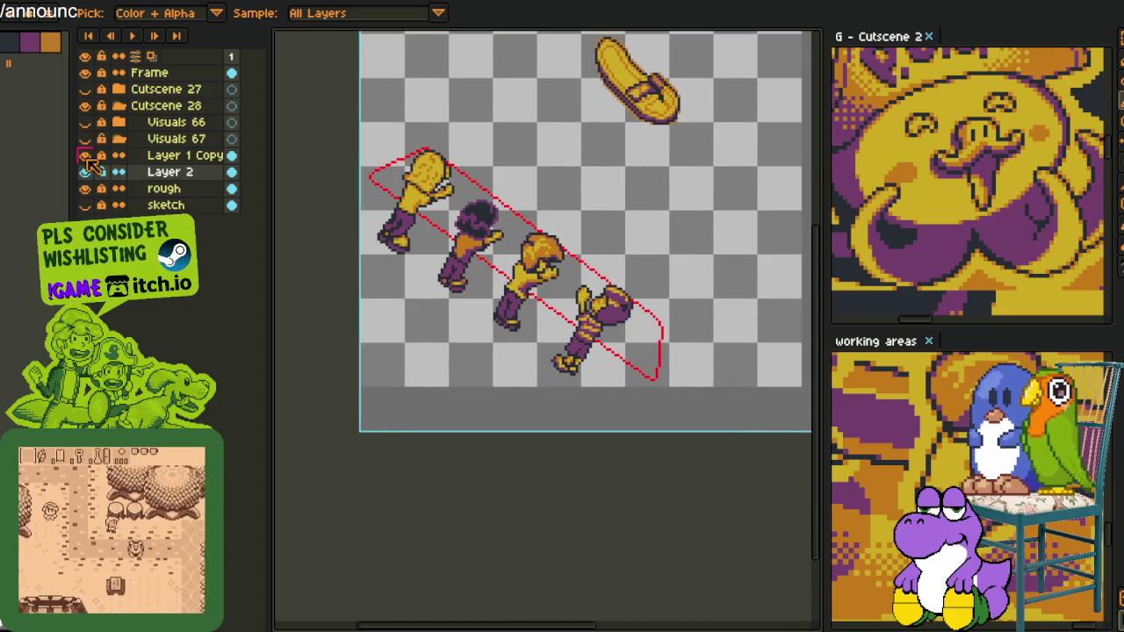
key("Delete")
left_click_drag(456, 243, 454, 255)
scroll(455, 254, "up", 2)
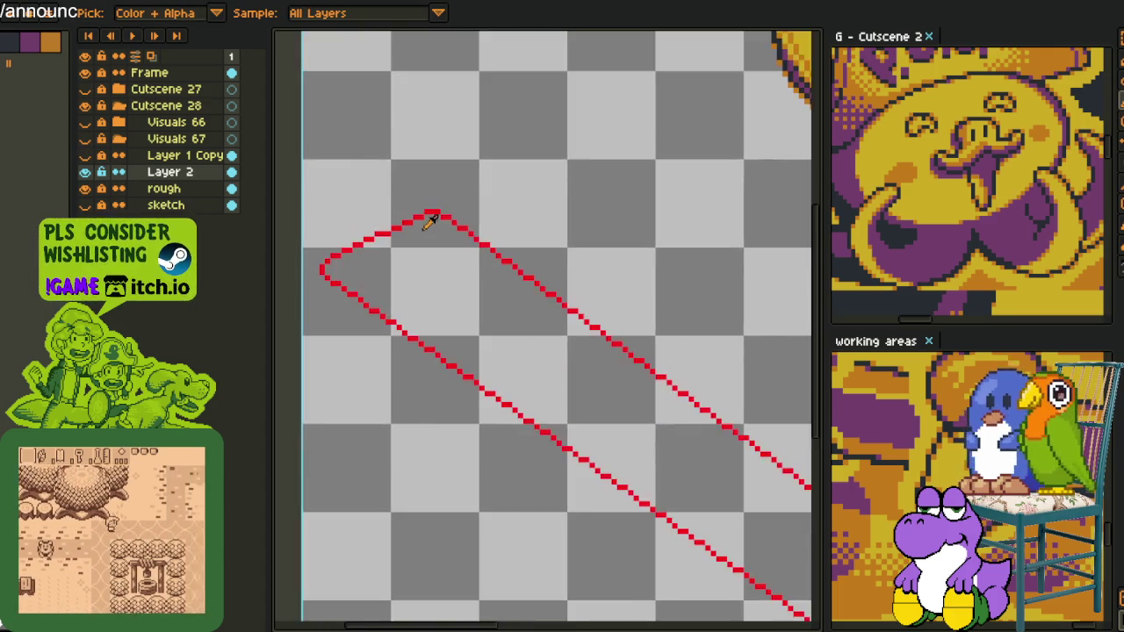
- Duplicate Layer 2 into Layer 2 Copy
right_click(184, 189)
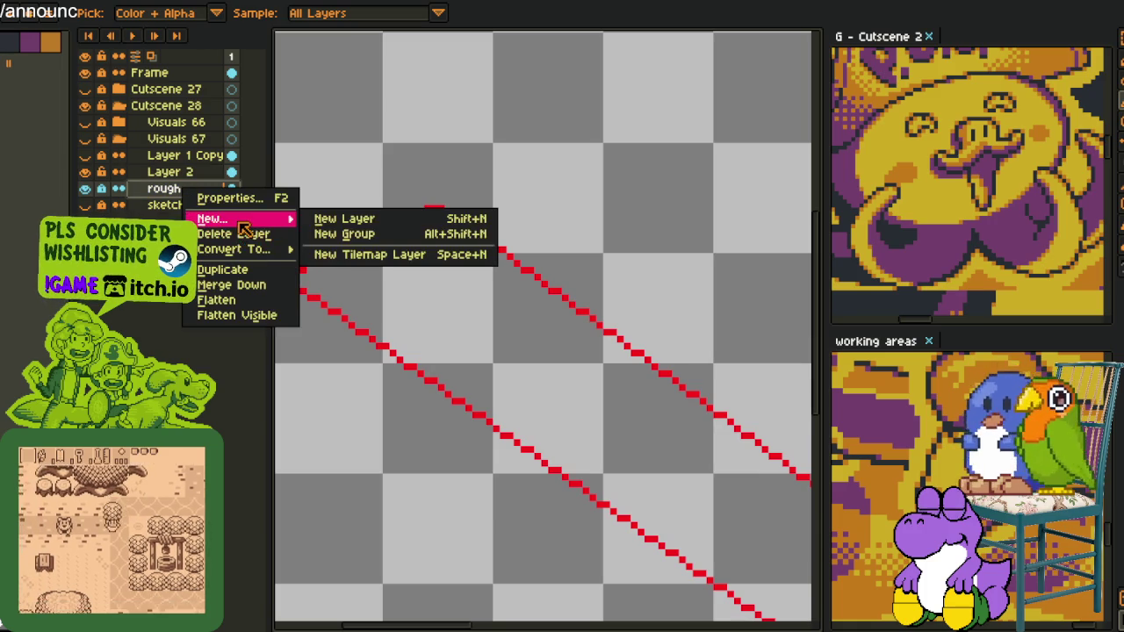
right_click(175, 172)
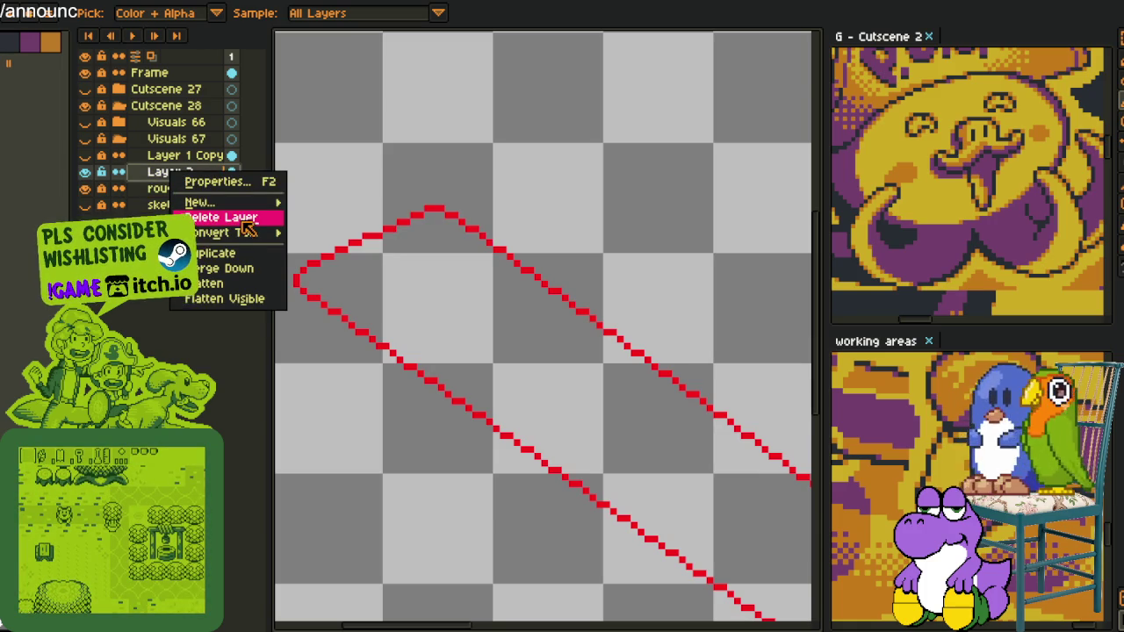
left_click(215, 252)
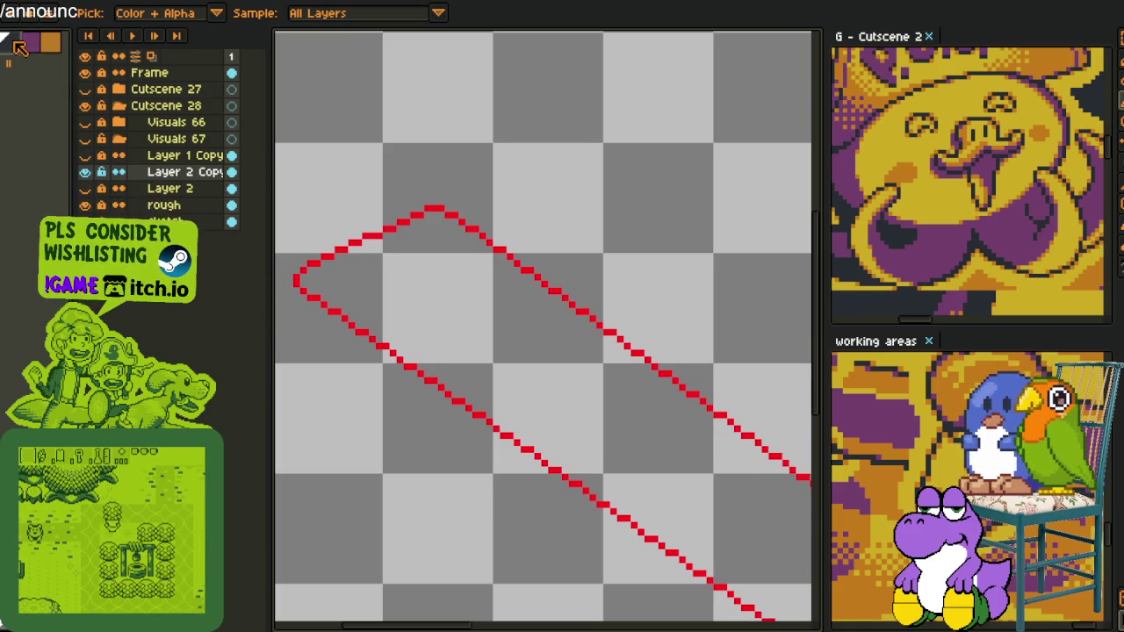
- Fill the ribbon solid dark, move Layer 2 Copy below Layer 2, and marquee-select it
key("g")
left_click(459, 358)
scroll(459, 358, "down", 3)
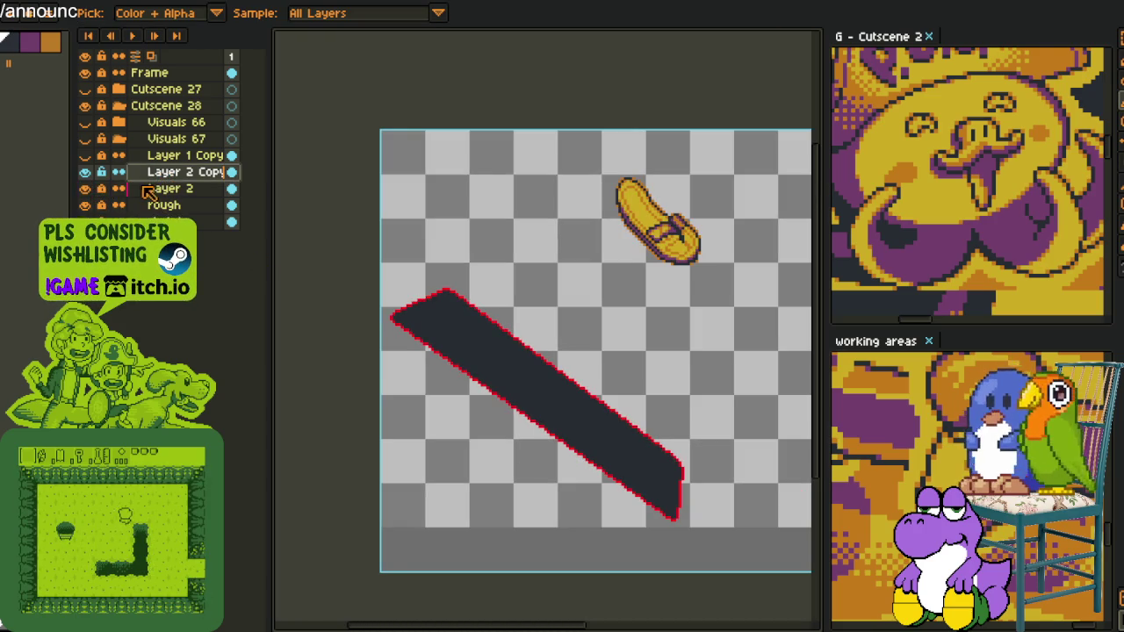
left_click_drag(145, 192, 144, 197)
key("m")
left_click_drag(382, 239, 719, 575)
- Scale the dark ribbon fill down to about 96.1 × 81.8 and nudge it into place
left_click(352, 245)
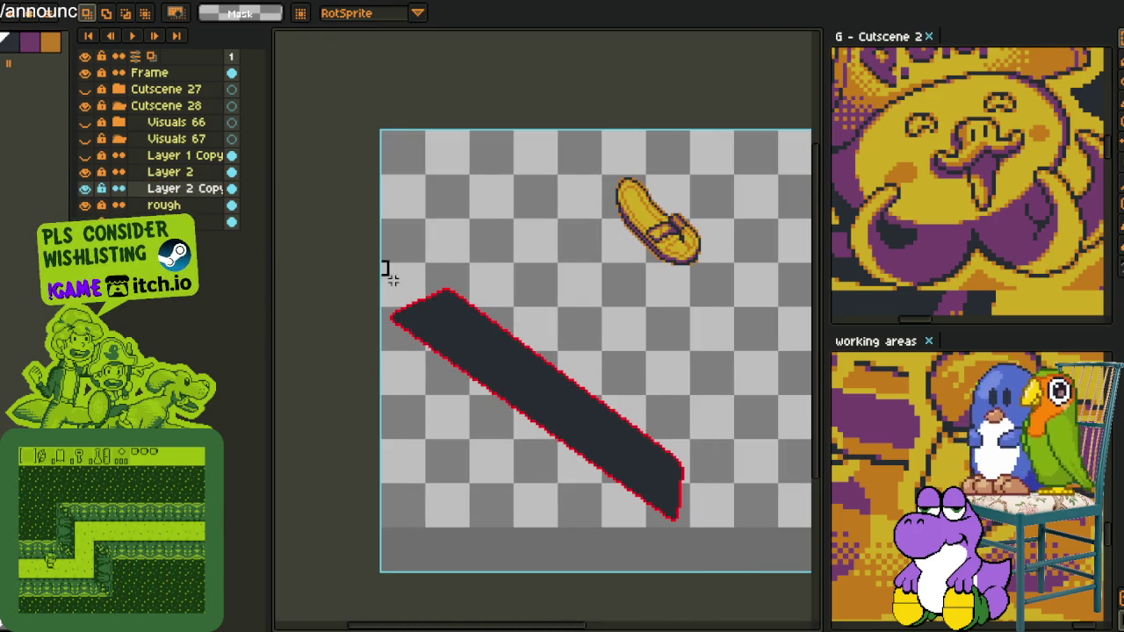
mouse_move(379, 263)
left_mouse_down()
mouse_move(720, 545)
mouse_move(378, 271)
left_mouse_up()
left_click(721, 543)
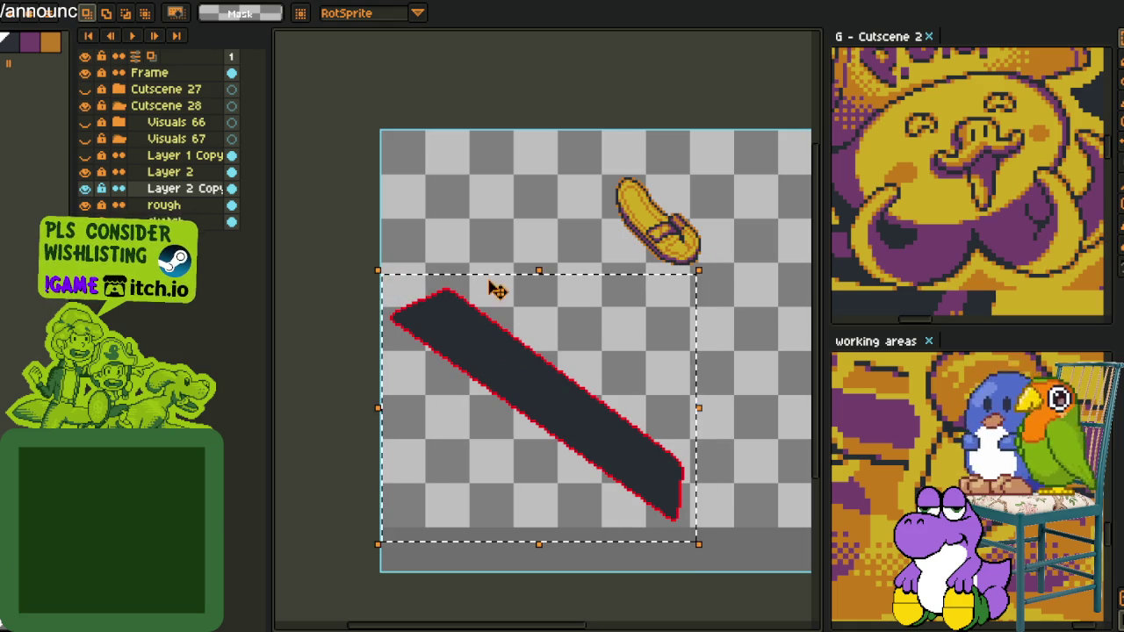
left_click(706, 274)
left_click_drag(707, 275, 658, 316)
mouse_move(509, 396)
left_mouse_down()
mouse_move(531, 392)
mouse_move(521, 393)
left_mouse_up()
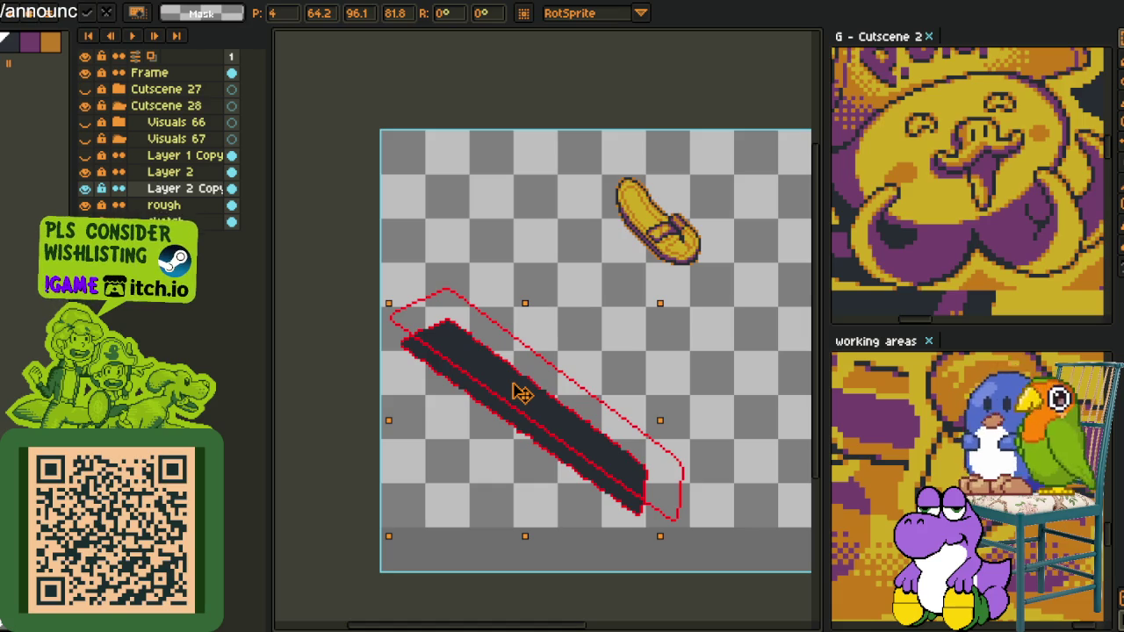
key("Return")
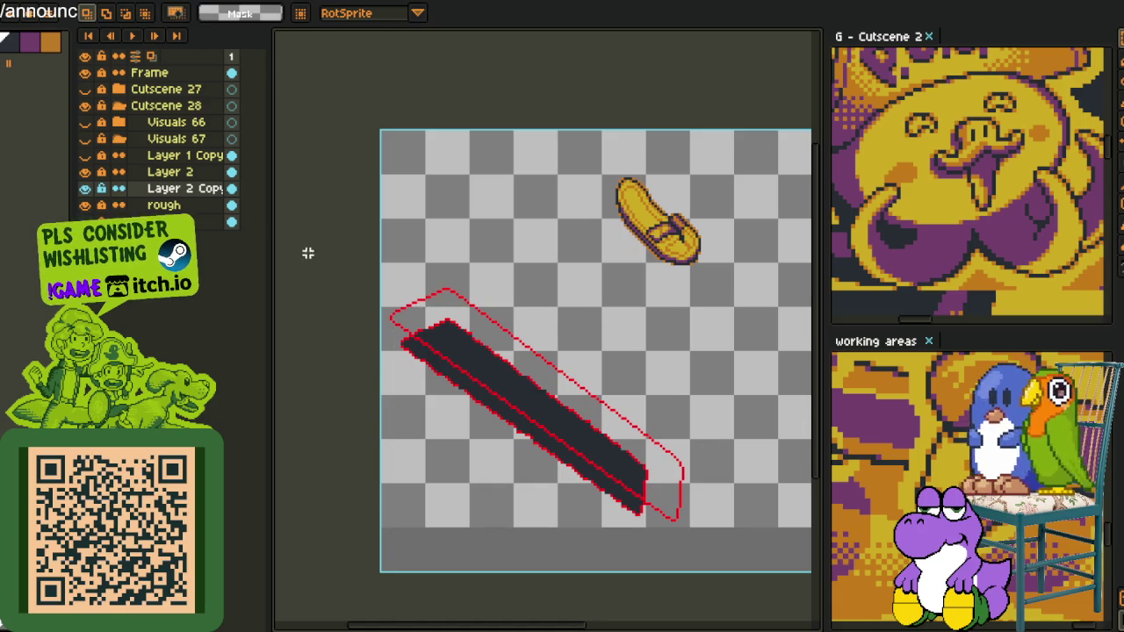
right_click(197, 191)
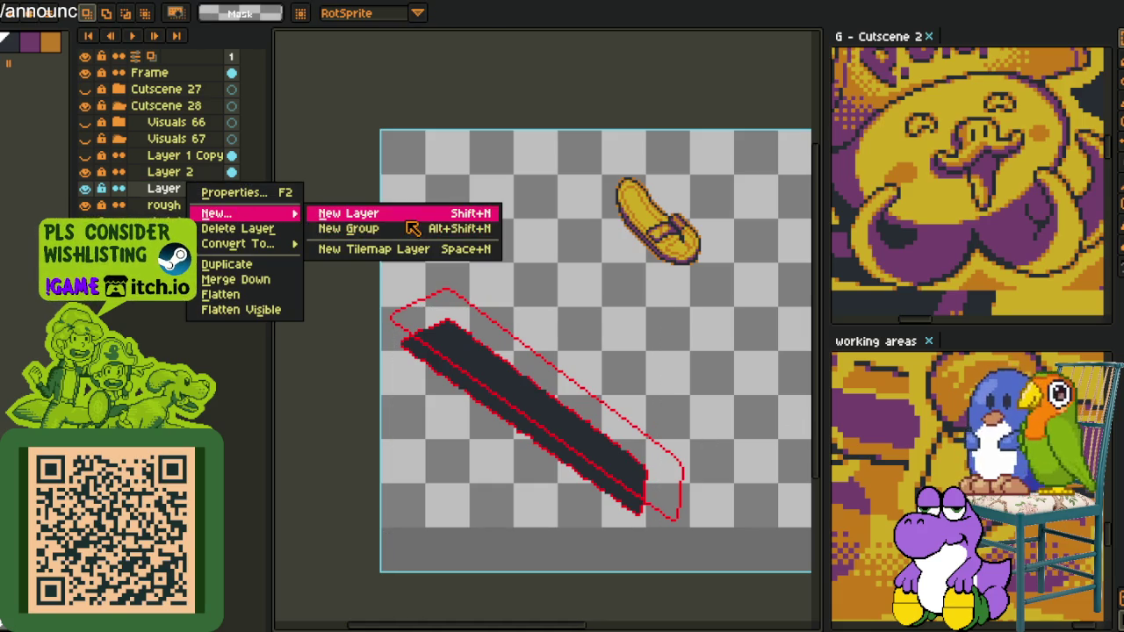
- Add Layer 3, pick blue, and draw a short blue line down from the outline's top corner
left_click(360, 212)
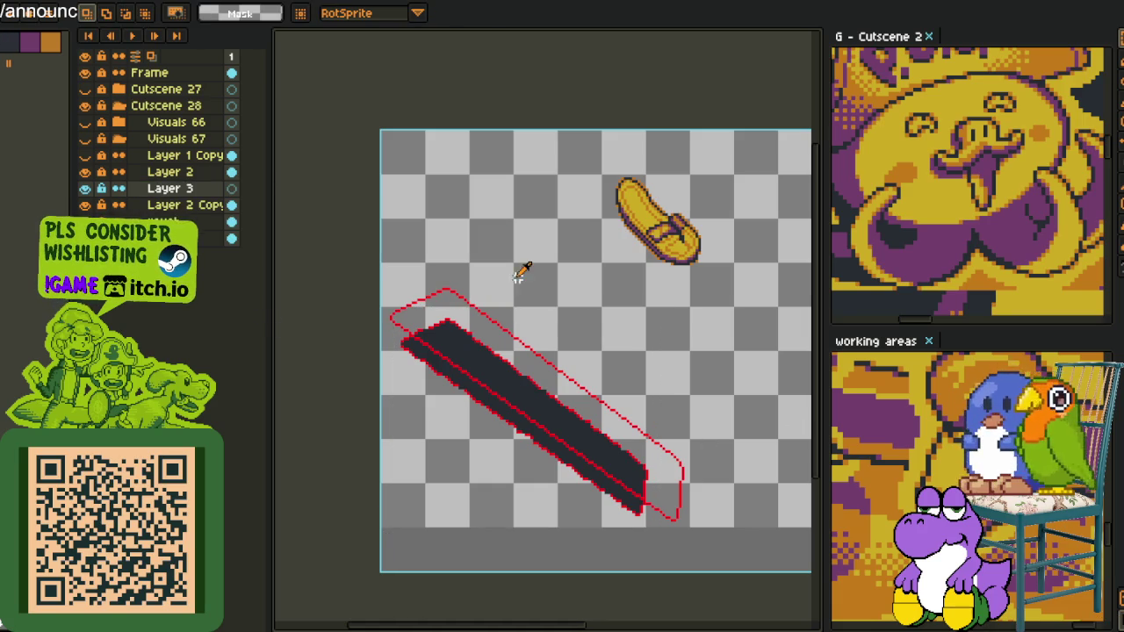
key("i")
scroll(497, 272, "up", 2)
scroll(451, 283, "up", 1)
key("b")
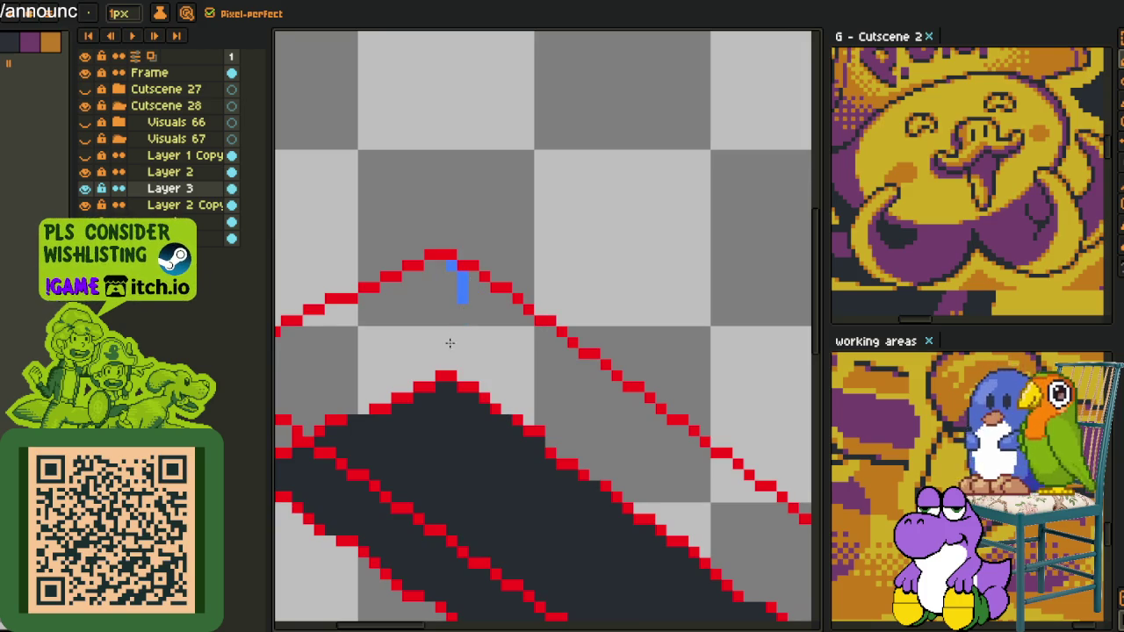
left_click_drag(462, 342, 470, 324)
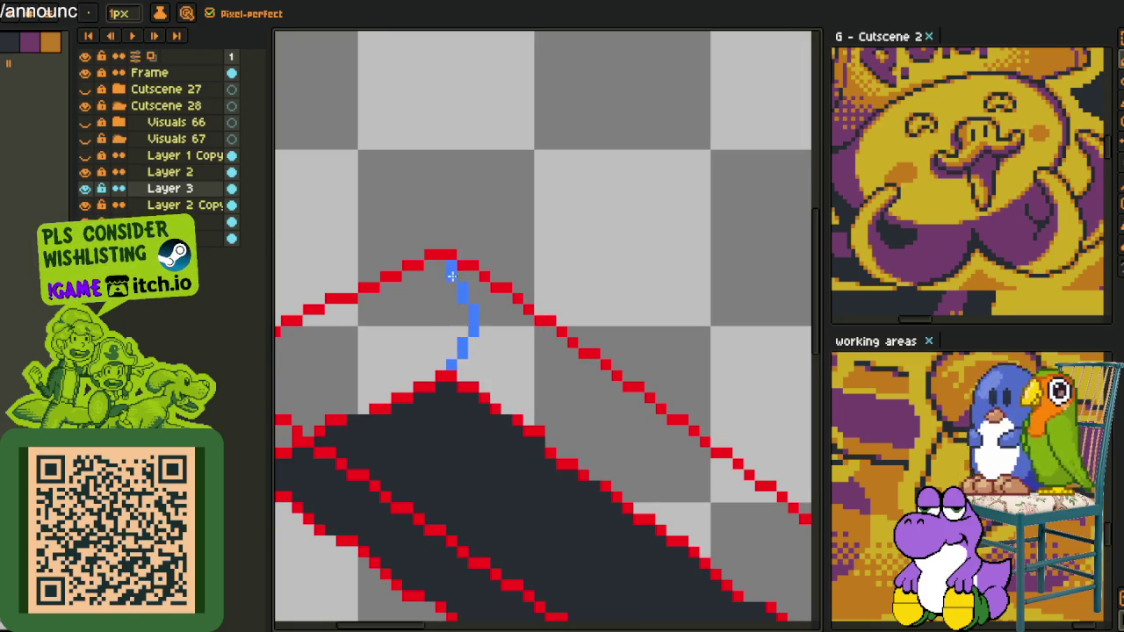
- Draw a blue line across the ribbon's lower-right end, extended to meet the red outline
scroll(454, 289, "down", 2)
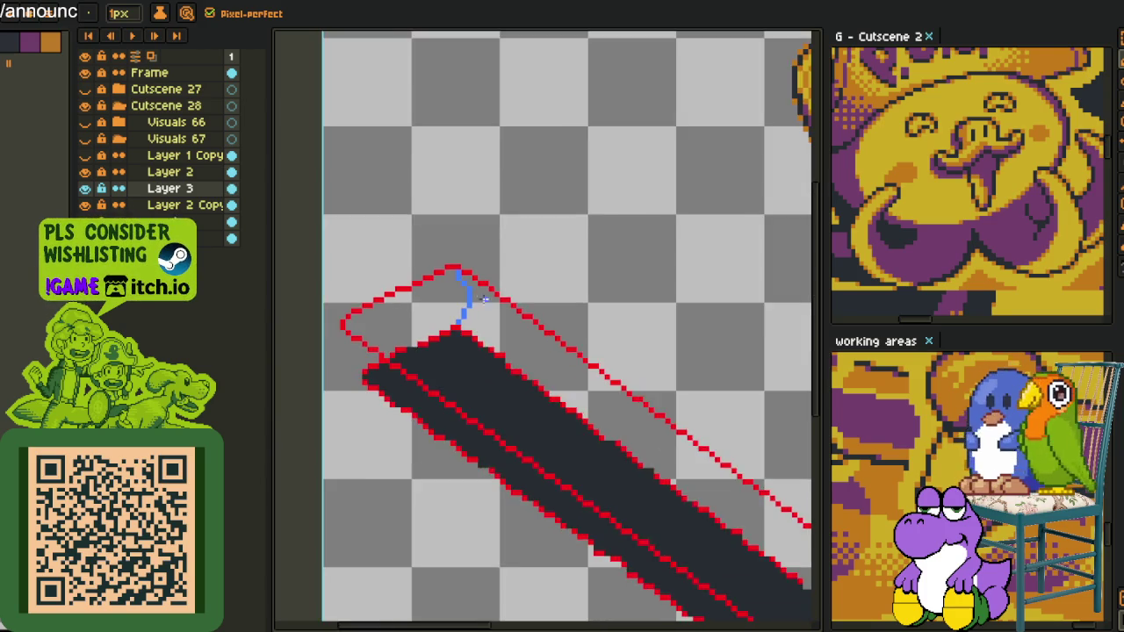
scroll(463, 301, "down", 1)
scroll(464, 301, "up", 2)
scroll(446, 278, "up", 2)
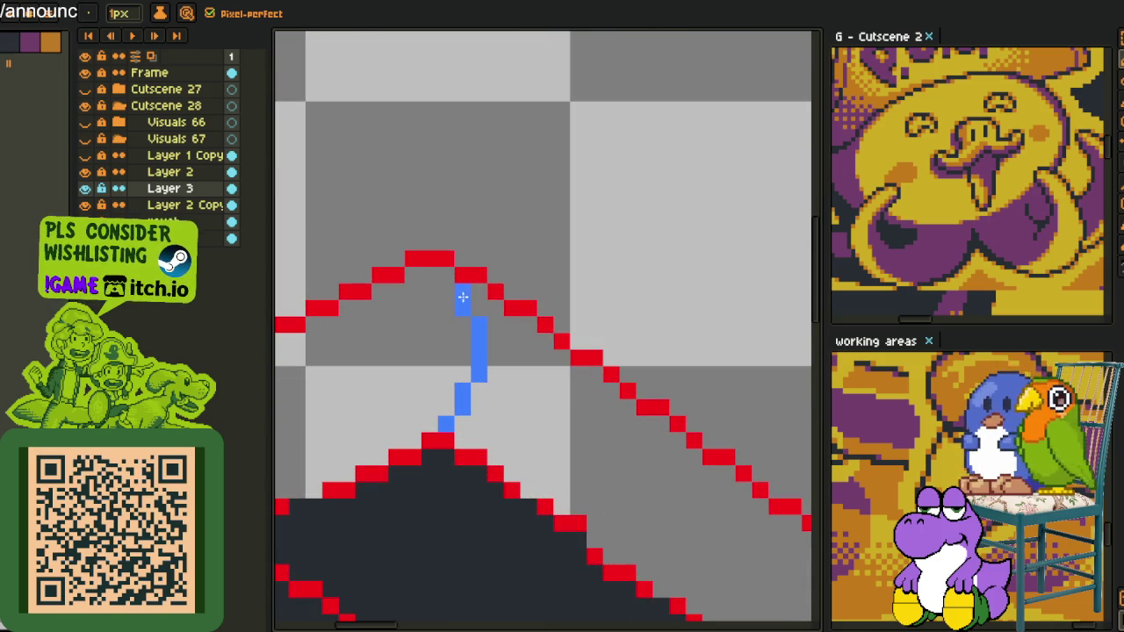
scroll(476, 307, "down", 2)
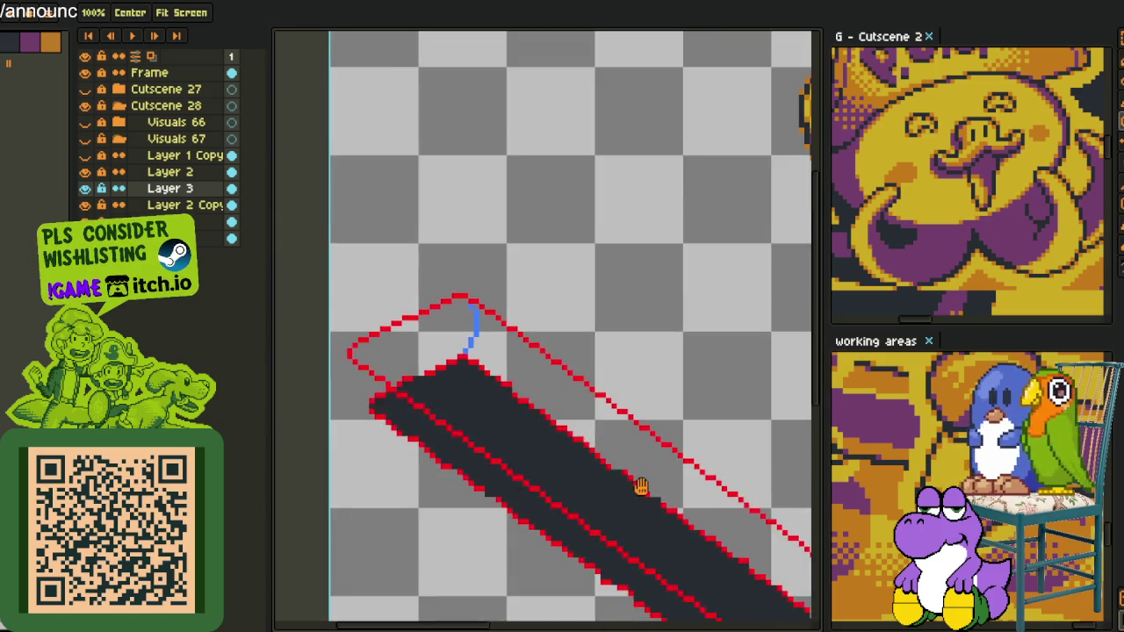
scroll(556, 287, "up", 2)
scroll(556, 287, "up", 1)
scroll(557, 287, "up", 1)
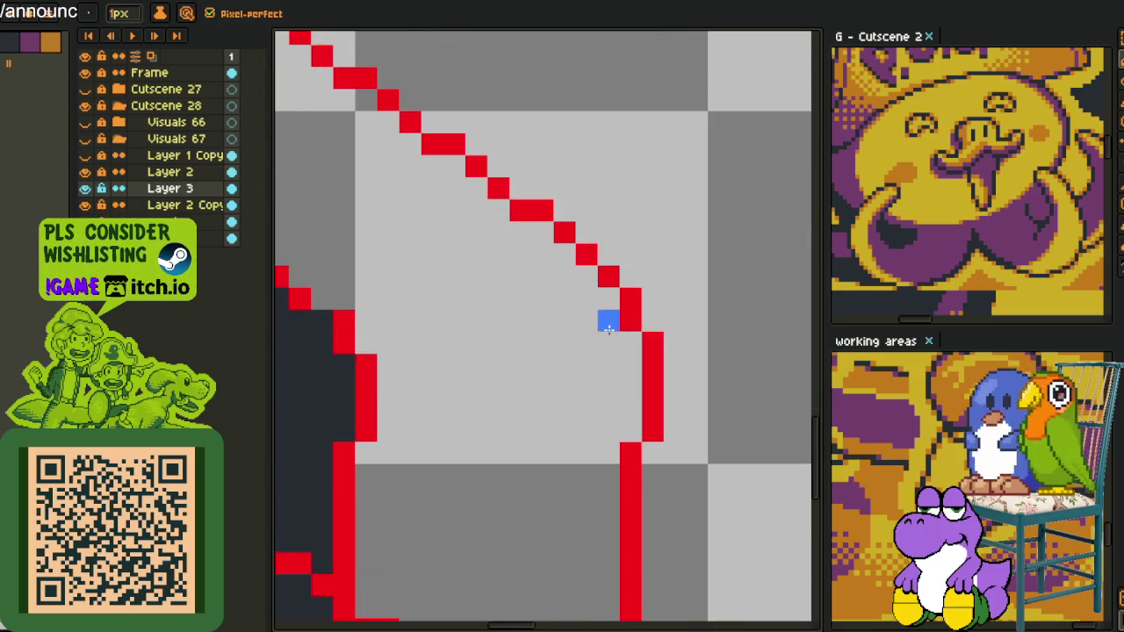
scroll(597, 321, "up", 1)
mouse_move(416, 380)
left_mouse_down()
mouse_move(538, 365)
mouse_move(550, 341)
left_mouse_up()
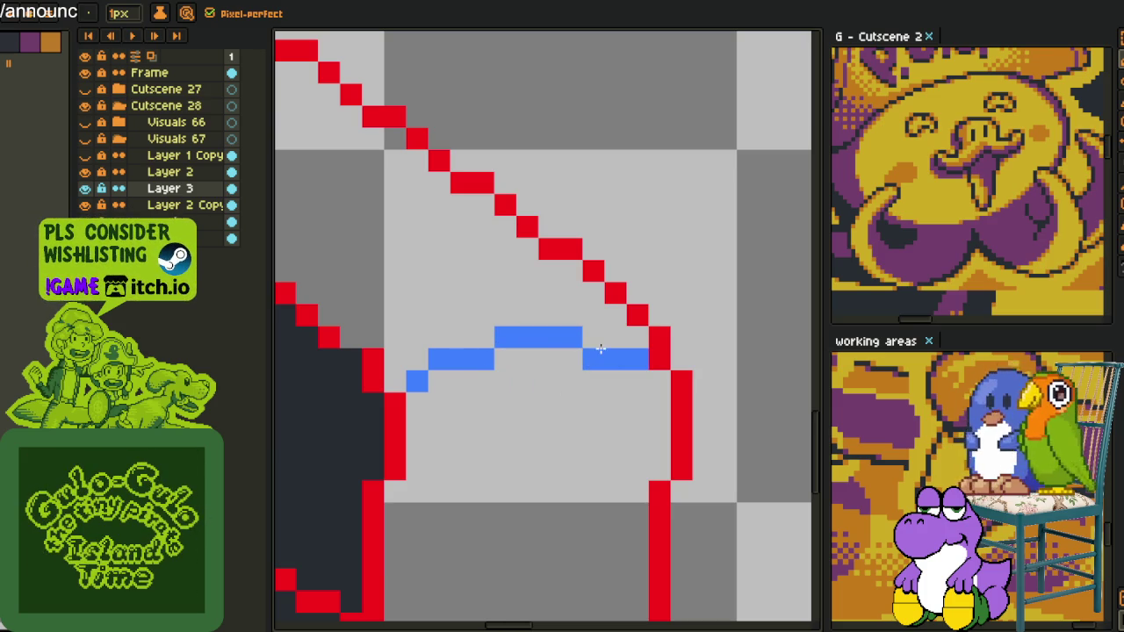
left_click_drag(596, 349, 645, 355)
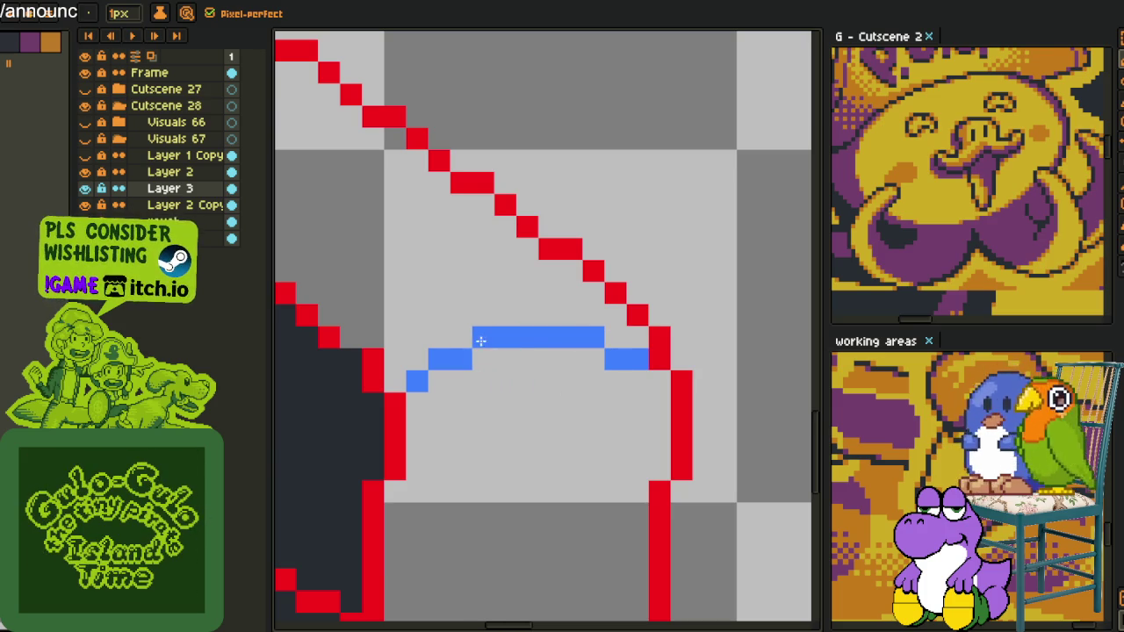
scroll(489, 370, "down", 4)
scroll(489, 369, "down", 3)
scroll(436, 294, "up", 2)
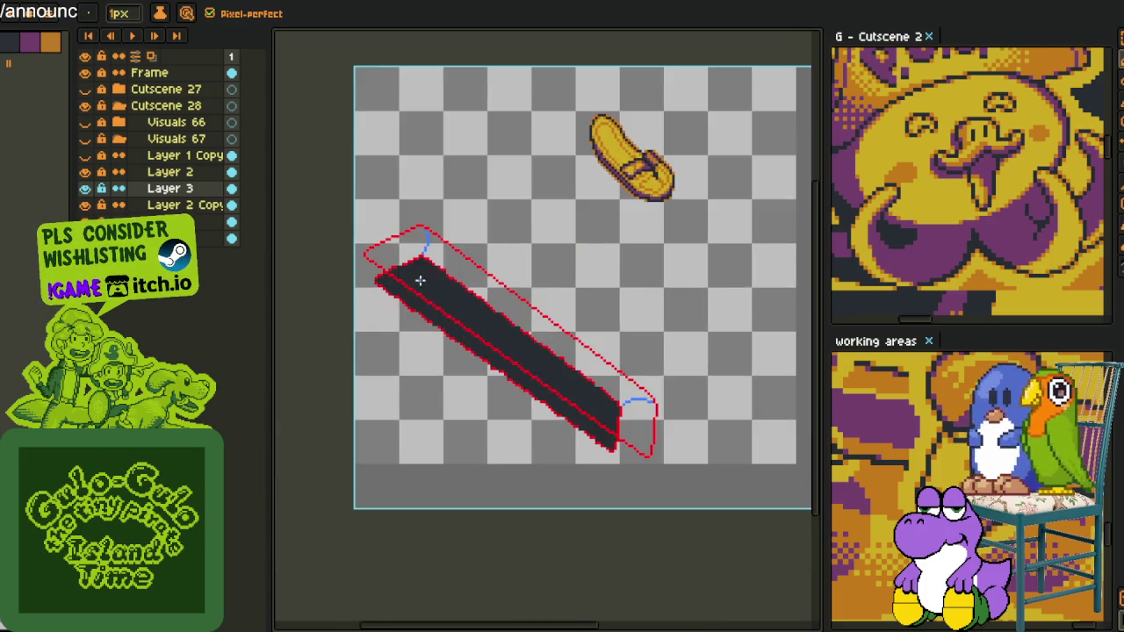
scroll(382, 249, "up", 2)
scroll(382, 250, "up", 1)
scroll(321, 268, "up", 1)
scroll(372, 283, "up", 1)
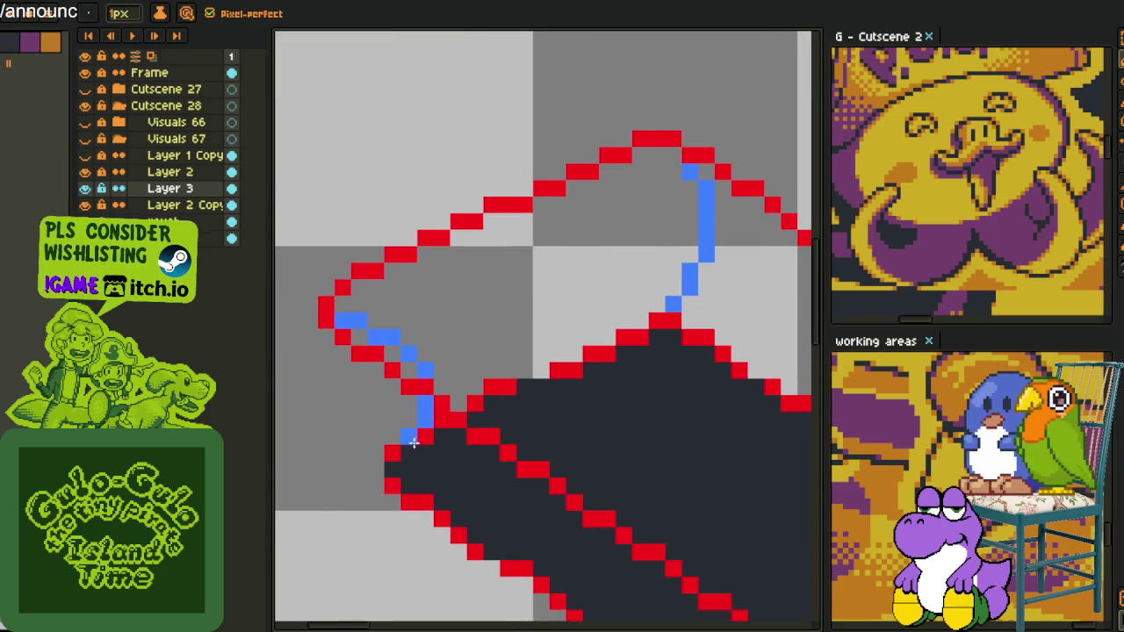
- Tidy the blue fold pixels at the ribbon's left end, joining the guide diagonally
left_click_drag(412, 430, 345, 316)
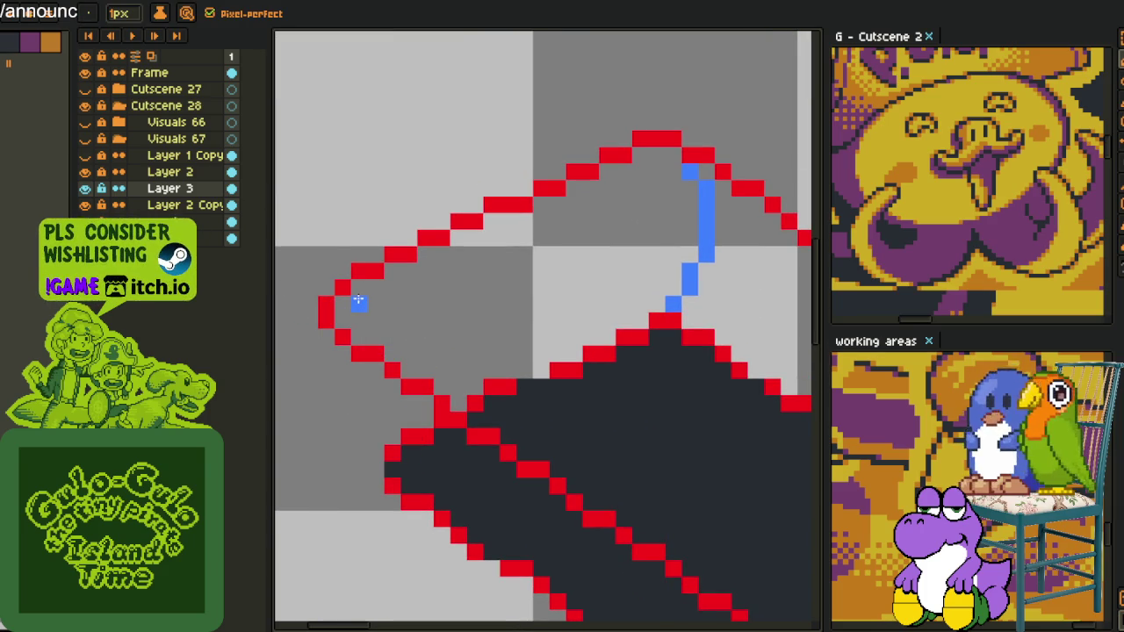
left_click(373, 303)
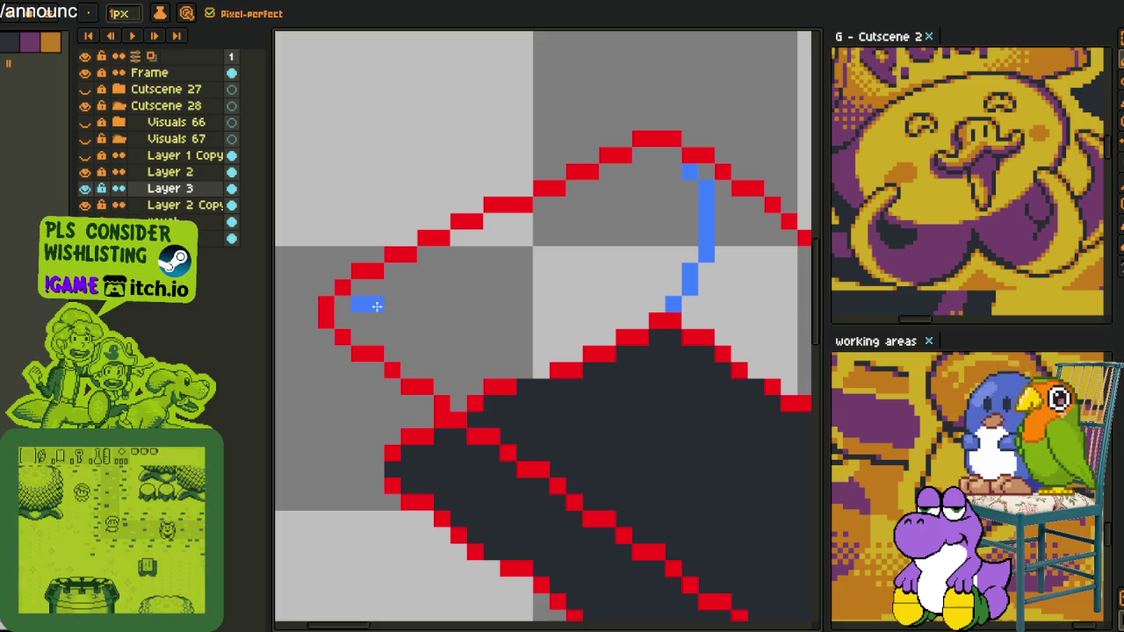
right_click(376, 321)
left_click(376, 304)
left_click(392, 438)
right_click(392, 438)
left_click(392, 452)
left_click_drag(409, 422, 409, 437)
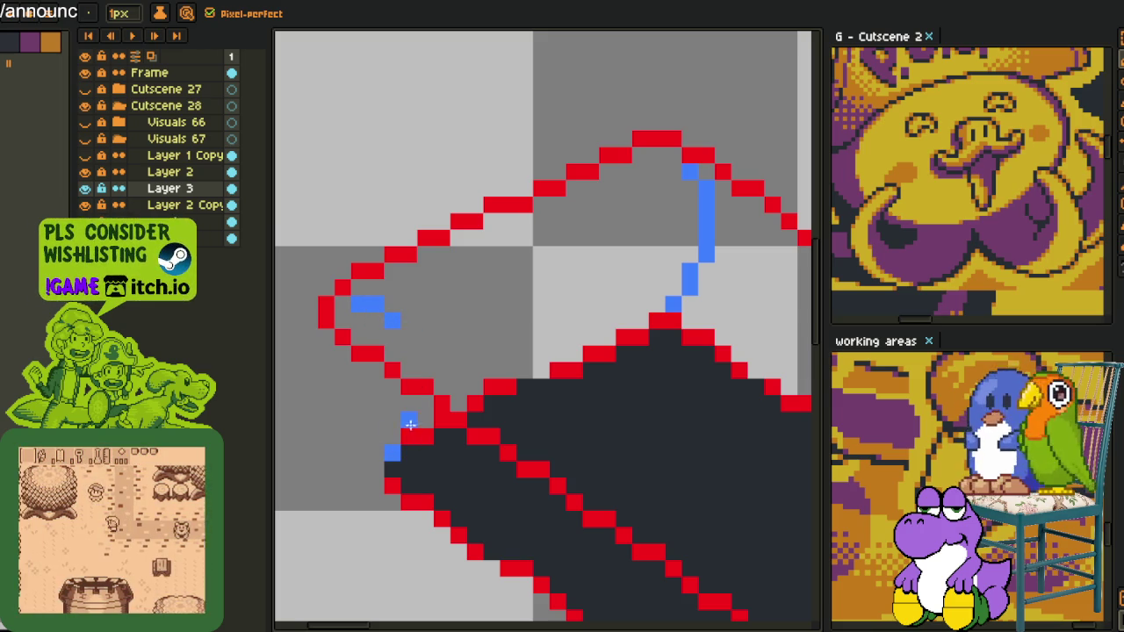
right_click(409, 436)
left_click(391, 437)
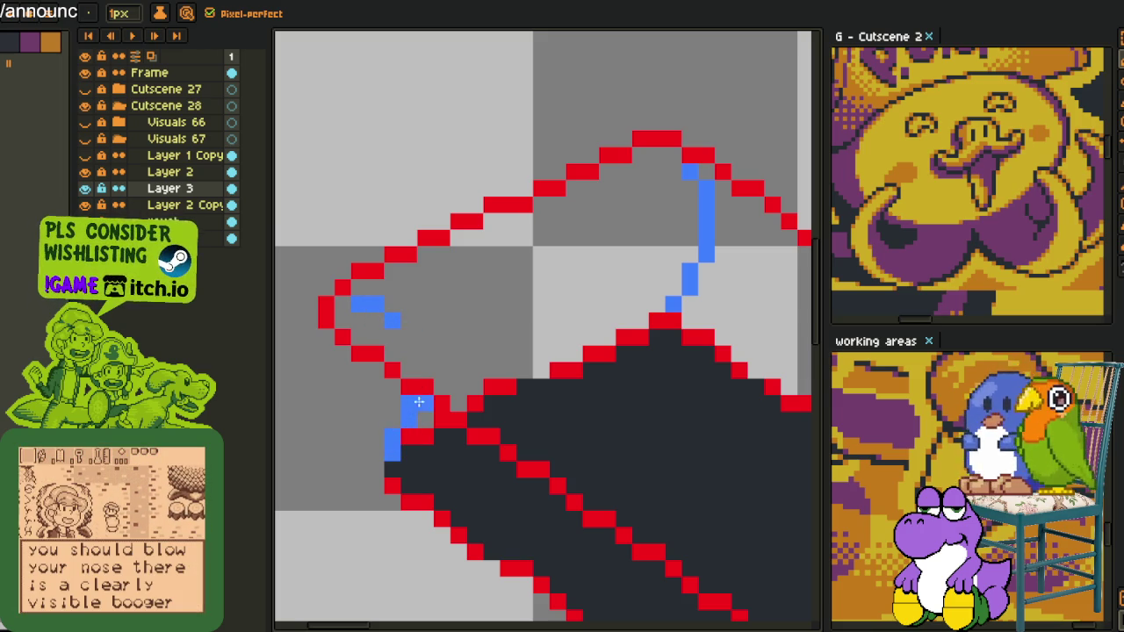
left_click_drag(425, 367, 409, 335)
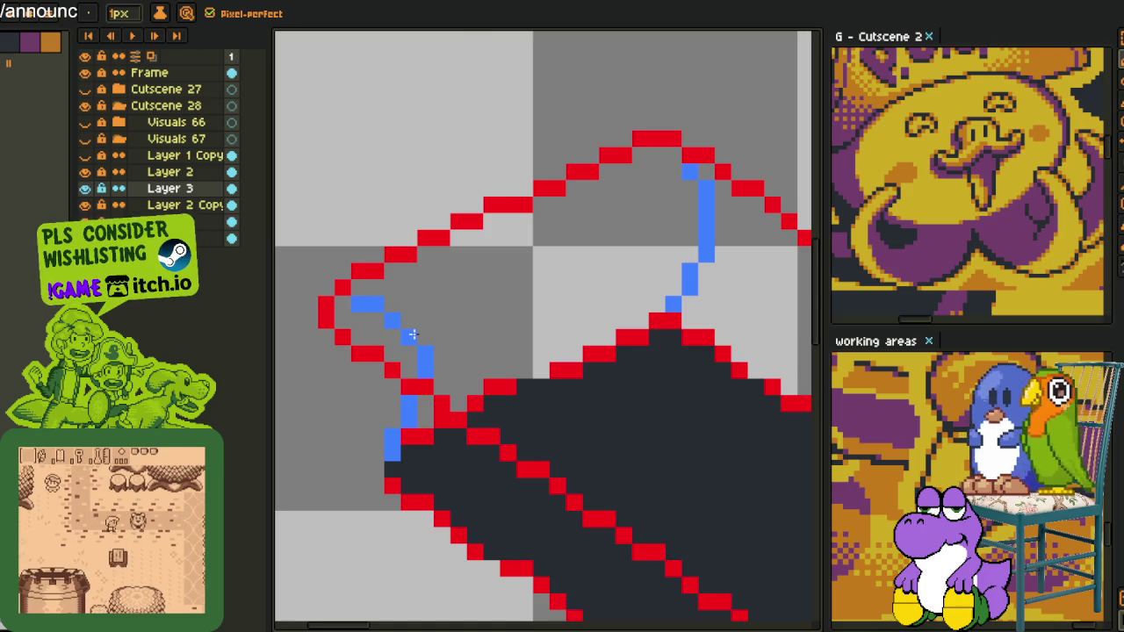
- Paint blue pixels along the bottom edge of the lower-right end cap
scroll(412, 335, "down", 3)
scroll(610, 477, "down", 3)
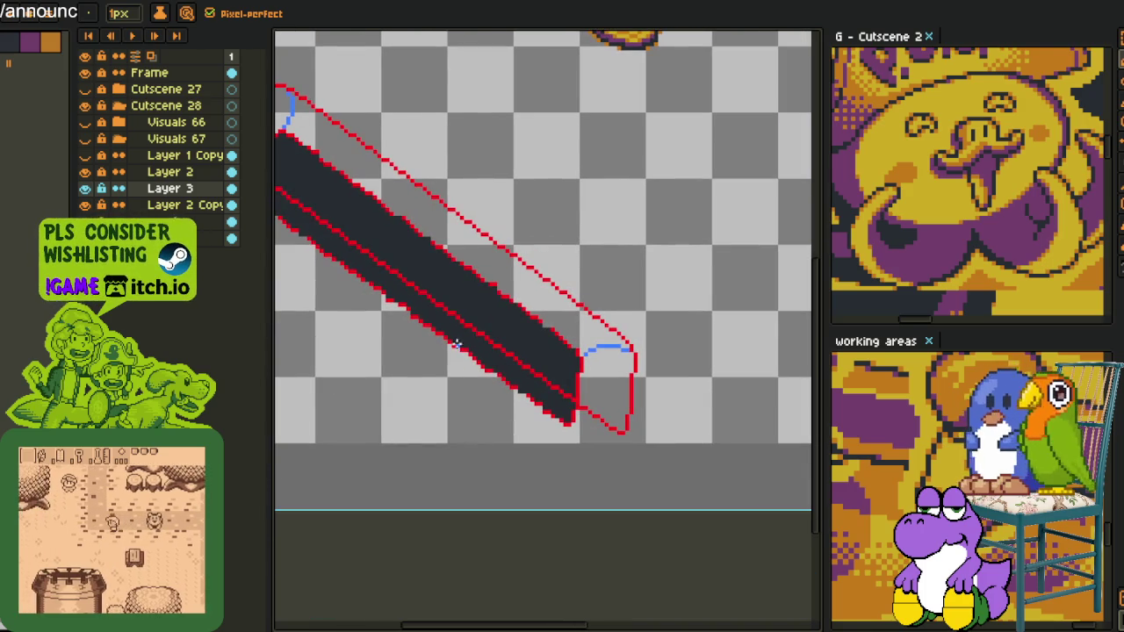
scroll(459, 345, "up", 2)
scroll(472, 296, "up", 2)
scroll(457, 263, "up", 2)
key("m")
left_click_drag(413, 234, 466, 311)
scroll(518, 256, "down", 3)
key("space")
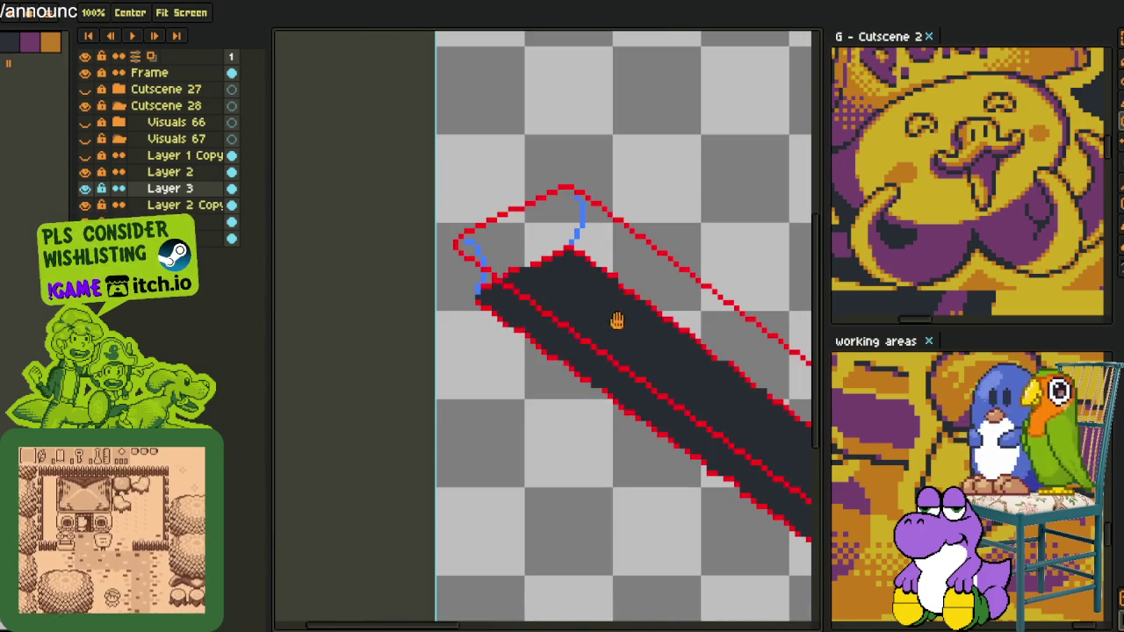
scroll(609, 315, "down", 2)
scroll(597, 381, "up", 2)
scroll(599, 395, "up", 2)
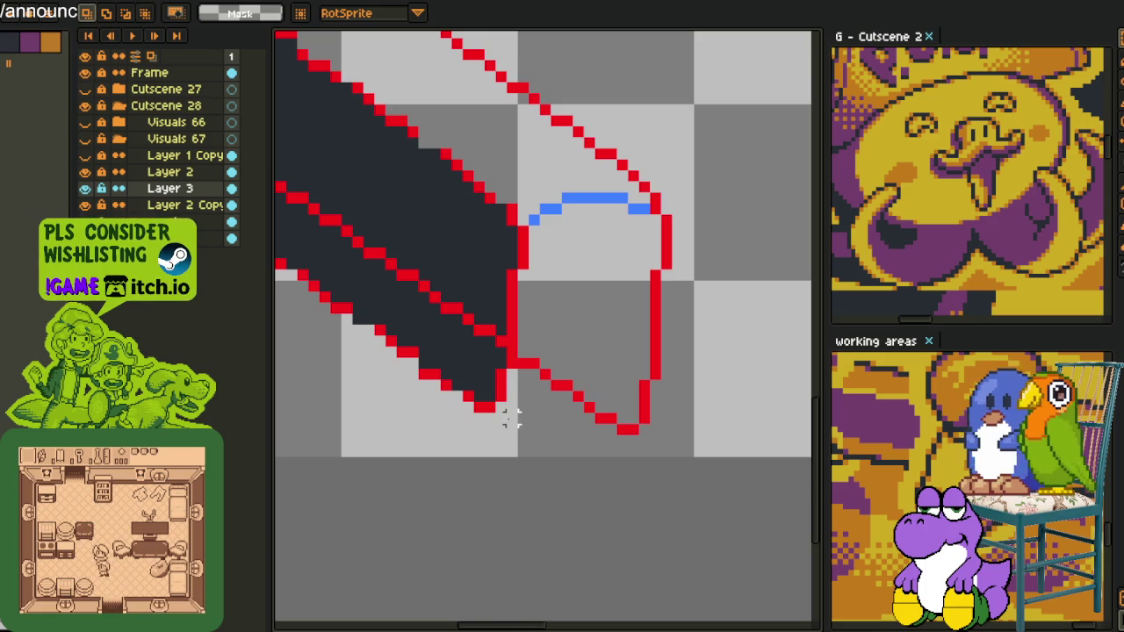
key("b")
scroll(536, 397, "up", 1)
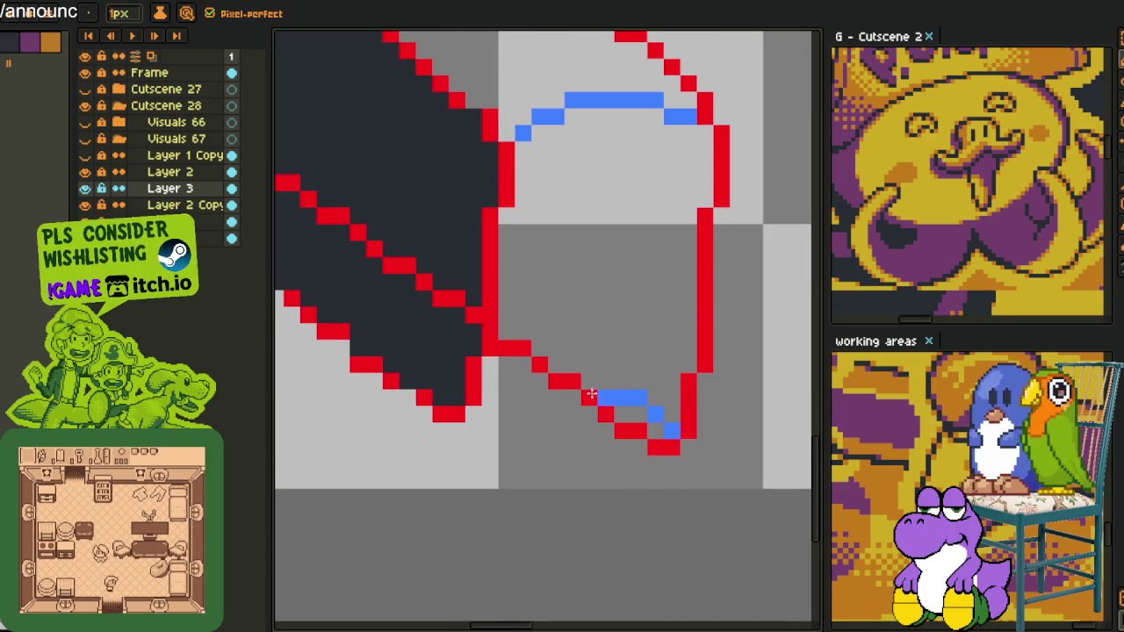
left_click_drag(474, 411, 506, 409)
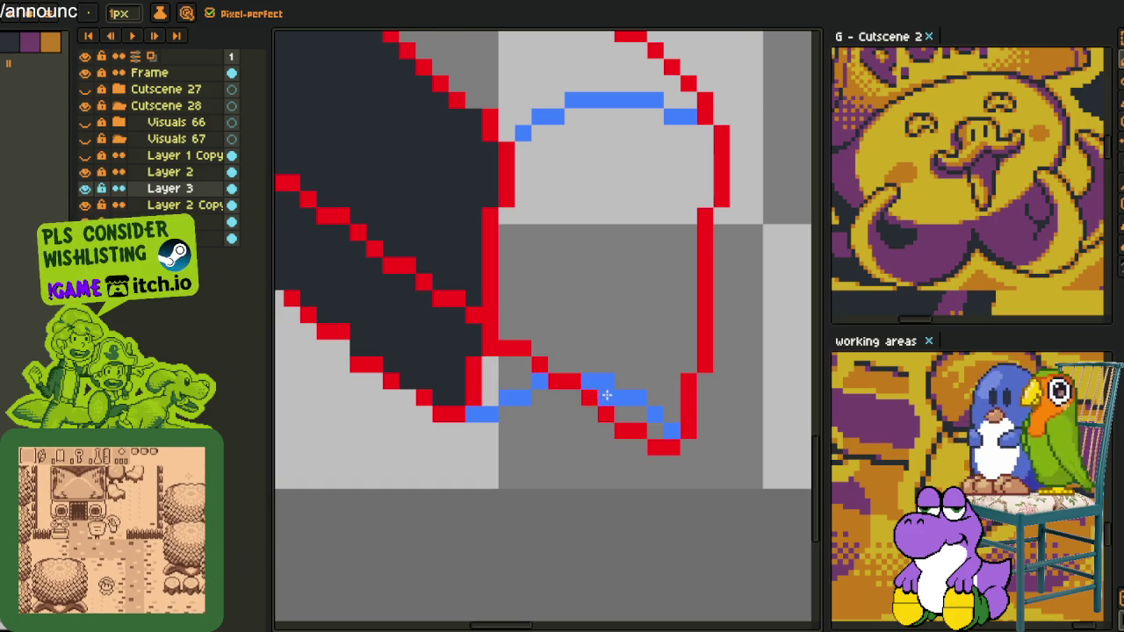
- Pan around and toggle Layer 2 Copy's dark fill off and on to check the blue line
scroll(606, 396, "down", 5)
key("space")
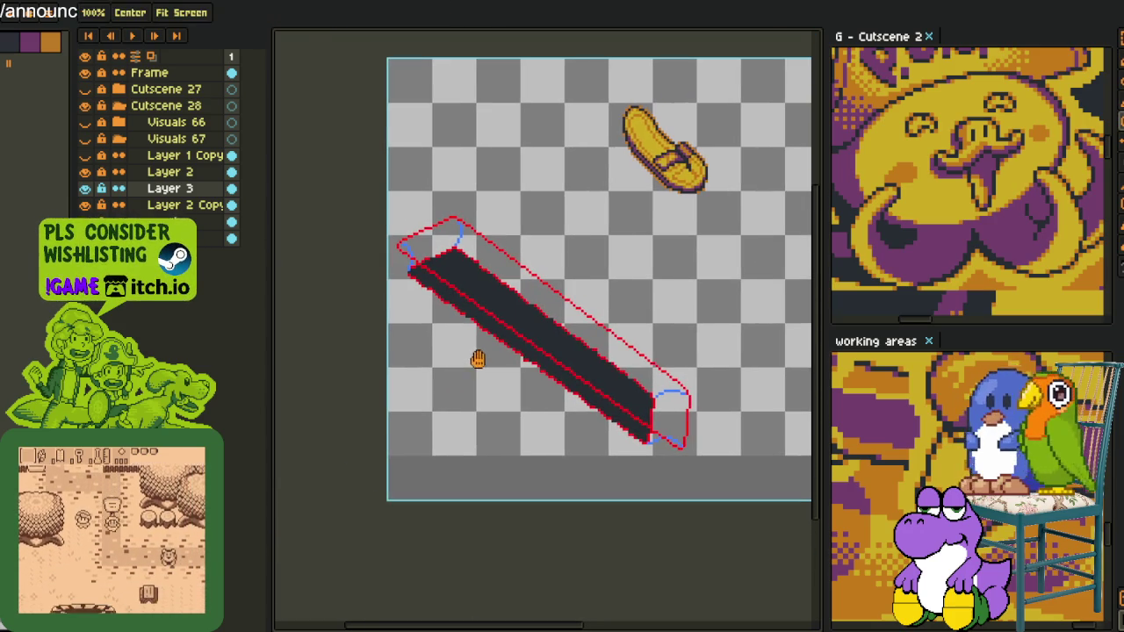
left_click_drag(446, 319, 482, 304)
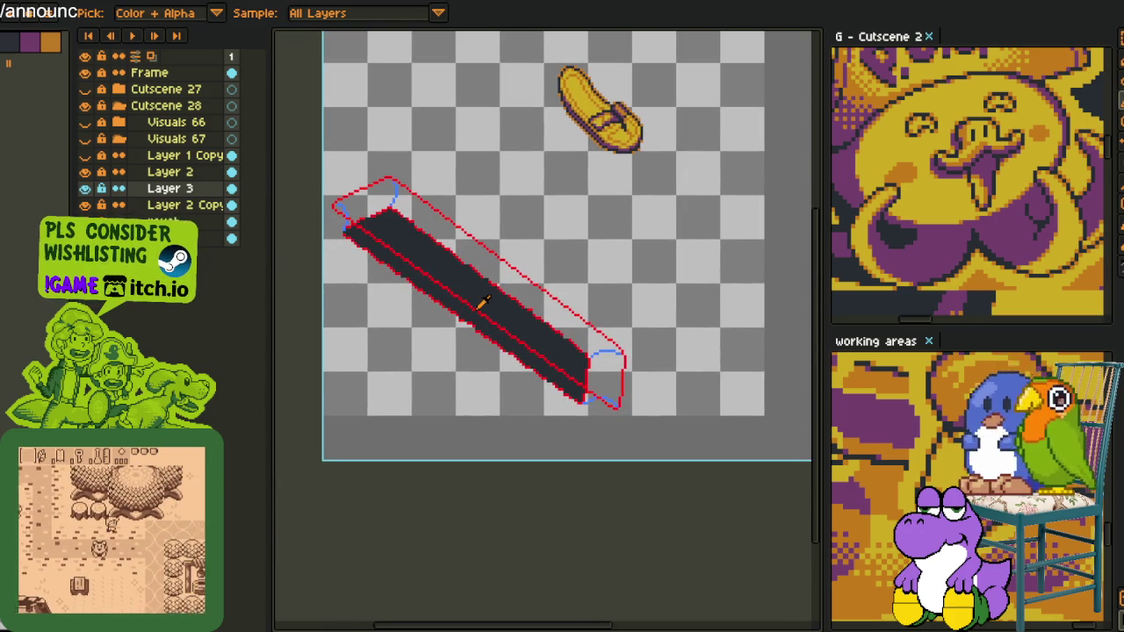
left_click_drag(433, 205, 490, 273)
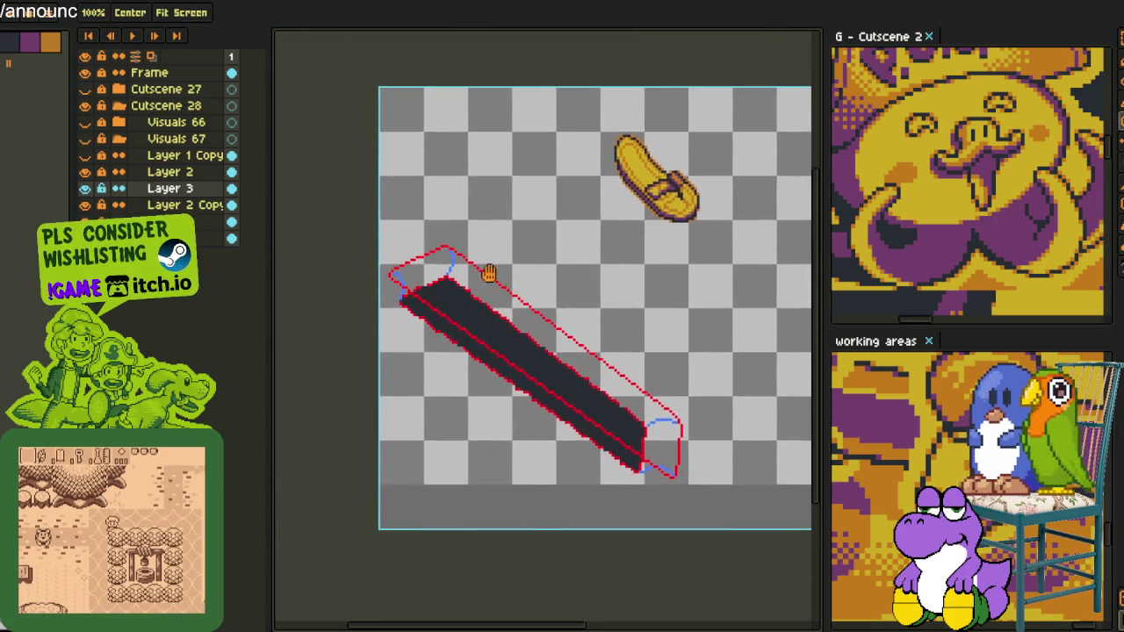
scroll(490, 272, "up", 2)
scroll(489, 272, "up", 1)
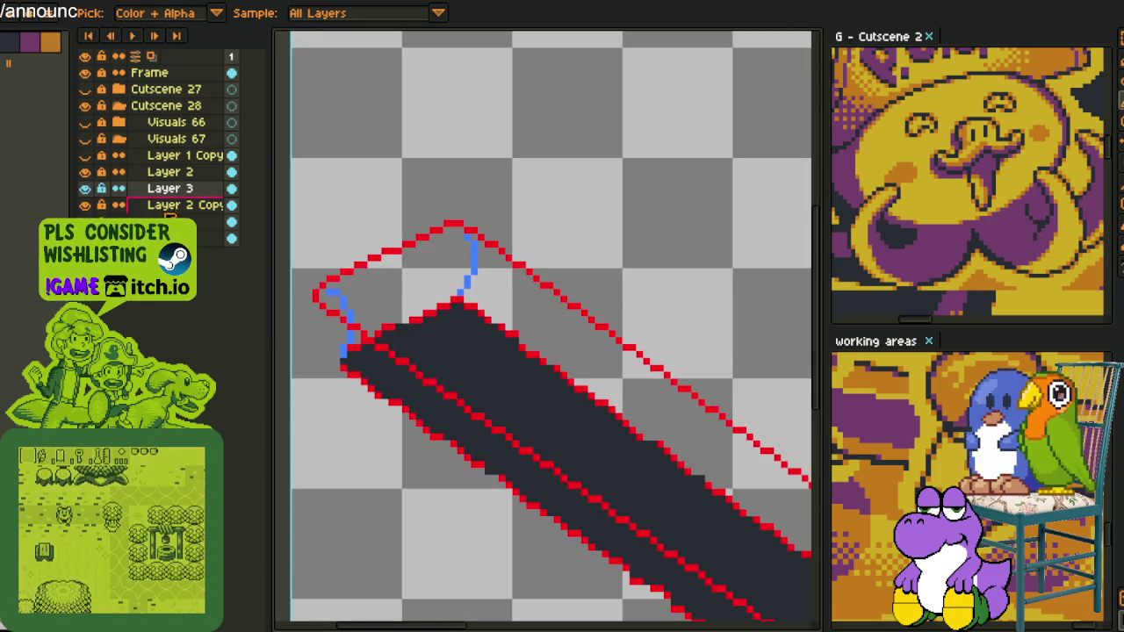
left_click(86, 205)
left_click(86, 205)
right_click(163, 172)
mouse_move(188, 204)
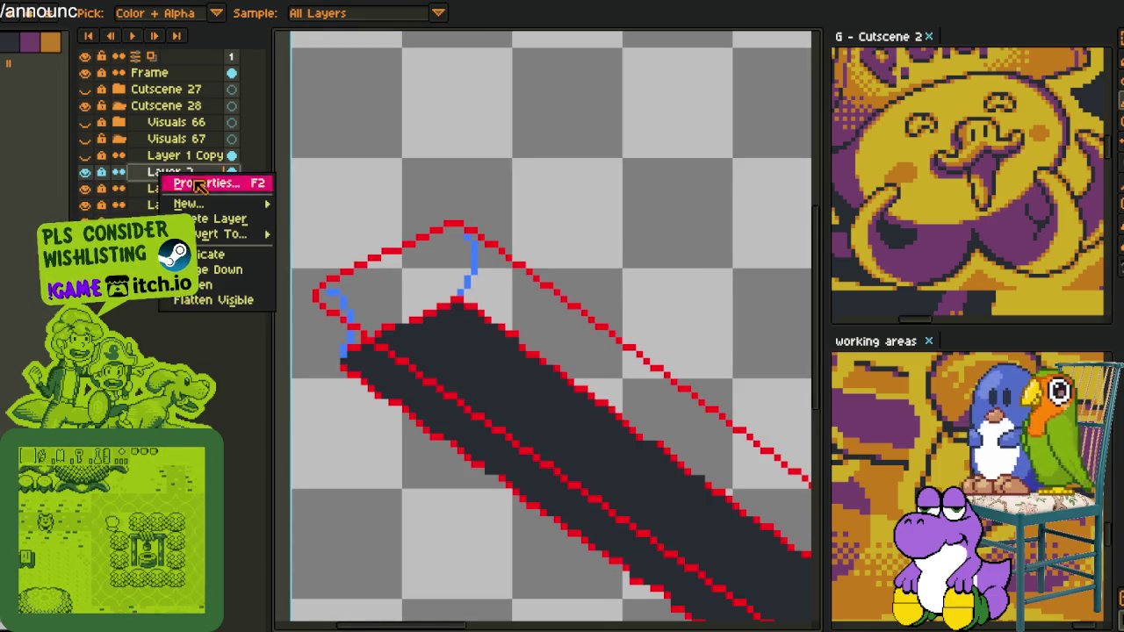
- Add a new layer above Layer 2 and start black pencil strokes, undoing stray ones
left_click(327, 209)
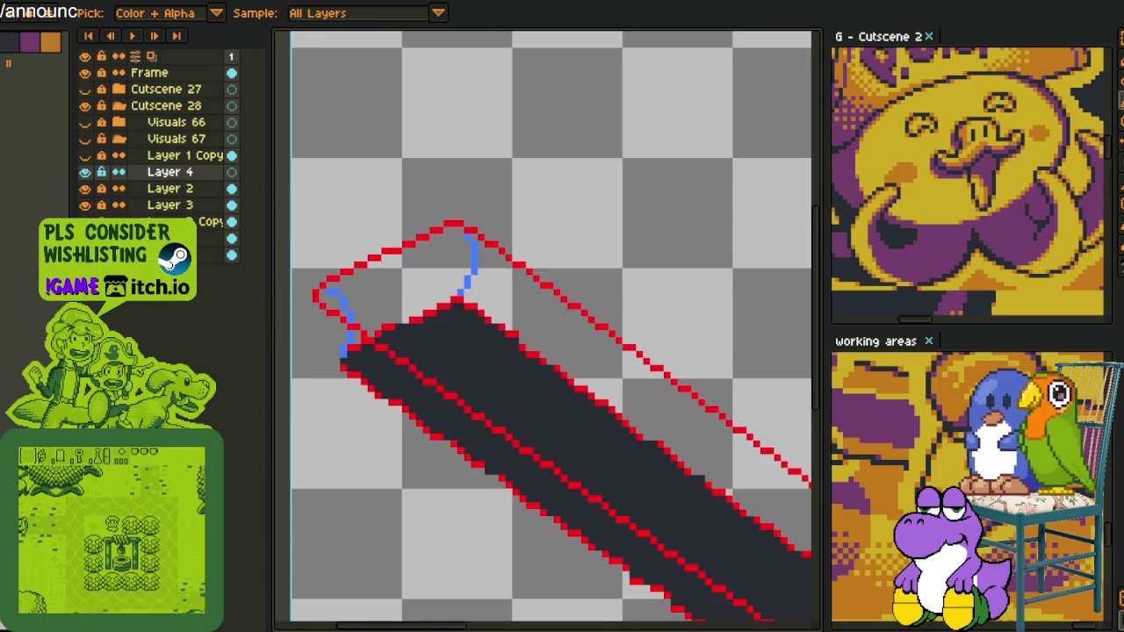
scroll(333, 298, "up", 1)
scroll(303, 314, "up", 2)
key("b")
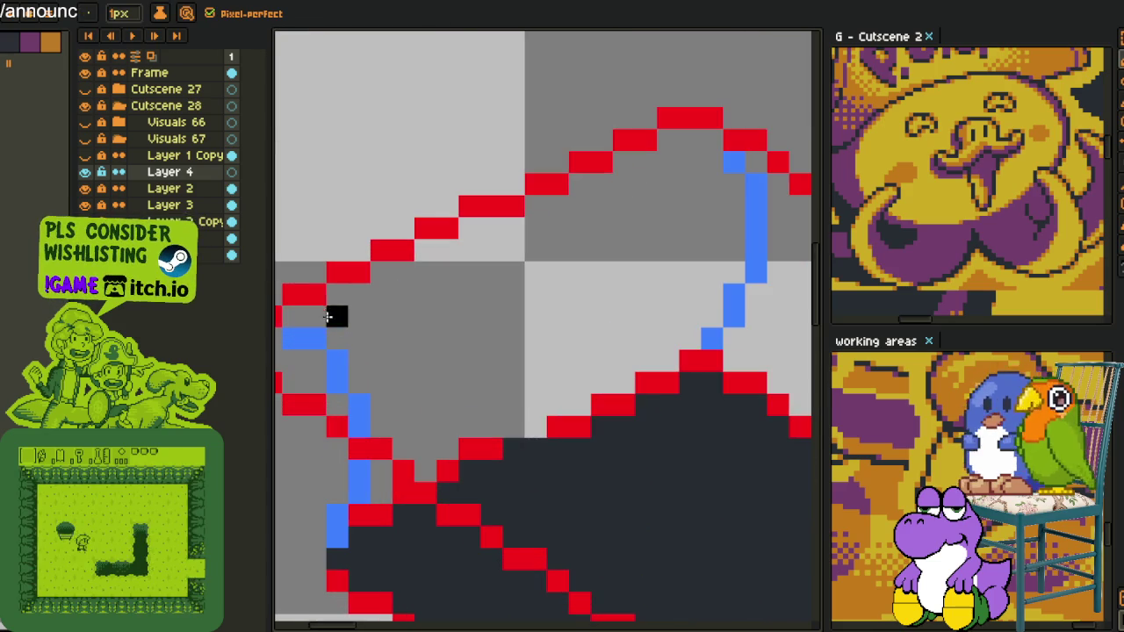
left_click_drag(299, 316, 338, 316)
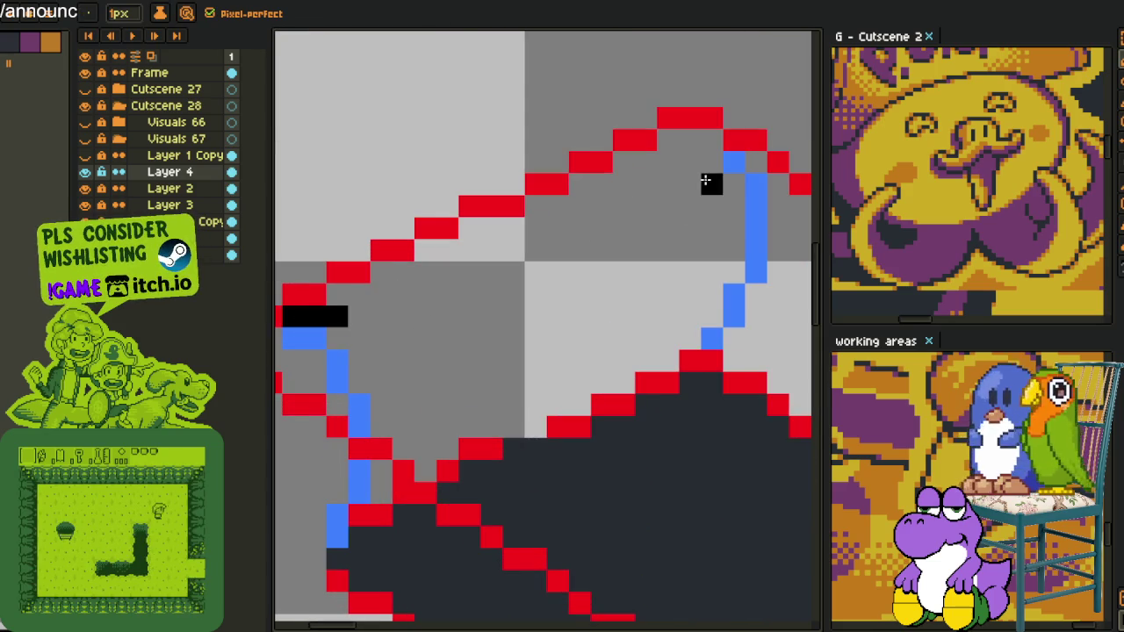
key("ctrl+z")
mouse_move(667, 141)
left_mouse_down()
mouse_move(706, 237)
mouse_move(694, 143)
mouse_move(693, 182)
mouse_move(659, 160)
mouse_move(628, 160)
mouse_move(582, 184)
mouse_move(637, 160)
mouse_move(608, 190)
mouse_move(640, 246)
left_mouse_up()
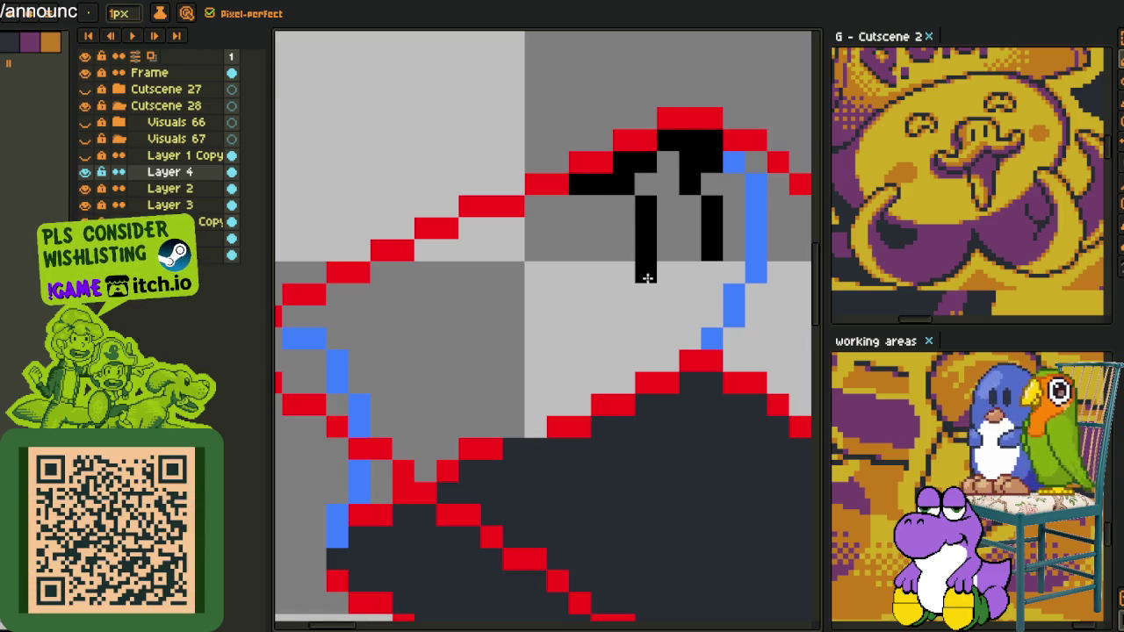
key("ctrl+z")
- Draw black hatching in the upper-left end cap: top outline, vertical ticks, upper and right edges
left_click(623, 295)
left_click(517, 222)
mouse_move(518, 223)
left_mouse_down()
mouse_move(491, 229)
mouse_move(534, 205)
mouse_move(539, 221)
left_mouse_up()
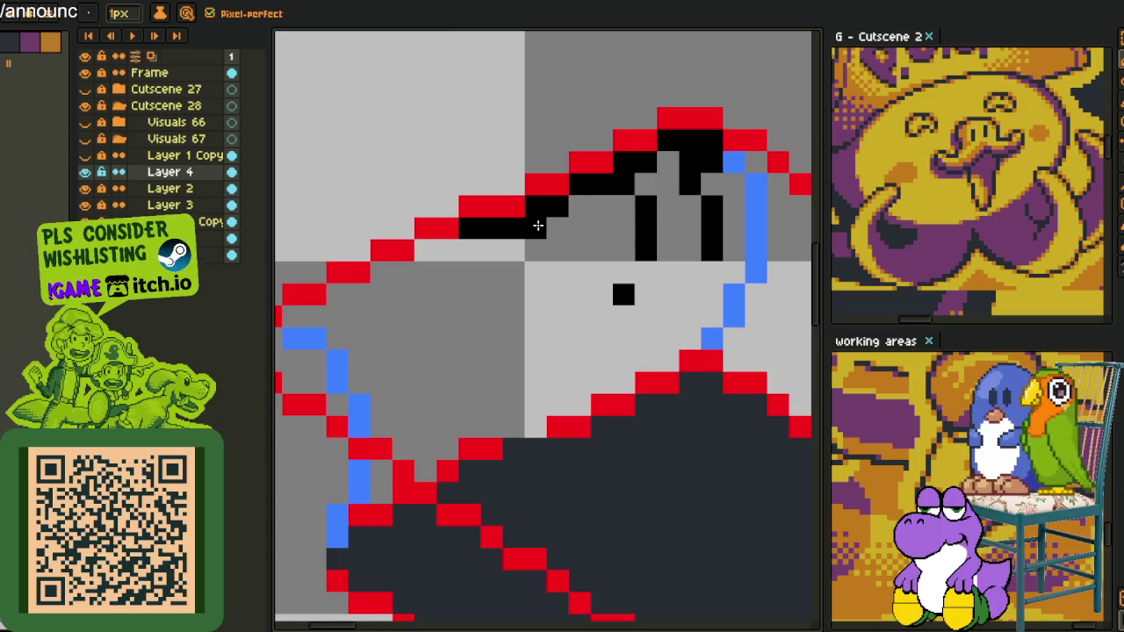
left_click_drag(557, 272, 558, 294)
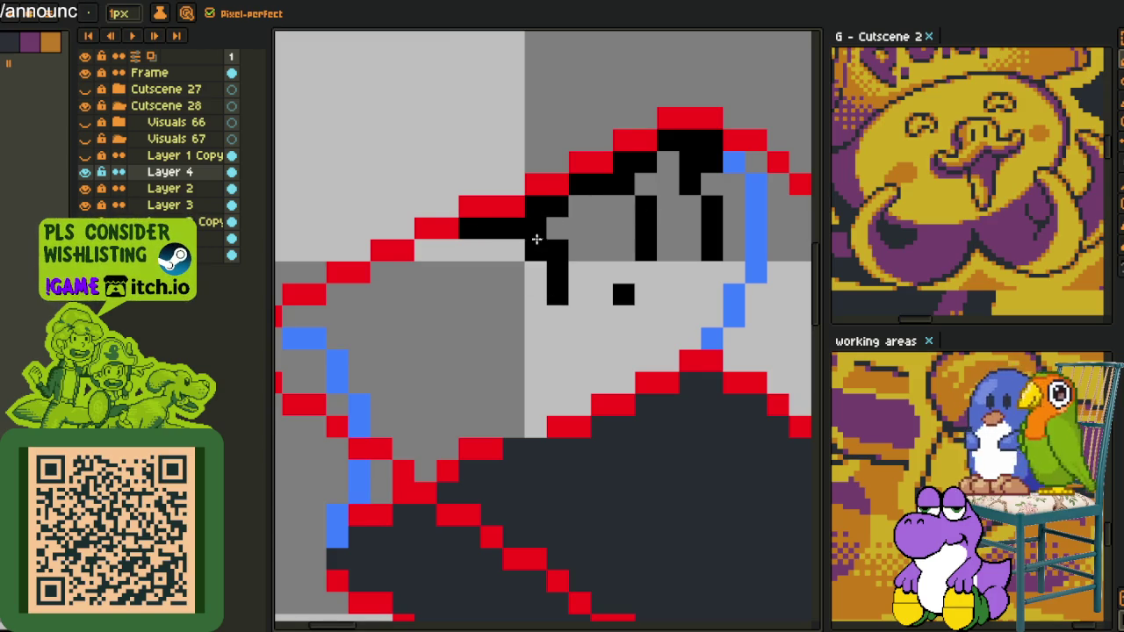
left_click(535, 250)
left_click(558, 316)
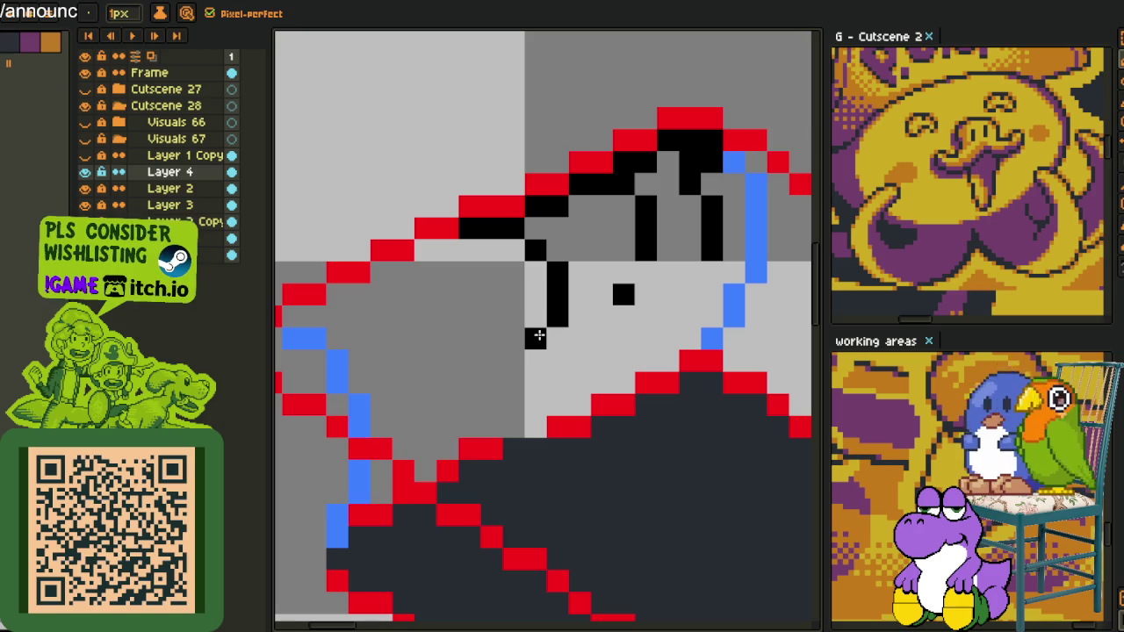
mouse_move(536, 332)
left_mouse_down()
mouse_move(539, 258)
mouse_move(522, 243)
mouse_move(582, 193)
mouse_move(640, 190)
mouse_move(672, 164)
left_mouse_up()
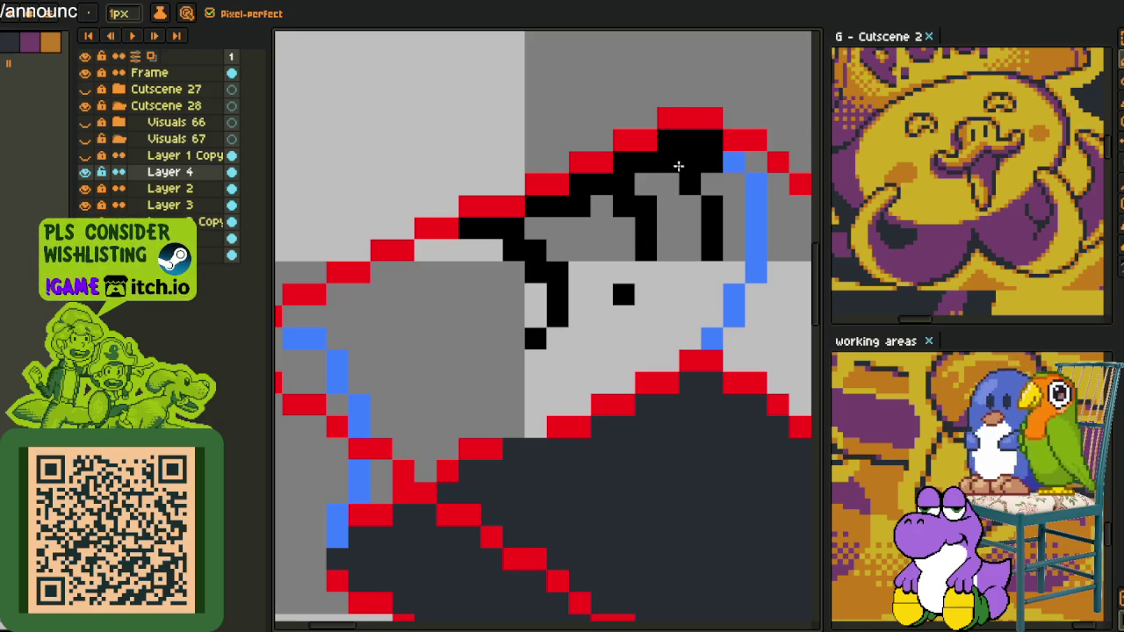
scroll(737, 250, "down", 5)
scroll(737, 250, "up", 4)
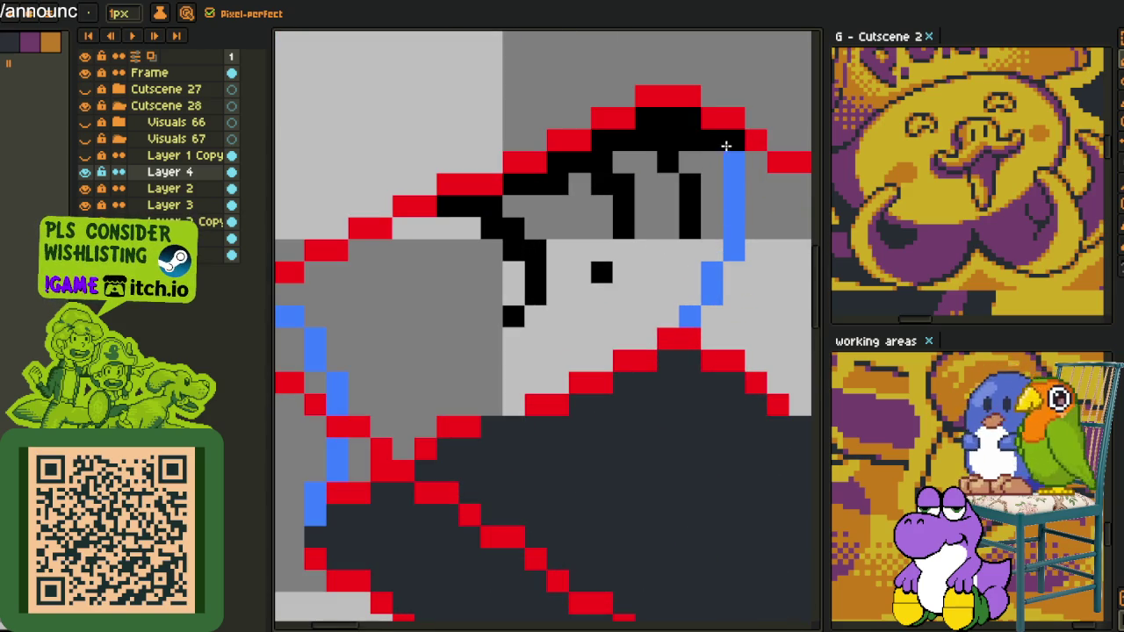
mouse_move(719, 155)
left_mouse_down()
mouse_move(734, 206)
mouse_move(727, 257)
left_mouse_up()
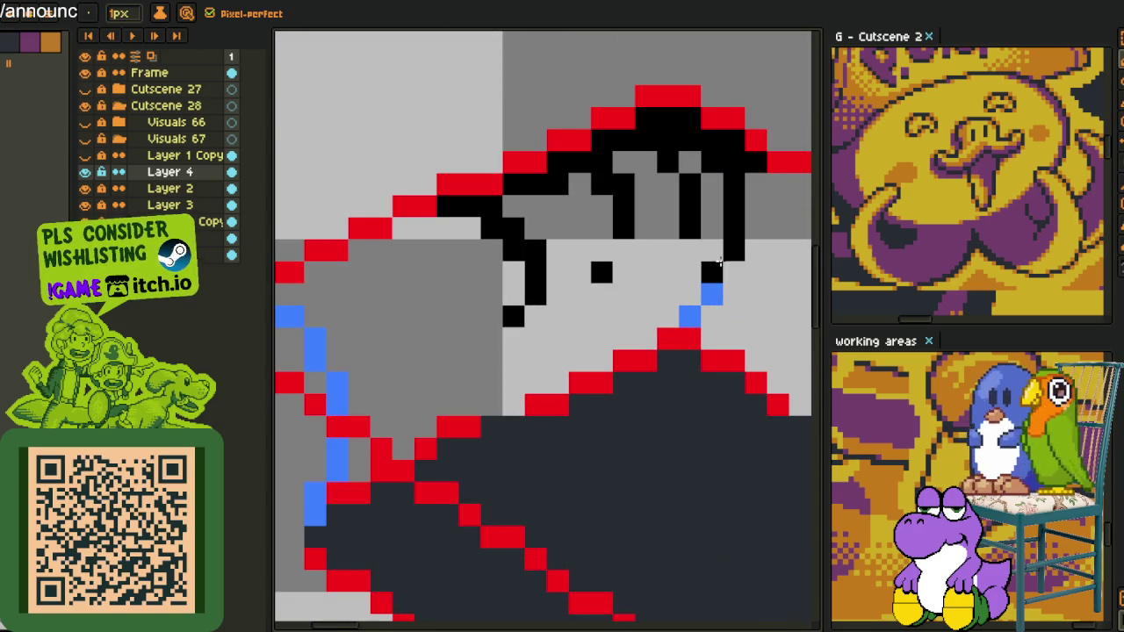
left_click(689, 314)
- Paint a black row over the remaining blue pixel and extend it by one pixel
left_click_drag(338, 382, 421, 413)
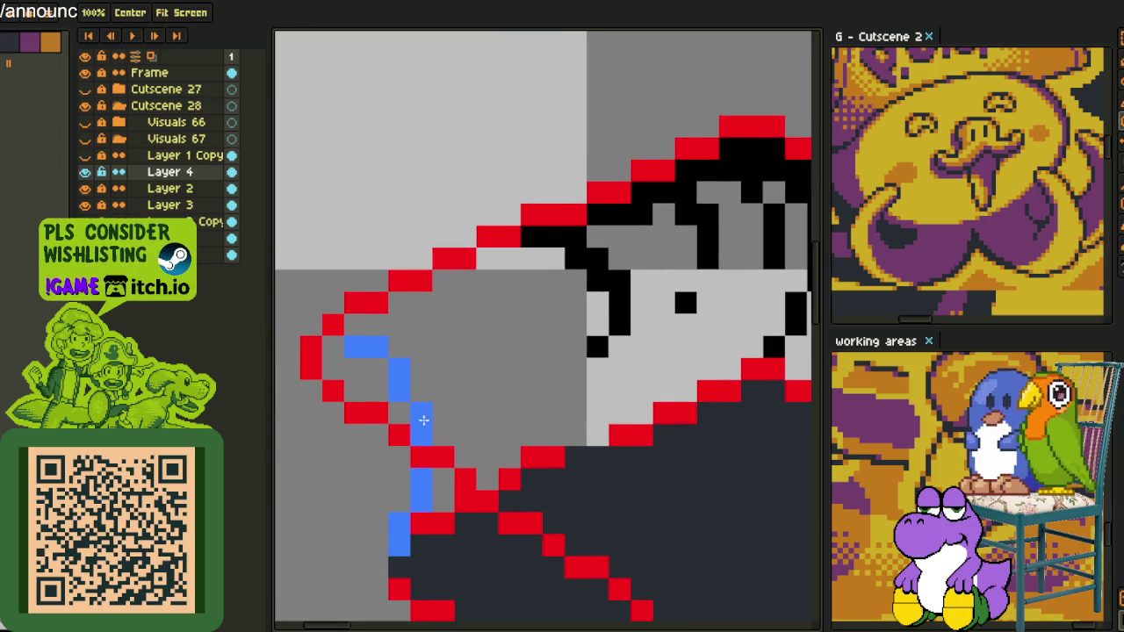
mouse_move(372, 350)
left_mouse_down()
mouse_move(337, 344)
mouse_move(466, 298)
mouse_move(447, 276)
mouse_move(466, 296)
mouse_move(486, 400)
left_mouse_up()
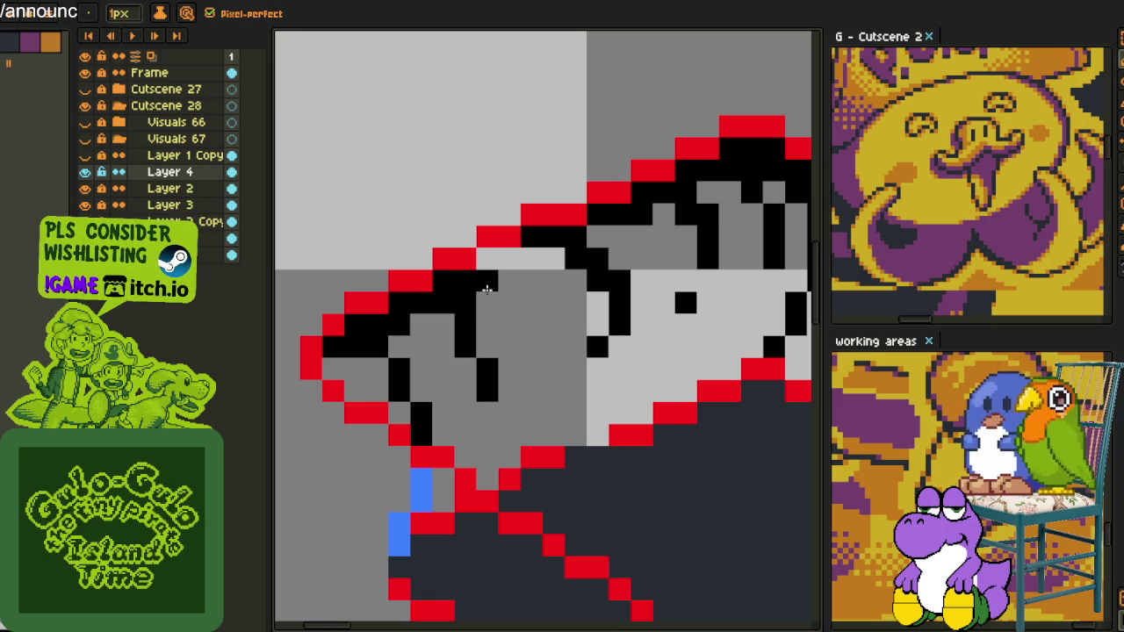
left_click_drag(489, 262, 484, 260)
scroll(511, 255, "down", 2)
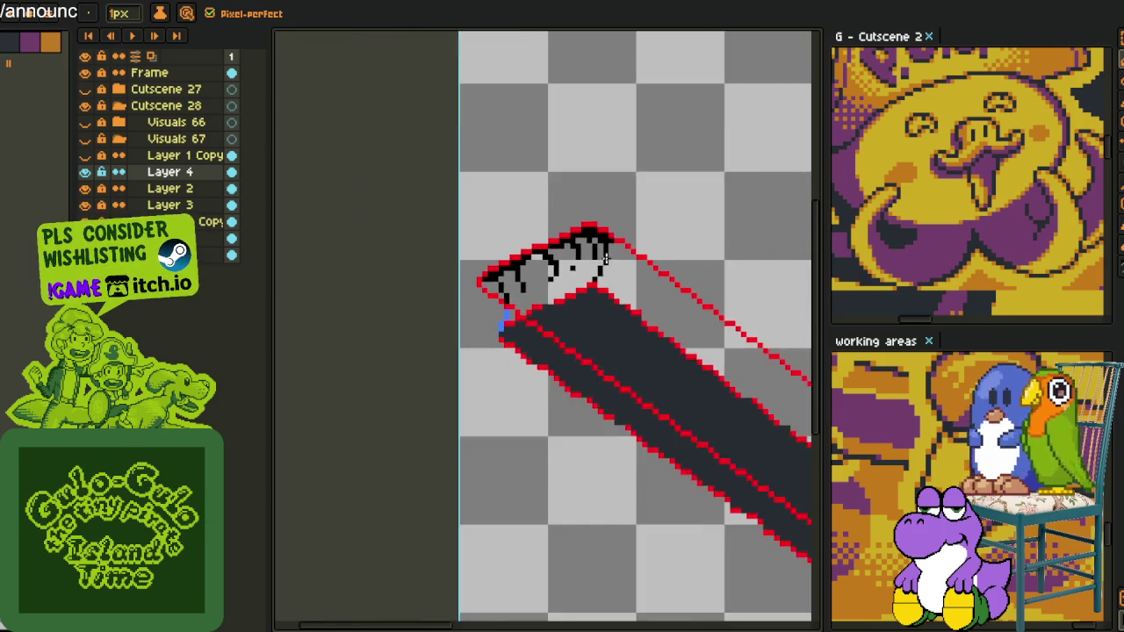
- Paint the lower-right end's diagonal blue pixels black and add a black column beside the red line
scroll(501, 246, "down", 1)
scroll(482, 228, "down", 1)
scroll(466, 203, "down", 2)
scroll(615, 338, "up", 2)
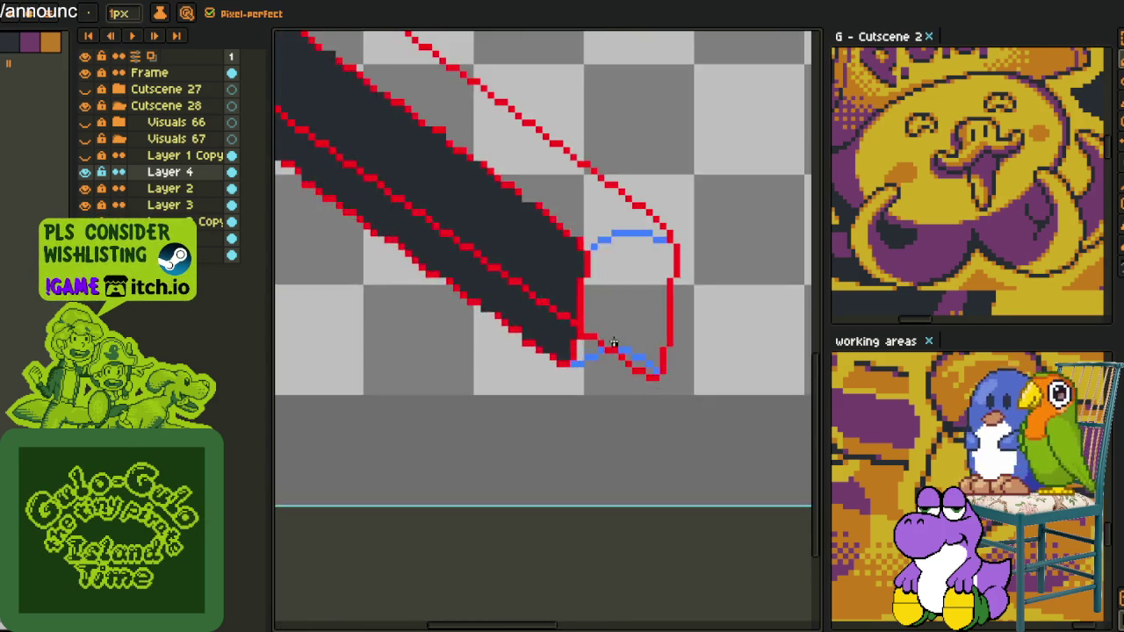
scroll(641, 377, "up", 2)
scroll(676, 421, "up", 2)
left_click(677, 418)
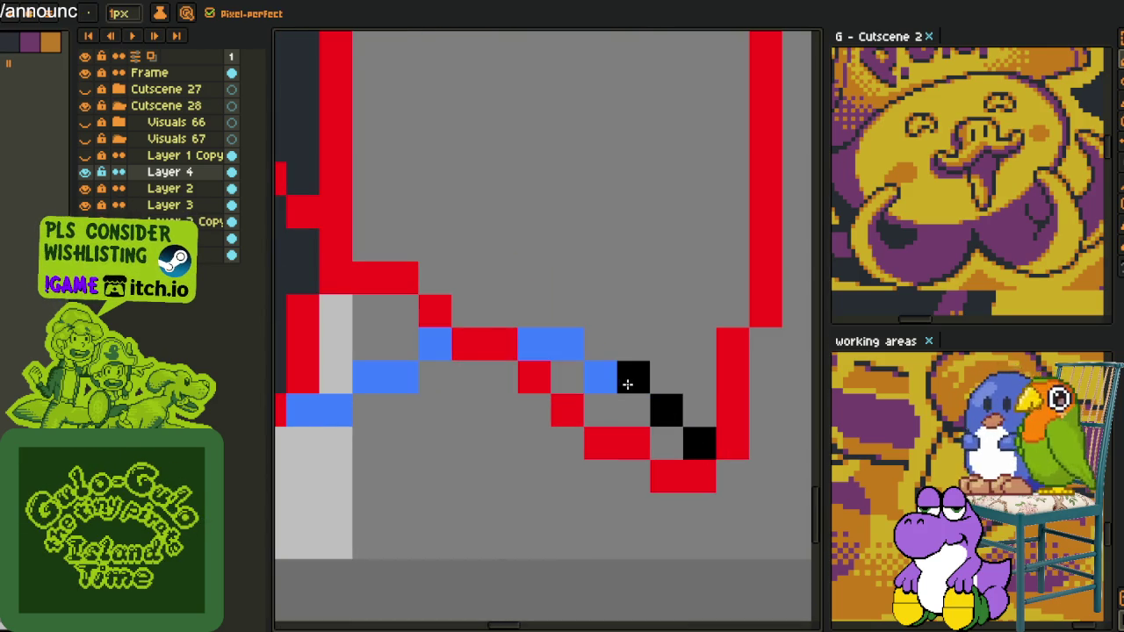
mouse_move(677, 418)
left_mouse_down()
mouse_move(660, 351)
mouse_move(647, 462)
mouse_move(672, 389)
mouse_move(509, 326)
mouse_move(547, 346)
mouse_move(443, 327)
mouse_move(539, 351)
mouse_move(582, 334)
mouse_move(396, 431)
left_mouse_up()
right_click(386, 431)
mouse_move(581, 459)
left_mouse_down()
mouse_move(591, 351)
mouse_move(559, 434)
mouse_move(572, 351)
mouse_move(544, 317)
mouse_move(446, 309)
mouse_move(526, 311)
mouse_move(513, 318)
left_mouse_up()
right_click(522, 307)
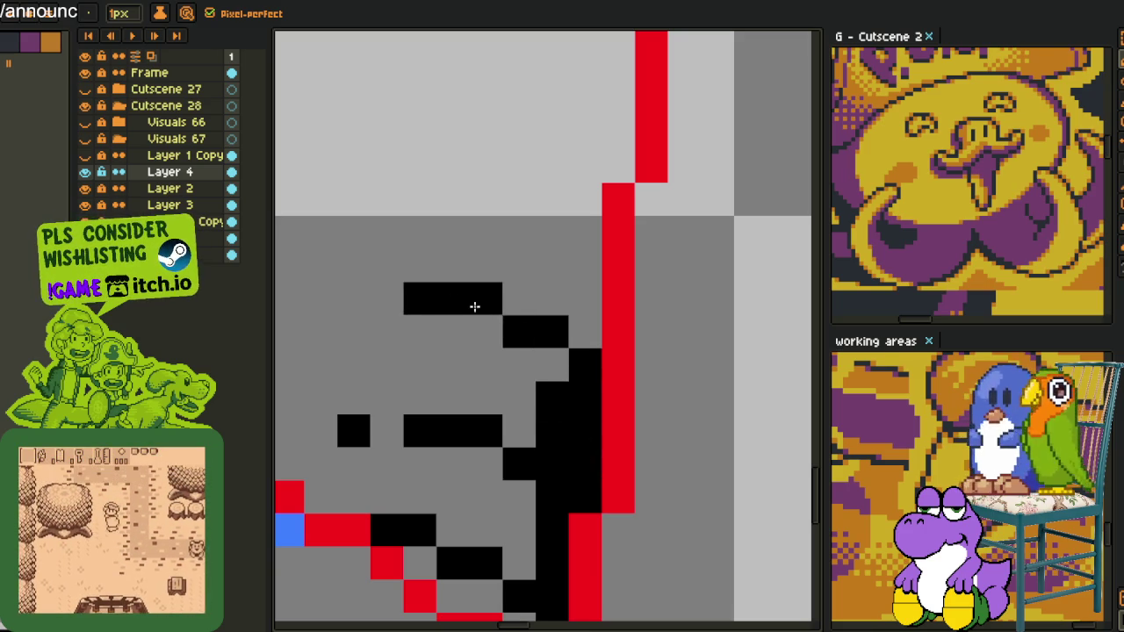
- Fix the black row's end pixels and rebuild the adjacent black column cell by cell
left_click_drag(344, 292, 519, 376)
left_click(560, 383)
right_click(526, 382)
left_click(527, 415)
left_click_drag(721, 376, 563, 445)
right_click(562, 445)
mouse_move(600, 483)
left_mouse_down()
mouse_move(605, 441)
mouse_move(632, 419)
mouse_move(602, 407)
mouse_move(603, 354)
left_mouse_up()
right_click(597, 427)
right_click(634, 419)
right_click(561, 550)
mouse_move(568, 451)
left_mouse_down()
mouse_move(582, 444)
mouse_move(580, 396)
left_mouse_up()
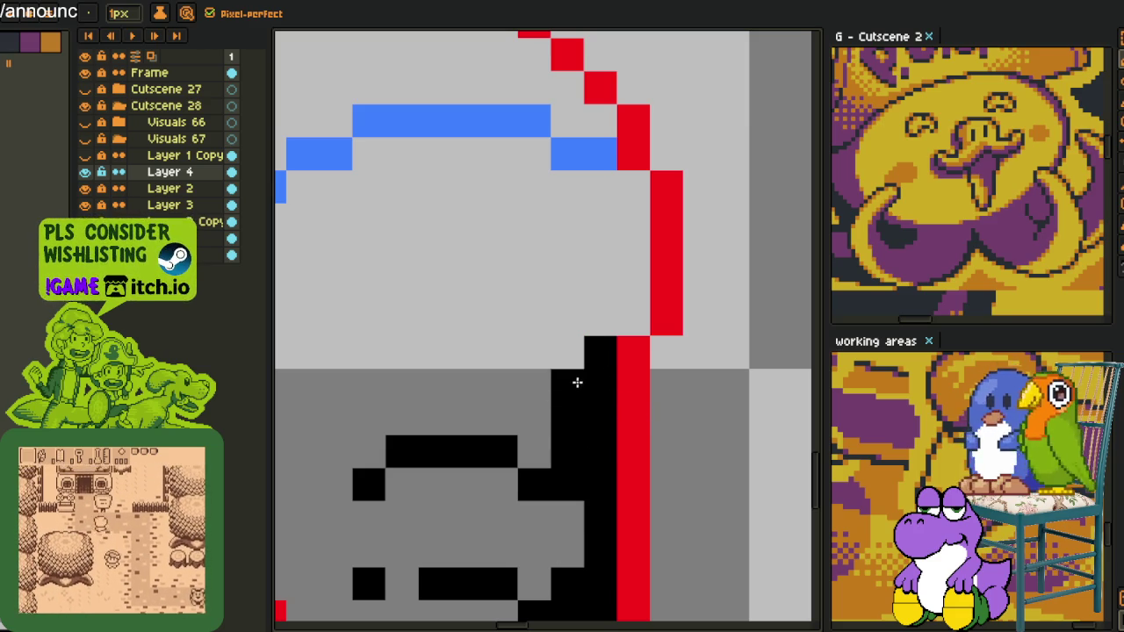
left_click(567, 351)
- Redraw the leftward black hatch stroke after undoing two misplaced attempts
left_click_drag(536, 351, 465, 351)
key("ctrl+z")
left_click(431, 351)
key("ctrl+z")
left_click(524, 324)
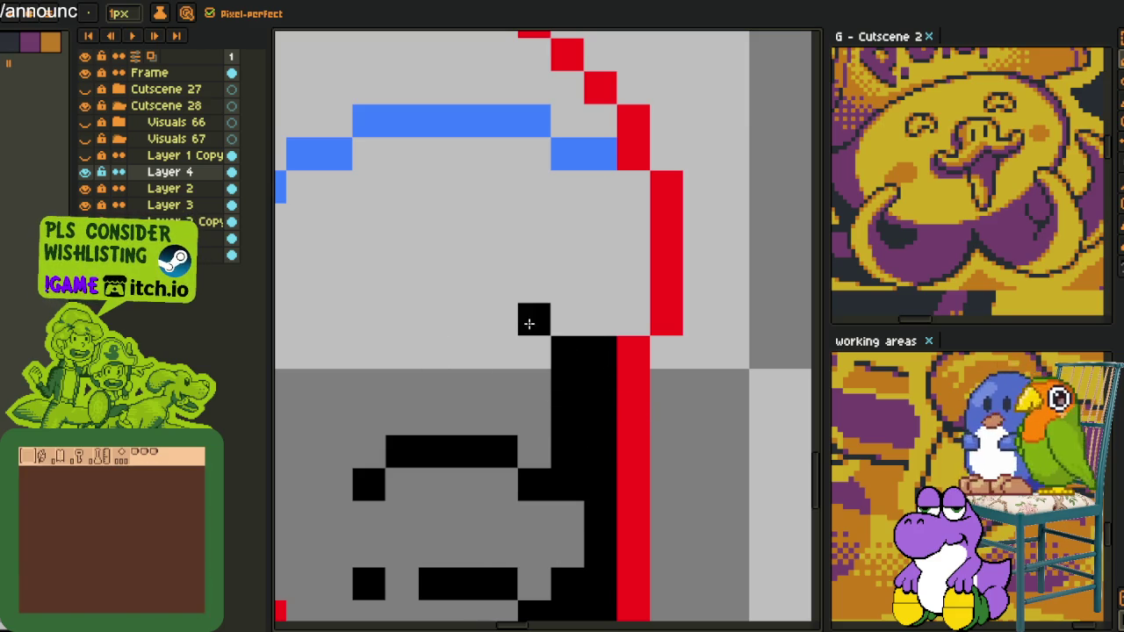
left_click_drag(524, 324, 434, 318)
left_click(534, 351)
right_click(537, 328)
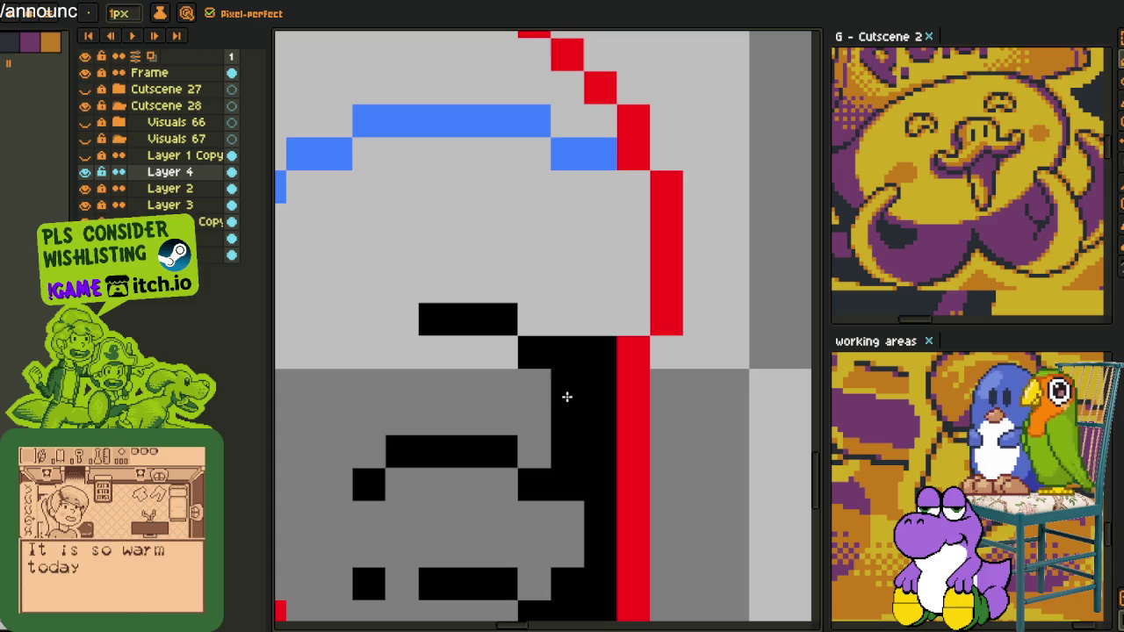
- Extend the black bar left and add black cells beside and below it
scroll(549, 397, "up", 2)
left_click(532, 392)
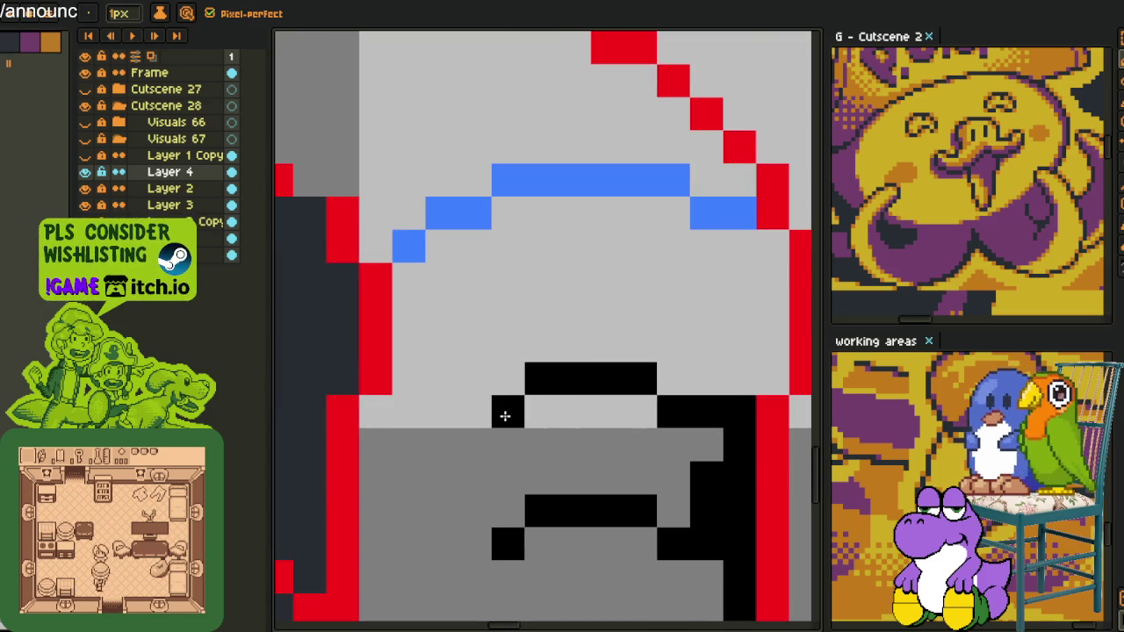
scroll(512, 468, "down", 2)
scroll(511, 468, "down", 2)
scroll(512, 468, "up", 2)
scroll(442, 437, "up", 2)
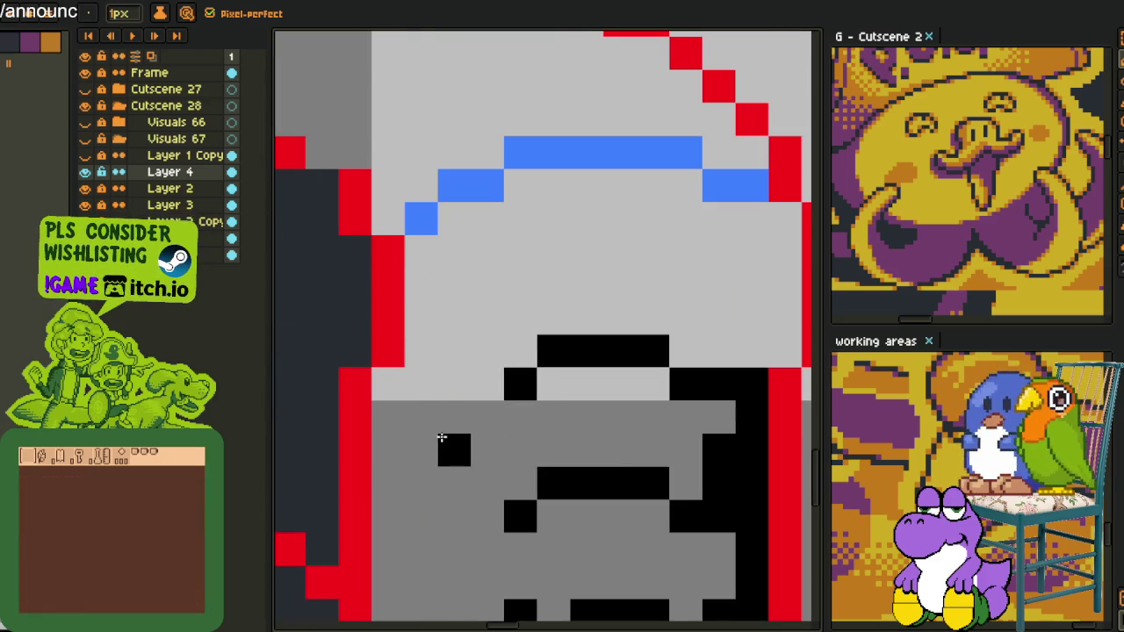
left_click_drag(442, 438, 501, 381)
left_click(553, 383)
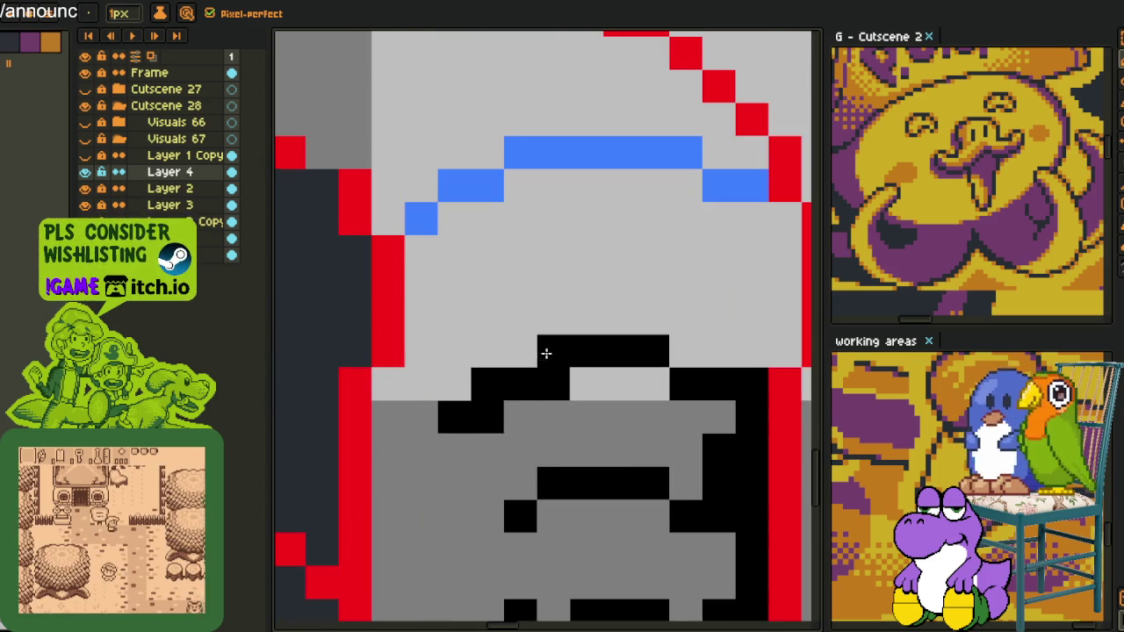
scroll(543, 353, "down", 3)
scroll(569, 370, "down", 3)
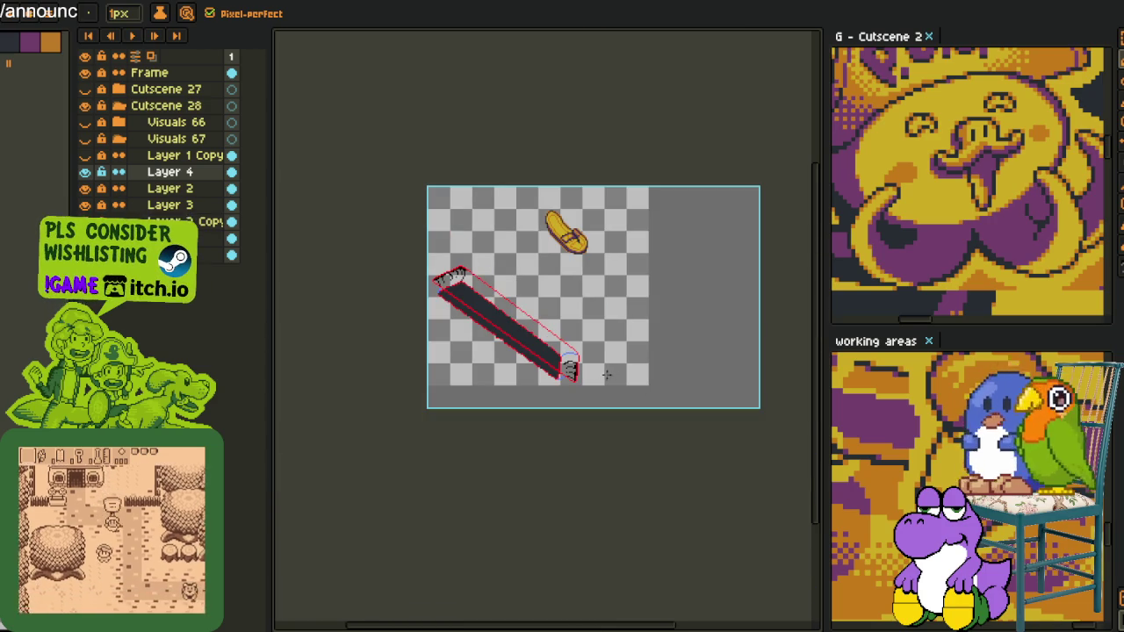
scroll(544, 372, "up", 3)
scroll(543, 372, "up", 3)
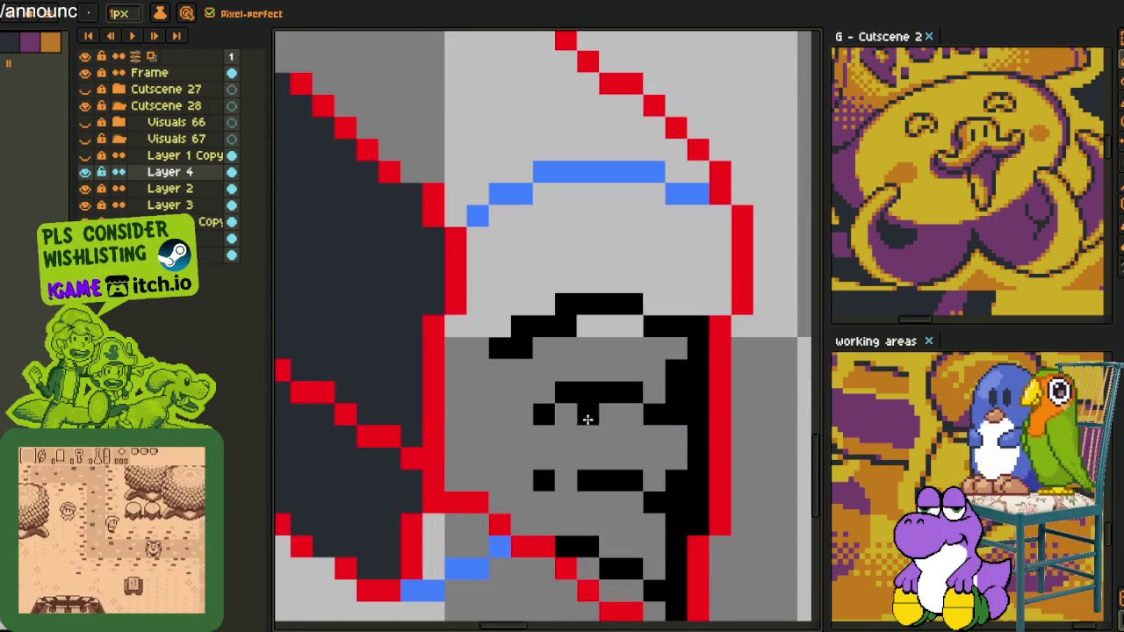
- Clear the stray upper black bars and draw a longer black hatch line across the grey area
left_click_drag(514, 348, 529, 331)
left_click(499, 348)
left_click_drag(632, 303, 565, 302)
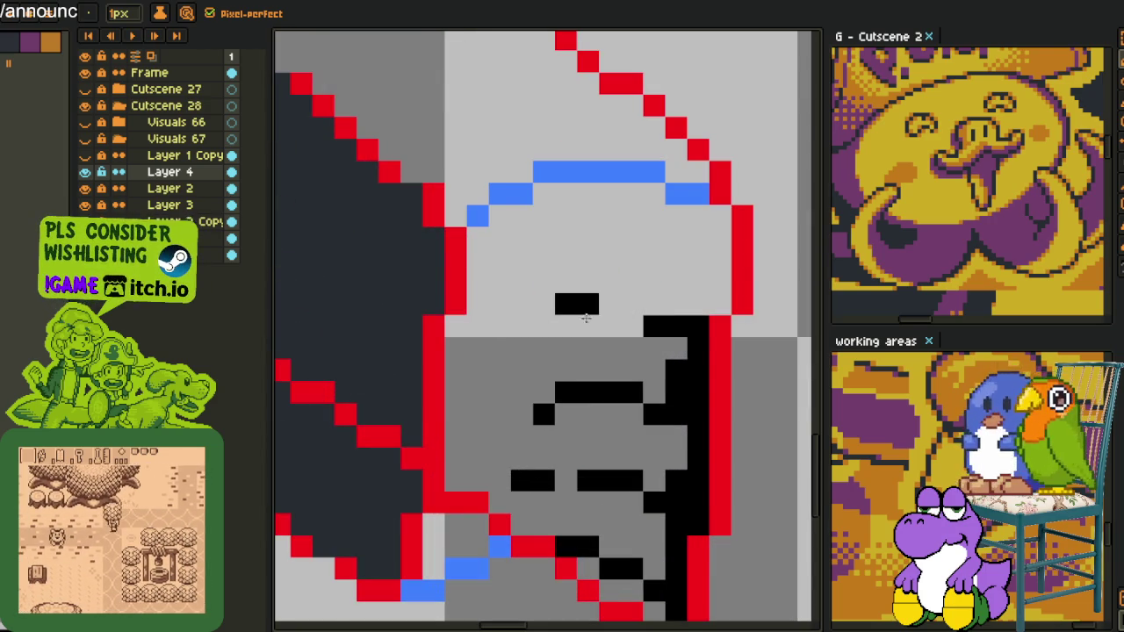
left_click(498, 414)
mouse_move(490, 416)
left_mouse_down()
mouse_move(477, 414)
mouse_move(524, 409)
mouse_move(614, 372)
left_mouse_up()
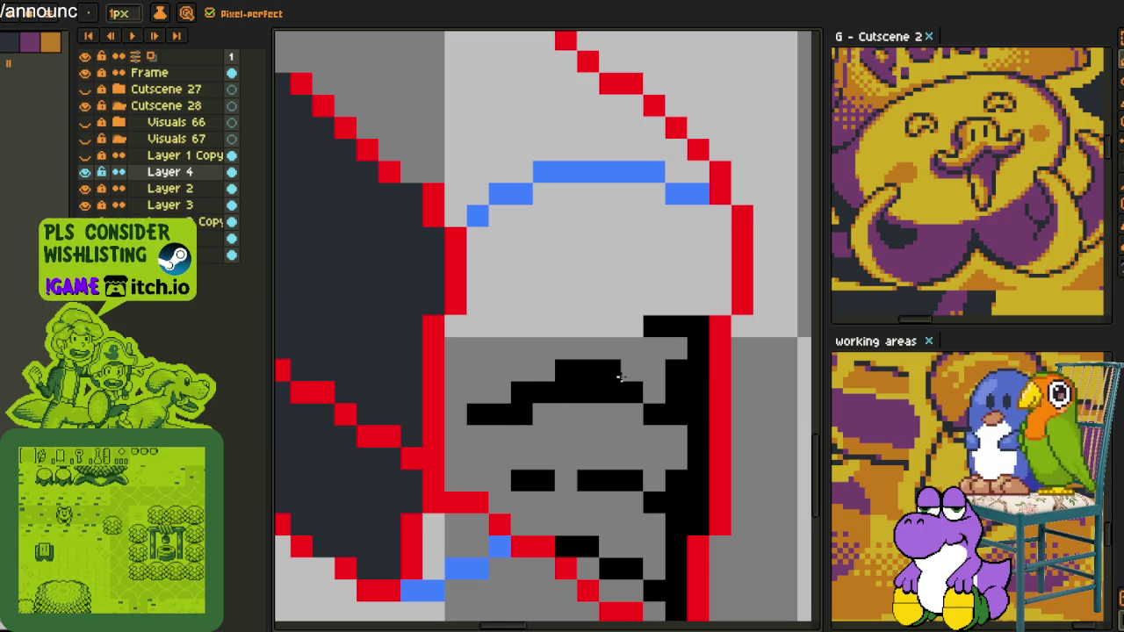
left_click(648, 396)
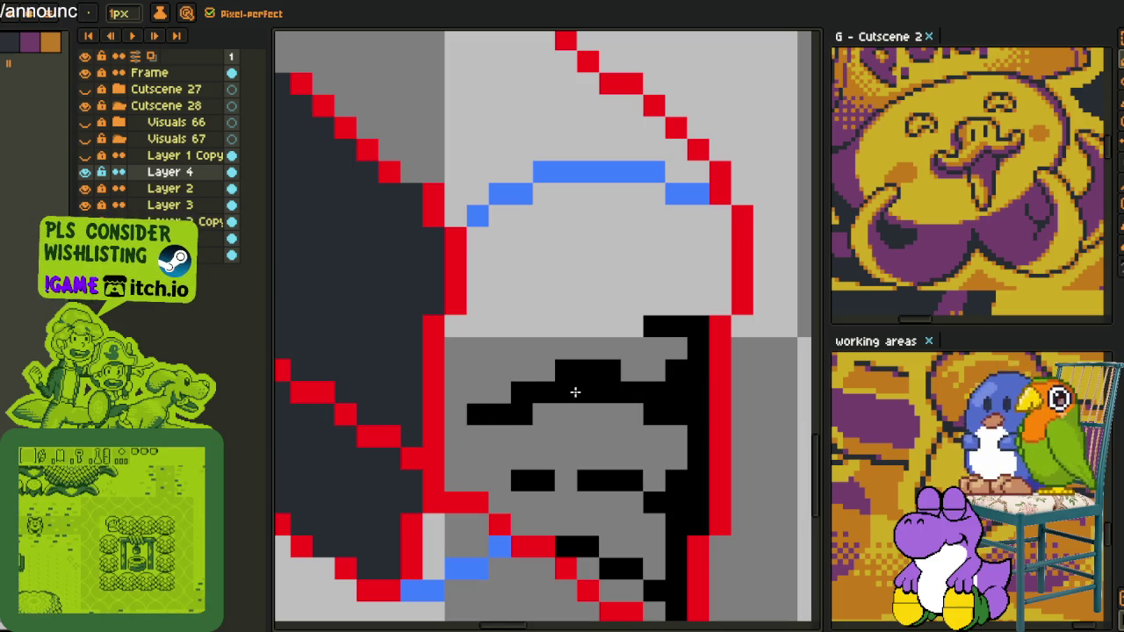
- Add a lower black hatch line and another black hatch line along the top
mouse_move(566, 458)
left_mouse_down()
mouse_move(539, 464)
mouse_move(606, 458)
left_mouse_up()
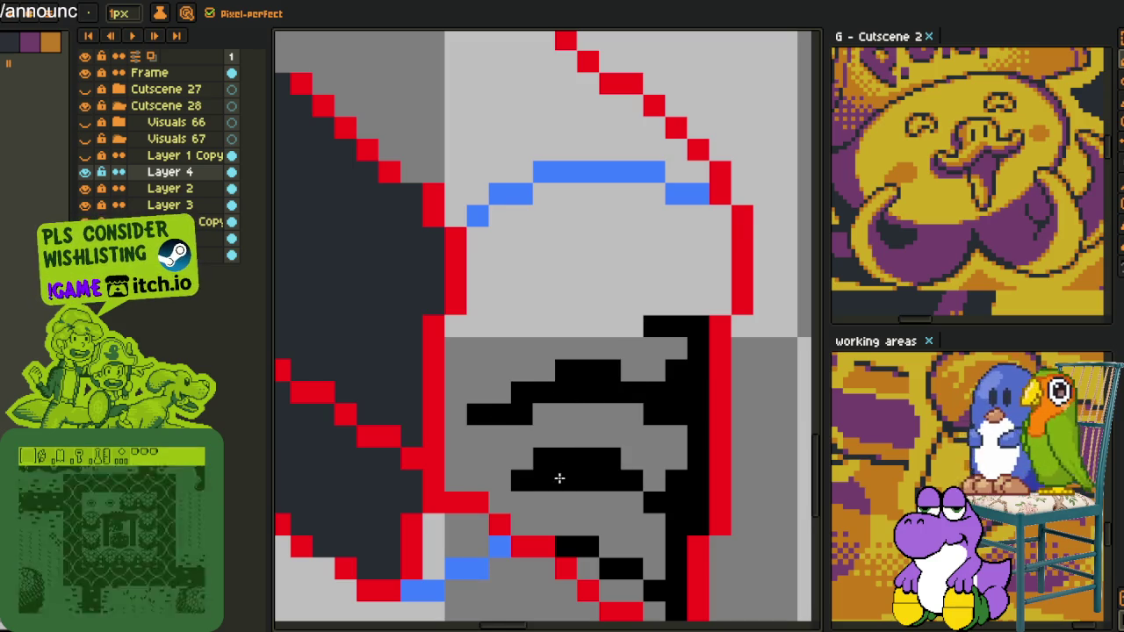
key("ctrl+z")
left_click(489, 458)
left_click_drag(489, 464, 547, 466)
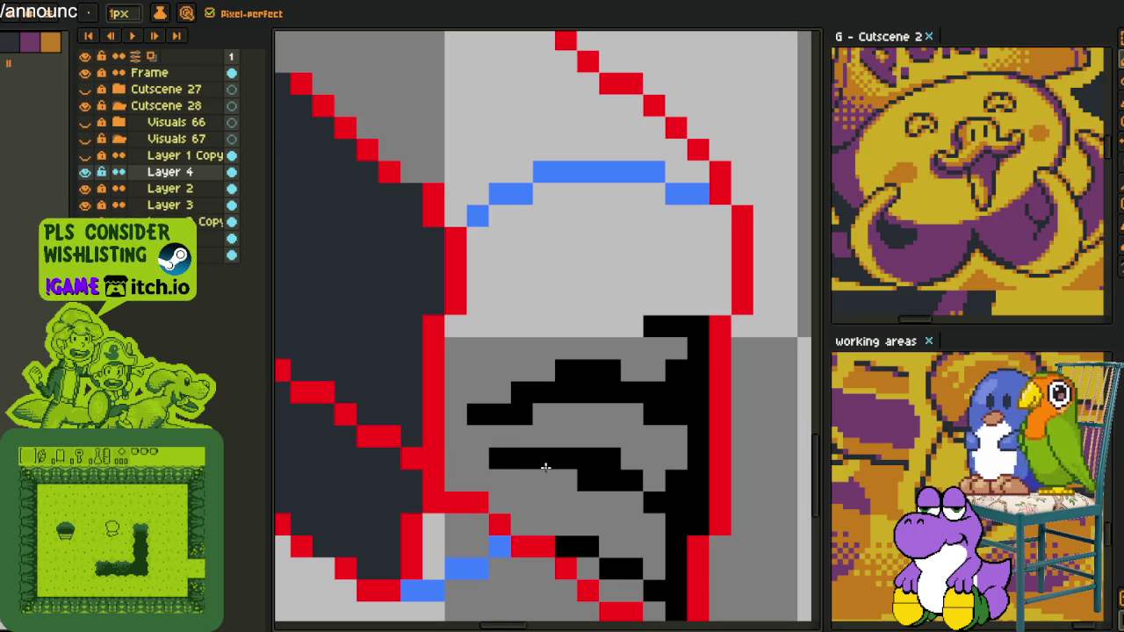
left_click(567, 481)
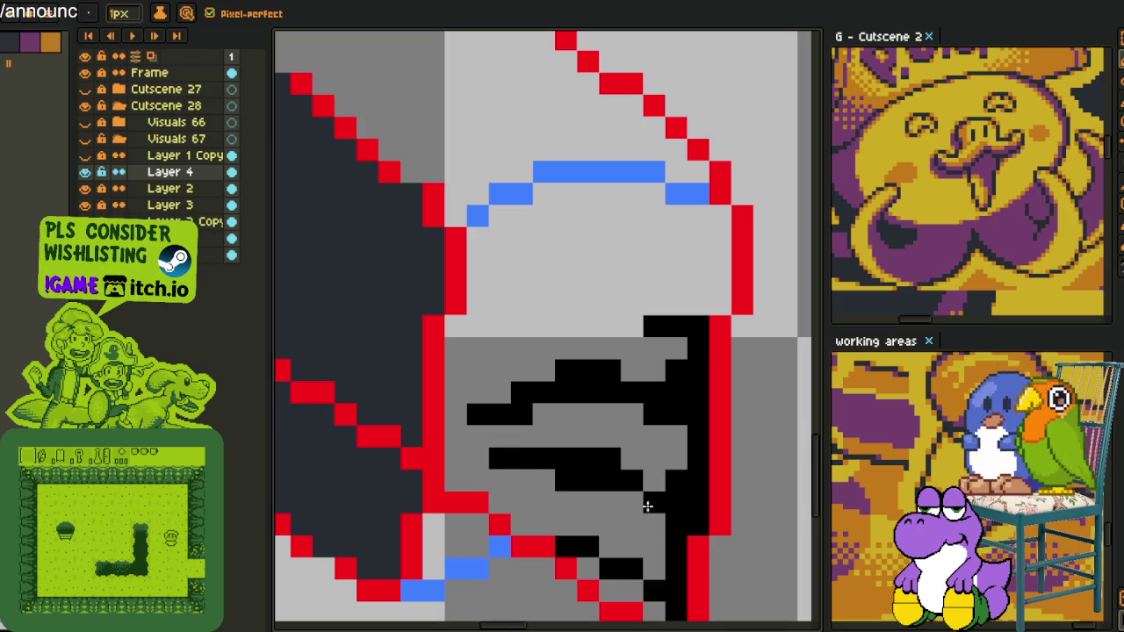
left_click(631, 502)
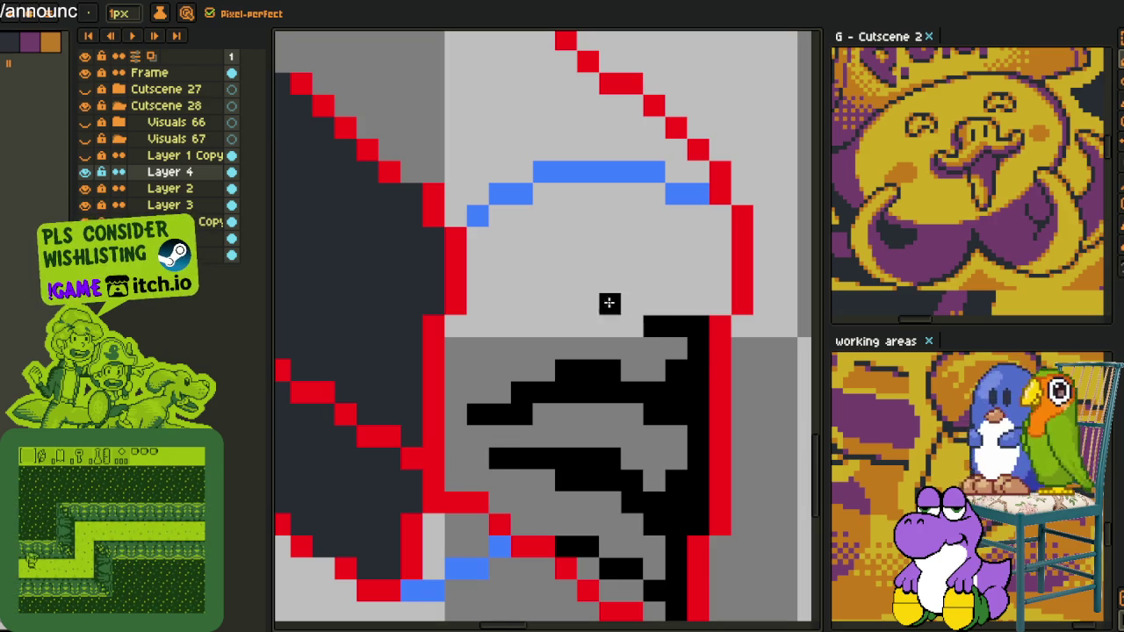
left_click_drag(544, 303, 632, 303)
left_click(654, 305)
- Outline the cap's right side and top in black, repainting the blue top line black
scroll(702, 382, "up", 2)
mouse_move(693, 381)
left_mouse_down()
mouse_move(707, 360)
mouse_move(641, 316)
mouse_move(689, 334)
left_mouse_up()
left_click_drag(597, 314, 574, 315)
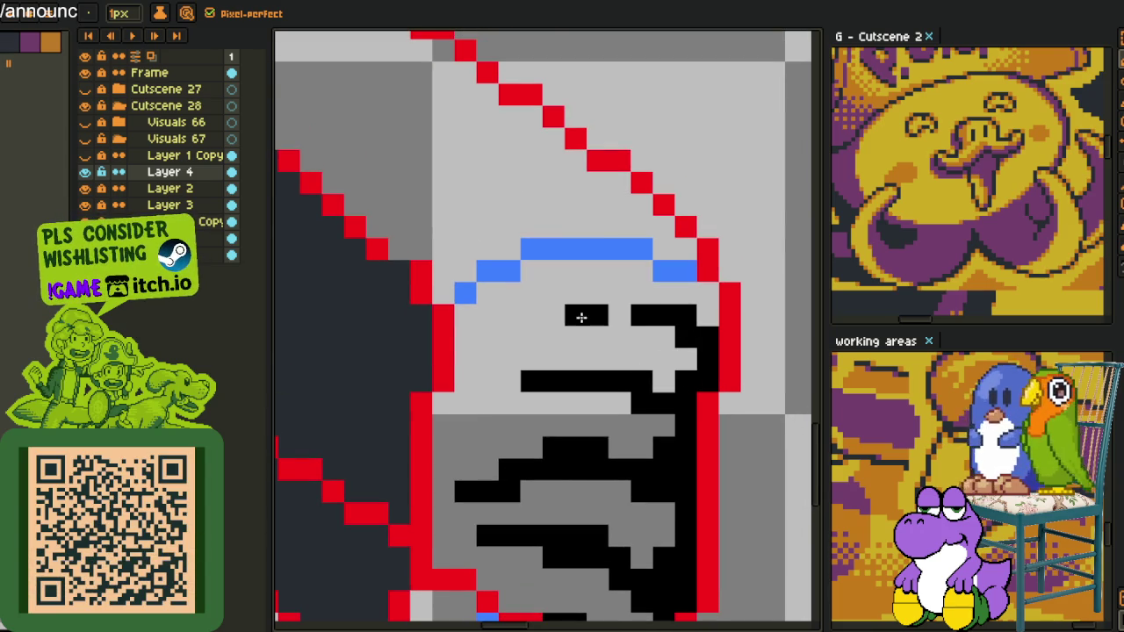
left_click(701, 314)
mouse_move(661, 270)
left_mouse_down()
mouse_move(582, 251)
mouse_move(503, 266)
left_mouse_up()
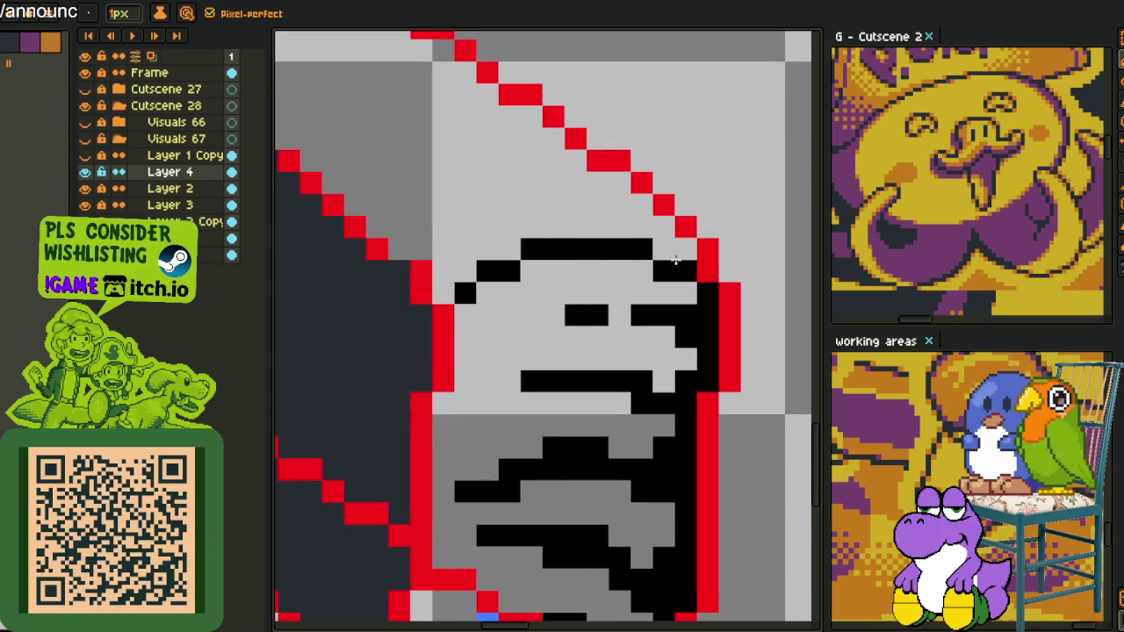
- Blacken the remaining pixels along the cap's upper edge
scroll(678, 254, "down", 1)
scroll(667, 272, "down", 1)
scroll(663, 281, "down", 2)
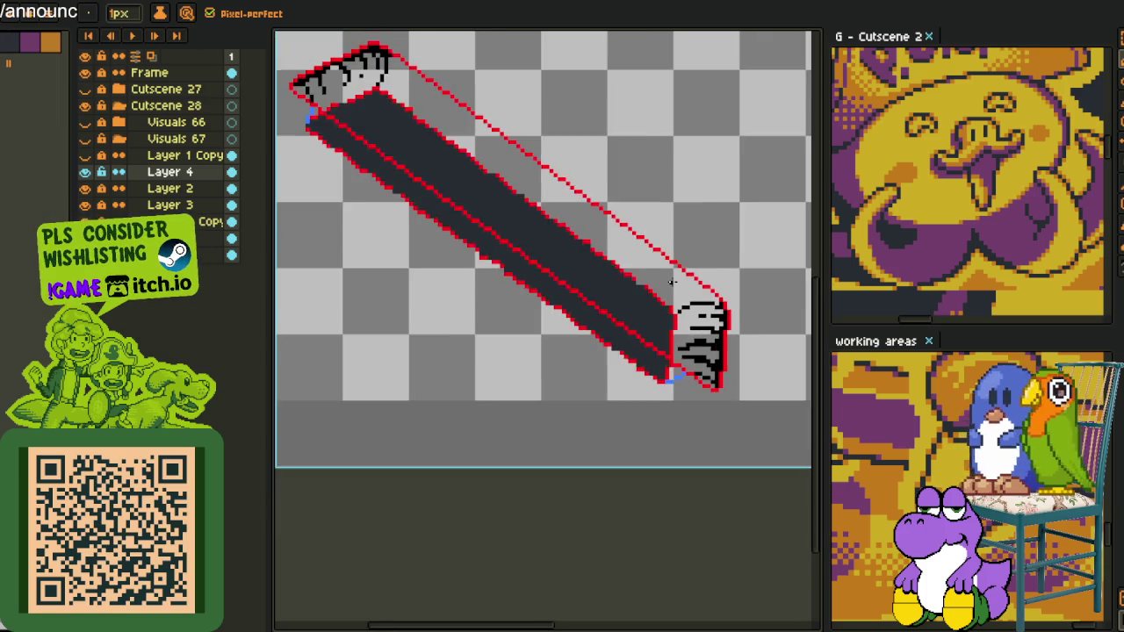
scroll(658, 288, "down", 1)
scroll(496, 184, "up", 2)
scroll(483, 149, "up", 2)
scroll(471, 116, "up", 2)
scroll(422, 216, "down", 2)
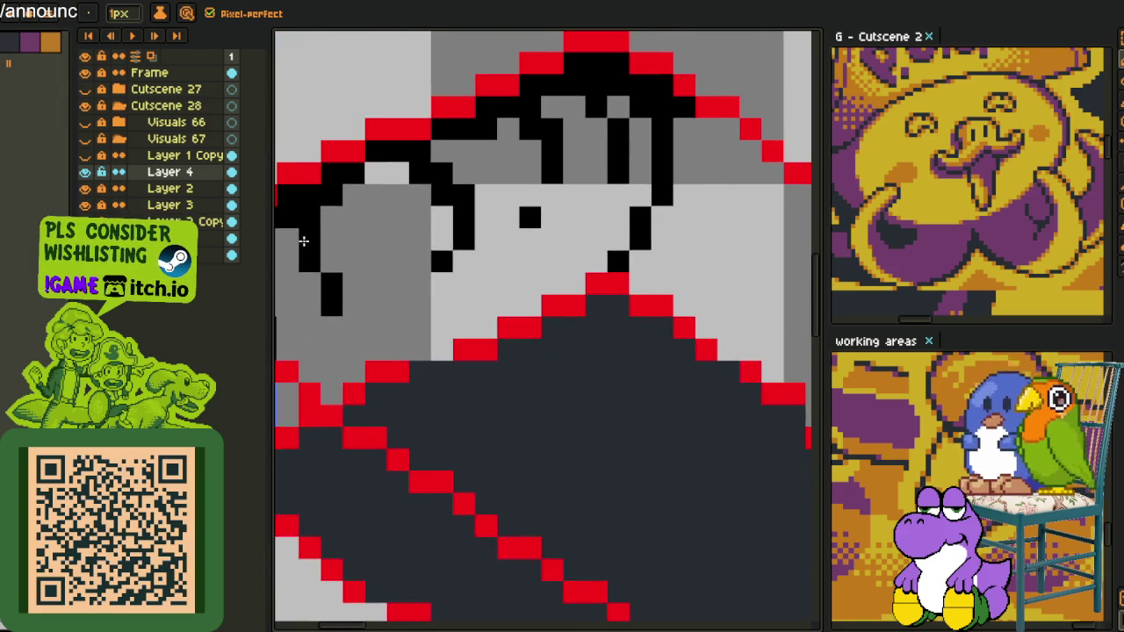
scroll(527, 197, "up", 2)
mouse_move(491, 214)
left_mouse_down()
mouse_move(565, 296)
mouse_move(550, 218)
left_mouse_up()
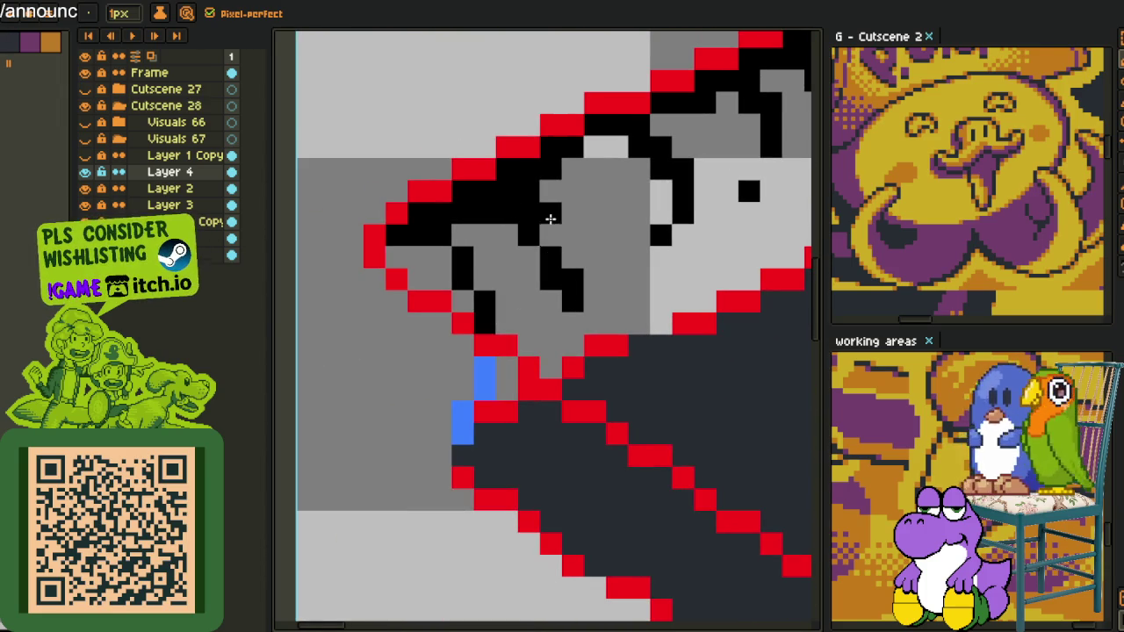
left_click(44, 2)
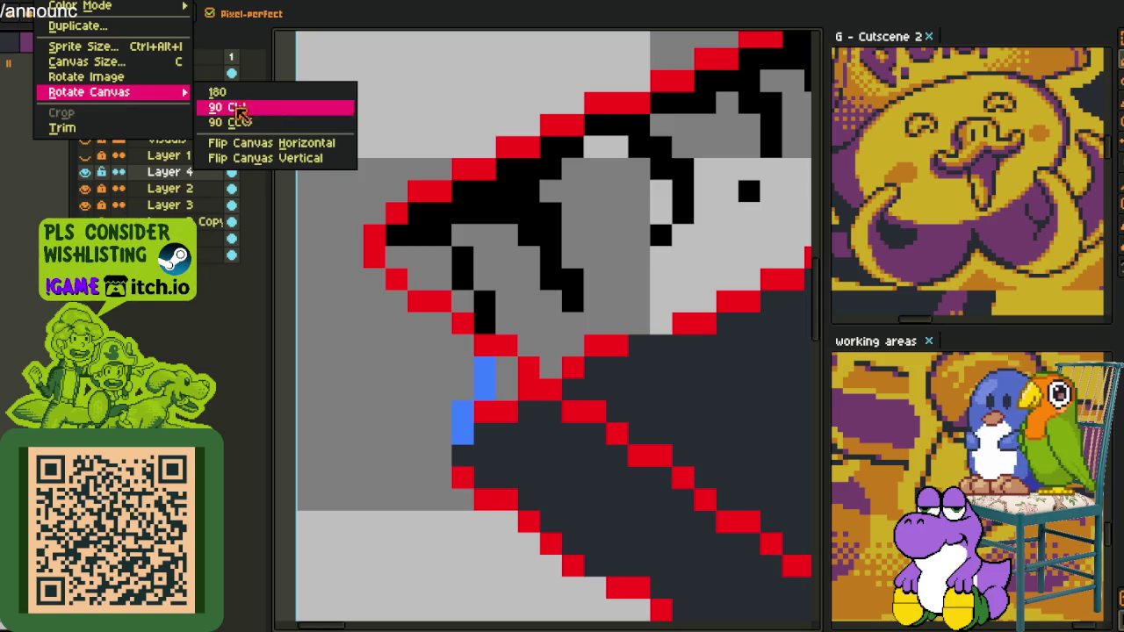
- Mirror the canvas horizontally, then blacken hatch pixels at the ribbon's upper end
left_click(281, 141)
scroll(614, 219, "down", 3)
scroll(696, 239, "up", 2)
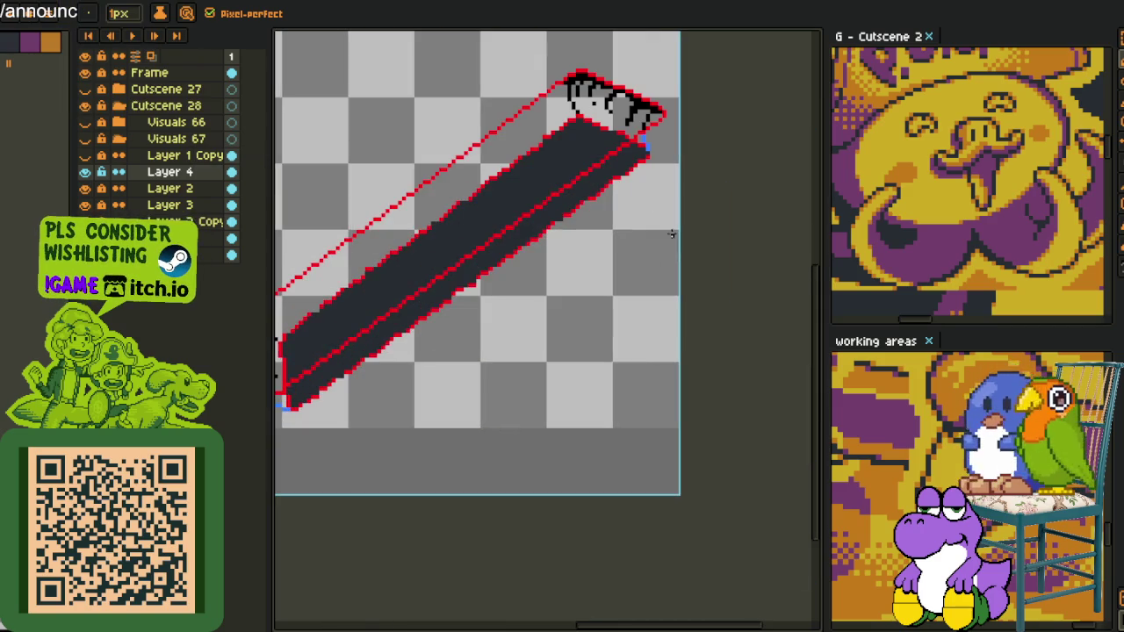
scroll(648, 105, "down", 2)
scroll(553, 246, "up", 2)
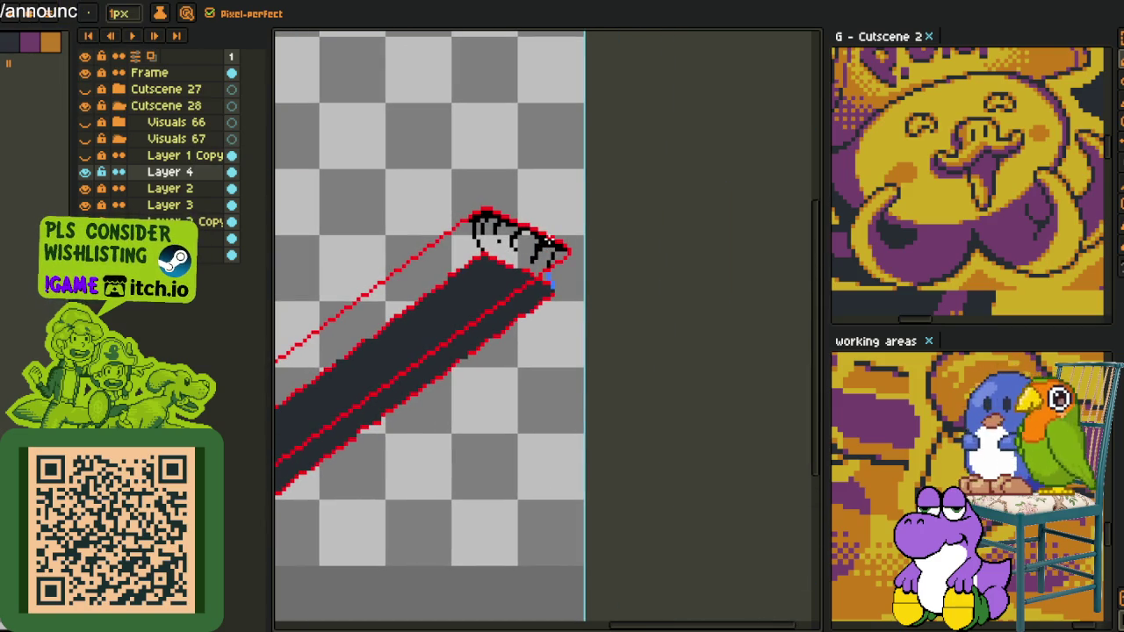
scroll(554, 227, "up", 2)
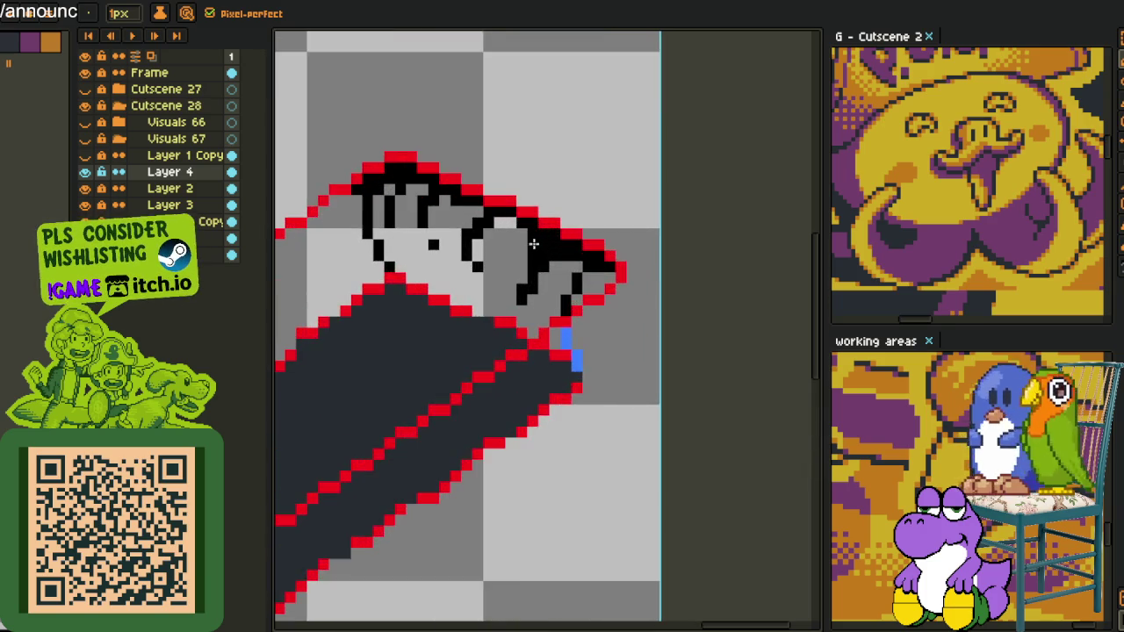
scroll(553, 227, "down", 1)
scroll(561, 254, "up", 3)
scroll(545, 237, "up", 1)
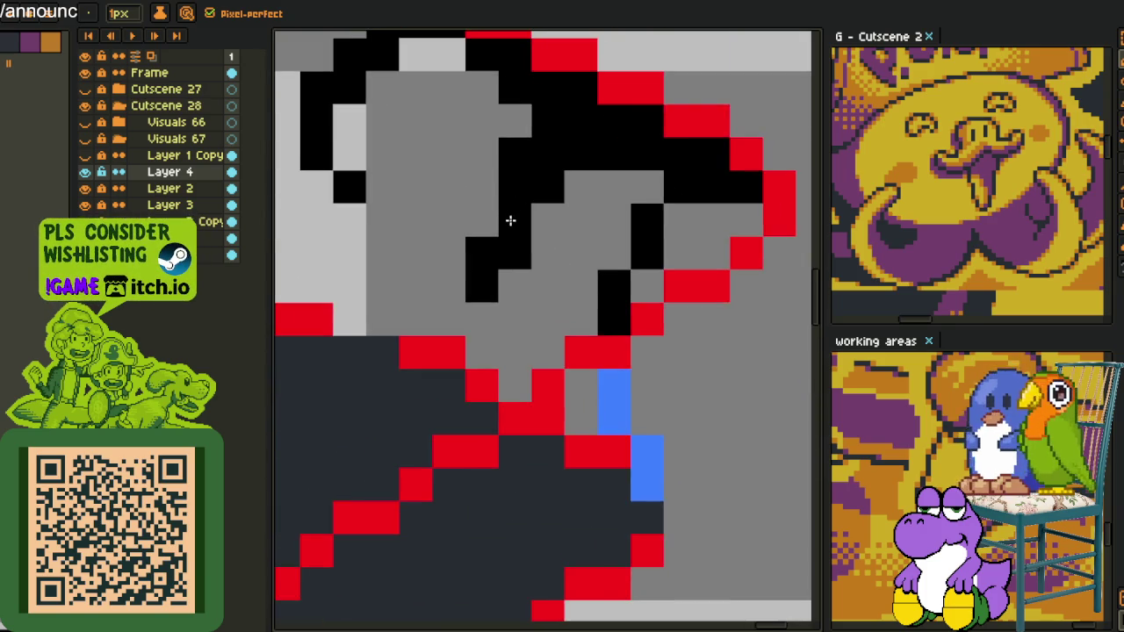
scroll(509, 221, "down", 3)
scroll(502, 234, "up", 3)
scroll(504, 261, "up", 1)
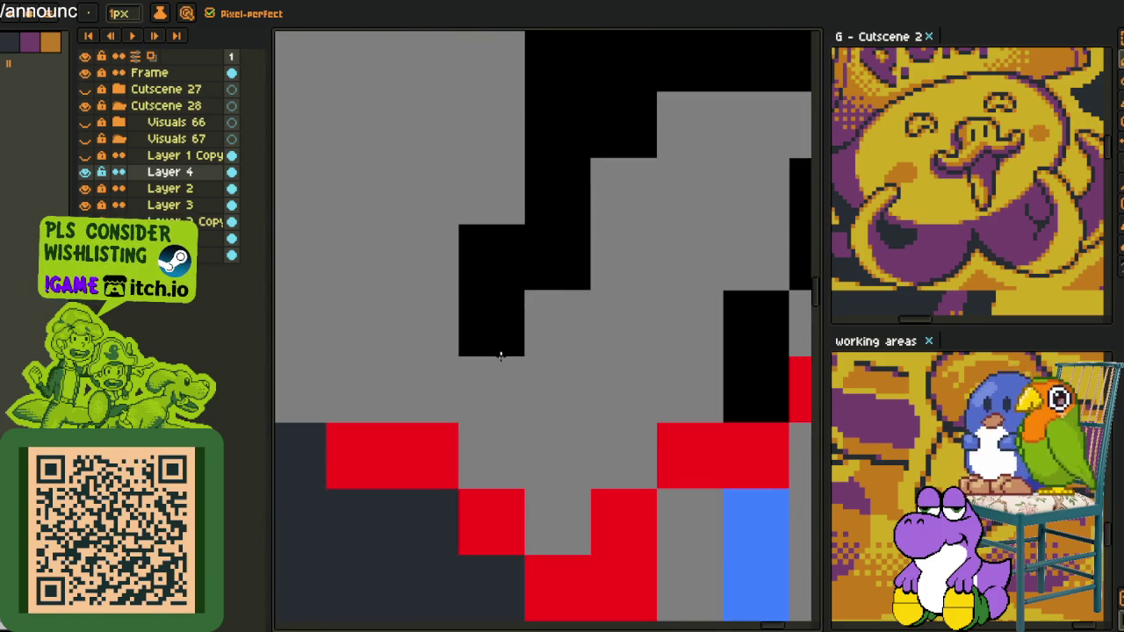
left_click(501, 358)
left_click(484, 211)
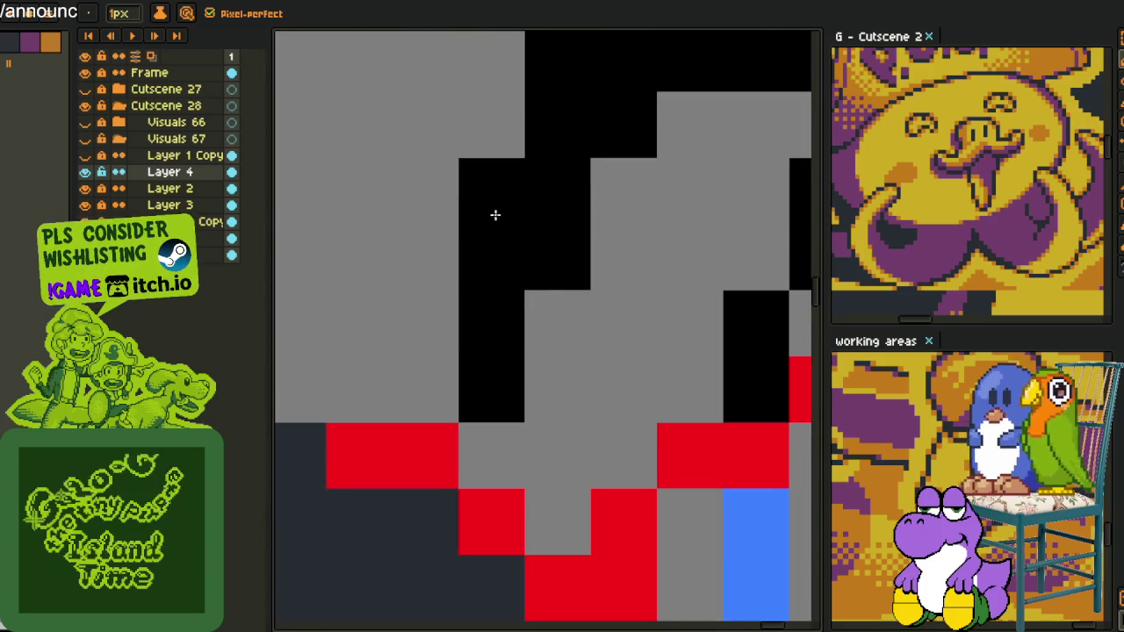
right_click(519, 364)
left_click(612, 188)
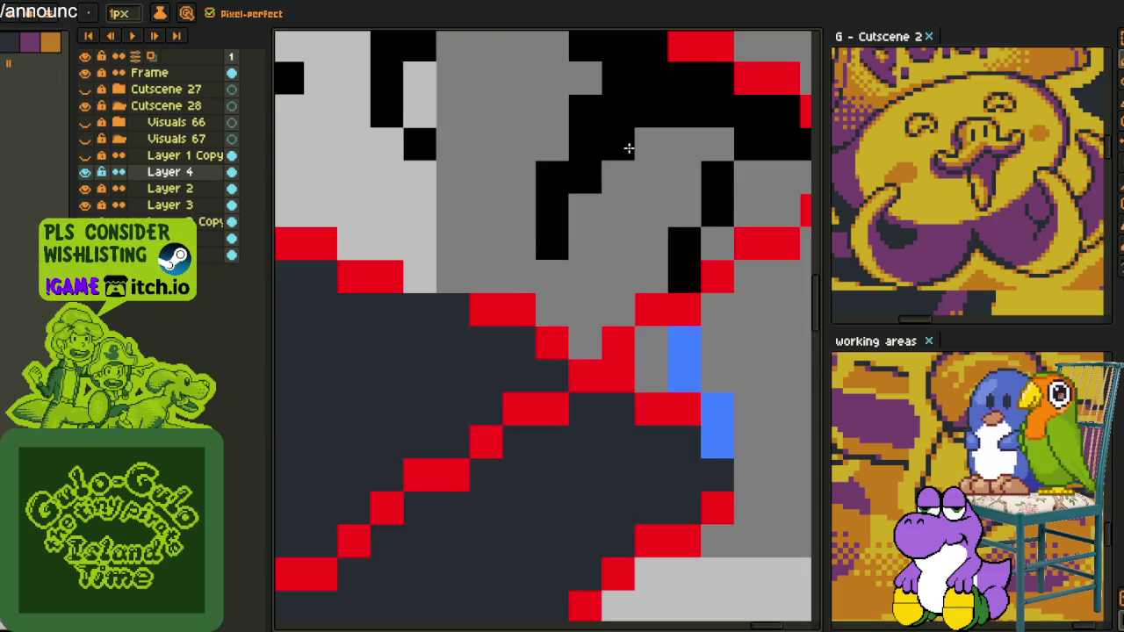
- Draw diagonal and vertical black hatch strokes, reverting stray black cells to light grey
scroll(619, 162, "down", 2)
scroll(526, 246, "up", 1)
left_click(485, 293)
scroll(492, 290, "up", 2)
scroll(492, 290, "left", 3)
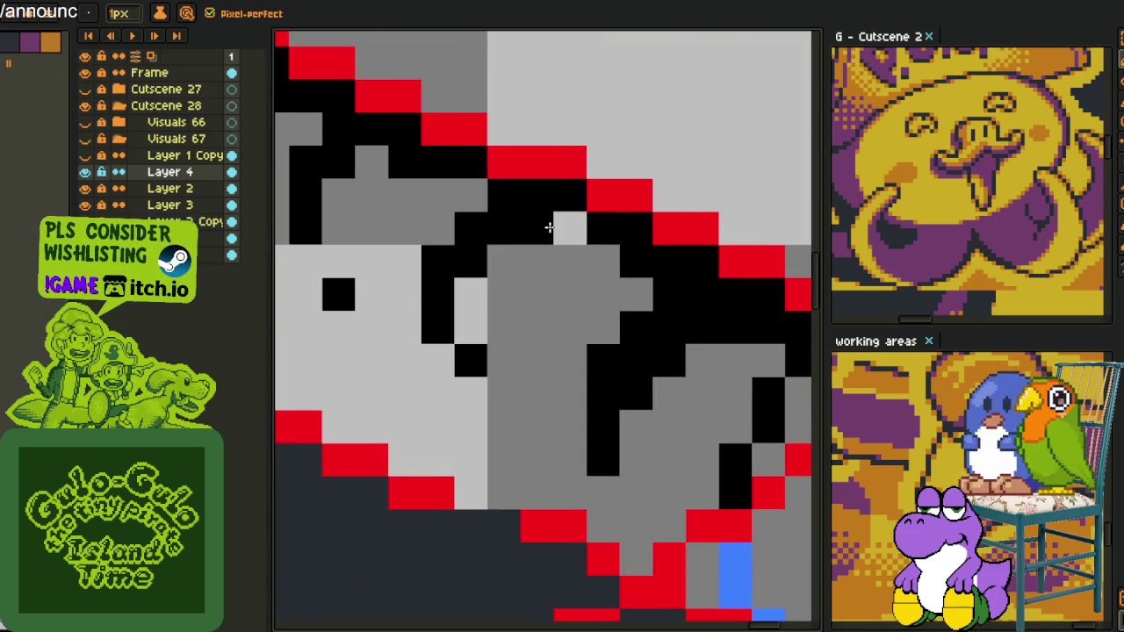
left_click(474, 199)
left_click(438, 230)
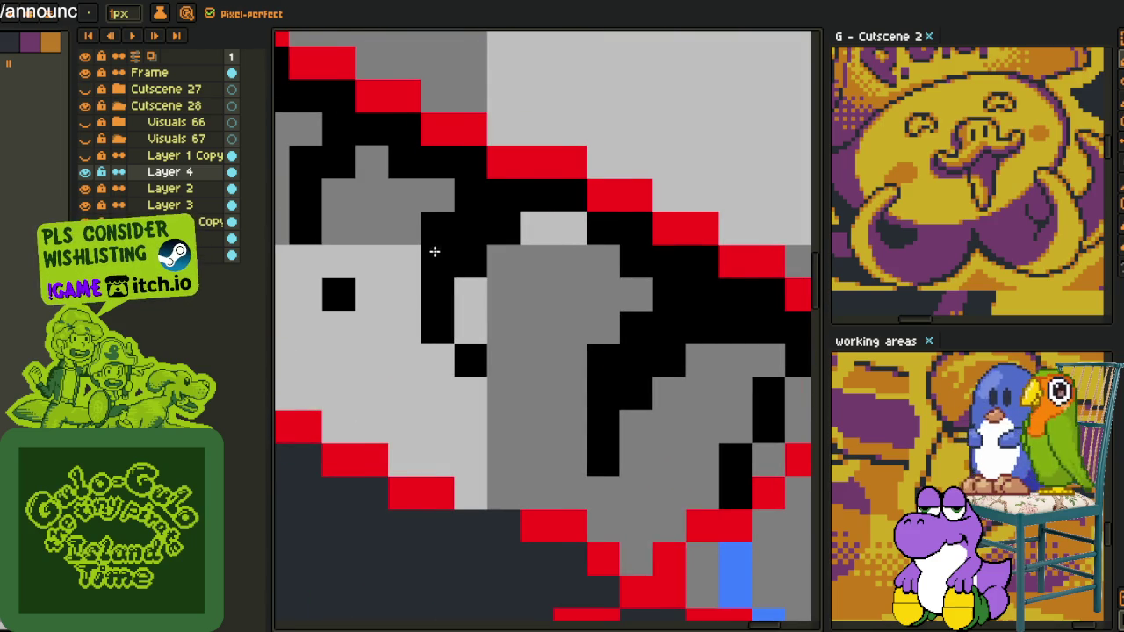
left_click_drag(404, 294, 408, 329)
right_click(464, 373)
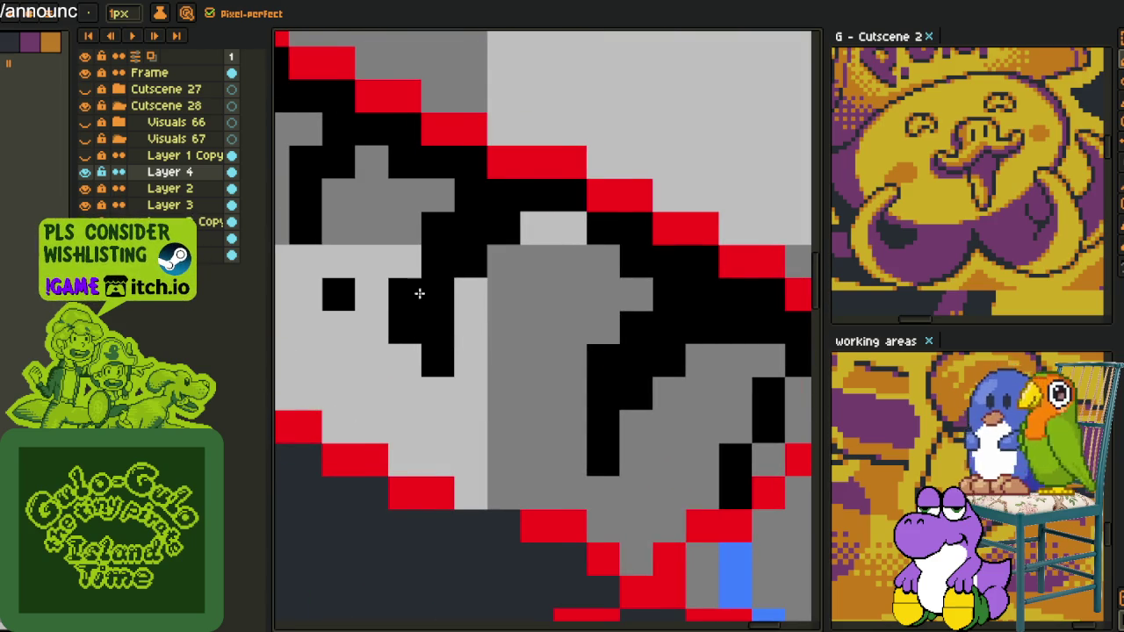
scroll(489, 268, "down", 3)
scroll(489, 268, "up", 1)
scroll(465, 243, "up", 1)
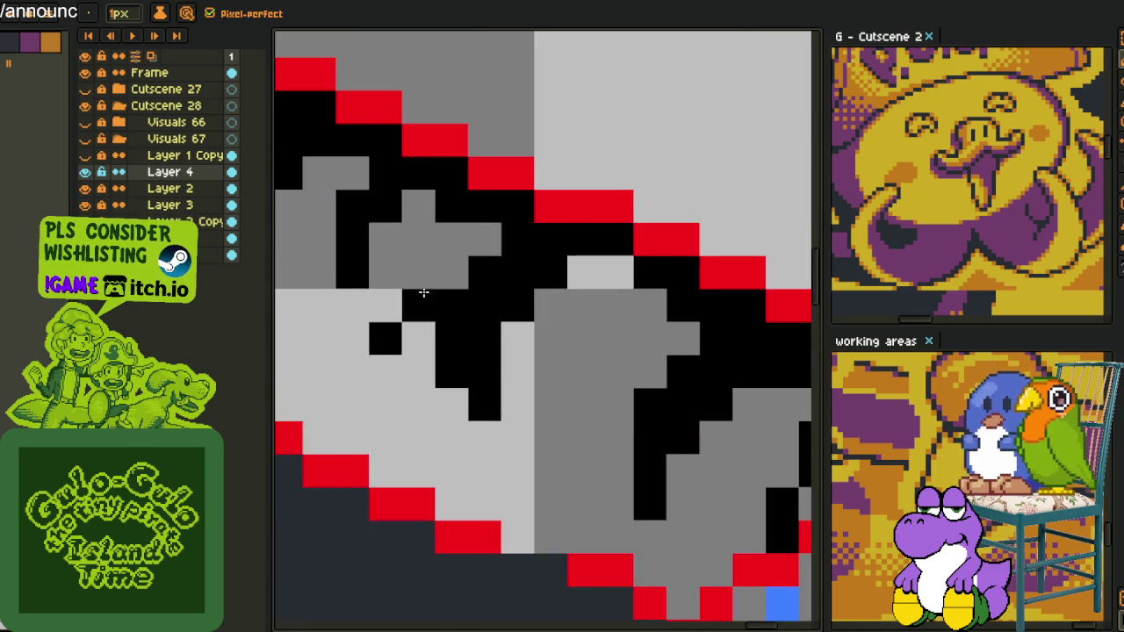
scroll(439, 232, "up", 1)
right_click(426, 304)
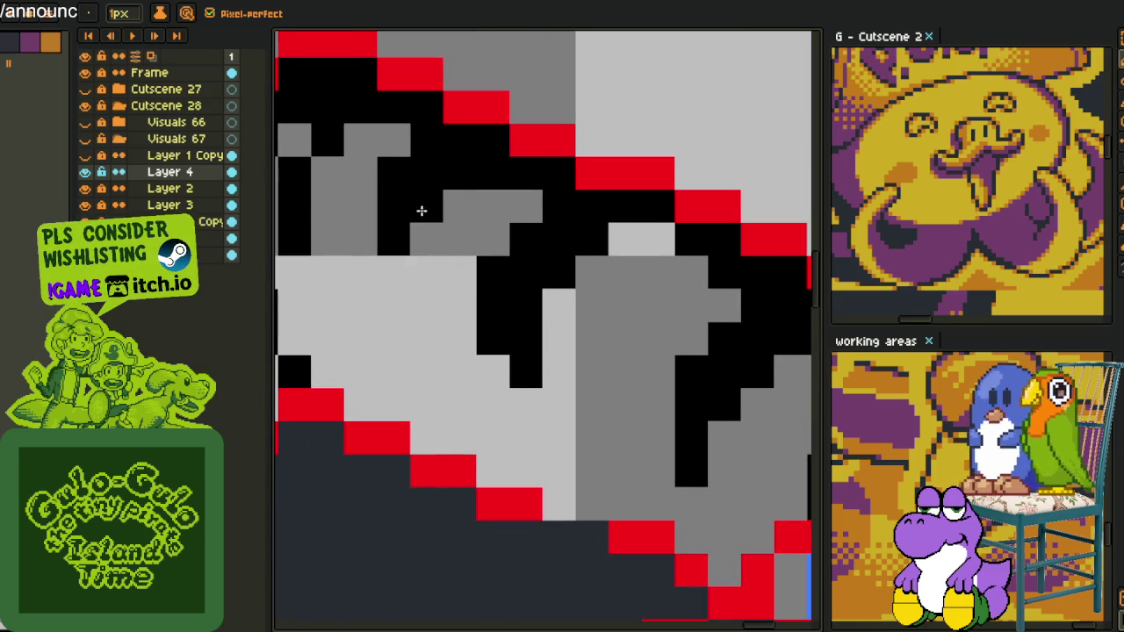
mouse_move(361, 238)
left_mouse_down()
mouse_move(358, 250)
mouse_move(351, 218)
left_mouse_up()
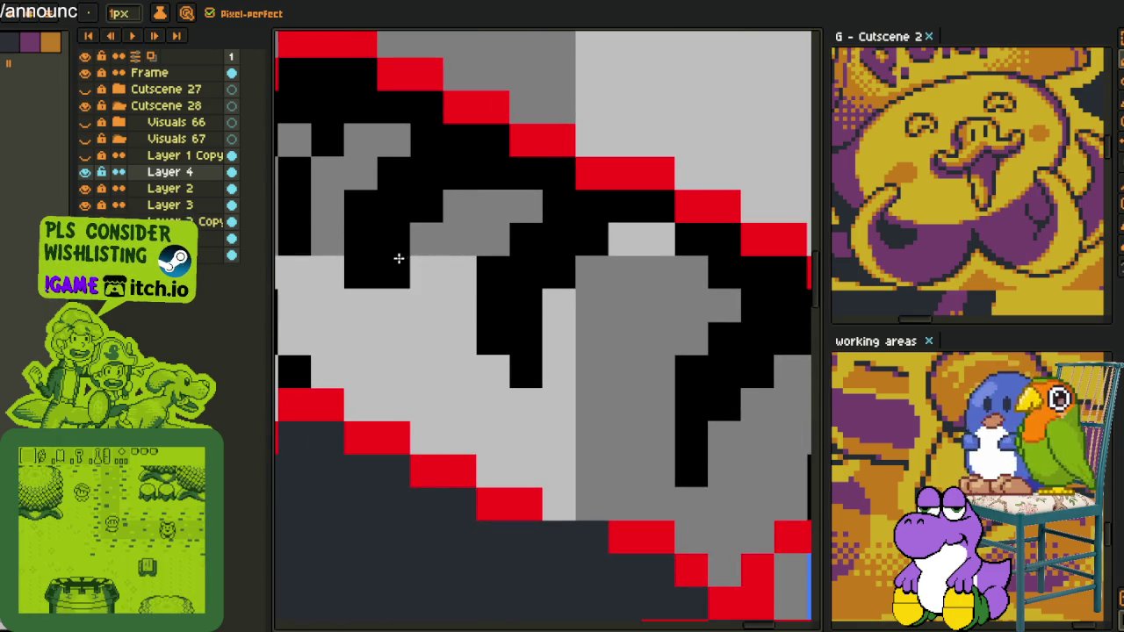
- Join the remaining grey cells into the black hatch strokes along the upper end
scroll(394, 270, "down", 3)
scroll(474, 290, "up", 2)
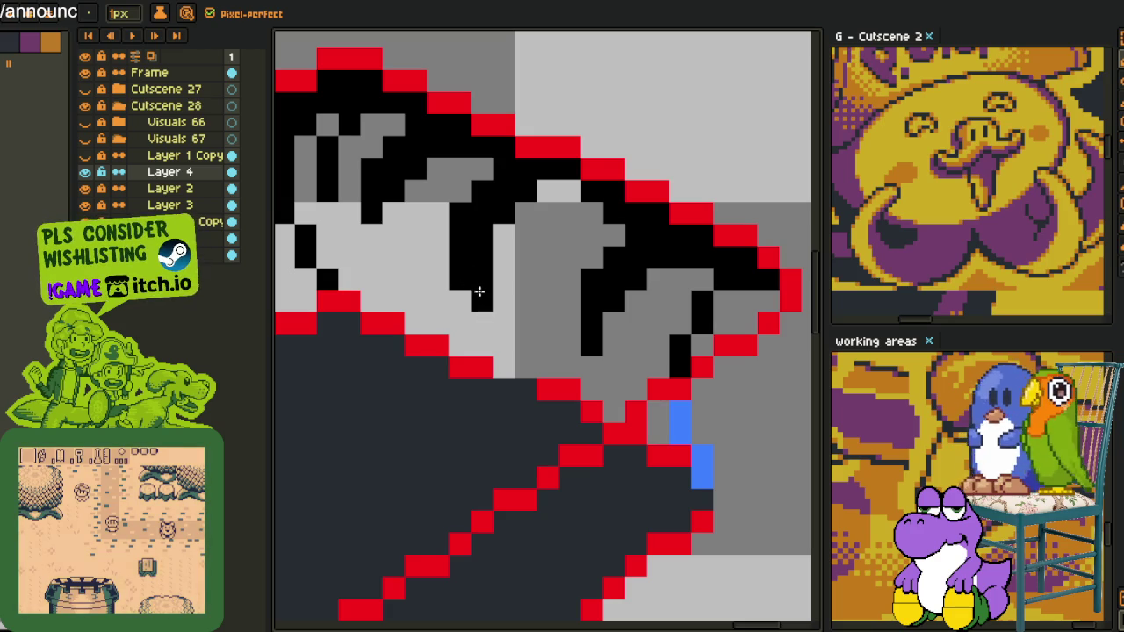
left_click_drag(546, 191, 575, 191)
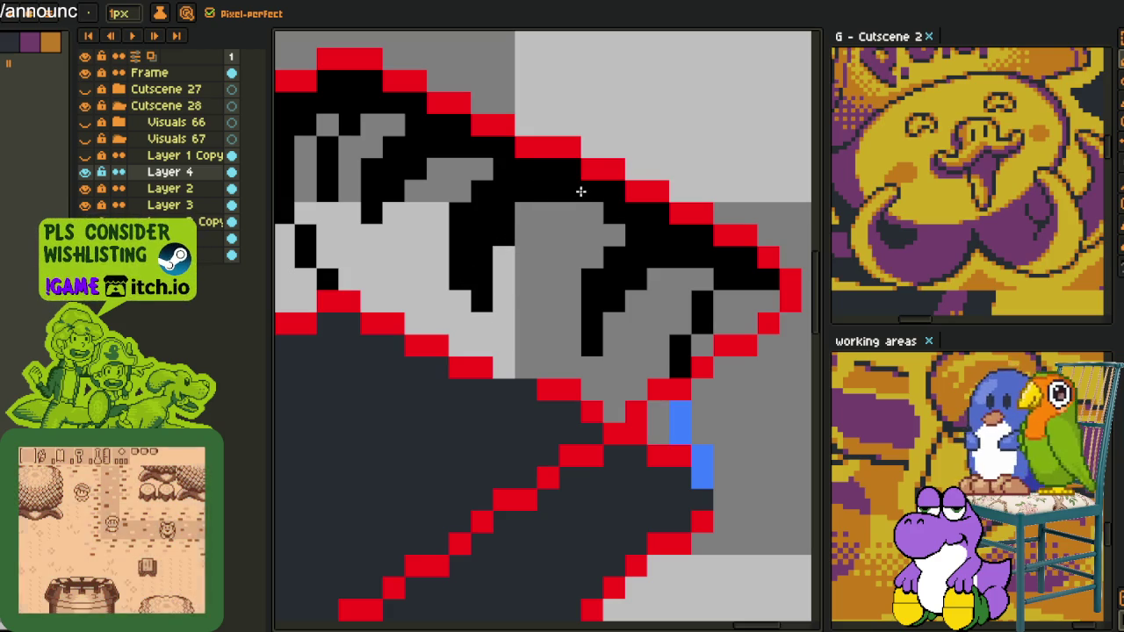
scroll(509, 219, "up", 3)
scroll(474, 237, "left", 5)
left_click_drag(451, 188, 479, 186)
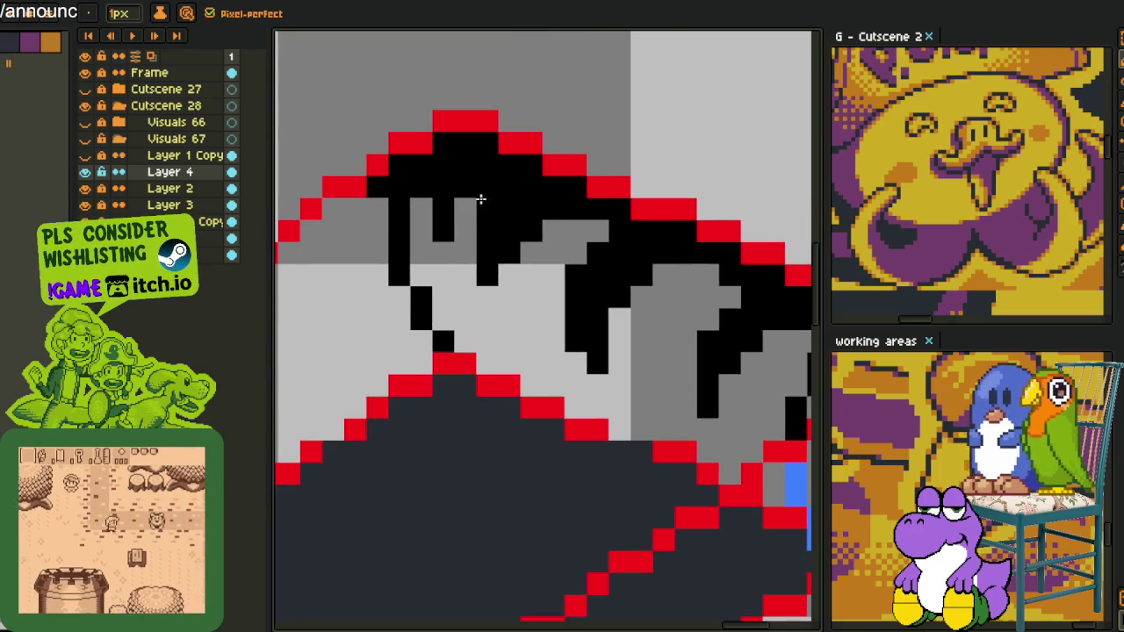
scroll(479, 197, "down", 5)
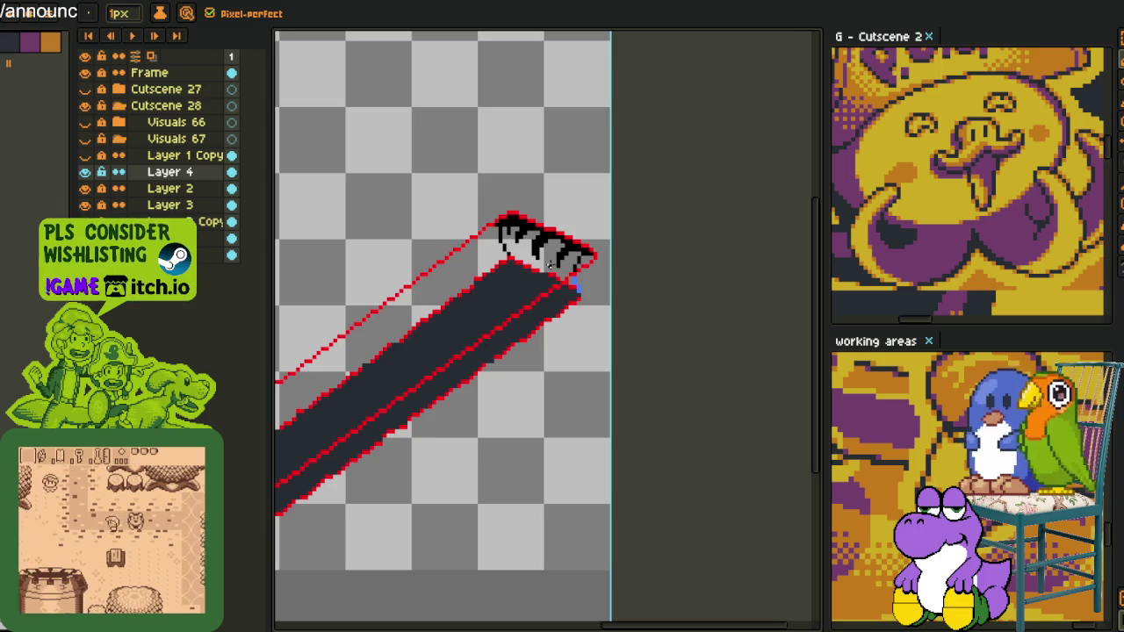
scroll(549, 266, "up", 2)
scroll(471, 235, "up", 1)
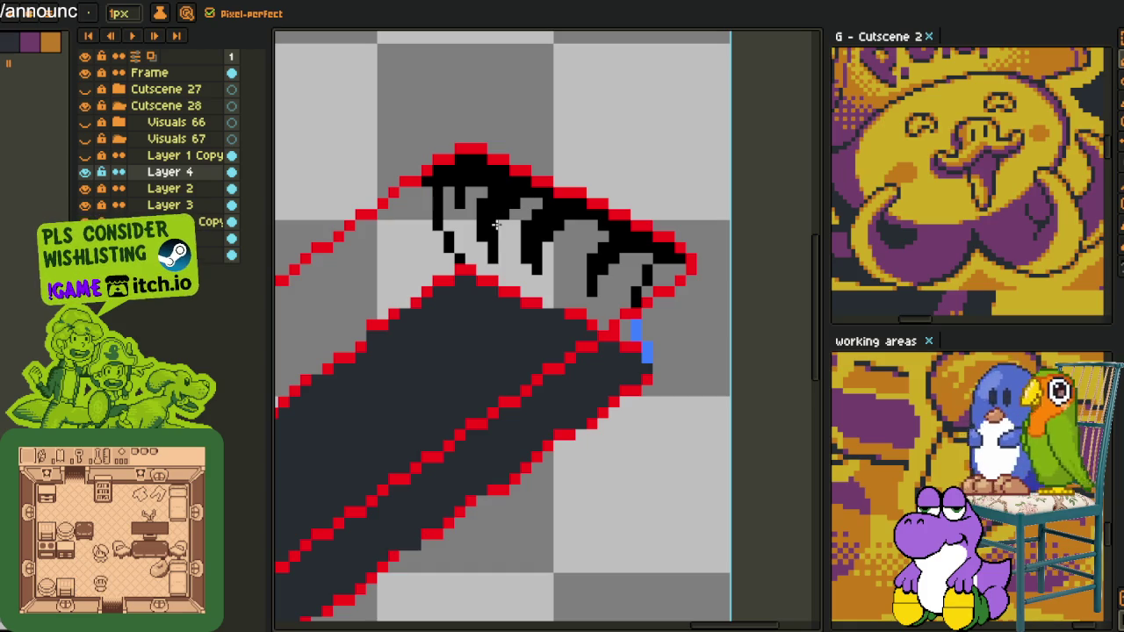
scroll(497, 226, "down", 2)
scroll(480, 232, "up", 4)
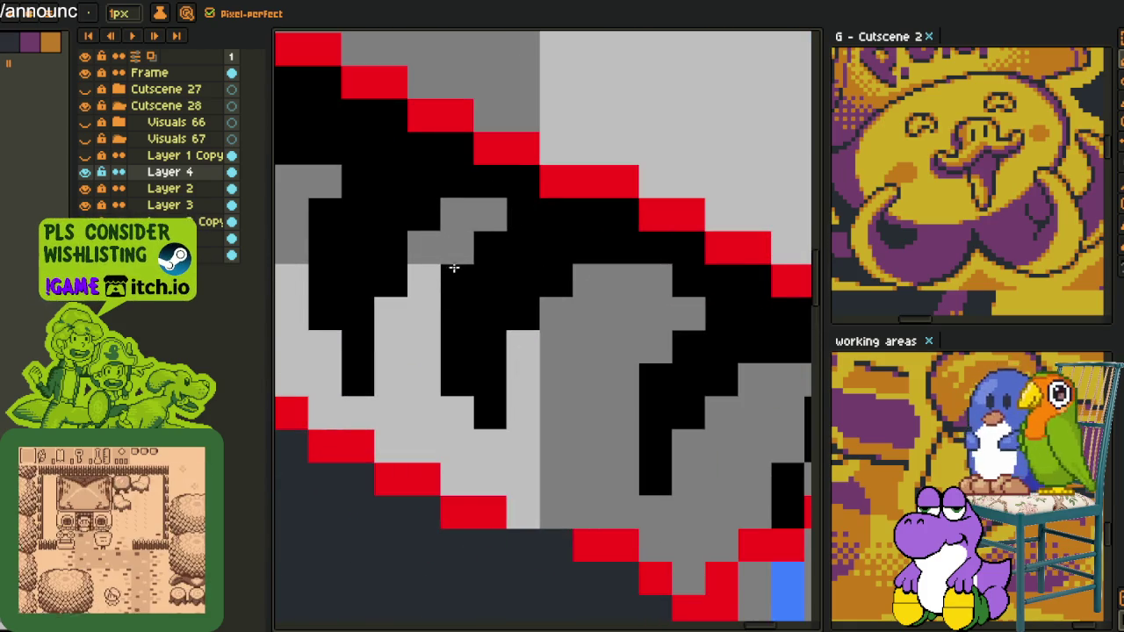
scroll(451, 271, "down", 3)
scroll(451, 272, "down", 2)
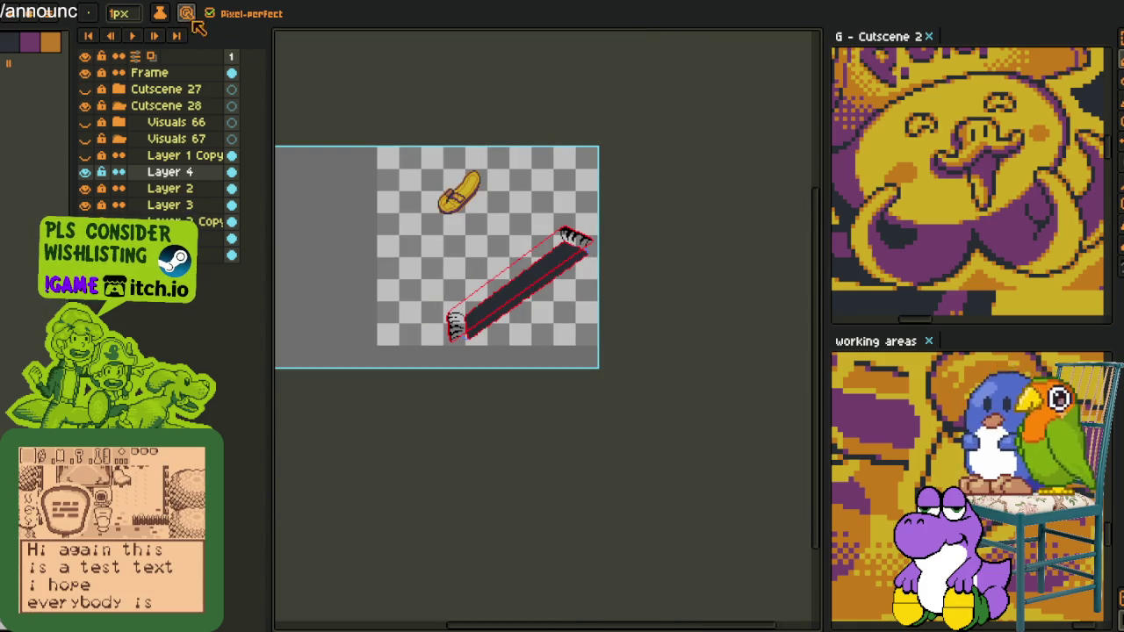
left_click(39, 1)
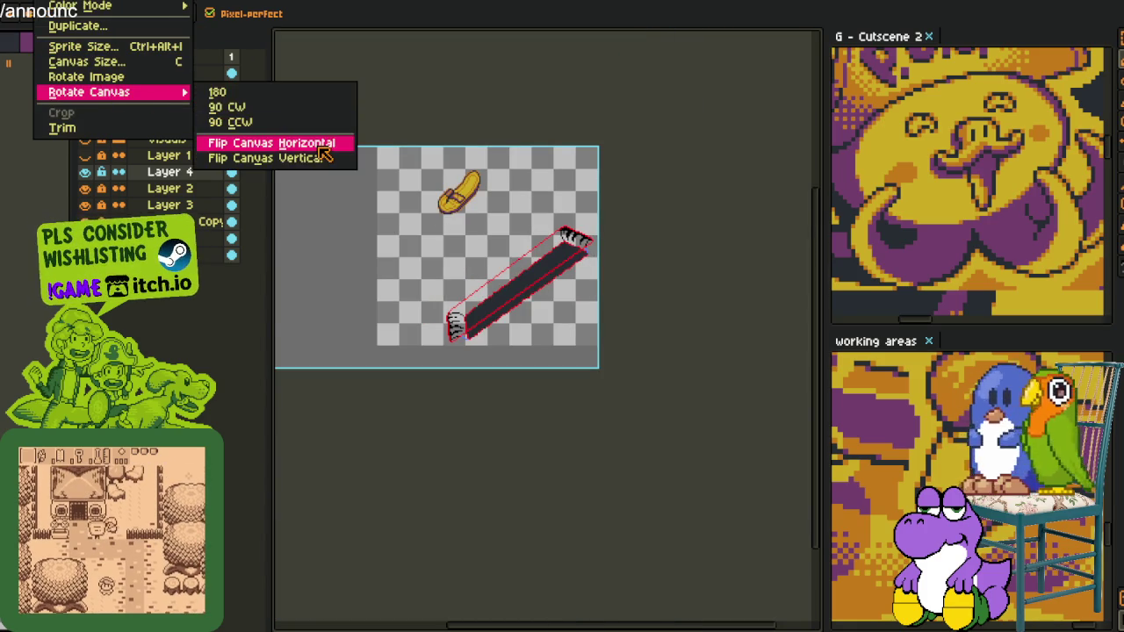
- Flip the sprite horizontally and draw a thick black hatch stroke near the ribbon's end
left_click(325, 147)
scroll(401, 245, "down", 2)
scroll(403, 219, "up", 2)
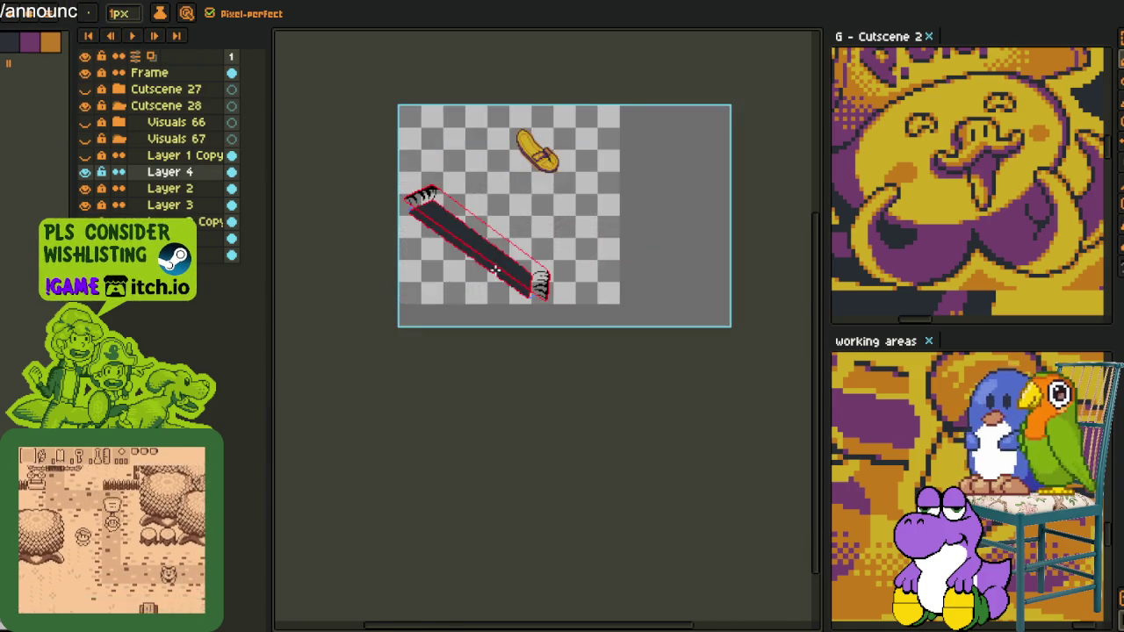
scroll(406, 198, "up", 3)
scroll(407, 198, "down", 1)
scroll(430, 246, "up", 2)
scroll(403, 137, "up", 2)
scroll(383, 71, "up", 2)
scroll(383, 71, "down", 2)
scroll(401, 141, "up", 1)
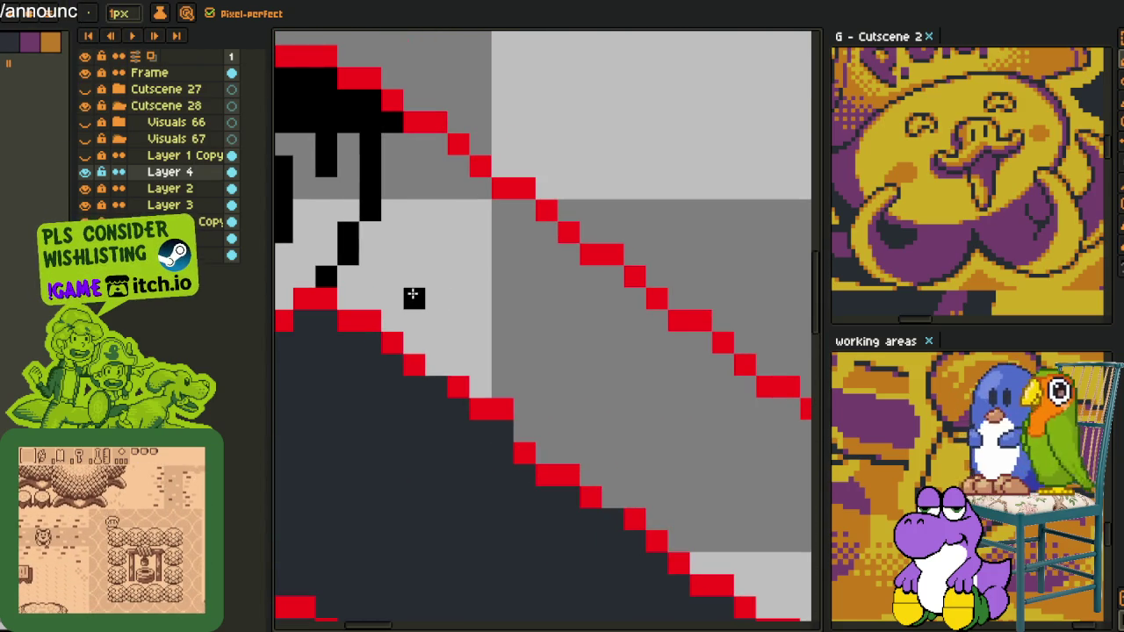
left_click_drag(413, 300, 468, 197)
left_click_drag(436, 254, 431, 152)
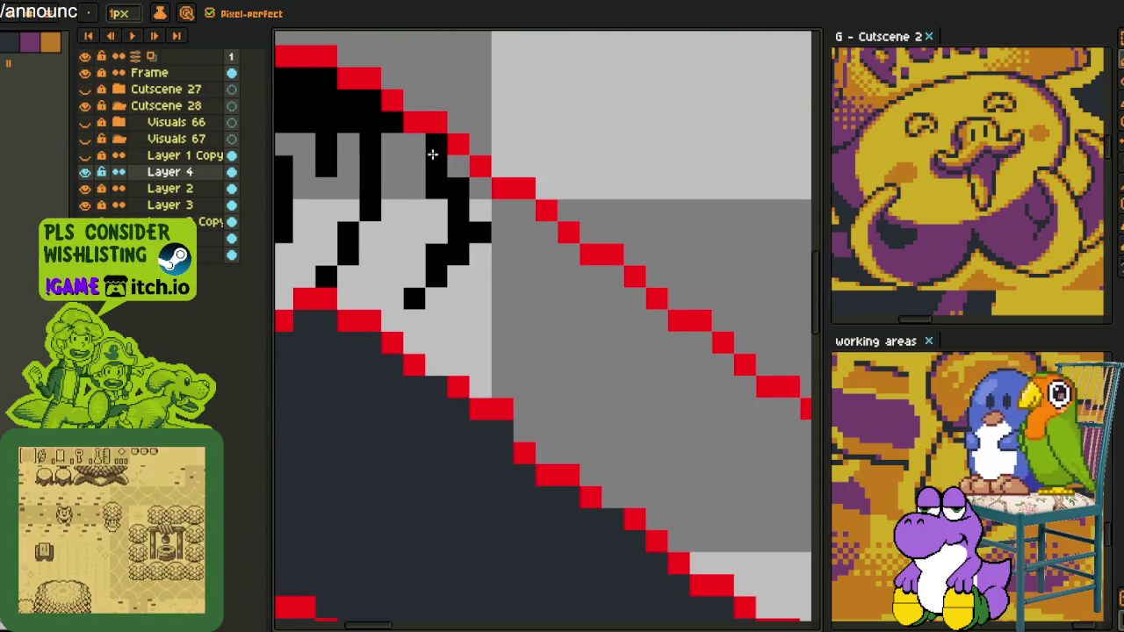
- Add another diagonal black hatch stroke and a hooked black strand at the upper-left end
mouse_move(466, 173)
left_mouse_down()
mouse_move(495, 231)
mouse_move(514, 213)
mouse_move(524, 226)
left_mouse_up()
scroll(502, 193, "down", 2)
scroll(415, 140, "up", 2)
mouse_move(394, 110)
left_mouse_down()
mouse_move(416, 188)
mouse_move(395, 201)
mouse_move(423, 180)
mouse_move(474, 174)
left_mouse_up()
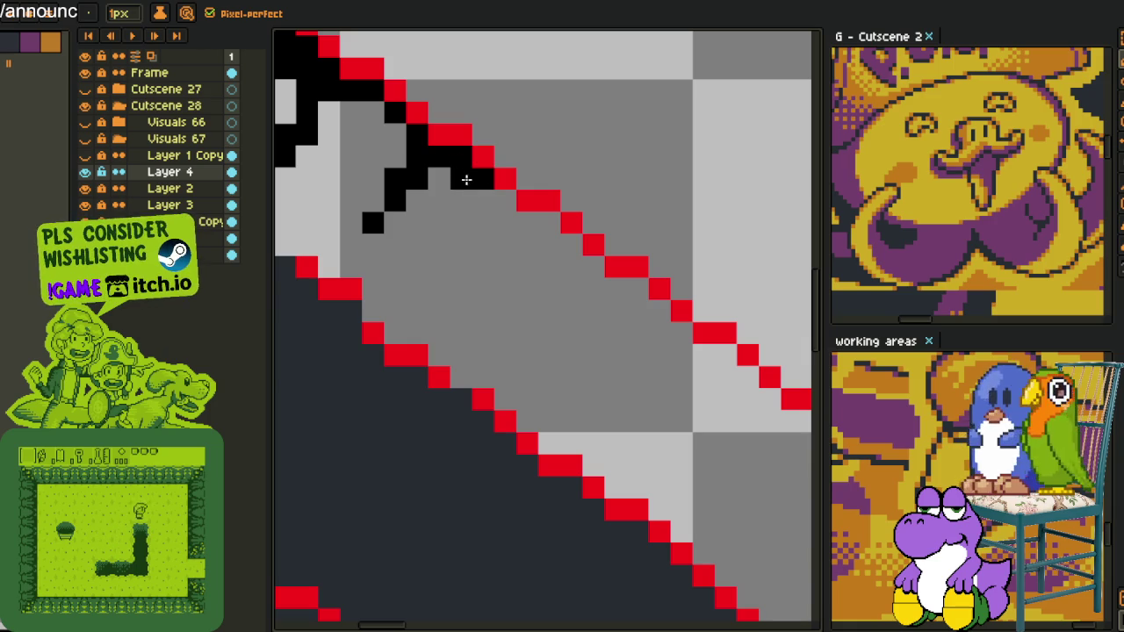
scroll(474, 174, "down", 5)
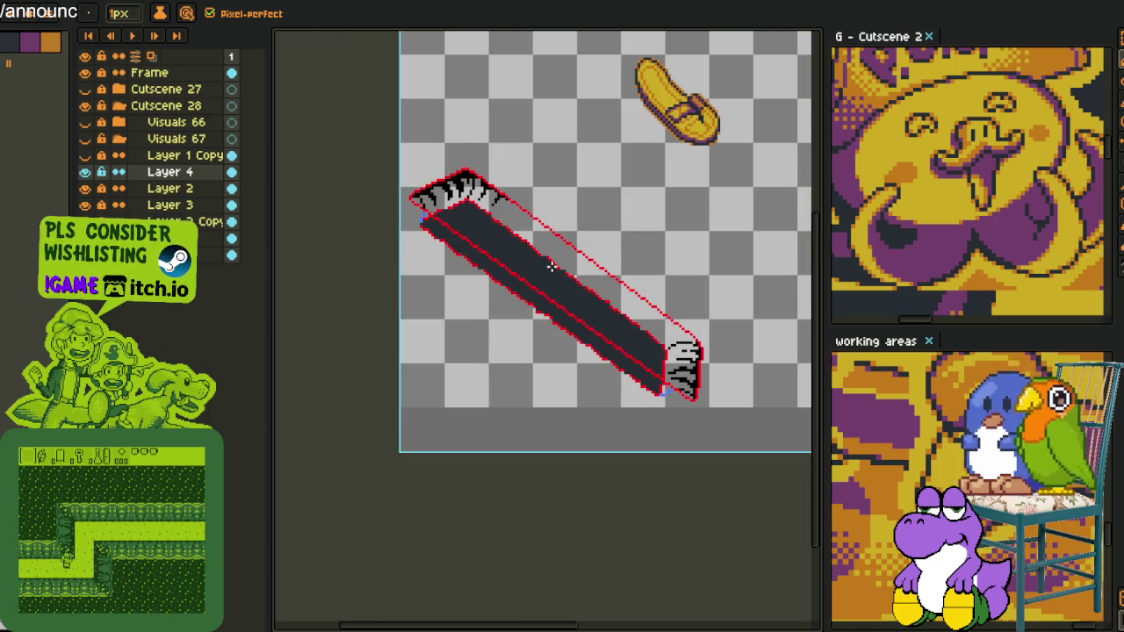
key("ctrl+Tab")
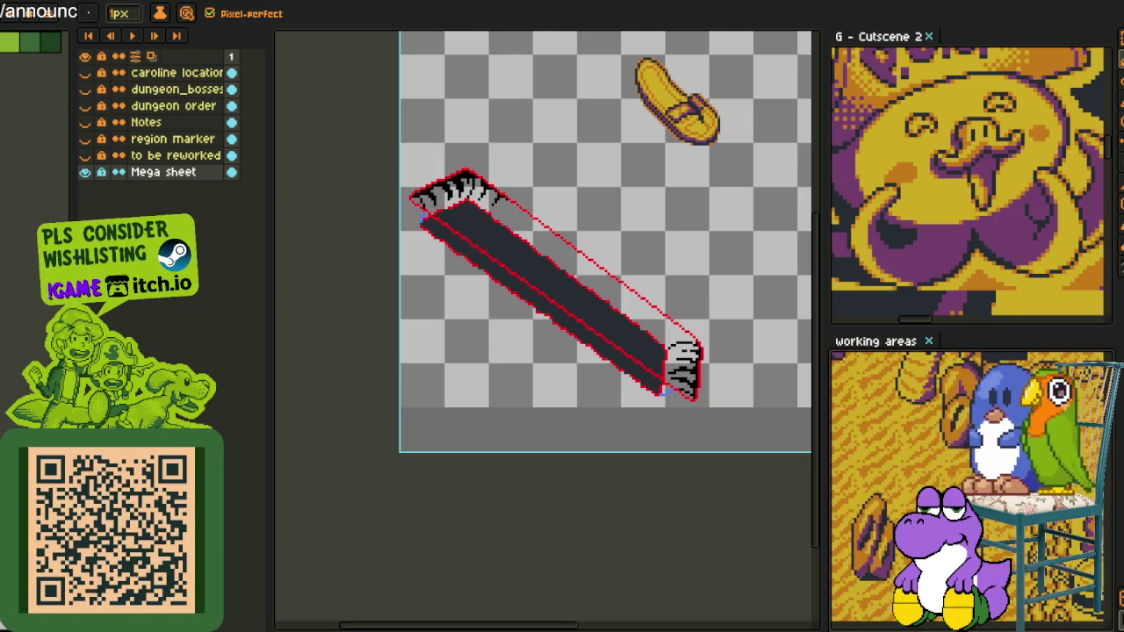
- Draw a black strand at the upper-left end, extend it down-left, and erase stray pixels
scroll(586, 270, "up", 2)
scroll(501, 188, "up", 1)
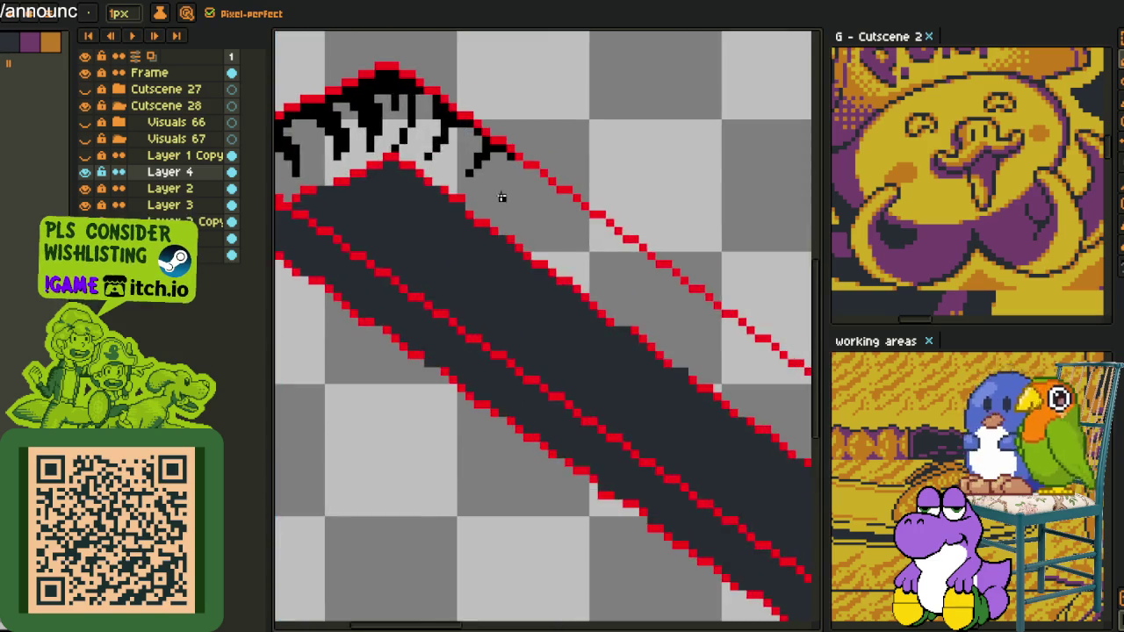
scroll(498, 185, "up", 3)
left_click_drag(474, 250, 540, 158)
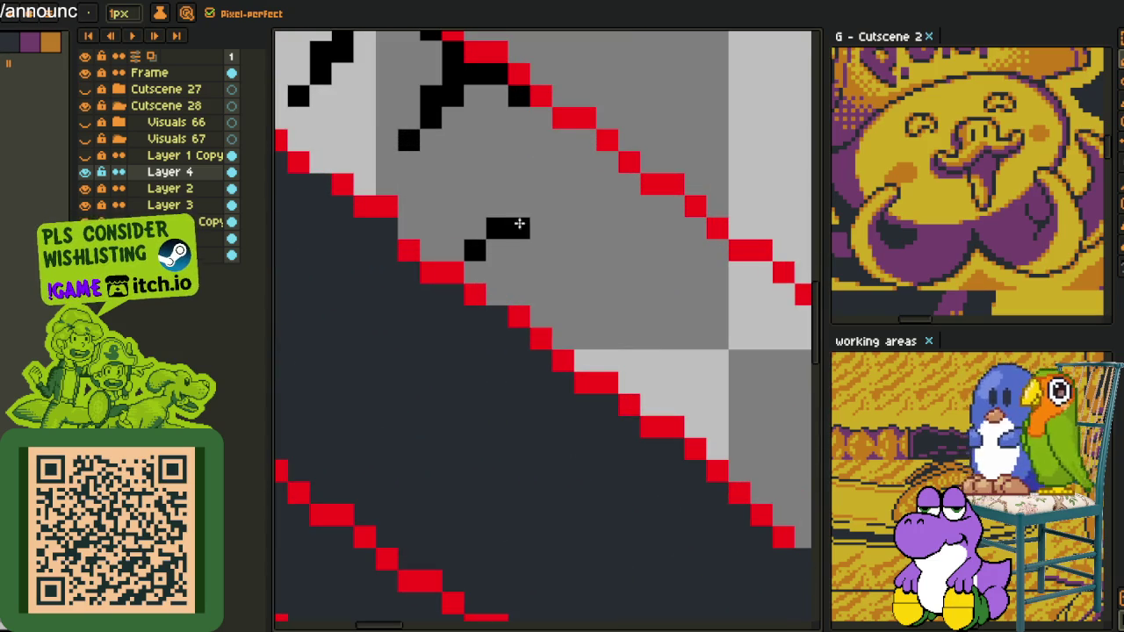
mouse_move(485, 246)
left_mouse_down()
mouse_move(553, 154)
mouse_move(547, 128)
mouse_move(562, 178)
mouse_move(604, 178)
mouse_move(602, 166)
mouse_move(605, 185)
mouse_move(623, 184)
left_mouse_up()
right_click(586, 185)
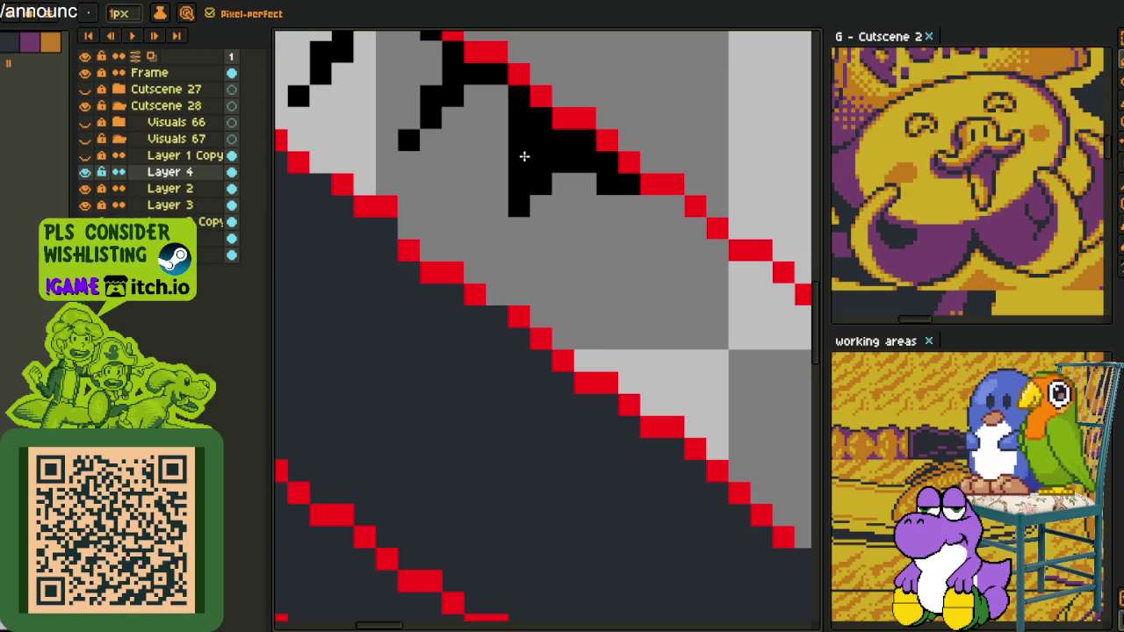
left_click_drag(509, 152, 469, 212)
left_click(497, 162)
right_click(501, 163)
right_click(518, 145)
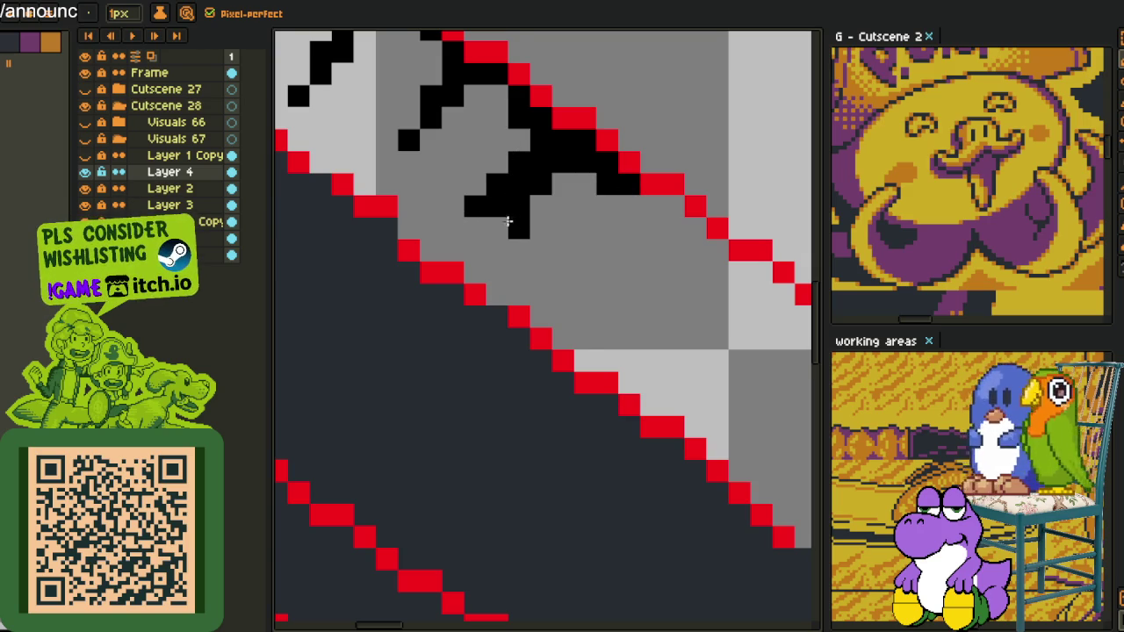
- Zoom and pan the view to the ribbon's lower-right end
scroll(544, 244, "down", 3)
scroll(544, 243, "down", 3)
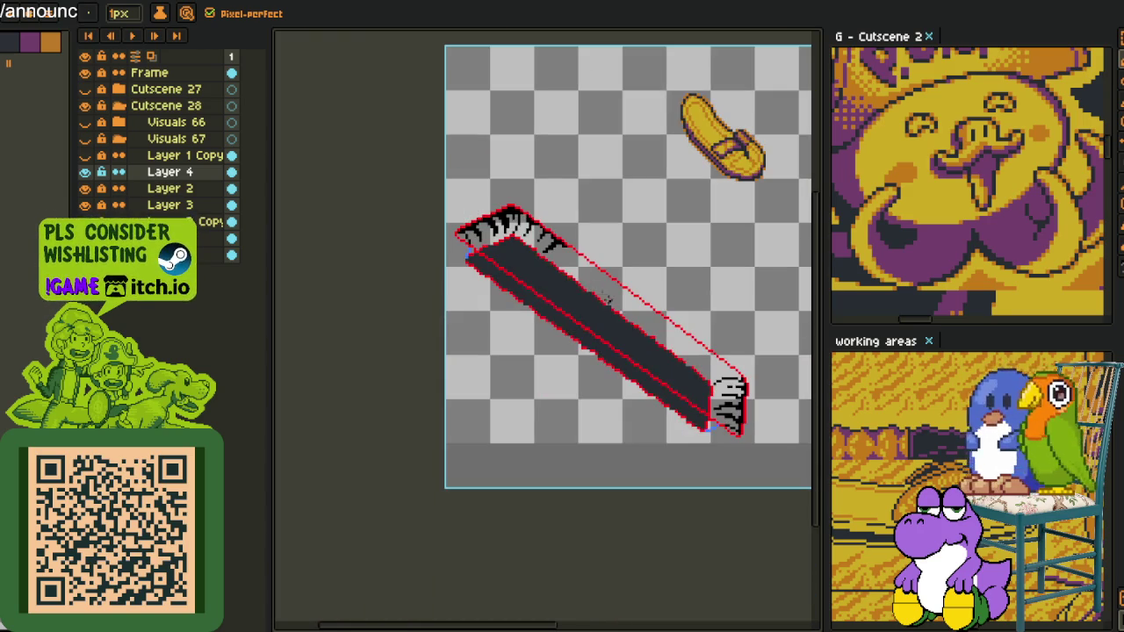
scroll(562, 219, "down", 2)
scroll(580, 201, "up", 3)
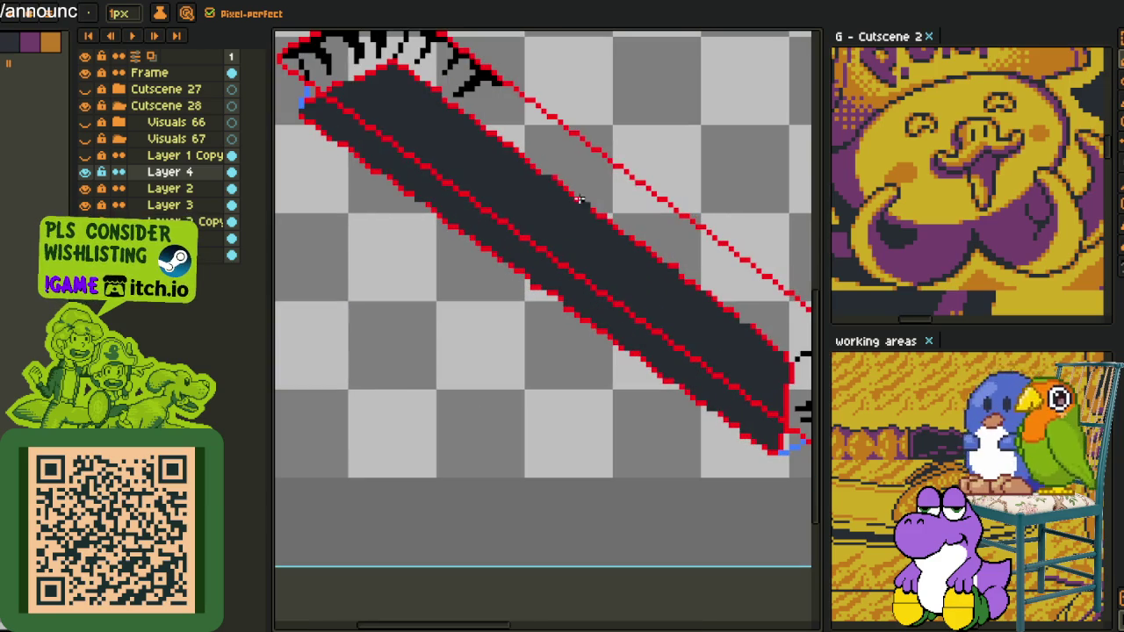
scroll(597, 202, "up", 1)
scroll(614, 219, "up", 1)
scroll(656, 254, "down", 1)
left_click_drag(656, 254, 612, 198)
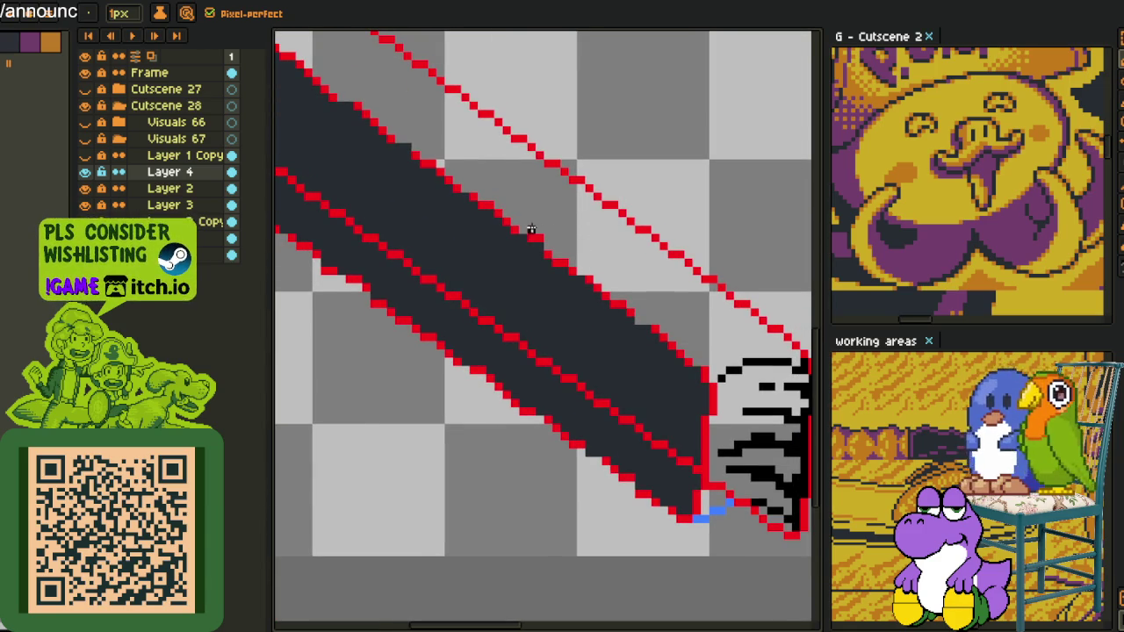
scroll(526, 227, "down", 1)
scroll(482, 226, "up", 1)
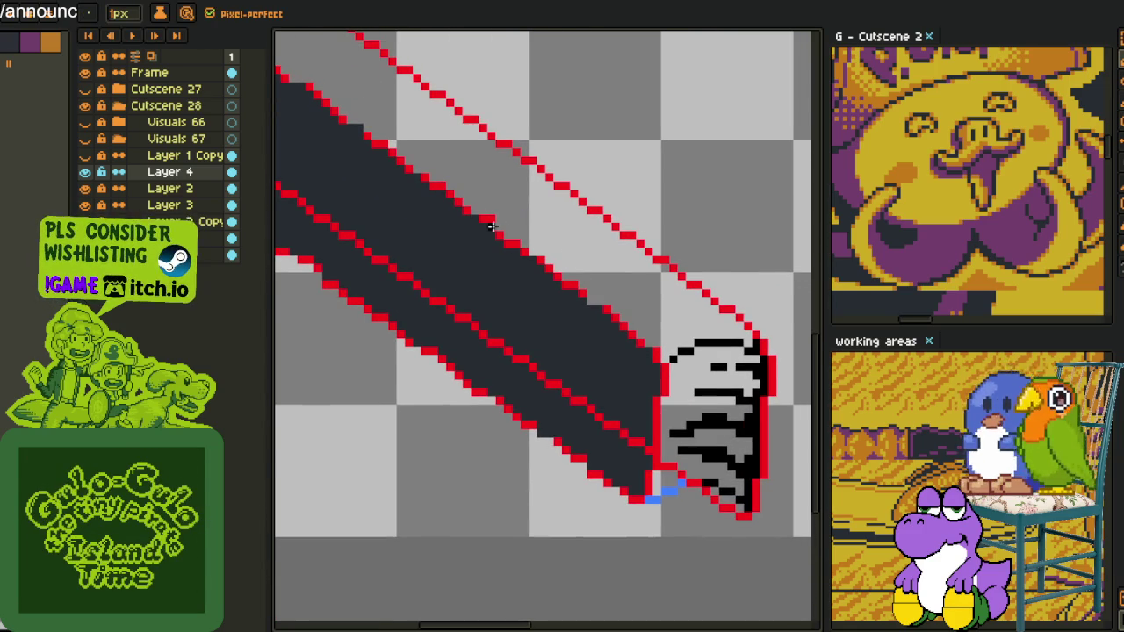
scroll(482, 227, "up", 1)
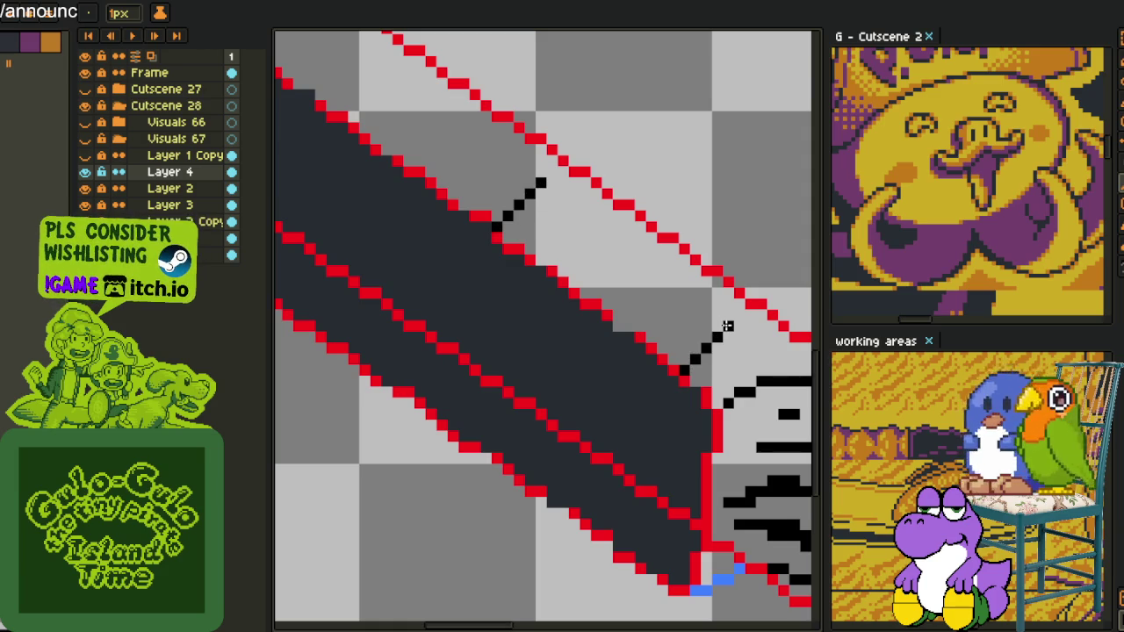
- Draw a black stair-step line along the top band and edge it with eyedropped purple
left_click_drag(703, 309, 545, 182)
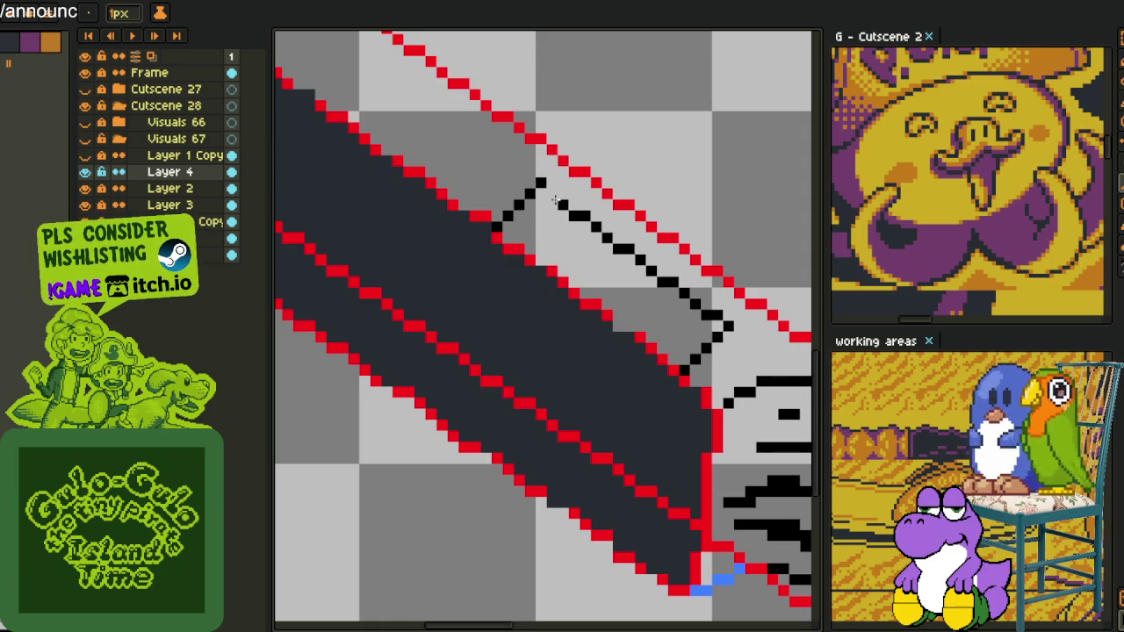
key("alt")
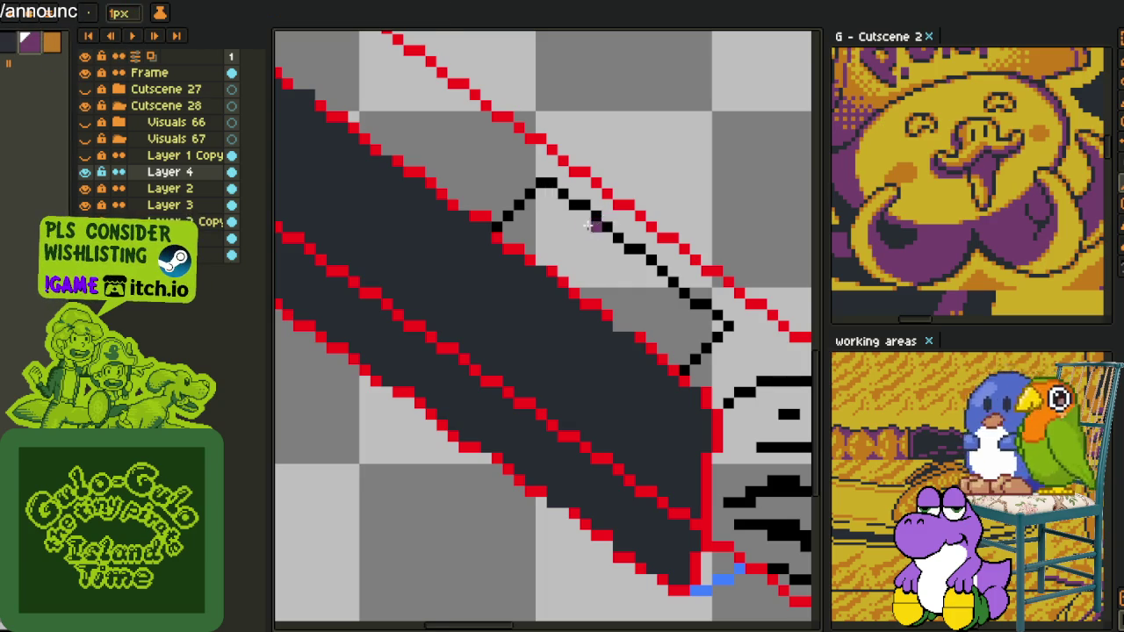
scroll(589, 225, "up", 2)
mouse_move(439, 228)
left_mouse_down()
mouse_move(513, 165)
mouse_move(547, 190)
left_mouse_up()
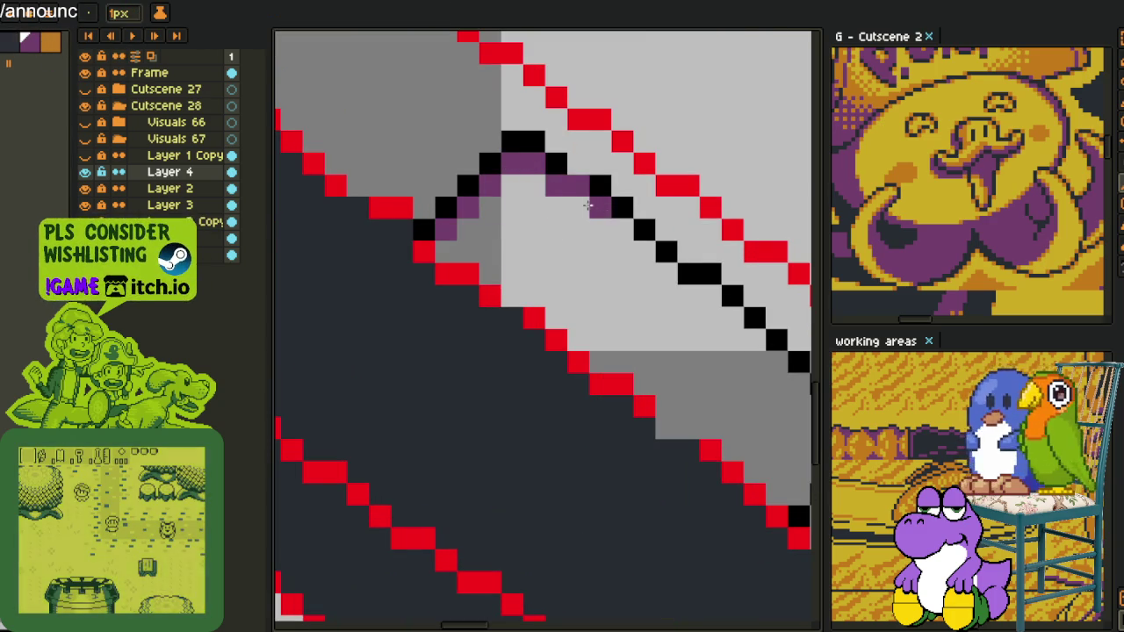
mouse_move(598, 211)
left_mouse_down()
mouse_move(664, 273)
mouse_move(394, 174)
mouse_move(421, 181)
mouse_move(535, 292)
mouse_move(580, 314)
mouse_move(507, 368)
left_mouse_up()
left_click(576, 207)
left_click(507, 369)
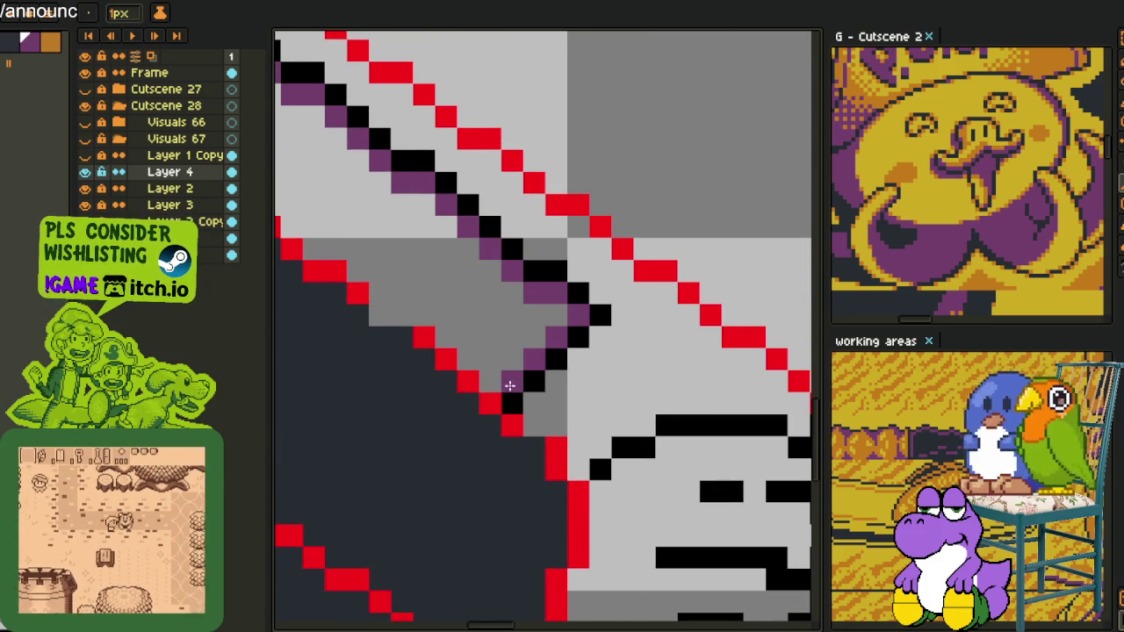
- Scatter purple pixels across the inner band, removing one unwanted purple pixel
scroll(533, 366, "down", 1)
left_click_drag(534, 362, 621, 467)
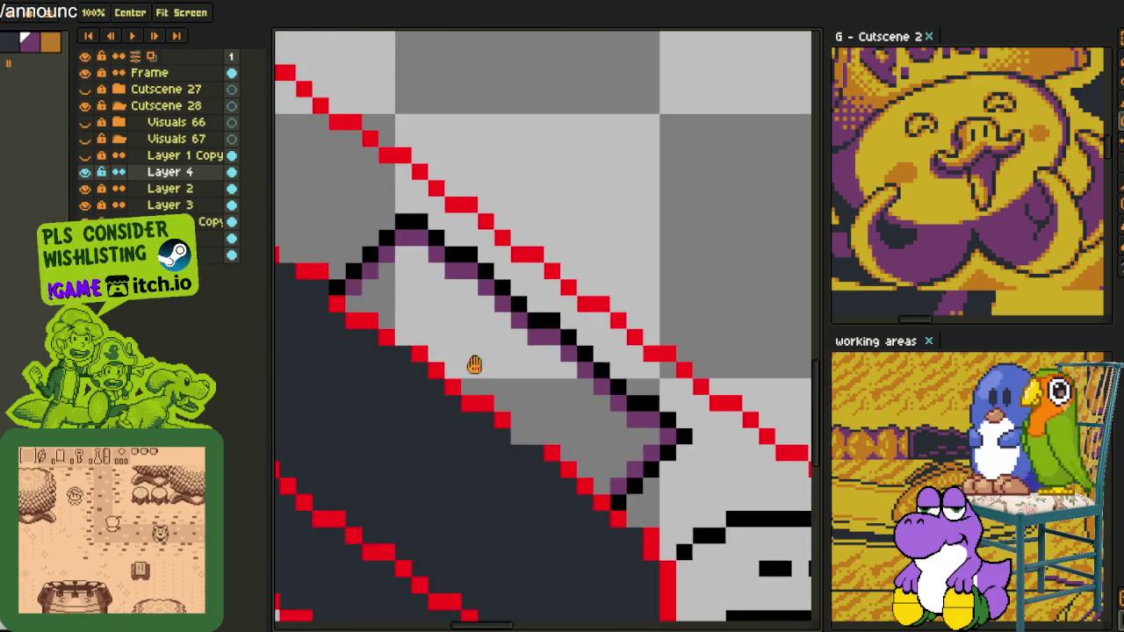
scroll(384, 309, "up", 1)
left_click(379, 314)
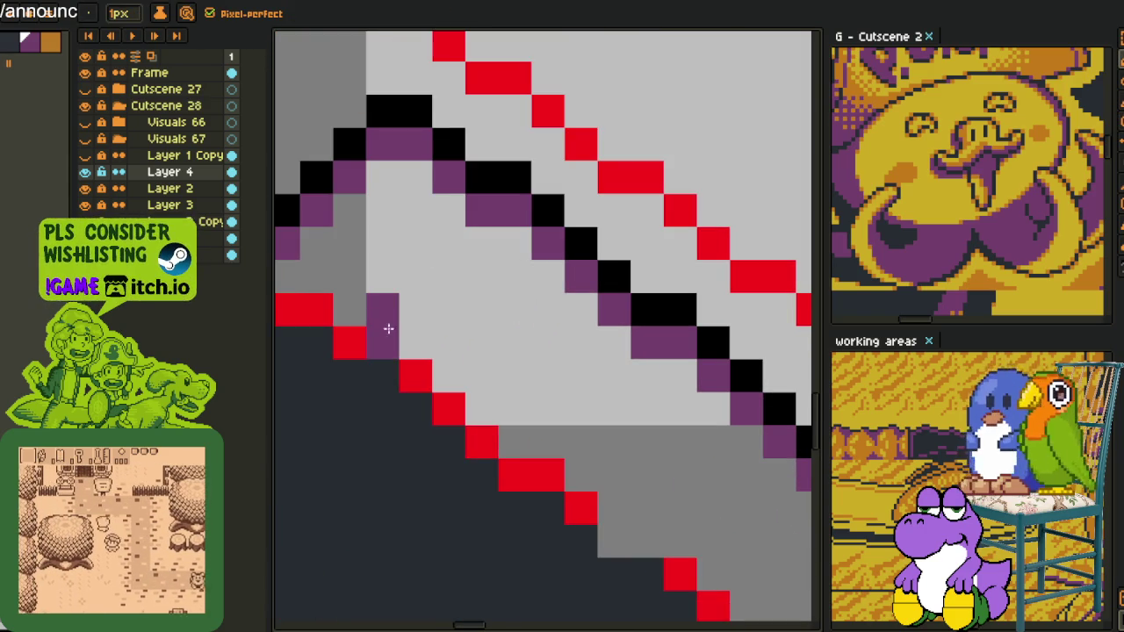
left_click(407, 338)
left_click(511, 373)
scroll(512, 373, "down", 2)
scroll(510, 408, "up", 2)
left_click(598, 476)
left_click(621, 497)
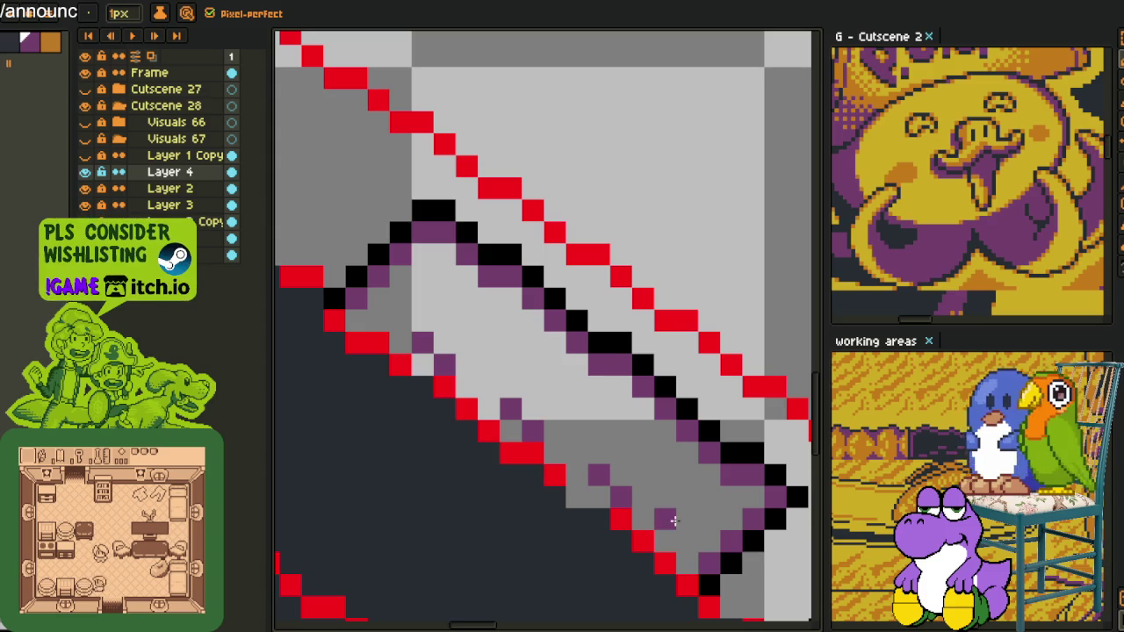
left_click(489, 363)
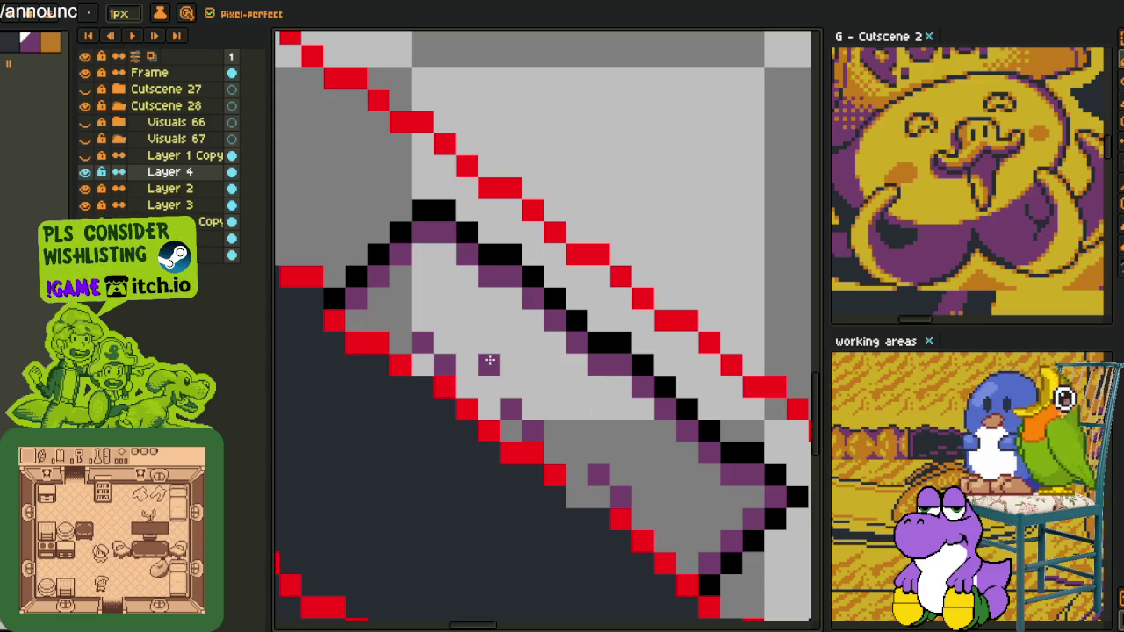
right_click(568, 407)
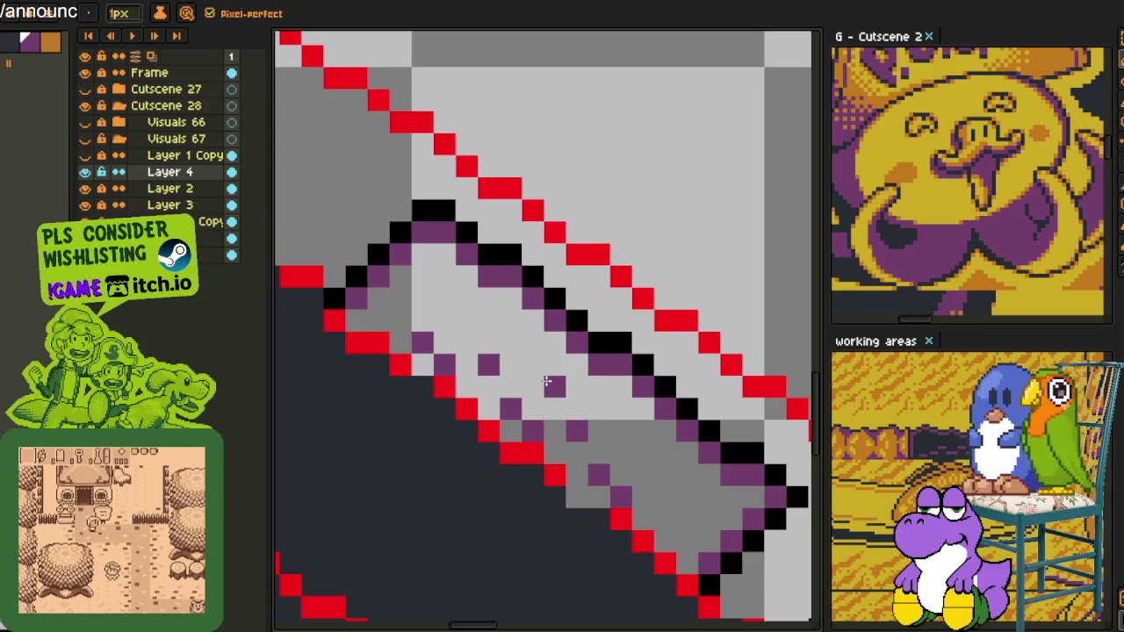
- Fill the grey gap in the inner band with black
scroll(551, 388, "down", 4)
scroll(583, 386, "up", 2)
scroll(588, 386, "up", 2)
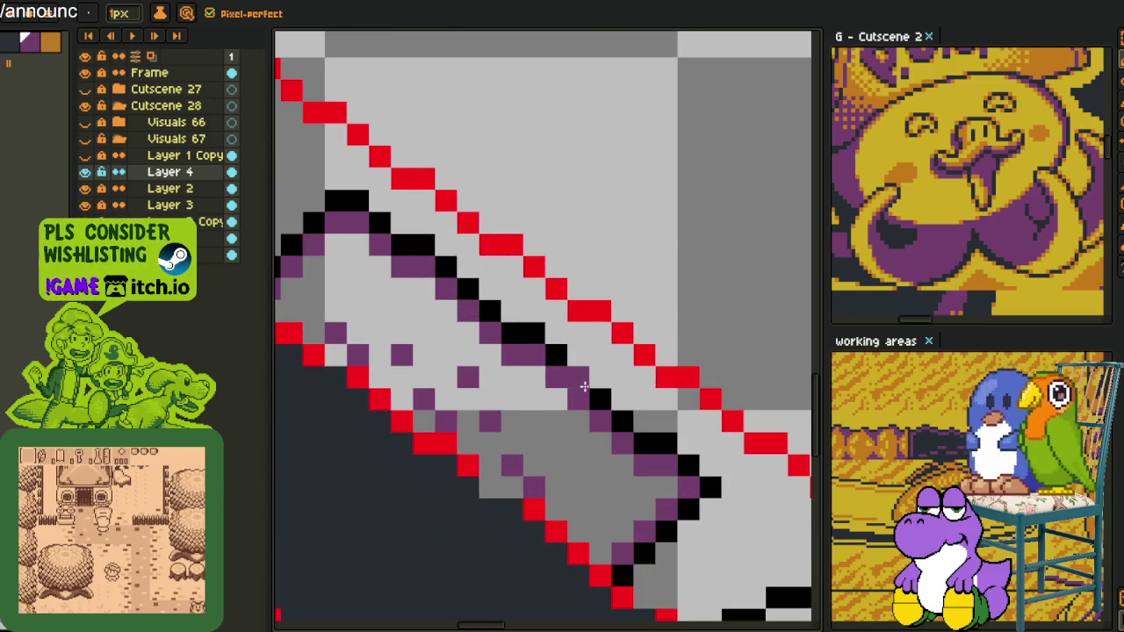
key("alt")
key("space")
key("space")
left_click(582, 470)
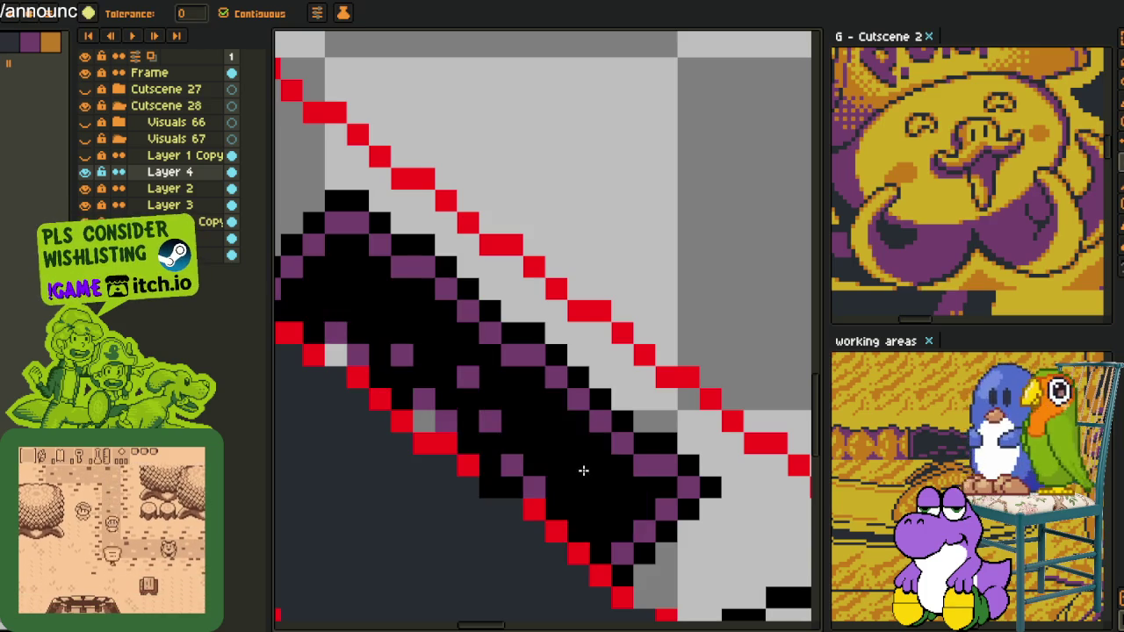
- Pick black from the canvas and pan to the ribbon's top edge
scroll(582, 470, "down", 2)
scroll(527, 453, "up", 2)
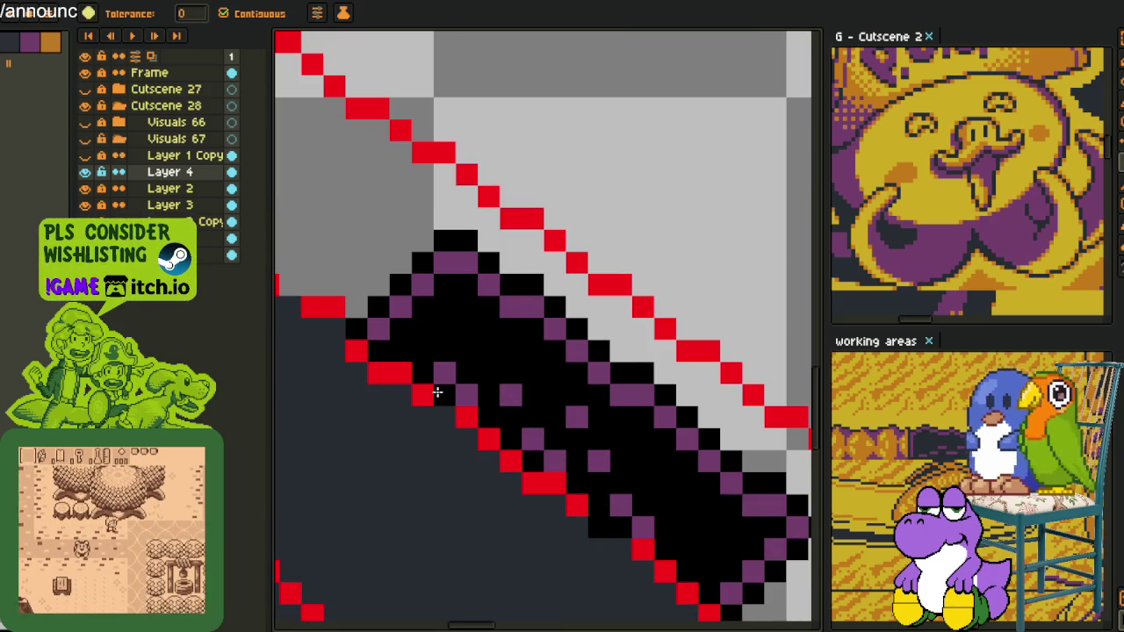
scroll(622, 357, "down", 2)
scroll(629, 348, "down", 2)
key("alt")
scroll(615, 351, "up", 3)
scroll(582, 368, "up", 2)
scroll(562, 378, "up", 2)
key("space")
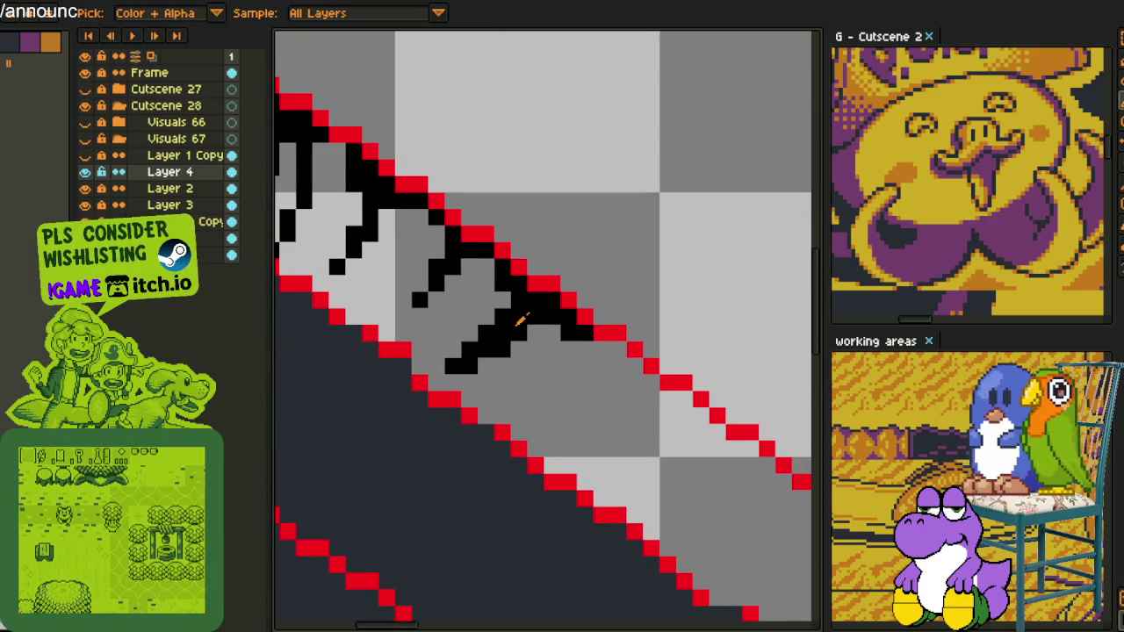
left_click_drag(642, 405, 514, 277)
- Pencil a 1px black staircase hatch mark running down along the top band
key("b")
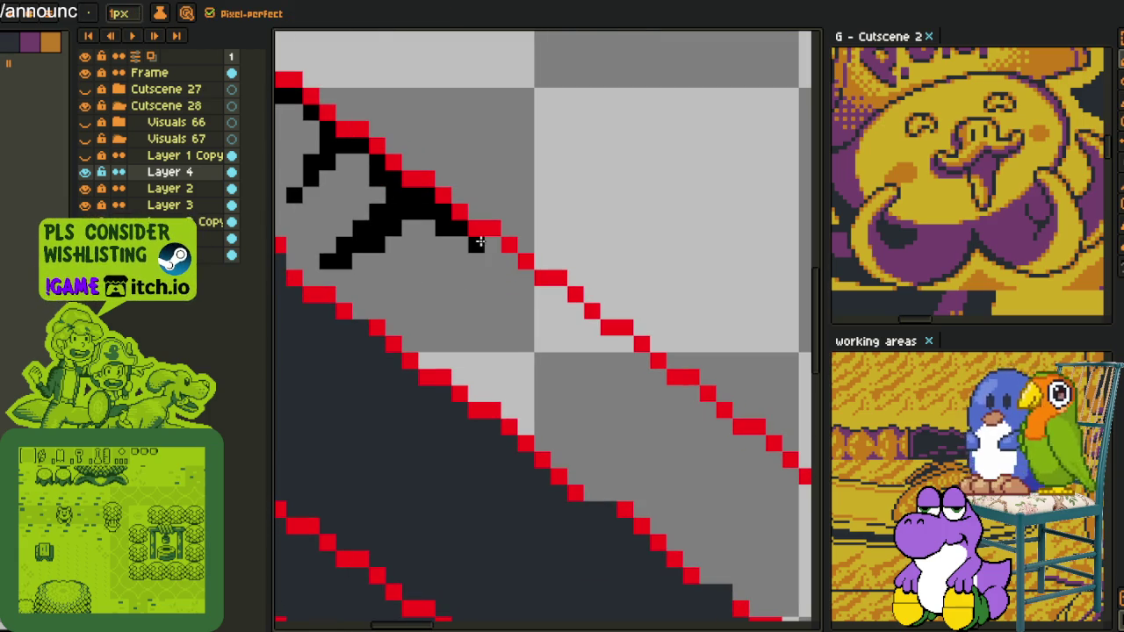
scroll(502, 262, "up", 1)
scroll(487, 260, "up", 1)
left_click(539, 278)
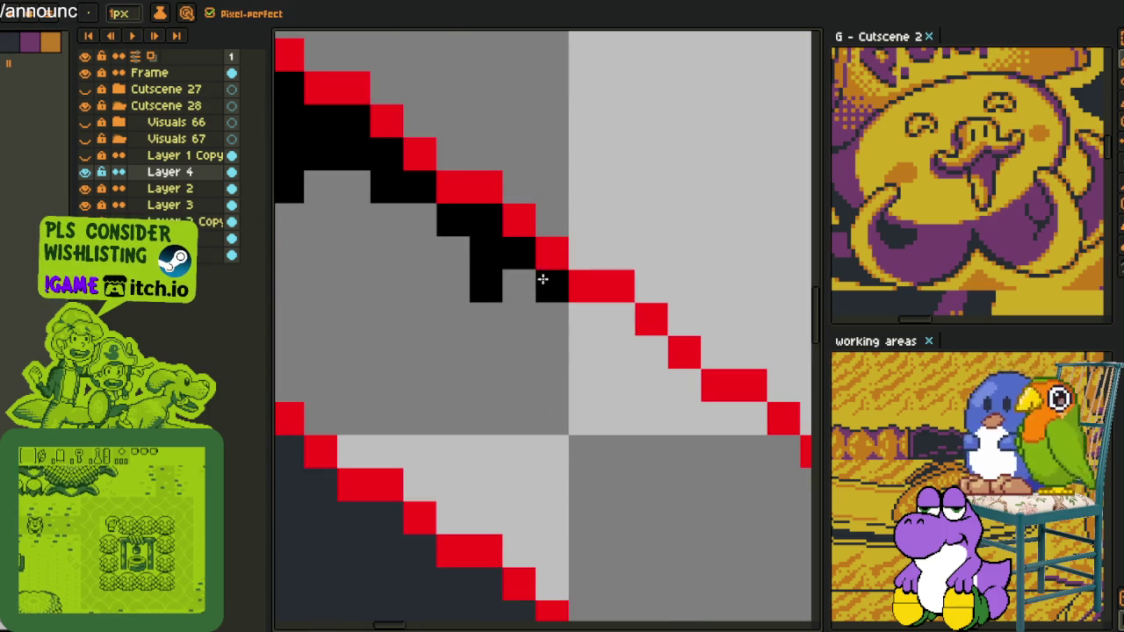
left_click(507, 287)
left_click(487, 318)
left_click_drag(454, 321, 417, 351)
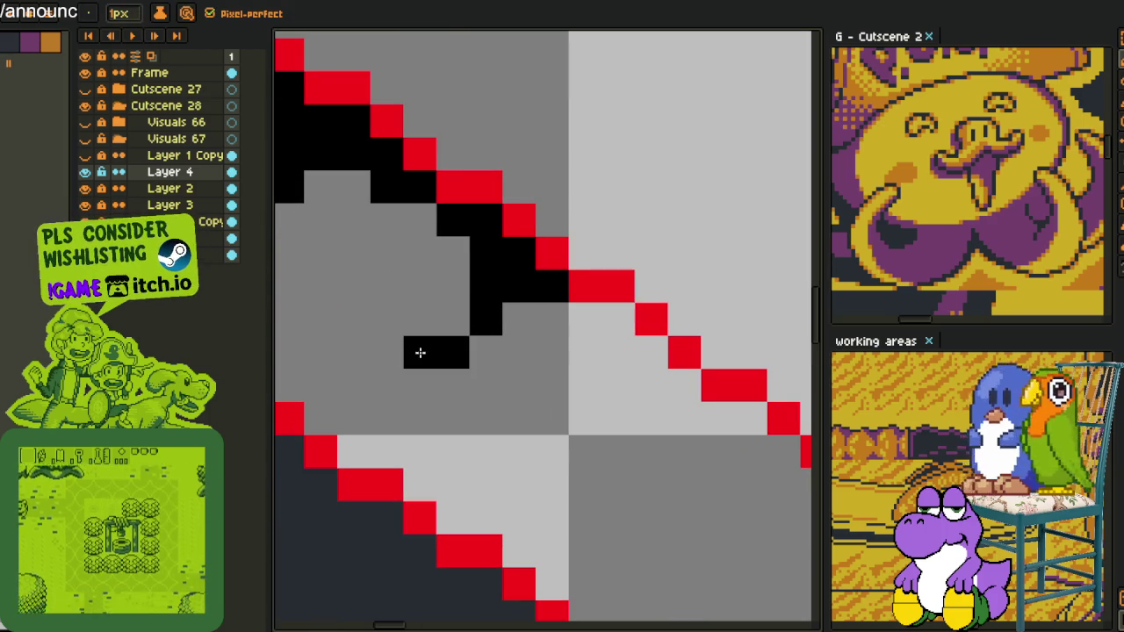
left_click(387, 352)
scroll(381, 359, "down", 2)
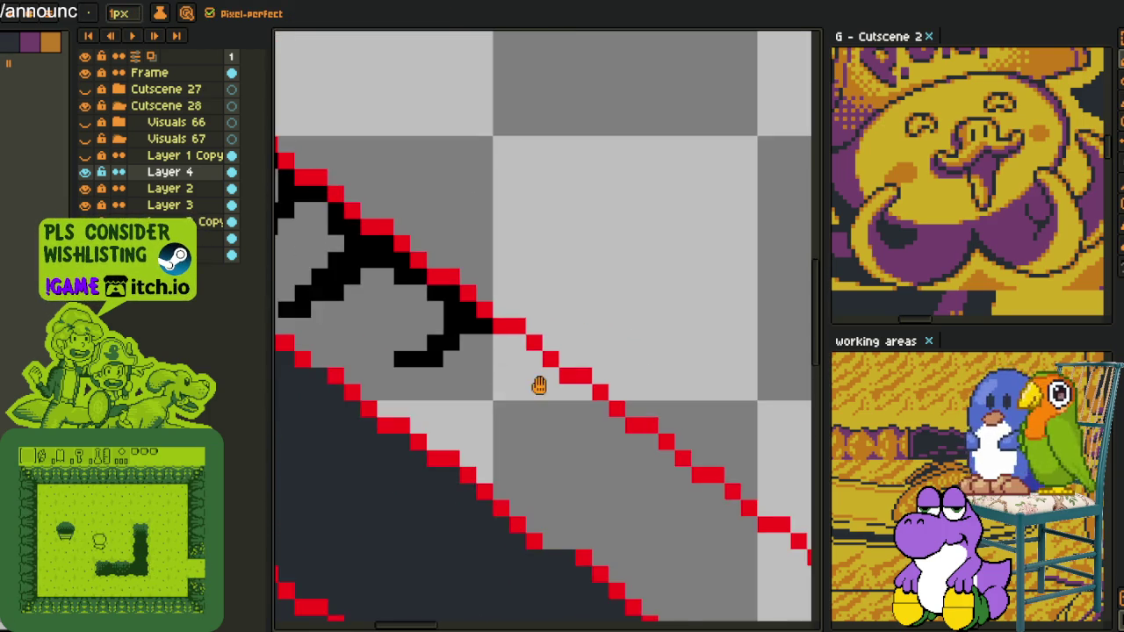
scroll(490, 287, "up", 1)
scroll(490, 288, "up", 1)
- Draw a black stair-stepped strand just beneath the red outline
left_click(416, 230)
left_click(459, 230)
left_click_drag(514, 263, 512, 291)
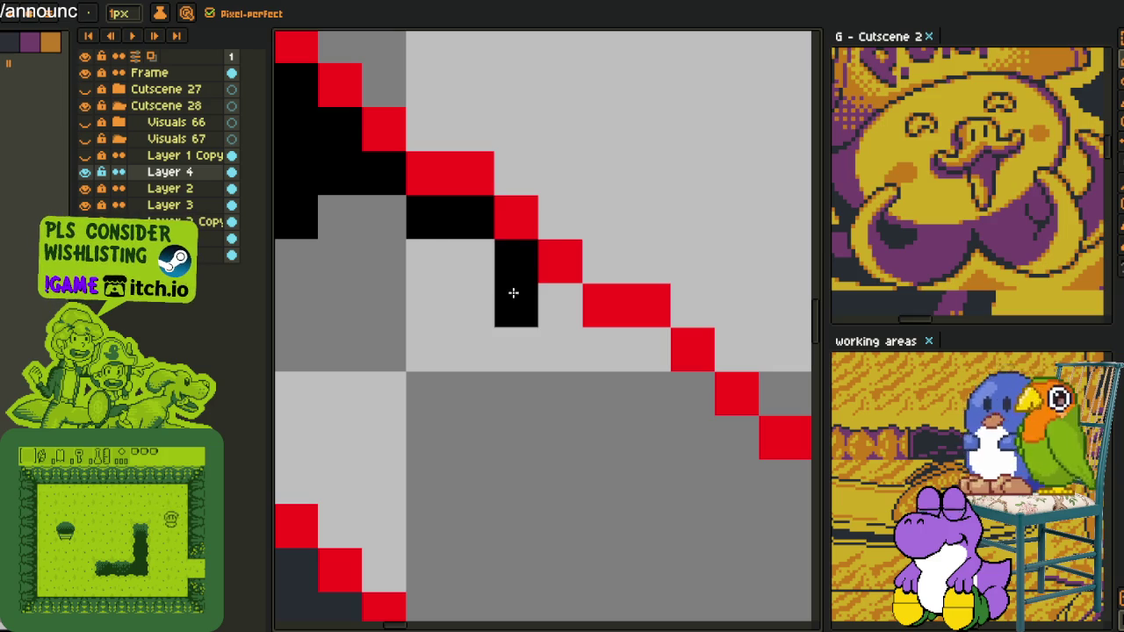
left_click(472, 260)
left_click(550, 310)
scroll(532, 326, "down", 2)
scroll(532, 266, "up", 1)
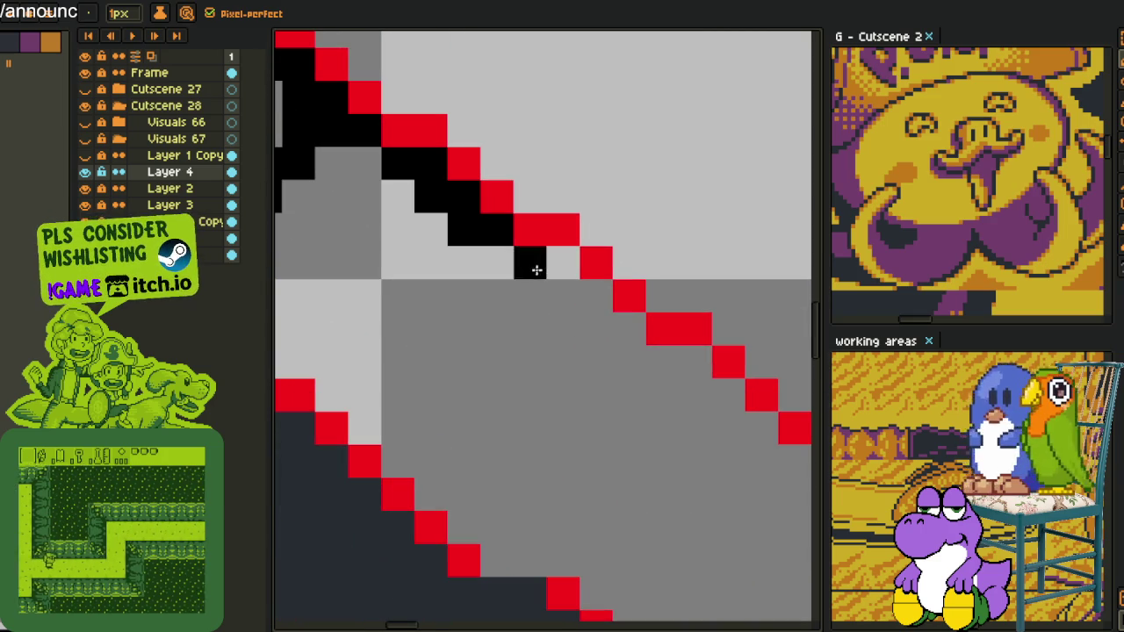
left_click(497, 263)
left_click_drag(475, 309, 566, 332)
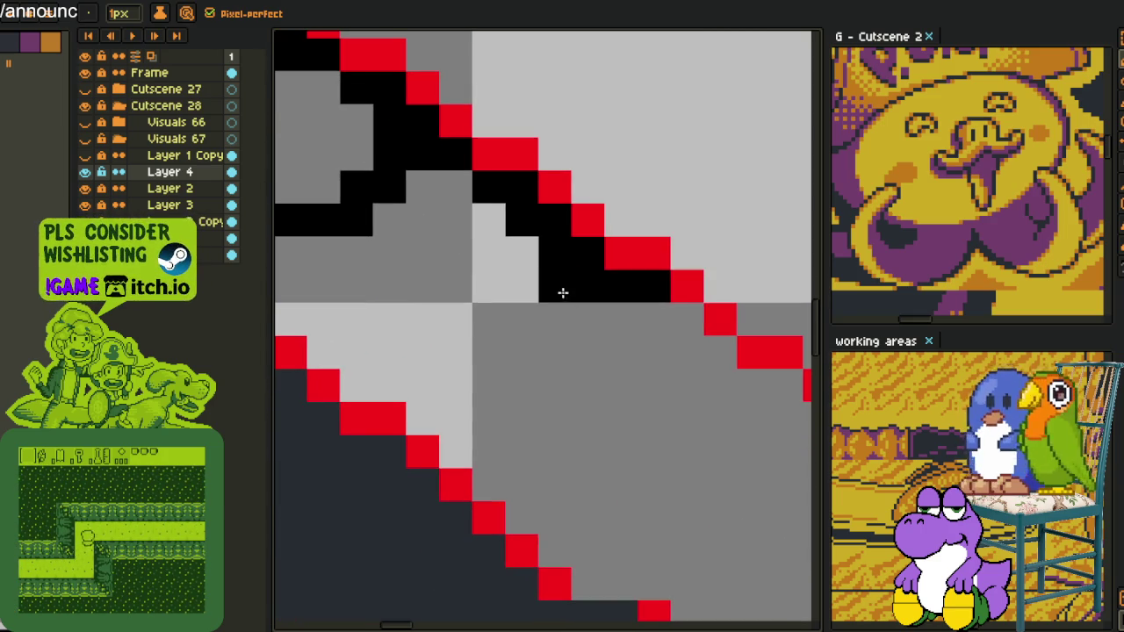
- Pencil black pixels for the next hatch mark, extending its lower end left
left_click(522, 319)
left_click(490, 319)
left_click(524, 285)
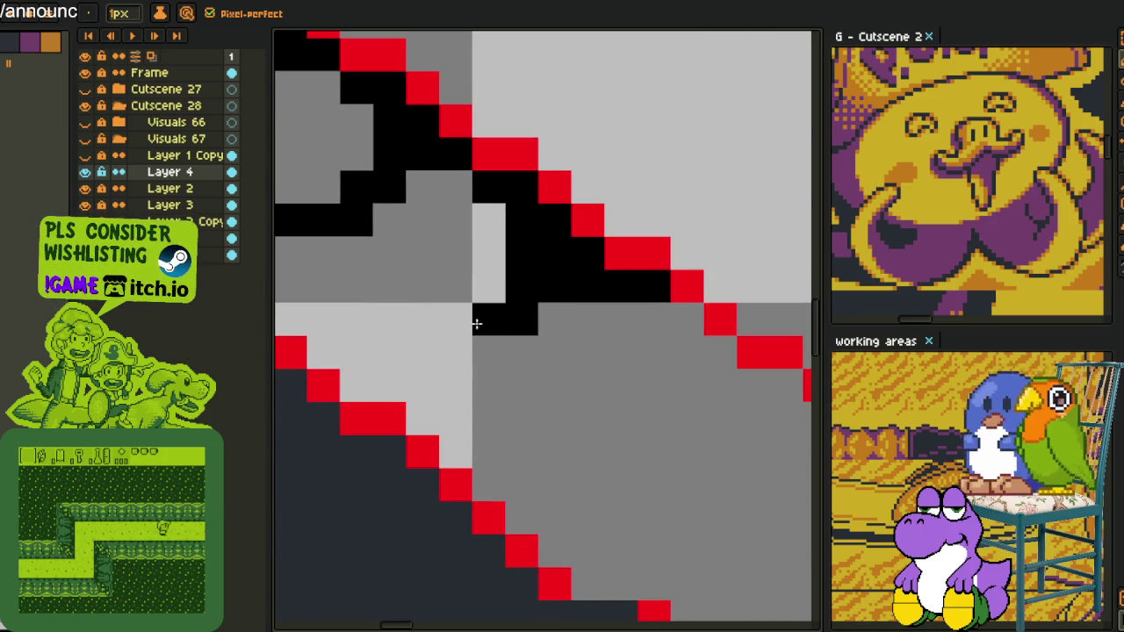
left_click(454, 351)
left_click(422, 351)
scroll(523, 369, "down", 3)
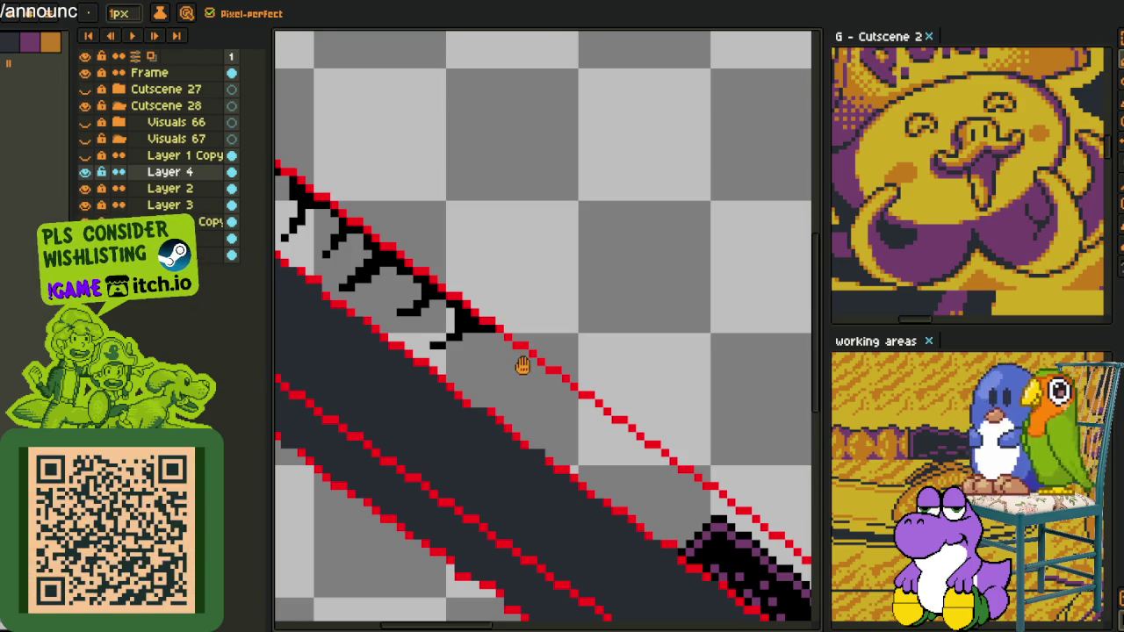
scroll(522, 366, "up", 1)
scroll(464, 316, "down", 1)
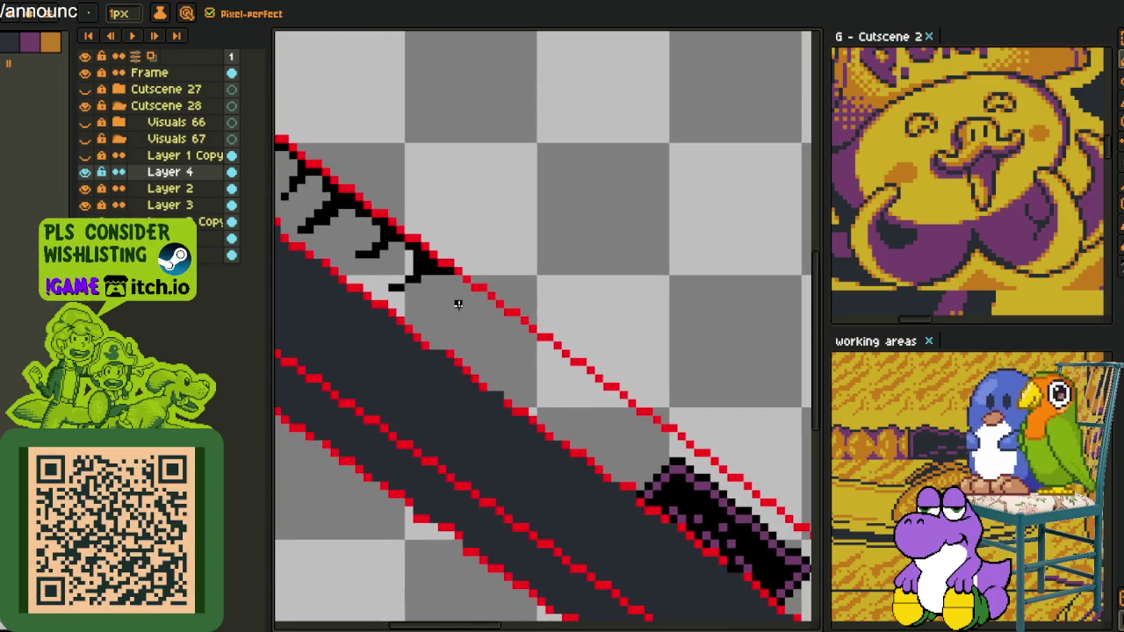
scroll(469, 329, "up", 1)
scroll(459, 258, "down", 1)
scroll(461, 235, "up", 1)
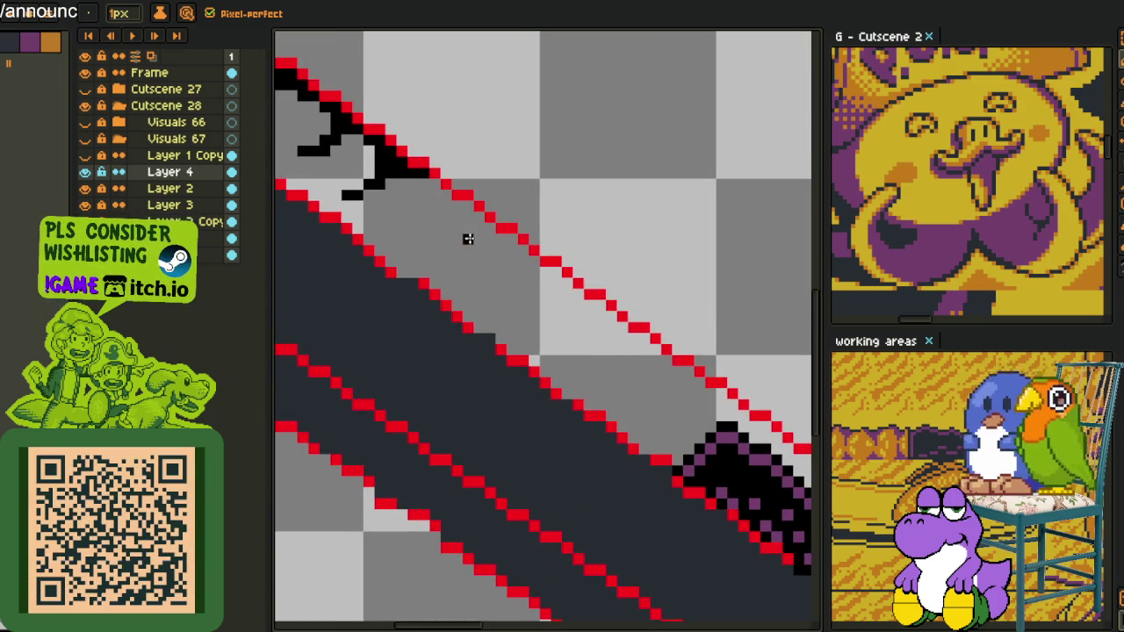
scroll(454, 190, "up", 2)
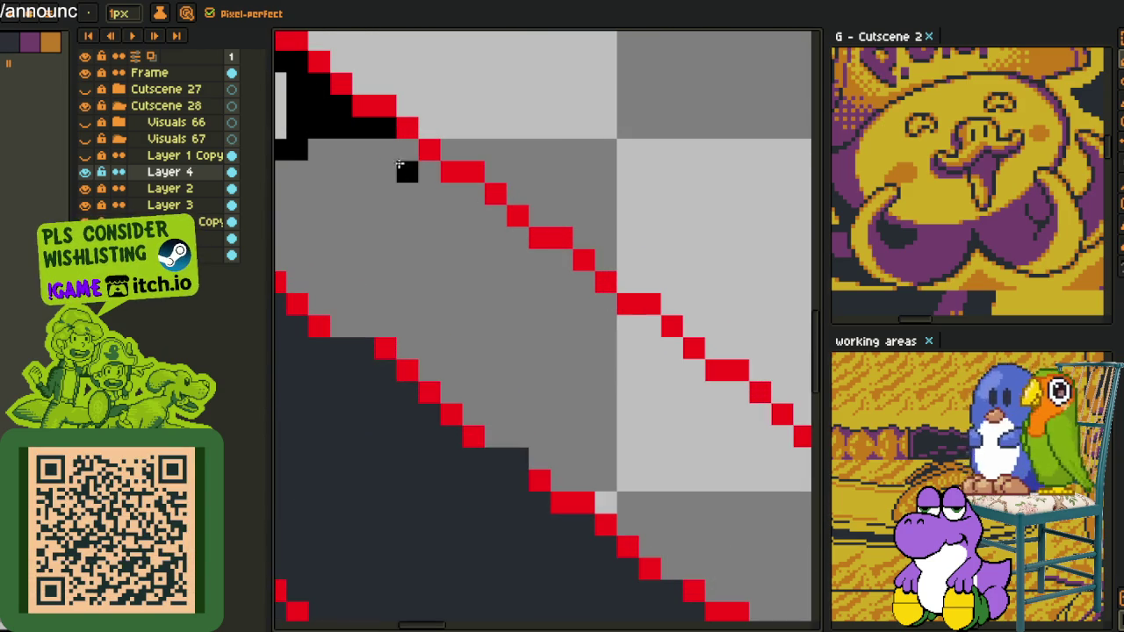
- Draw a black hatch stroke along the red outline, erase a stray pixel, and fill its left side
mouse_move(397, 157)
left_mouse_down()
mouse_move(429, 194)
mouse_move(474, 209)
mouse_move(469, 196)
mouse_move(502, 219)
left_mouse_up()
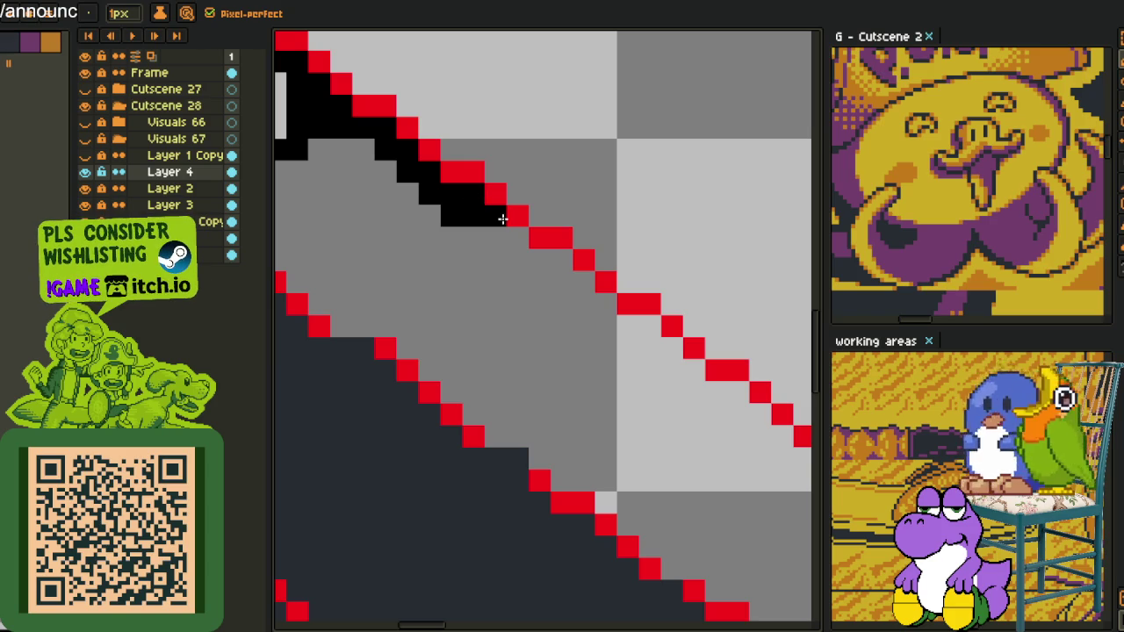
right_click(452, 219)
mouse_move(426, 213)
left_mouse_down()
mouse_move(417, 195)
mouse_move(363, 281)
left_mouse_up()
left_click(393, 213)
- Paint stepped rows of black hatch pixels across the ribbon's light end cap
scroll(443, 246, "down", 5)
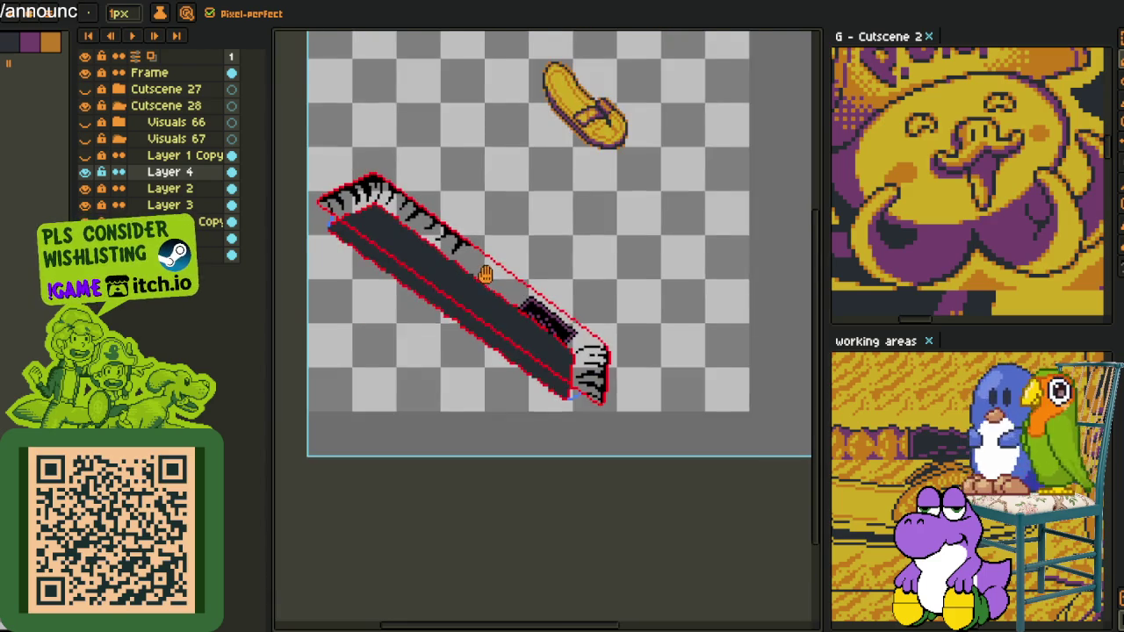
scroll(559, 305, "up", 2)
scroll(559, 305, "up", 1)
scroll(570, 316, "up", 2)
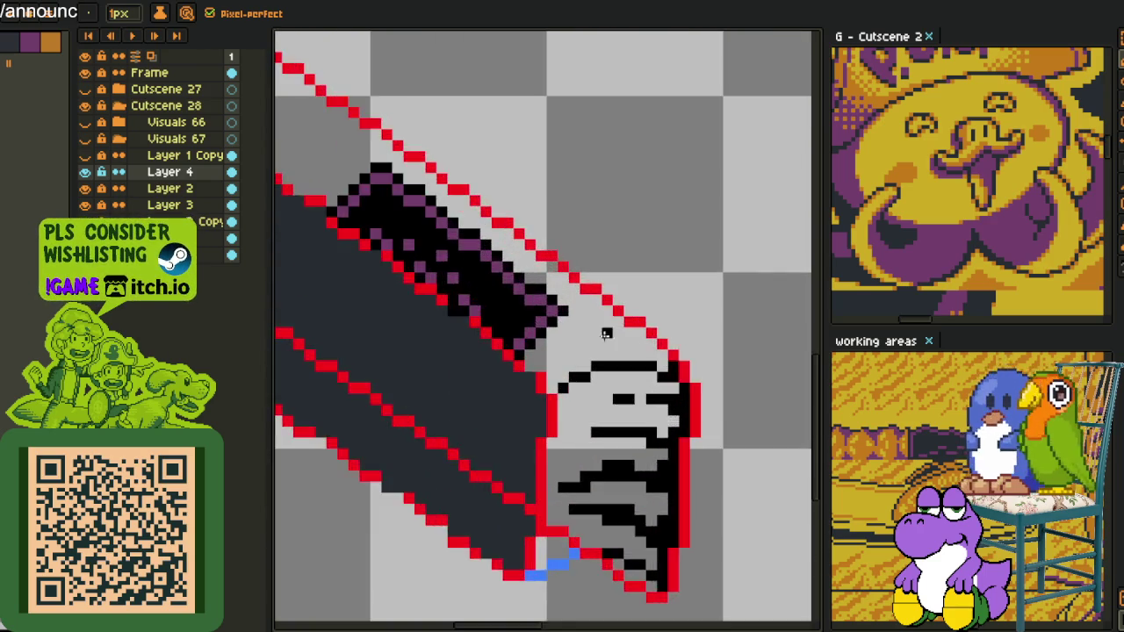
scroll(588, 330, "up", 1)
scroll(598, 336, "down", 1)
scroll(606, 342, "down", 1)
scroll(671, 388, "up", 1)
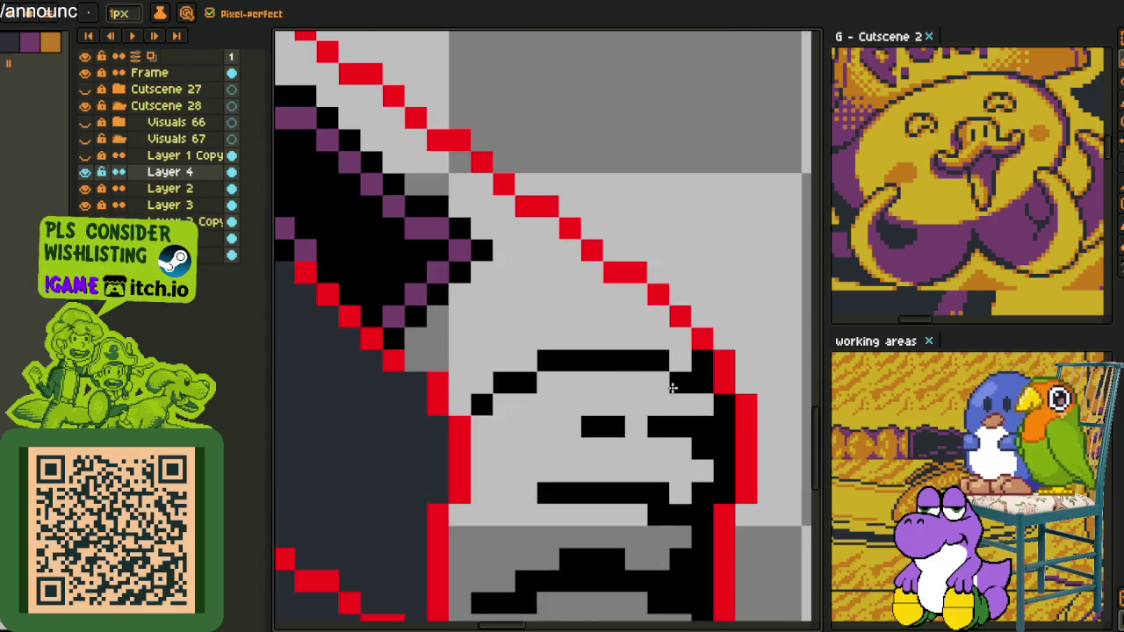
left_click_drag(680, 394, 604, 377)
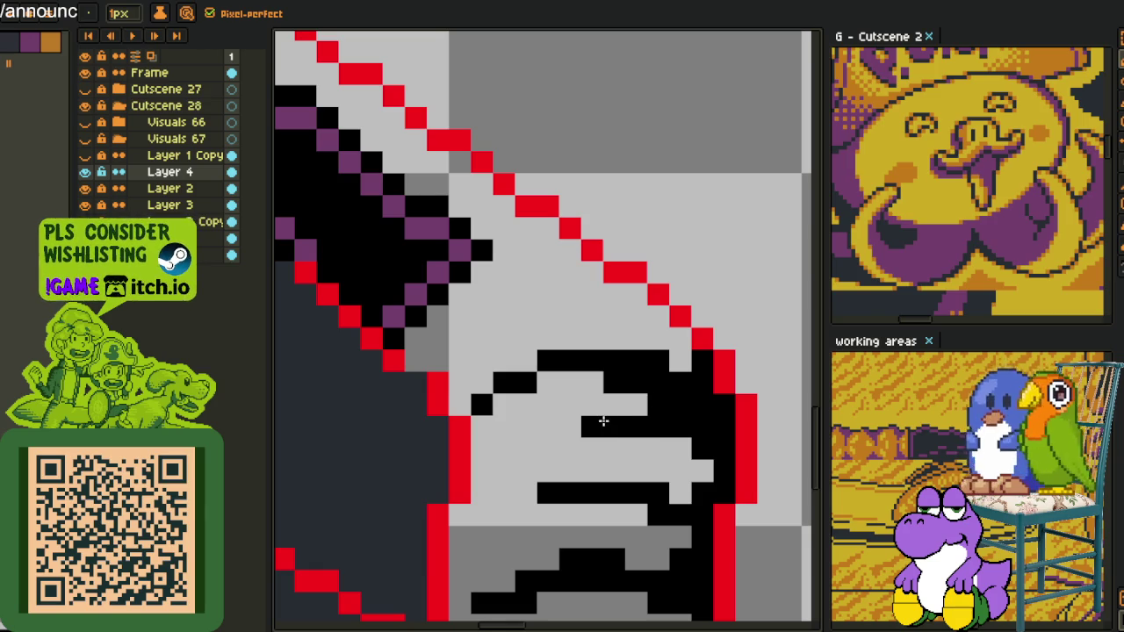
scroll(589, 406, "down", 1)
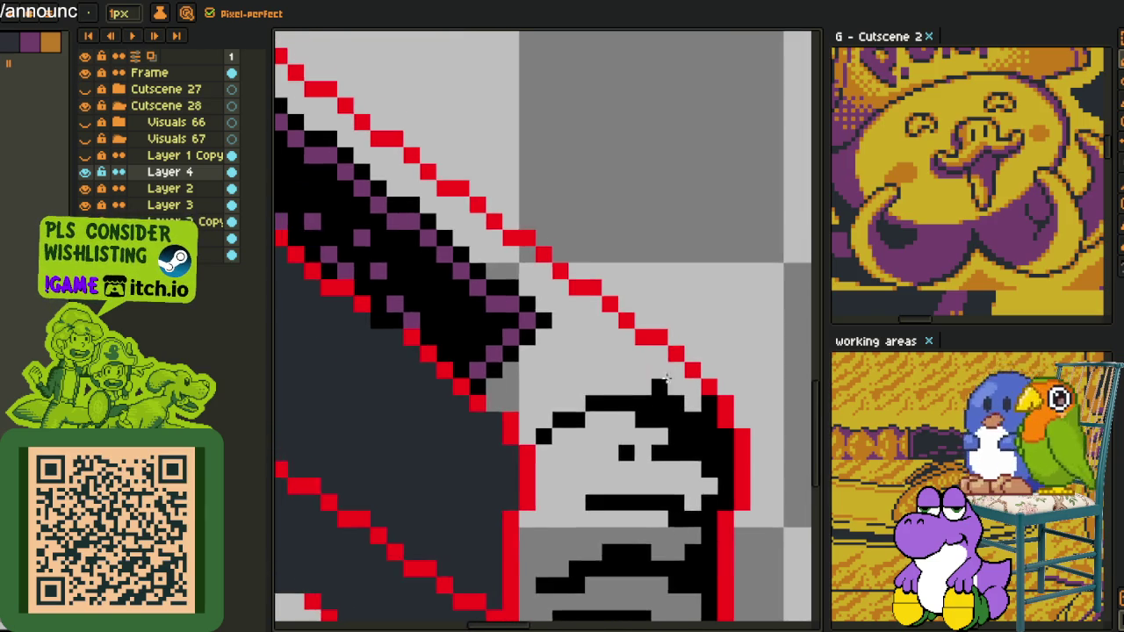
scroll(663, 382, "up", 1)
left_click_drag(546, 367, 657, 346)
left_click(568, 367)
- Add black pixels beside and below the red outline, forming a short black row
left_click(669, 365)
left_click(700, 389)
left_click(655, 369)
left_click(679, 389)
left_click(611, 323)
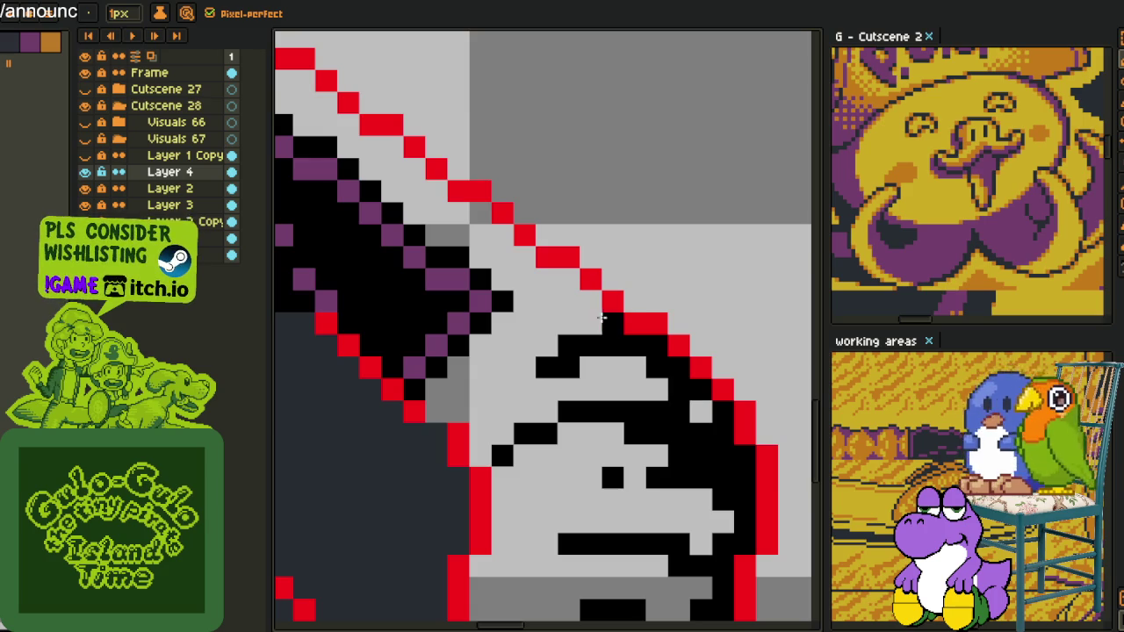
left_click(568, 301)
left_click(590, 301)
left_click(546, 301)
- Extend the black hatch run with more pixels, erasing one stray pixel
left_click(546, 279)
left_click(524, 323)
left_click(611, 323)
left_click(502, 257)
left_click(524, 257)
right_click(524, 323)
- Try a black stroke along the red diagonal, undo it, and pan up-left
mouse_move(500, 253)
left_mouse_down()
mouse_move(478, 211)
mouse_move(429, 187)
left_mouse_up()
key("ctrl+z")
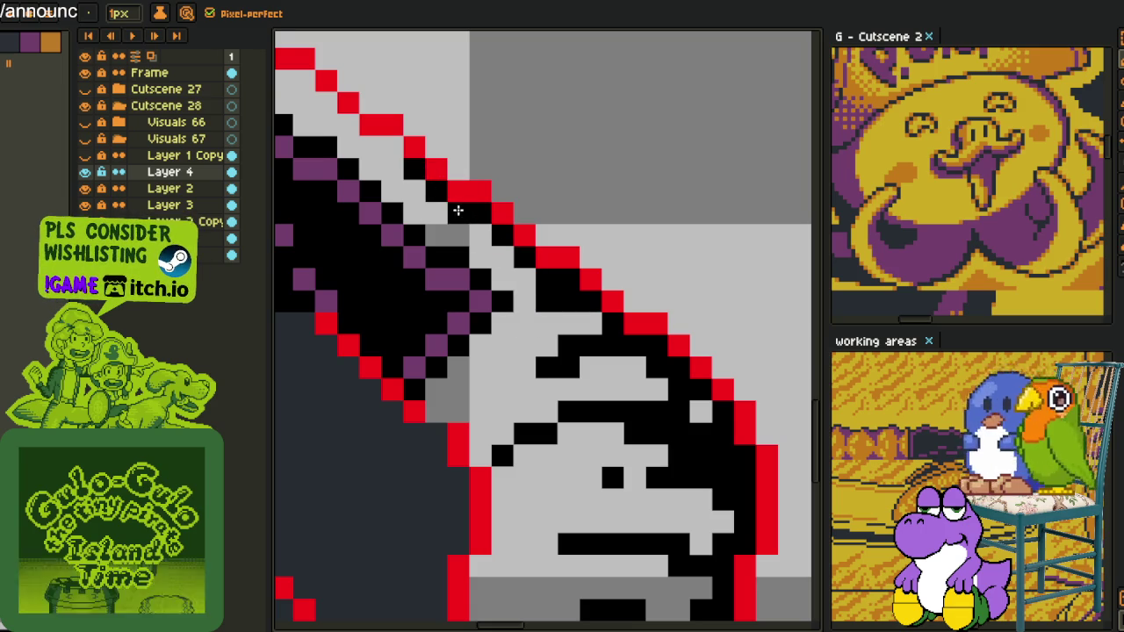
mouse_move(395, 175)
left_mouse_down()
mouse_move(549, 342)
mouse_move(329, 168)
mouse_move(509, 333)
mouse_move(461, 316)
mouse_move(436, 322)
mouse_move(425, 338)
mouse_move(404, 338)
mouse_move(425, 360)
mouse_move(423, 316)
left_mouse_up()
key("ctrl+z")
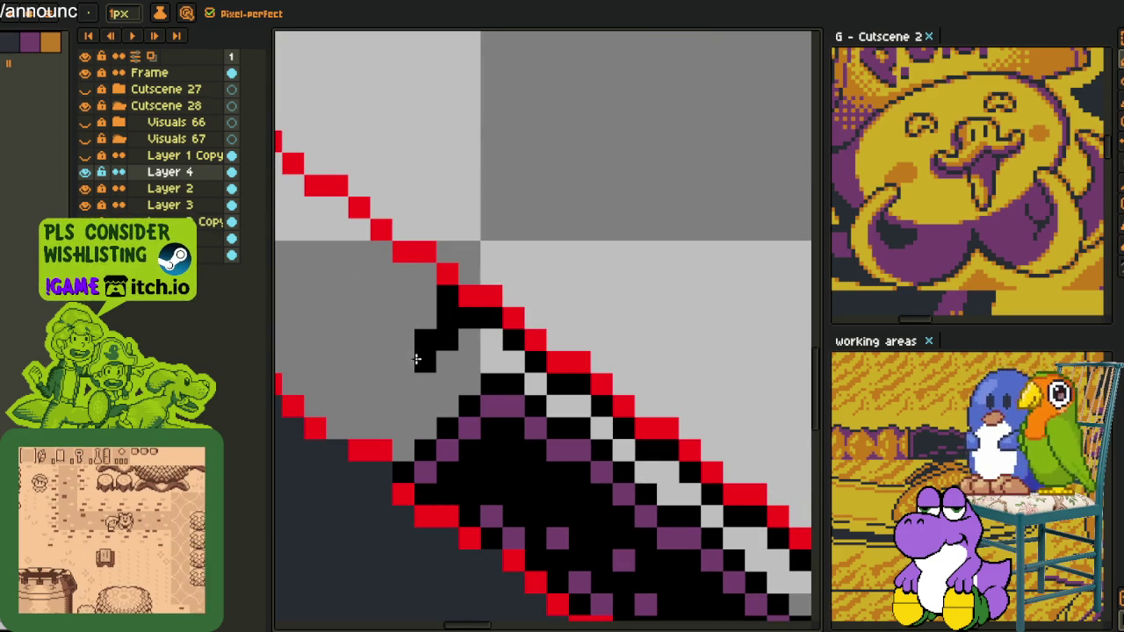
- Draw a new black diagonal hatch mark along the grey top band
mouse_move(425, 360)
left_mouse_down()
mouse_move(381, 360)
mouse_move(460, 456)
left_mouse_up()
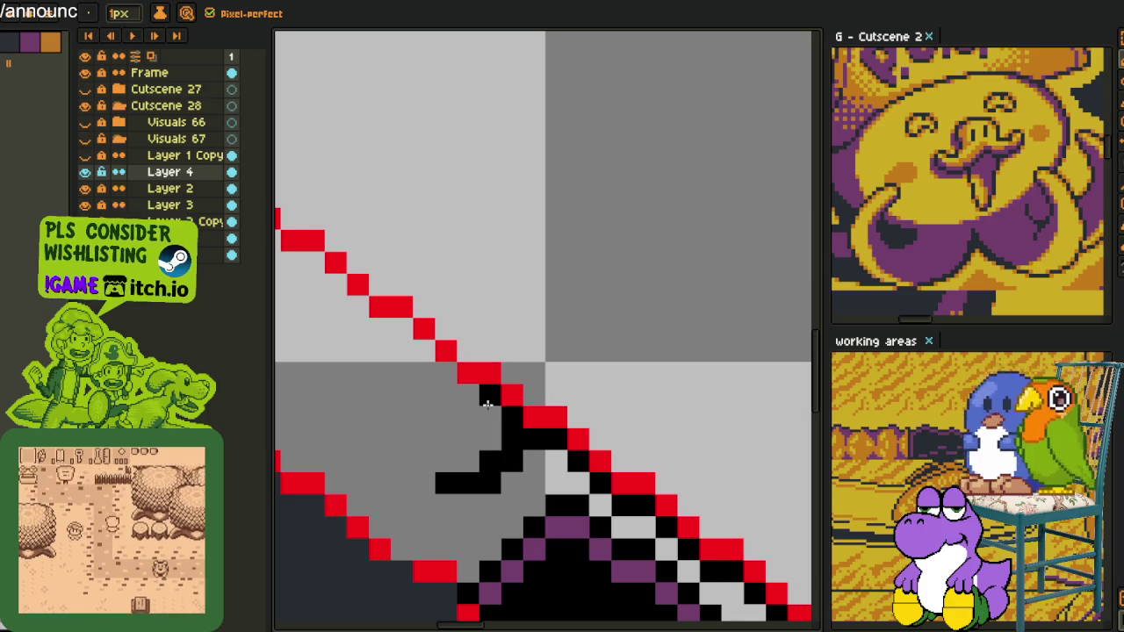
mouse_move(489, 395)
left_mouse_down()
mouse_move(428, 371)
mouse_move(409, 348)
left_mouse_up()
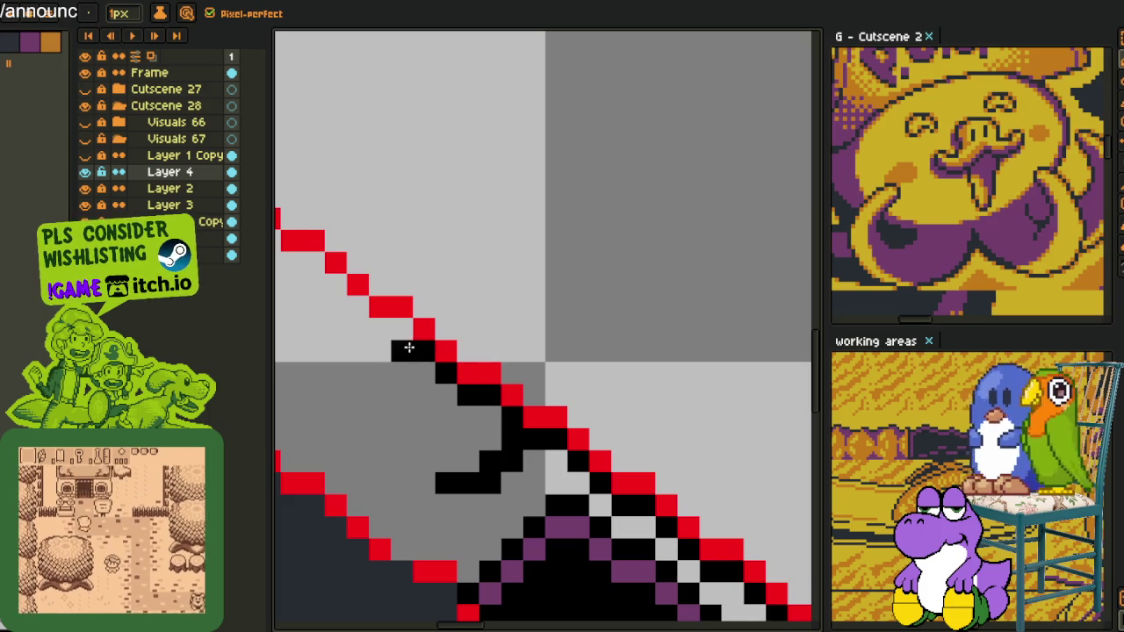
left_click_drag(447, 389, 486, 349)
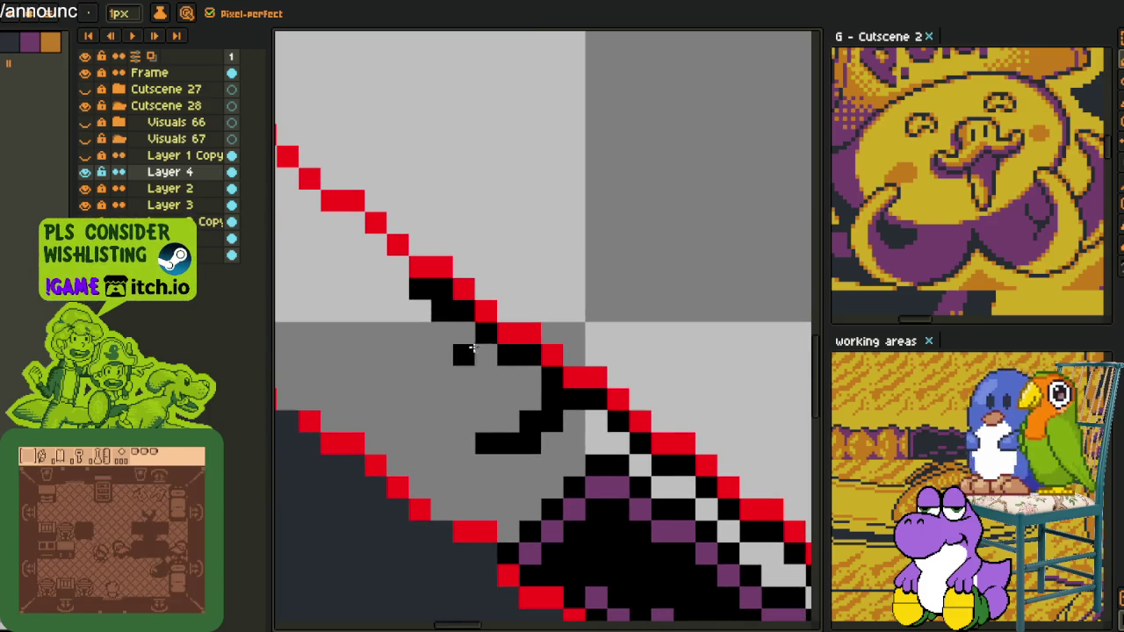
mouse_move(441, 399)
left_mouse_down()
mouse_move(397, 421)
mouse_move(463, 377)
mouse_move(447, 328)
left_mouse_up()
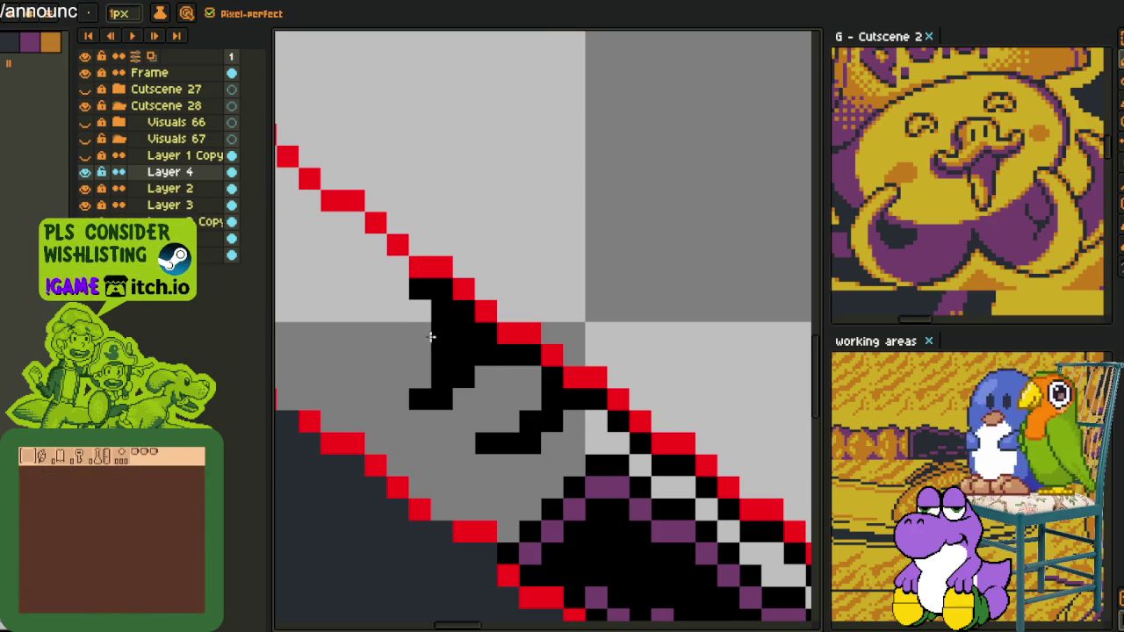
scroll(437, 336, "down", 3)
scroll(438, 336, "up", 3)
scroll(554, 389, "down", 2)
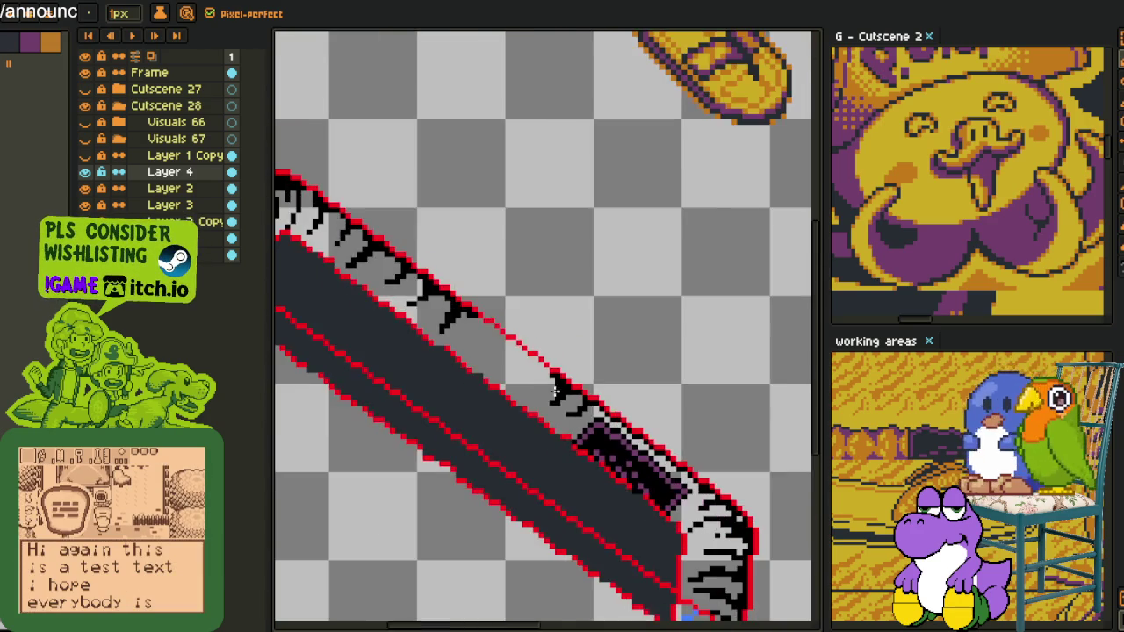
scroll(554, 387, "down", 1)
scroll(526, 394, "up", 2)
scroll(497, 369, "up", 1)
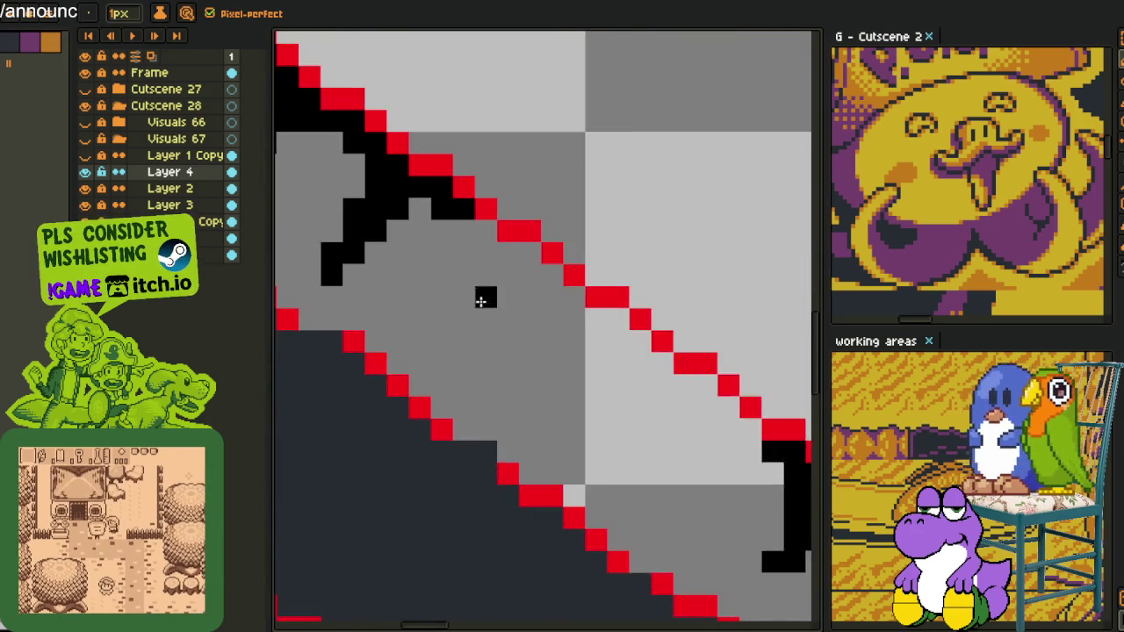
scroll(484, 316, "up", 1)
- Add another black hatch stroke, undoing a stray vertical line
left_click(456, 194)
left_click_drag(456, 211, 459, 289)
key("ctrl+z")
left_click(491, 239)
mouse_move(490, 239)
left_mouse_down()
mouse_move(431, 321)
mouse_move(545, 251)
left_mouse_up()
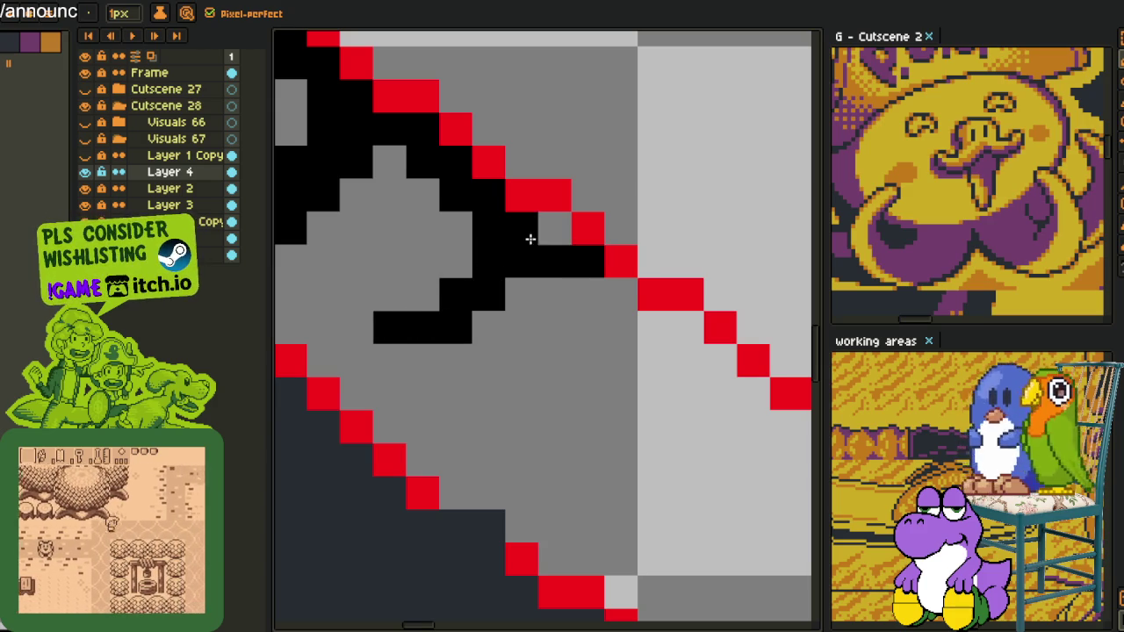
scroll(573, 323, "down", 4)
scroll(574, 322, "up", 2)
scroll(509, 265, "up", 2)
- Extend and thicken the black strokes toward the outline, filling grey gaps
mouse_move(482, 214)
left_mouse_down()
mouse_move(555, 227)
mouse_move(527, 251)
mouse_move(550, 360)
left_mouse_up()
mouse_move(551, 360)
left_mouse_down()
mouse_move(534, 264)
mouse_move(591, 293)
mouse_move(549, 354)
mouse_move(474, 381)
left_mouse_up()
left_click(527, 326)
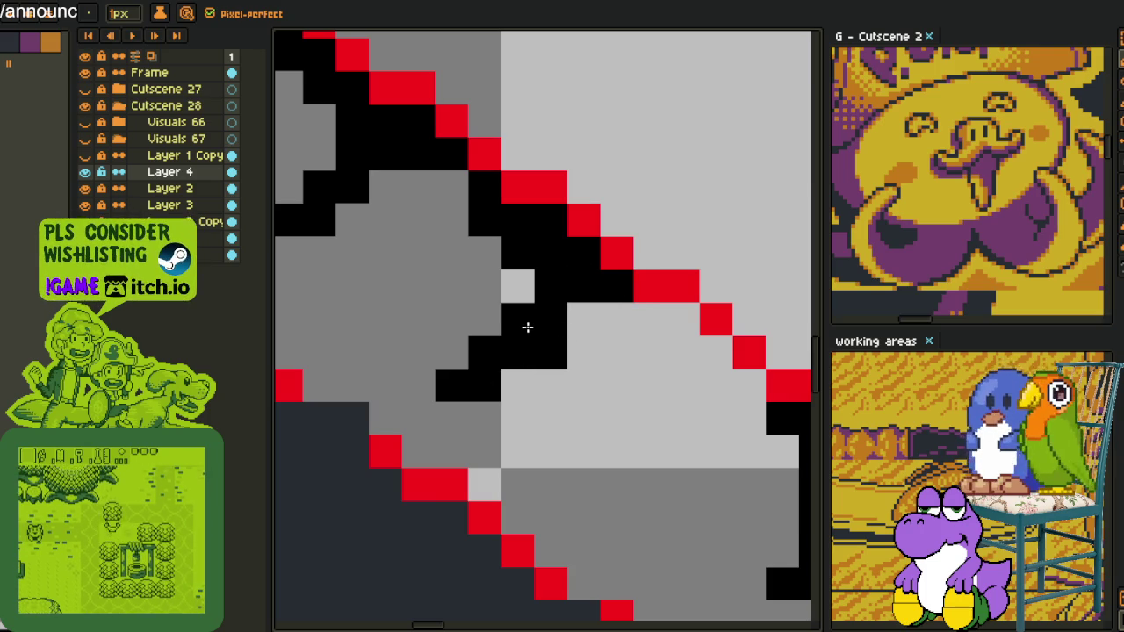
left_click(517, 287)
scroll(540, 337, "down", 3)
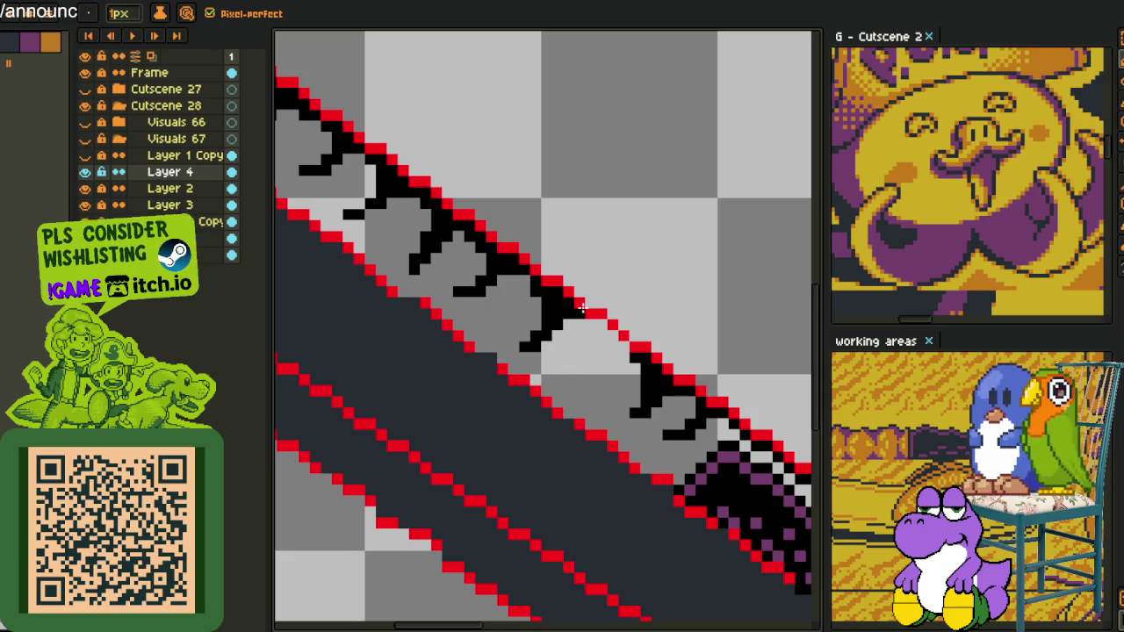
scroll(599, 369, "up", 2)
mouse_move(486, 211)
left_mouse_down()
mouse_move(542, 247)
mouse_move(487, 298)
mouse_move(479, 400)
left_mouse_up()
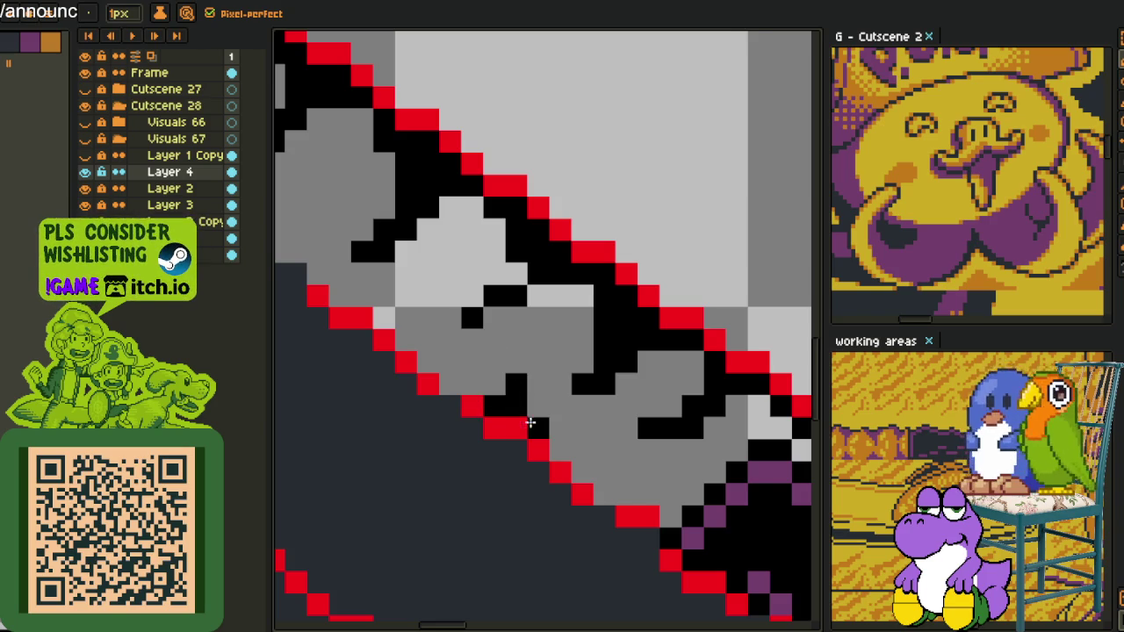
scroll(522, 417, "down", 3)
scroll(594, 467, "down", 2)
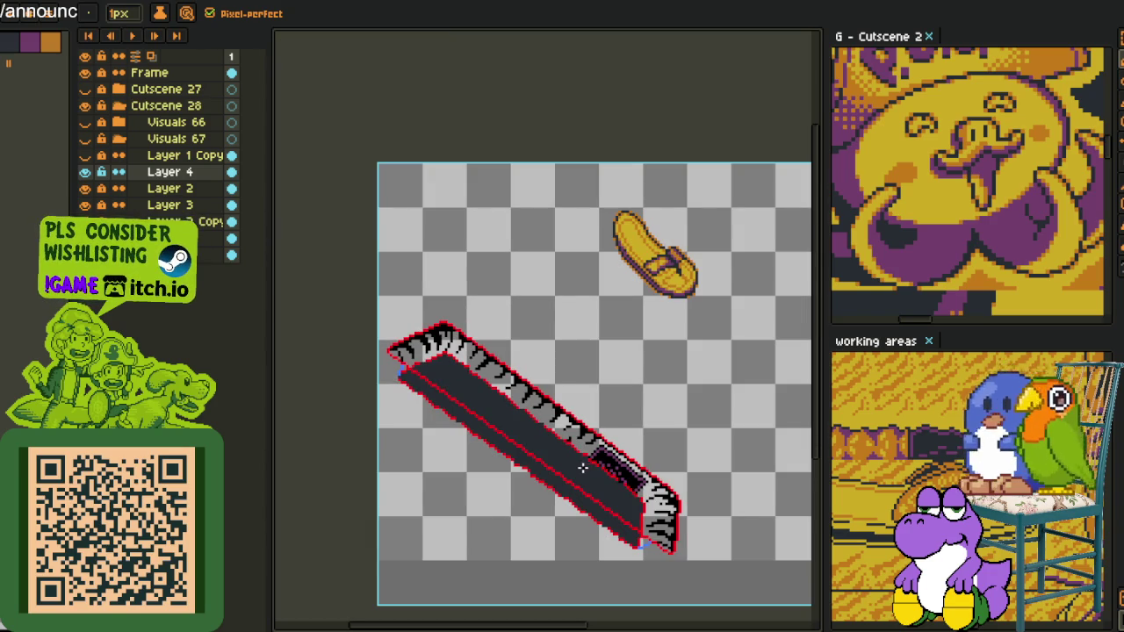
- Draw a dark line across the blade, then undo it
scroll(582, 468, "up", 1)
scroll(547, 439, "up", 1)
scroll(422, 325, "up", 1)
key("z")
key("b")
left_click_drag(290, 207, 630, 509)
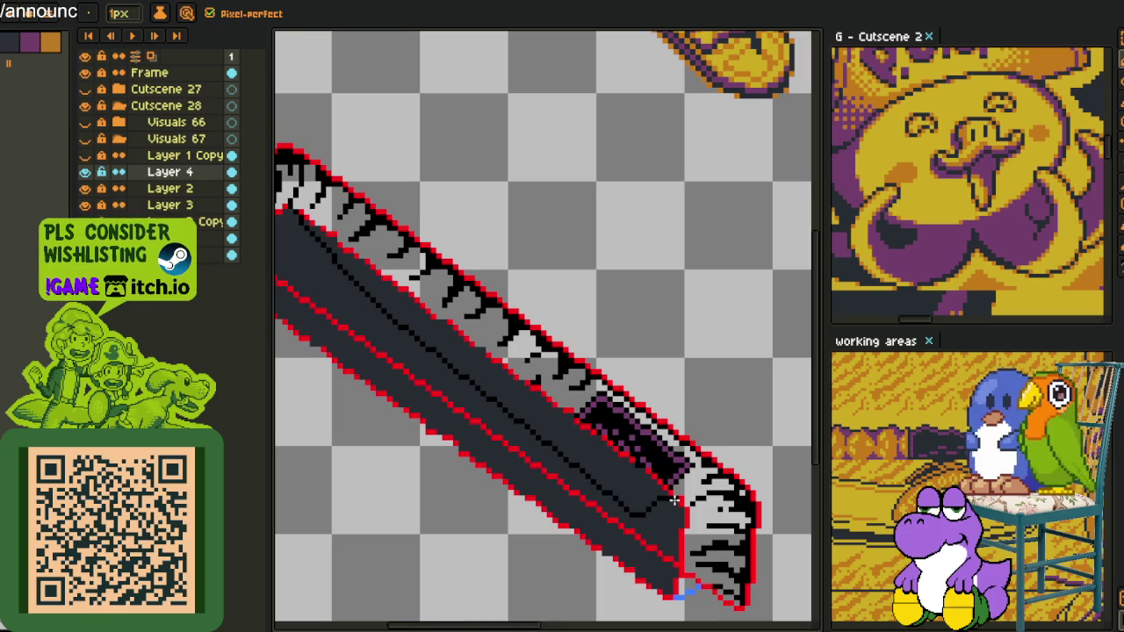
key("ctrl+z")
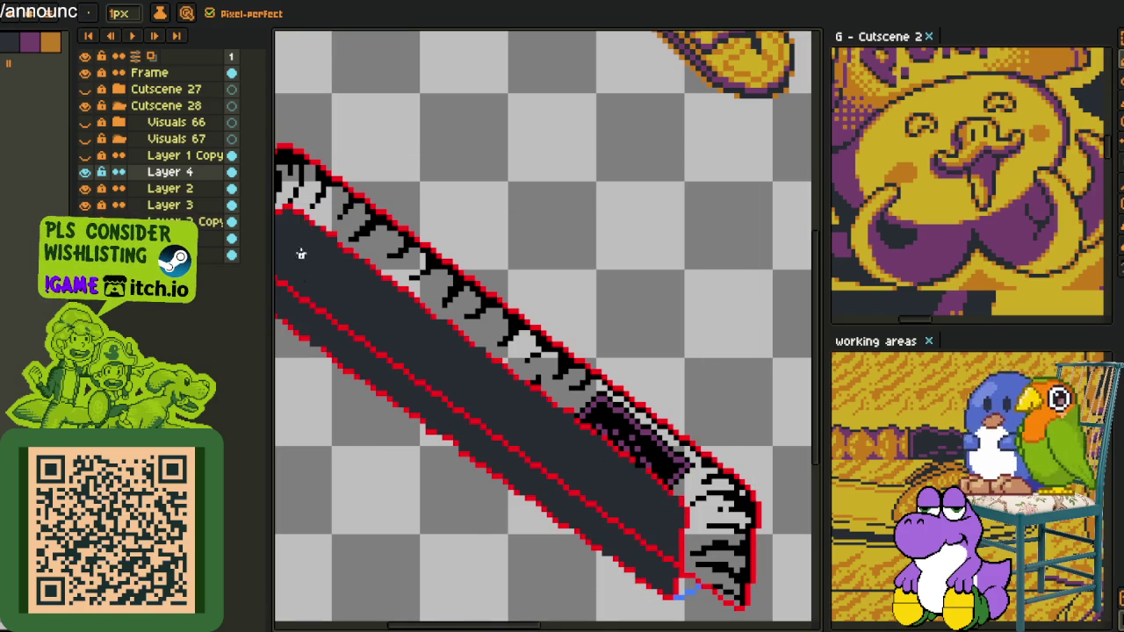
- Draw a white highlight from the dark band's top edge down its inner corner
left_click_drag(294, 228, 713, 544)
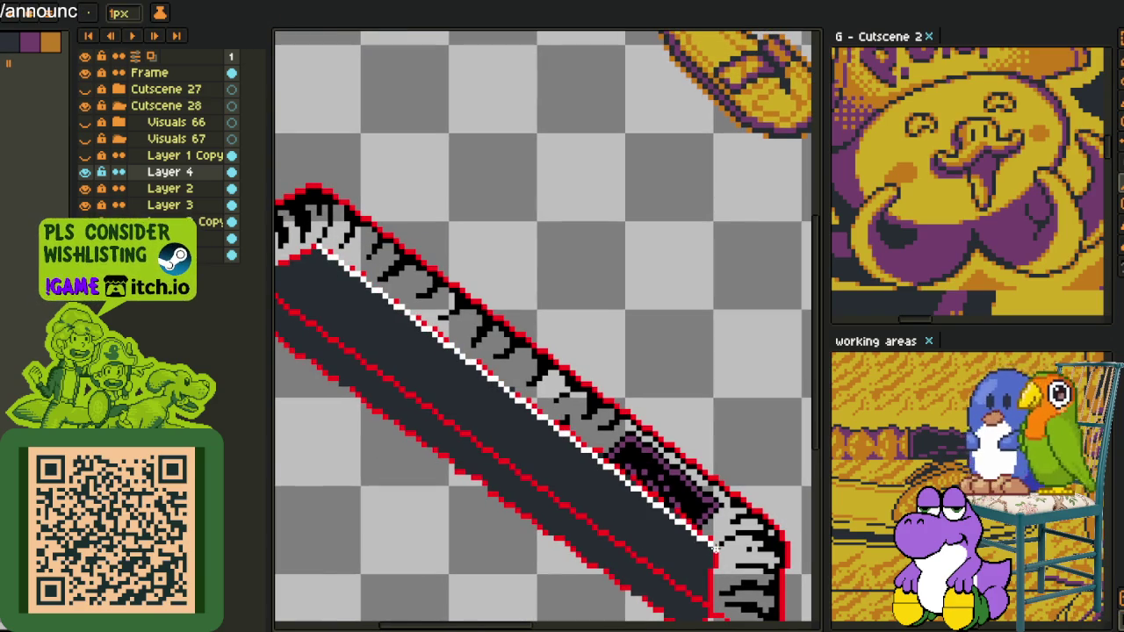
scroll(712, 544, "down", 1)
scroll(678, 466, "up", 2)
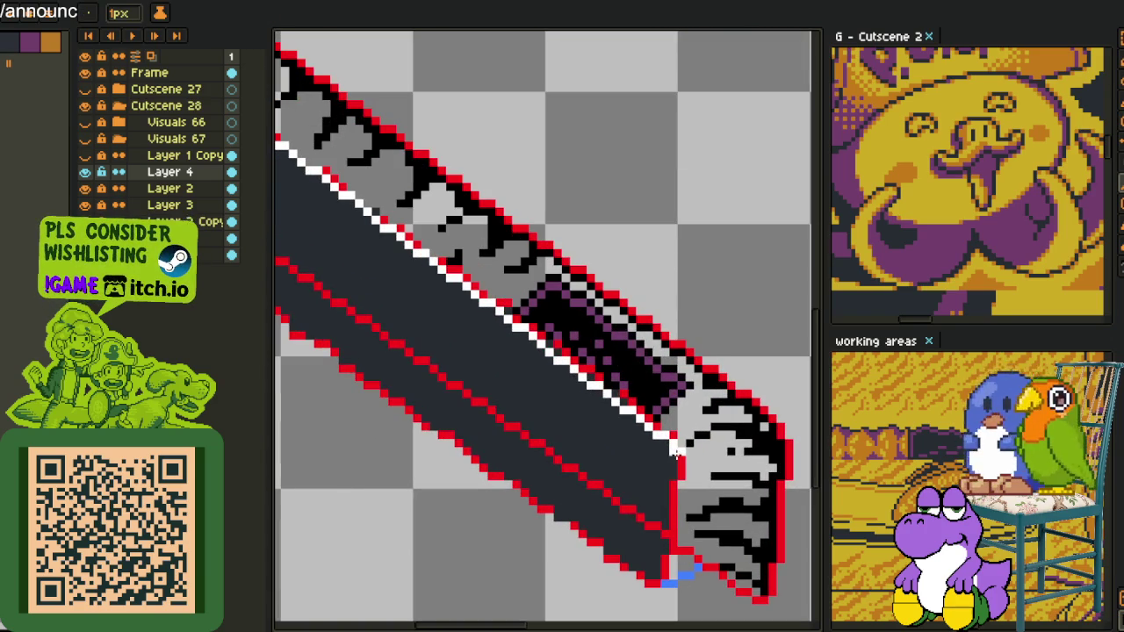
mouse_move(681, 455)
left_mouse_down()
mouse_move(676, 571)
mouse_move(666, 581)
left_mouse_up()
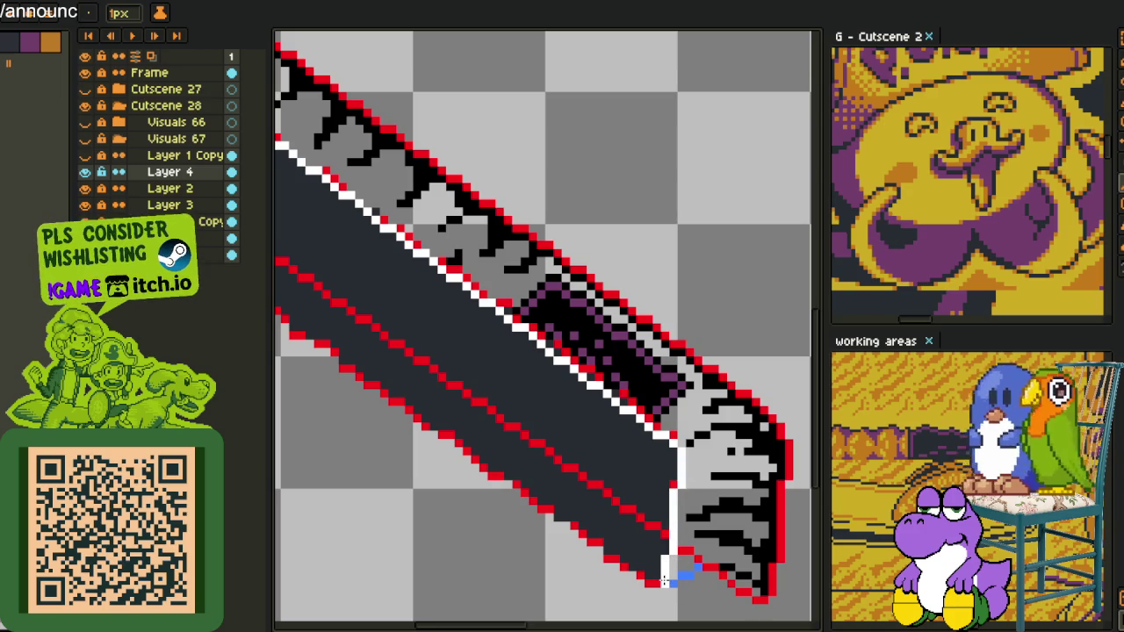
- Set drawing opacity to 100%, try eyedropper and selection tools, and pan top-left
scroll(671, 551, "up", 1)
key("b")
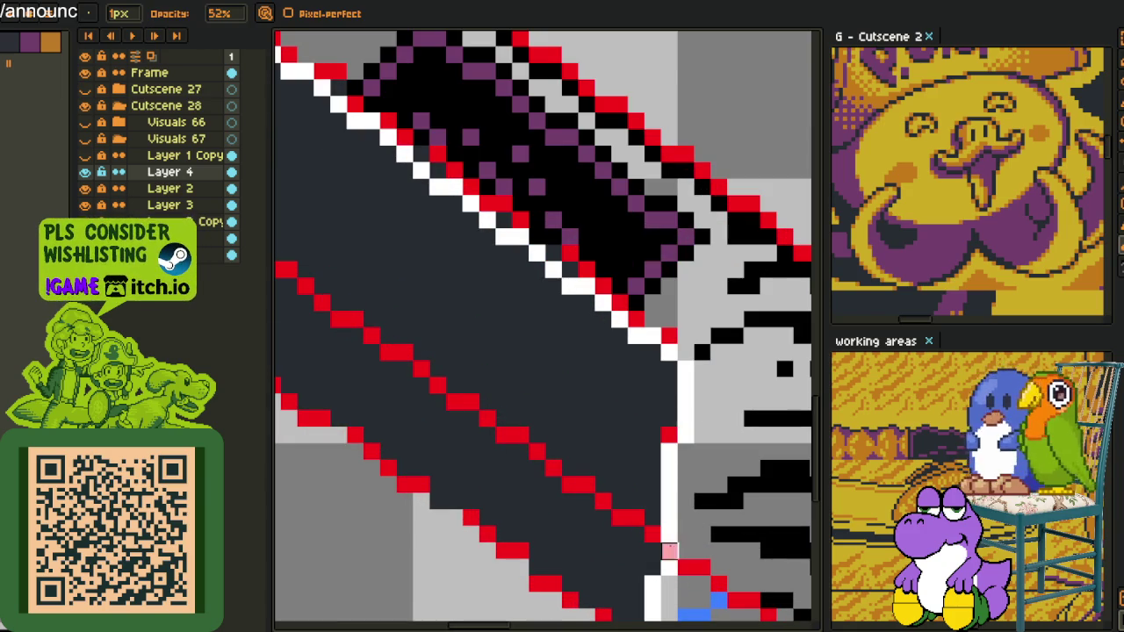
key("v")
key("b")
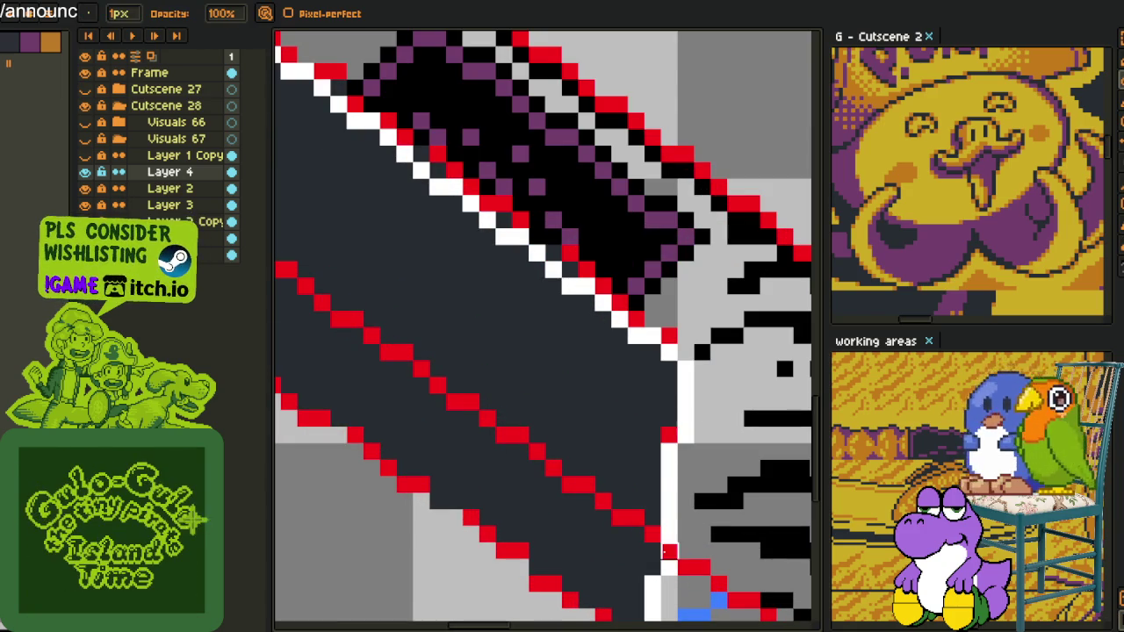
scroll(671, 569, "down", 3)
scroll(672, 571, "up", 3)
key("i")
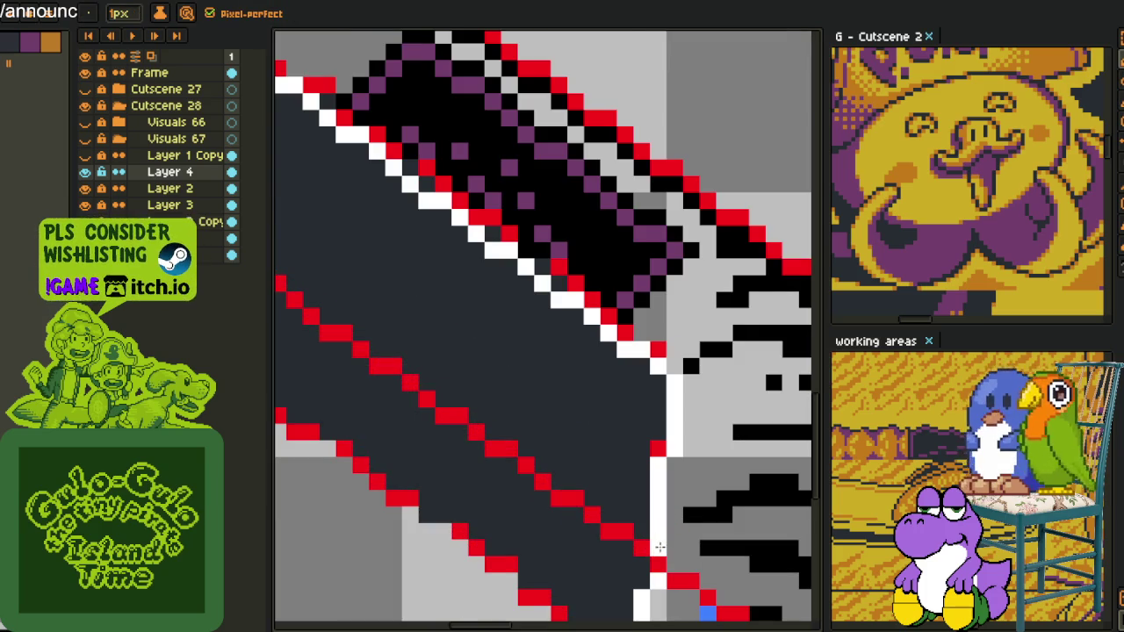
scroll(665, 532, "down", 3)
scroll(668, 543, "up", 3)
key("m")
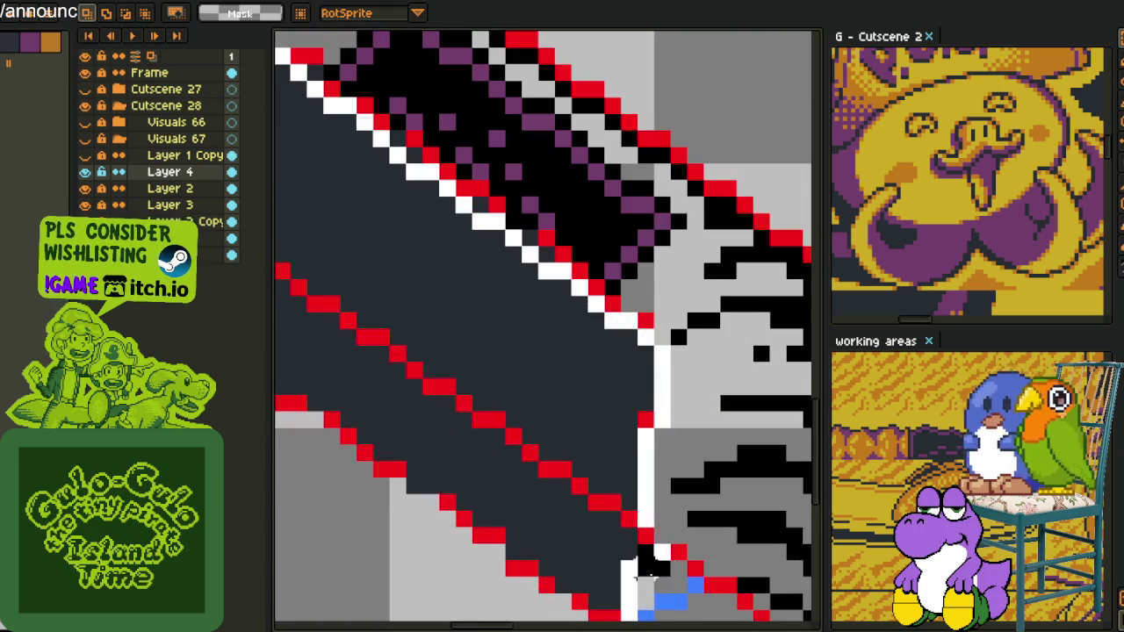
scroll(670, 546, "down", 5)
key("space")
left_click_drag(501, 450, 580, 558)
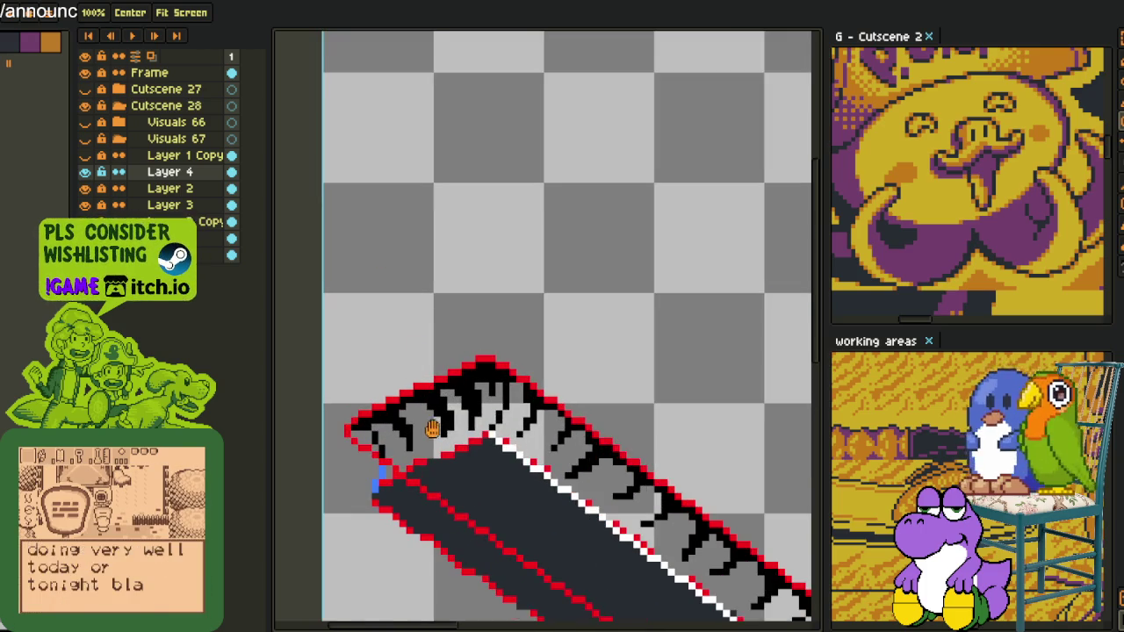
scroll(497, 379, "up", 3)
scroll(521, 363, "down", 1)
scroll(440, 476, "up", 1)
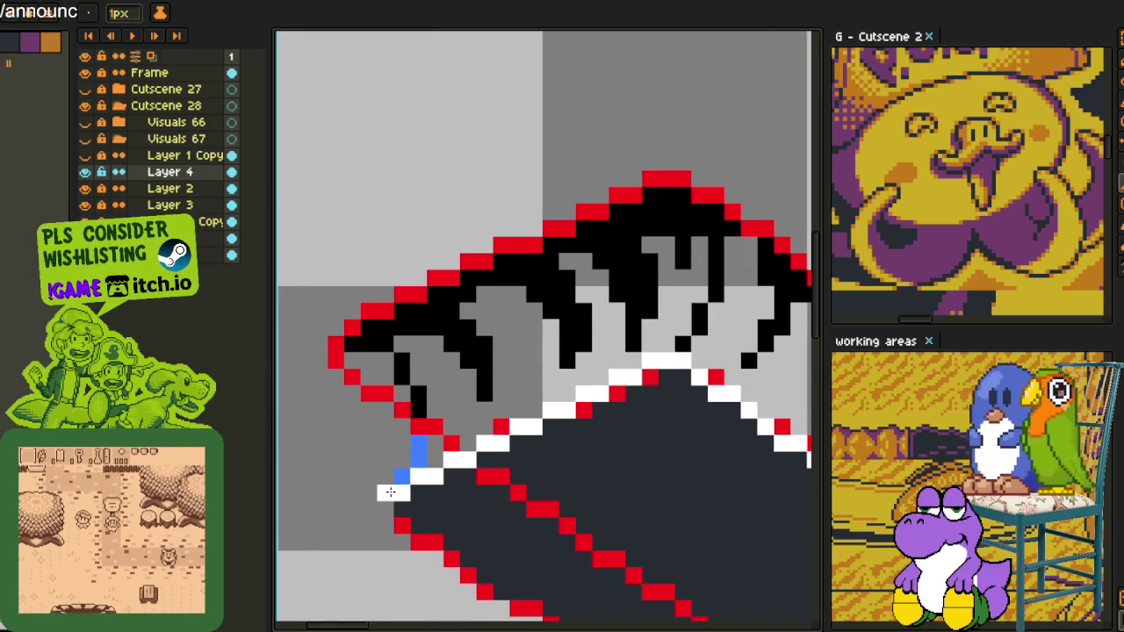
scroll(439, 474, "up", 1)
scroll(482, 448, "up", 1)
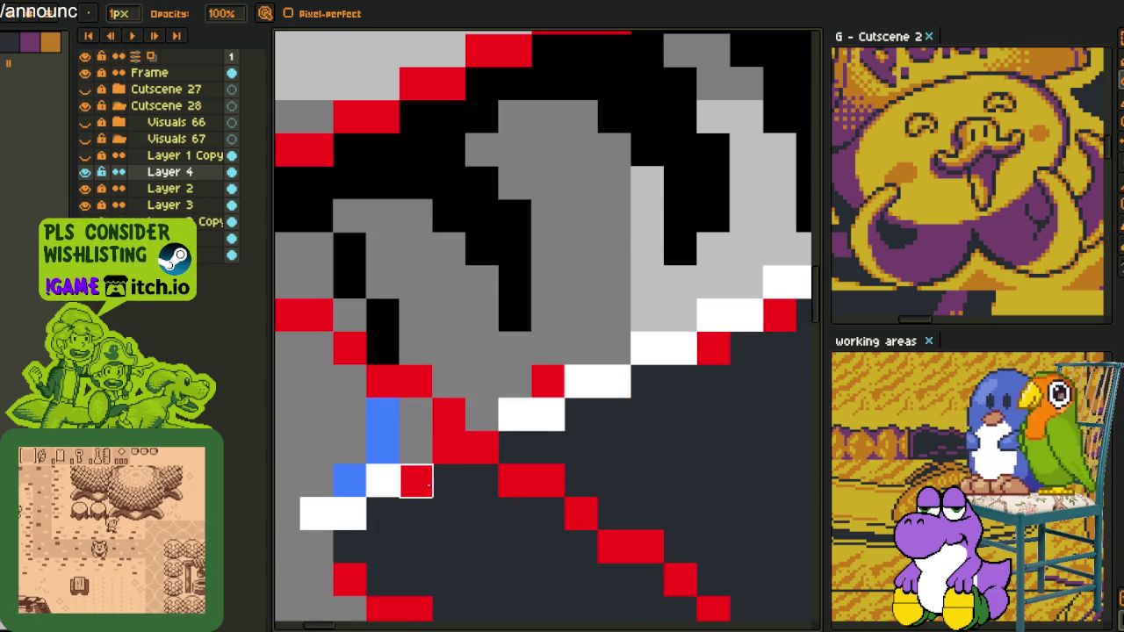
scroll(430, 508, "down", 5)
left_click_drag(430, 507, 430, 384)
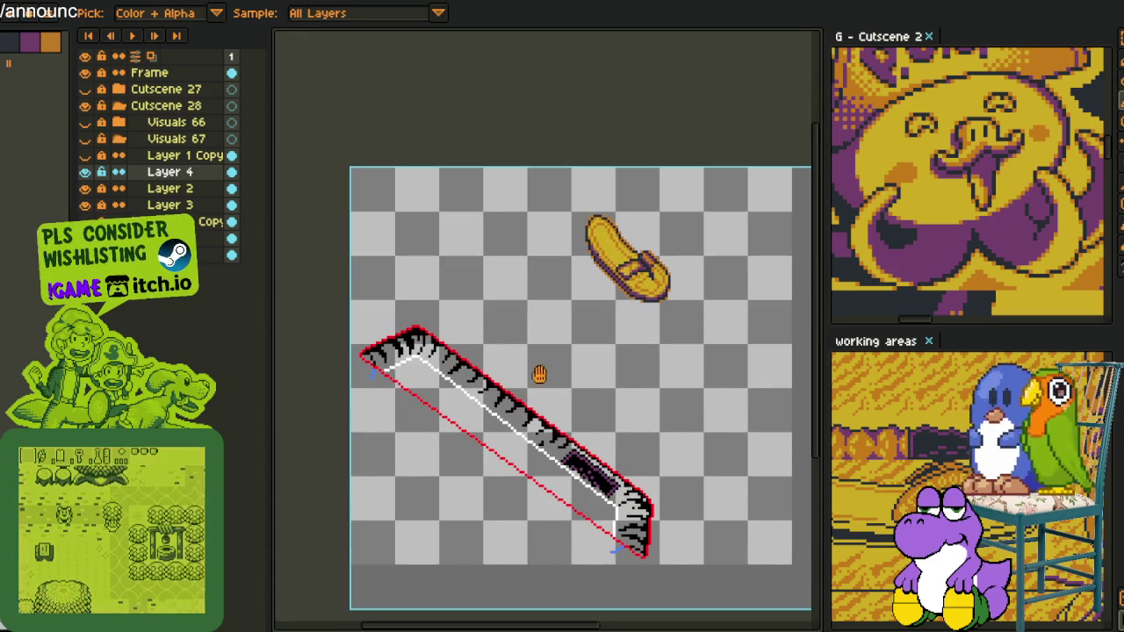
- Reshape the tip of a black hatch stroke, shifting its end pixel over
scroll(509, 334, "up", 1)
scroll(527, 351, "up", 3)
scroll(539, 369, "up", 1)
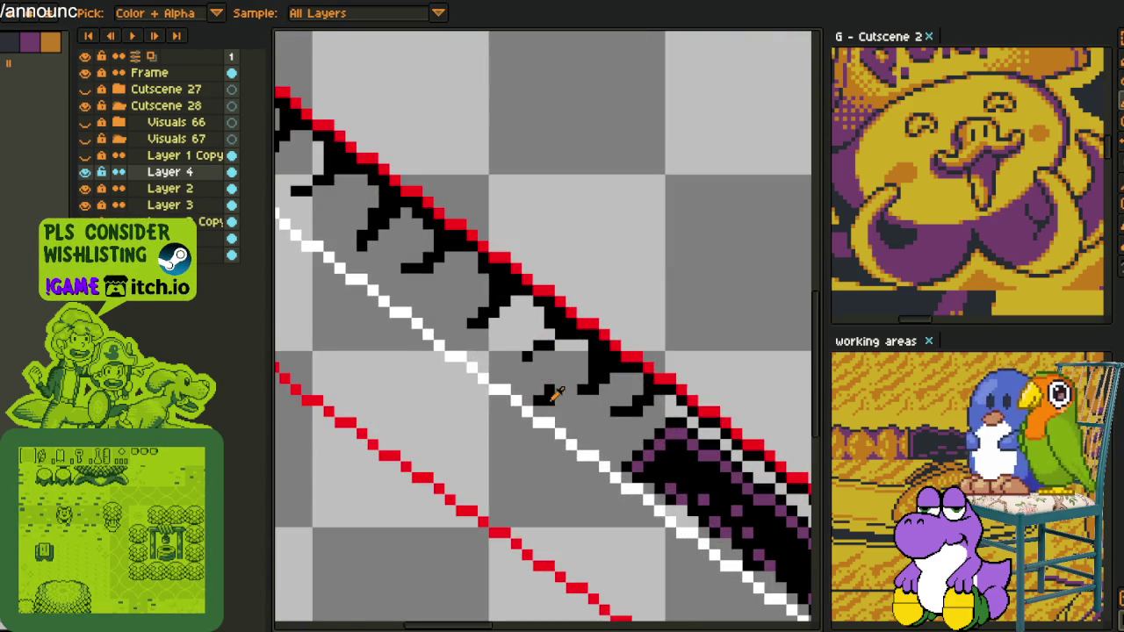
scroll(540, 378, "up", 2)
key("b")
right_click(612, 453)
left_click_drag(602, 459, 627, 446)
scroll(619, 470, "down", 3)
scroll(614, 452, "up", 2)
scroll(601, 446, "up", 1)
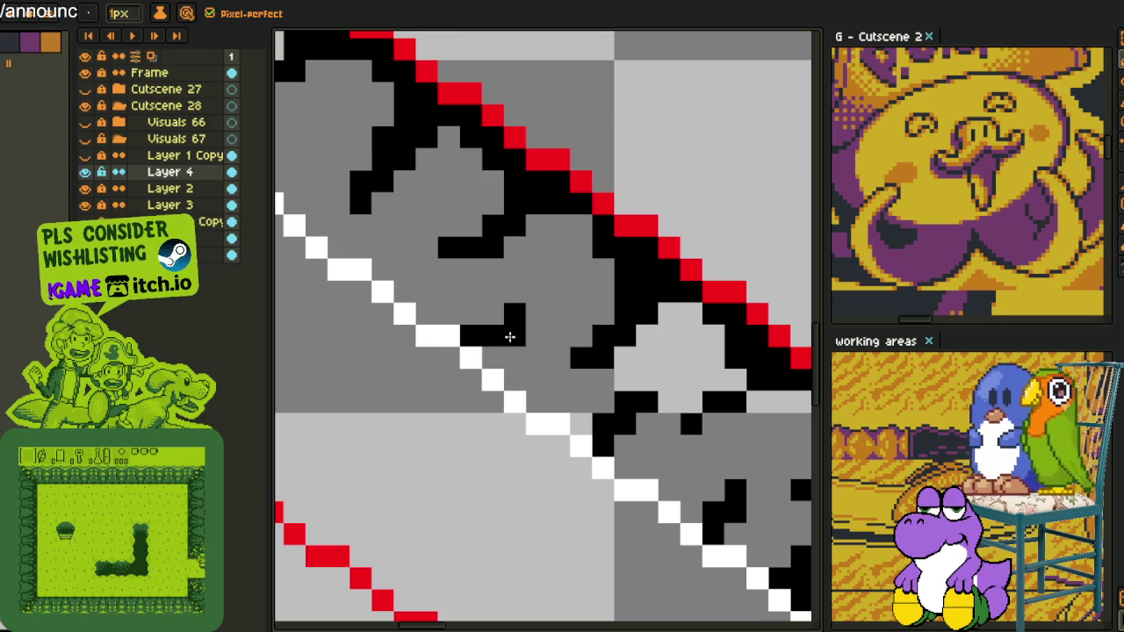
scroll(536, 320, "down", 3)
scroll(545, 392, "down", 1)
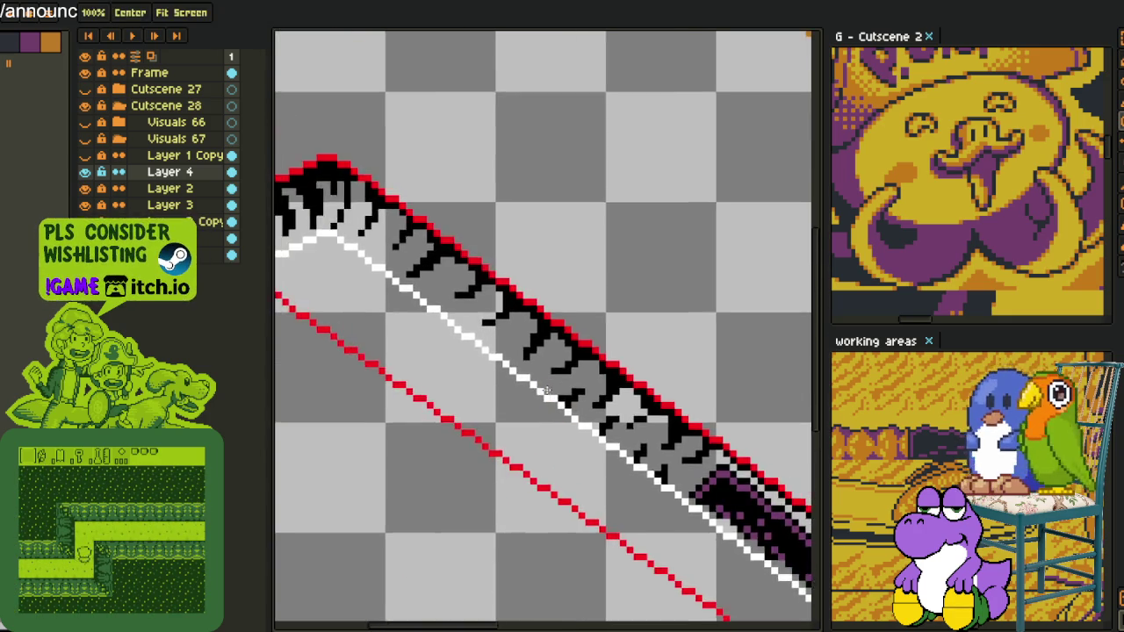
scroll(545, 392, "down", 1)
scroll(511, 372, "up", 4)
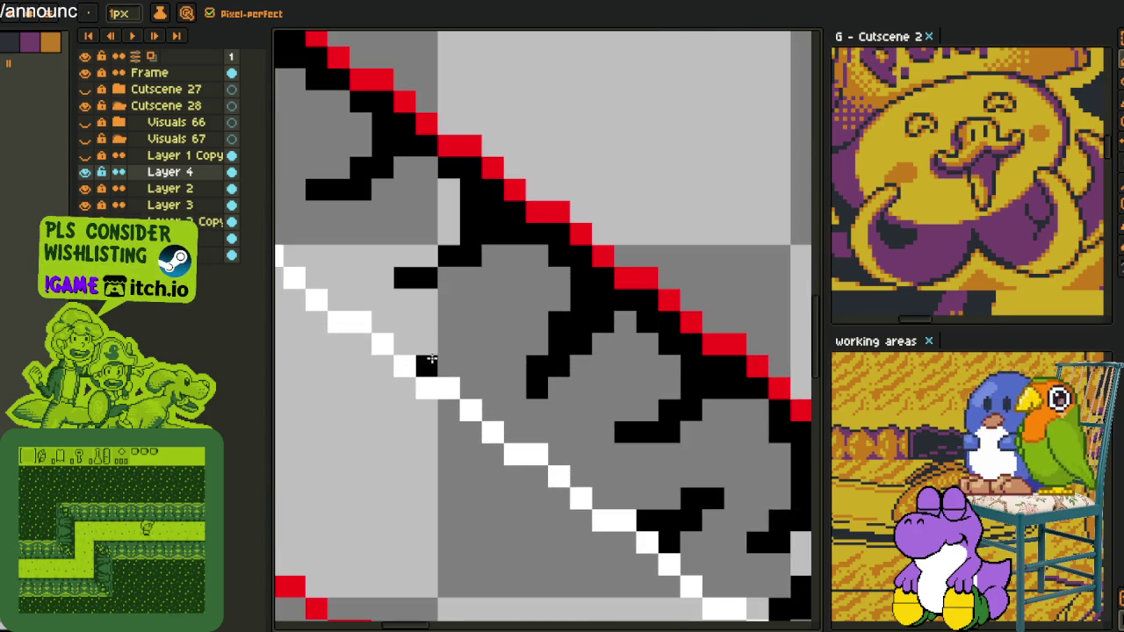
- Add a down-left black stroke and a short black run, reverting a stray pixel to grey
left_click_drag(475, 333, 450, 356)
scroll(460, 346, "down", 2)
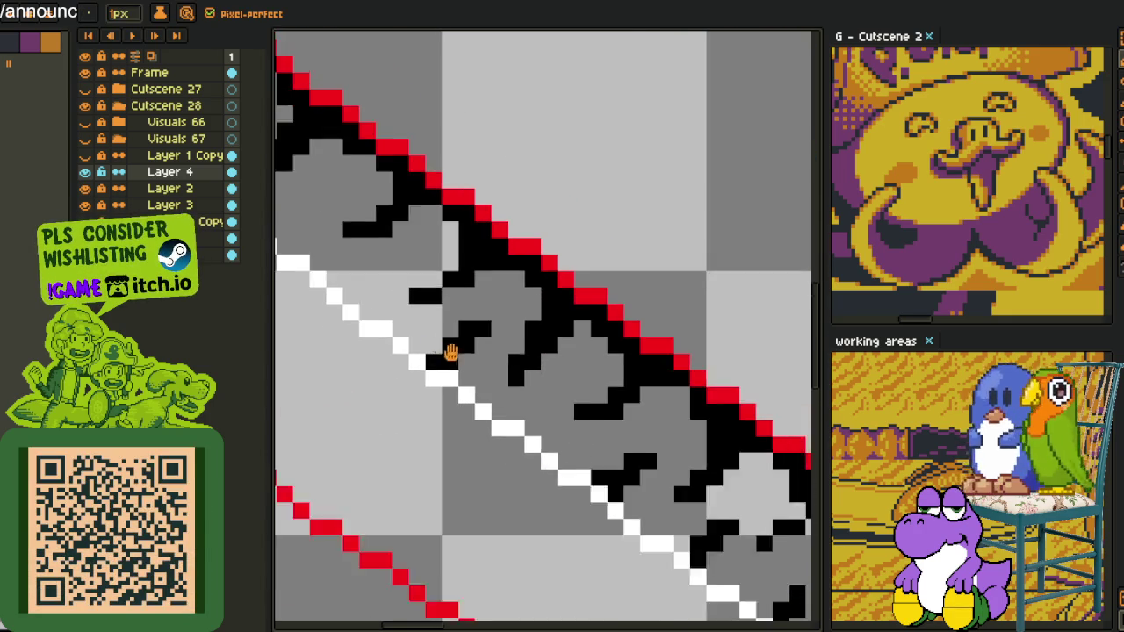
scroll(457, 359, "down", 1)
scroll(513, 415, "up", 4)
scroll(520, 419, "down", 1)
left_click_drag(497, 442, 534, 427)
scroll(547, 401, "up", 1)
left_click(543, 405)
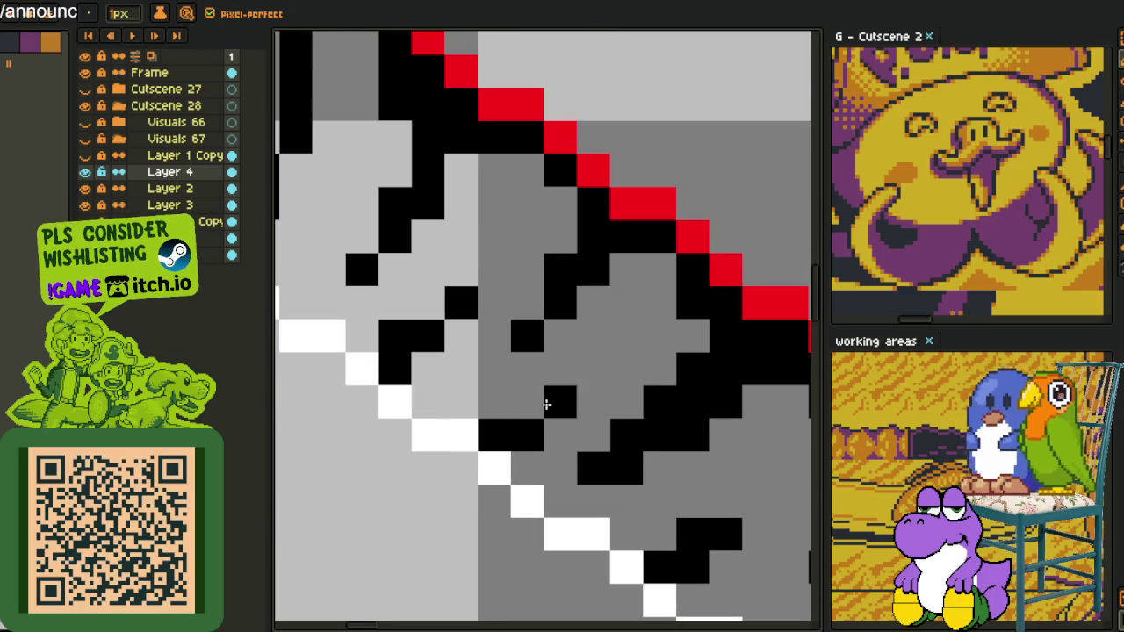
- Add a single black hatch pixel, then pan up-left along the ribbon
scroll(536, 406, "down", 3)
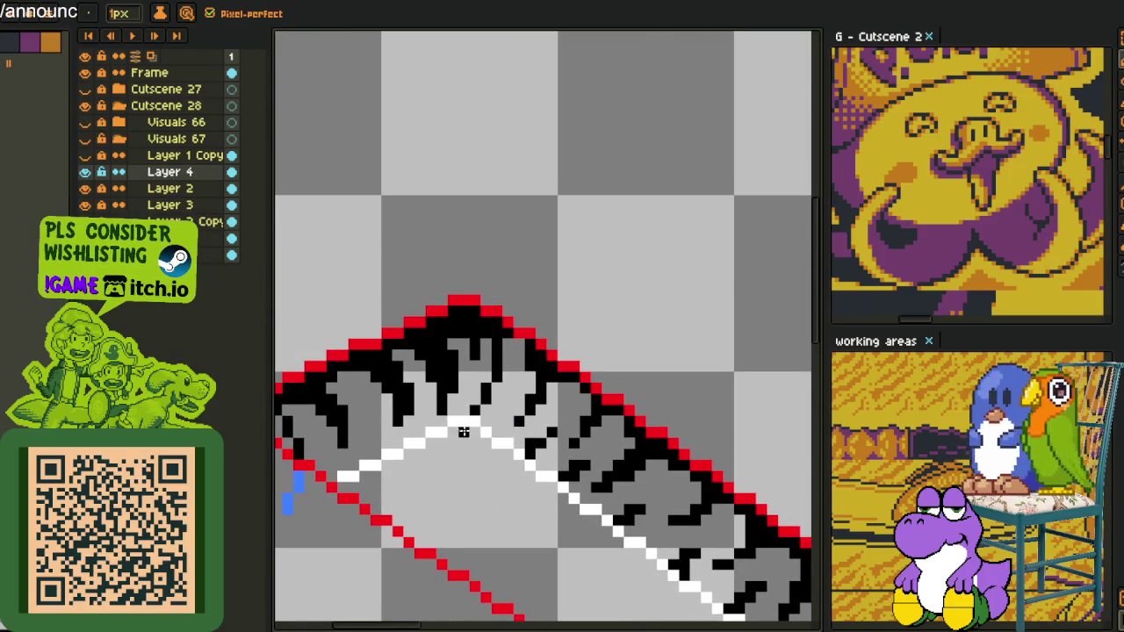
scroll(372, 443, "up", 1)
scroll(372, 443, "up", 1)
left_click(369, 443)
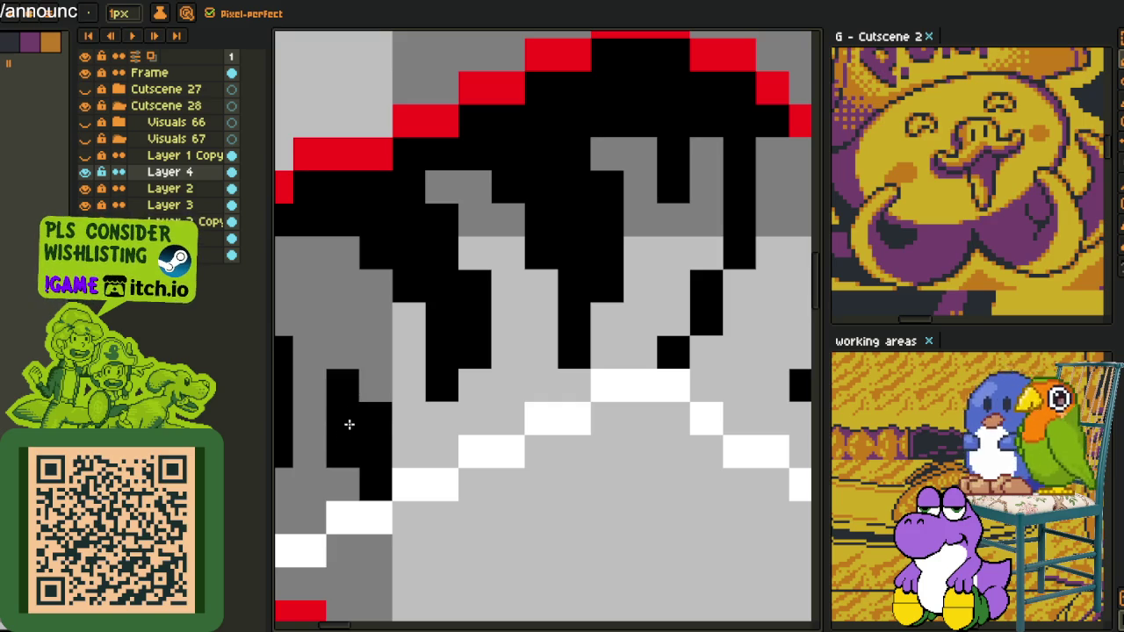
scroll(362, 398, "down", 3)
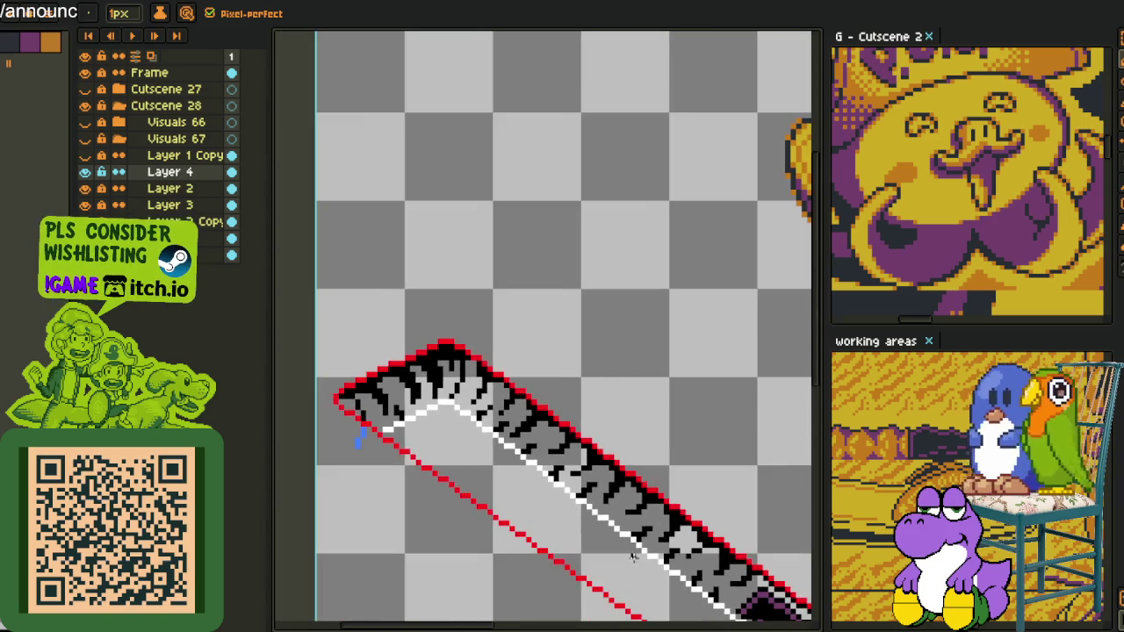
scroll(362, 398, "down", 1)
left_click_drag(666, 548, 577, 290)
scroll(580, 294, "up", 1)
scroll(574, 303, "up", 2)
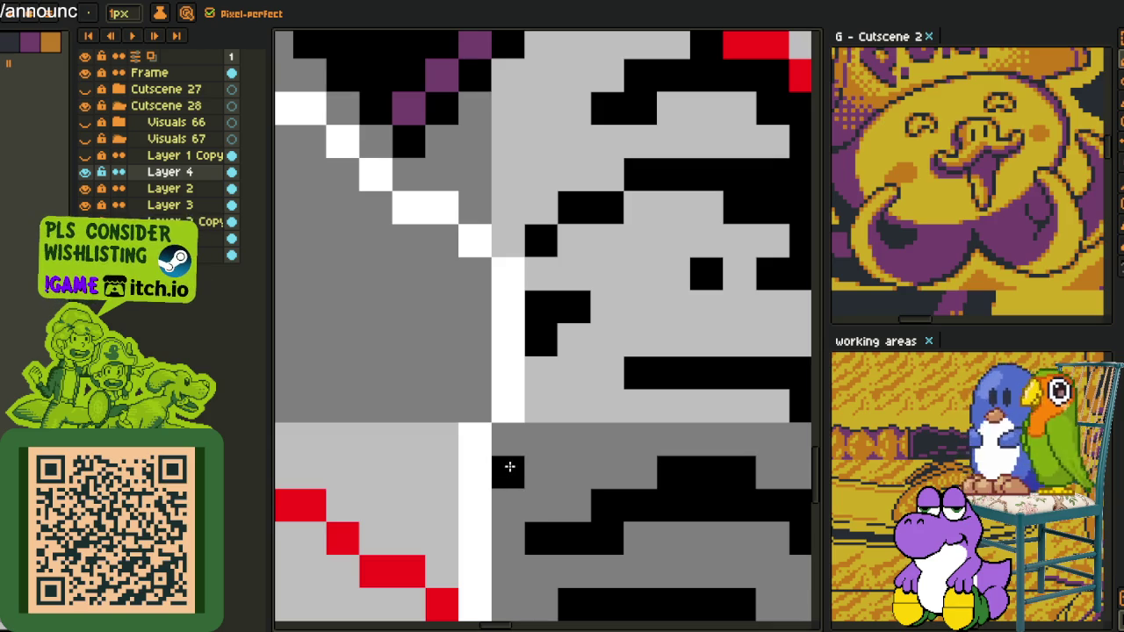
scroll(579, 446, "down", 3)
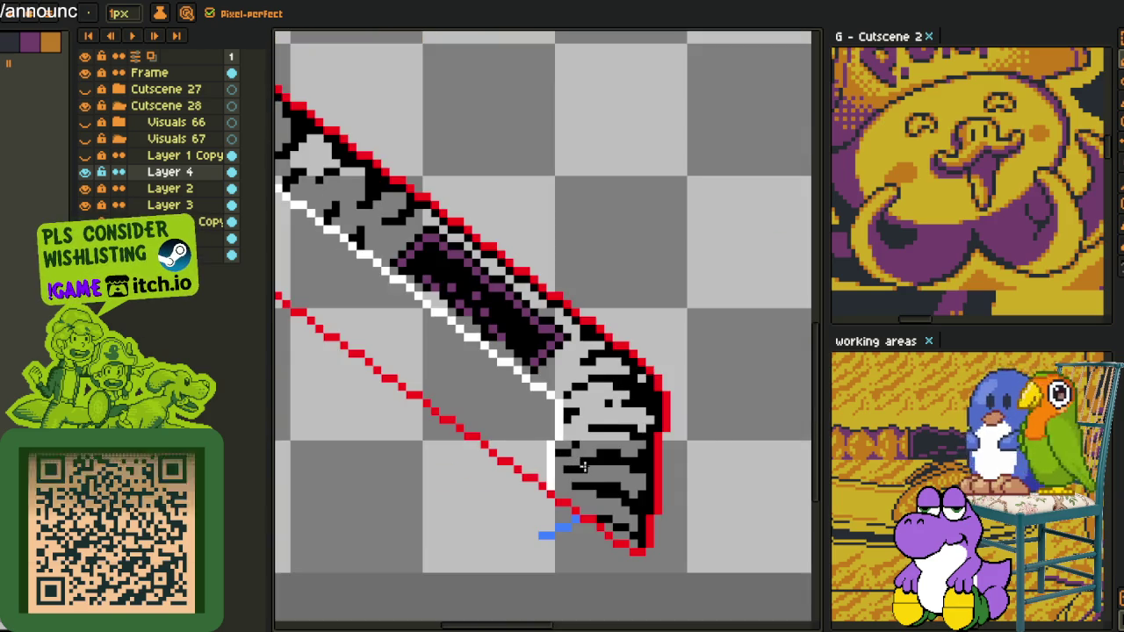
scroll(562, 478, "up", 3)
key("i")
scroll(566, 465, "down", 3)
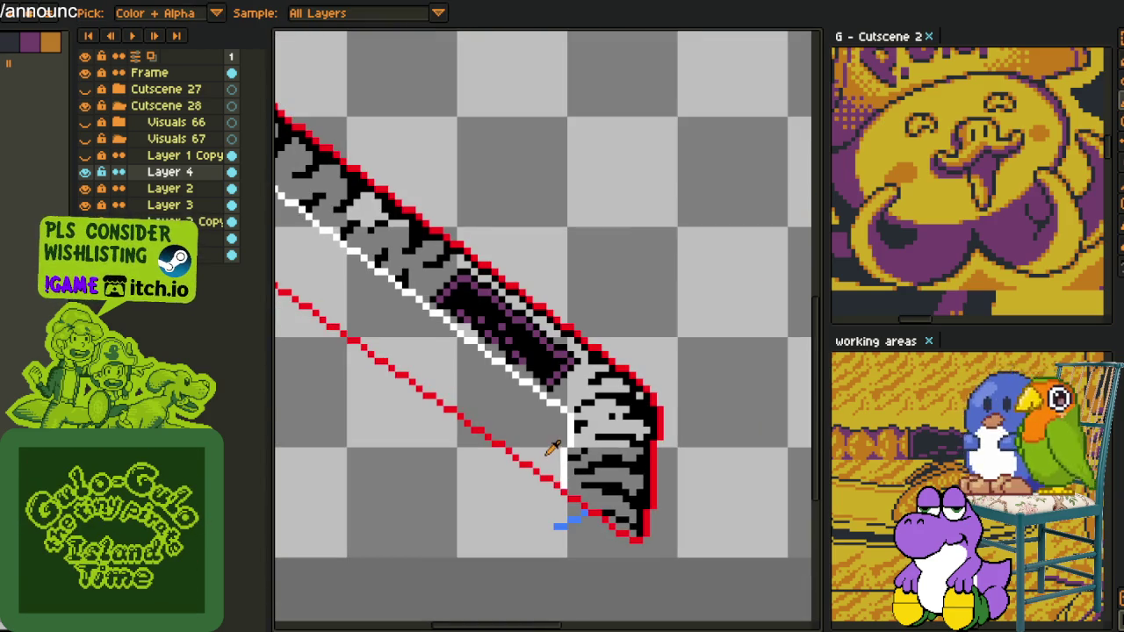
scroll(561, 448, "down", 1)
scroll(558, 421, "up", 2)
scroll(560, 399, "up", 1)
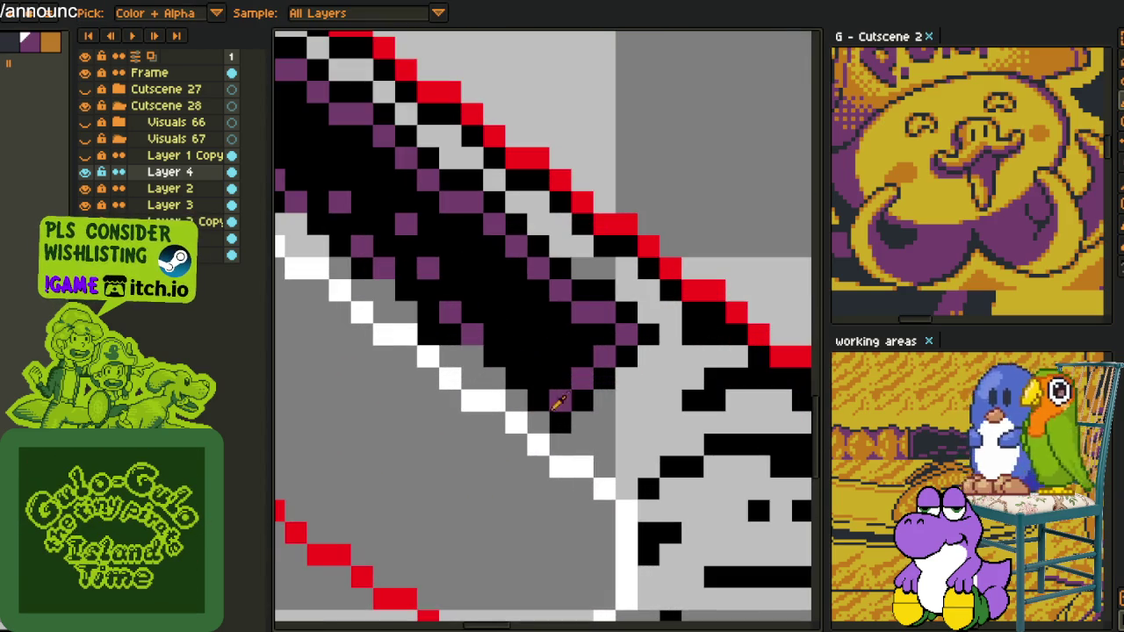
key("b")
scroll(507, 392, "down", 2)
scroll(439, 351, "up", 2)
key("i")
left_click(421, 295)
key("g")
left_click(474, 378)
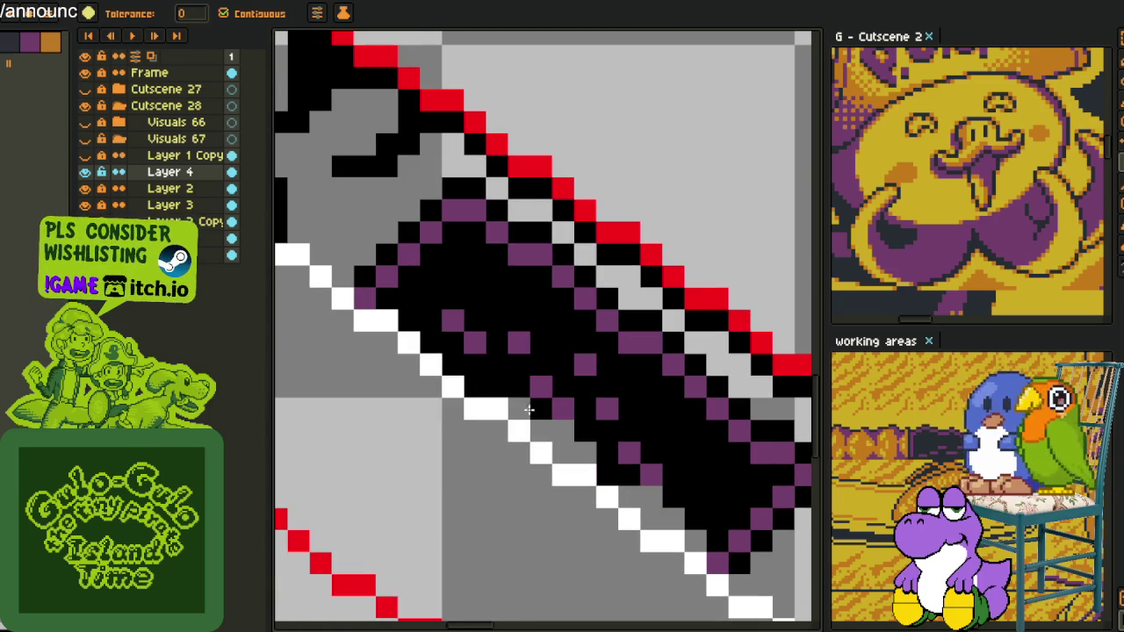
left_click(531, 409)
left_click(555, 434)
key("i")
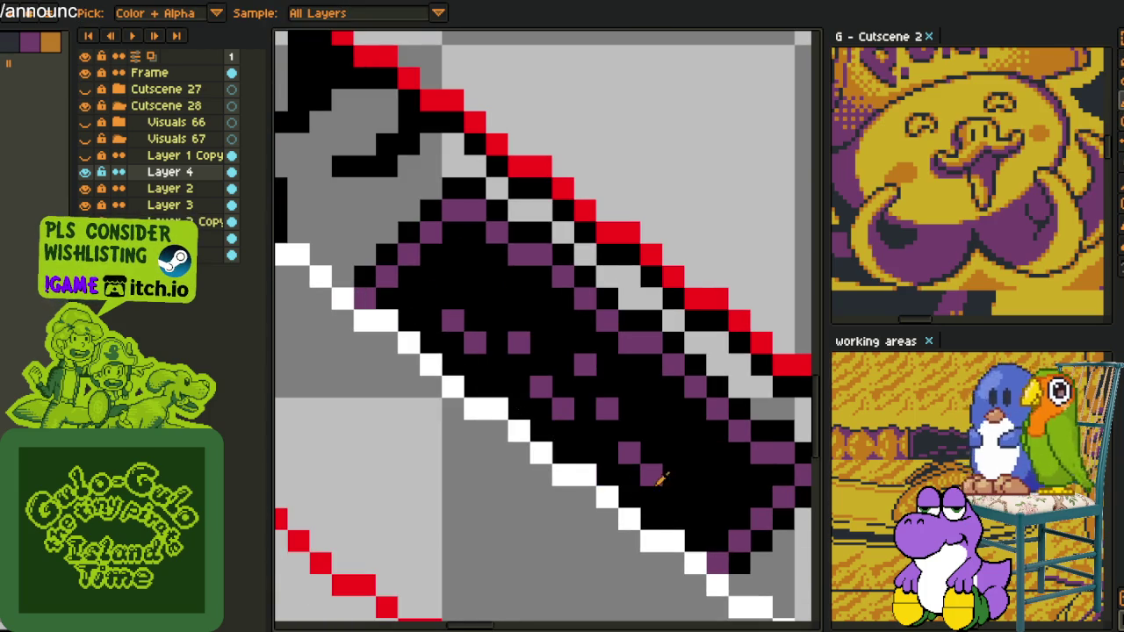
scroll(656, 472, "down", 5)
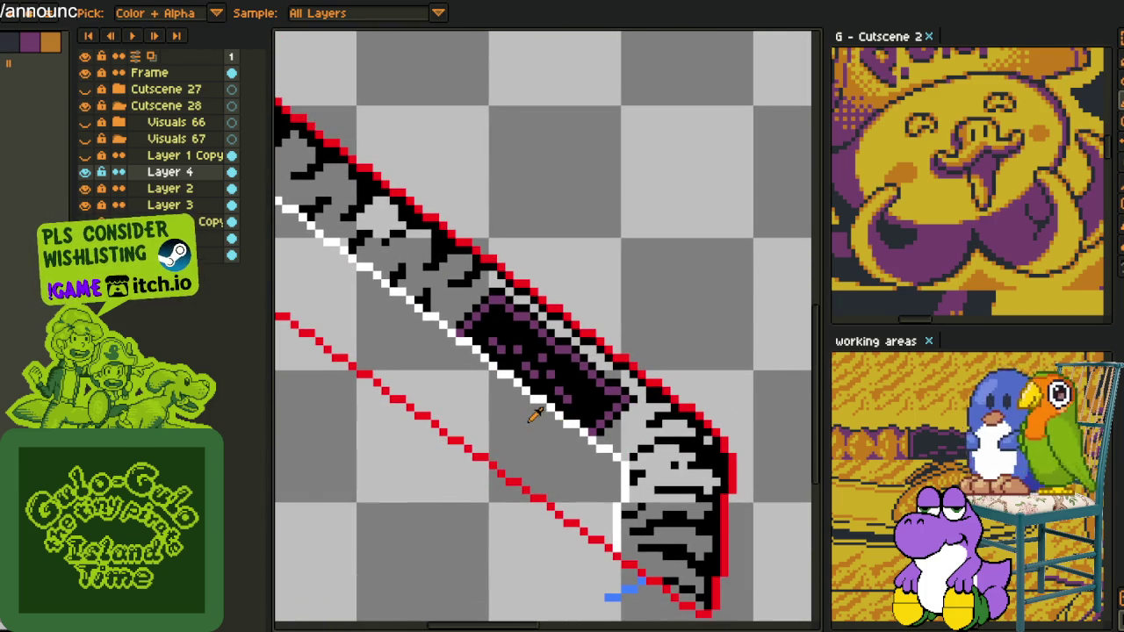
scroll(531, 419, "up", 2)
scroll(527, 420, "down", 3)
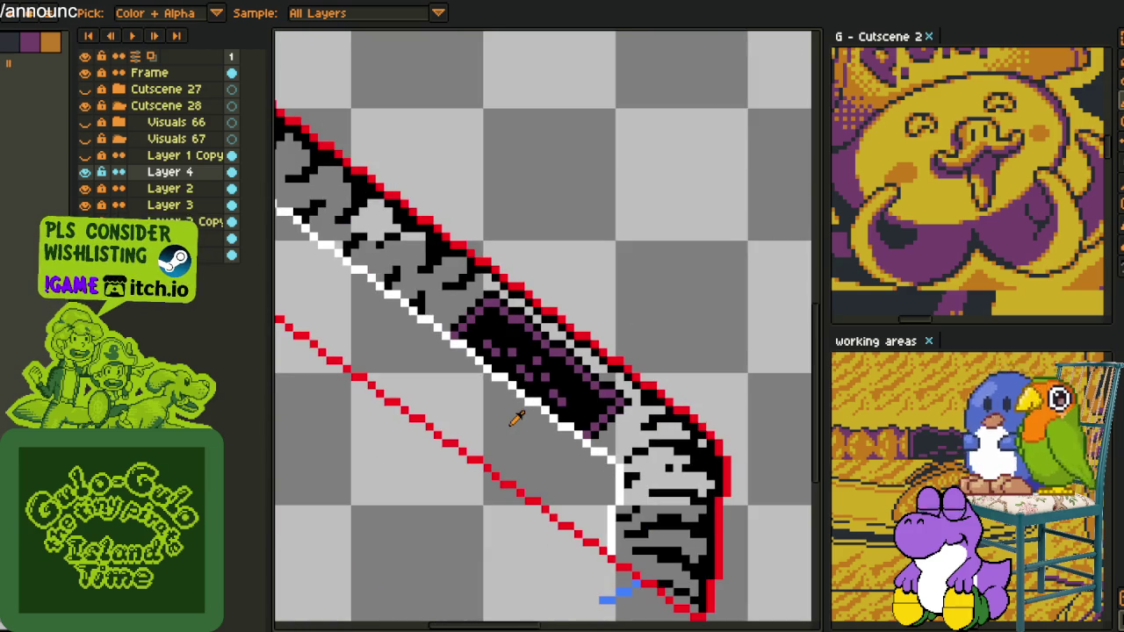
scroll(522, 421, "down", 1)
scroll(513, 424, "down", 1)
scroll(494, 409, "down", 2)
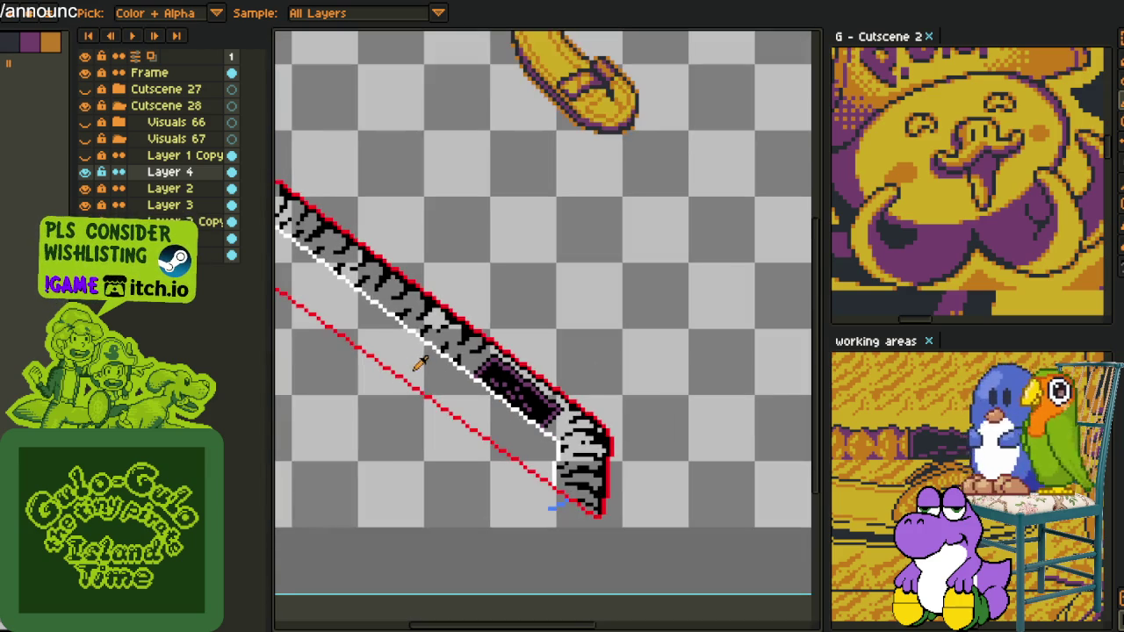
left_click_drag(494, 410, 632, 497)
scroll(405, 308, "up", 1)
scroll(406, 297, "up", 1)
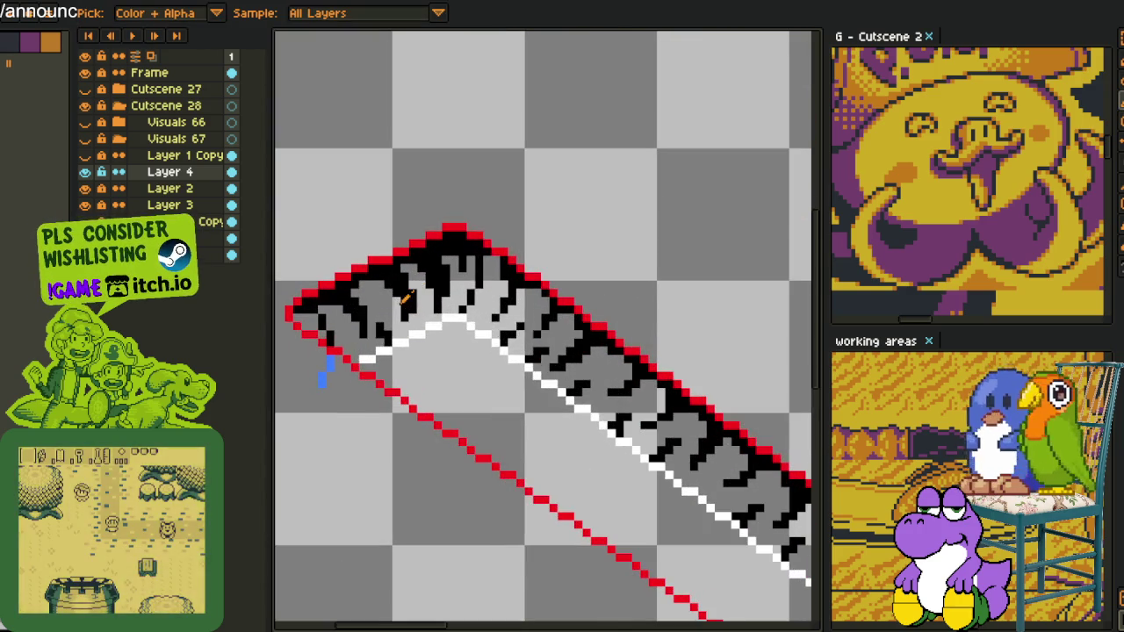
left_click_drag(447, 318, 509, 426)
scroll(652, 289, "down", 1)
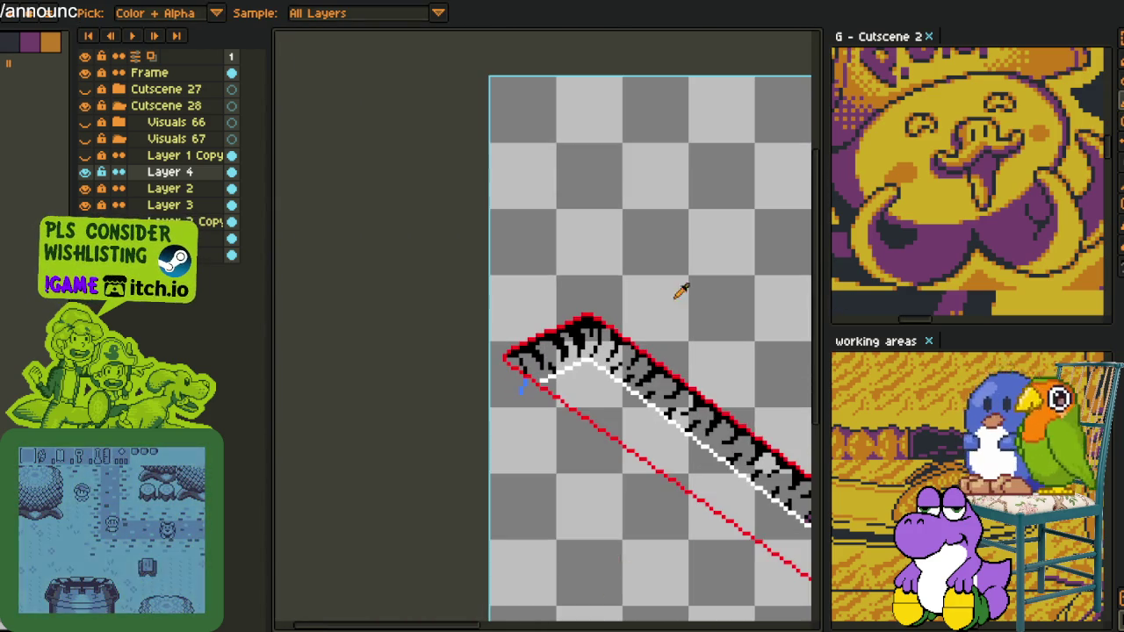
scroll(947, 397, "down", 2)
left_click_drag(946, 396, 890, 439)
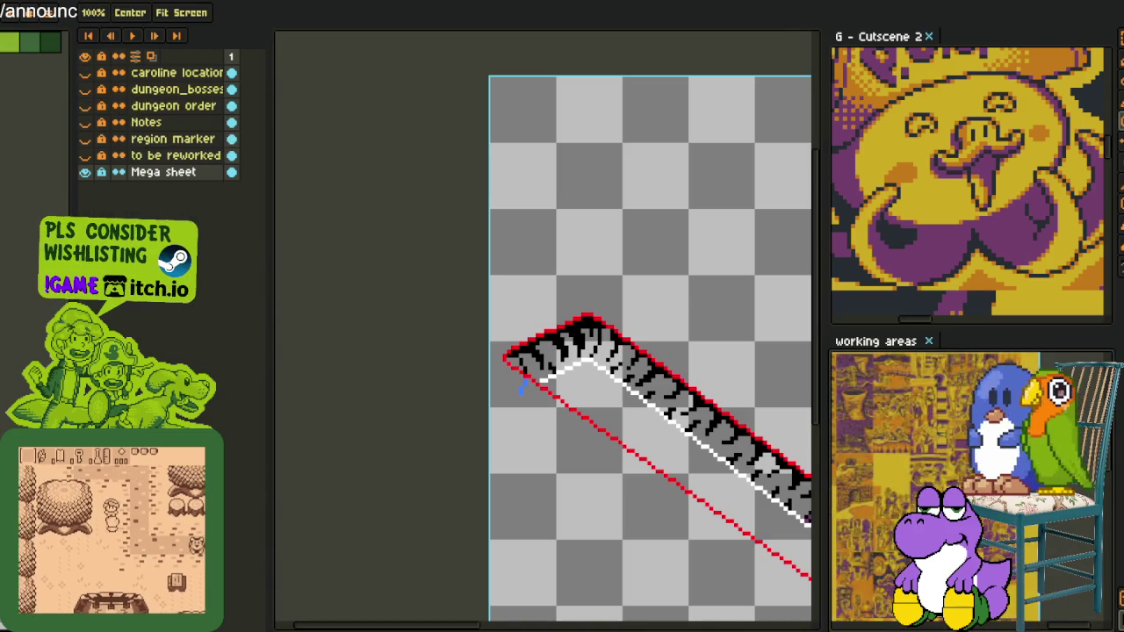
scroll(890, 439, "up", 1)
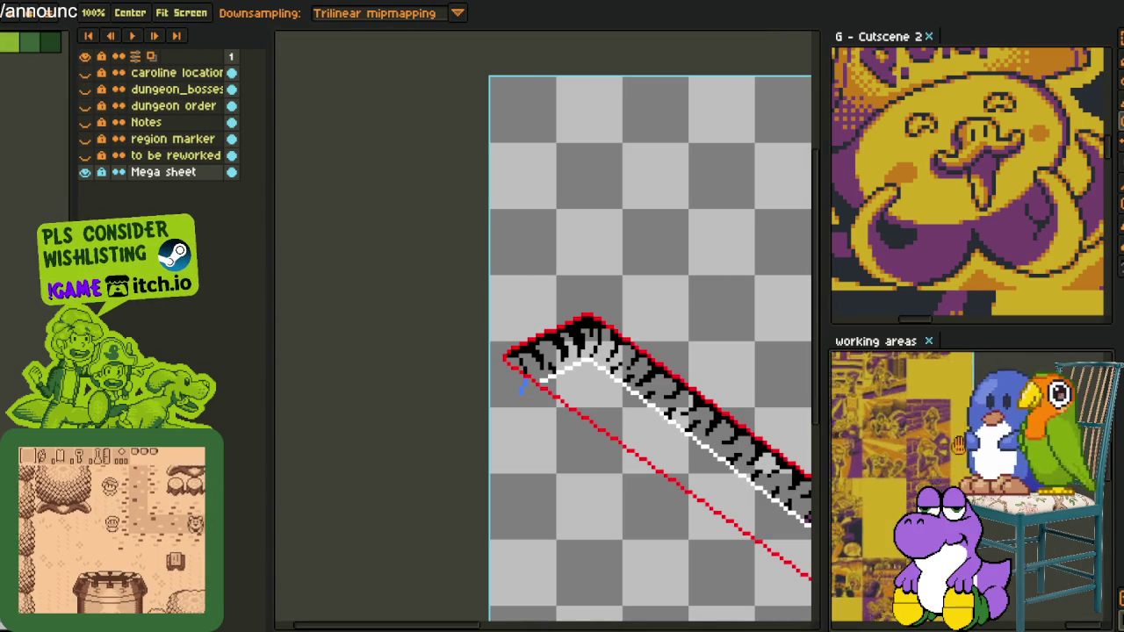
scroll(890, 439, "up", 1)
scroll(890, 439, "up", 2)
scroll(890, 439, "up", 1)
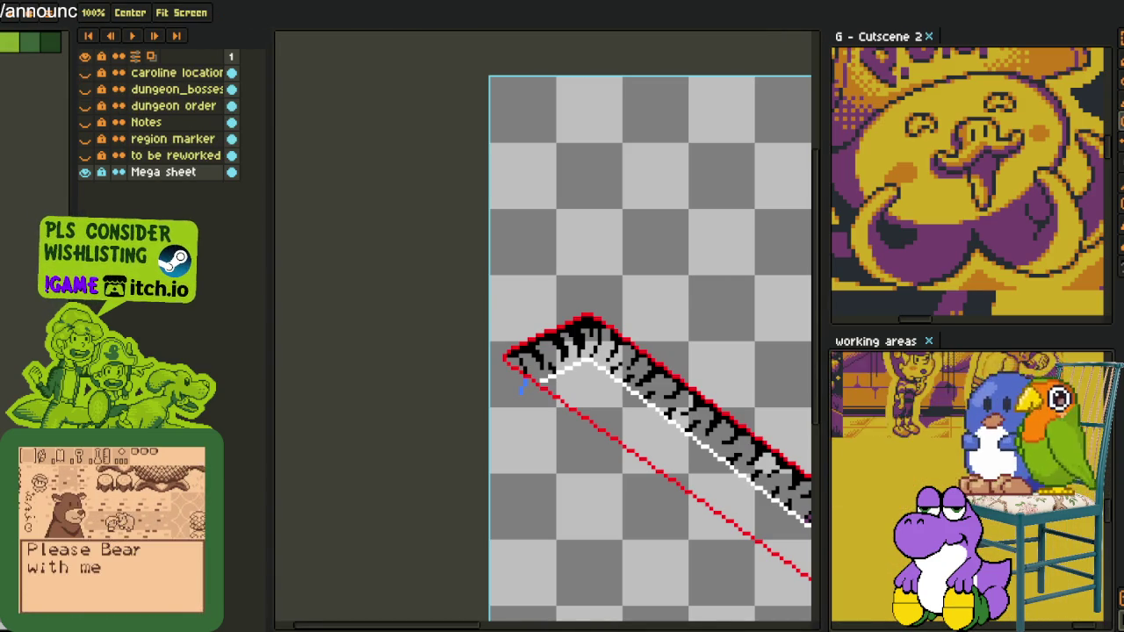
scroll(890, 439, "down", 2)
scroll(890, 439, "down", 1)
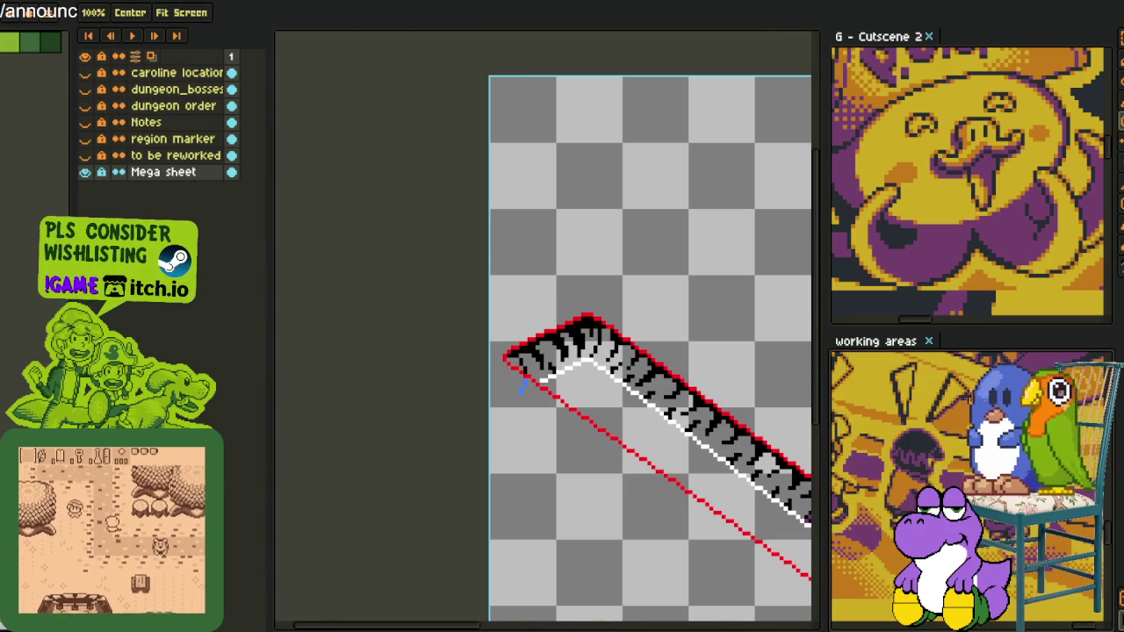
scroll(600, 368, "down", 3)
scroll(632, 422, "up", 3)
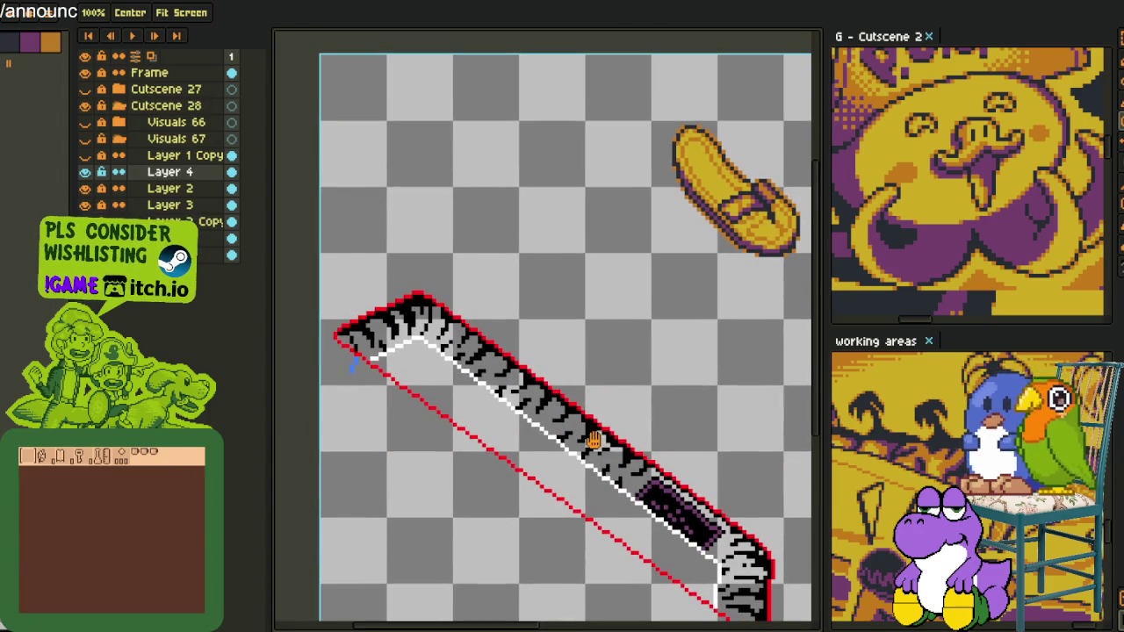
left_click_drag(594, 439, 573, 393)
scroll(420, 323, "down", 2)
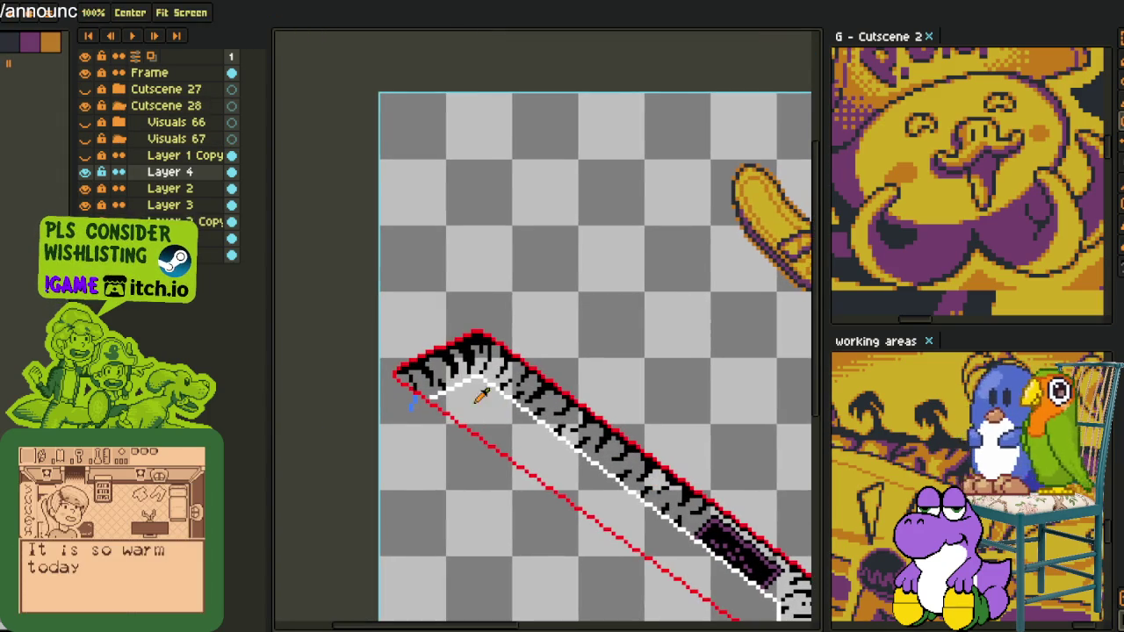
scroll(477, 389, "up", 2)
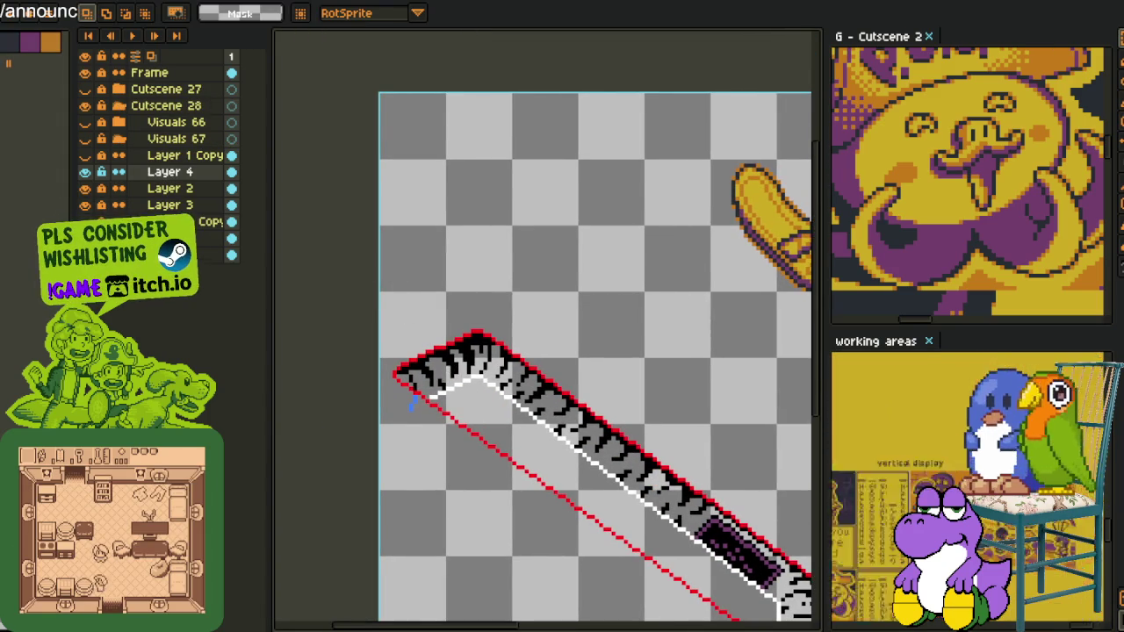
key("h")
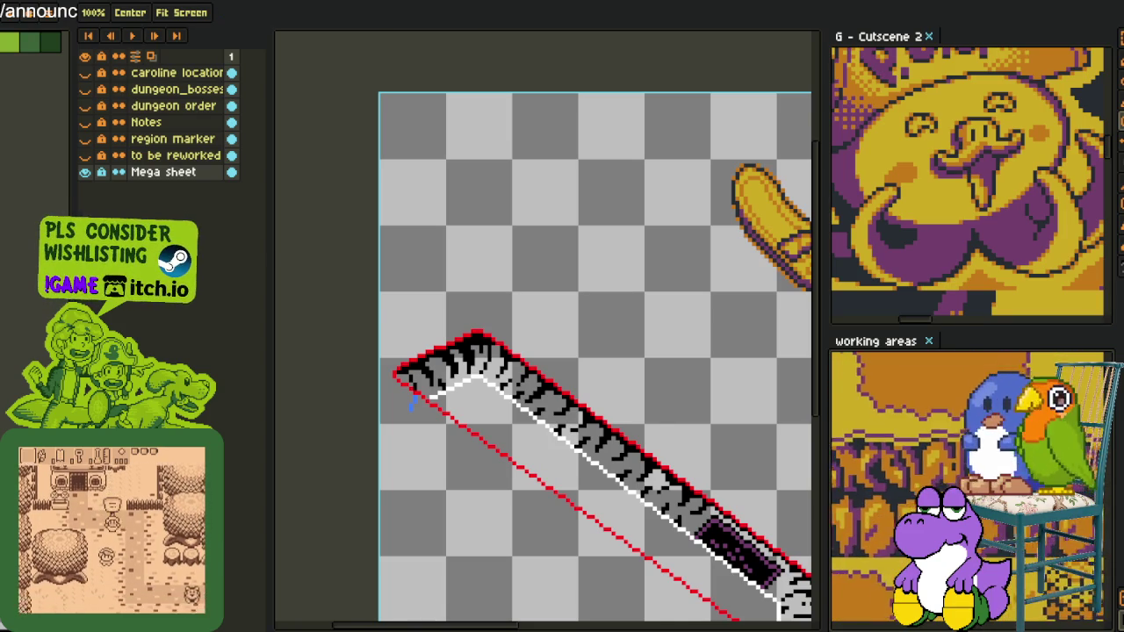
key("m")
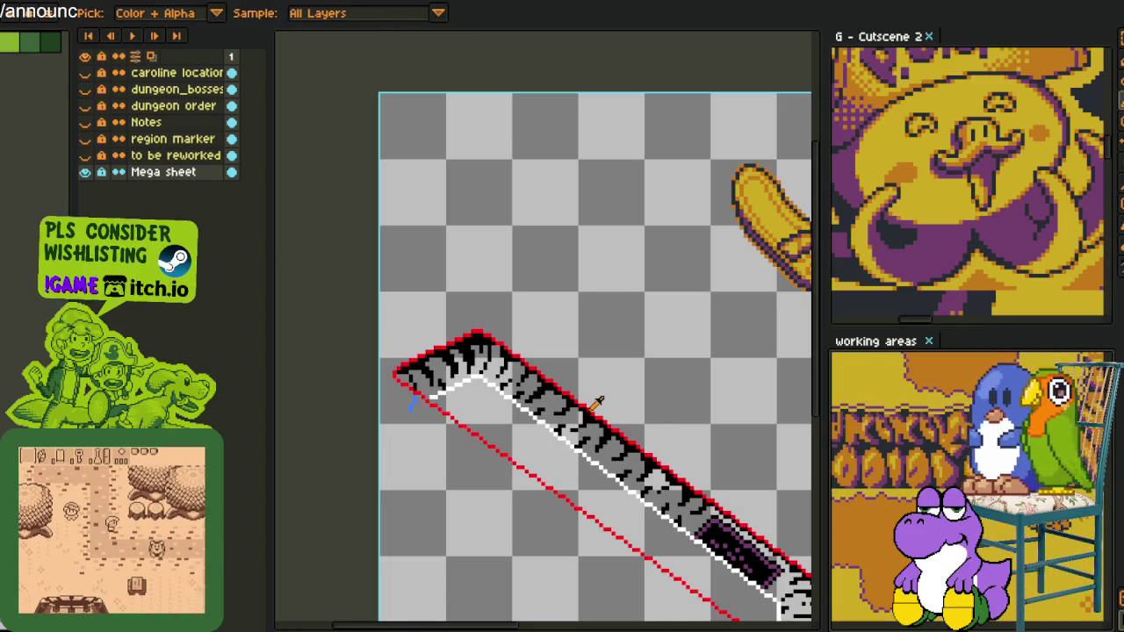
- Select the ribbon's upper section and replace its black hatch lines with purple
left_click(596, 395, "ctrl")
left_click_drag(667, 396, 662, 383)
left_click_drag(375, 227, 683, 562)
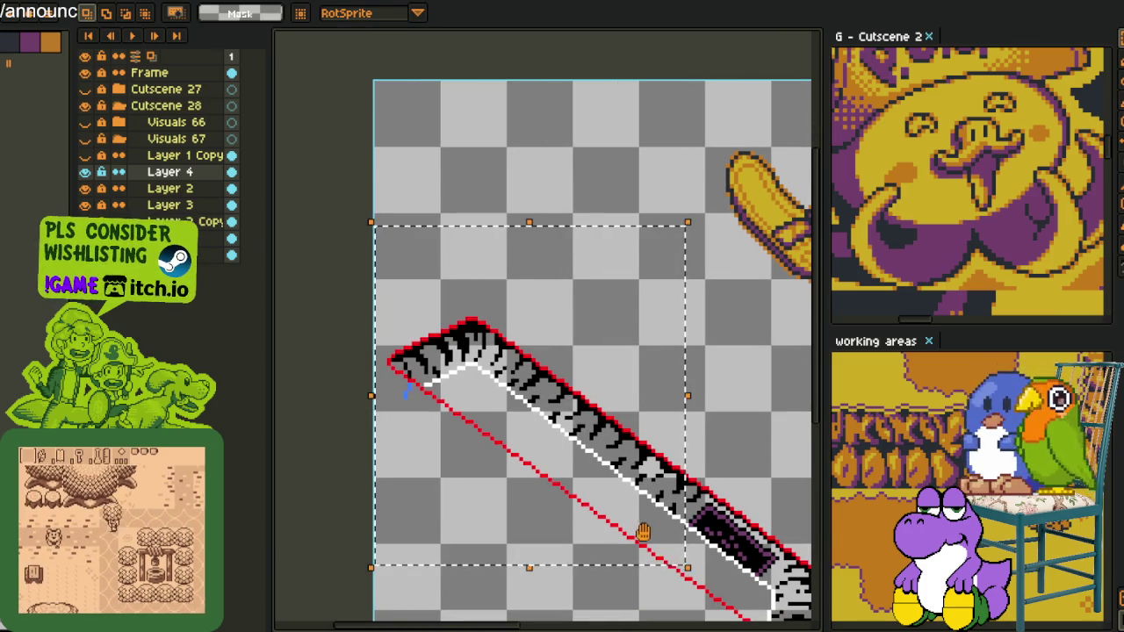
key("n")
scroll(640, 473, "up", 1)
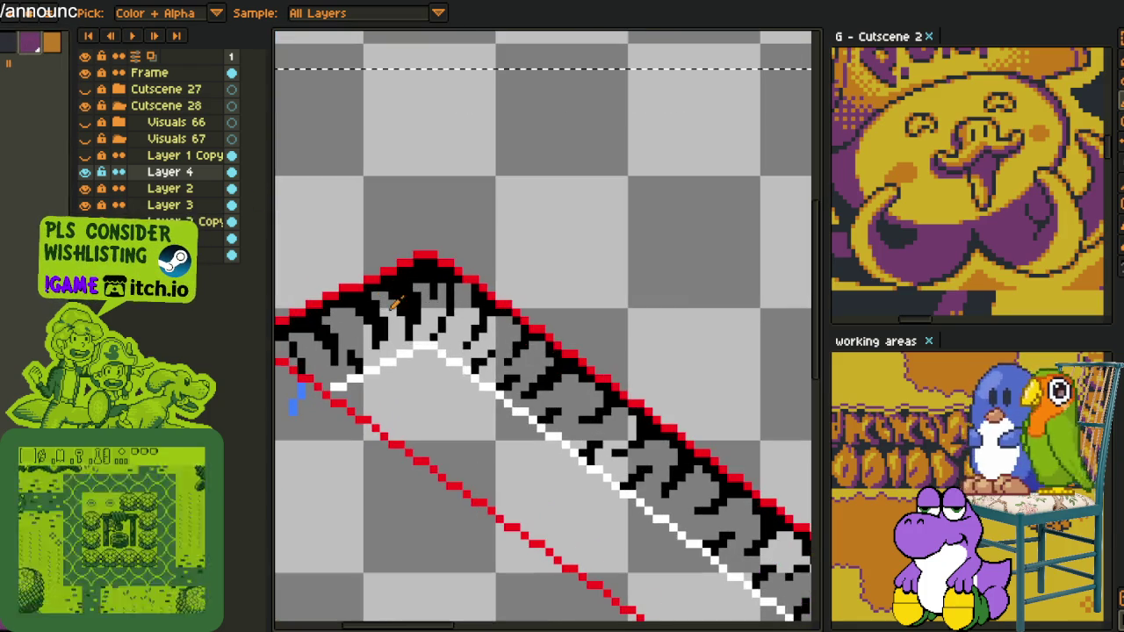
scroll(395, 303, "up", 1)
key("shift+r")
left_click(441, 513)
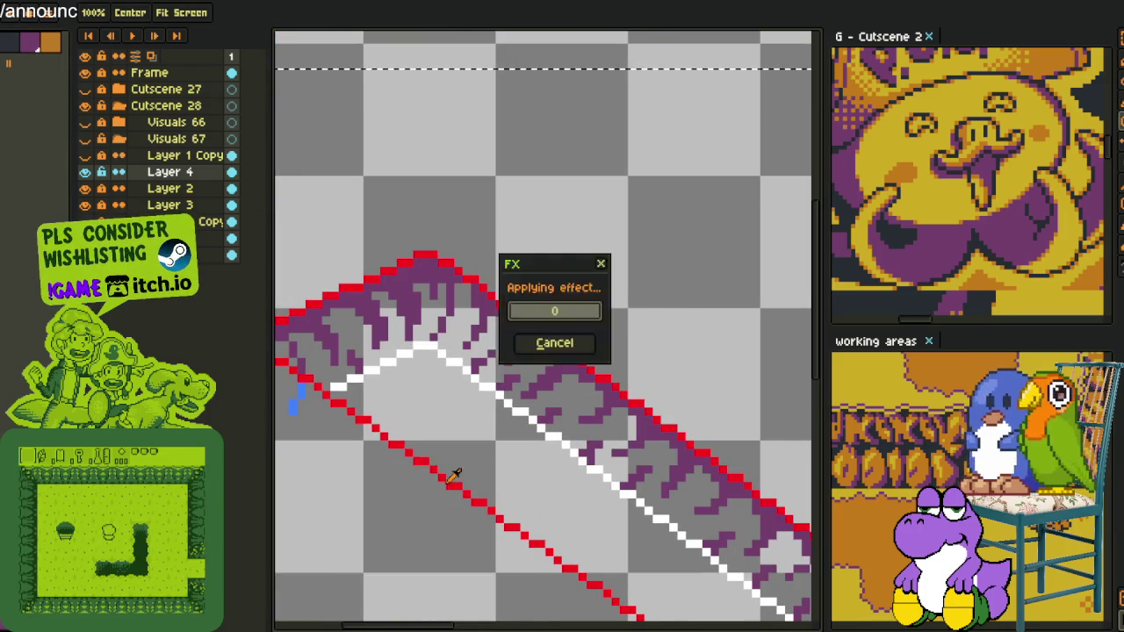
- Select the ribbon's bent lower end and recolour its black pixels purple
scroll(667, 471, "down", 2)
scroll(561, 445, "up", 2)
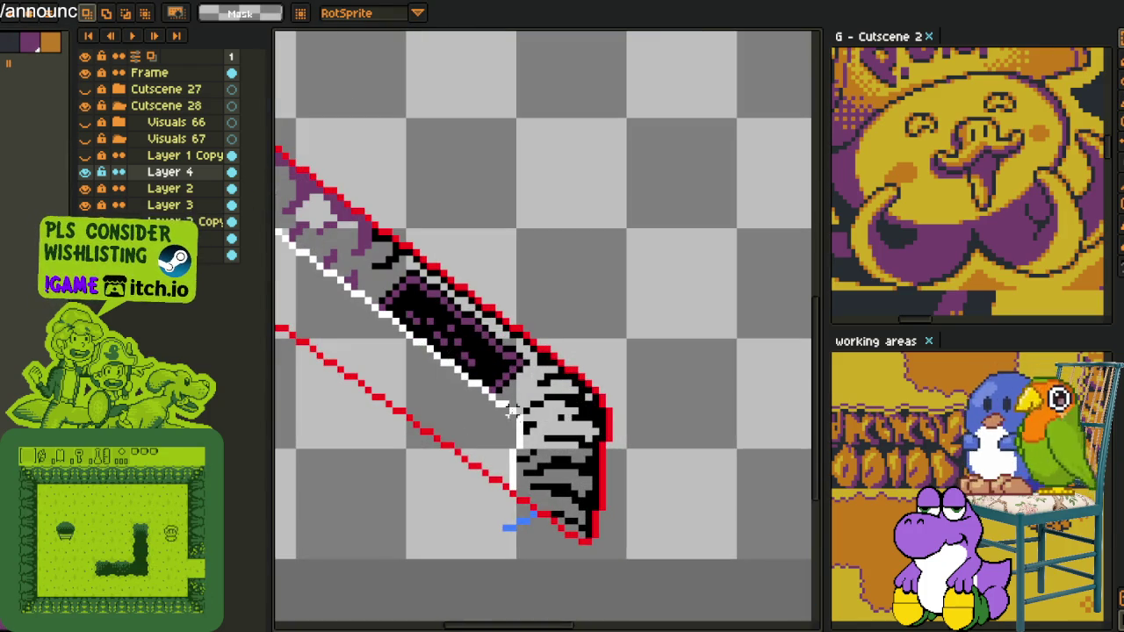
left_click_drag(513, 396, 707, 604)
key("shift+r")
left_click(440, 492)
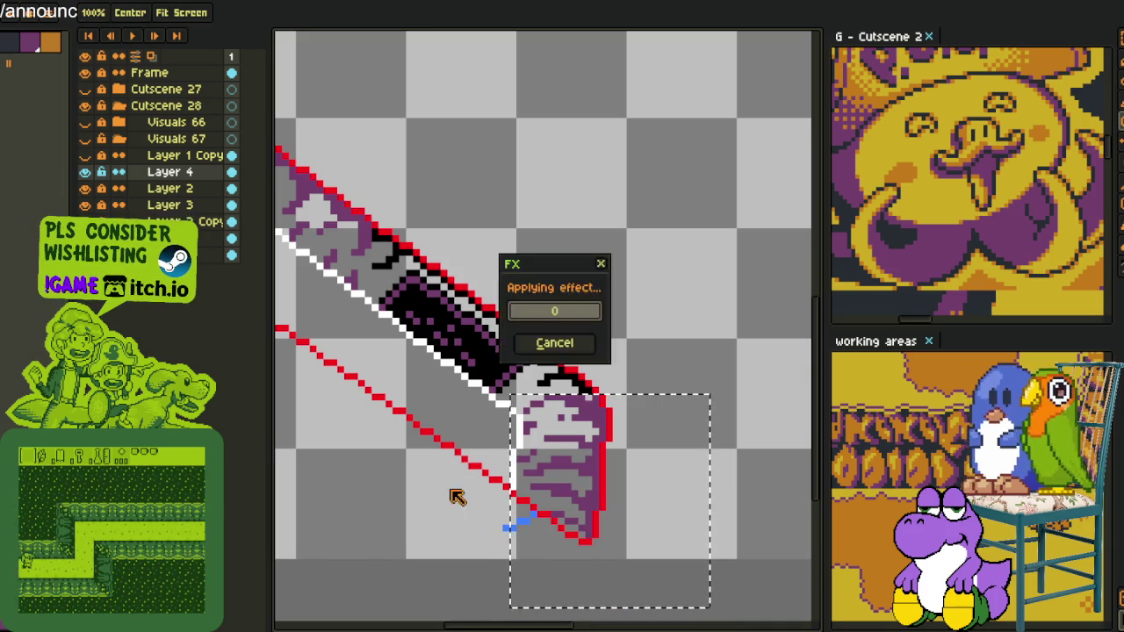
- Replace the remaining black lines near the bend with purple
scroll(540, 373, "up", 1)
scroll(542, 369, "up", 1)
left_click_drag(500, 336, 787, 579)
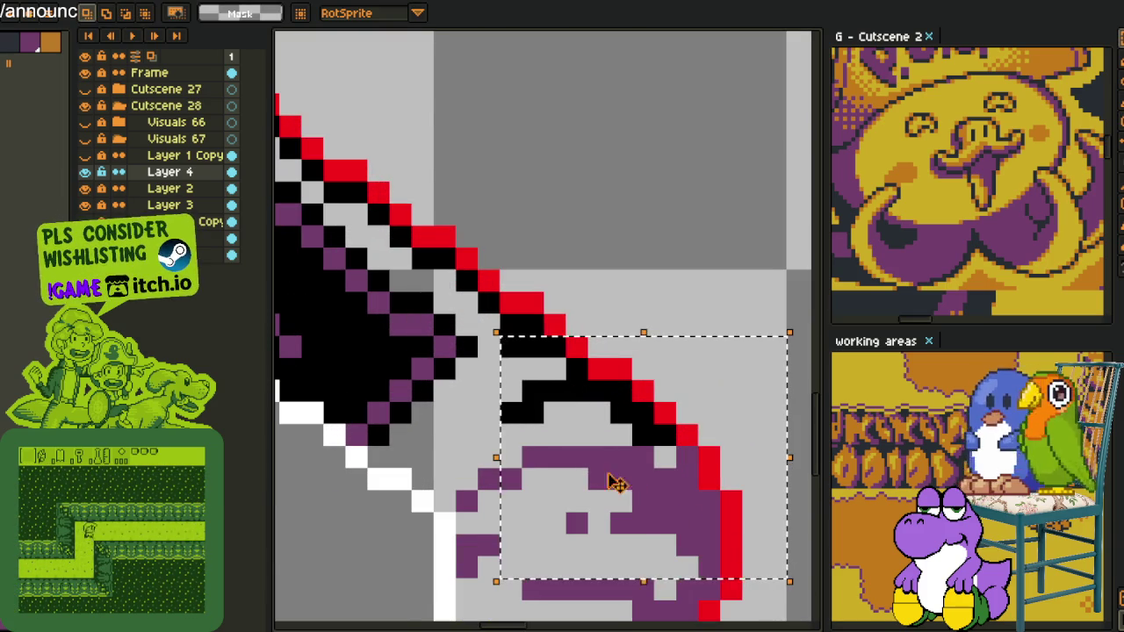
key("shift+r")
left_click(438, 492)
- Recolour the black pixels where the top band meets the inner band purple
scroll(667, 454, "down", 2)
scroll(569, 461, "up", 2)
scroll(570, 461, "up", 1)
left_click_drag(627, 404, 444, 195)
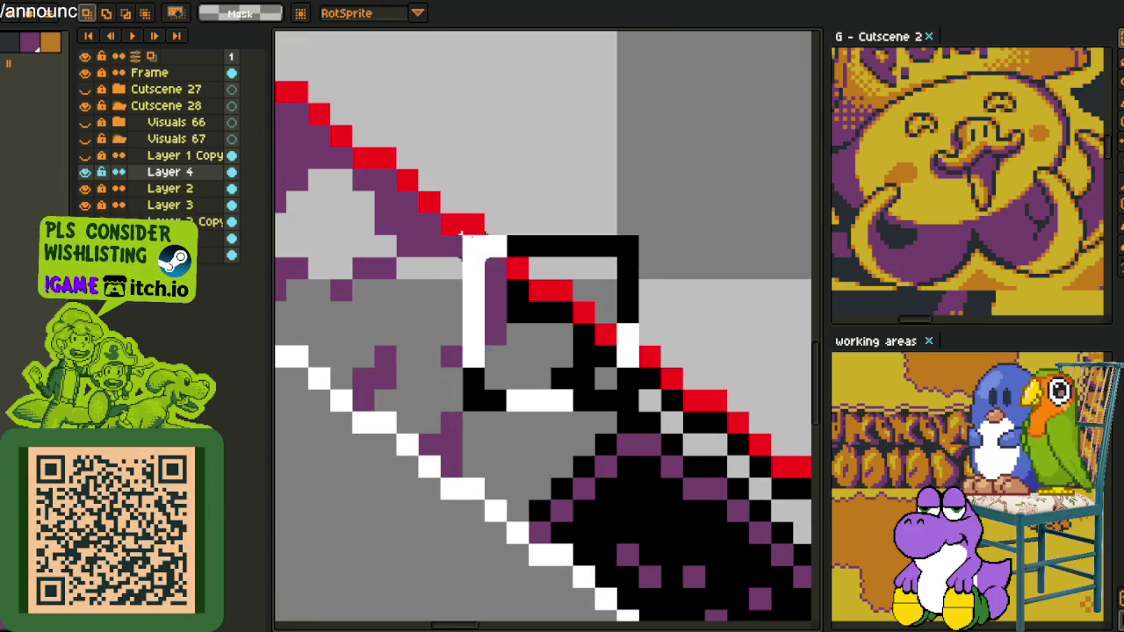
key("shift+r")
left_click(438, 492)
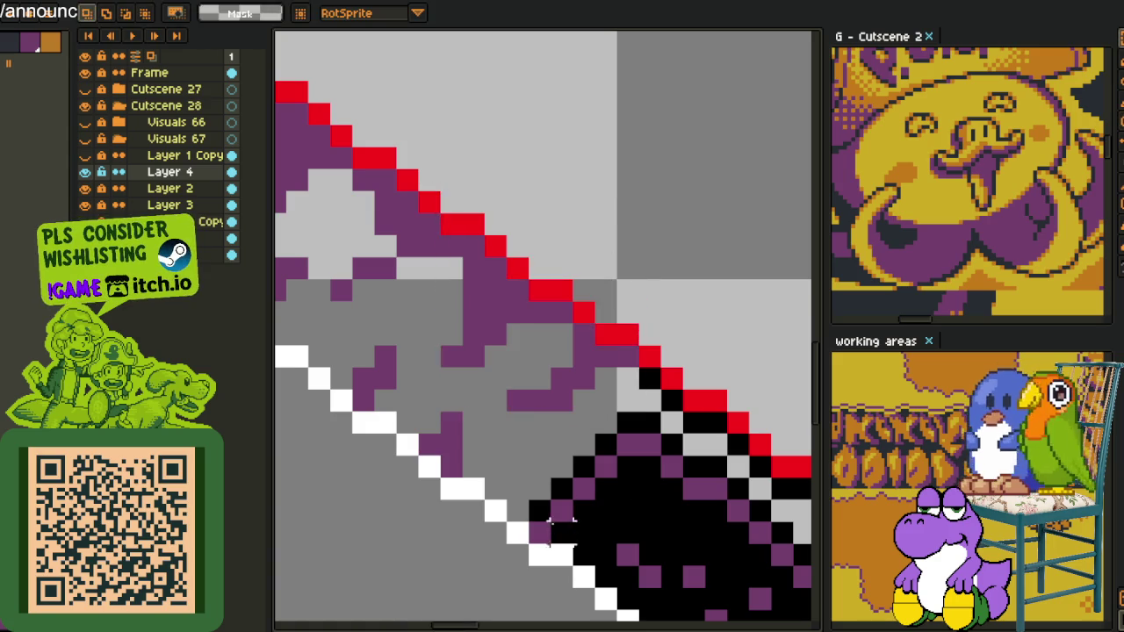
- Fill the leftover black two-pixel block on the top band edge purple
left_click_drag(658, 506, 463, 335)
scroll(464, 334, "up", 1)
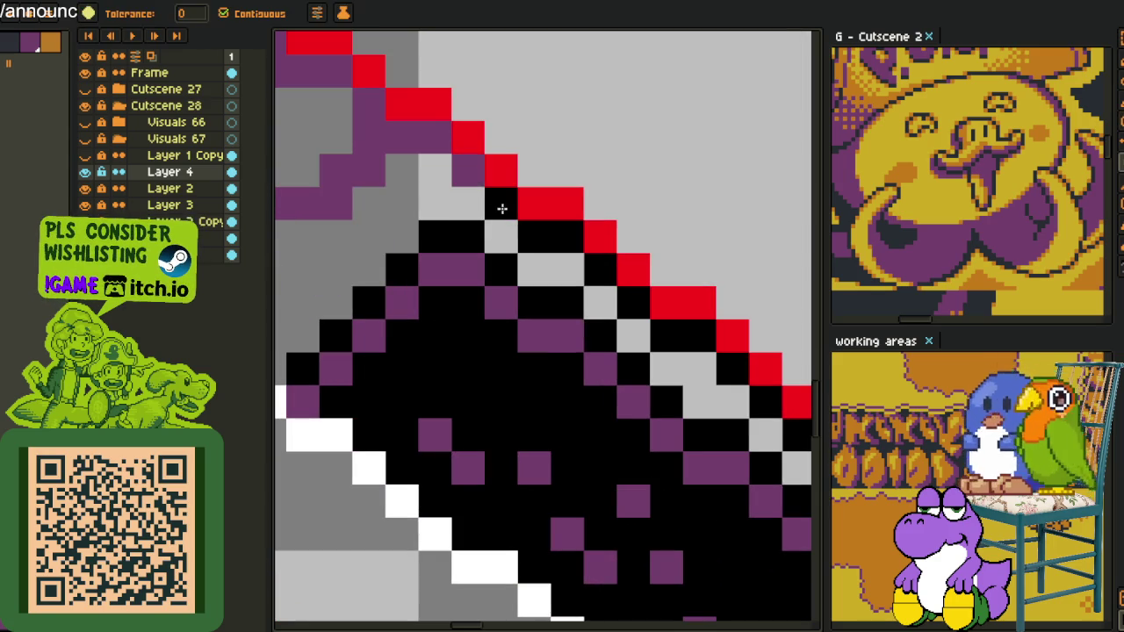
key("i")
left_click(553, 235)
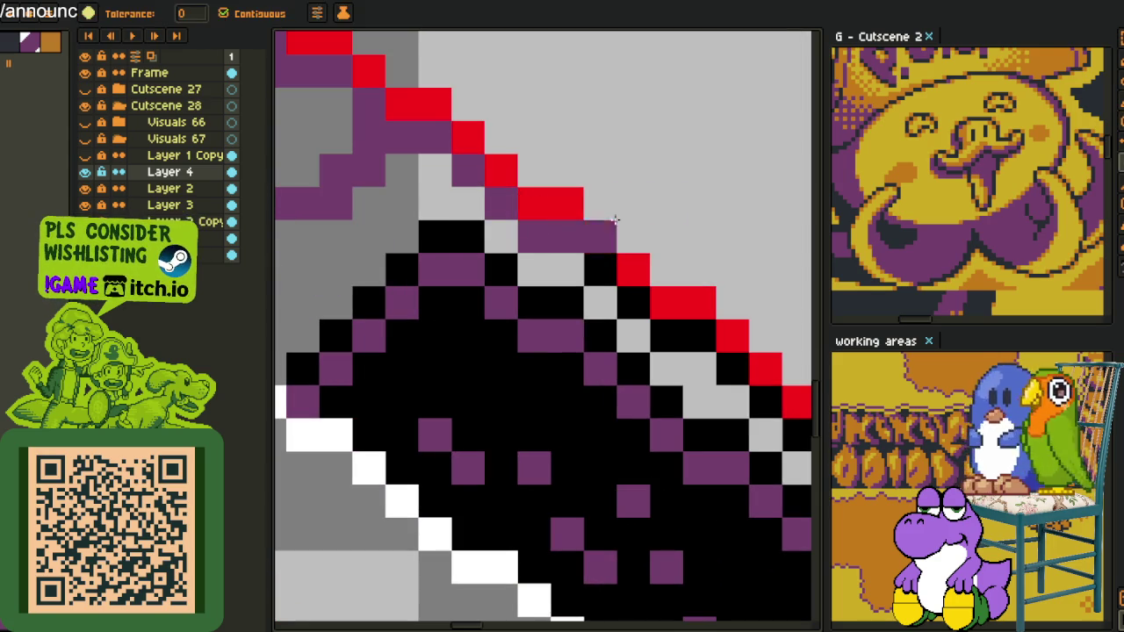
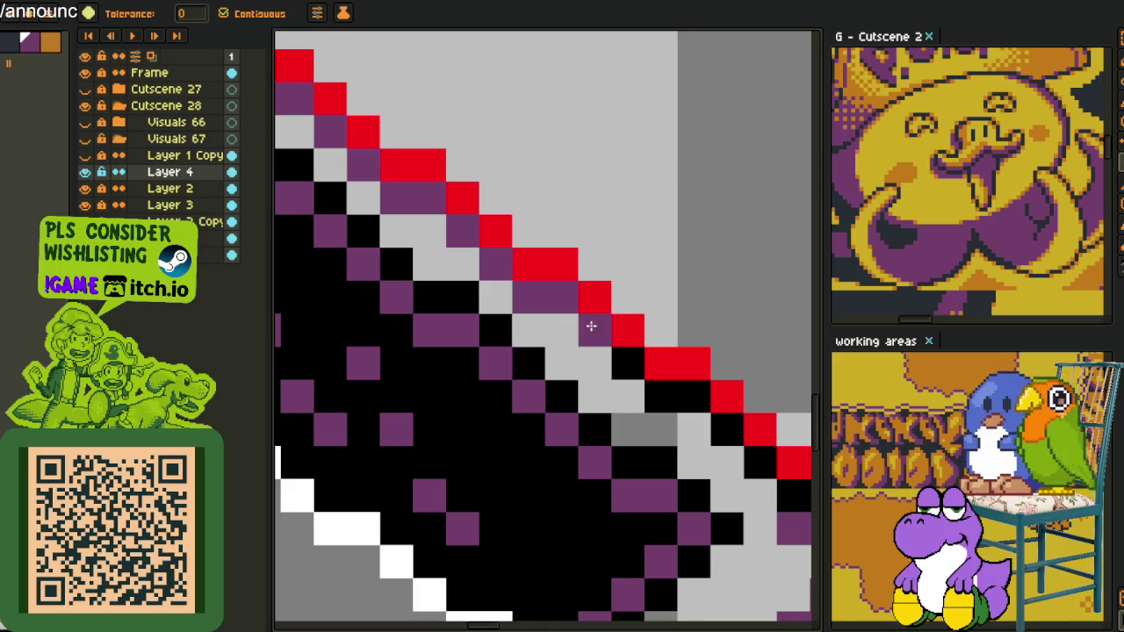
- Fill the grey gaps in the upper part of the purple edge stroke with orange
scroll(784, 496, "down", 5)
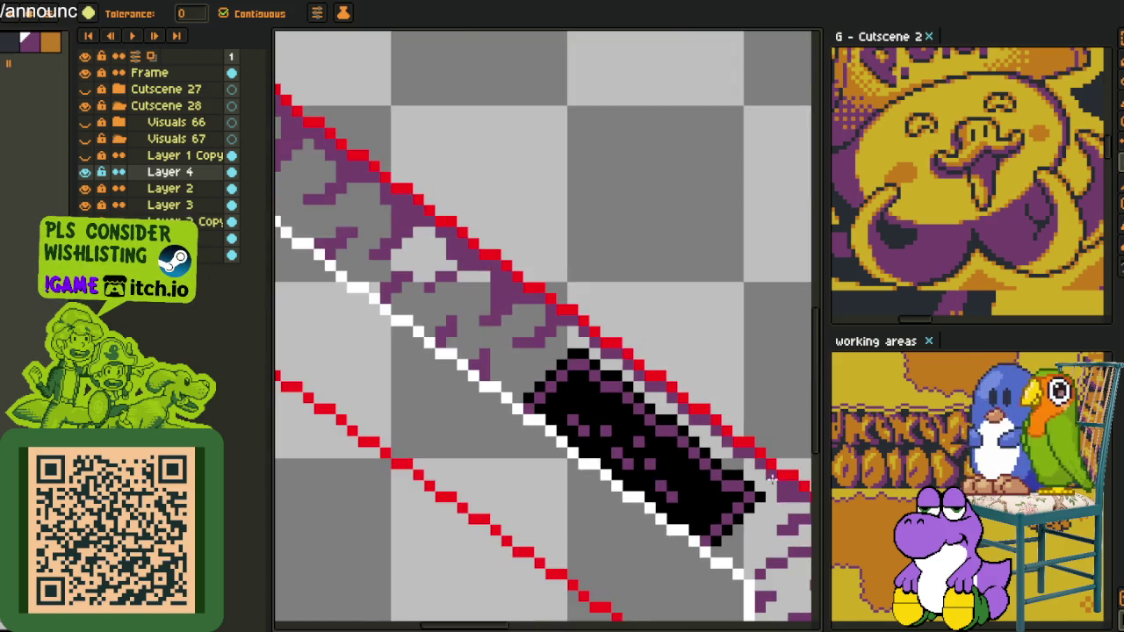
scroll(783, 491, "down", 2)
scroll(784, 465, "up", 1)
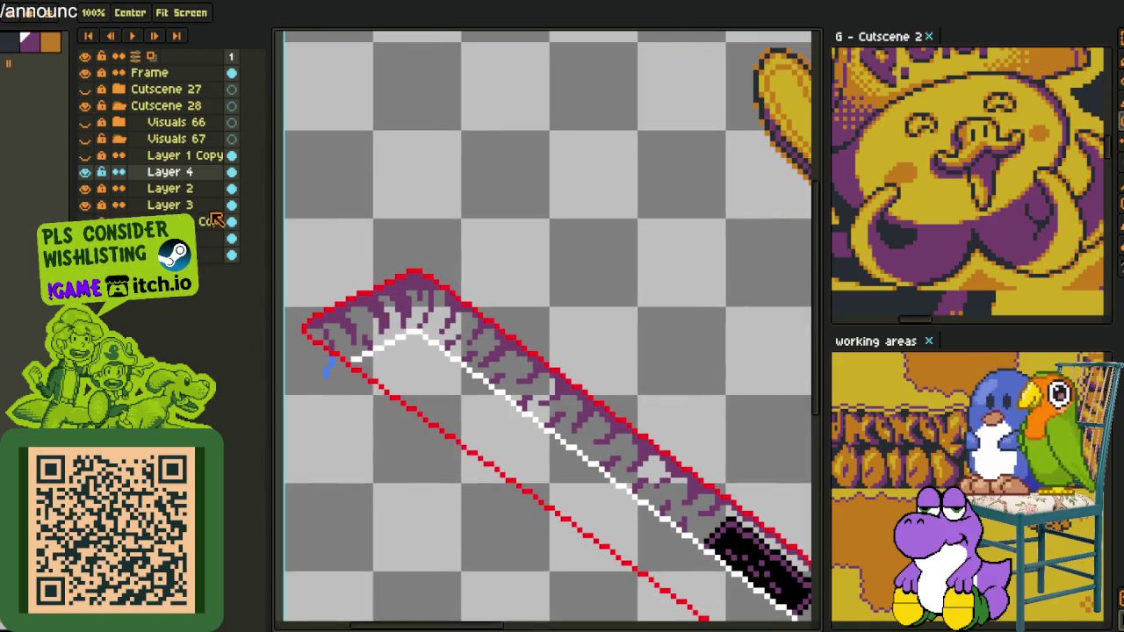
key("g")
scroll(360, 387, "up", 2)
left_click(456, 255)
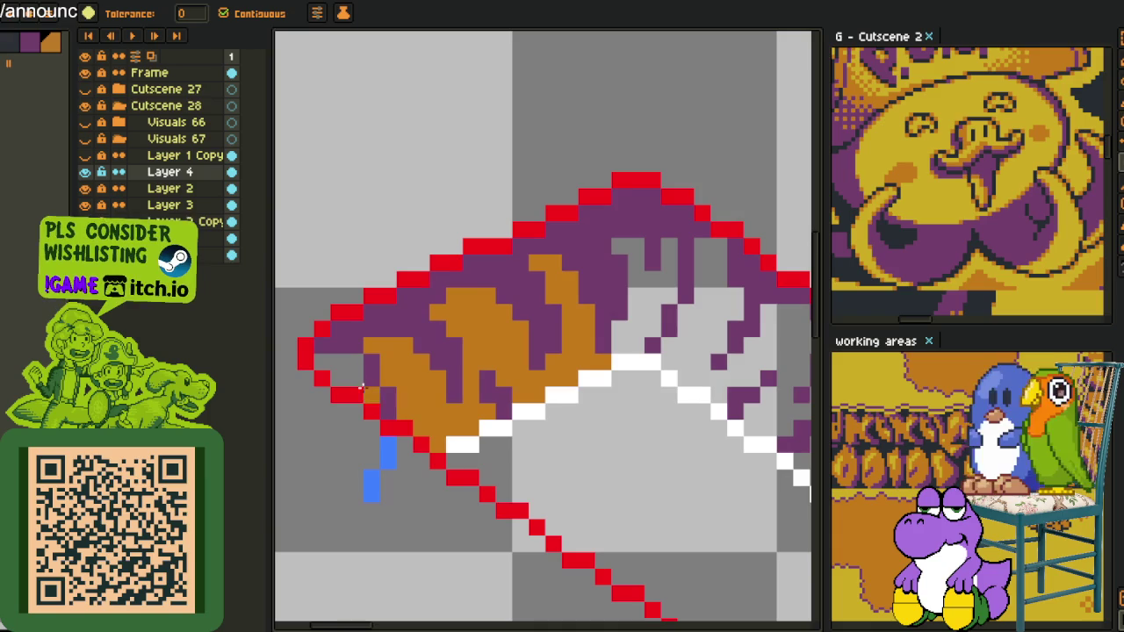
left_click(635, 326)
left_click(701, 348)
- Fill the remaining grey gaps along the stroke's diagonal and lower part with orange
mouse_move(740, 587)
left_mouse_down()
mouse_move(585, 392)
mouse_move(538, 313)
mouse_move(421, 196)
mouse_move(499, 294)
left_mouse_up()
key("g")
left_click(460, 430)
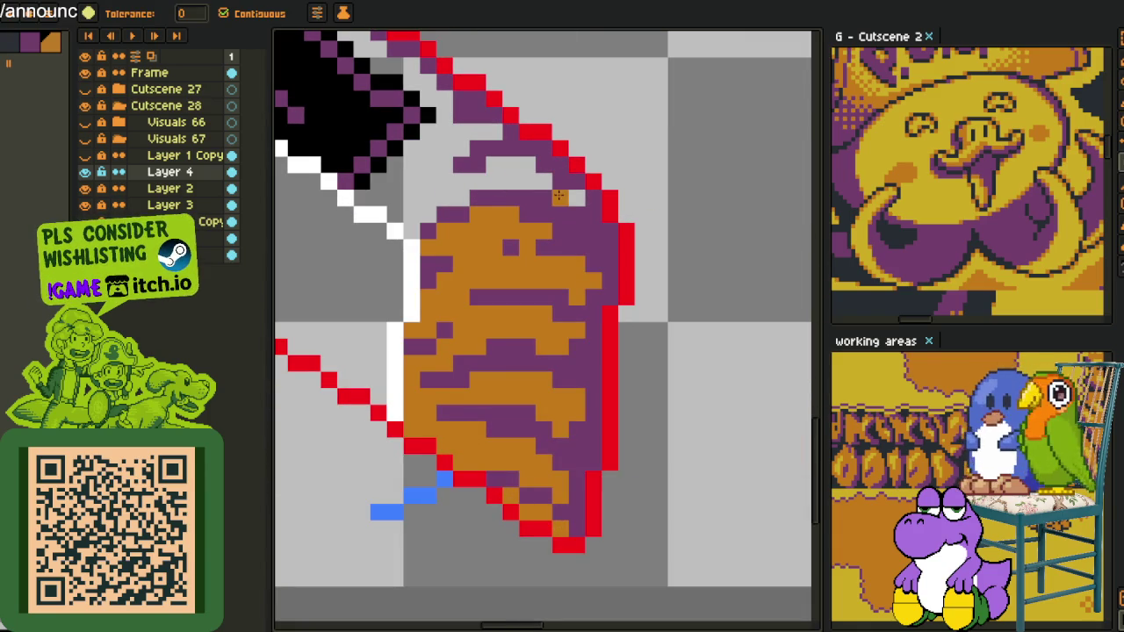
left_click(451, 168)
scroll(411, 239, "up", 2)
scroll(411, 239, "up", 1)
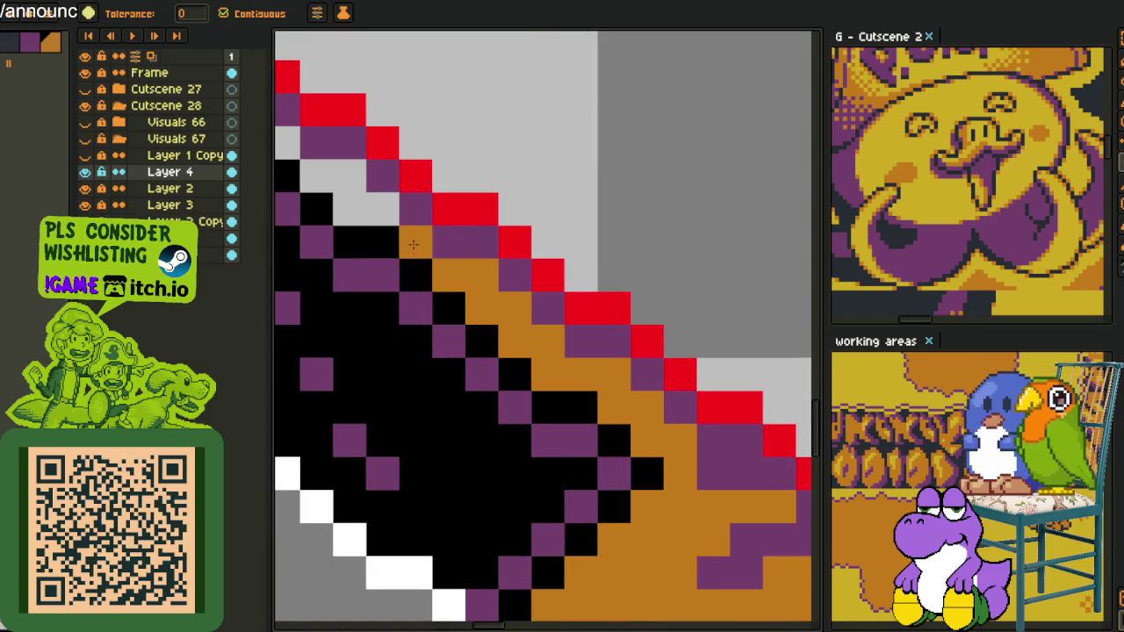
left_click_drag(411, 239, 419, 323)
left_click(418, 323)
scroll(369, 294, "down", 5)
- Check Layer 4's content by toggling its visibility, then delete Layer 4
key("i")
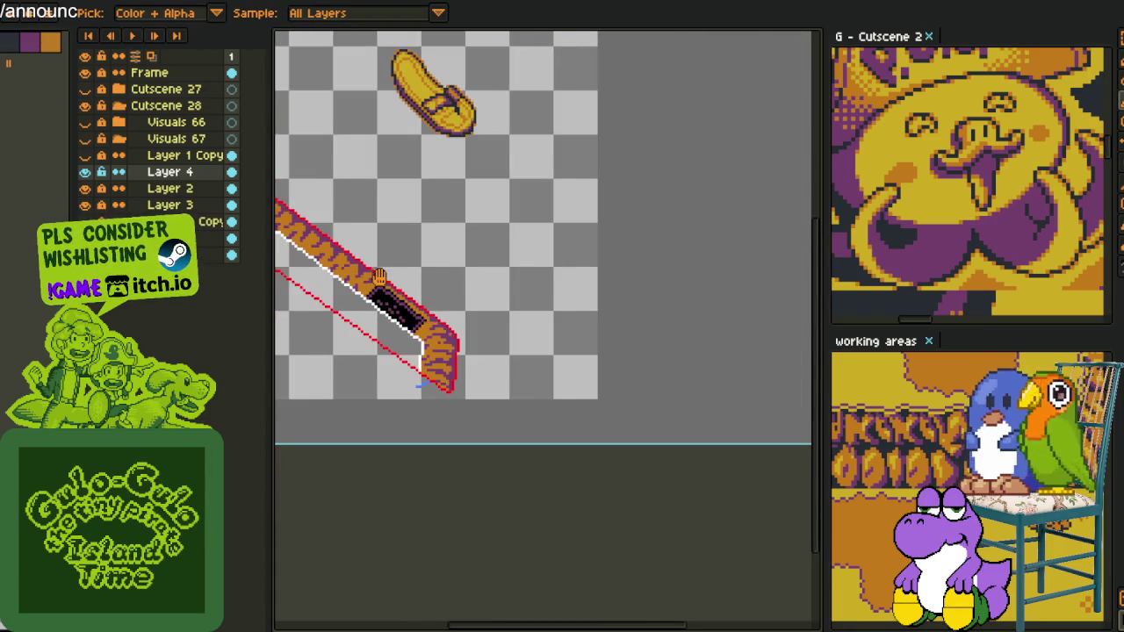
scroll(439, 352, "up", 1)
left_click(85, 172)
left_click(85, 172)
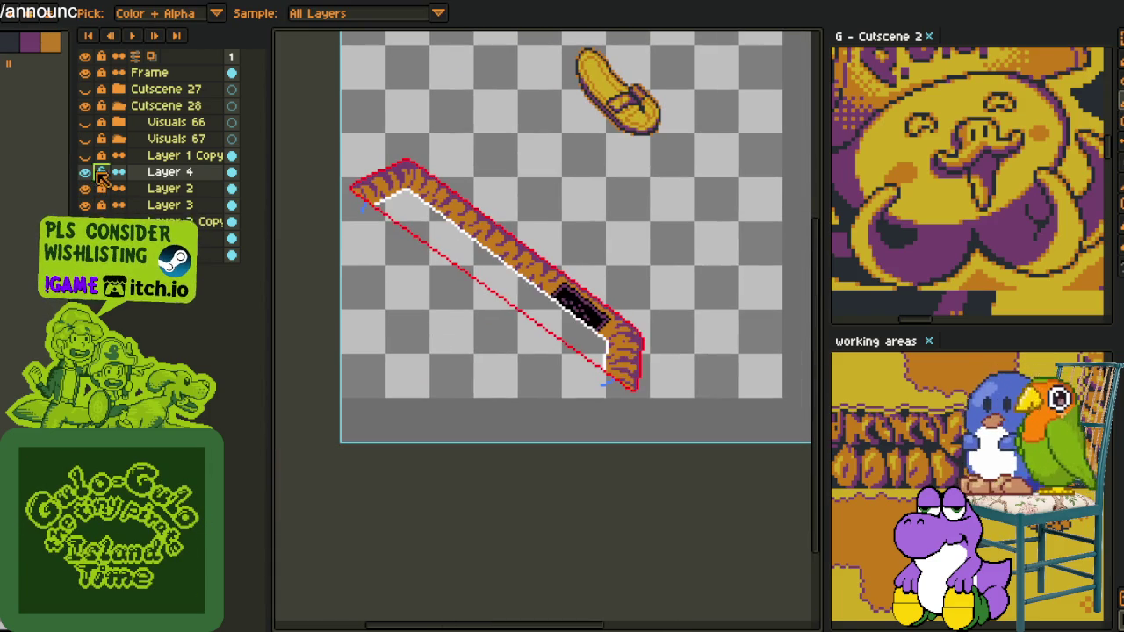
right_click(163, 176)
left_click(201, 220)
- Check Layer 2's content and delete Layer 2
left_click(85, 173)
left_click(85, 172)
left_click(85, 173)
left_click(85, 173)
right_click(171, 191)
left_click(241, 272)
left_click(85, 173)
left_click(85, 173)
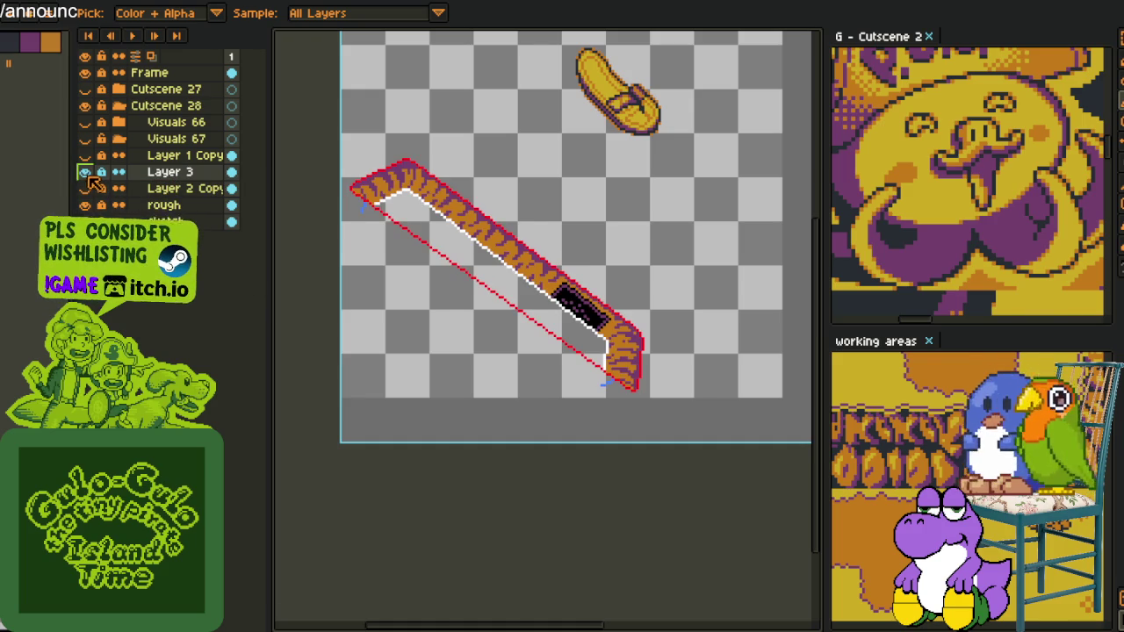
- Remove the stray blue pixels near the blade tip with Replace Color
scroll(606, 379, "up", 2)
scroll(597, 347, "up", 2)
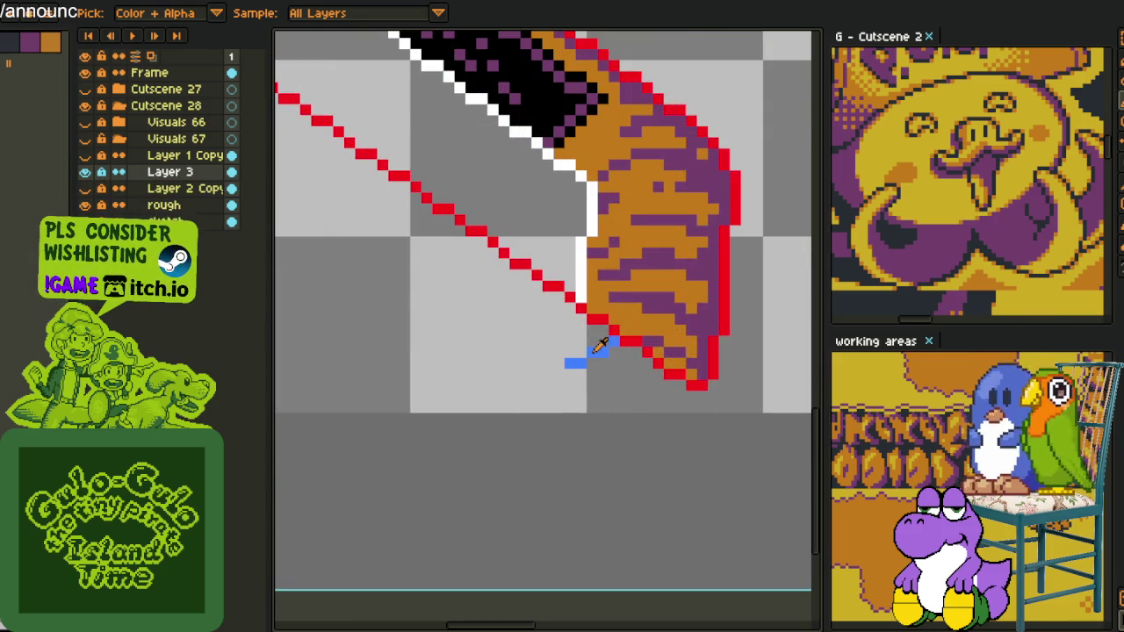
key("shift+r")
left_click(439, 489)
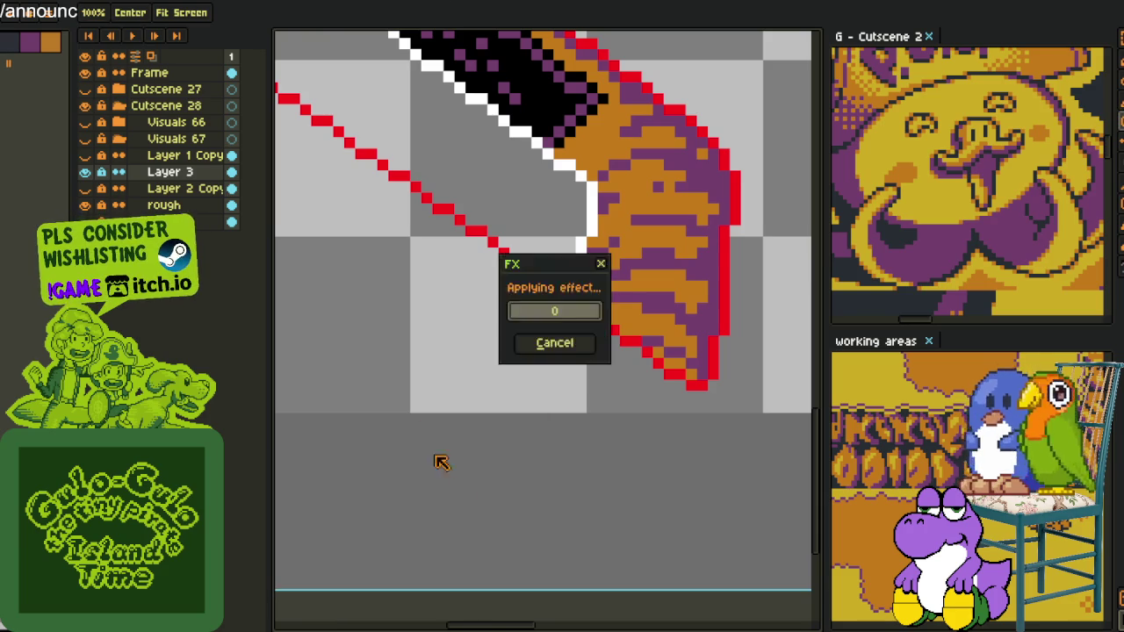
scroll(371, 339, "down", 1)
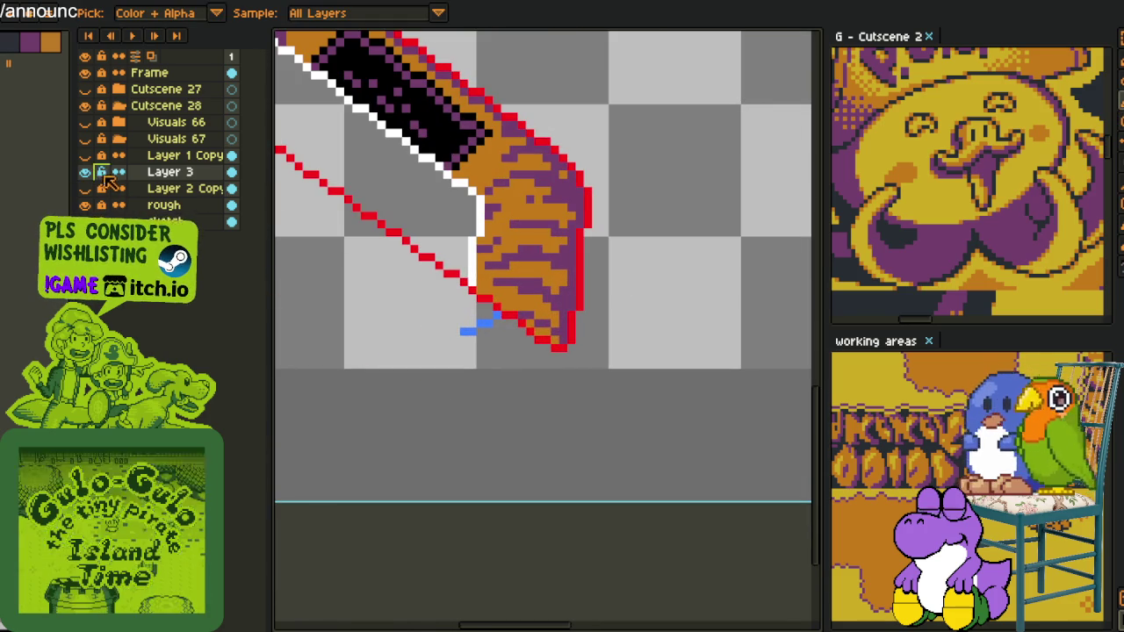
key("shift+r")
left_click(439, 493)
- Delete Layer 2 Copy, keep Layer 3 visible, and centre the blade in view
left_click(85, 171)
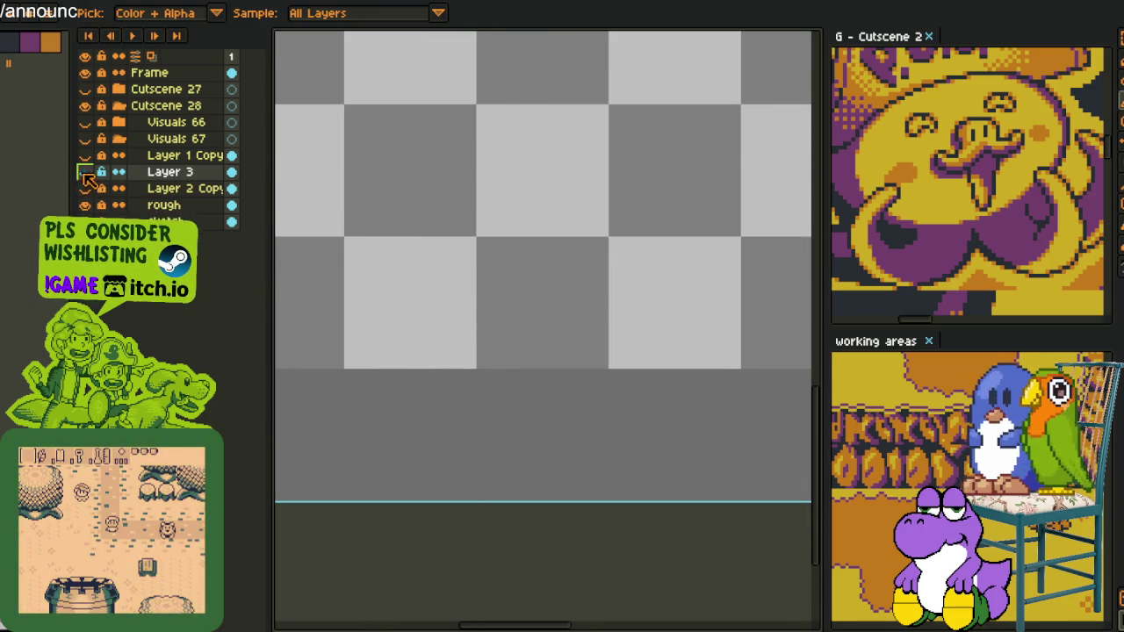
left_click(85, 188)
right_click(180, 188)
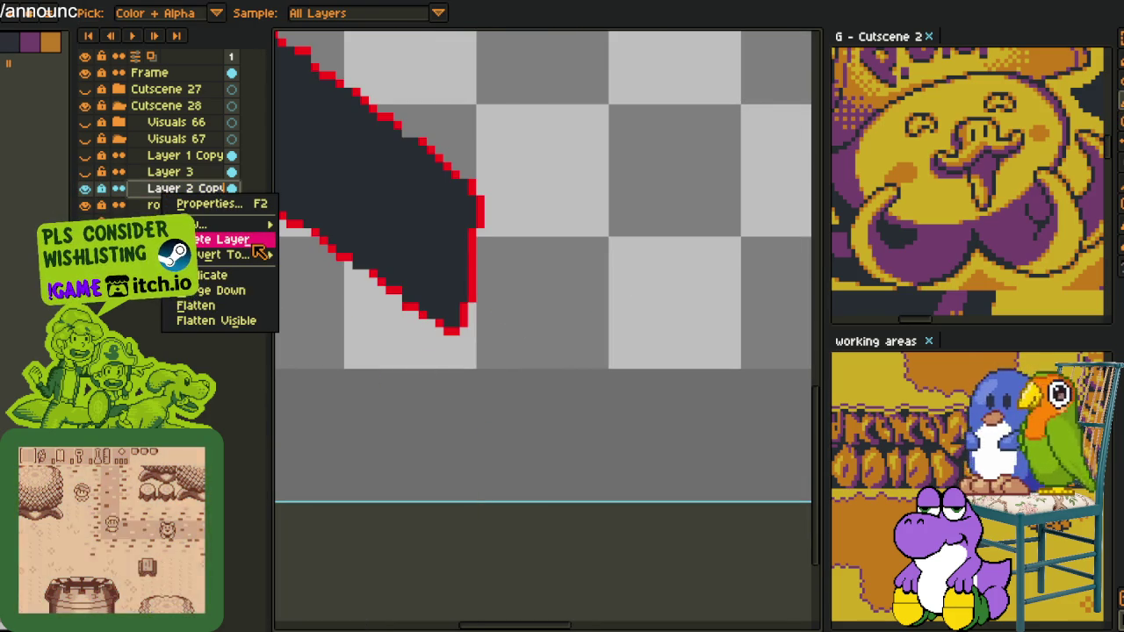
left_click(468, 193)
right_click(189, 188)
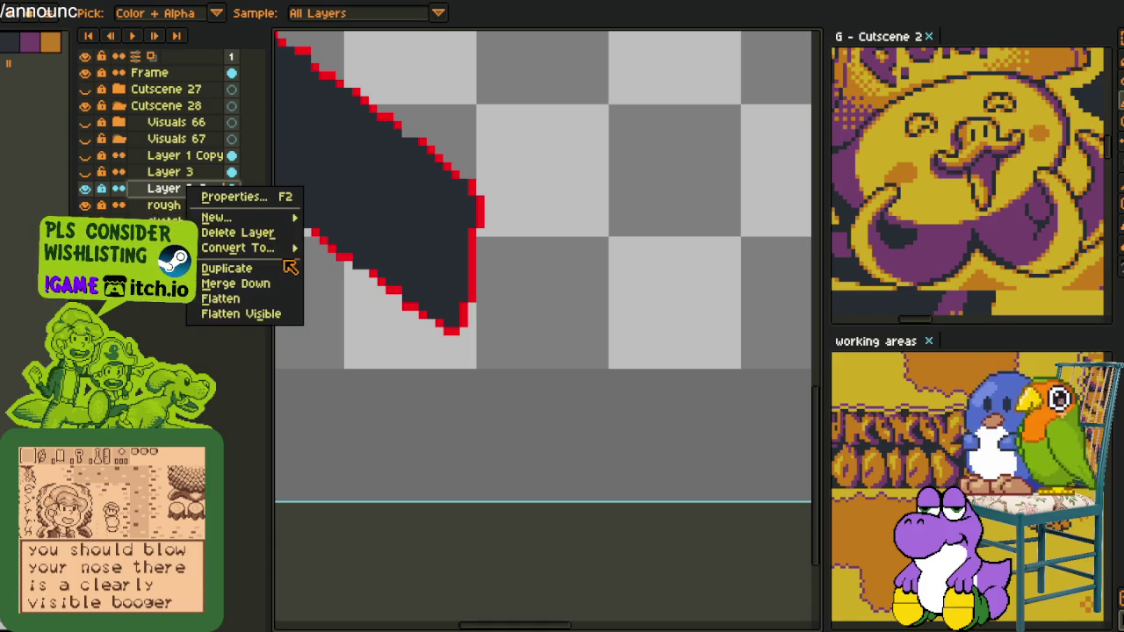
left_click(237, 231)
left_click(84, 171)
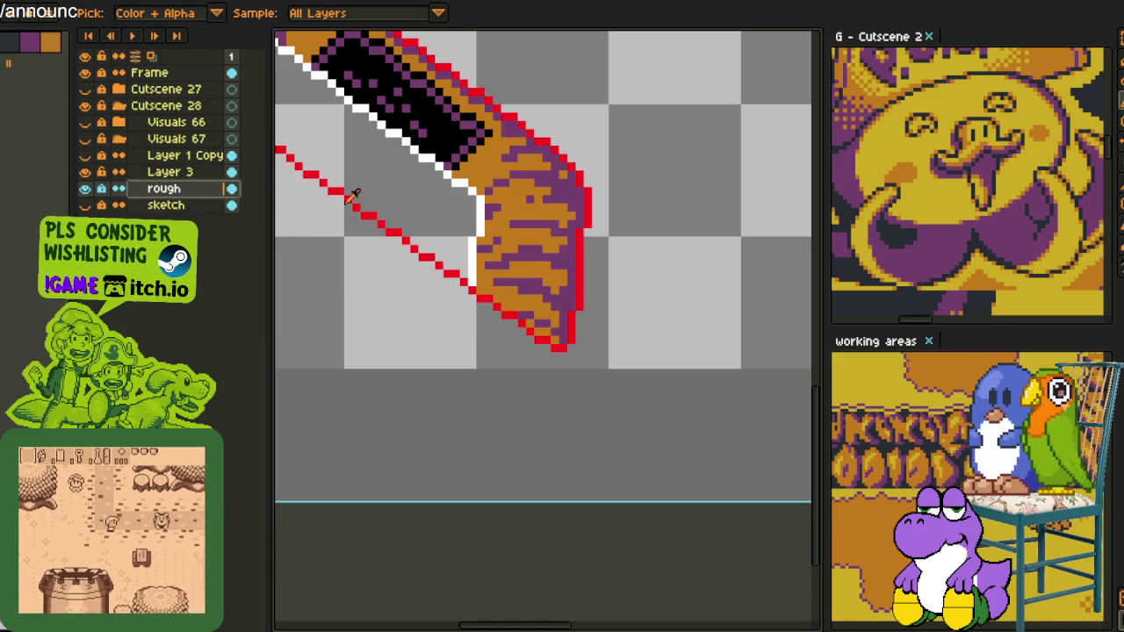
scroll(307, 184, "down", 5)
mouse_move(343, 233)
left_mouse_down()
mouse_move(455, 296)
mouse_move(417, 327)
left_mouse_up()
scroll(454, 295, "up", 2)
scroll(505, 235, "up", 1)
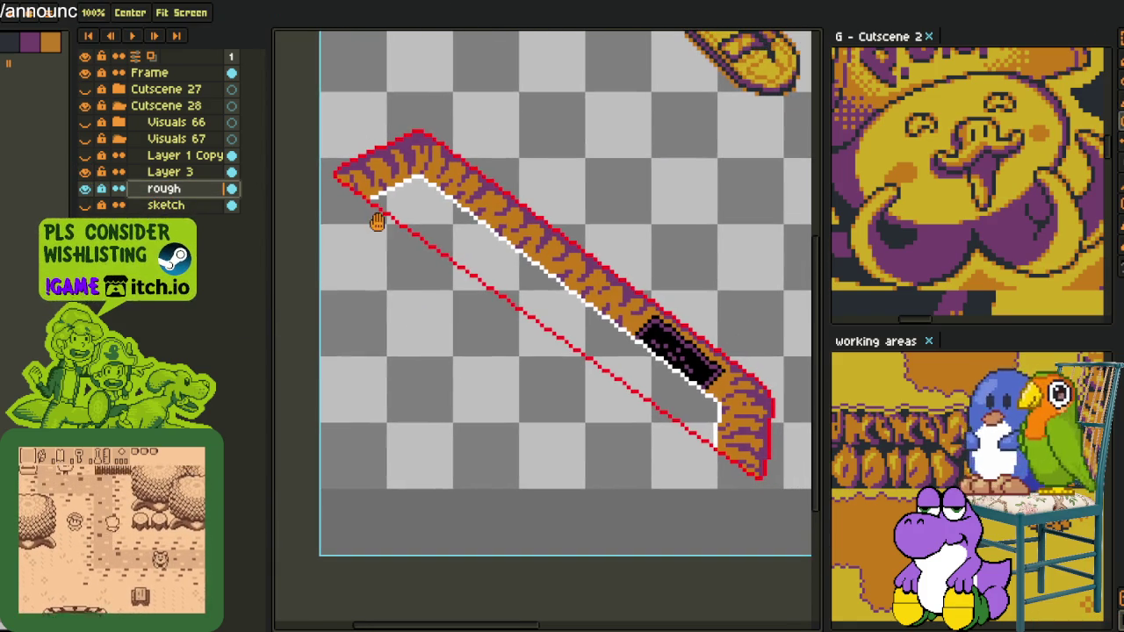
- On Layer 3, recolour the white inner edge to purple #753f6d
left_click(156, 172)
scroll(629, 275, "up", 2)
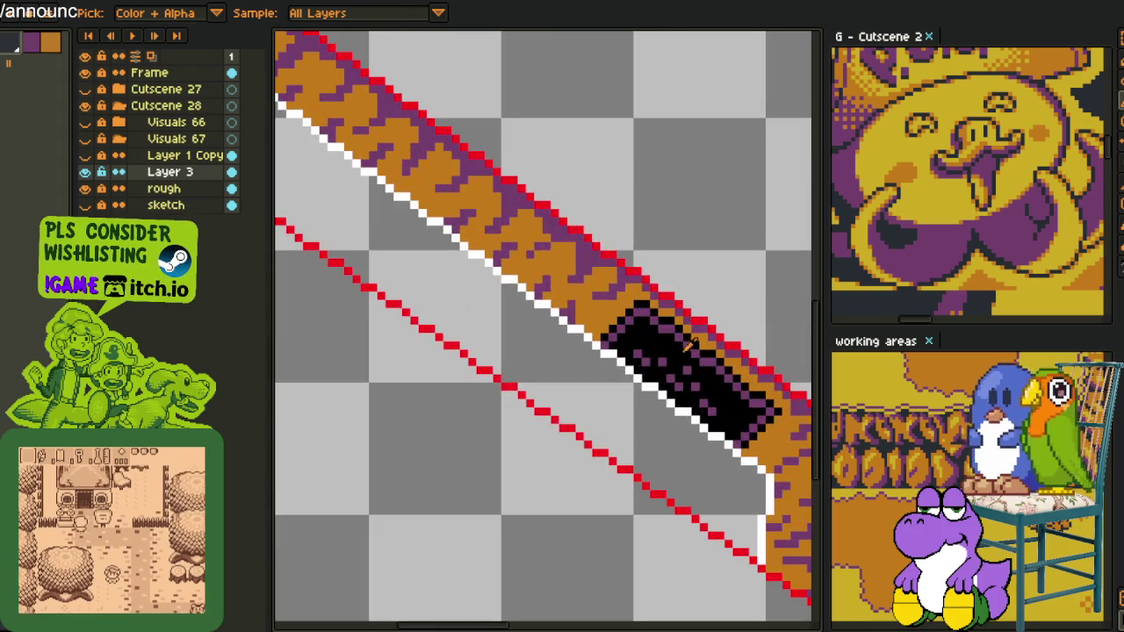
key("shift+r")
key("Return")
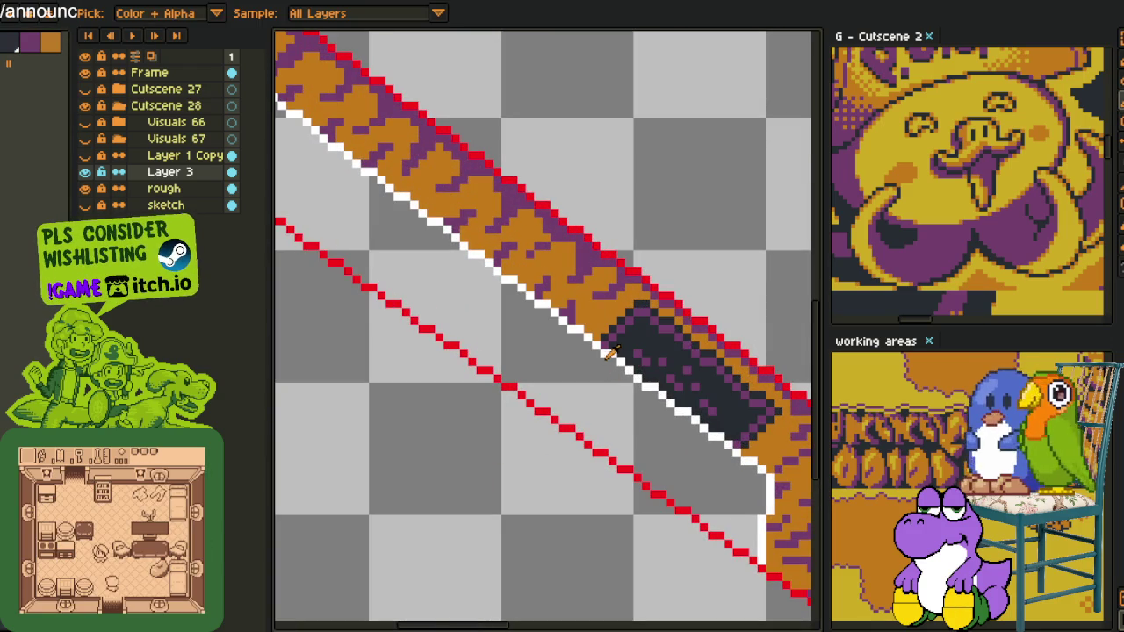
left_click(612, 349)
key("shift+r")
left_click(455, 493)
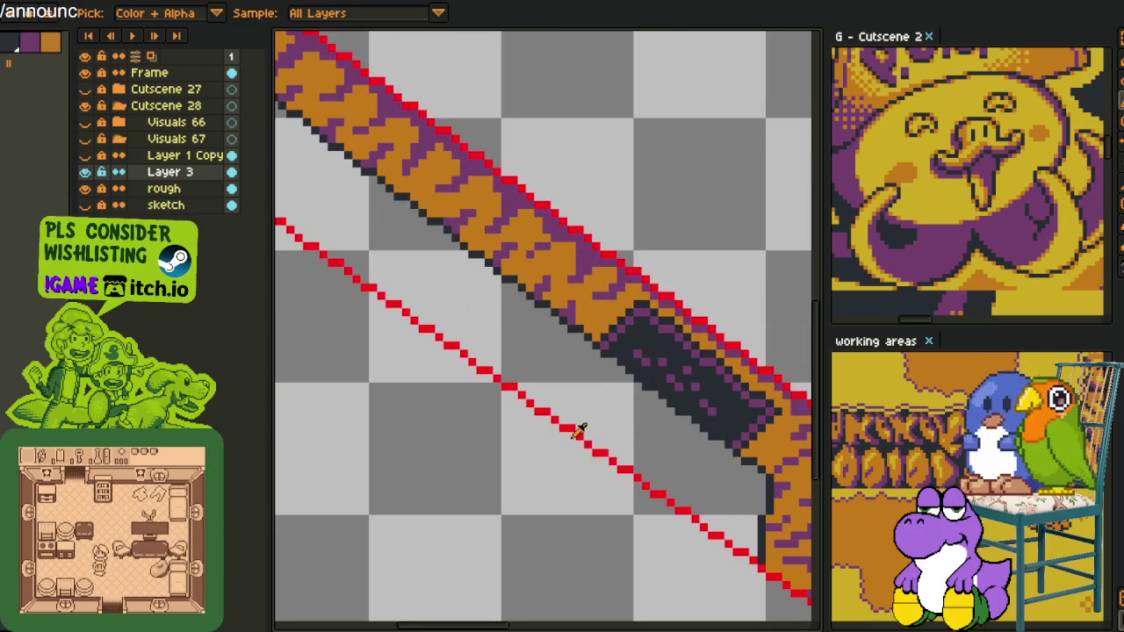
key("ctrl+z")
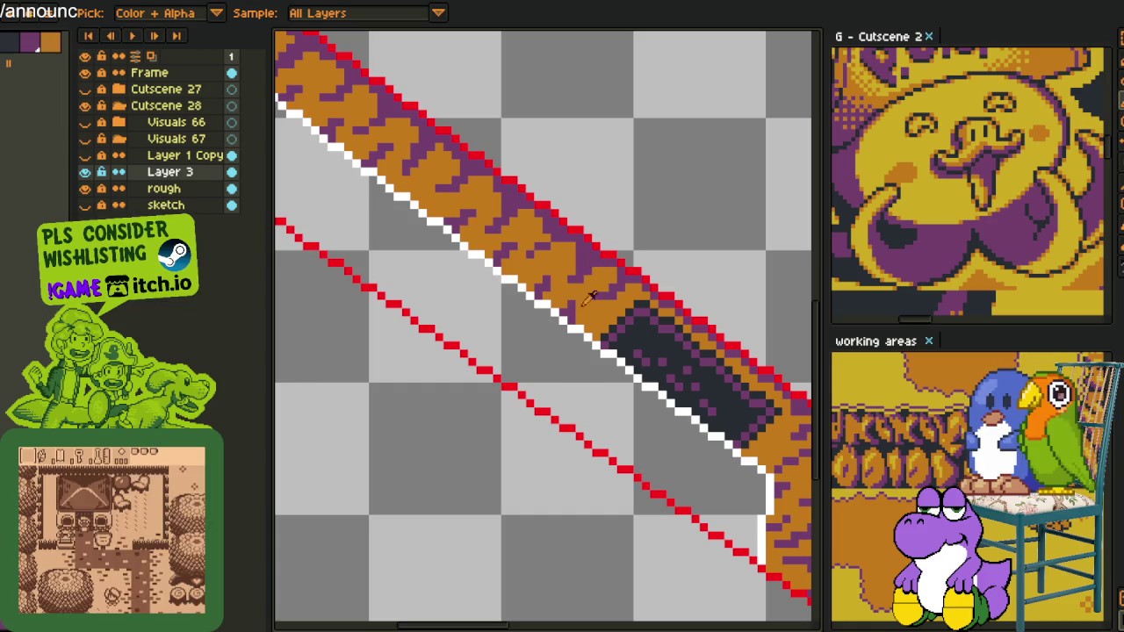
key("shift+r")
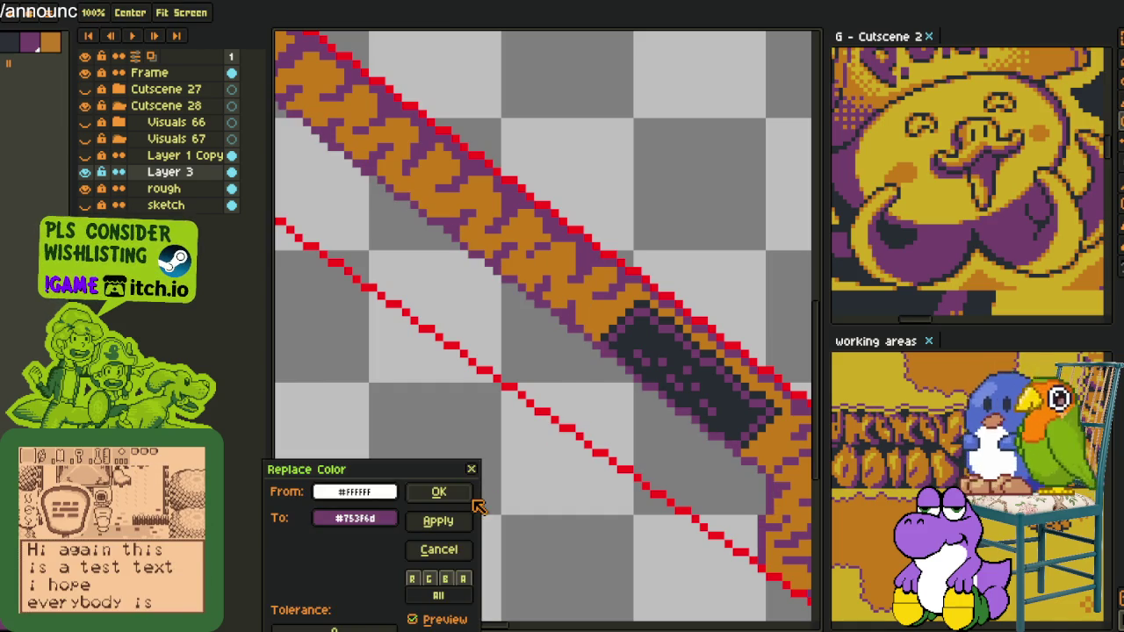
left_click(459, 496)
- Replace the sampled red outline colour with near-black #20202f
key("i")
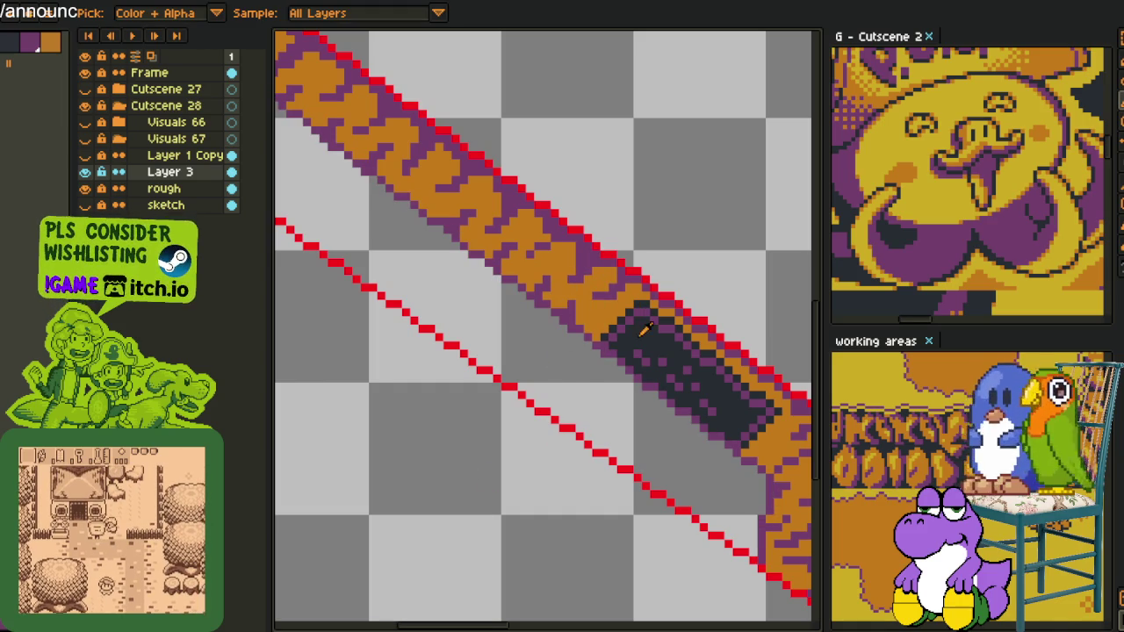
left_click(557, 419)
key("shift+r")
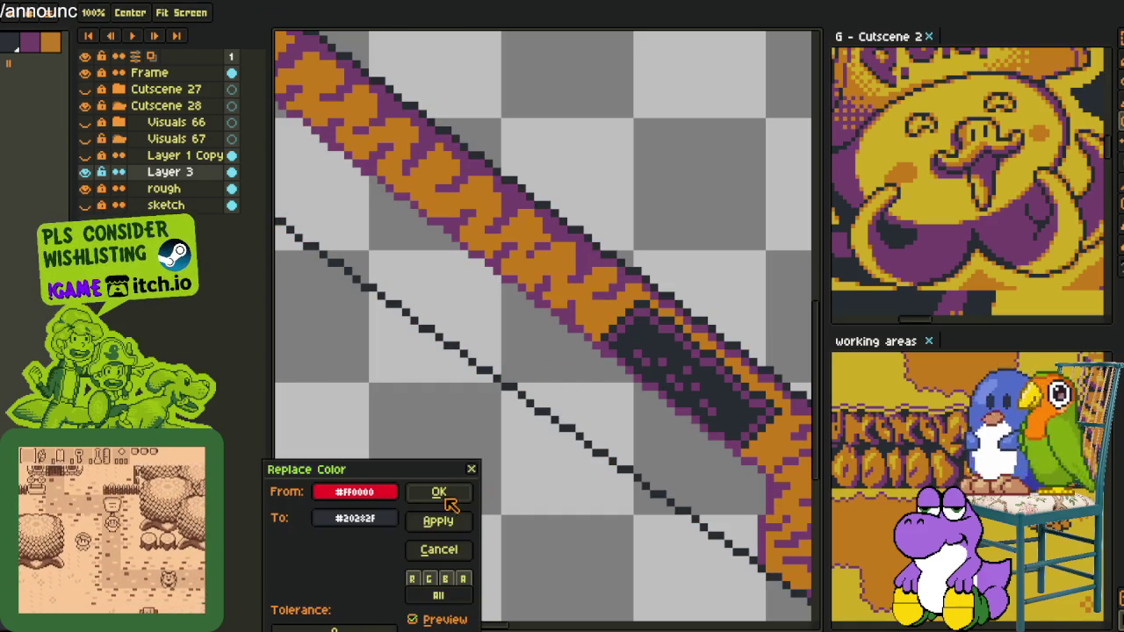
left_click(439, 494)
scroll(402, 413, "down", 5)
scroll(333, 394, "up", 2)
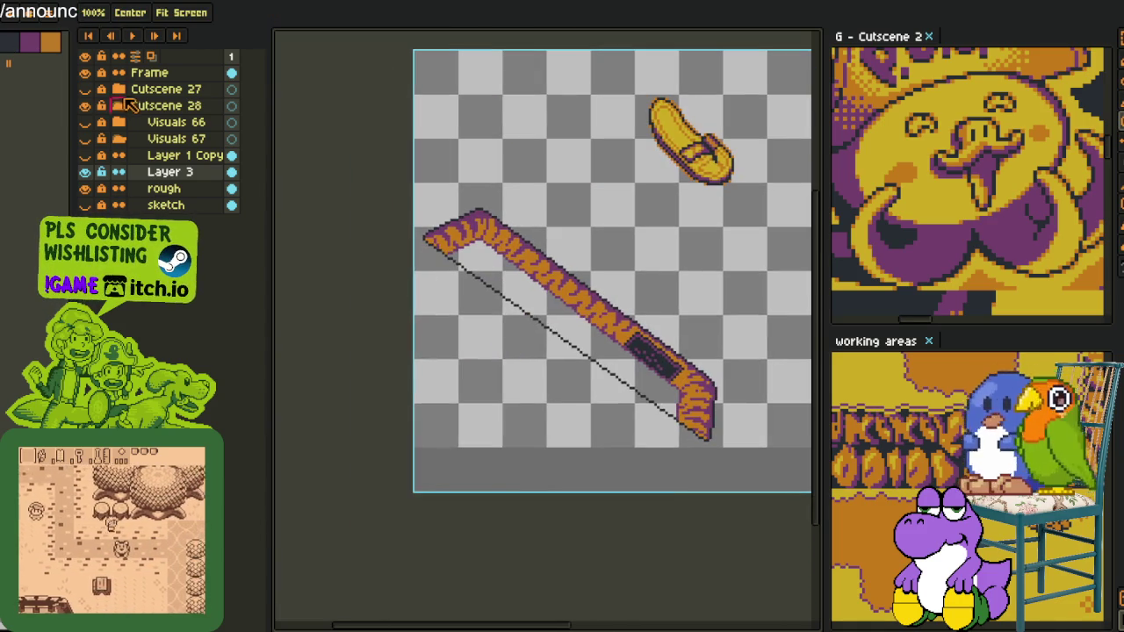
- Fill the blade's empty body with mustard yellow
key("g")
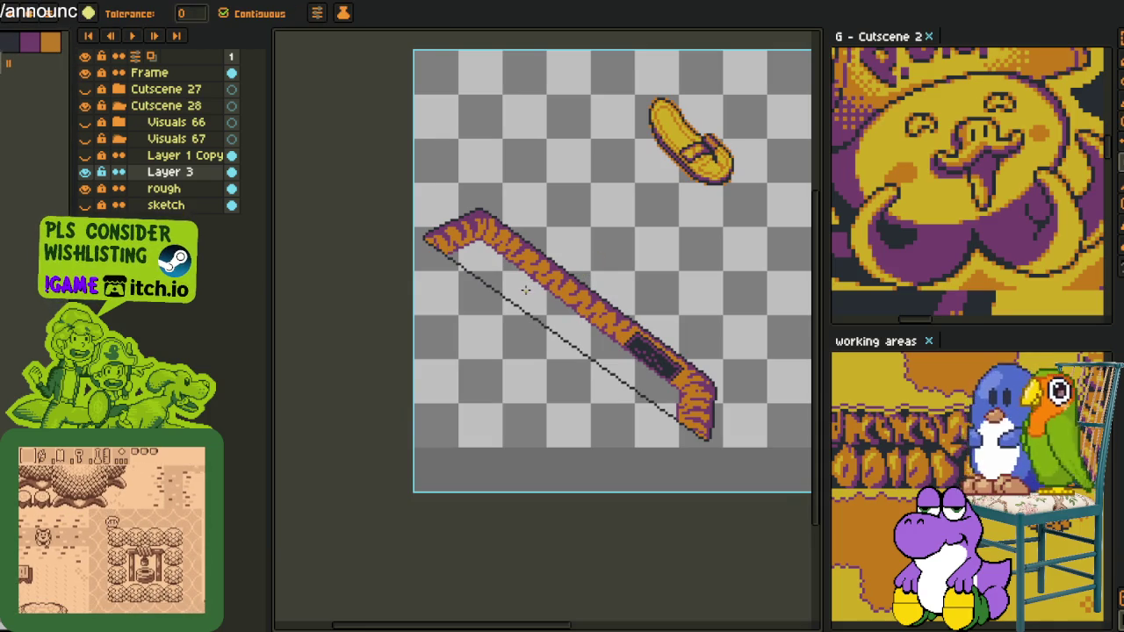
left_click(525, 292)
scroll(546, 305, "down", 1)
scroll(546, 306, "down", 1)
- Save the sprite file with Ctrl+S
key("i")
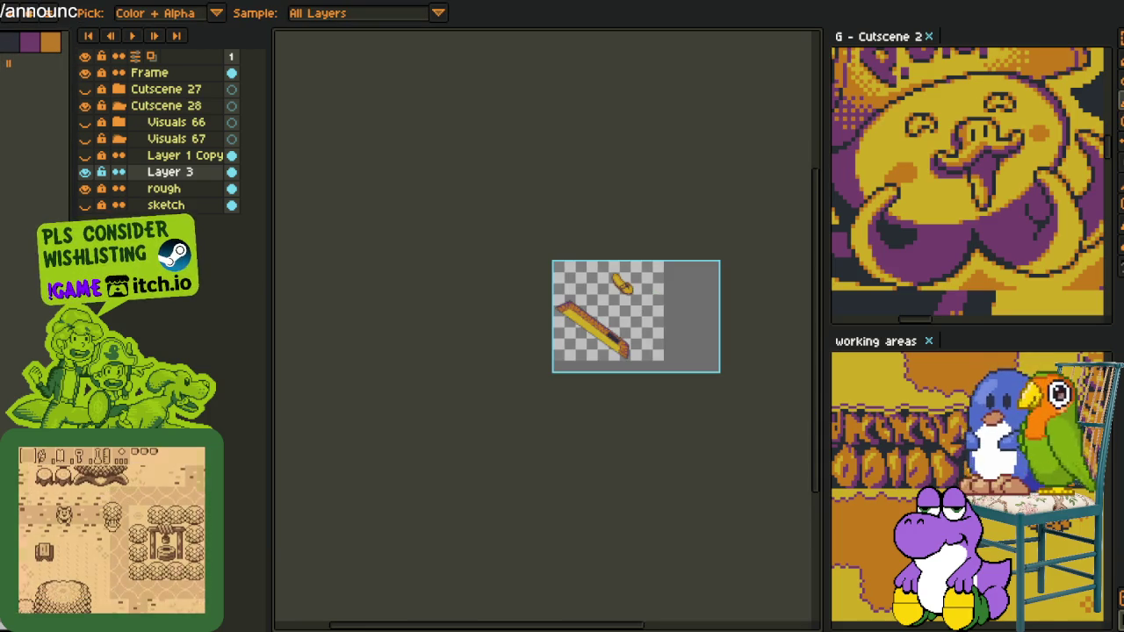
scroll(571, 338, "up", 2)
scroll(582, 326, "down", 1)
key("ctrl+s")
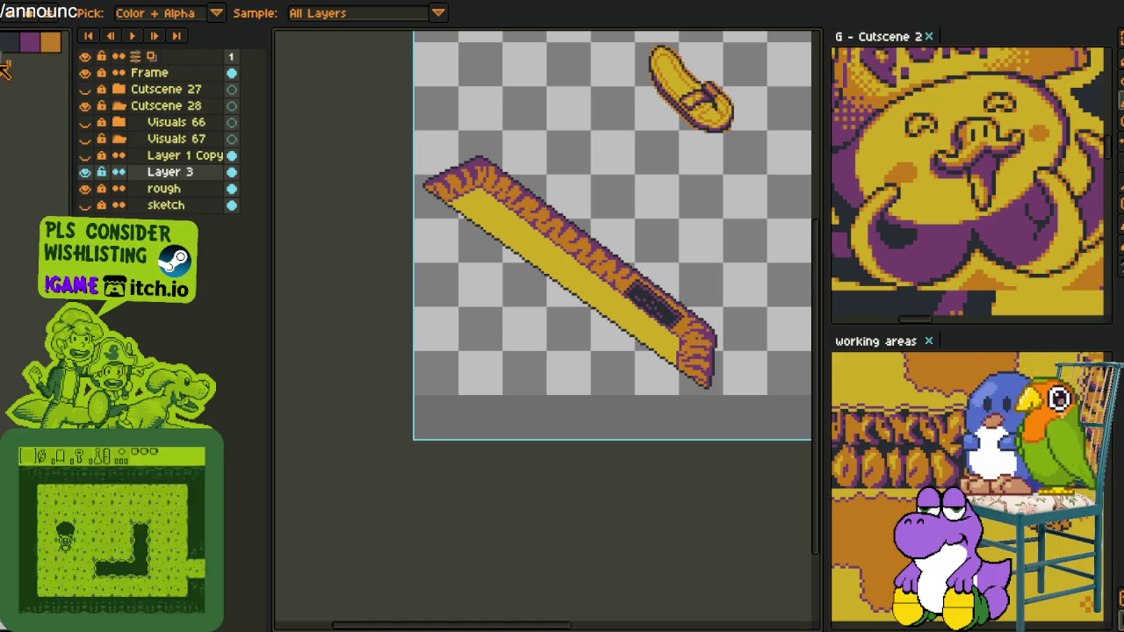
scroll(565, 180, "up", 1)
scroll(632, 230, "up", 1)
scroll(527, 237, "up", 1)
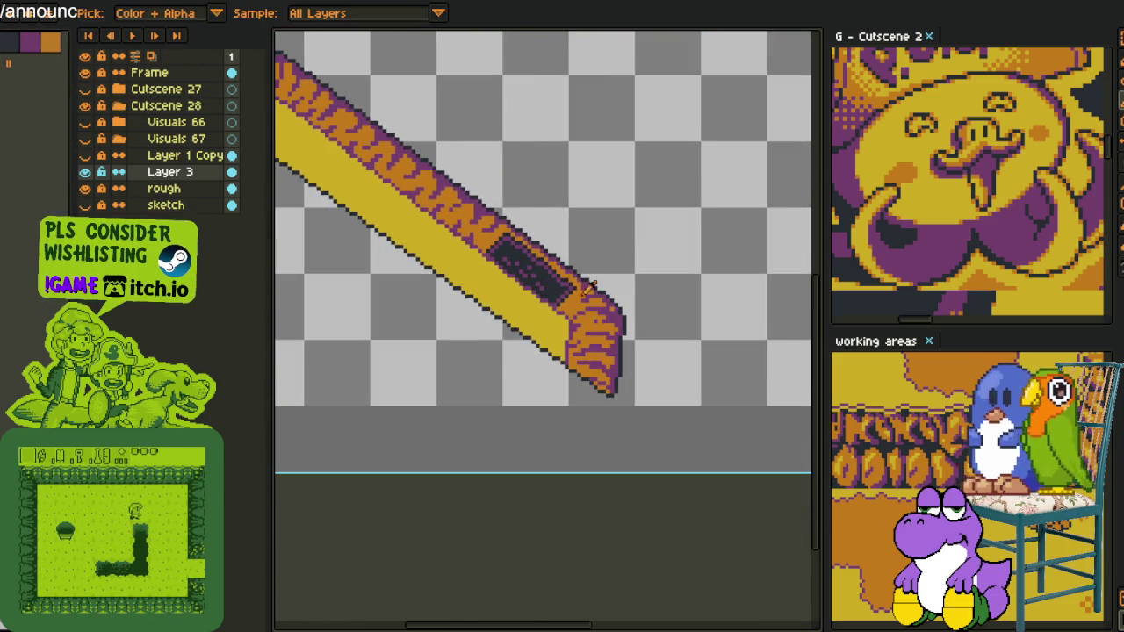
scroll(570, 263, "up", 1)
scroll(615, 290, "up", 1)
scroll(633, 304, "up", 2)
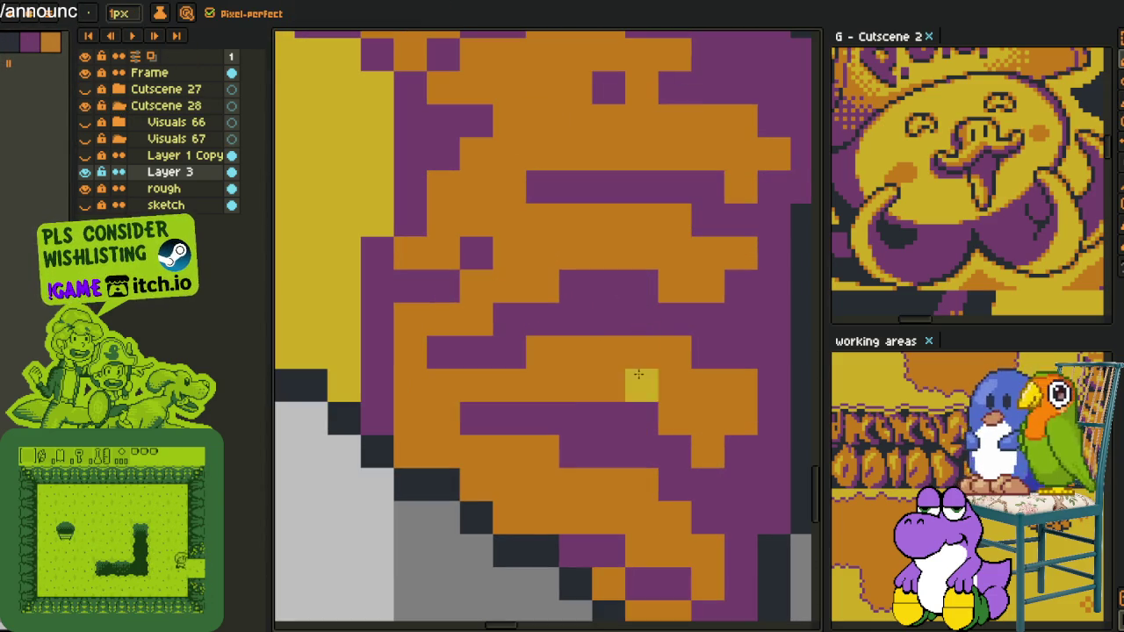
- Paint a first yellow highlight fleck across an orange stripe of the edge
mouse_move(608, 352)
left_mouse_down()
mouse_move(674, 352)
mouse_move(755, 386)
left_mouse_up()
scroll(756, 386, "down", 4)
scroll(757, 386, "down", 1)
scroll(738, 368, "up", 3)
scroll(714, 323, "up", 2)
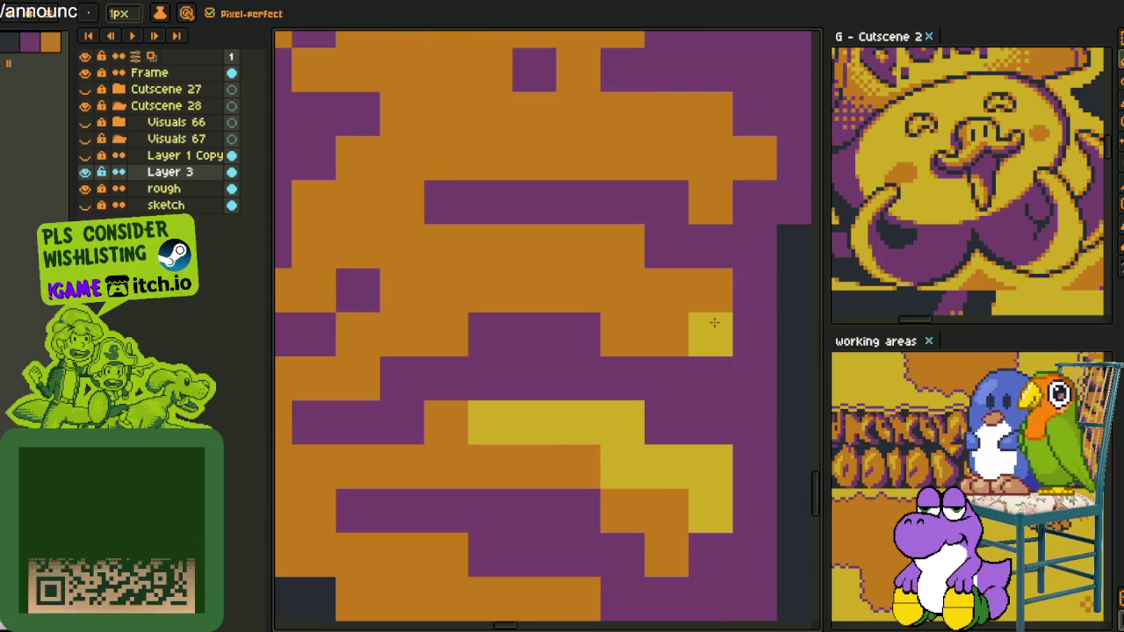
mouse_move(691, 290)
left_mouse_down()
mouse_move(662, 286)
mouse_move(622, 246)
mouse_move(615, 270)
left_mouse_up()
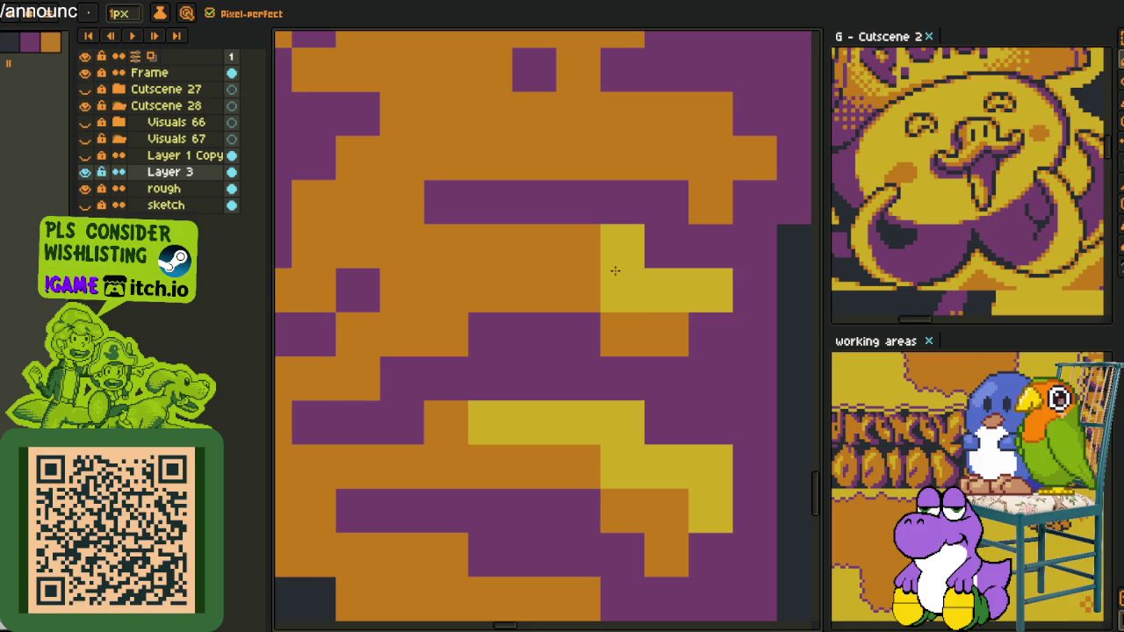
- Add more yellow flecks and single highlight pixels into nearby orange stripes
left_click_drag(562, 245, 492, 241)
scroll(625, 274, "up", 1)
left_click_drag(647, 229, 613, 353)
left_click_drag(720, 320, 676, 364)
left_click_drag(676, 277, 492, 276)
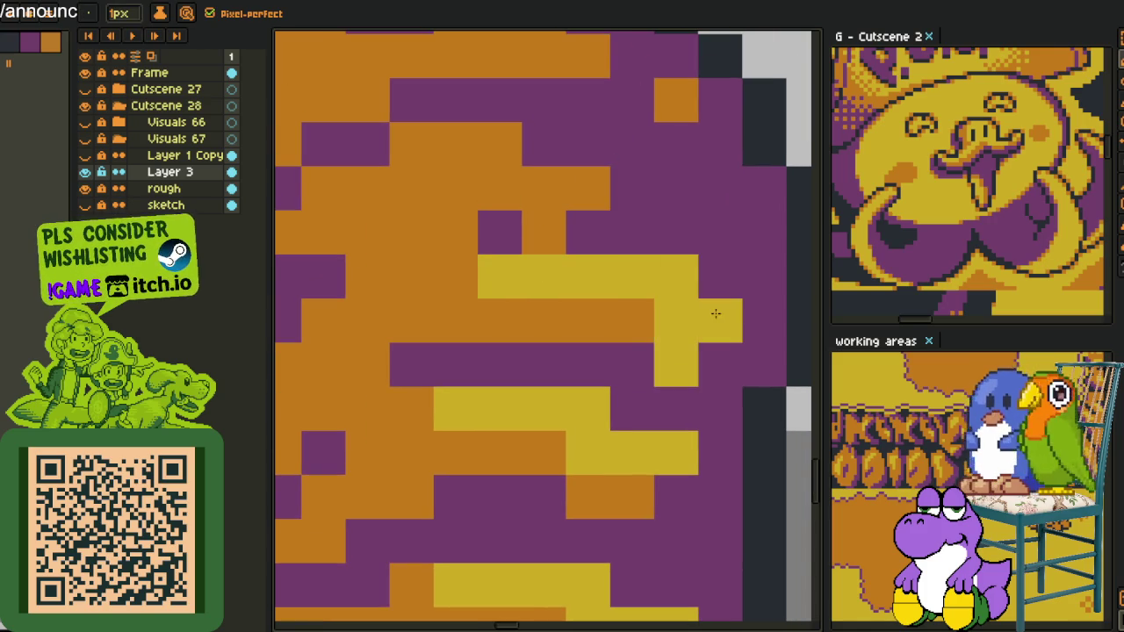
left_click(640, 316)
scroll(640, 316, "down", 3)
scroll(632, 317, "up", 2)
mouse_move(619, 324)
left_mouse_down()
mouse_move(581, 323)
mouse_move(561, 296)
mouse_move(491, 296)
left_mouse_up()
scroll(580, 322, "down", 1)
scroll(558, 290, "down", 2)
scroll(558, 290, "up", 2)
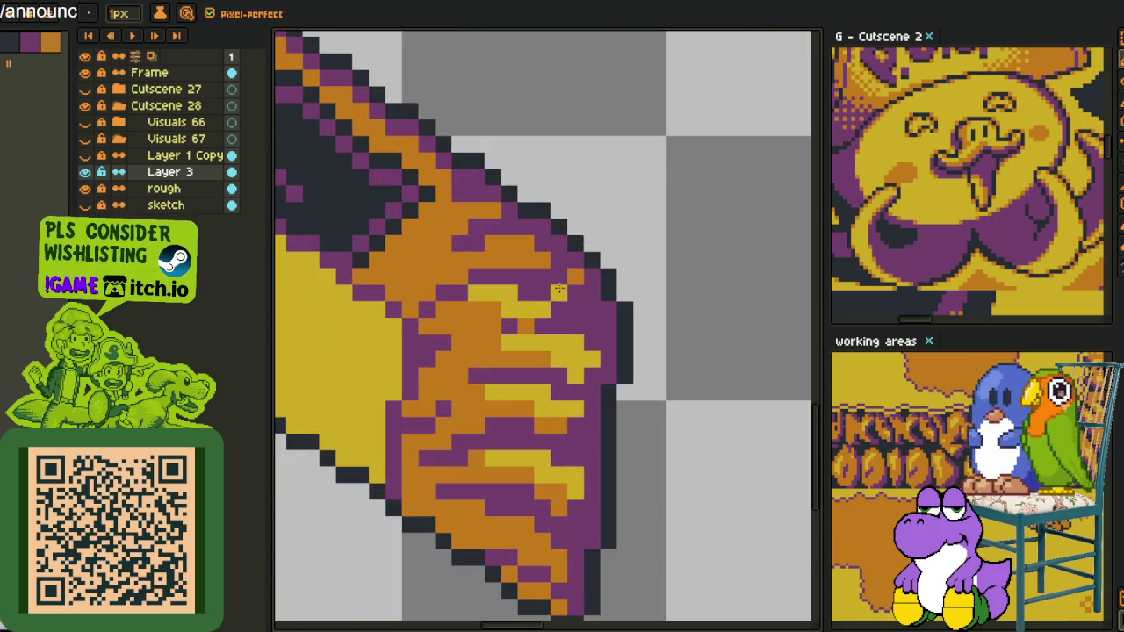
scroll(574, 278, "down", 3)
scroll(510, 234, "up", 1)
scroll(562, 322, "up", 1)
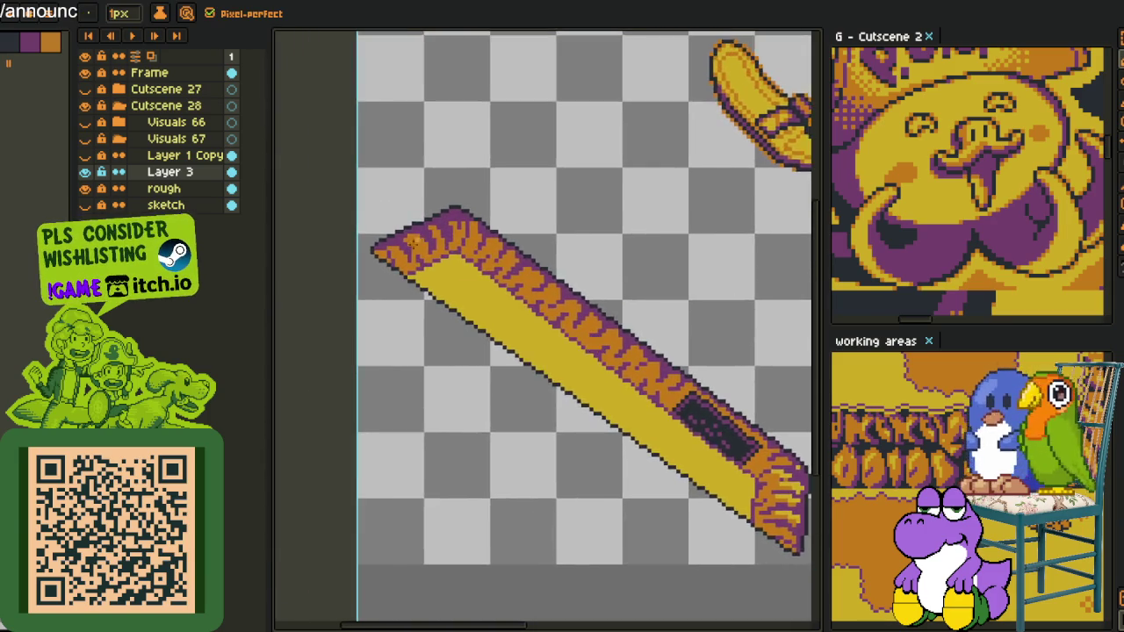
scroll(359, 257, "up", 3)
scroll(359, 257, "up", 1)
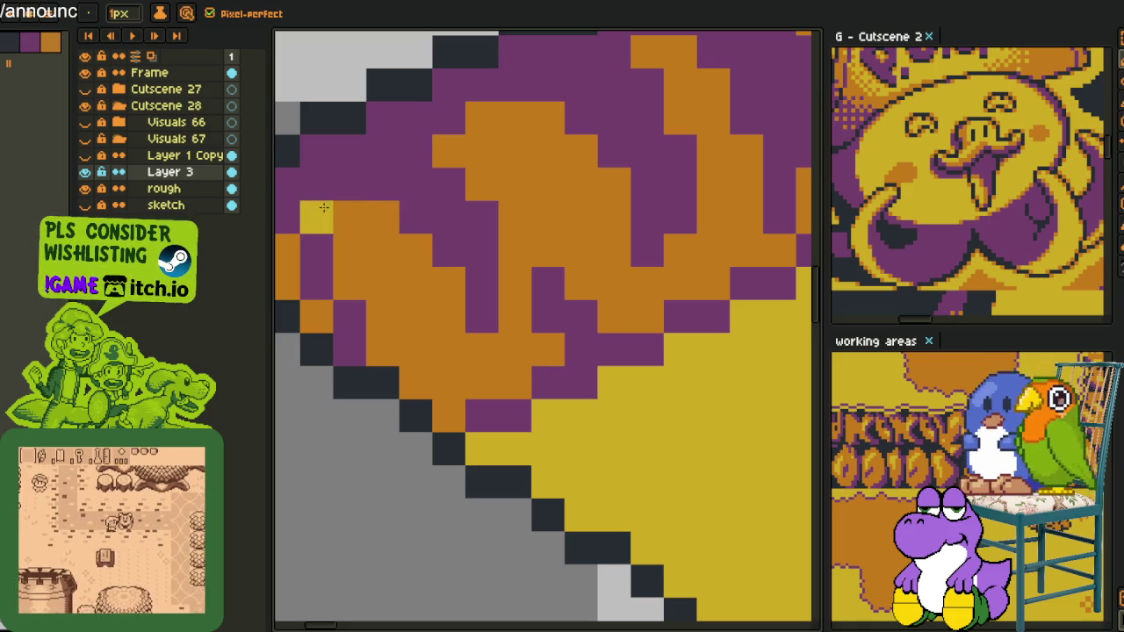
- Paint diagonal yellow streaks through the orange stripes further along the edge
mouse_move(384, 221)
left_mouse_down()
mouse_move(416, 250)
mouse_move(448, 317)
mouse_move(415, 284)
left_mouse_up()
key("space")
left_click_drag(582, 228, 562, 291)
mouse_move(595, 311)
left_mouse_down()
mouse_move(551, 213)
mouse_move(484, 179)
left_mouse_up()
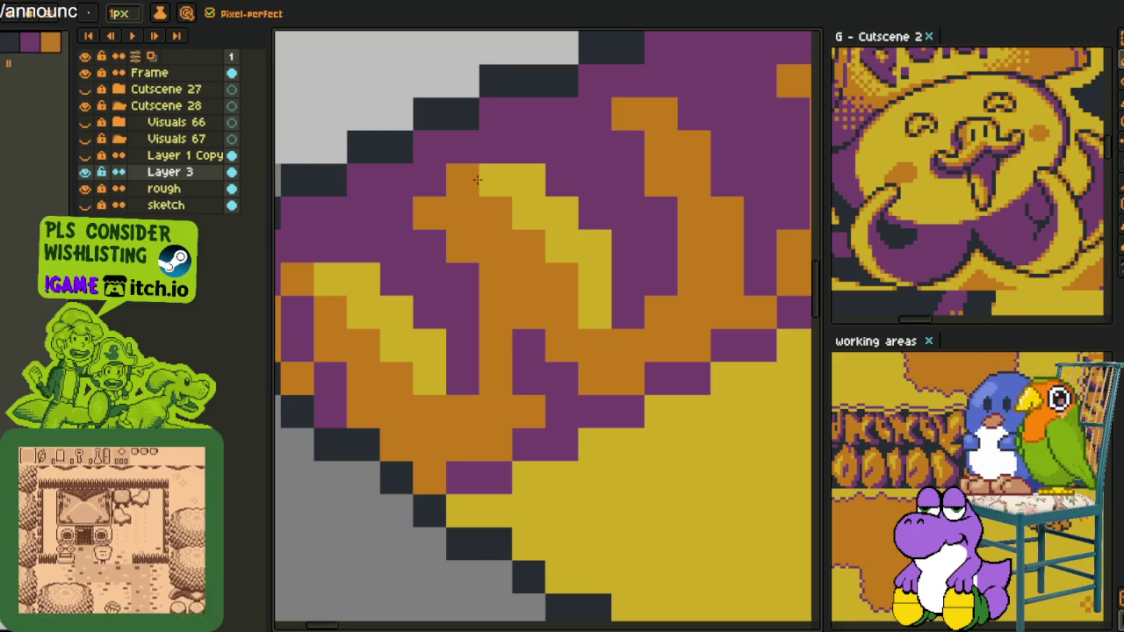
scroll(471, 180, "down", 3)
scroll(515, 179, "up", 2)
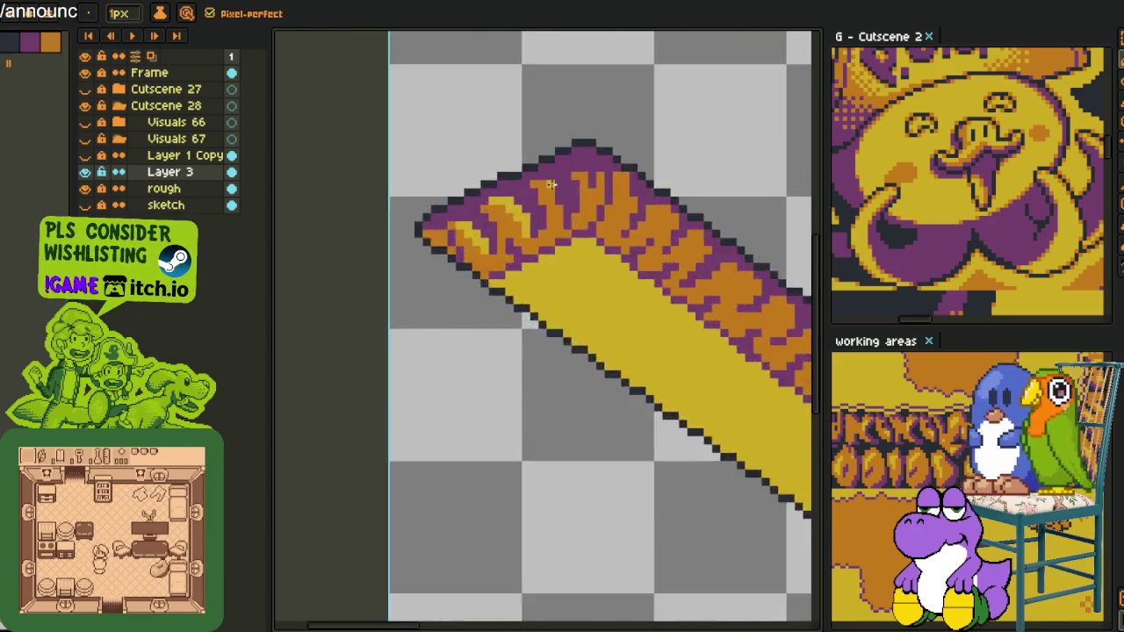
scroll(516, 179, "up", 2)
mouse_move(515, 179)
left_mouse_down()
mouse_move(497, 175)
mouse_move(561, 220)
mouse_move(547, 251)
mouse_move(589, 276)
mouse_move(602, 365)
left_mouse_up()
left_click(587, 272)
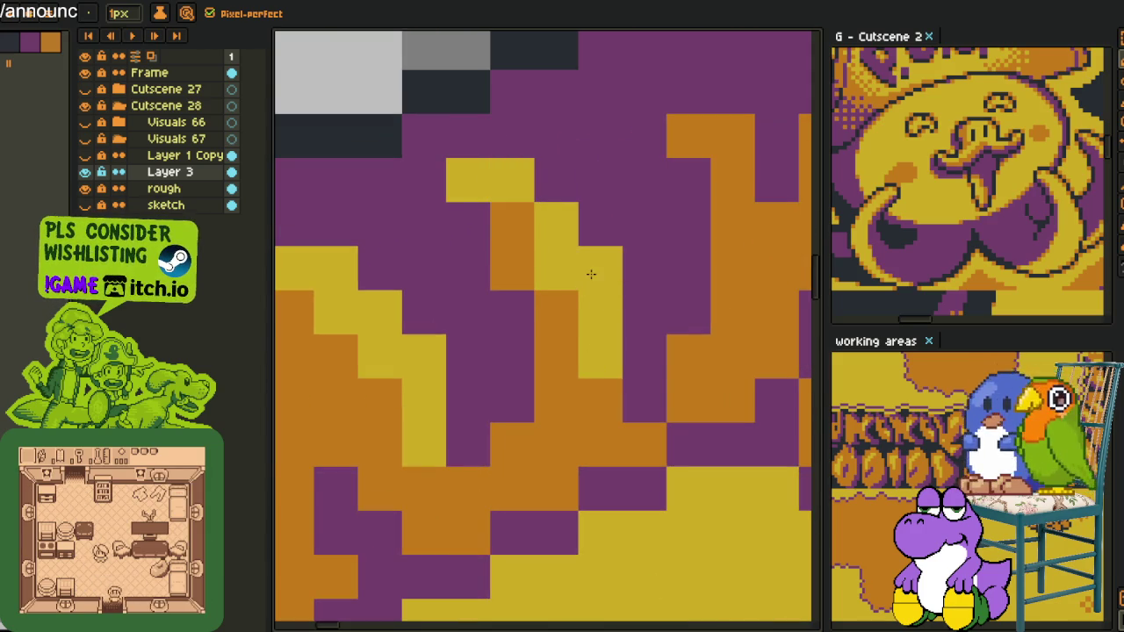
- Add a final yellow highlight stroke down the remaining orange stripe
scroll(561, 228, "down", 3)
scroll(531, 197, "up", 2)
scroll(531, 197, "down", 2)
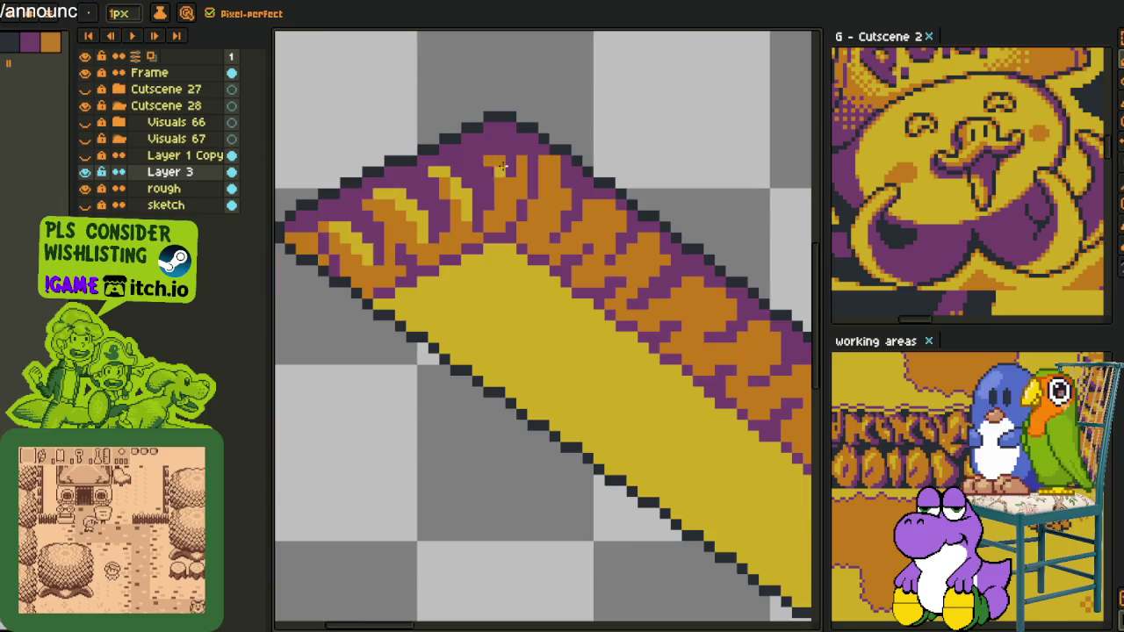
scroll(496, 158, "up", 3)
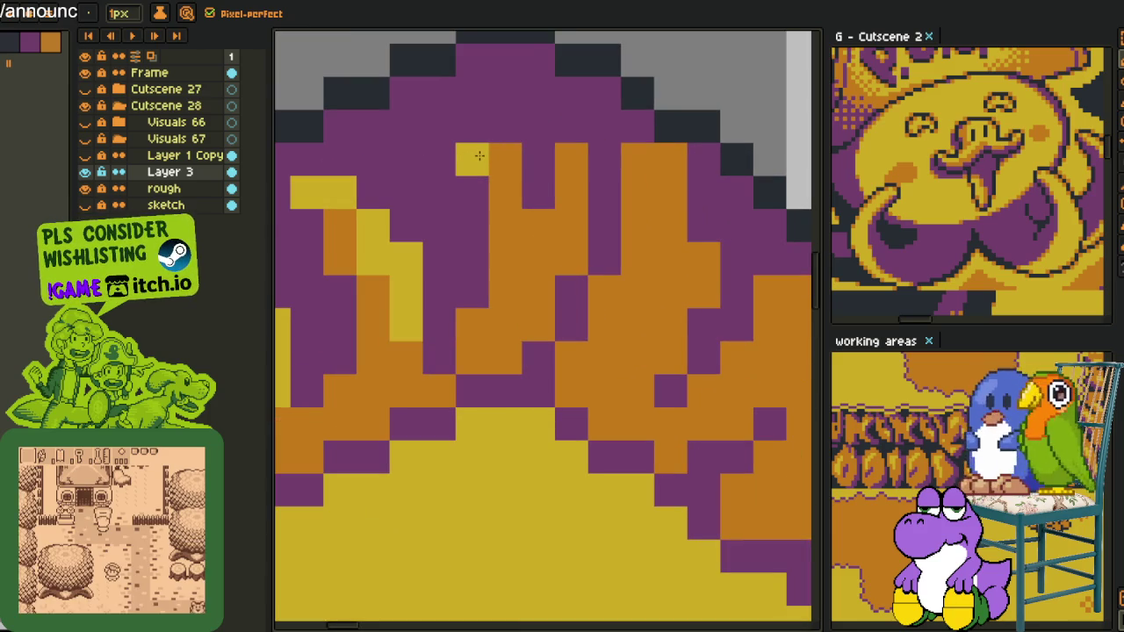
mouse_move(482, 155)
left_mouse_down()
mouse_move(535, 224)
mouse_move(537, 290)
mouse_move(570, 202)
mouse_move(526, 325)
mouse_move(507, 343)
left_mouse_up()
scroll(507, 343, "down", 4)
scroll(507, 342, "down", 2)
scroll(605, 263, "up", 1)
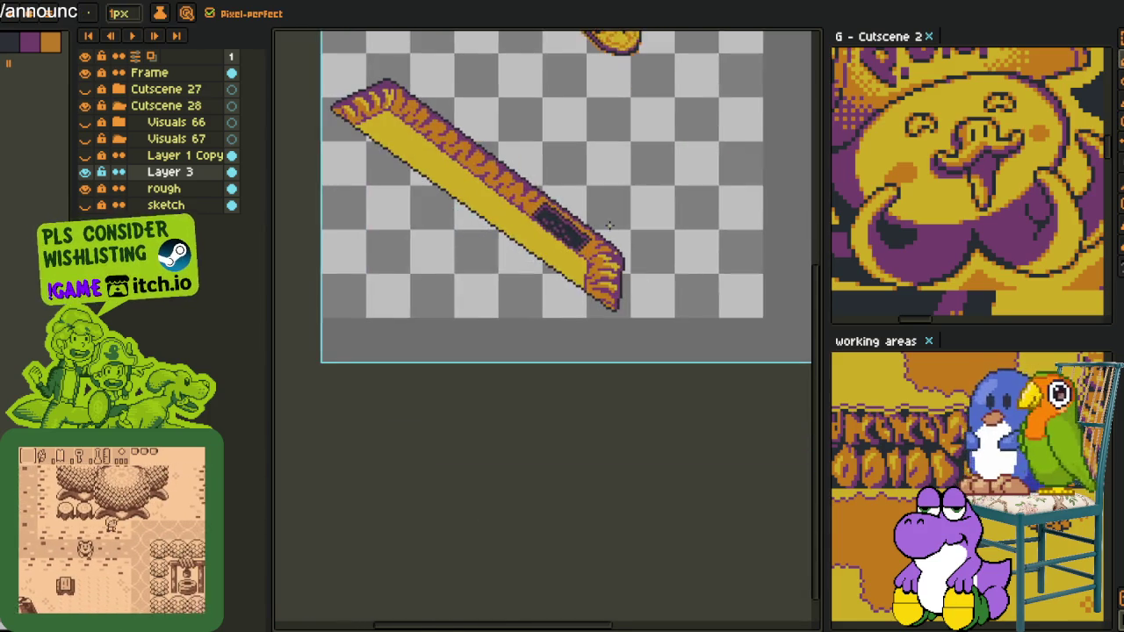
- Zoom in on the striped edge and eyedropper the yellow highlight colour from the drawing
scroll(605, 264, "up", 1)
scroll(605, 263, "up", 3)
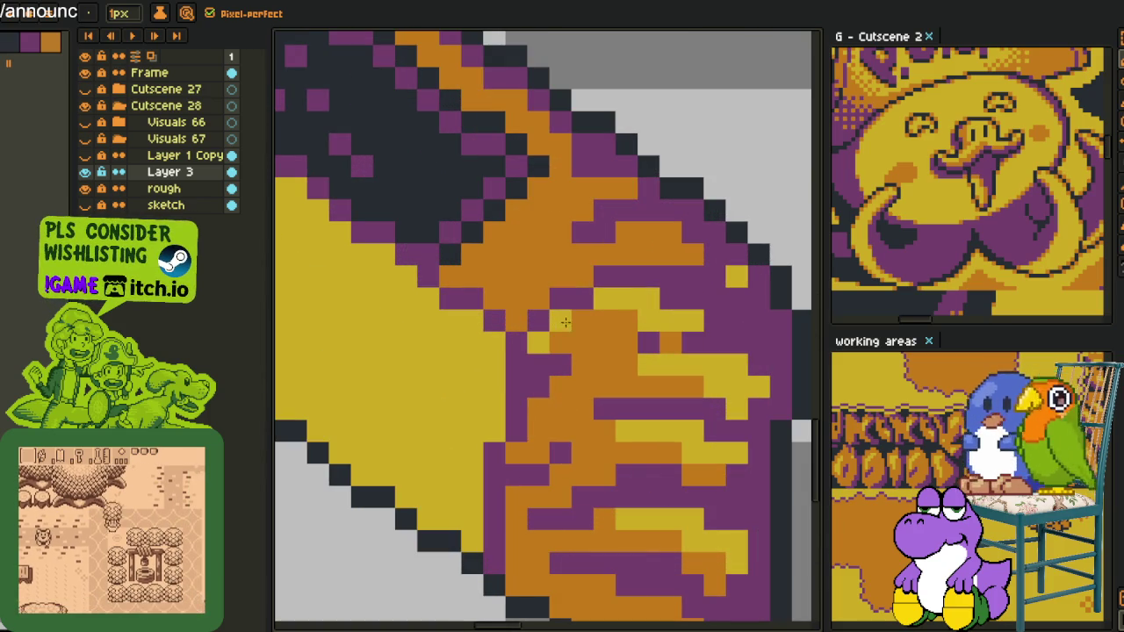
scroll(702, 285, "down", 4)
scroll(702, 286, "down", 1)
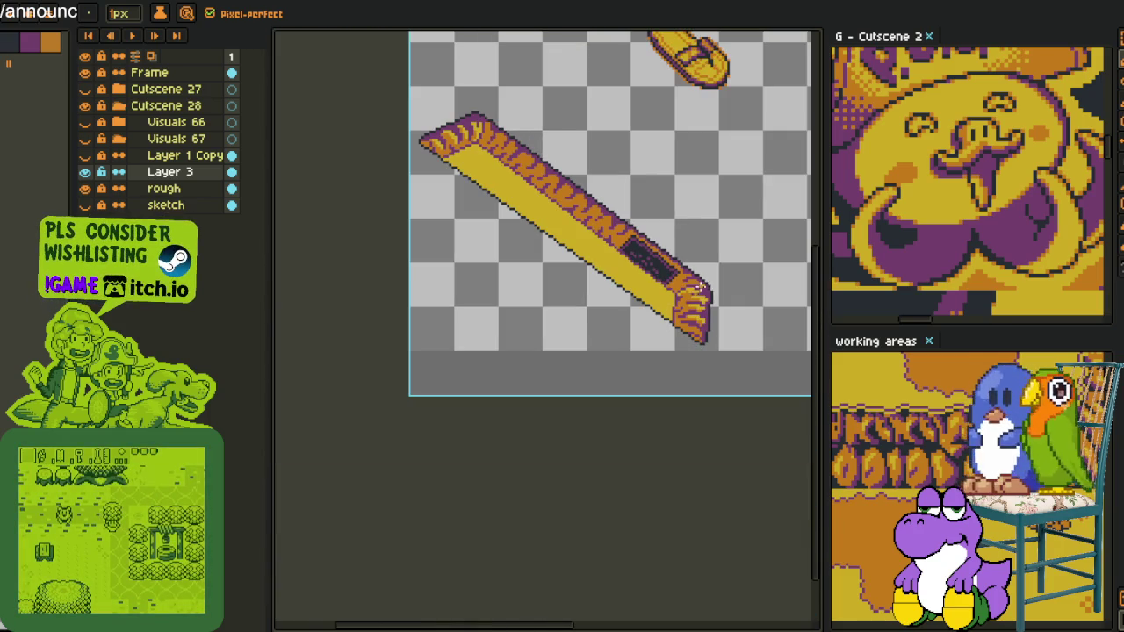
scroll(425, 143, "up", 2)
scroll(425, 143, "up", 1)
scroll(425, 143, "up", 1)
scroll(425, 143, "up", 1)
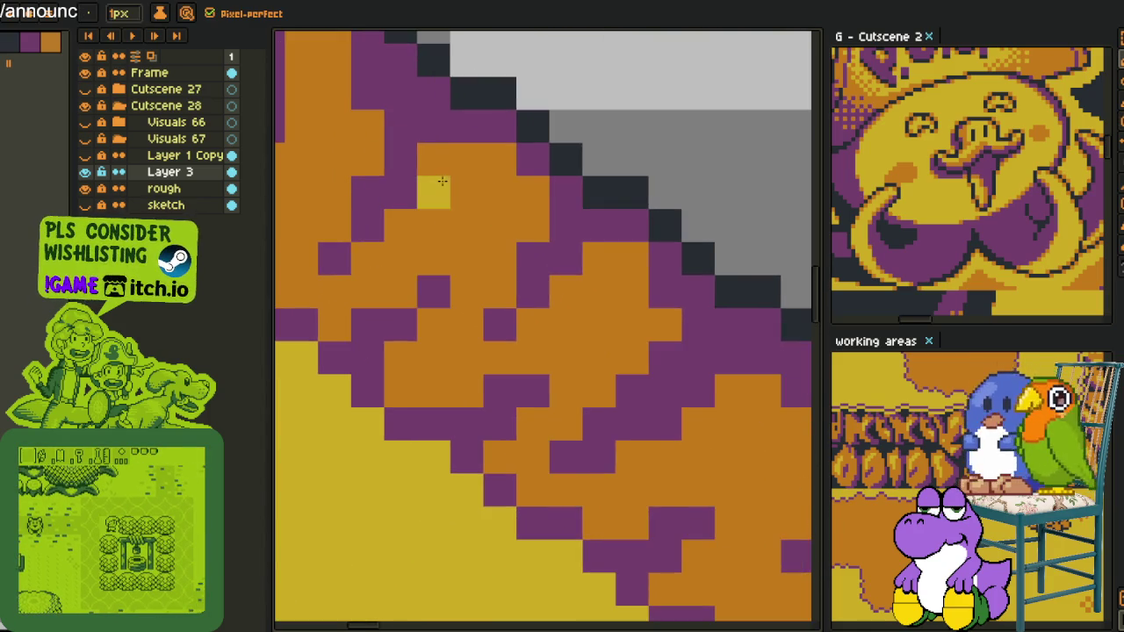
scroll(412, 144, "down", 1)
scroll(387, 143, "up", 1)
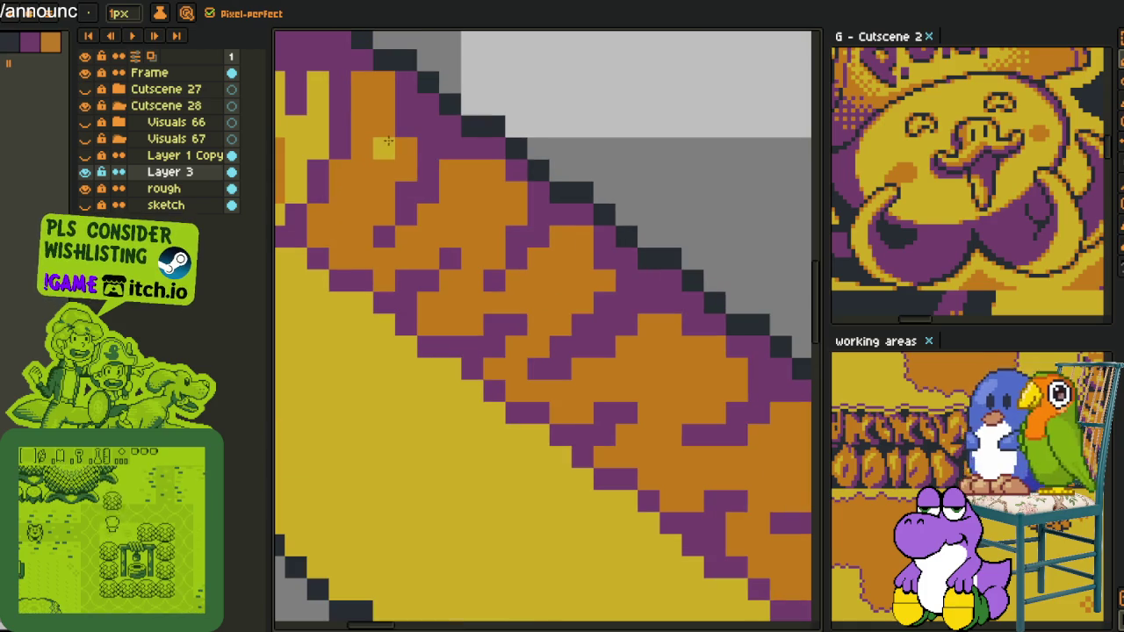
key("i")
left_click(402, 87)
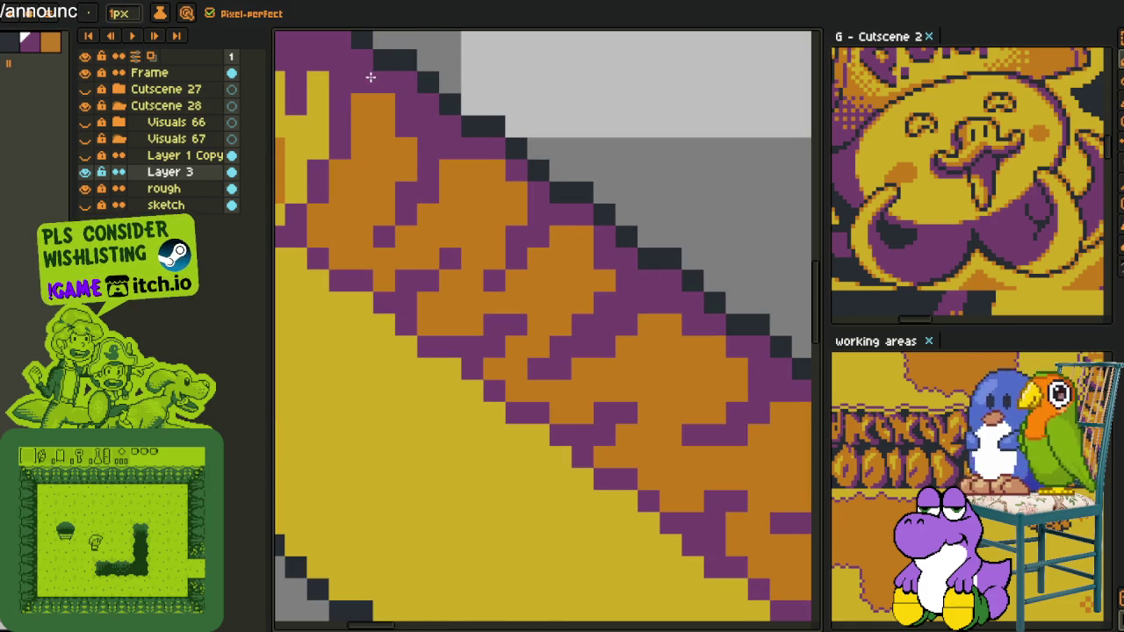
key("i")
left_click(371, 106)
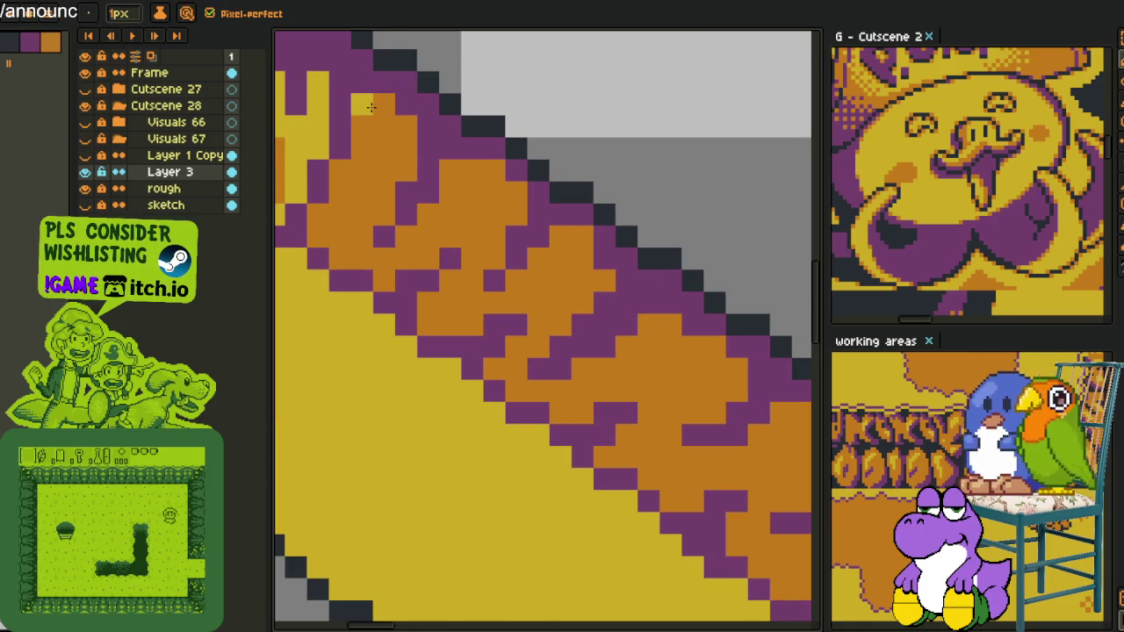
- Paint yellow flecks over the orange stripe, including a diagonal staircase of pixels
left_click_drag(362, 104, 384, 103)
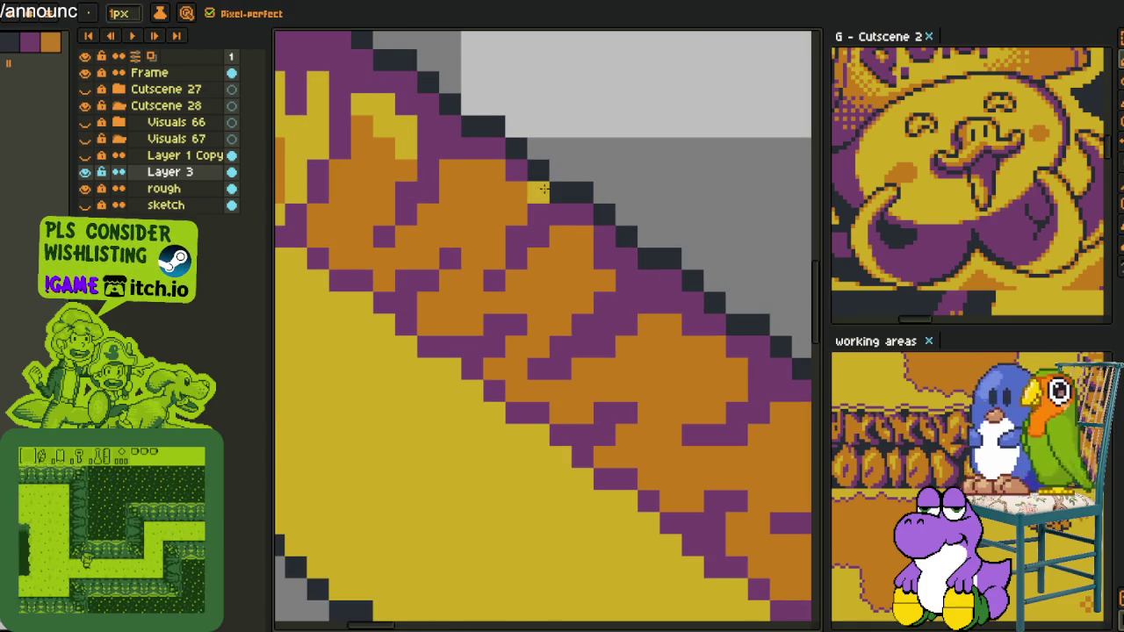
left_click_drag(473, 170, 479, 191)
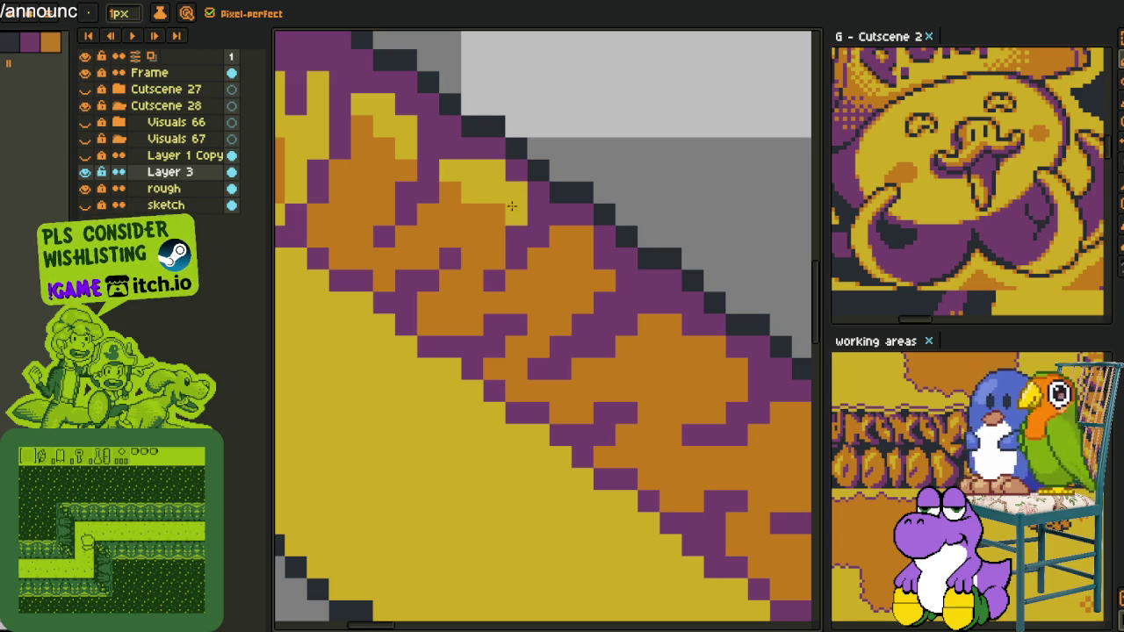
scroll(533, 220, "down", 3)
left_click(500, 107)
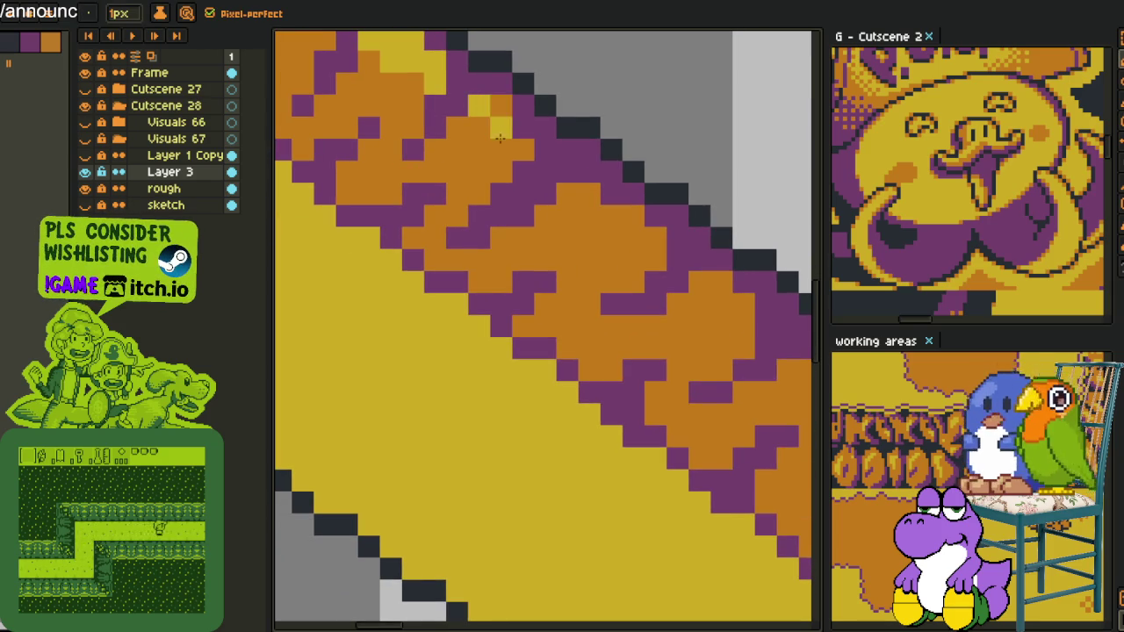
scroll(527, 175, "up", 2)
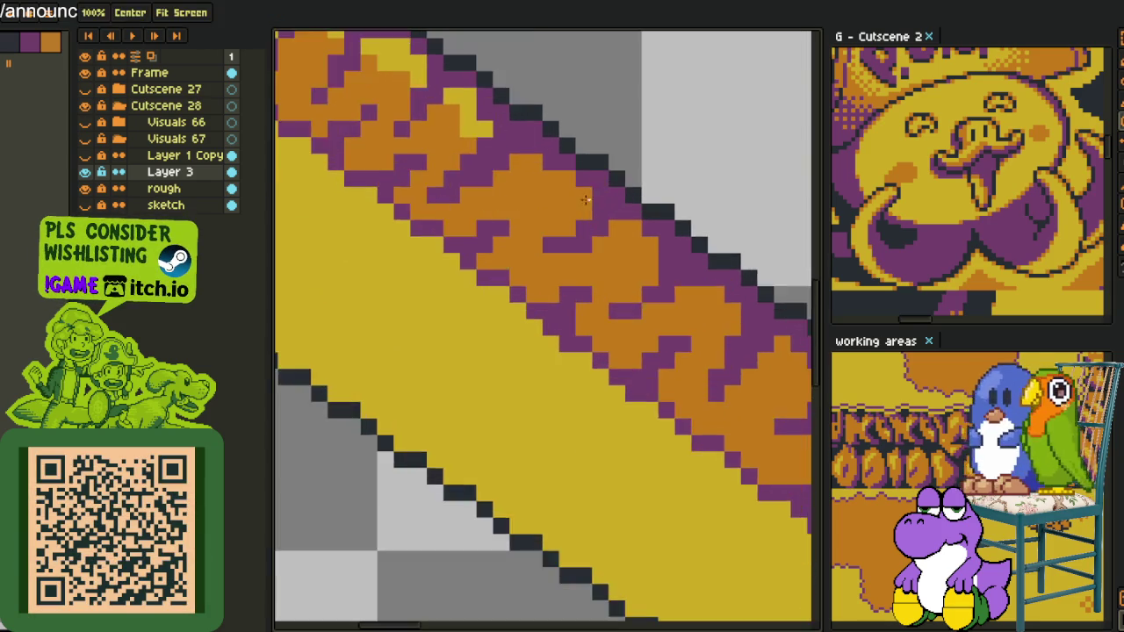
mouse_move(497, 269)
left_mouse_down()
mouse_move(585, 191)
mouse_move(438, 105)
left_mouse_up()
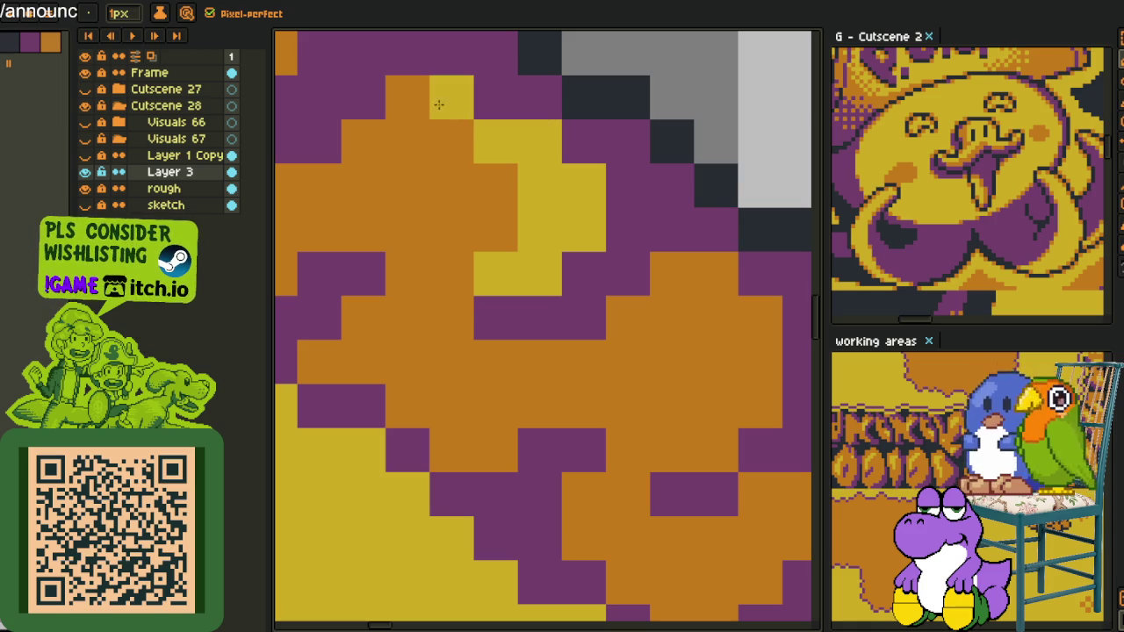
- Add three single yellow highlight pixels further along the striped edge
scroll(431, 103, "down", 2)
scroll(431, 117, "up", 2)
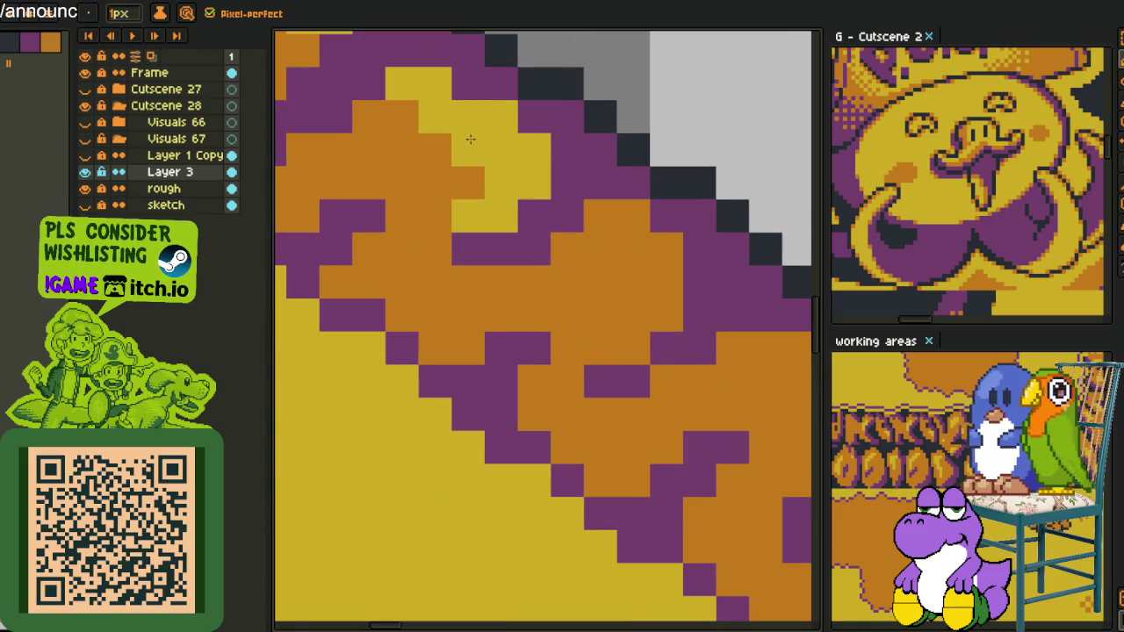
scroll(474, 132, "down", 2)
scroll(487, 252, "down", 2)
scroll(497, 180, "up", 2)
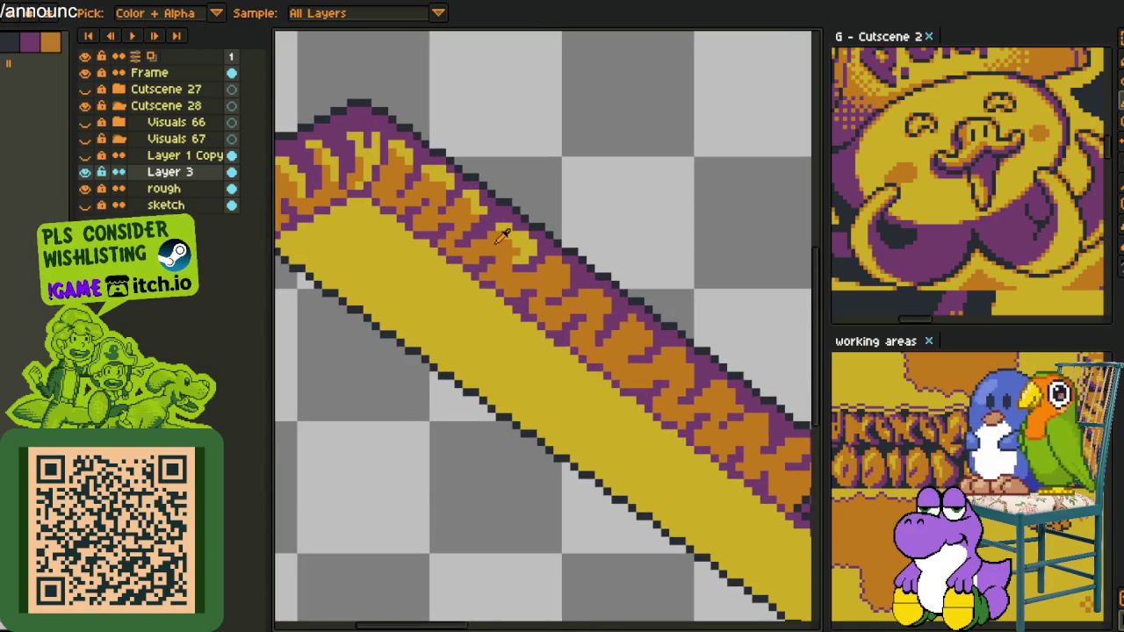
scroll(538, 292, "up", 3)
left_click(647, 242)
left_click(647, 209)
left_click(614, 275)
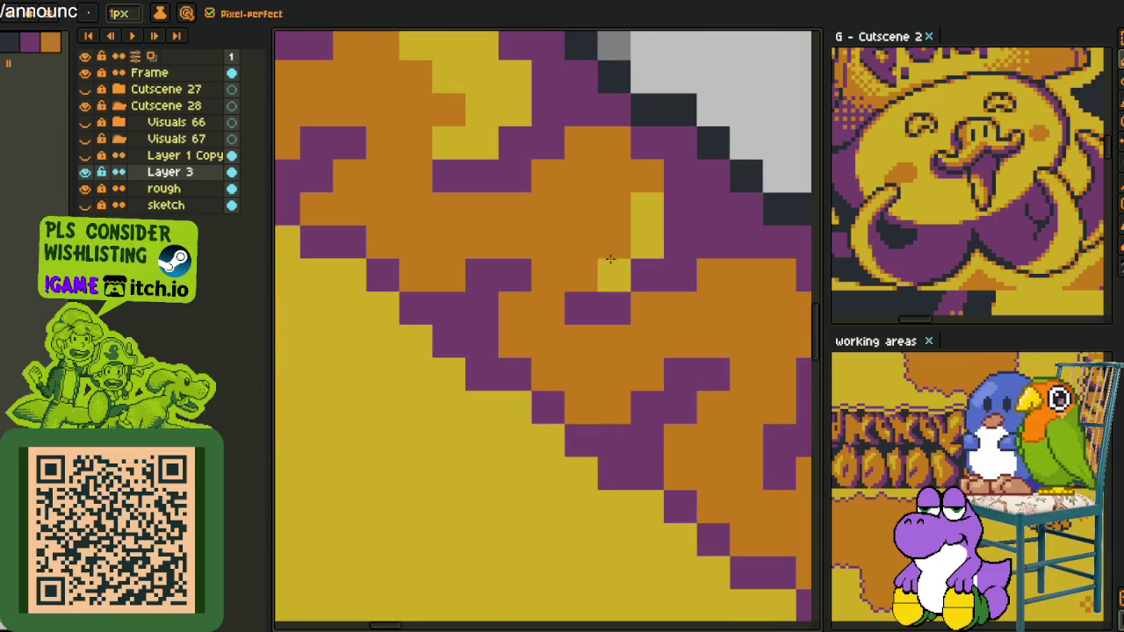
- Turn several orange pixel blocks along the stripe yellow
mouse_move(629, 191)
left_mouse_down()
mouse_move(614, 143)
mouse_move(606, 152)
left_mouse_up()
left_click(614, 209)
left_click(551, 175)
left_click(580, 209)
scroll(615, 219, "down", 3)
scroll(667, 233, "up", 2)
scroll(667, 232, "up", 1)
mouse_move(590, 215)
left_mouse_down()
mouse_move(611, 214)
mouse_move(648, 280)
mouse_move(658, 255)
mouse_move(691, 316)
left_mouse_up()
left_click(585, 237)
- Undo misplaced yellow strokes and repaint the highlight in neighbouring orange cells
key("ctrl+z")
scroll(606, 246, "down", 1)
scroll(556, 196, "up", 1)
key("ctrl+z")
mouse_move(581, 195)
left_mouse_down()
mouse_move(654, 271)
mouse_move(633, 288)
left_mouse_up()
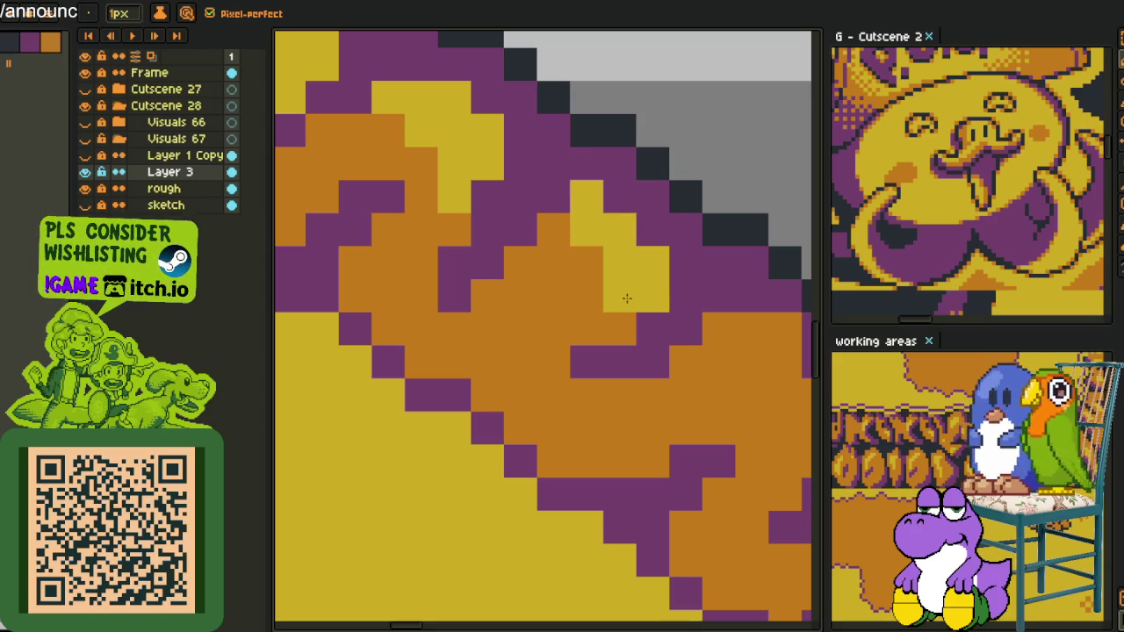
key("ctrl+z")
left_click(594, 268)
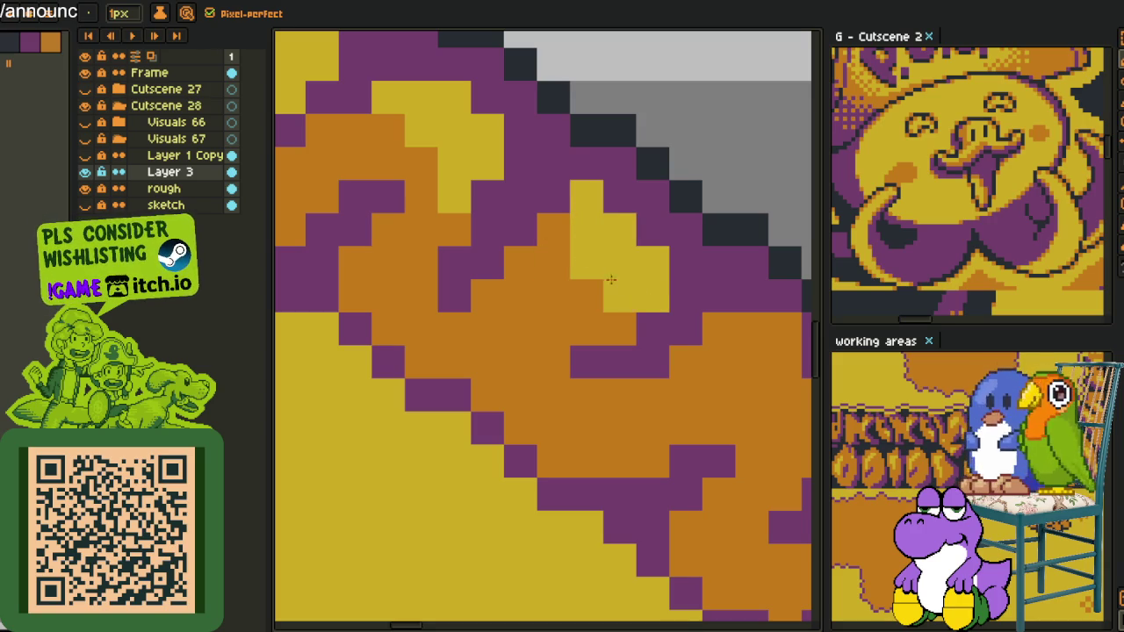
left_click(617, 316)
- Paint diagonal yellow strokes along a run of orange stripe pixels
scroll(594, 243, "down", 3)
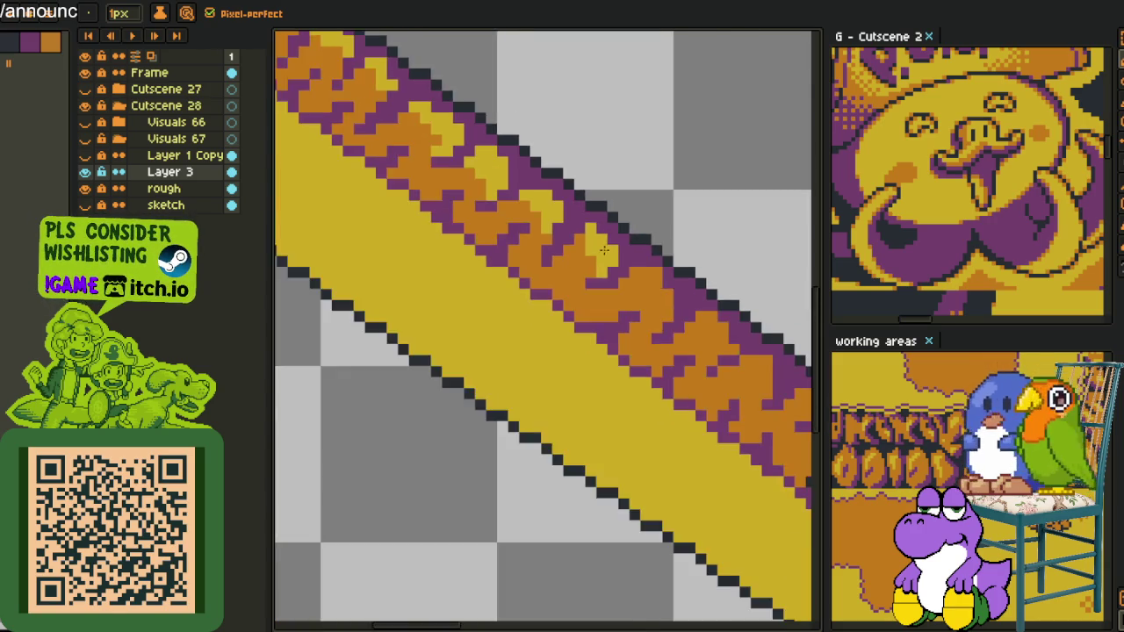
scroll(570, 238, "up", 3)
mouse_move(523, 190)
left_mouse_down()
mouse_move(596, 250)
mouse_move(612, 294)
left_mouse_up()
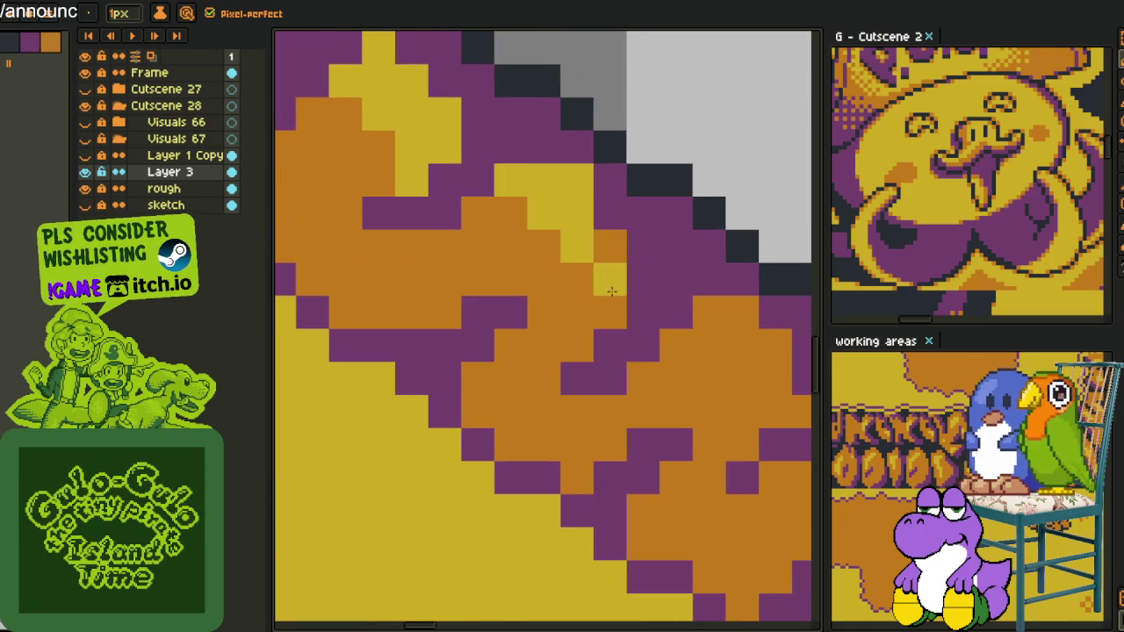
scroll(613, 230, "down", 1)
scroll(616, 203, "up", 1)
mouse_move(619, 224)
left_mouse_down()
mouse_move(636, 281)
mouse_move(694, 321)
left_mouse_up()
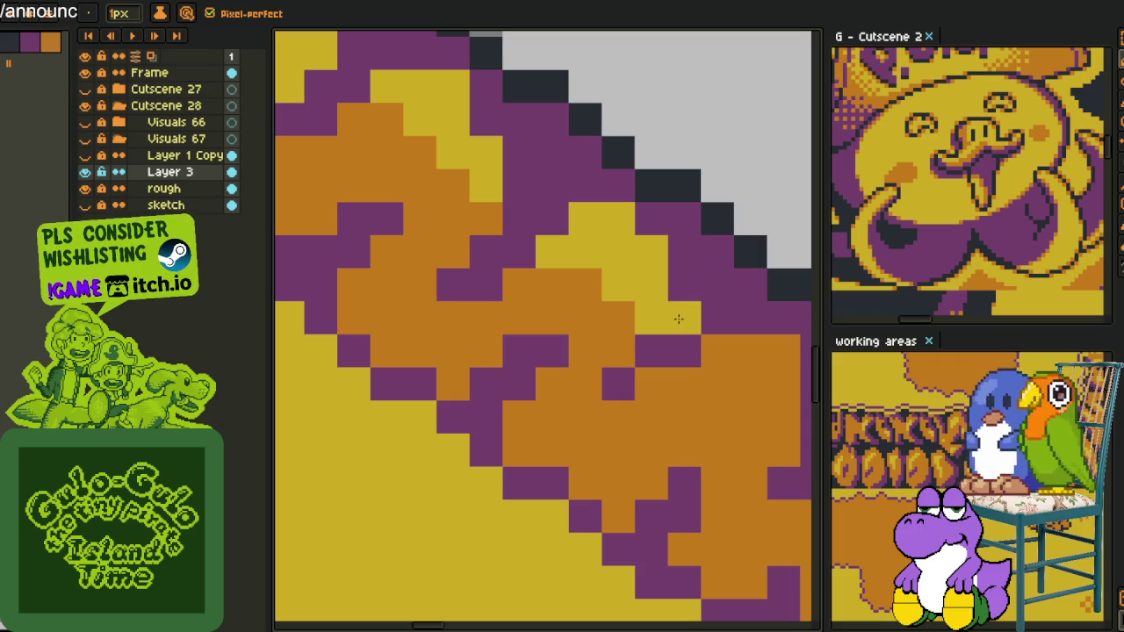
- Undo the last stroke, re-pick yellow, and add a yellow block plus scattered flecks
scroll(678, 319, "down", 2)
scroll(678, 319, "down", 1)
key("ctrl+z")
scroll(584, 232, "up", 2)
scroll(584, 233, "up", 1)
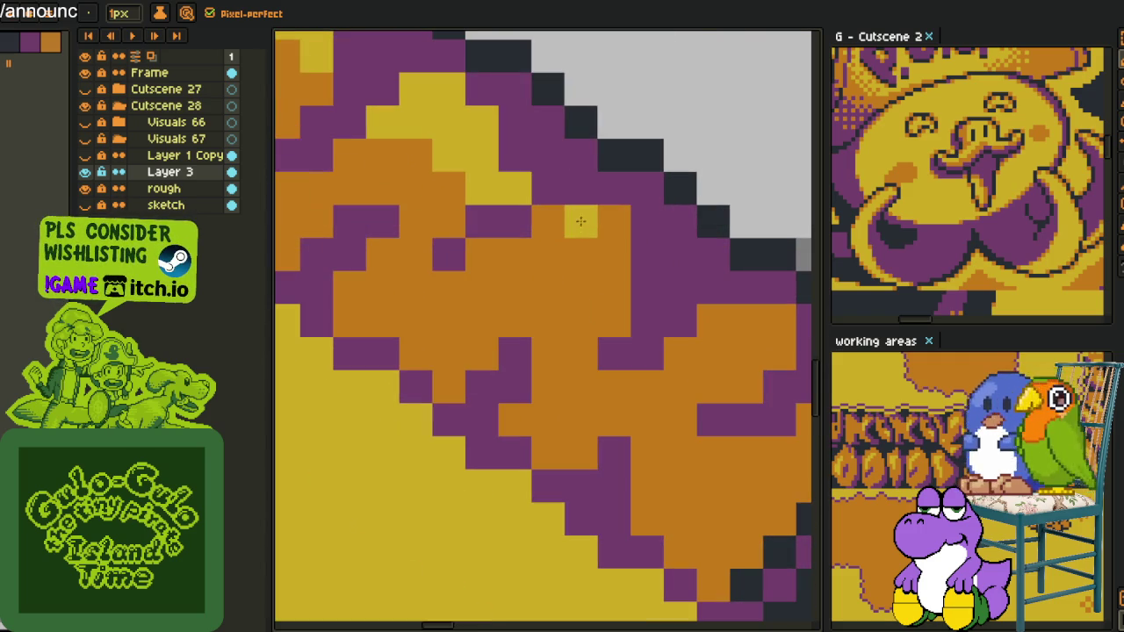
key("alt")
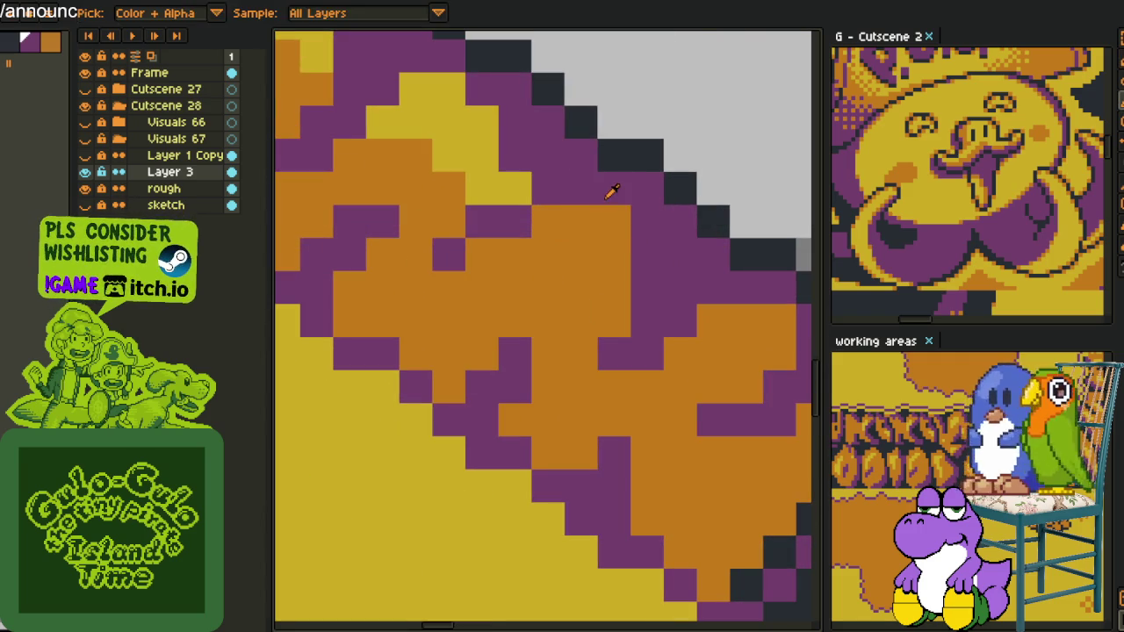
key("alt")
left_click(518, 189)
mouse_move(579, 216)
left_mouse_down()
mouse_move(579, 255)
mouse_move(540, 255)
mouse_move(614, 264)
left_mouse_up()
left_click(515, 254)
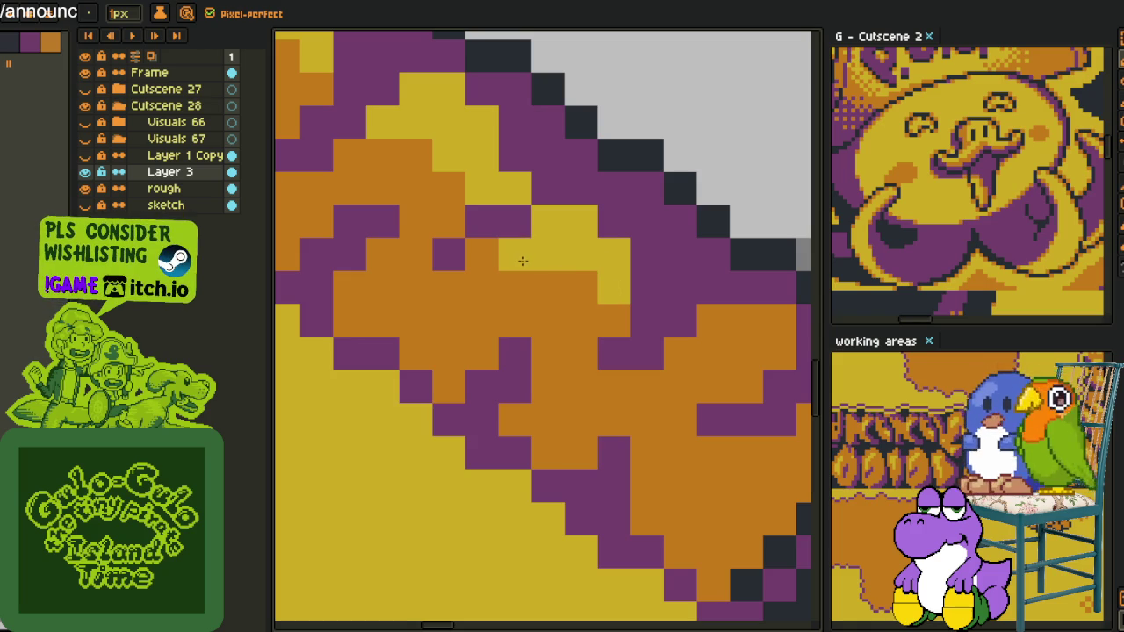
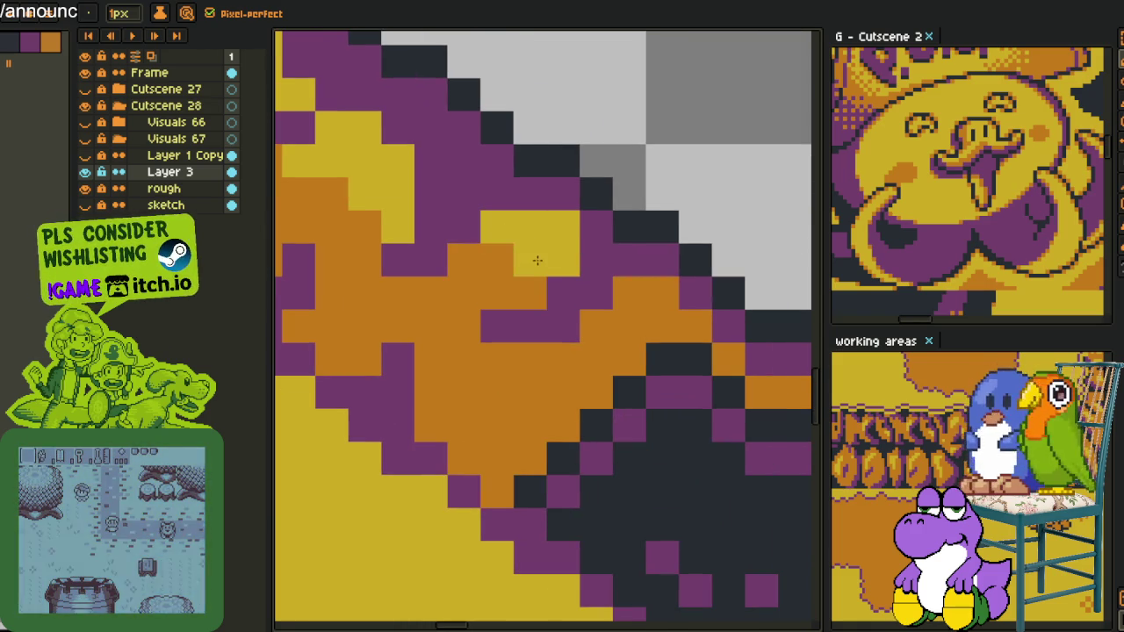
- Repaint a first run of orange flame-trim pixels yellow with the 1px pencil
scroll(571, 264, "down", 2)
scroll(579, 269, "up", 1)
scroll(579, 269, "up", 1)
left_click(582, 261)
mouse_move(582, 260)
left_mouse_down()
mouse_move(594, 266)
mouse_move(546, 274)
left_mouse_up()
left_click(507, 273)
left_click(540, 307)
- Turn an orange row and pixels along the flame edge yellow
scroll(536, 290, "down", 2)
scroll(520, 175, "up", 1)
scroll(521, 176, "up", 1)
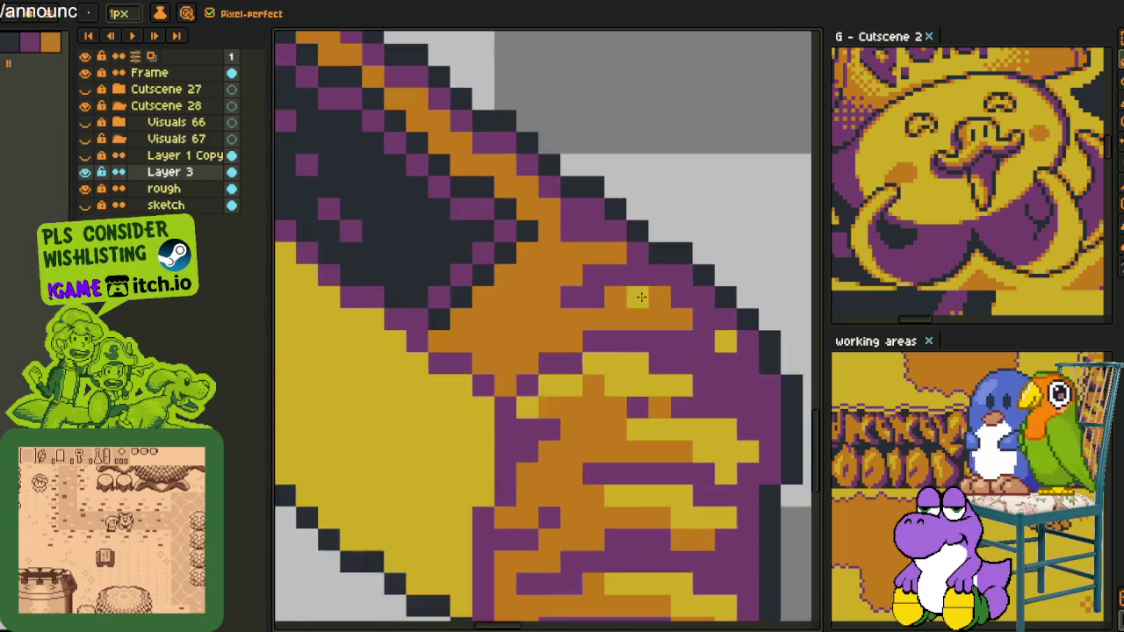
scroll(635, 296, "up", 1)
left_click(667, 297)
left_click_drag(668, 297, 604, 299)
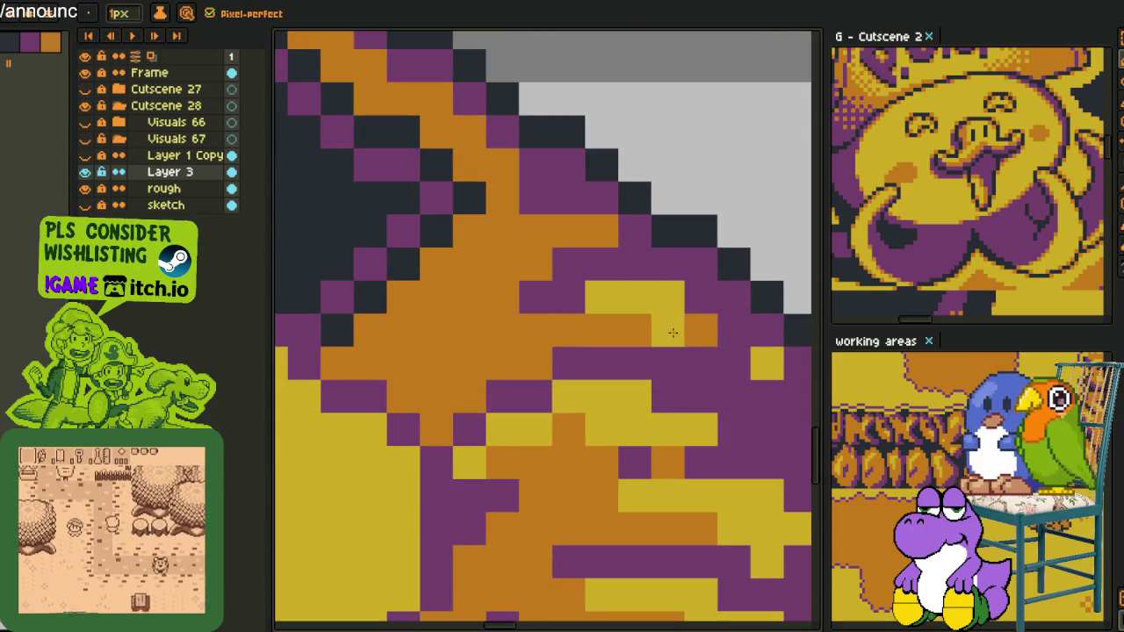
left_click_drag(601, 231, 569, 232)
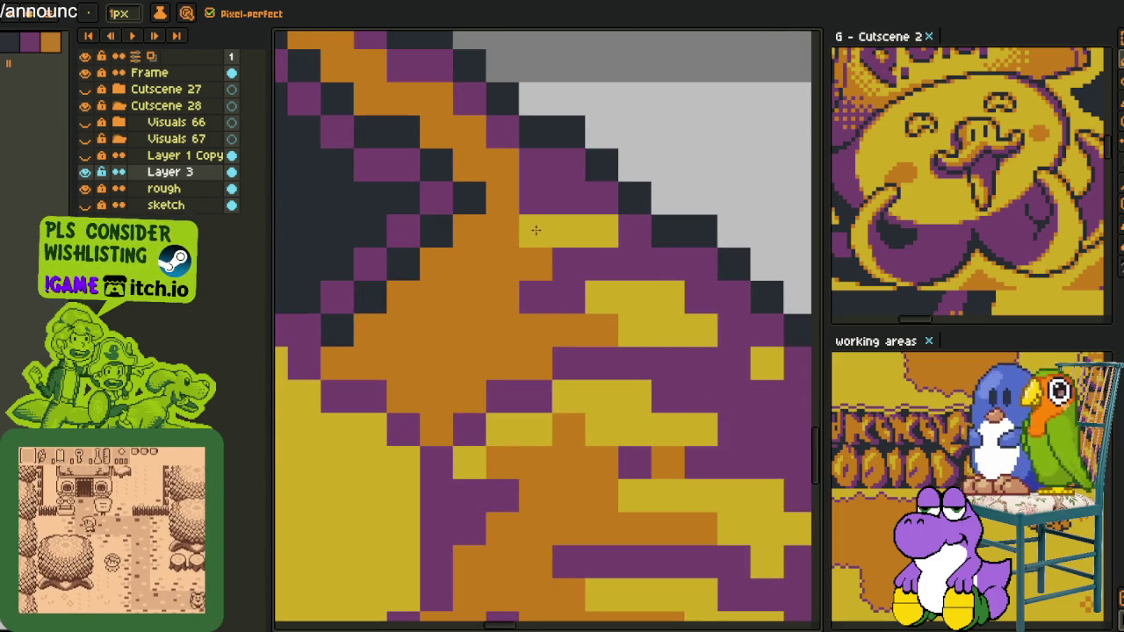
left_click_drag(503, 186, 469, 140)
- Move along the bar and paint another orange trim row and pixel yellow
left_click_drag(433, 111, 541, 291)
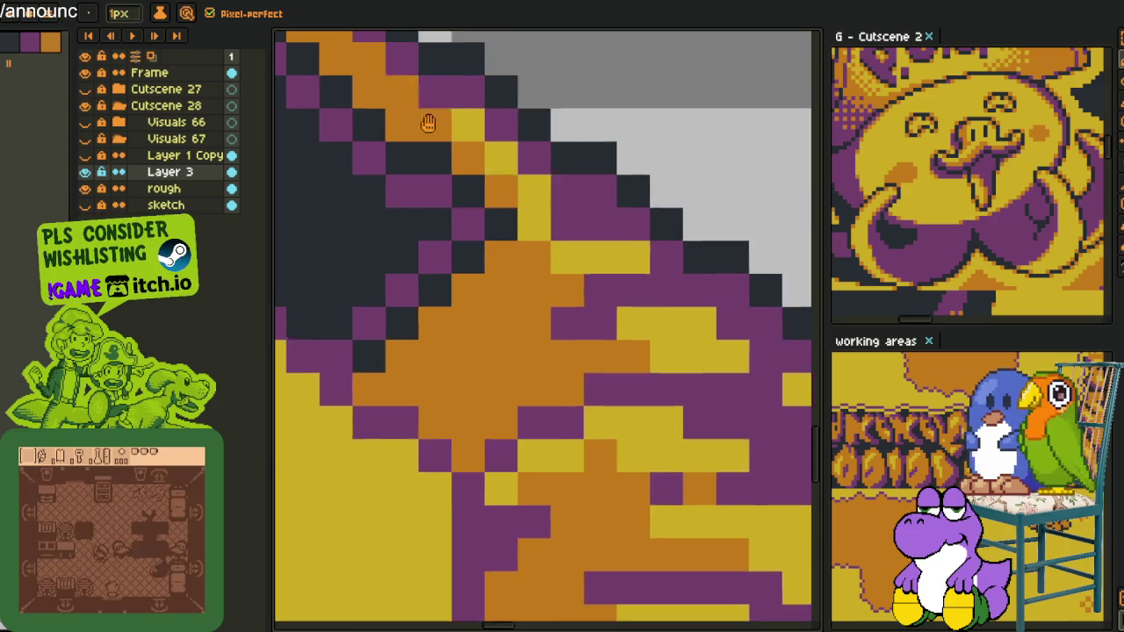
scroll(494, 254, "down", 1)
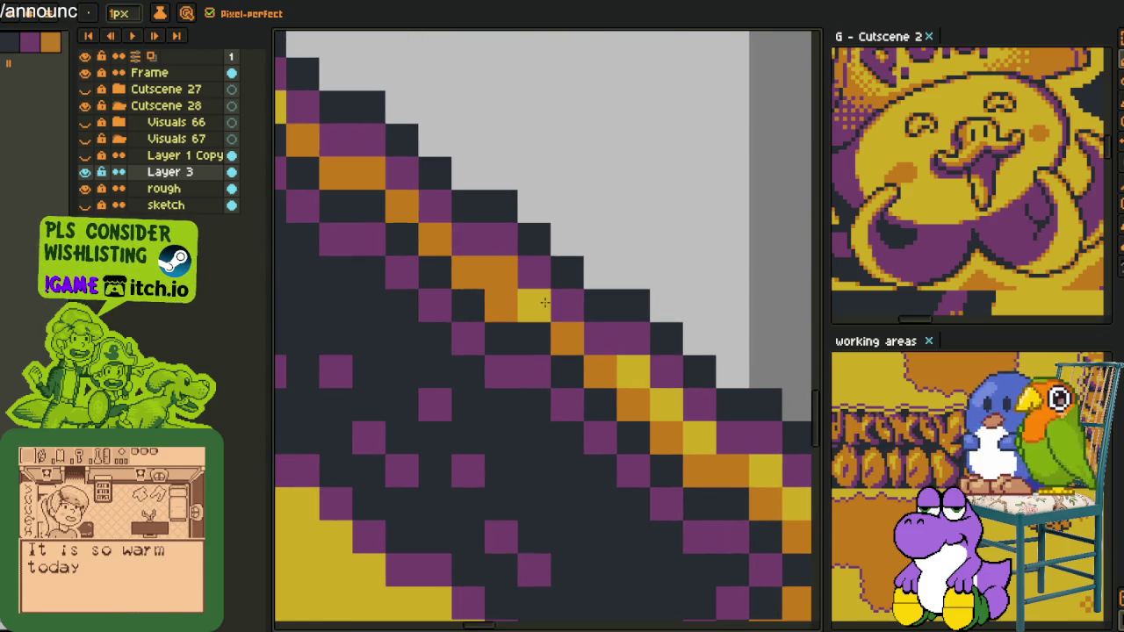
scroll(498, 267, "down", 1)
scroll(499, 268, "up", 1)
scroll(492, 264, "up", 1)
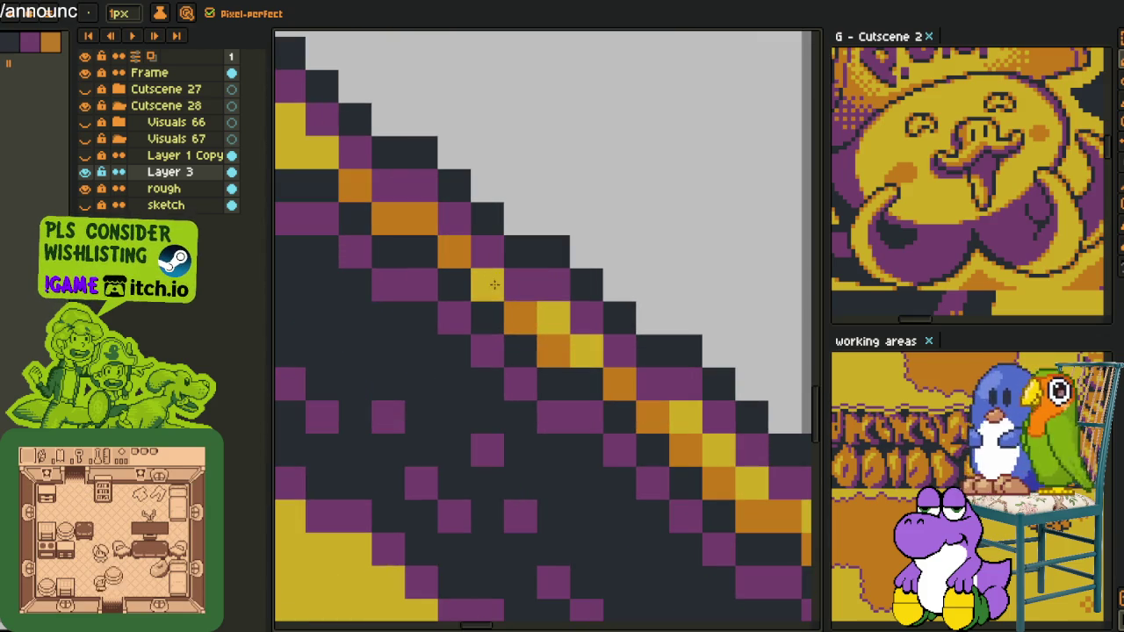
scroll(480, 256, "down", 2)
scroll(517, 298, "down", 1)
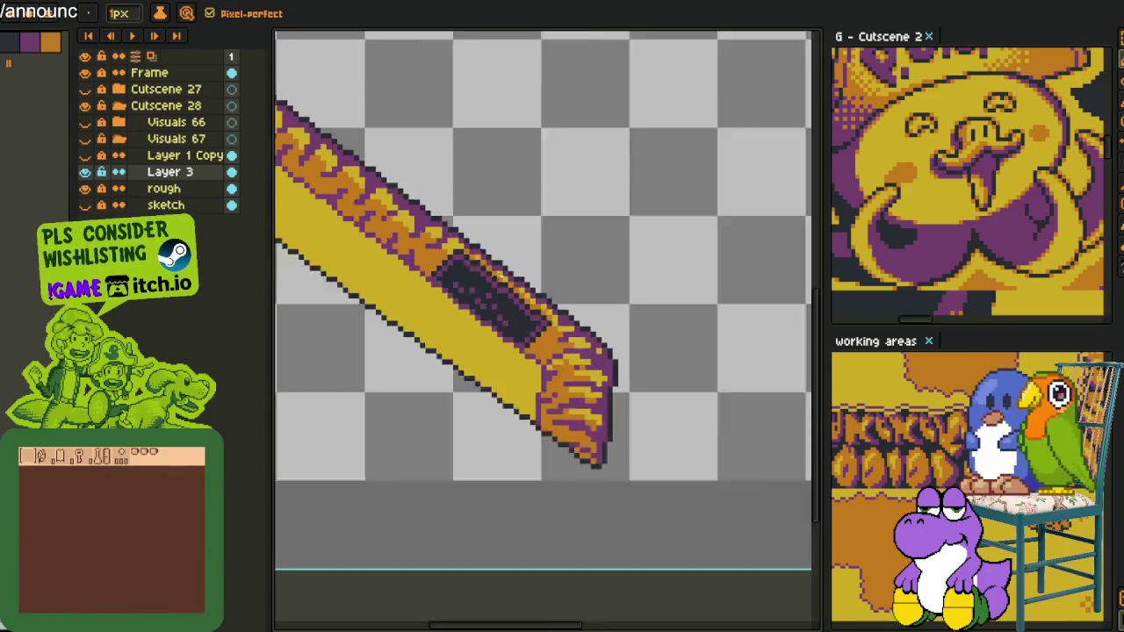
scroll(553, 347, "down", 1)
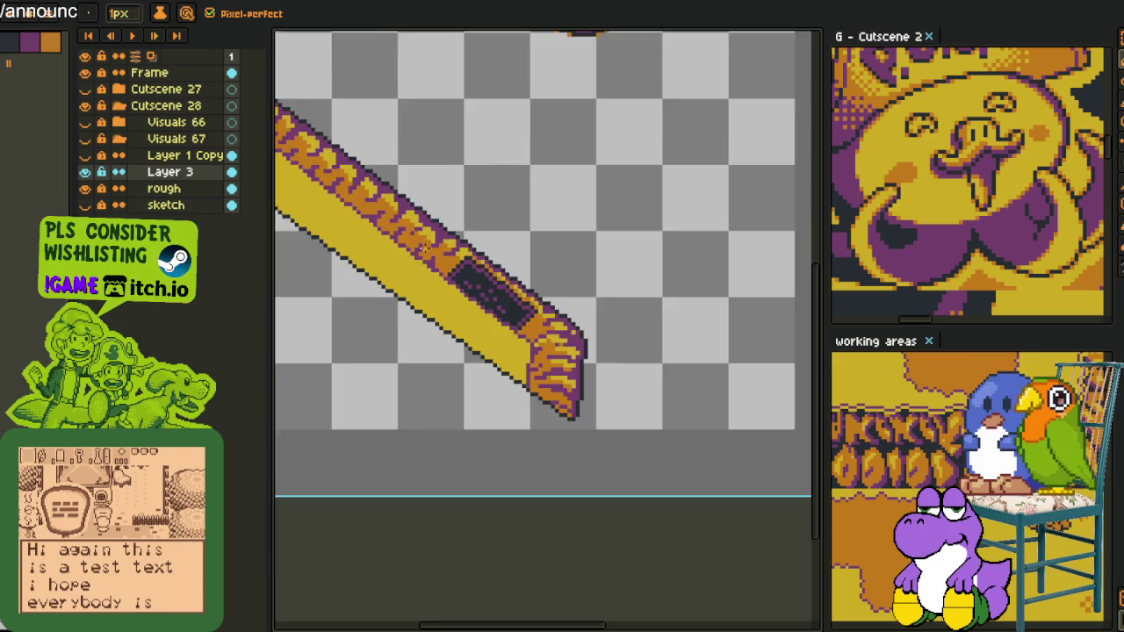
scroll(466, 272, "up", 2)
scroll(505, 261, "up", 1)
scroll(509, 263, "down", 1)
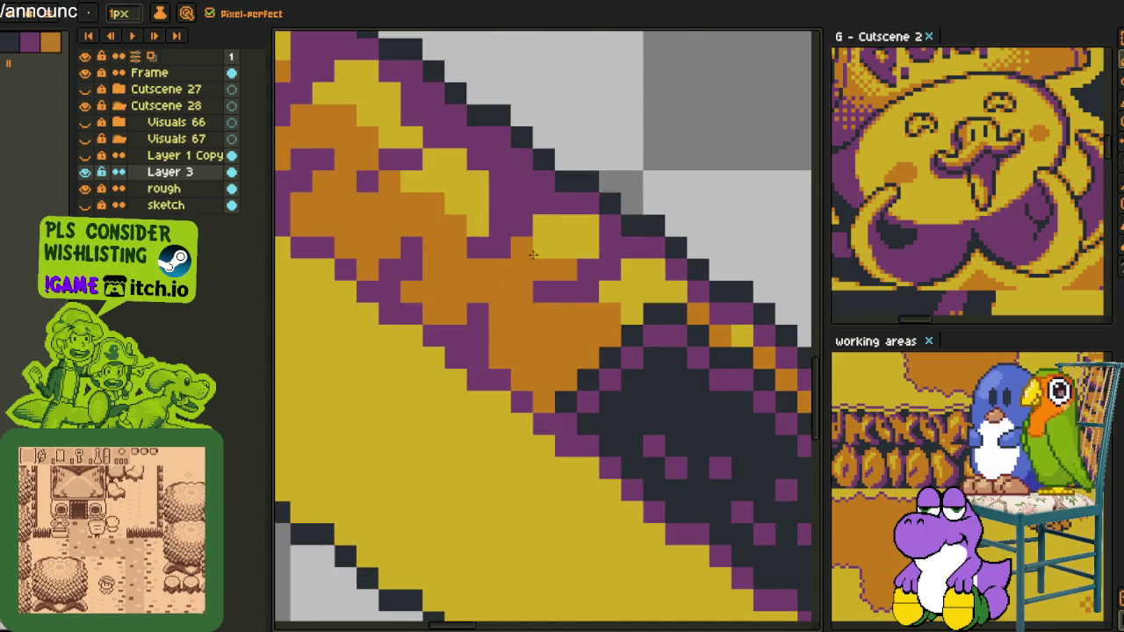
scroll(519, 278, "down", 1)
scroll(519, 277, "up", 1)
scroll(527, 281, "up", 1)
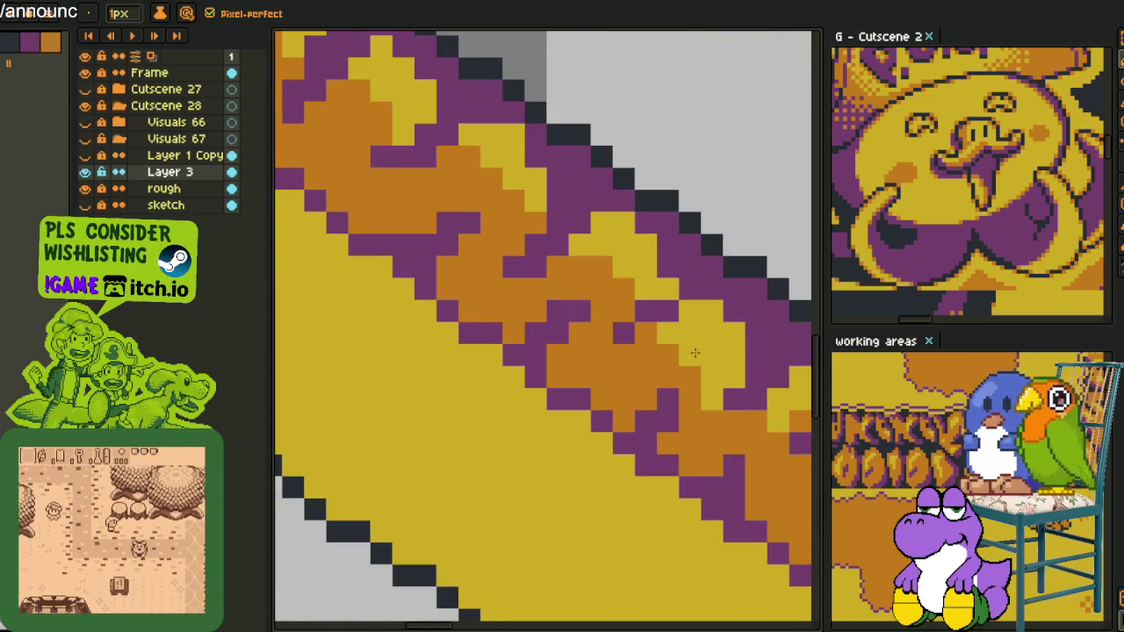
left_click_drag(595, 267, 599, 275)
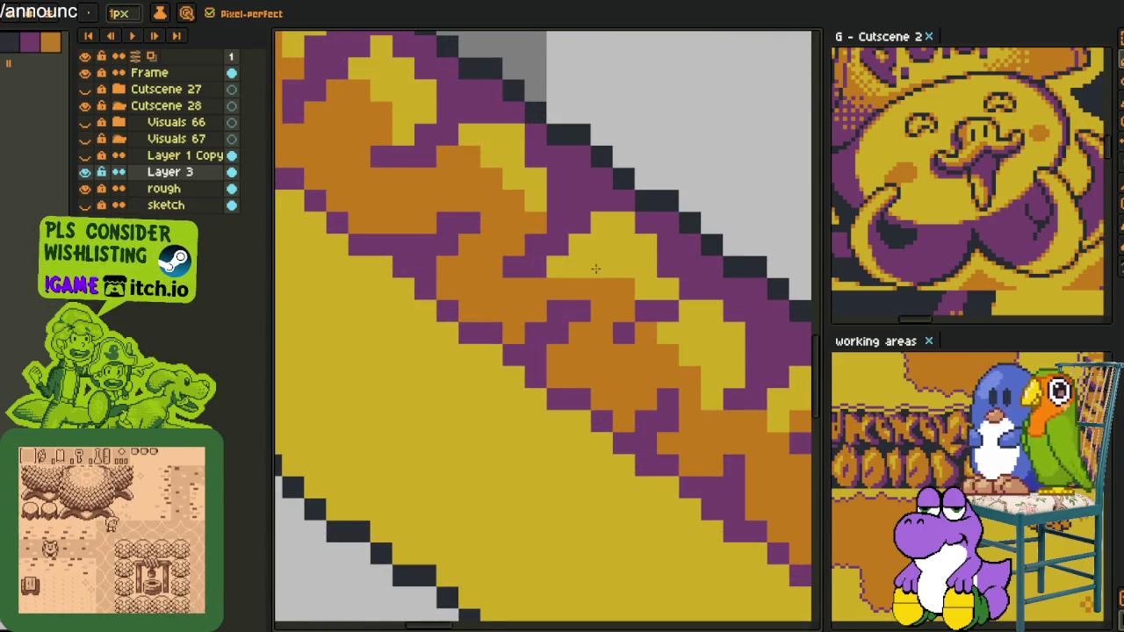
left_click(470, 158)
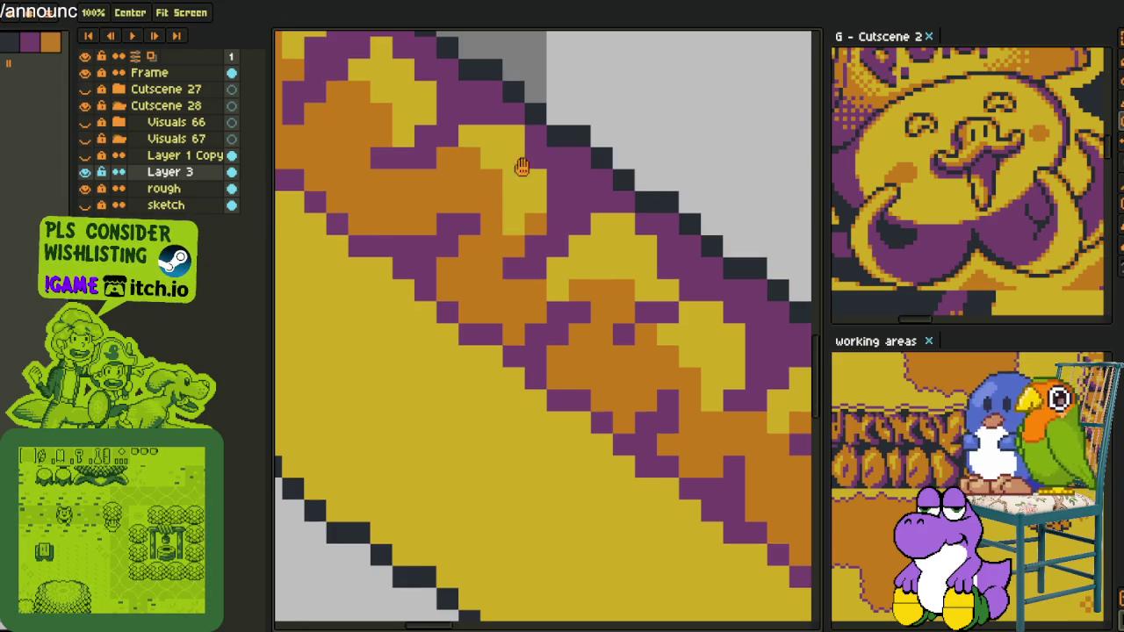
- Move further along the trim and turn another orange pixel yellow
left_click_drag(508, 223, 581, 338)
left_click(565, 333)
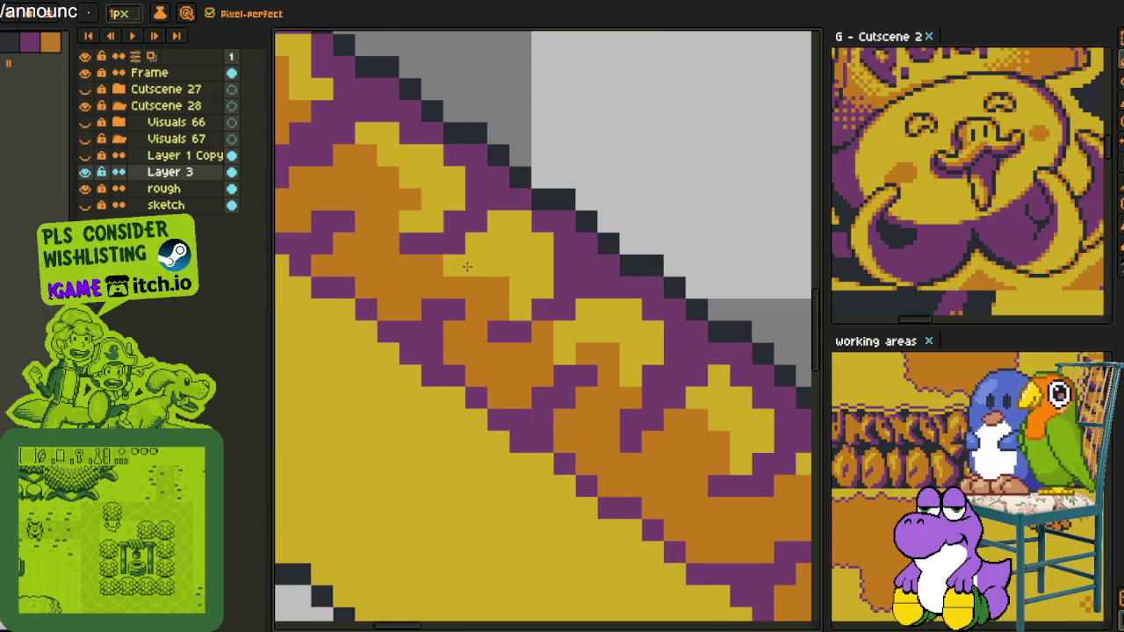
left_click_drag(467, 266, 548, 377)
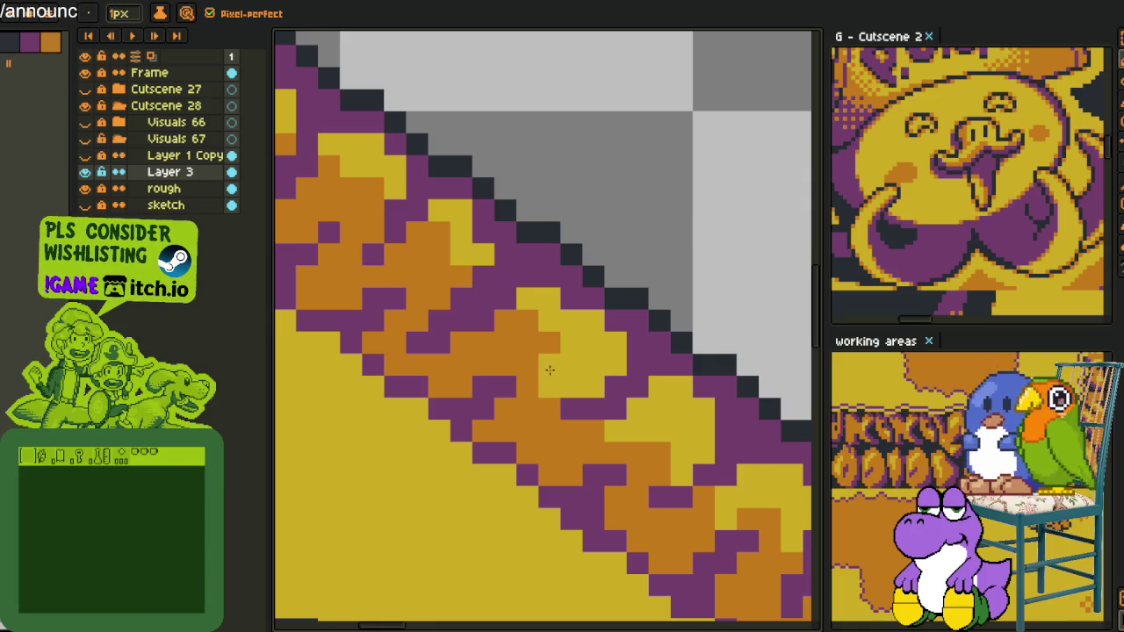
scroll(551, 373, "down", 2)
scroll(558, 367, "down", 1)
scroll(566, 359, "up", 3)
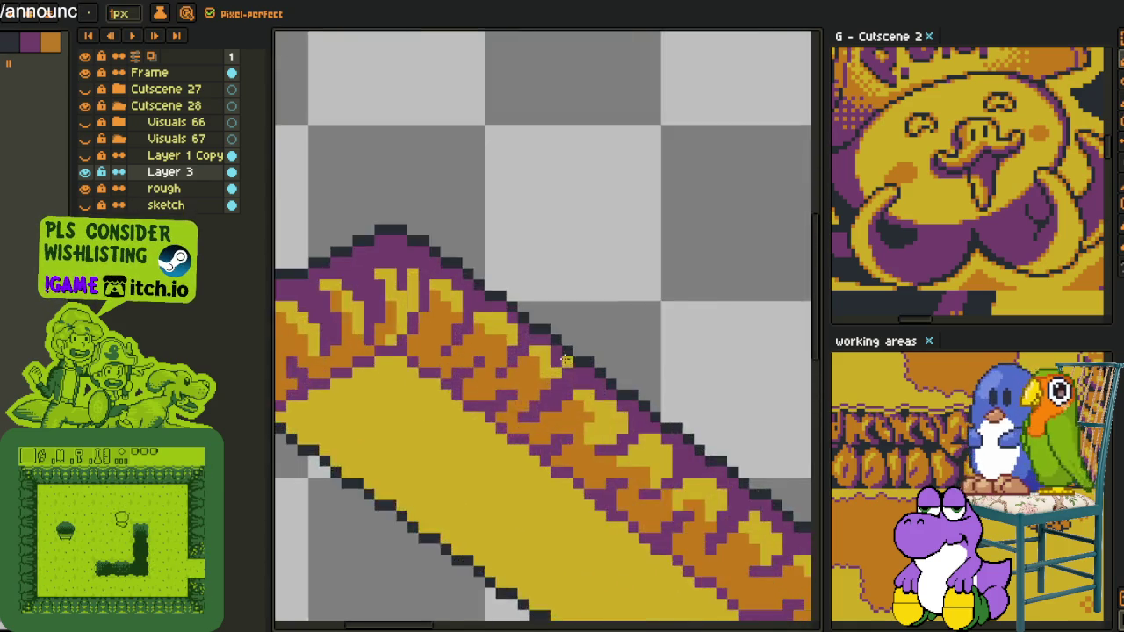
scroll(565, 358, "up", 2)
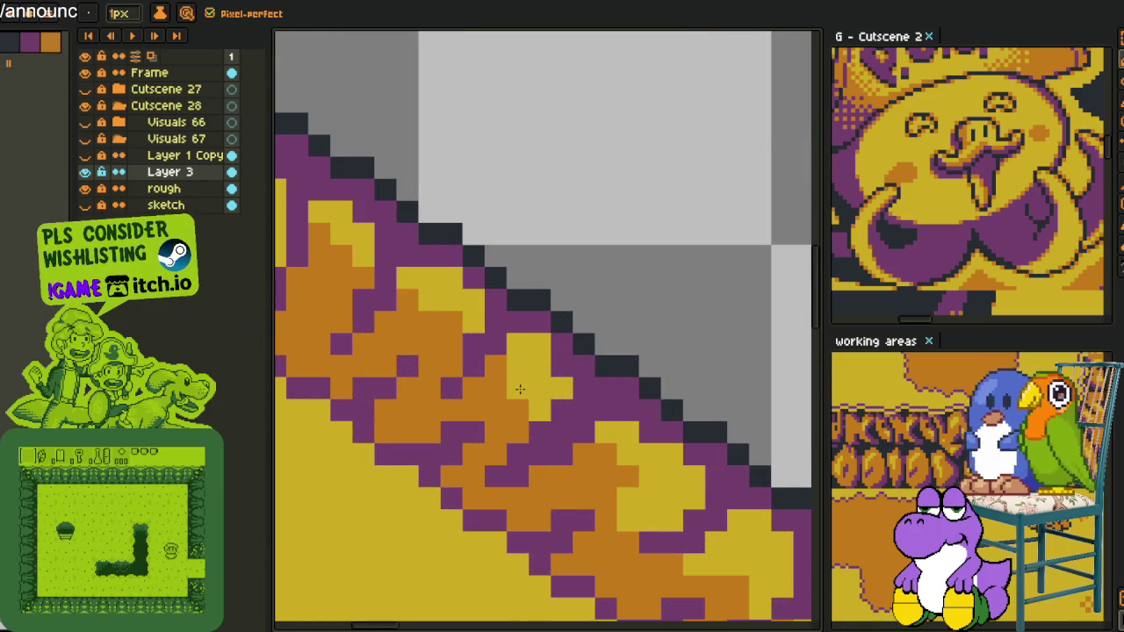
scroll(539, 345, "down", 4)
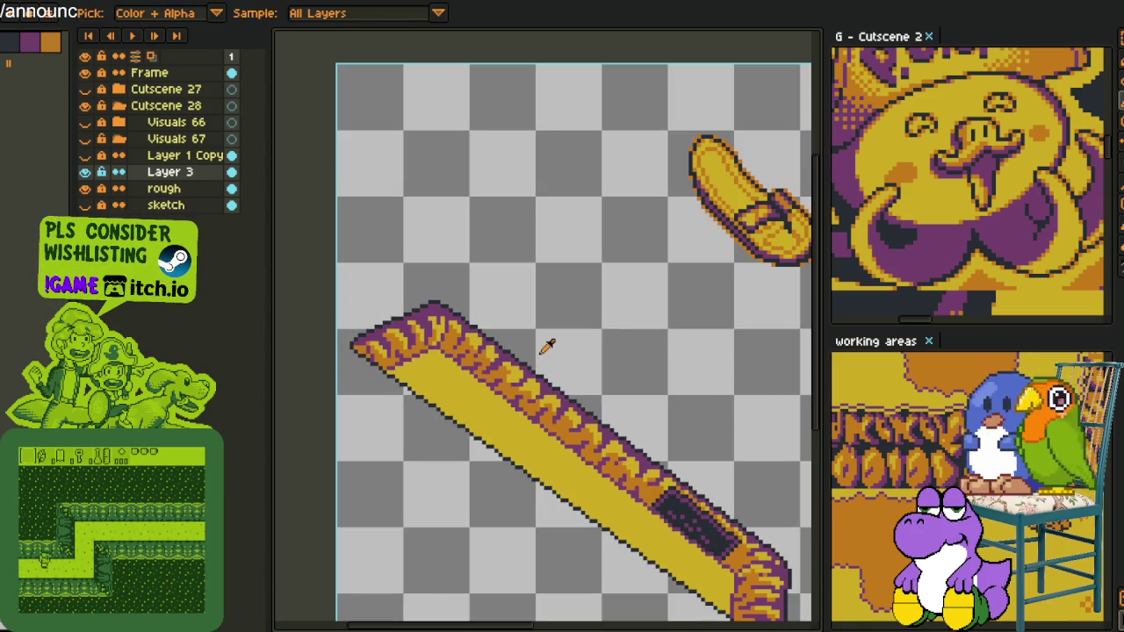
scroll(532, 342, "up", 1)
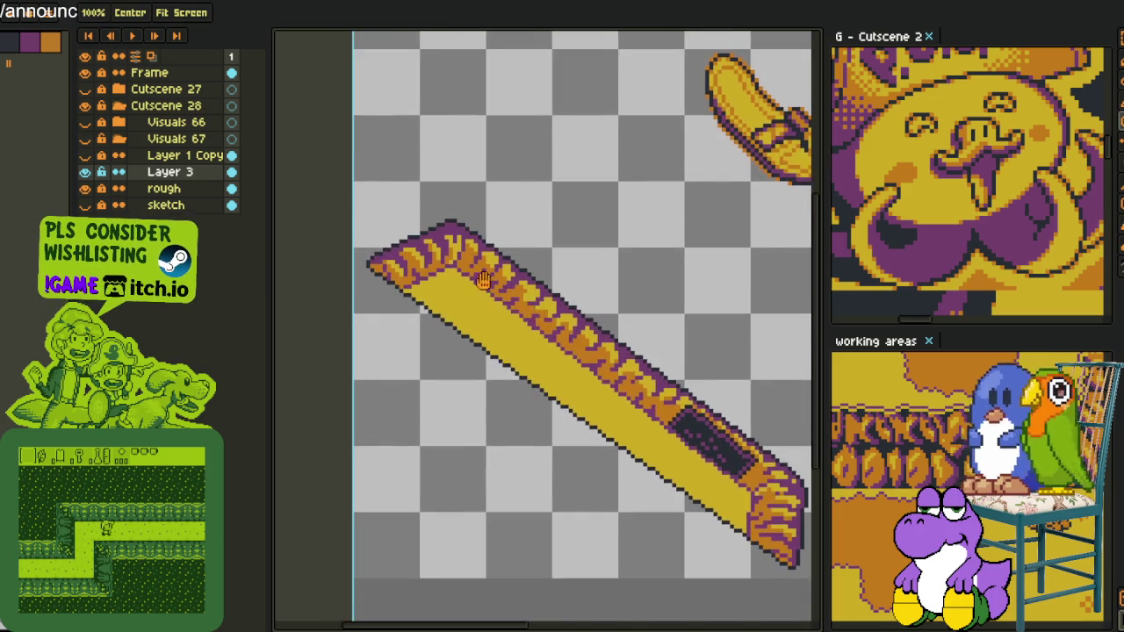
scroll(531, 312, "up", 1)
scroll(418, 339, "up", 1)
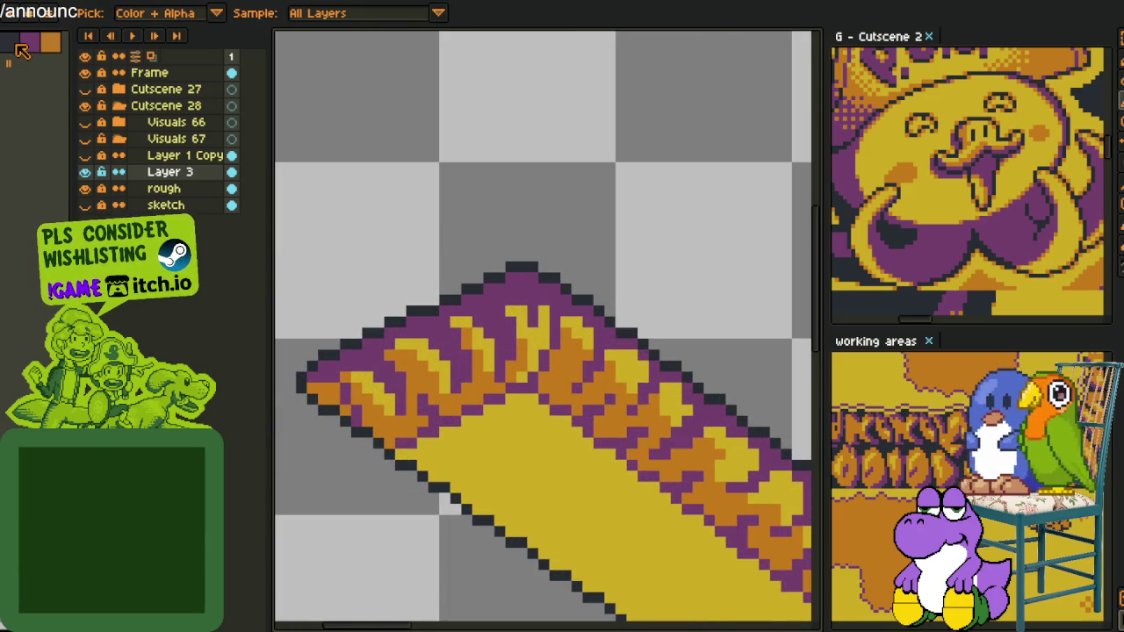
- Return to the 1px pencil and bring the whole bar into view
key("b")
scroll(386, 376, "up", 1)
scroll(387, 376, "up", 1)
scroll(402, 381, "down", 3)
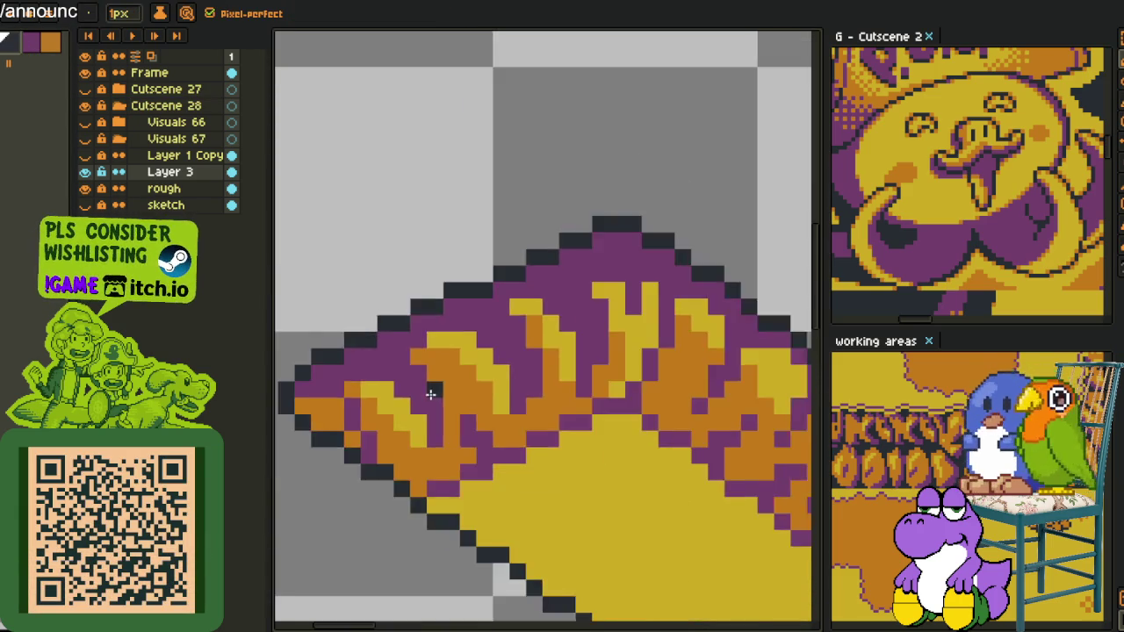
scroll(431, 392, "down", 2)
scroll(465, 417, "down", 1)
key("space")
mouse_move(479, 428)
left_mouse_down()
mouse_move(389, 230)
mouse_move(397, 255)
left_mouse_up()
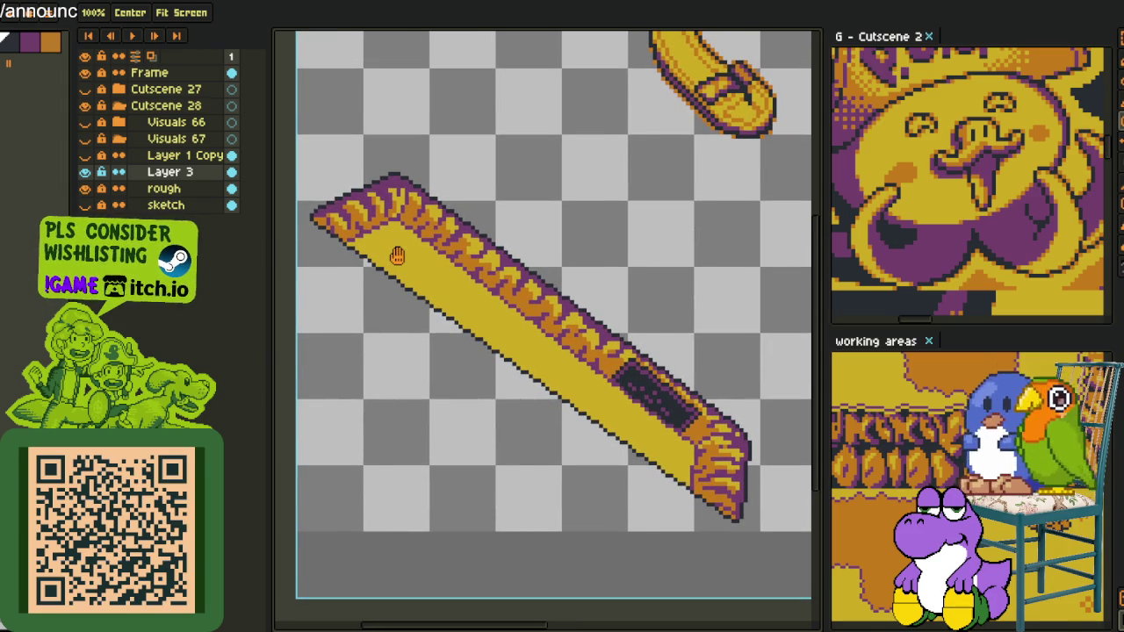
- Add yellow to the left-end flame with one pixel and a short stroke
scroll(358, 217, "up", 2)
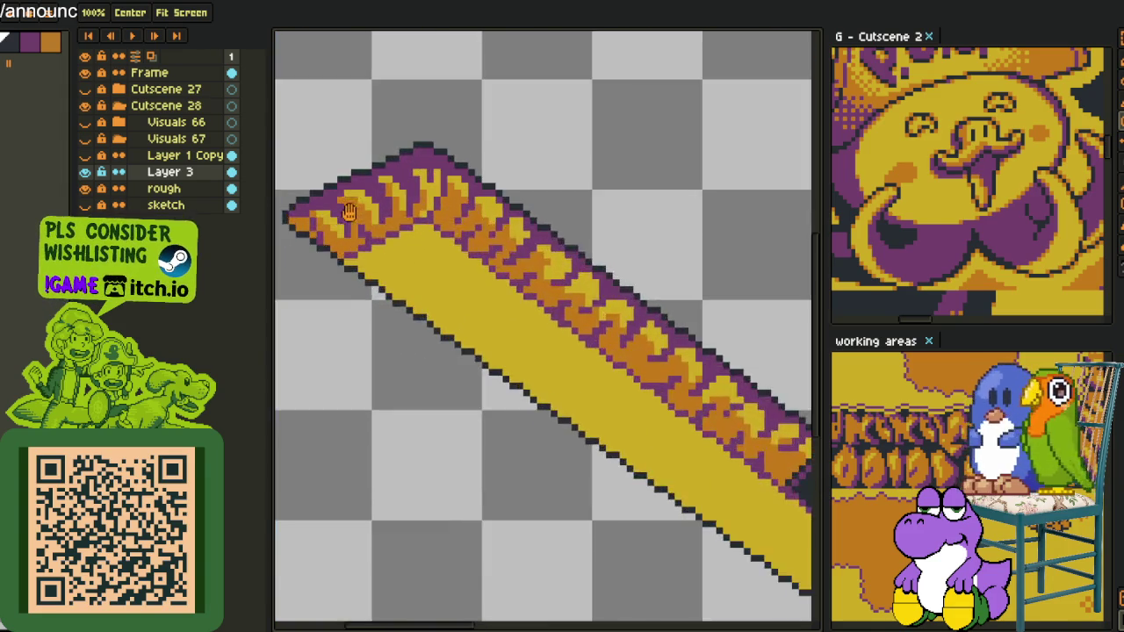
scroll(354, 219, "up", 1)
scroll(334, 217, "down", 2)
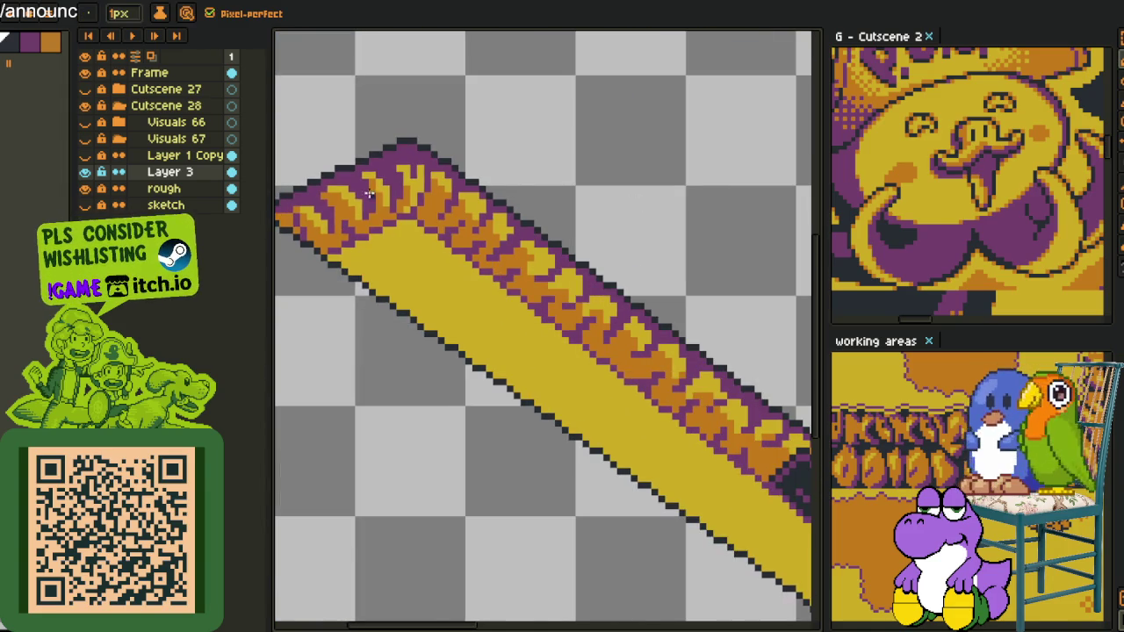
scroll(378, 188, "up", 1)
key("i")
scroll(413, 264, "up", 1)
scroll(423, 302, "up", 1)
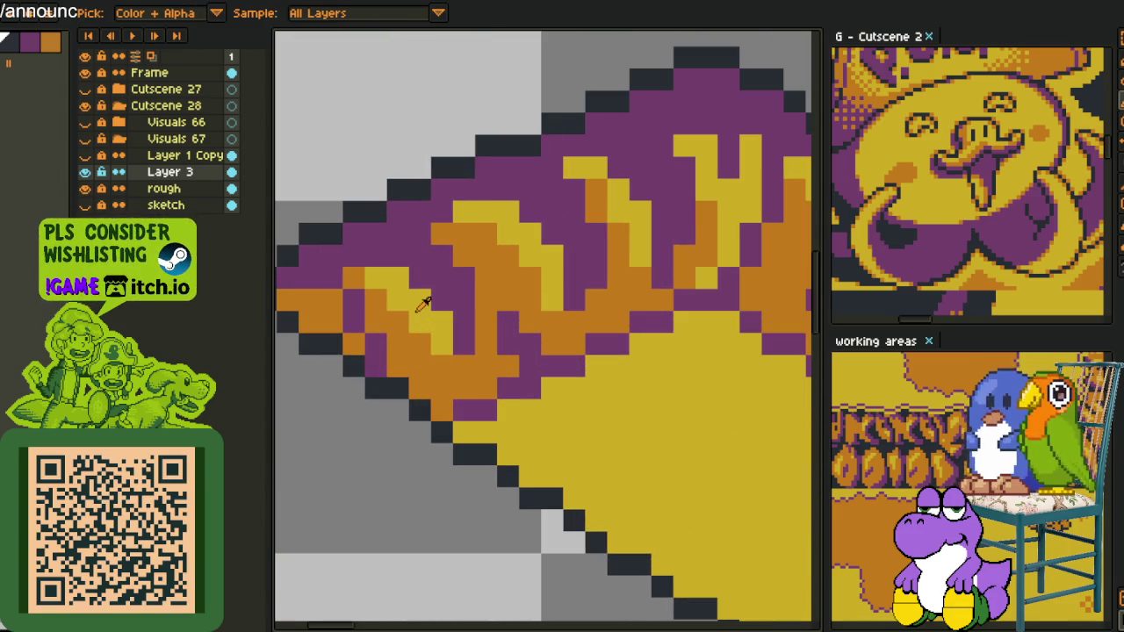
key("b")
left_click(354, 279)
left_click_drag(380, 322, 430, 344)
- Sample a trim colour and turn another orange flame pixel yellow
key("i")
left_click(436, 340)
key("b")
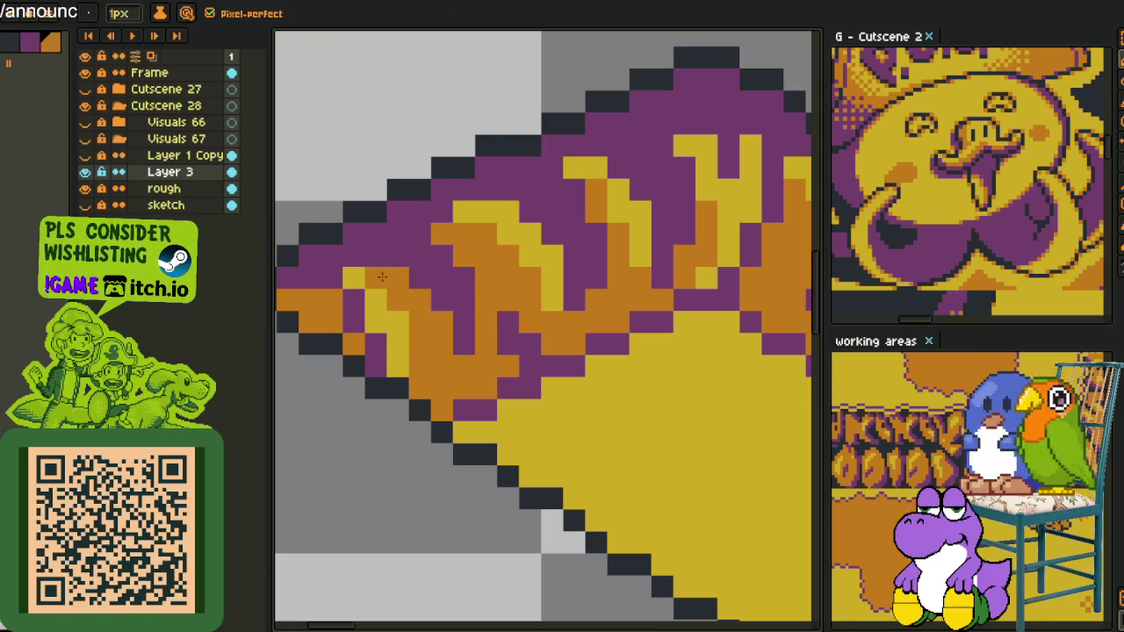
key("i")
key("b")
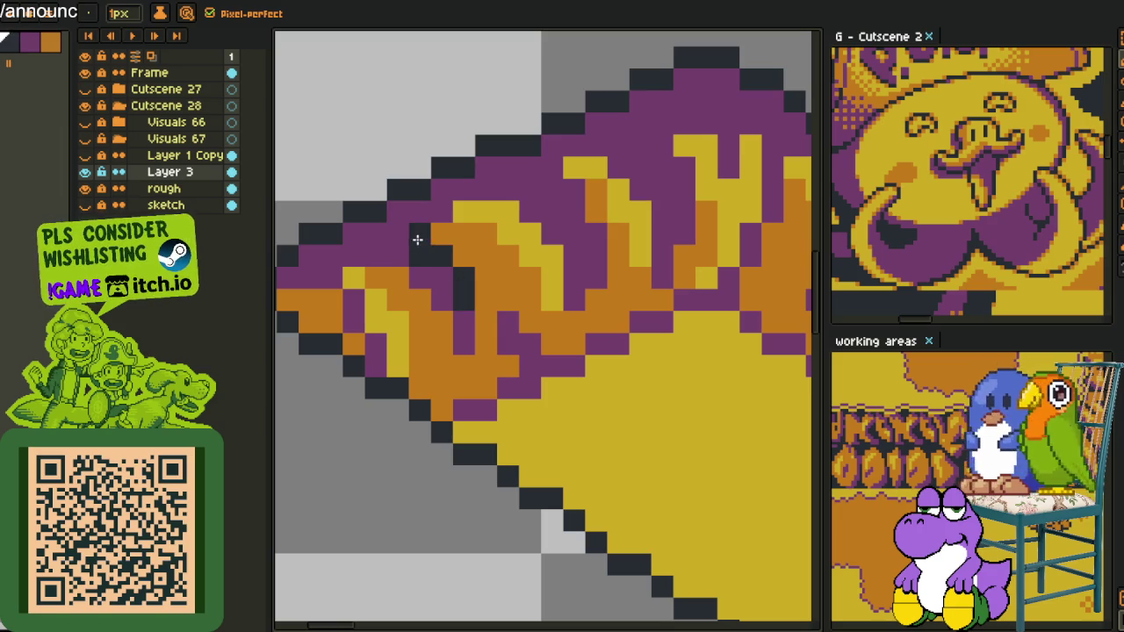
left_click_drag(403, 236, 375, 272)
left_click(535, 286, "alt")
left_click(419, 272)
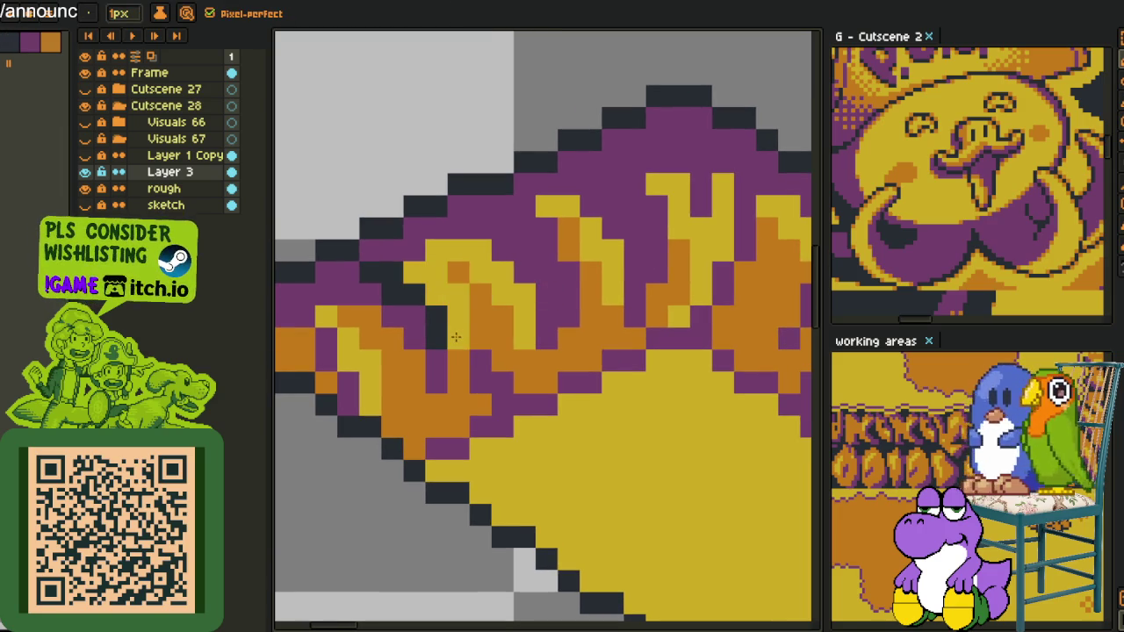
- Repaint yellow flame pixels orange, add dark pixels along a tongue, and fix a stray pixel purple
key("alt")
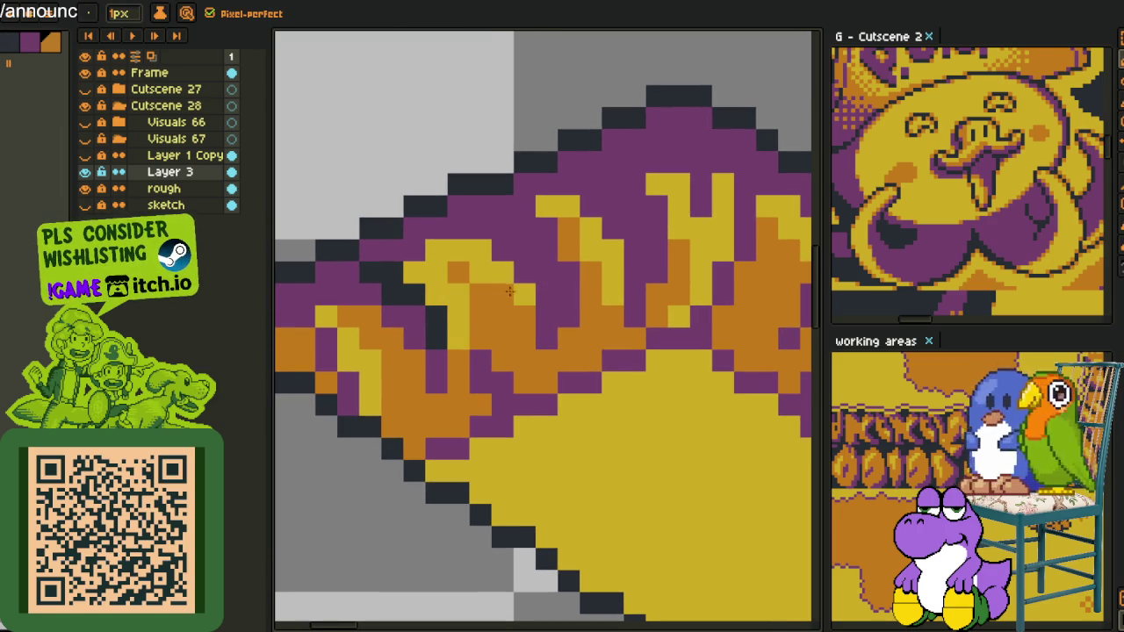
left_click(436, 250)
left_click(502, 272)
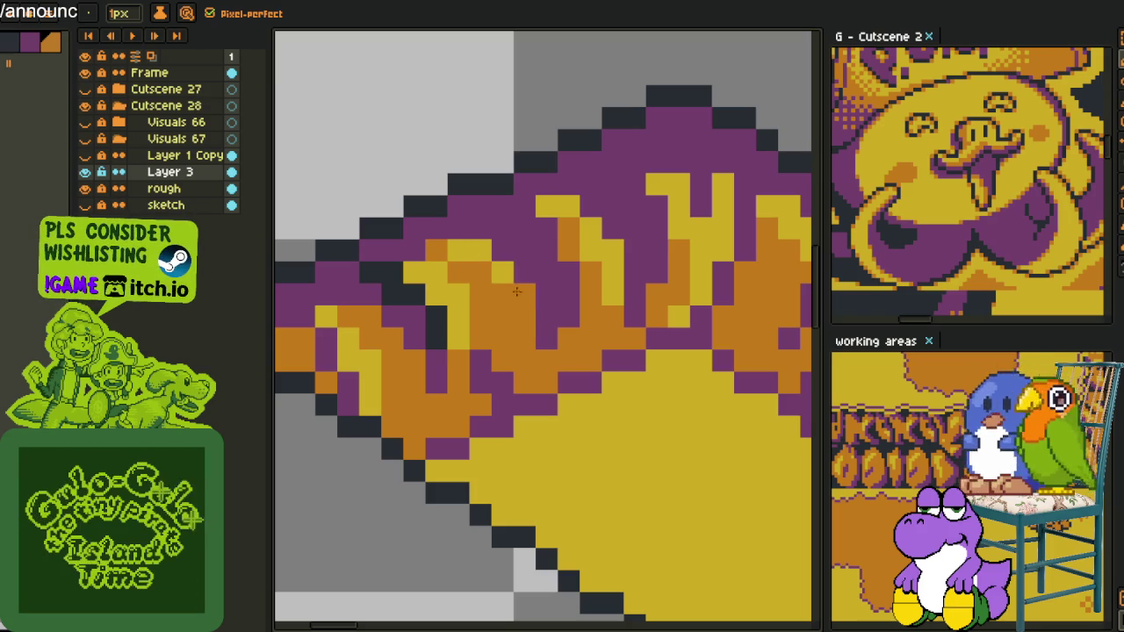
left_click_drag(480, 250, 458, 247)
key("alt")
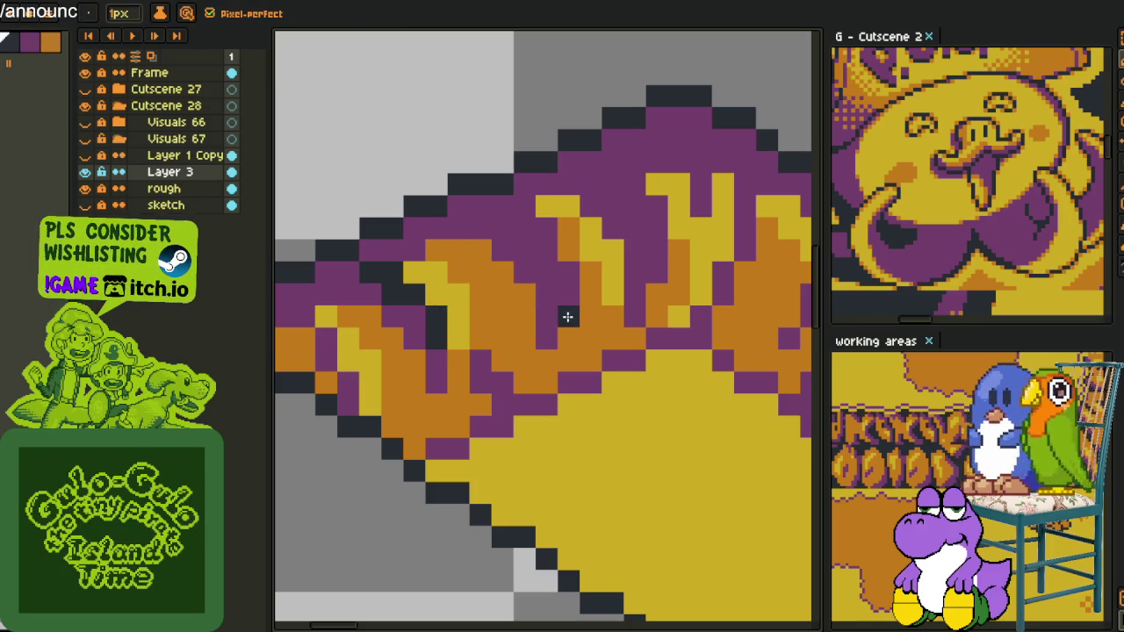
left_click_drag(543, 234, 520, 230)
left_click(494, 217, "alt")
left_click(524, 250)
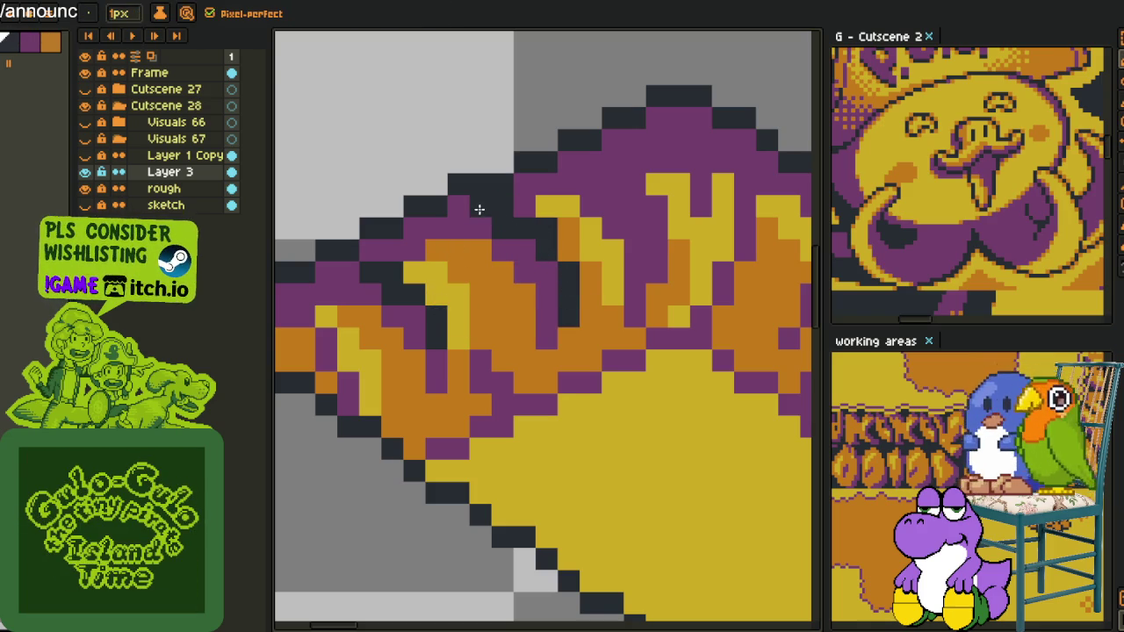
- Paint yellow highlights over several orange flame pixels
scroll(496, 215, "down", 2)
scroll(509, 224, "down", 2)
scroll(526, 232, "down", 1)
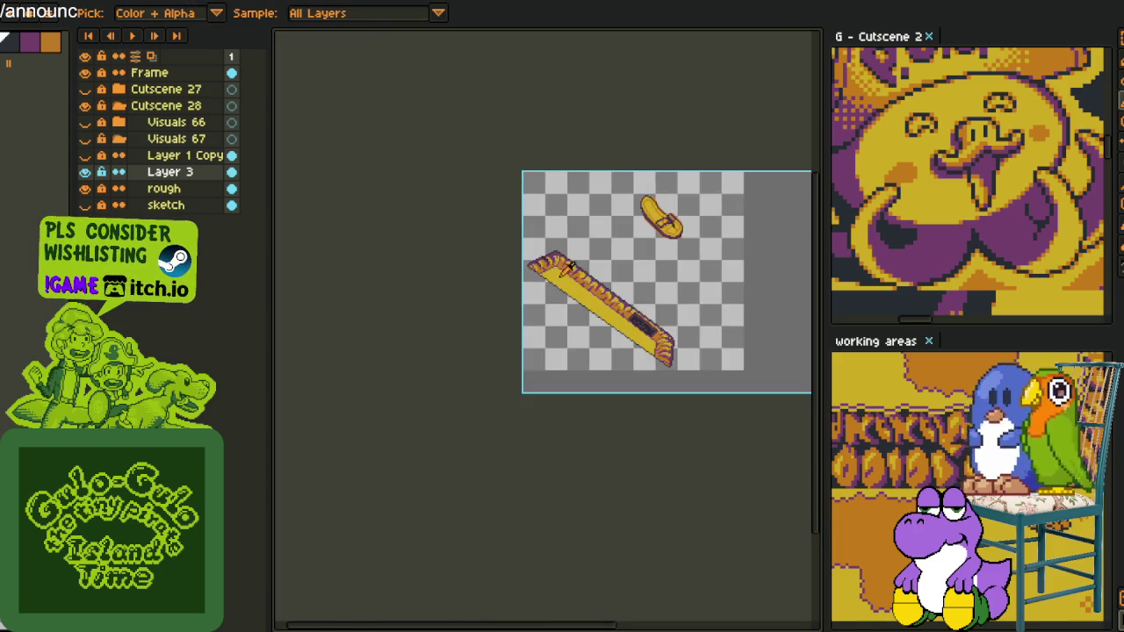
scroll(548, 248, "up", 3)
scroll(548, 248, "up", 2)
key("b")
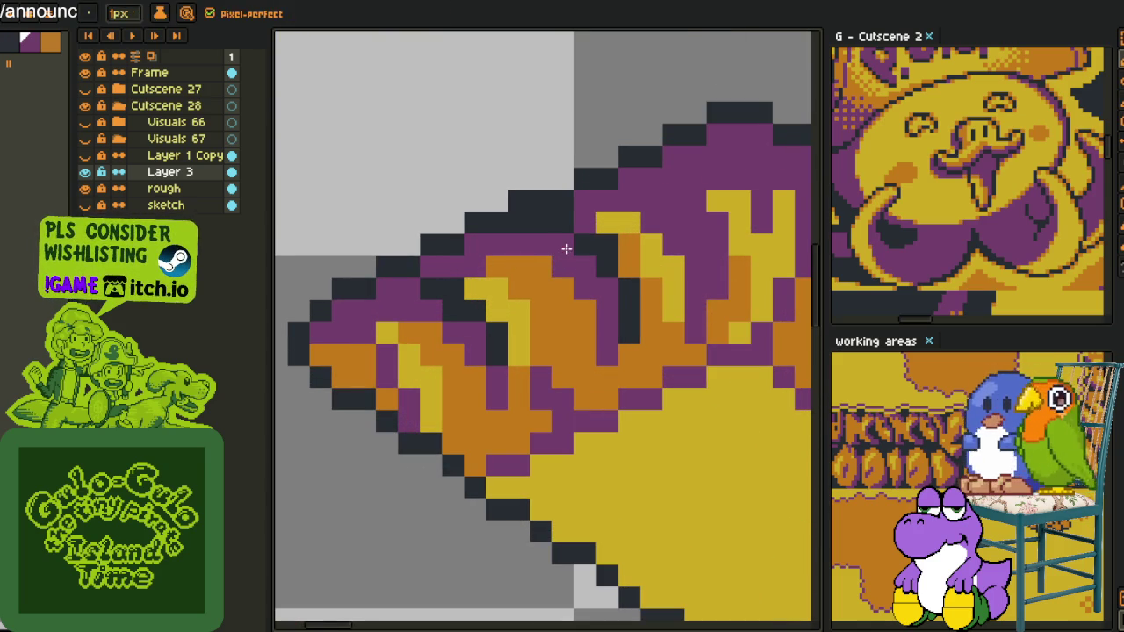
scroll(581, 252, "down", 1)
scroll(508, 250, "down", 1)
scroll(507, 249, "up", 1)
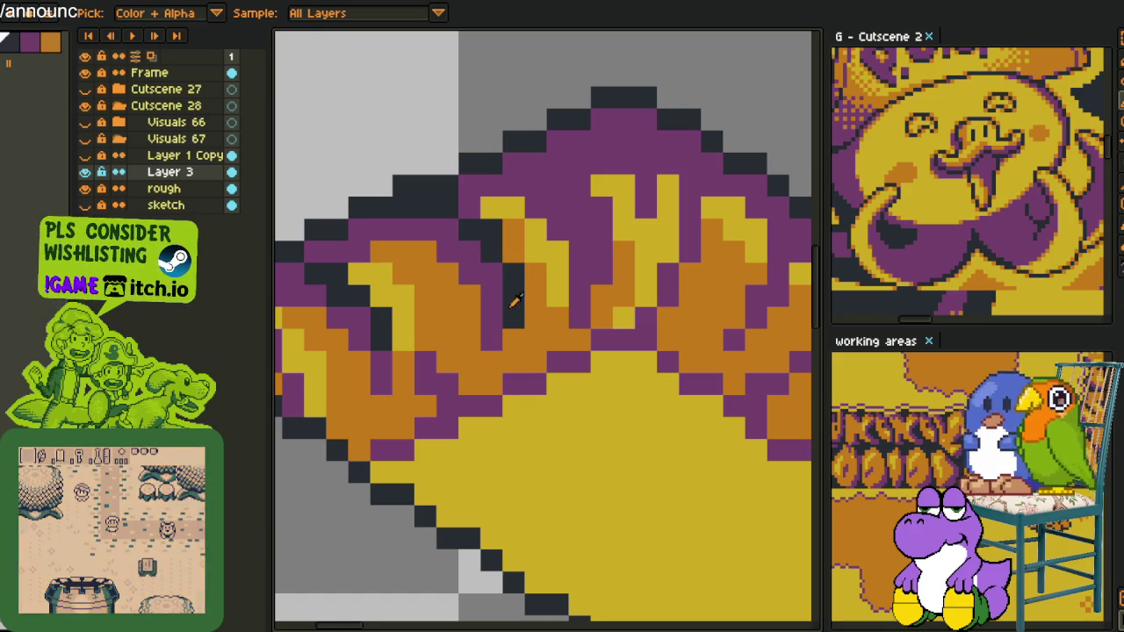
scroll(539, 269, "down", 2)
scroll(571, 285, "down", 2)
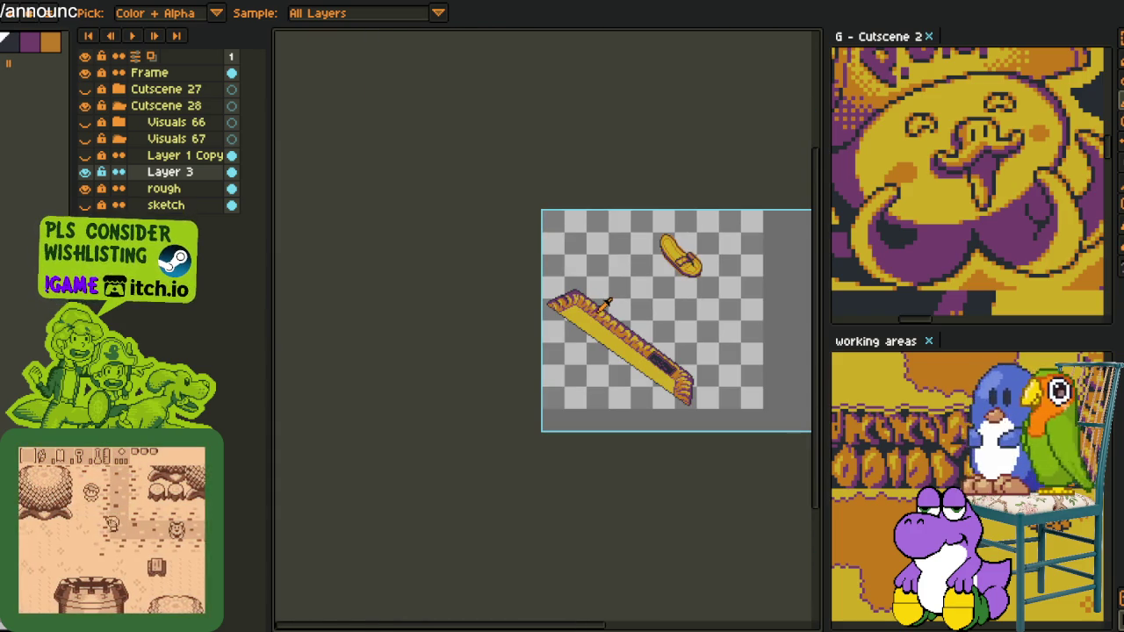
scroll(597, 303, "up", 4)
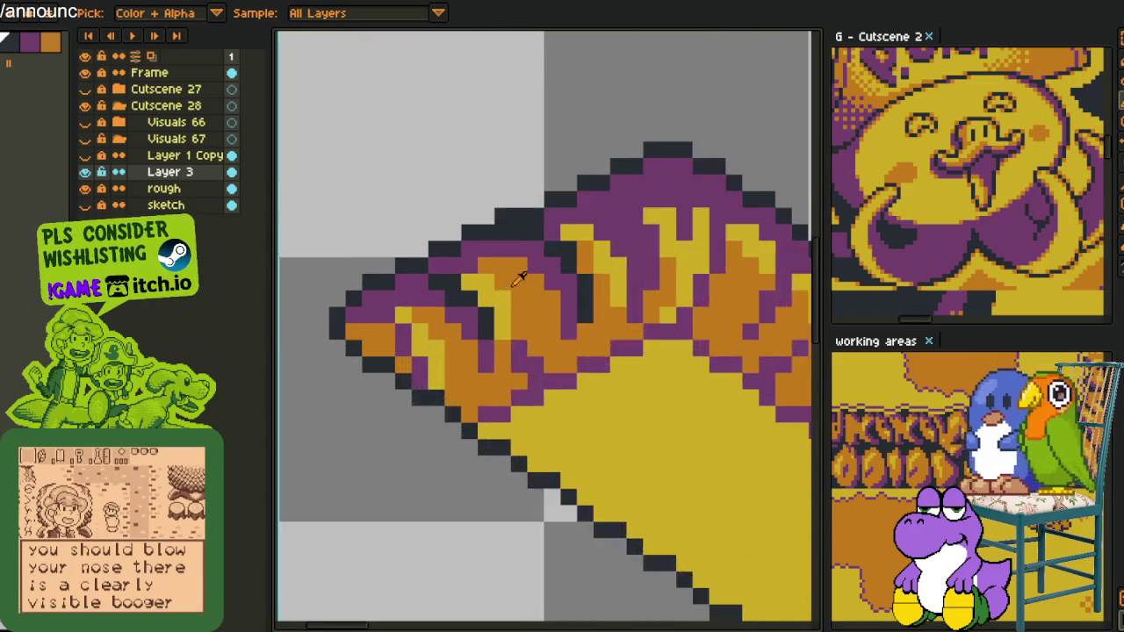
left_click(478, 253)
left_click_drag(501, 252, 523, 318)
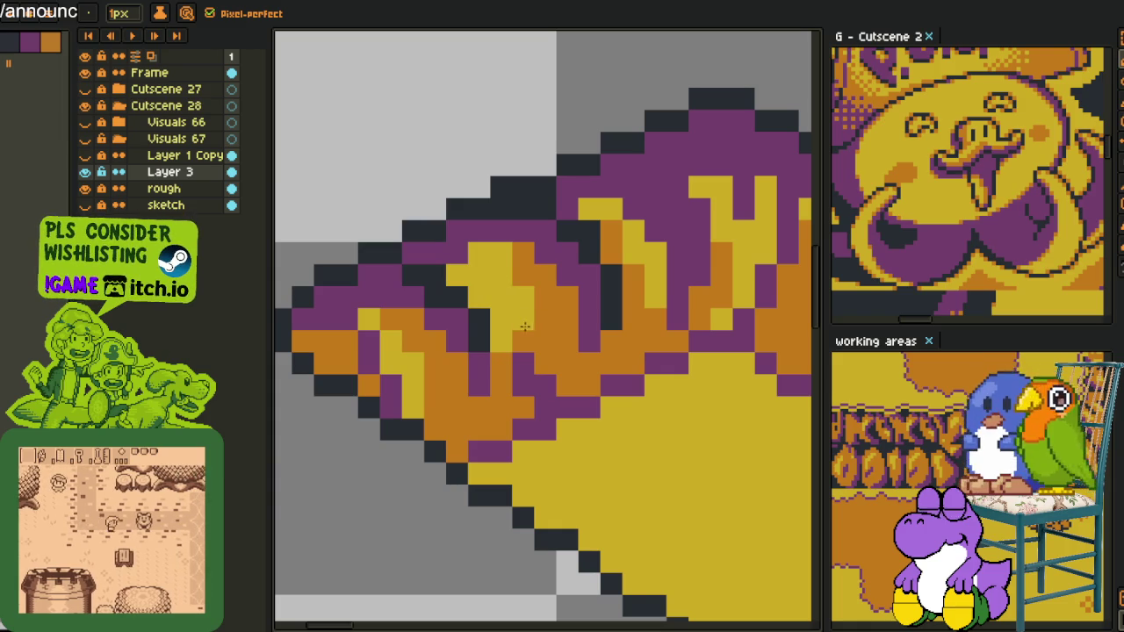
left_click(523, 274)
- Zoom in to inspect the flame and undo the last pencil stroke
key("i")
scroll(525, 283, "down", 1)
scroll(526, 285, "down", 2)
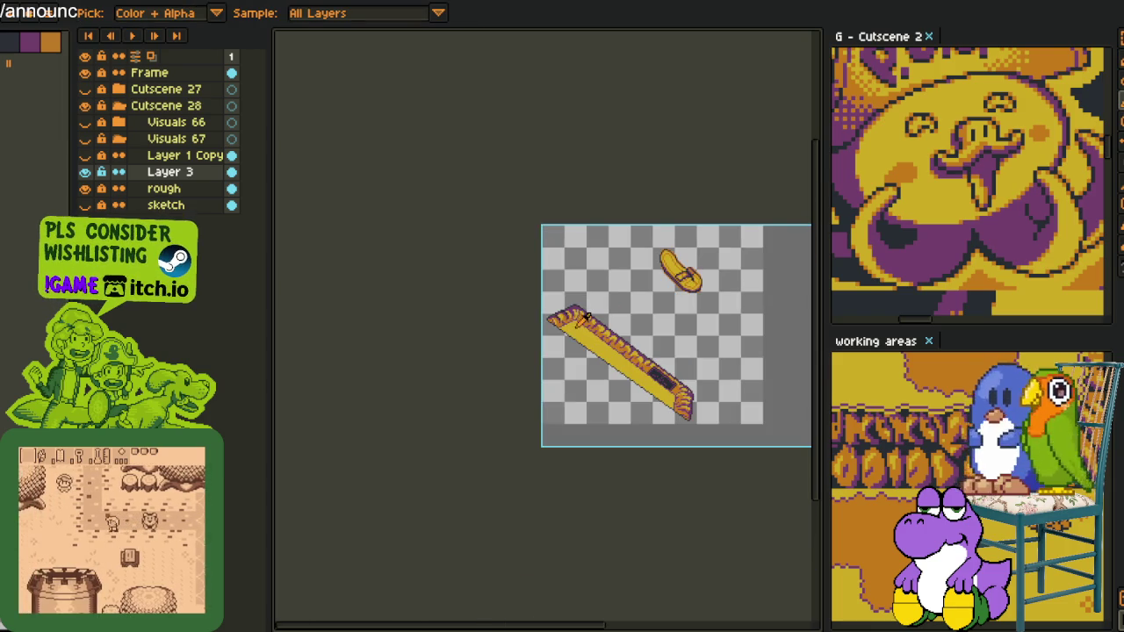
scroll(553, 294, "up", 3)
scroll(553, 293, "up", 2)
key("b")
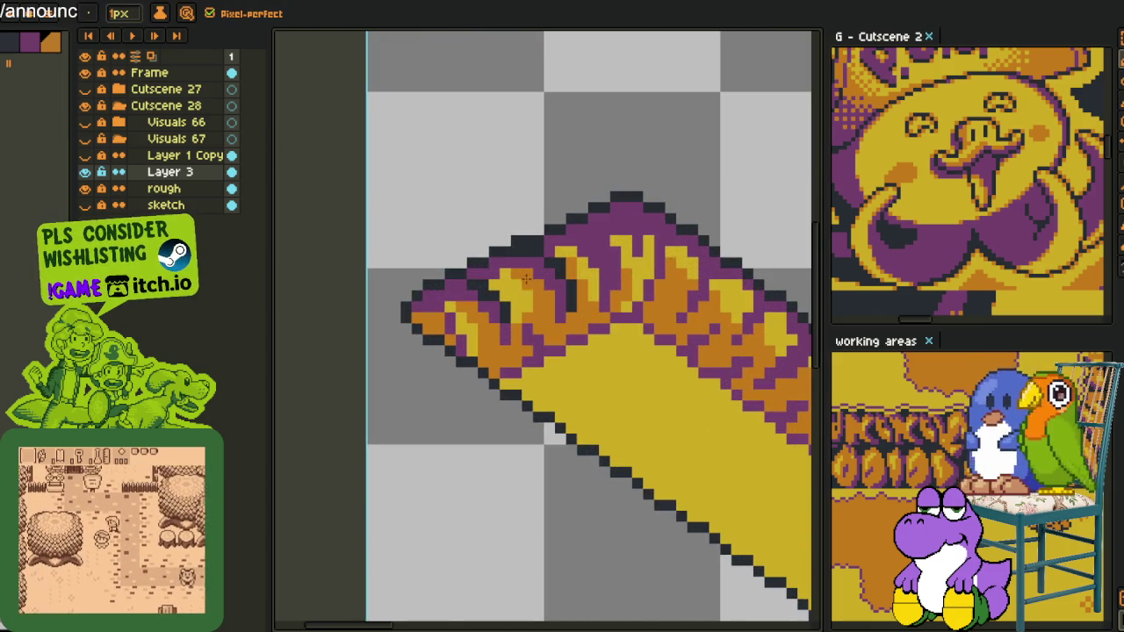
scroll(523, 276, "down", 2)
scroll(527, 281, "down", 1)
scroll(571, 313, "up", 2)
key("i")
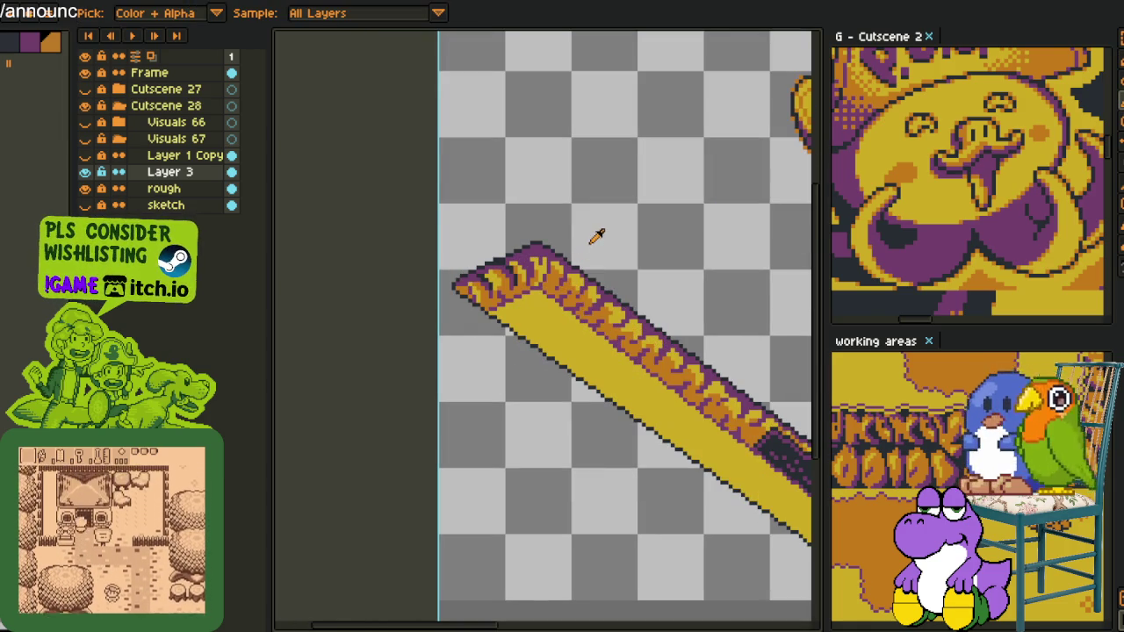
scroll(527, 259, "up", 2)
scroll(522, 267, "down", 1)
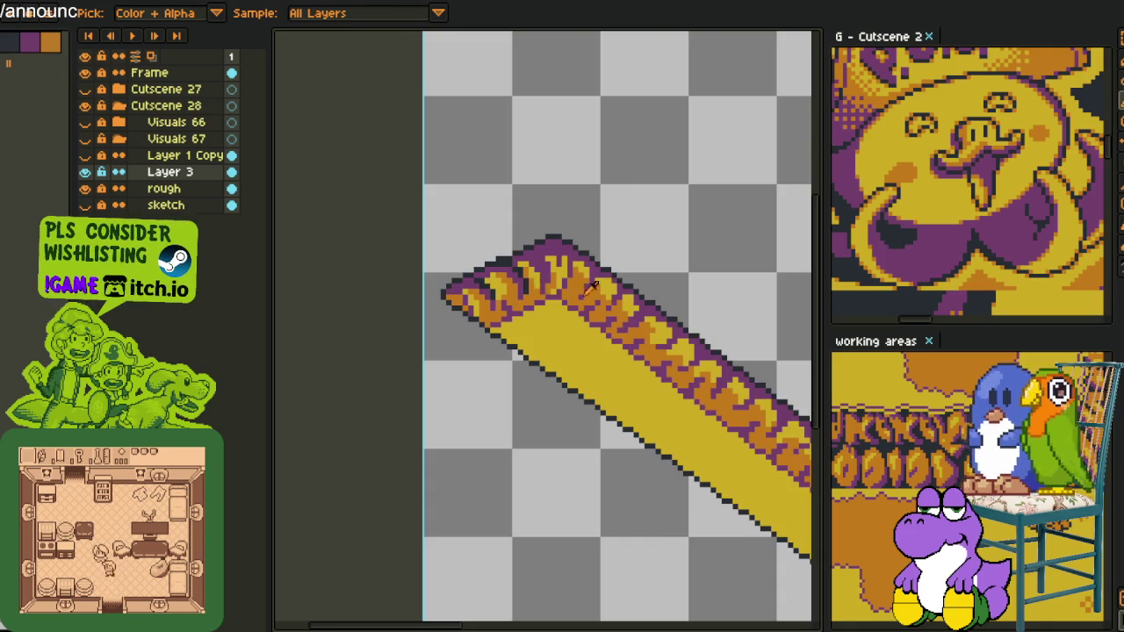
scroll(590, 288, "down", 3)
scroll(622, 307, "down", 1)
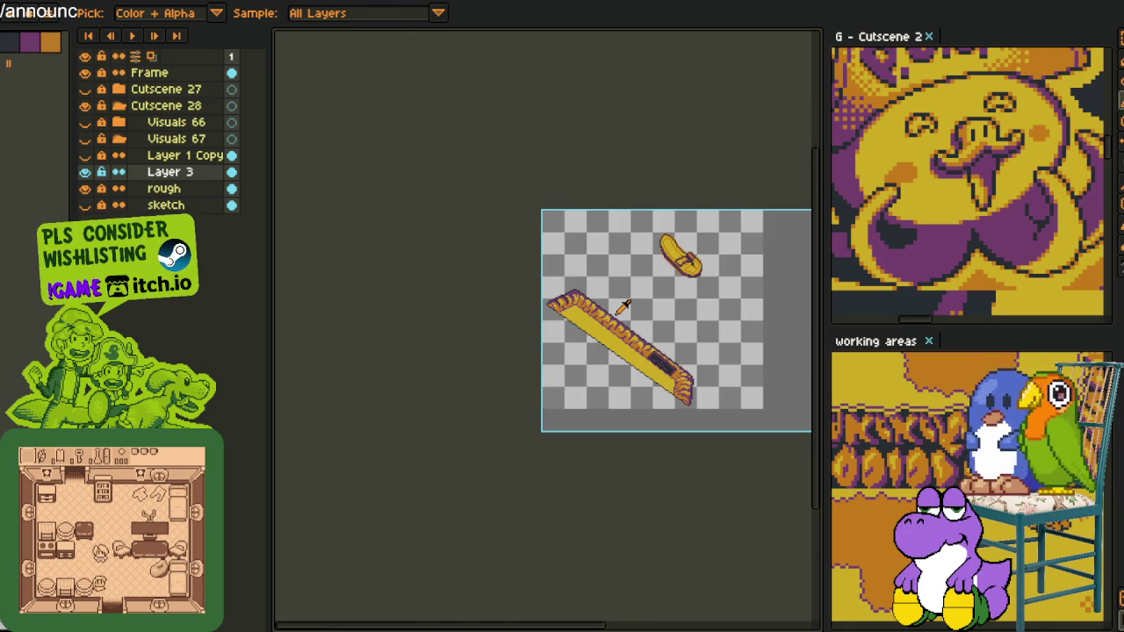
scroll(622, 303, "up", 2)
scroll(571, 301, "up", 2)
key("ctrl+z")
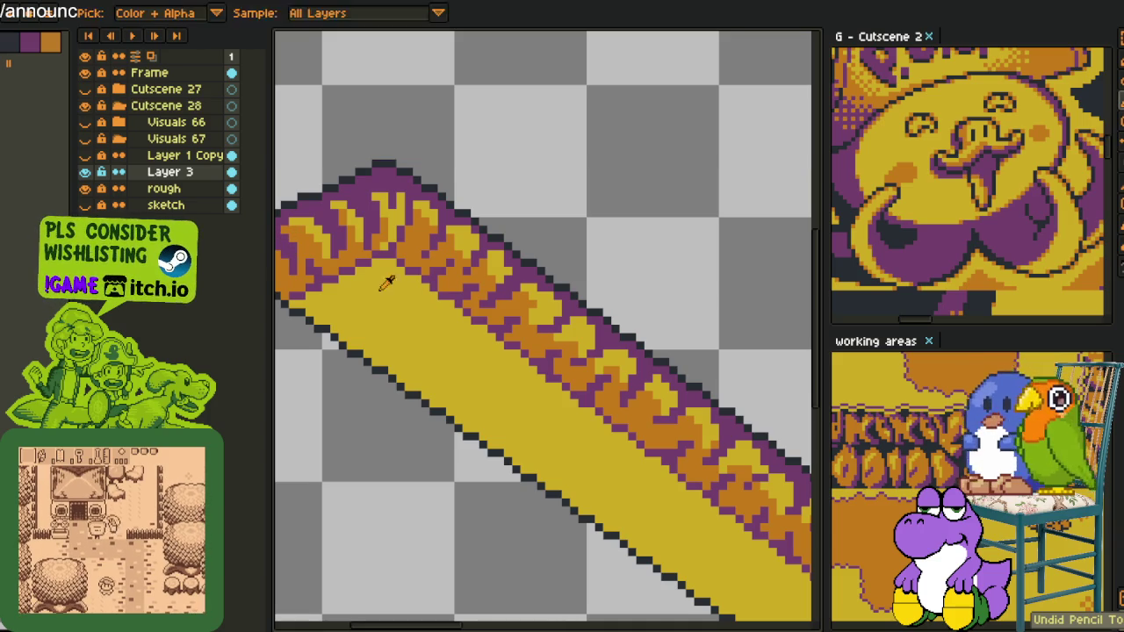
- Bring the bar's upper edge into view and undo three more pencil edits
scroll(393, 290, "down", 3)
scroll(527, 351, "down", 2)
scroll(676, 421, "up", 4)
left_click_drag(439, 193, 559, 396)
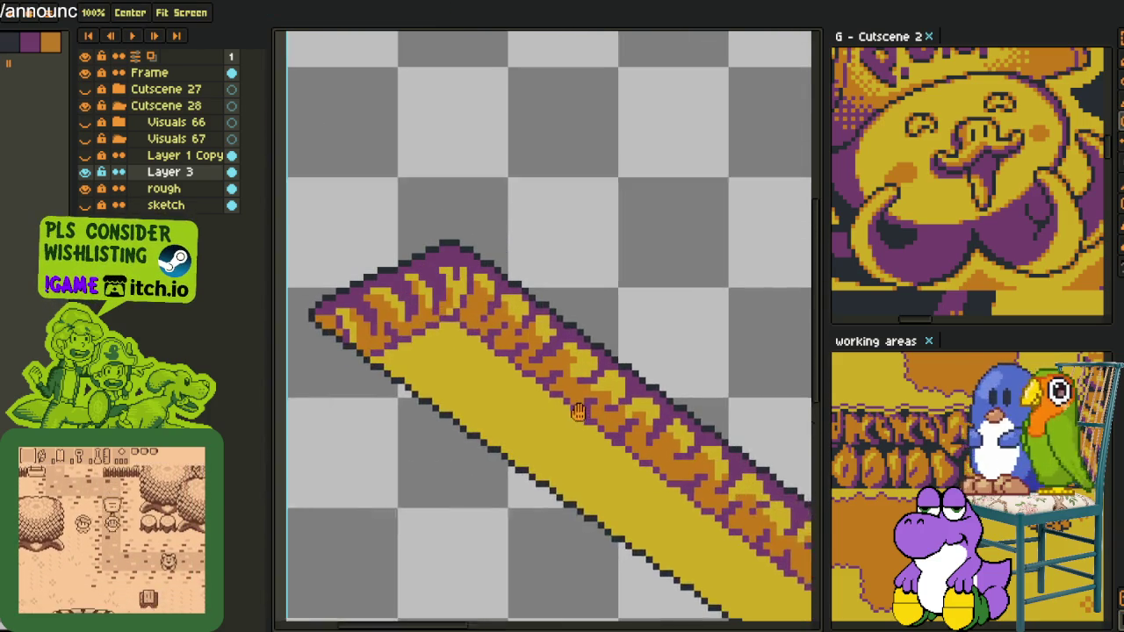
scroll(361, 289, "up", 3)
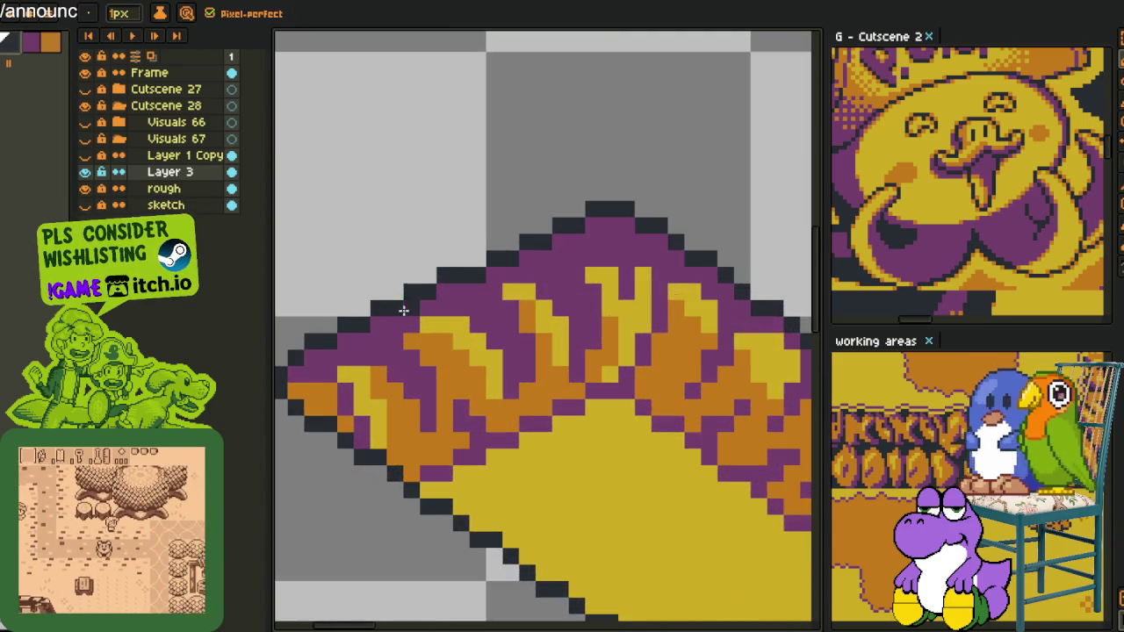
scroll(362, 290, "down", 1)
key("ctrl+z")
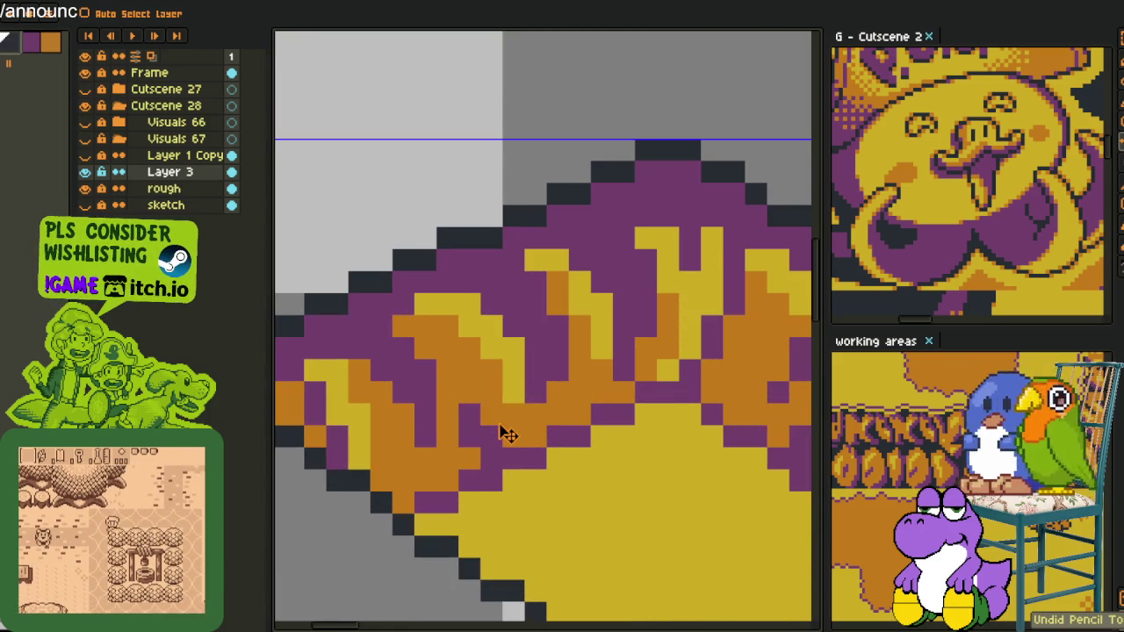
key("ctrl+z")
key("ctrl+z")
key("ctrl+z")
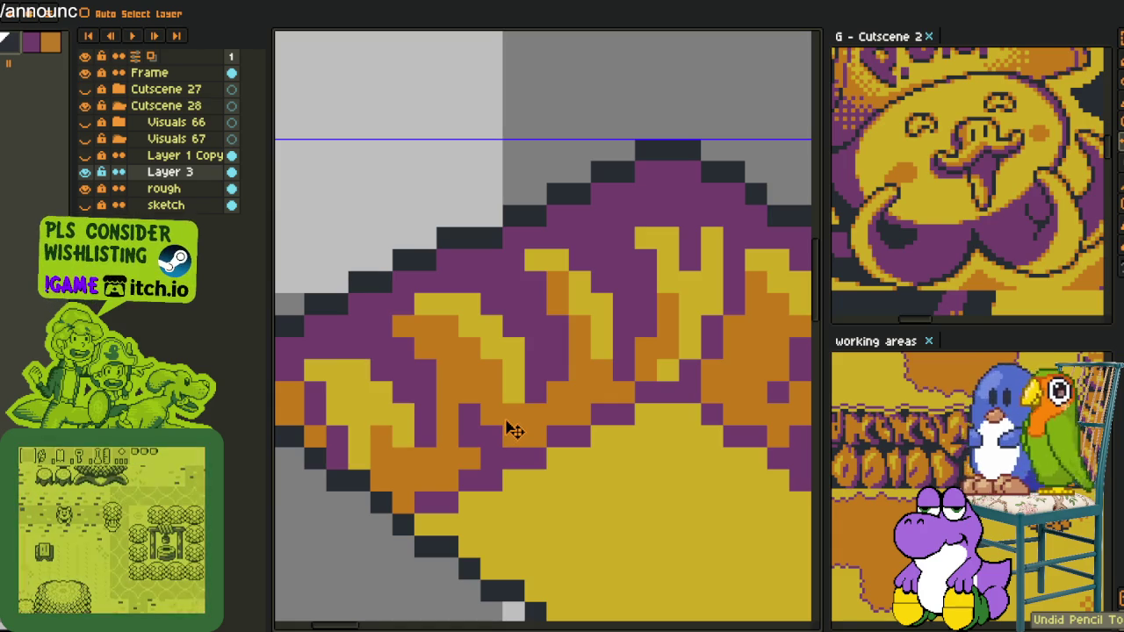
key("ctrl+z")
key("b")
- Add dark accent pixels and a dark diagonal line between flame tongues, reverting one pixel to orange
left_click(430, 399)
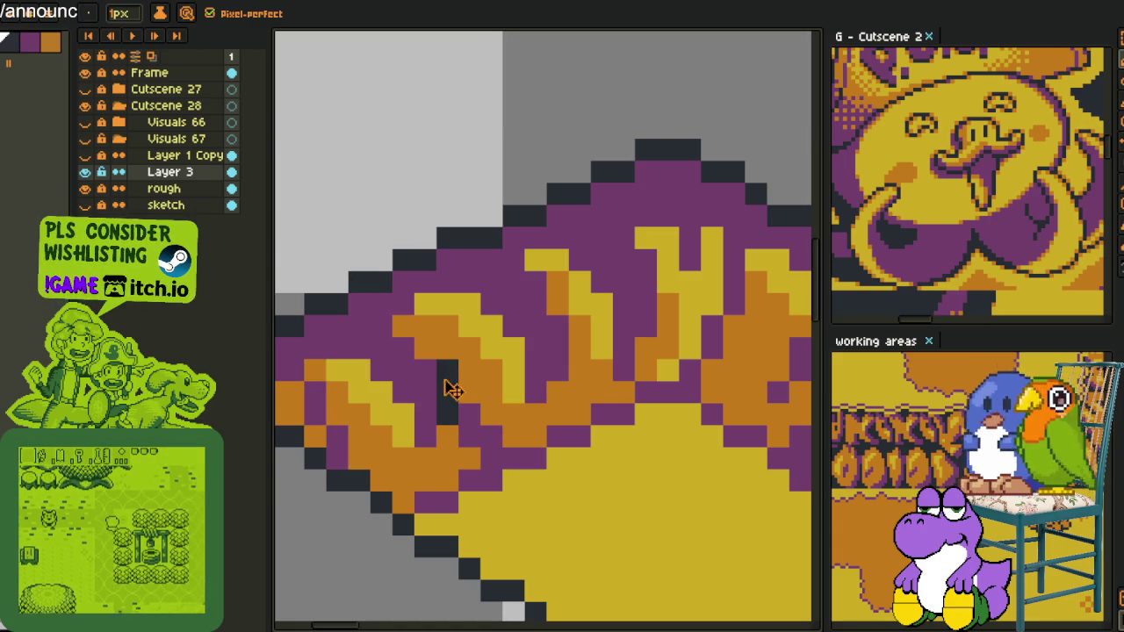
mouse_move(446, 383)
left_mouse_down()
mouse_move(425, 348)
mouse_move(422, 372)
left_mouse_up()
scroll(508, 395, "down", 3)
scroll(508, 395, "down", 2)
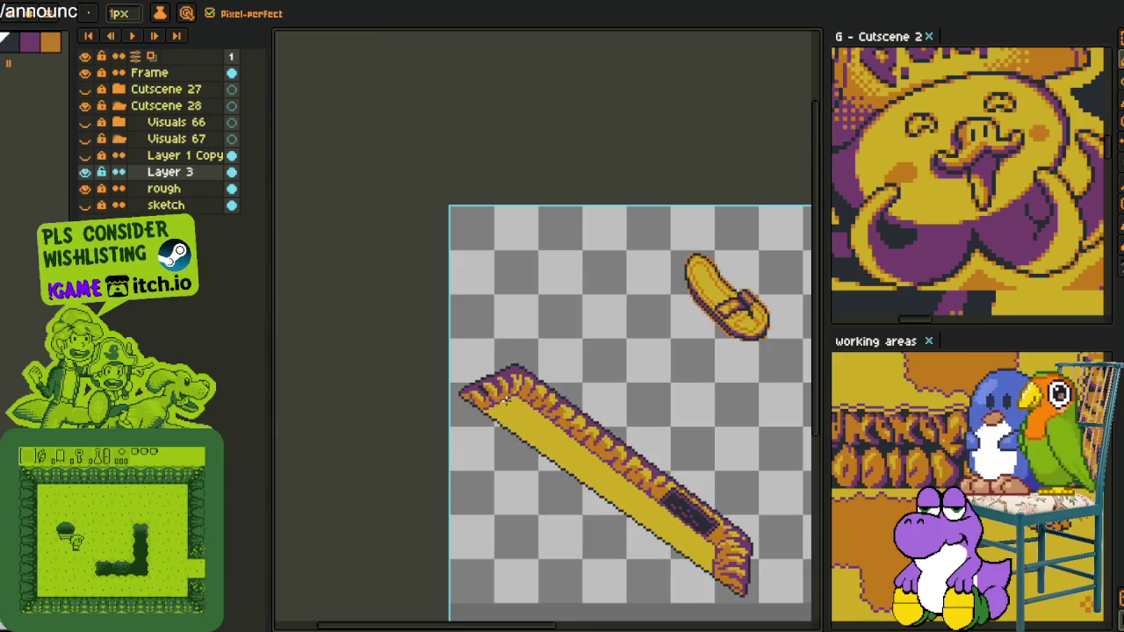
scroll(469, 386, "up", 3)
scroll(470, 381, "up", 2)
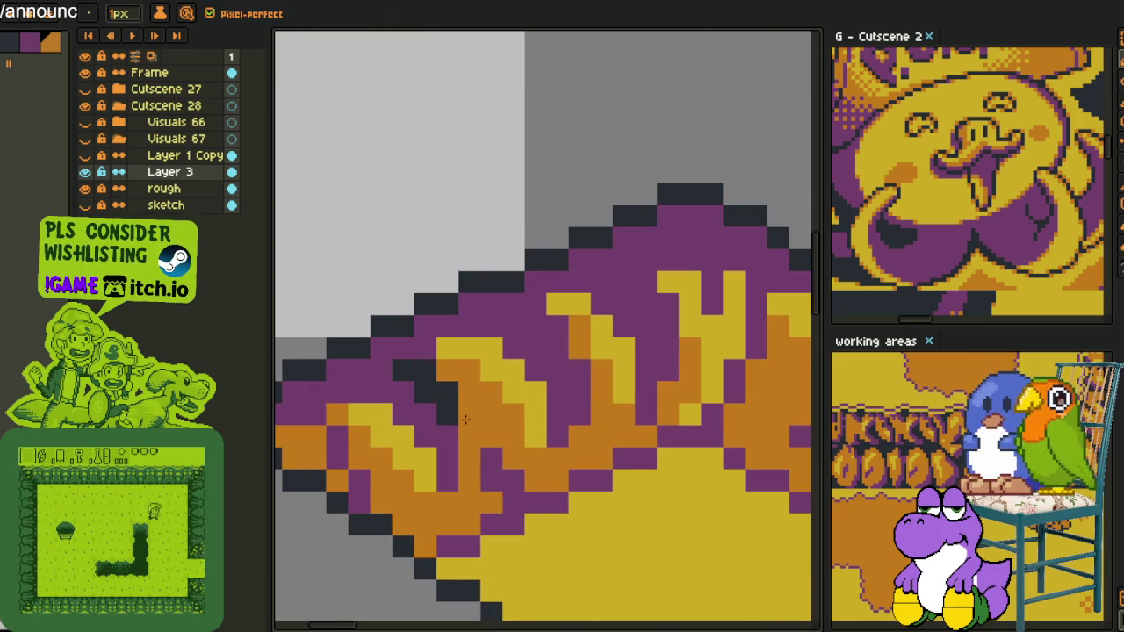
left_click(448, 393)
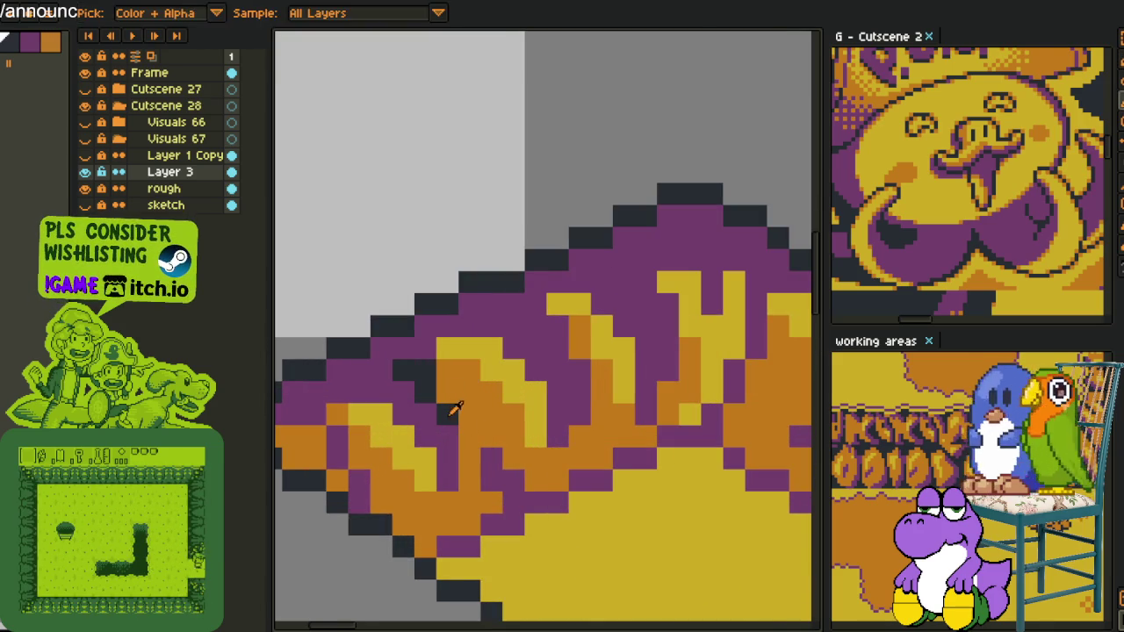
scroll(446, 439, "down", 2)
scroll(446, 439, "down", 1)
scroll(564, 409, "up", 3)
left_click(564, 408)
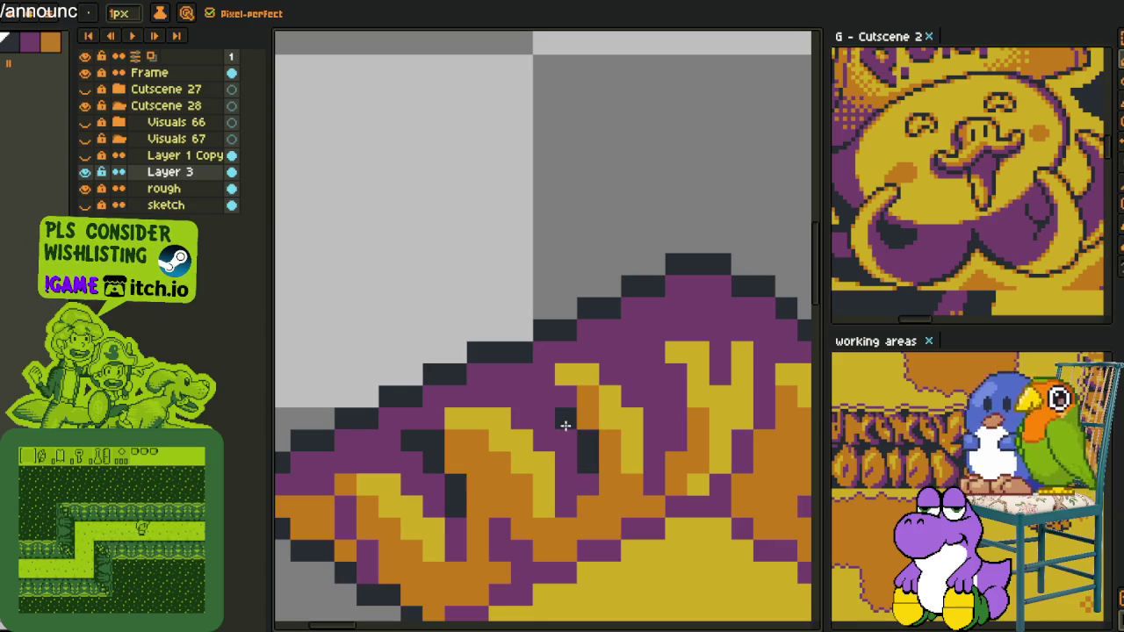
left_click(521, 377)
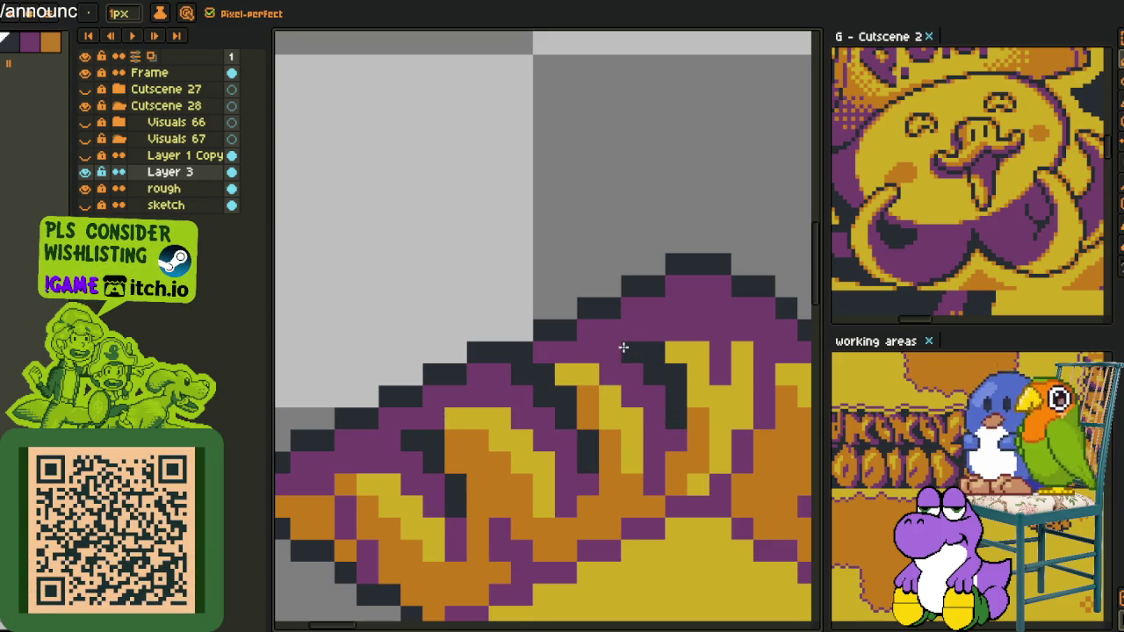
scroll(620, 347, "down", 2)
scroll(693, 358, "up", 3)
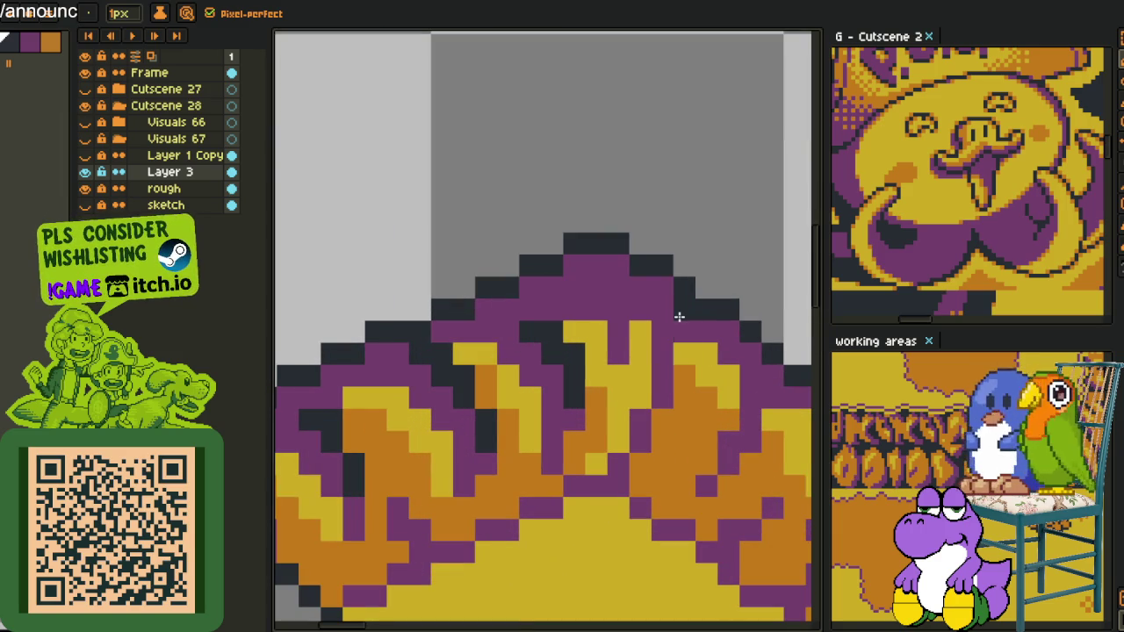
scroll(398, 398, "left", 2)
scroll(398, 397, "left", 2)
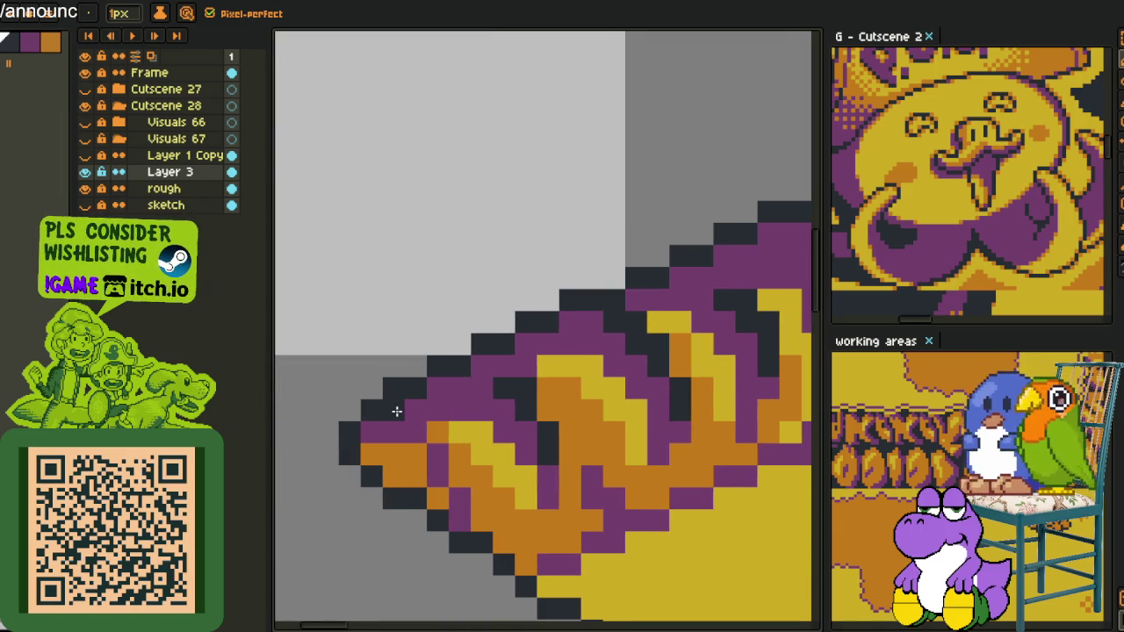
scroll(408, 413, "down", 5)
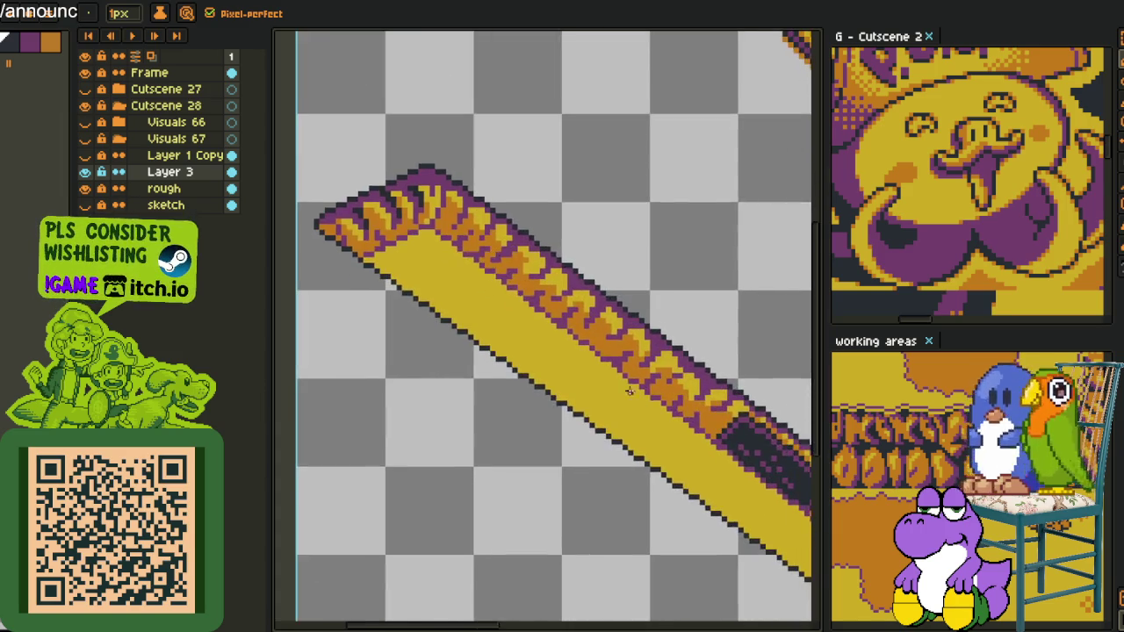
- Zoom in on the bar's striped lower-right tip and darken a few pixels there
scroll(612, 354, "down", 2)
scroll(649, 439, "up", 3)
scroll(672, 511, "up", 2)
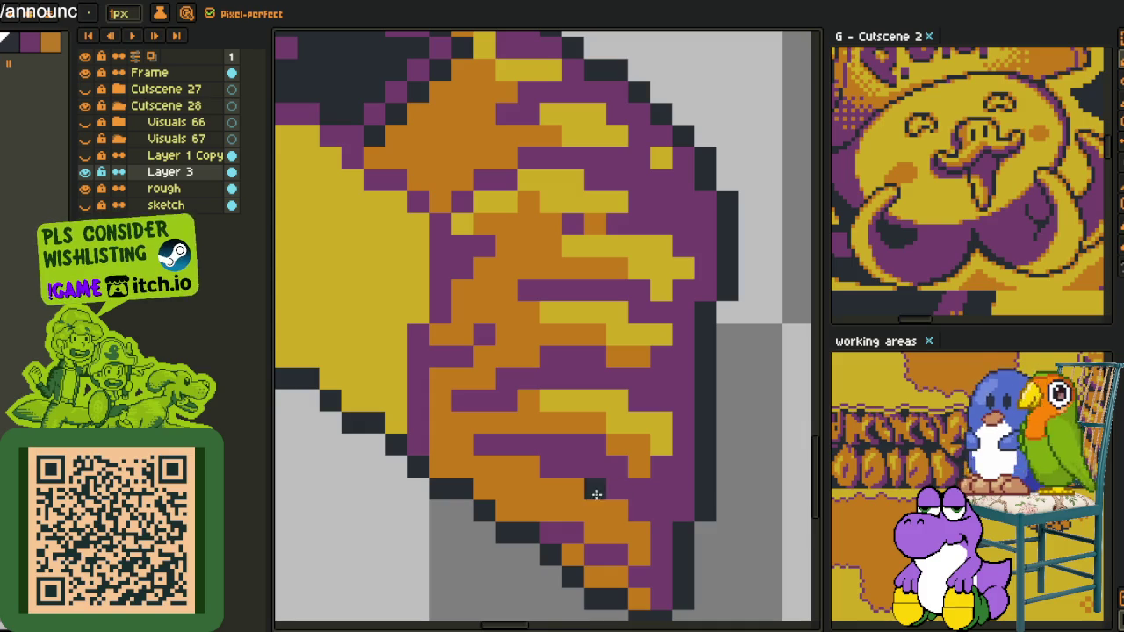
scroll(569, 483, "down", 3)
mouse_move(562, 437)
left_mouse_down()
mouse_move(744, 518)
mouse_move(553, 325)
left_mouse_up()
scroll(539, 307, "up", 1)
scroll(539, 308, "up", 1)
scroll(539, 307, "up", 1)
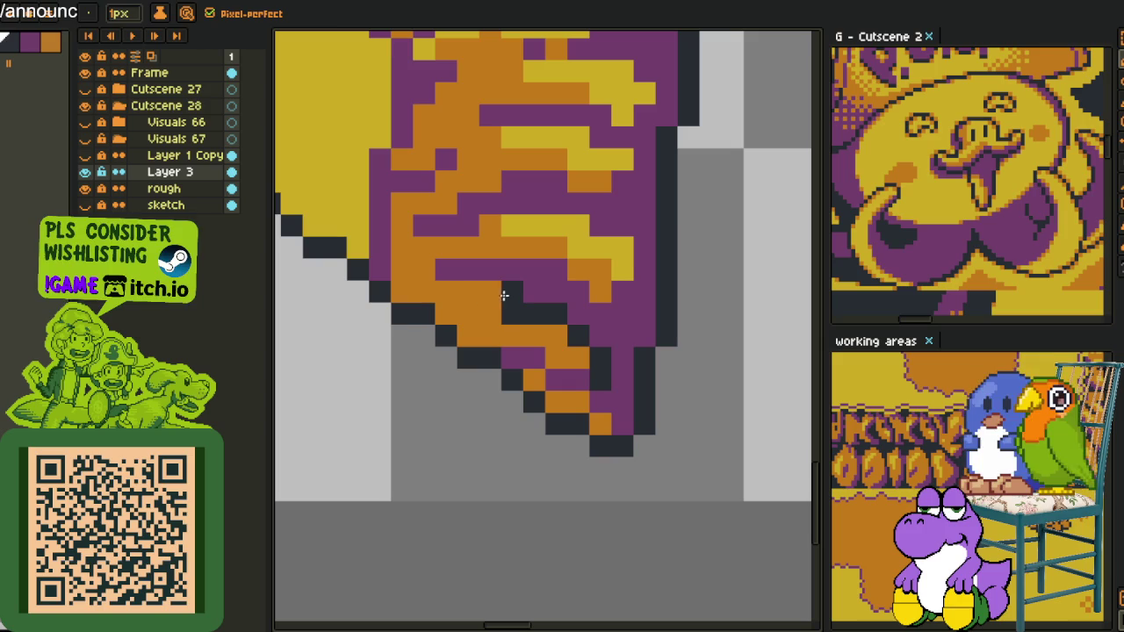
left_click_drag(504, 297, 465, 291)
- Paint dark pixels across the purple and yellow flame stripes at the tip
scroll(593, 367, "down", 1)
scroll(593, 367, "down", 1)
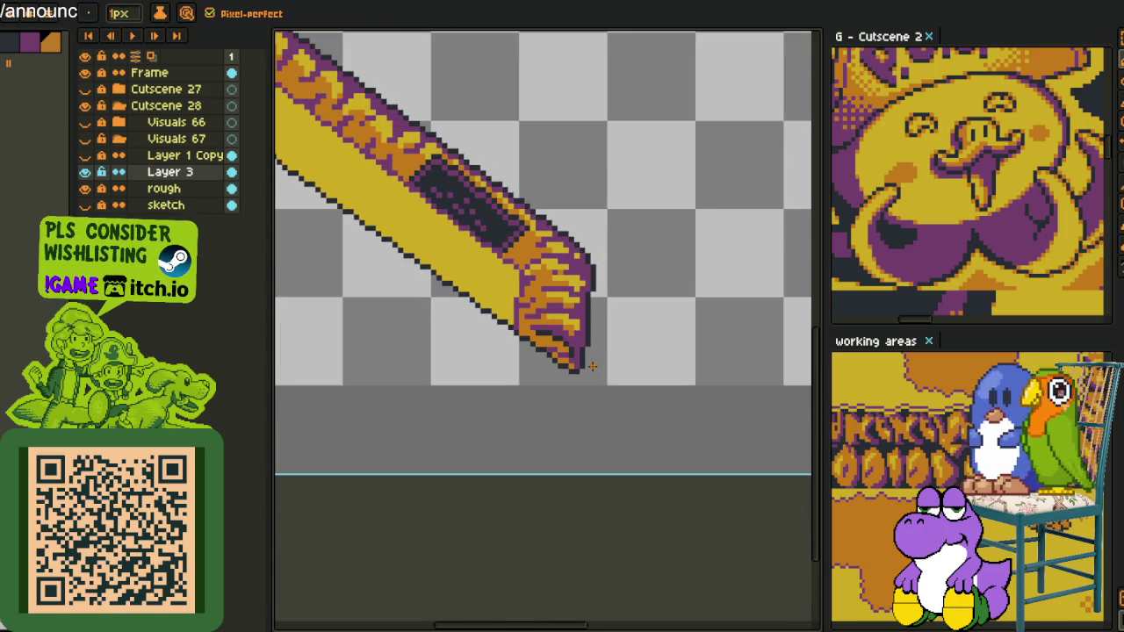
scroll(648, 407, "down", 2)
scroll(650, 405, "down", 2)
scroll(652, 406, "up", 1)
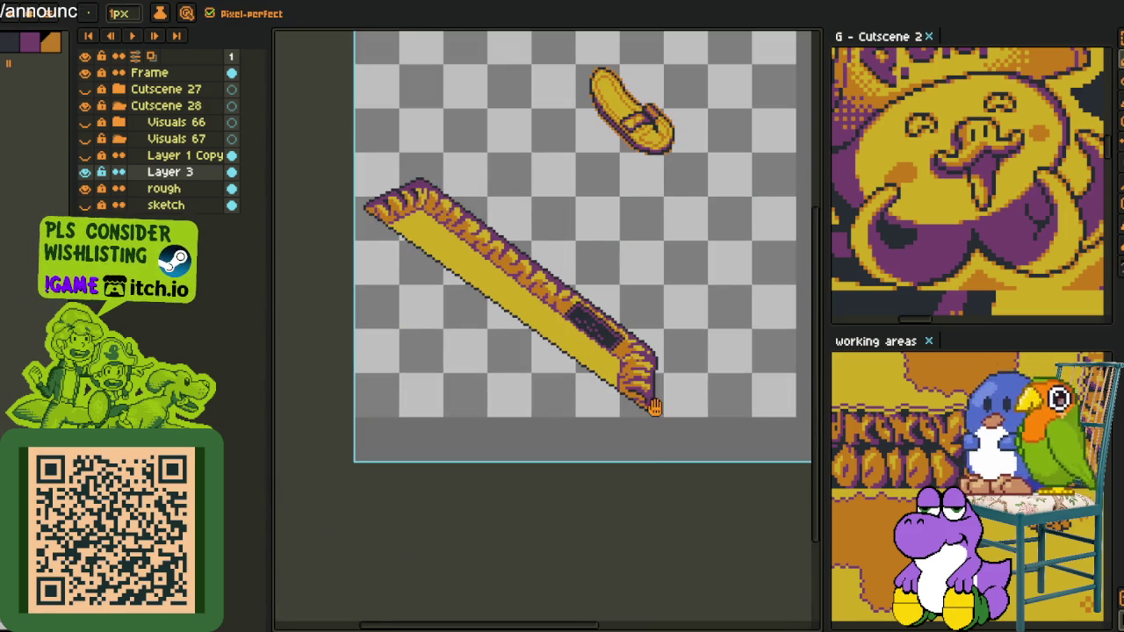
scroll(654, 406, "up", 2)
scroll(614, 377, "up", 2)
scroll(569, 354, "up", 1)
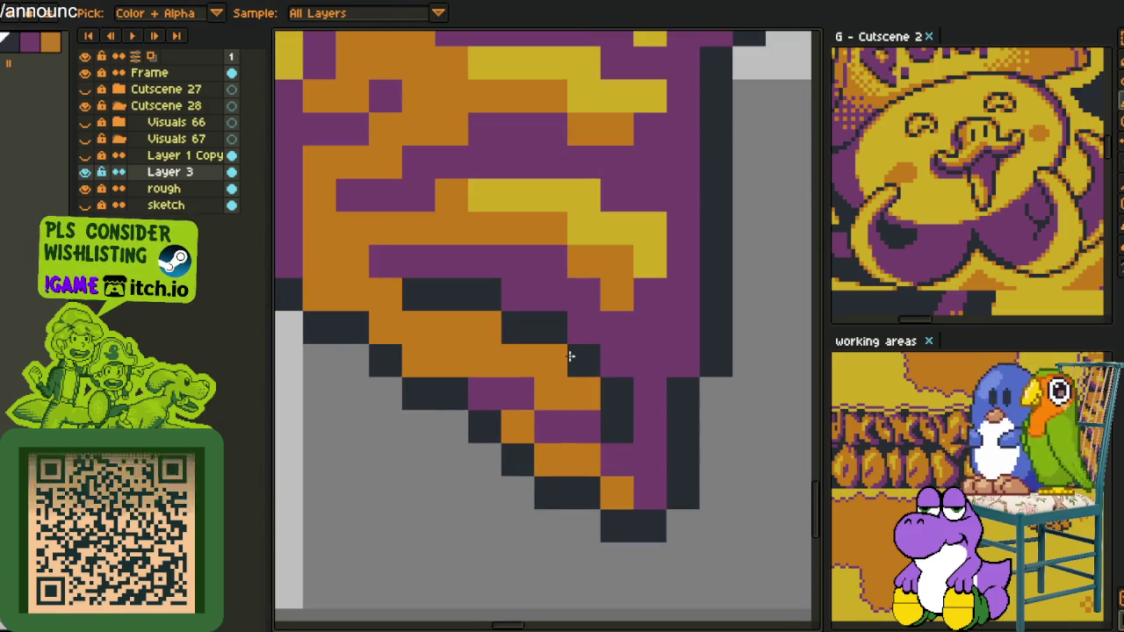
left_click_drag(477, 322, 525, 448)
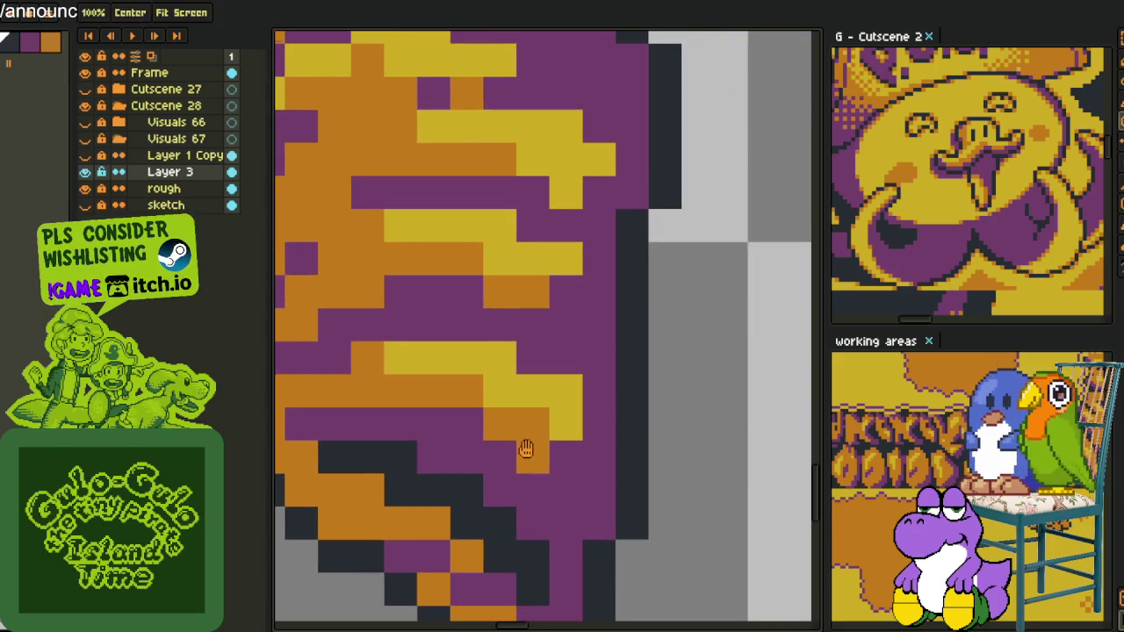
scroll(525, 448, "down", 2)
scroll(552, 406, "up", 1)
scroll(538, 436, "up", 1)
left_click(538, 436)
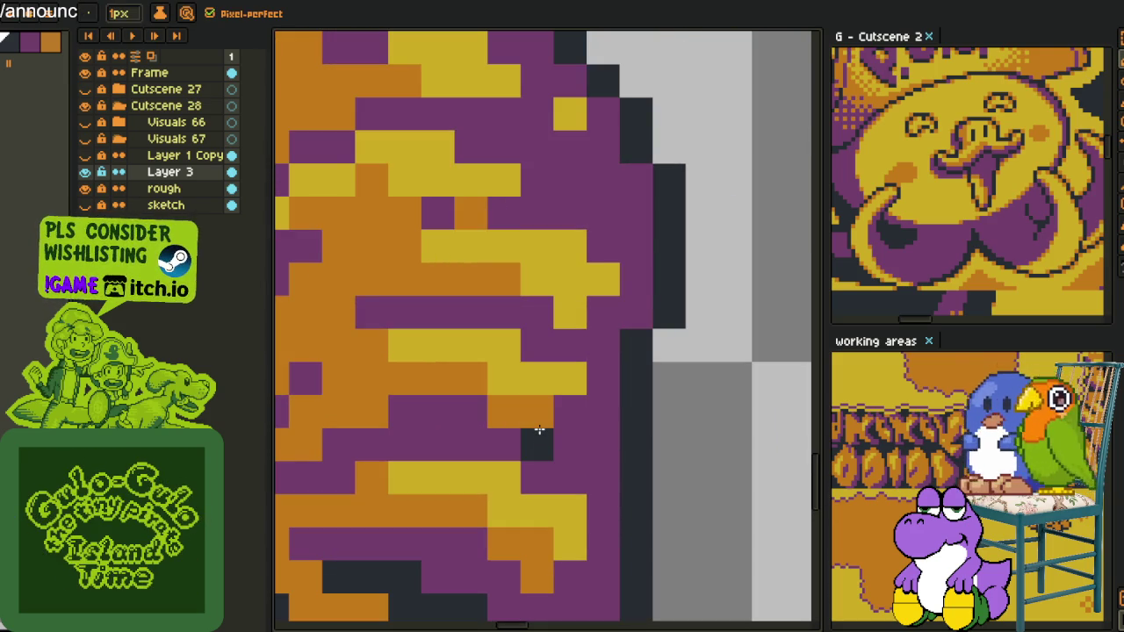
scroll(538, 430, "down", 1)
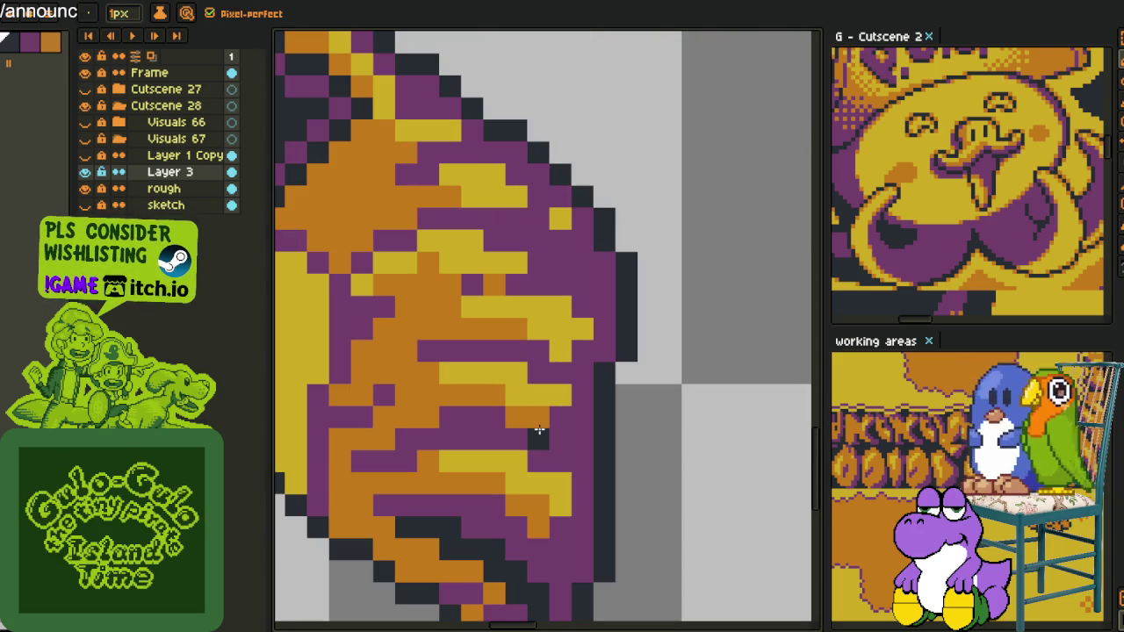
mouse_move(547, 427)
left_mouse_down()
mouse_move(402, 416)
mouse_move(389, 439)
left_mouse_up()
- Add dark shading pixels along the flame edge of the tip
scroll(522, 465, "down", 3)
scroll(523, 466, "down", 2)
scroll(524, 465, "up", 1)
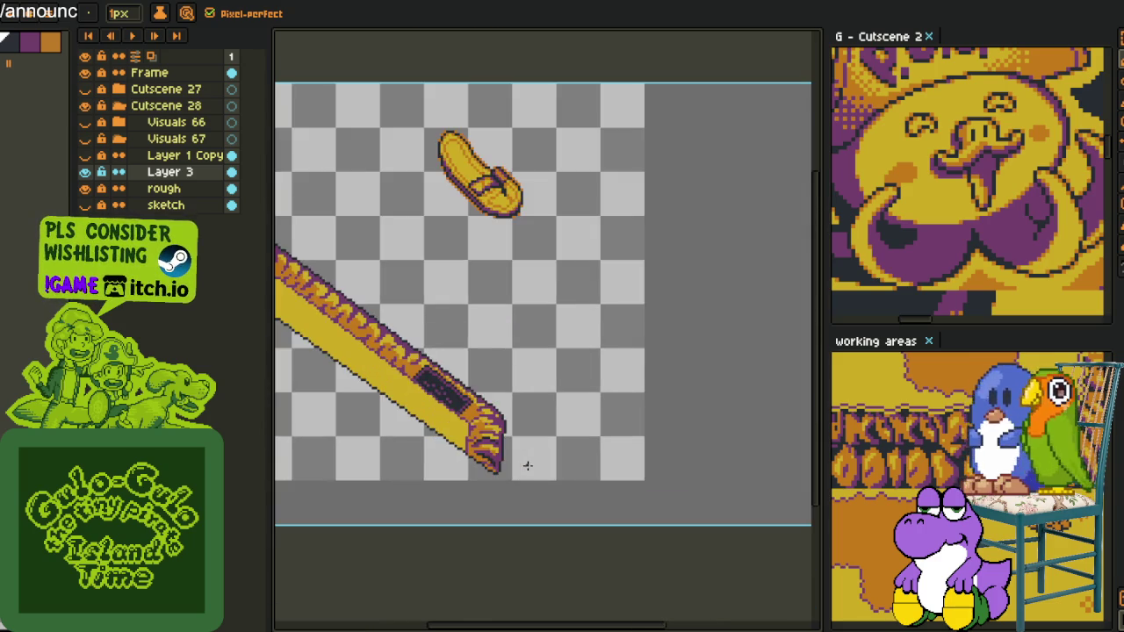
scroll(527, 464, "up", 1)
scroll(526, 452, "up", 2)
scroll(540, 435, "up", 1)
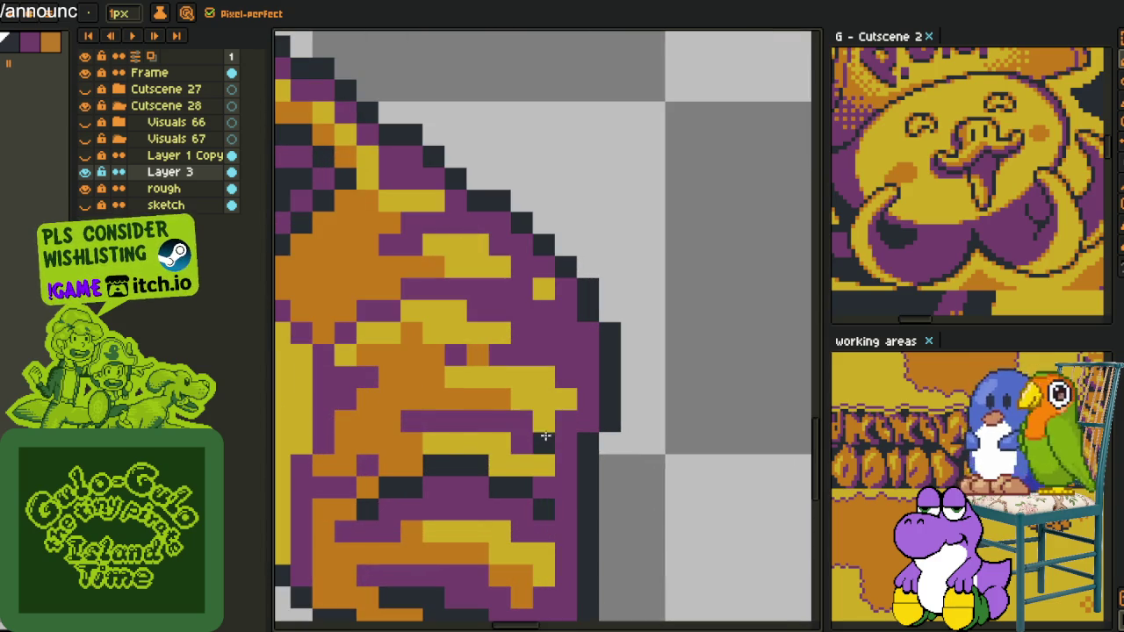
mouse_move(482, 413)
left_mouse_down()
mouse_move(418, 408)
mouse_move(494, 401)
left_mouse_up()
left_click_drag(479, 349, 497, 409)
left_click(497, 409)
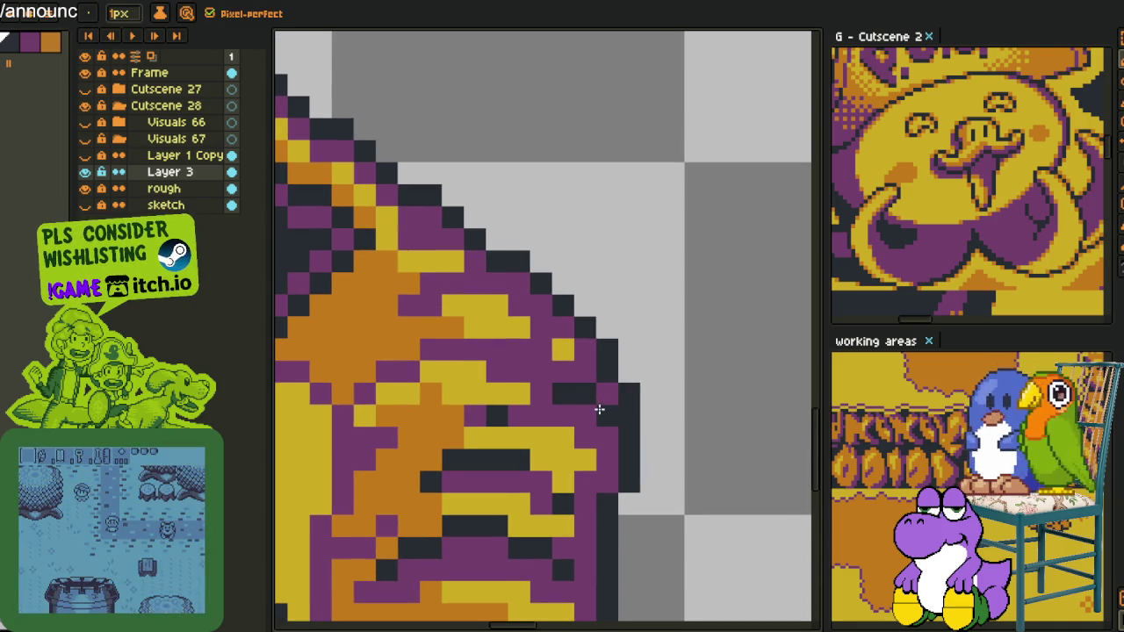
- Paint a column of dark pixels on the tip plus one on its outline
scroll(602, 409, "down", 3)
scroll(601, 409, "up", 1)
scroll(602, 446, "up", 2)
left_click_drag(580, 337, 580, 403)
left_click(581, 305)
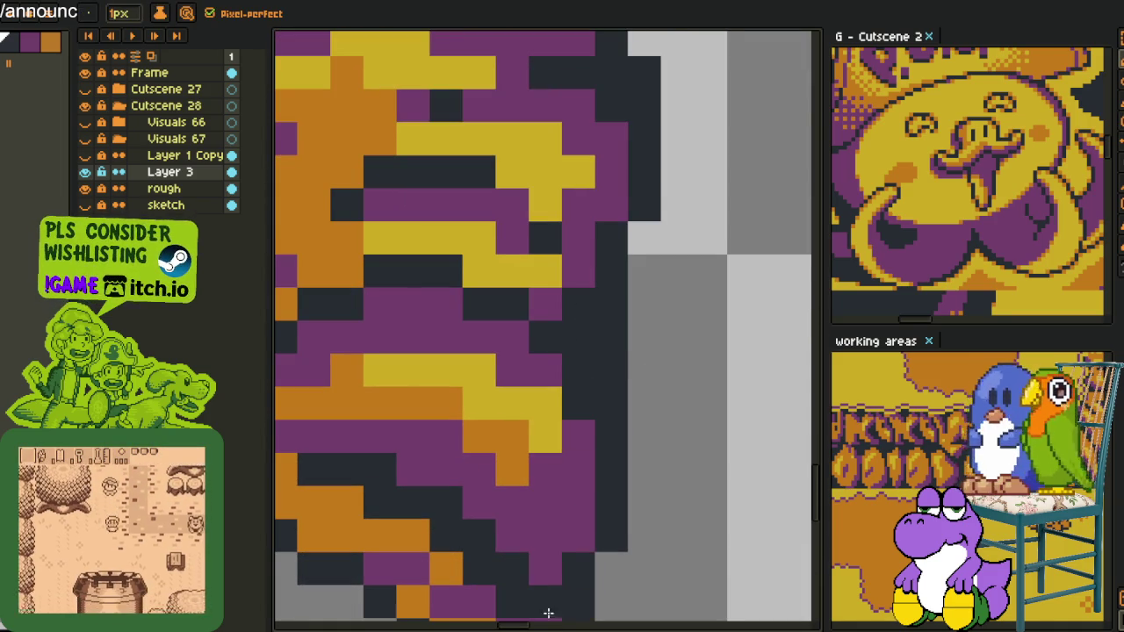
- Darken two diagonal trim pixels and three purple pixels, sampling colours with the eyedropper
scroll(580, 527, "down", 2)
scroll(580, 527, "down", 2)
scroll(556, 433, "up", 1)
scroll(556, 434, "up", 1)
scroll(485, 494, "up", 2)
mouse_move(497, 492)
left_mouse_down()
mouse_move(471, 515)
mouse_move(493, 485)
left_mouse_up()
key("i")
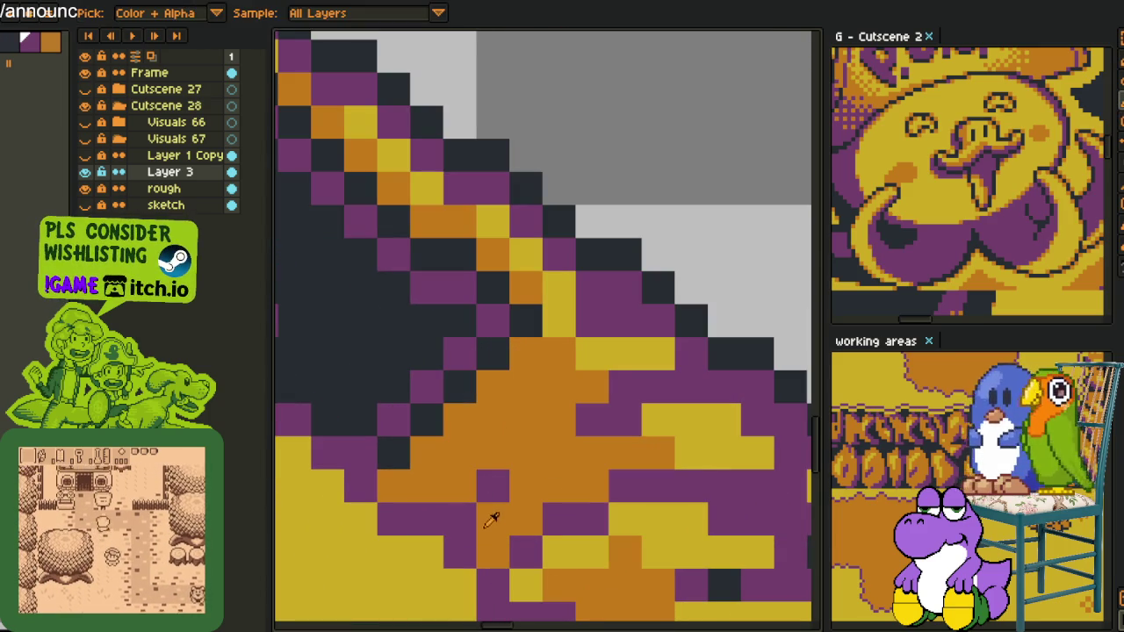
left_click_drag(541, 545, 646, 424)
key("b")
left_click_drag(494, 498, 512, 468)
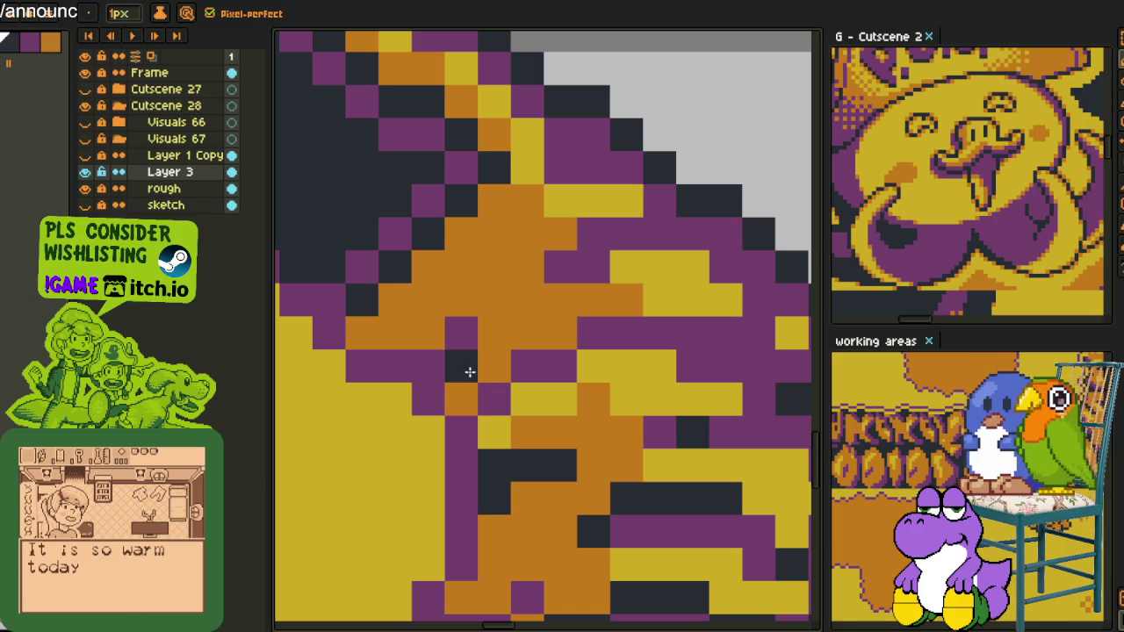
key("alt")
key("alt")
scroll(503, 355, "down", 5)
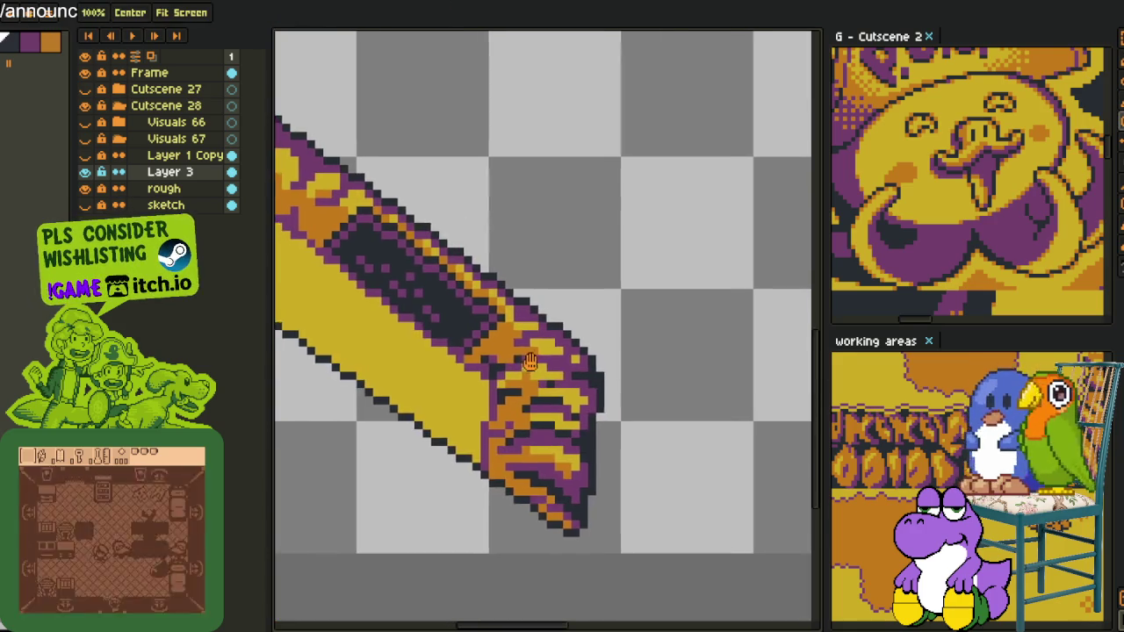
- Pan to the trim beside the dark inset panel and darken two purple pixels
scroll(474, 369, "up", 5)
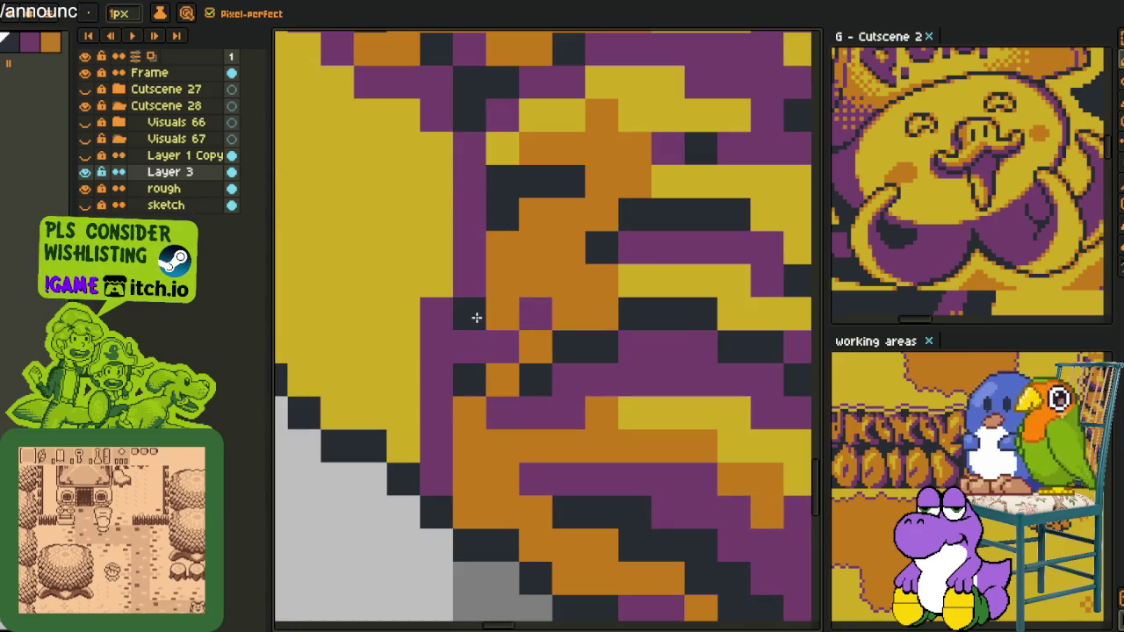
scroll(477, 450, "down", 2)
left_click_drag(421, 219, 501, 423)
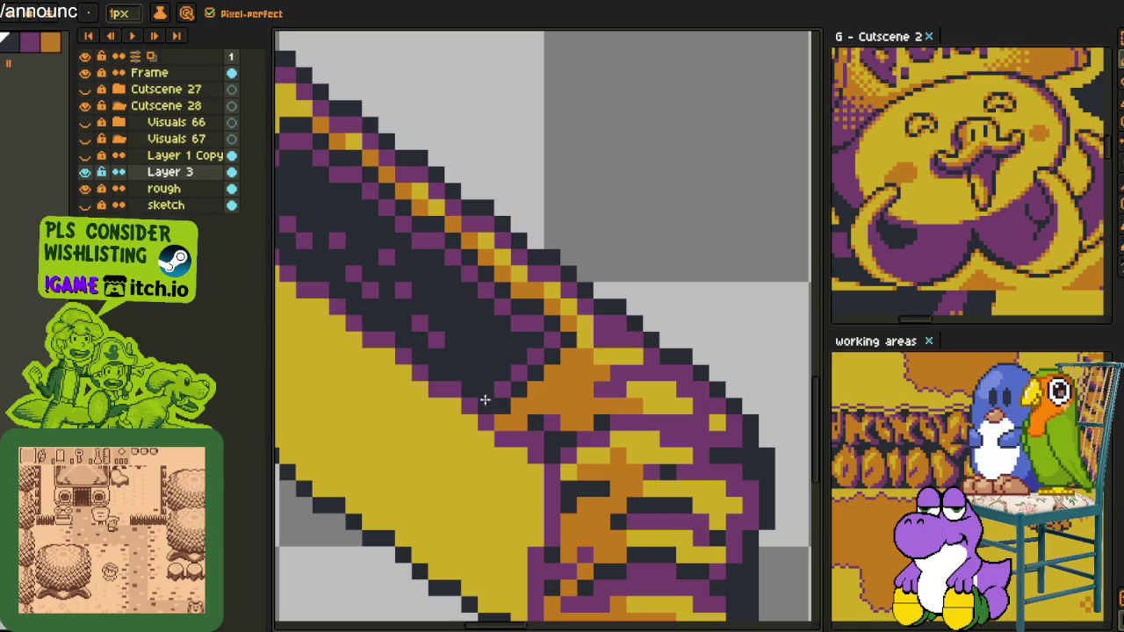
scroll(418, 304, "down", 1)
scroll(409, 333, "up", 2)
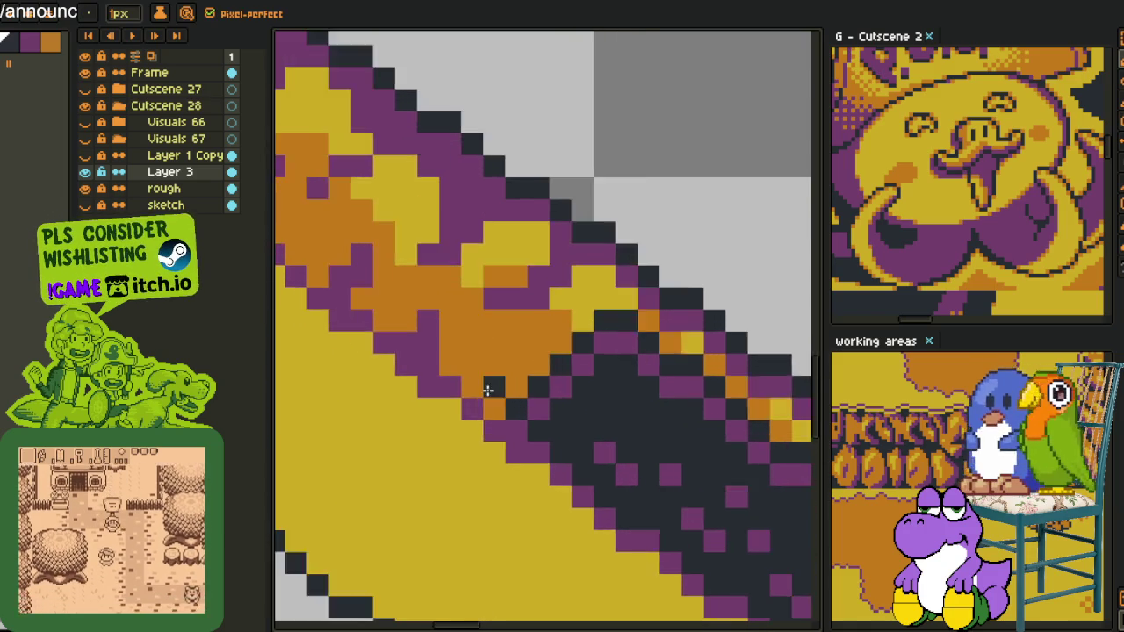
scroll(464, 381, "up", 1)
scroll(464, 381, "up", 1)
mouse_move(398, 317)
left_mouse_down()
mouse_move(398, 350)
mouse_move(509, 449)
left_mouse_up()
scroll(427, 321, "down", 1)
scroll(527, 474, "down", 1)
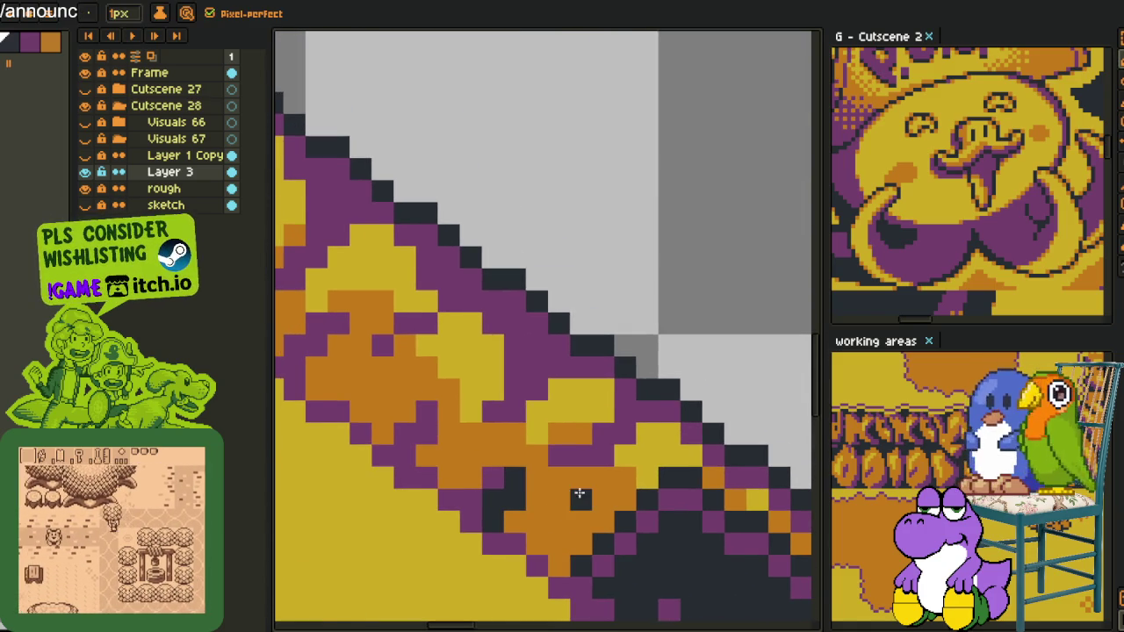
scroll(571, 493, "down", 1)
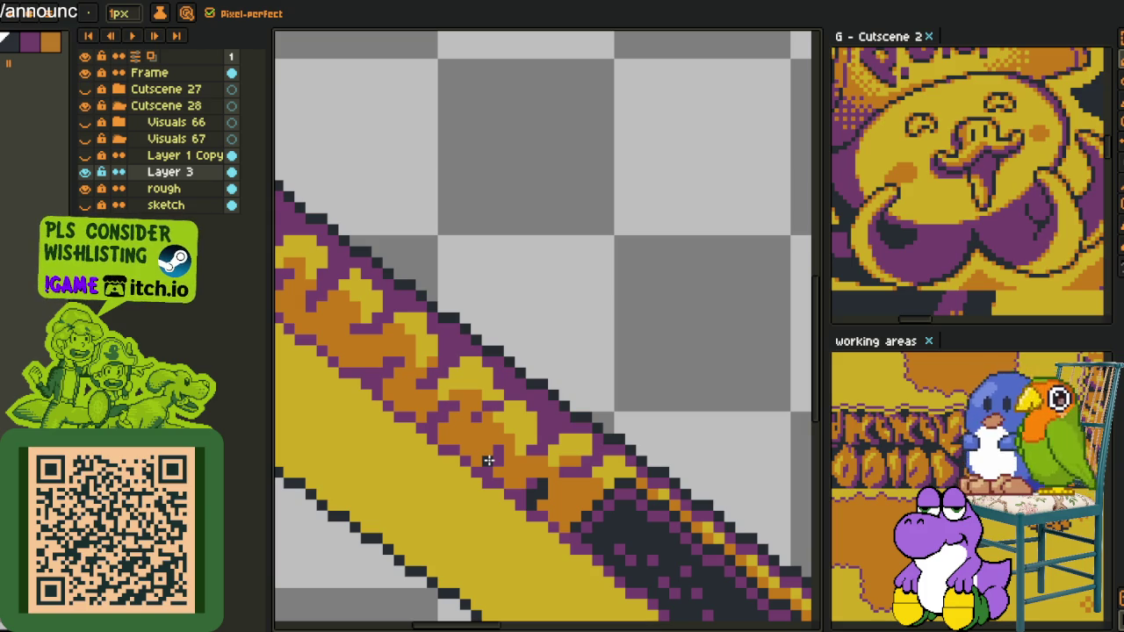
- Return to the pencil and move to the upper flame trim, placing a first pixel
scroll(631, 329, "down", 2)
scroll(597, 316, "down", 2)
scroll(539, 296, "up", 2)
scroll(445, 332, "up", 1)
scroll(445, 332, "up", 1)
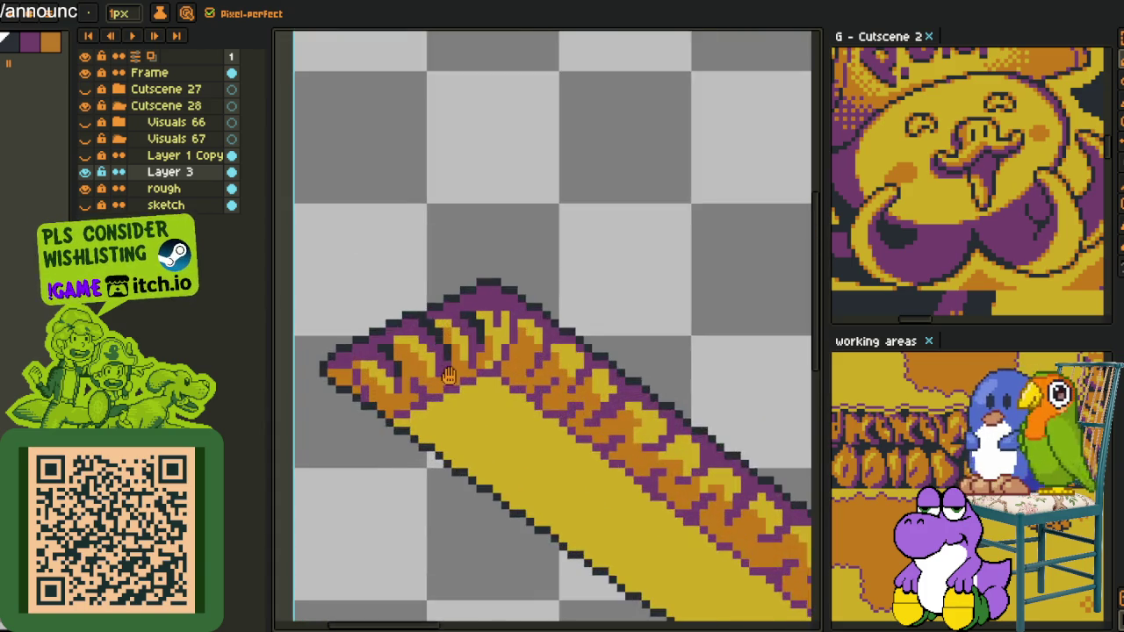
scroll(444, 331, "up", 1)
scroll(343, 356, "up", 2)
scroll(481, 391, "up", 1)
key("b")
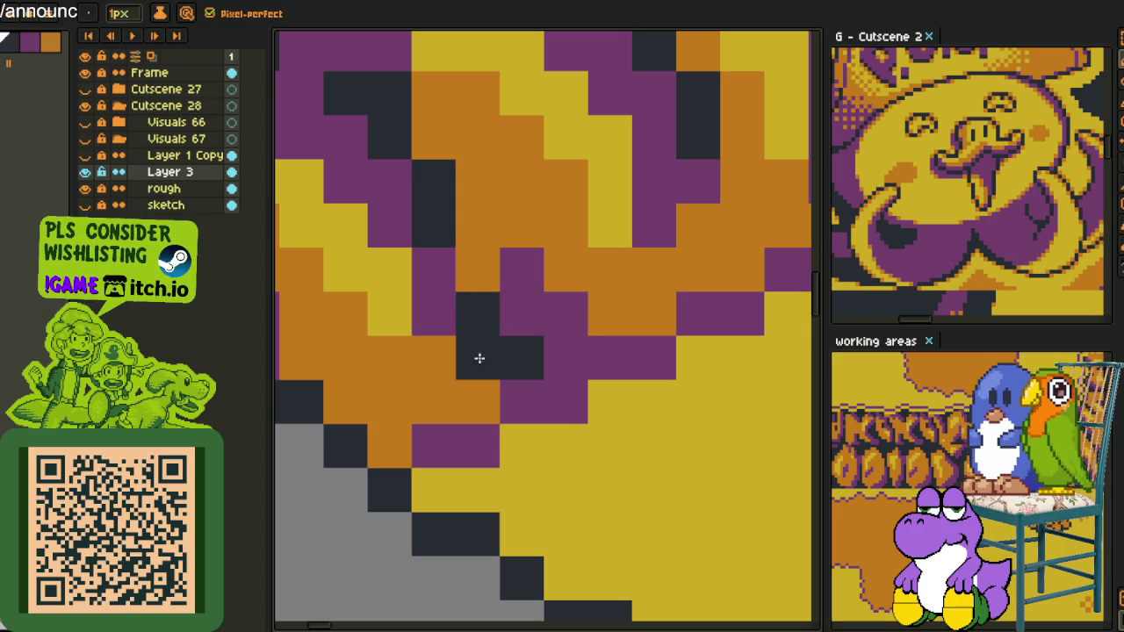
mouse_move(638, 306)
left_mouse_down()
mouse_move(566, 271)
mouse_move(456, 395)
left_mouse_up()
left_click(428, 416)
- Extend the dark pixel cluster in the upper trim and add two more dark pixels
left_click_drag(587, 401, 530, 252)
scroll(609, 241, "down", 4)
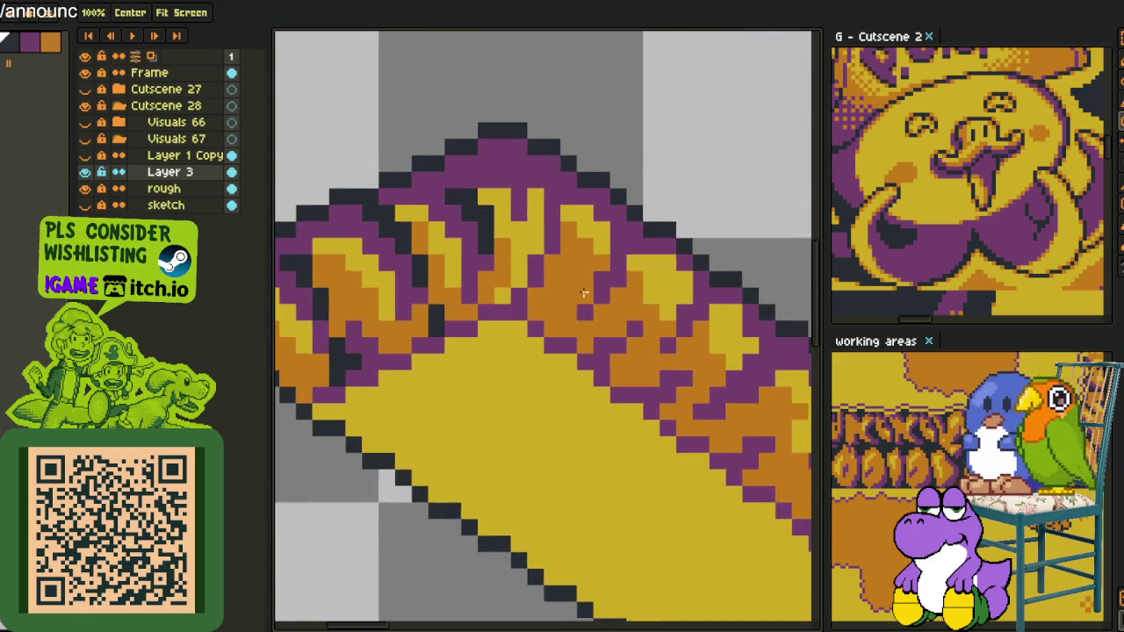
scroll(585, 304, "up", 3)
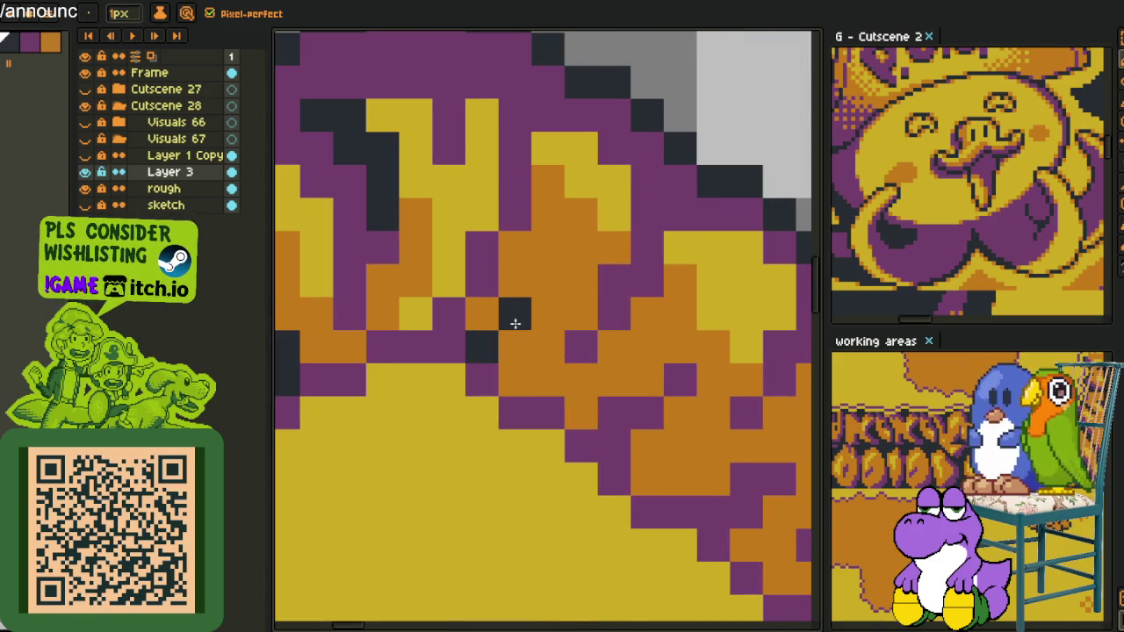
scroll(527, 347, "down", 3)
scroll(522, 375, "up", 2)
scroll(522, 374, "up", 1)
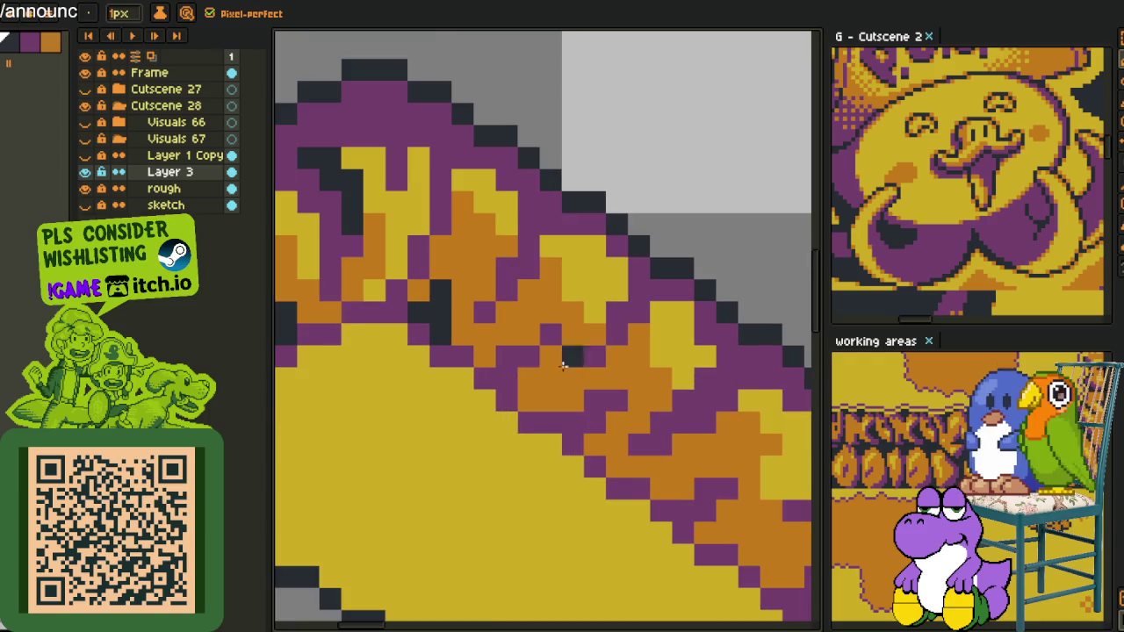
scroll(550, 360, "down", 3)
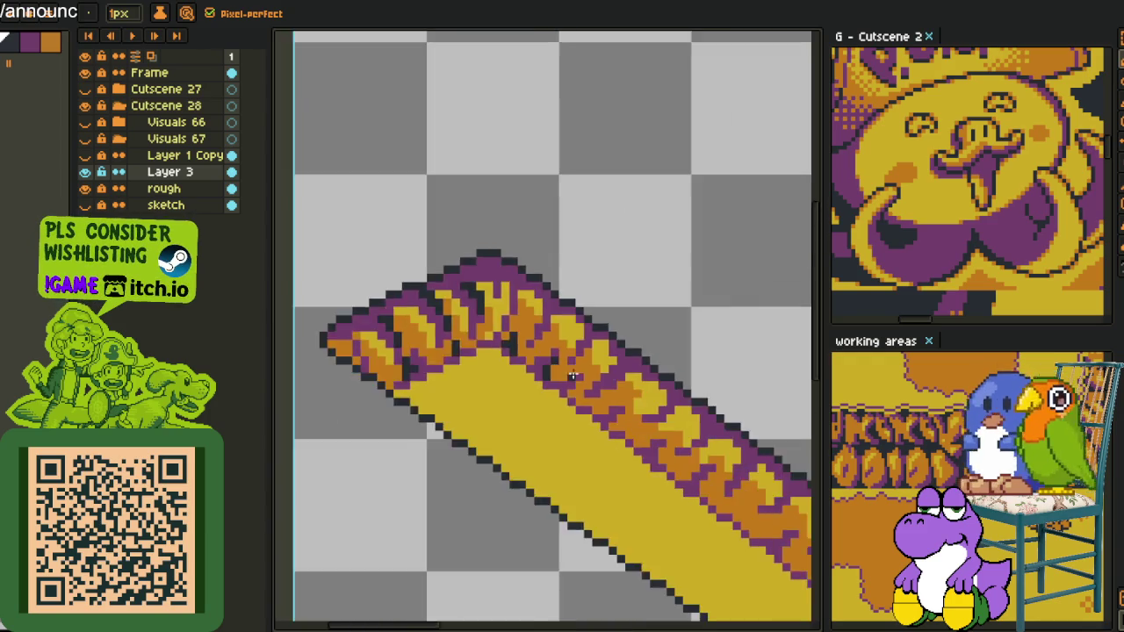
scroll(556, 396, "up", 4)
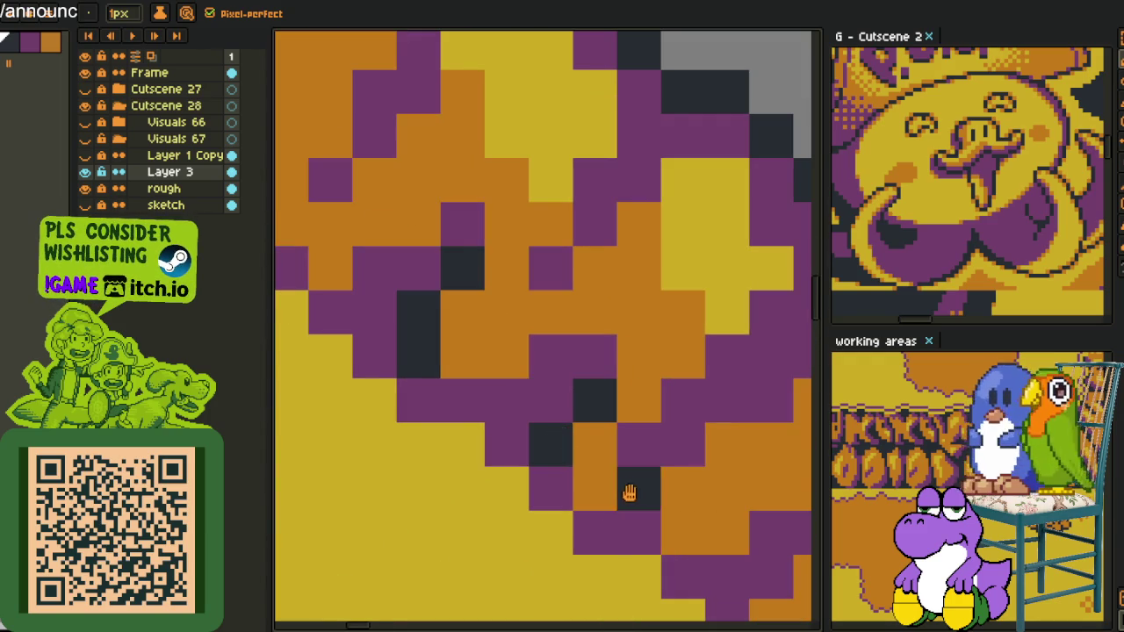
left_click_drag(729, 519, 494, 313)
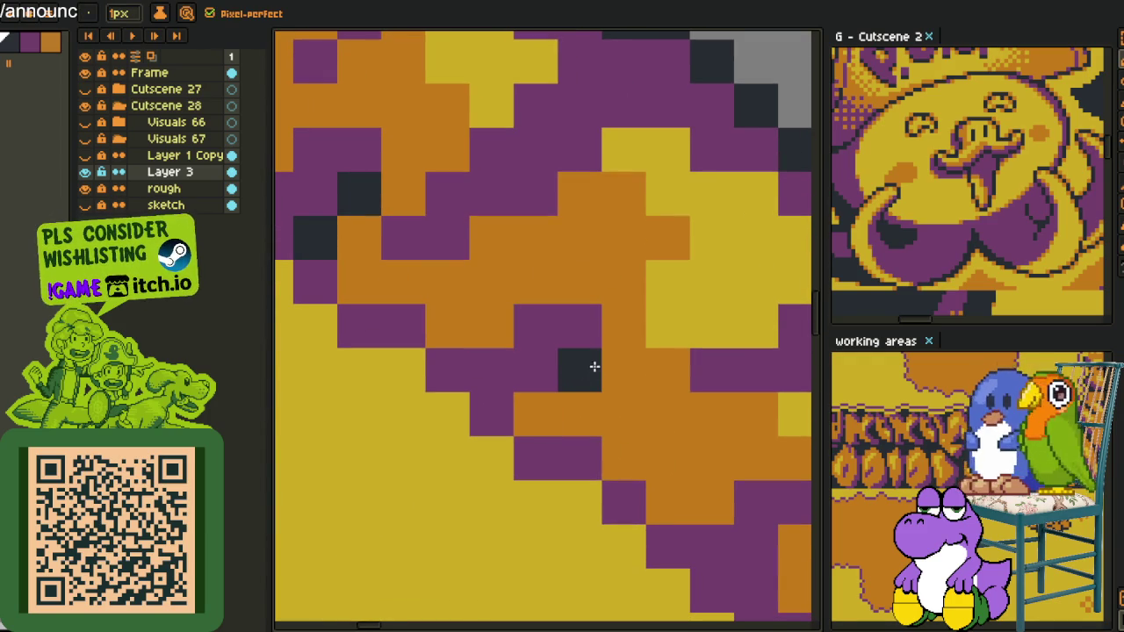
left_click_drag(593, 368, 603, 362)
scroll(526, 407, "down", 3)
scroll(535, 334, "up", 3)
left_click_drag(534, 384, 537, 426)
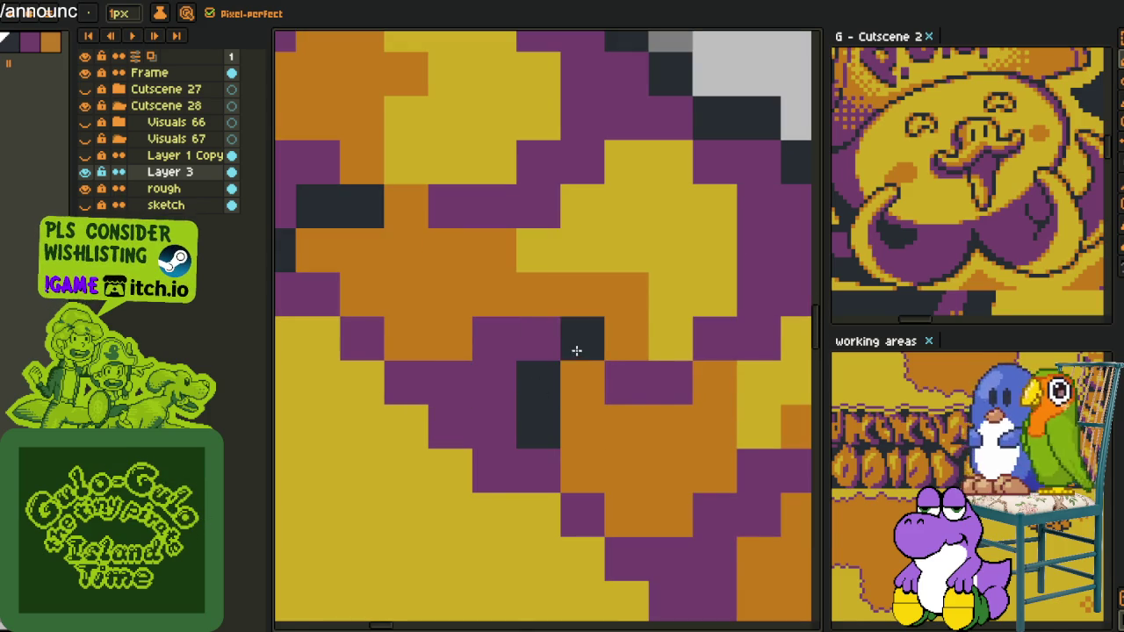
- Add dark pixels along the purple diagonal edge and the lower-right band
scroll(574, 359, "down", 3)
scroll(574, 360, "down", 2)
scroll(493, 360, "down", 1)
scroll(494, 359, "down", 1)
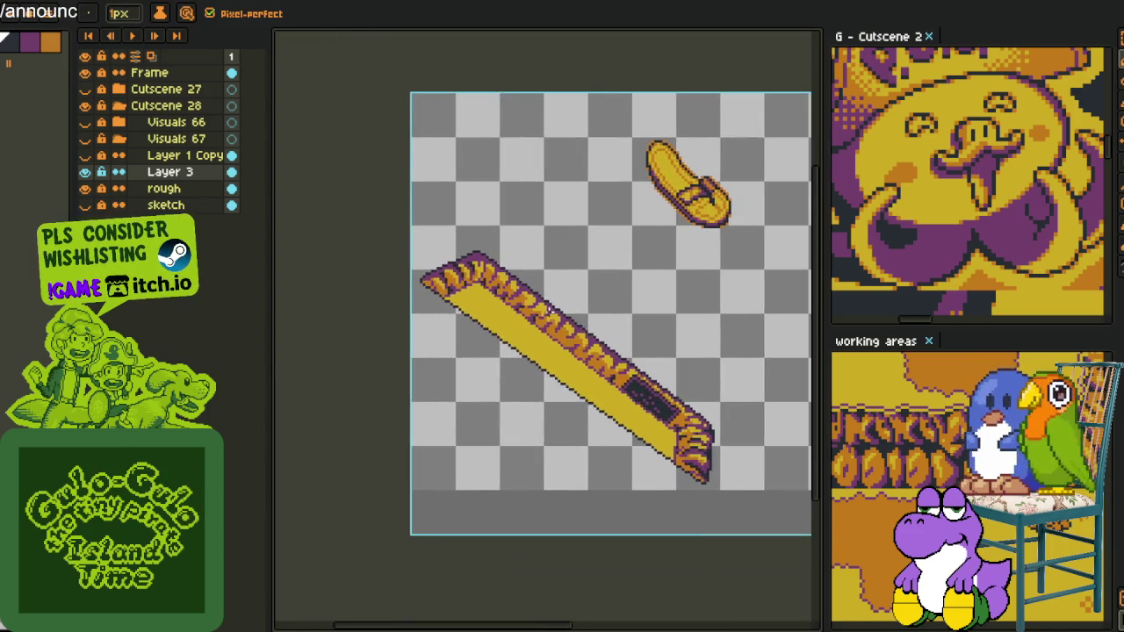
scroll(494, 360, "up", 6)
mouse_move(507, 301)
left_mouse_down()
mouse_move(600, 396)
mouse_move(521, 219)
left_mouse_up()
left_click_drag(547, 279, 546, 281)
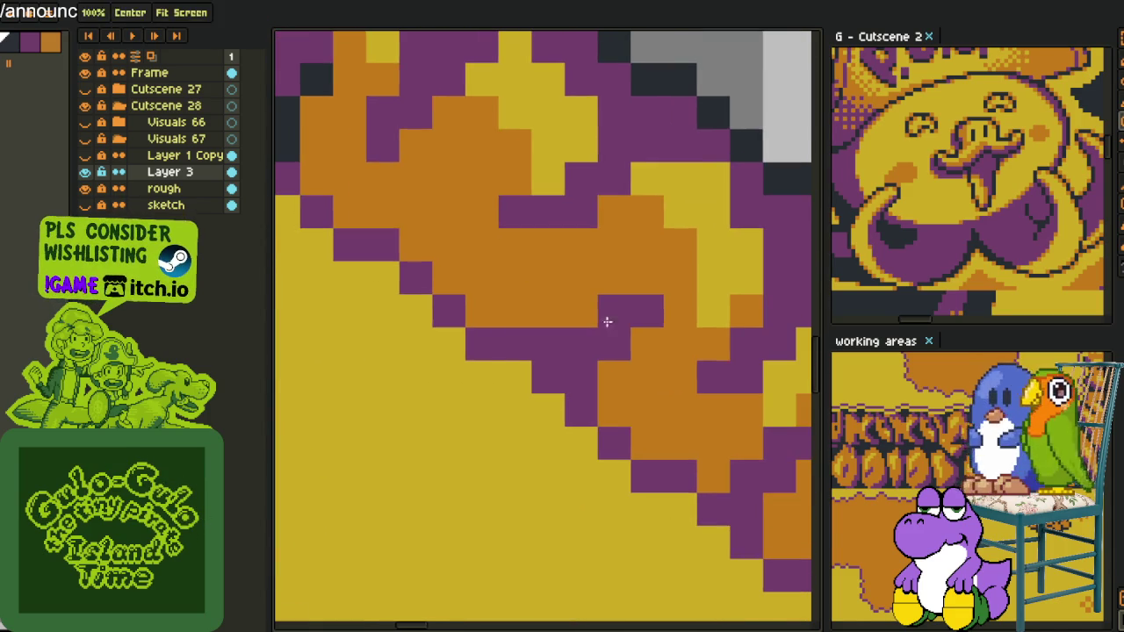
left_click_drag(620, 376, 653, 349)
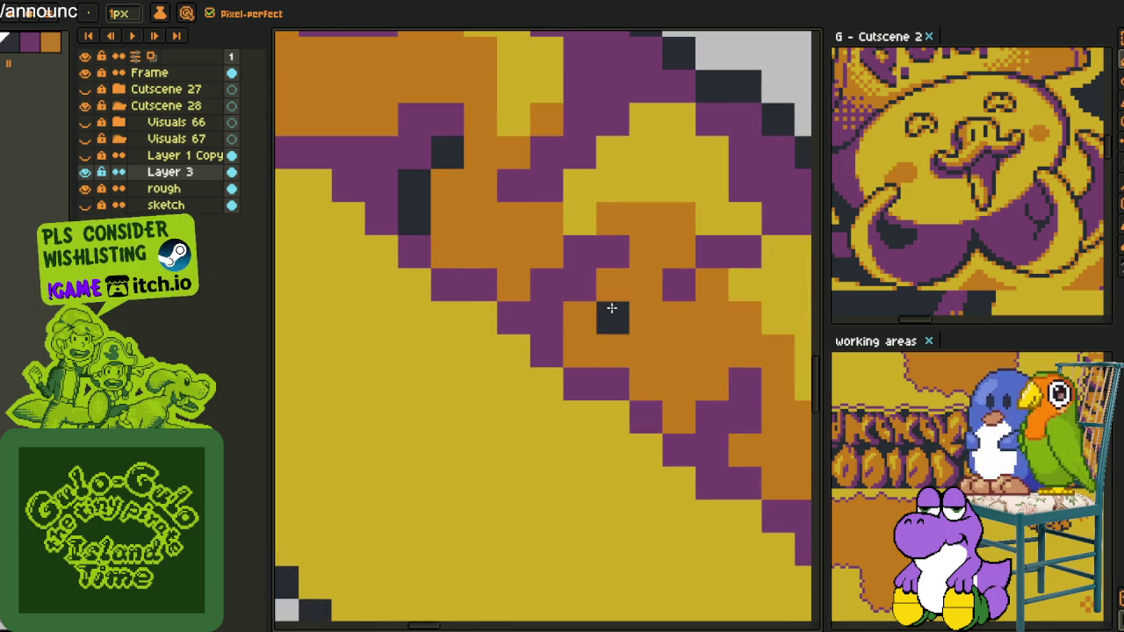
left_click_drag(580, 317, 579, 351)
left_click_drag(629, 290, 592, 243)
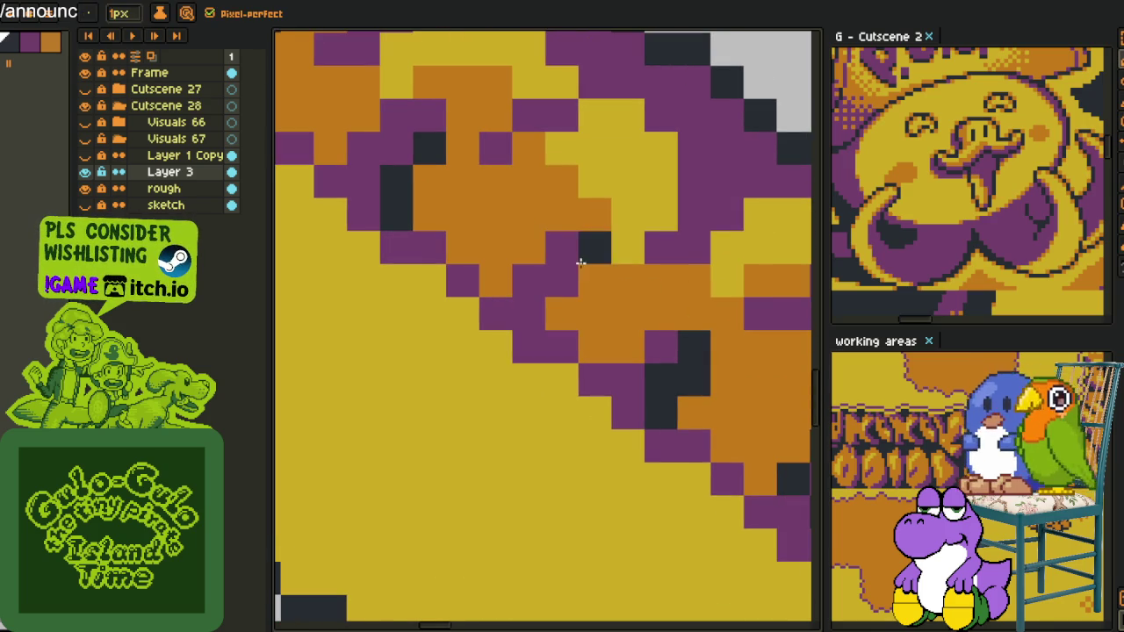
left_click(566, 300)
scroll(593, 260, "down", 3)
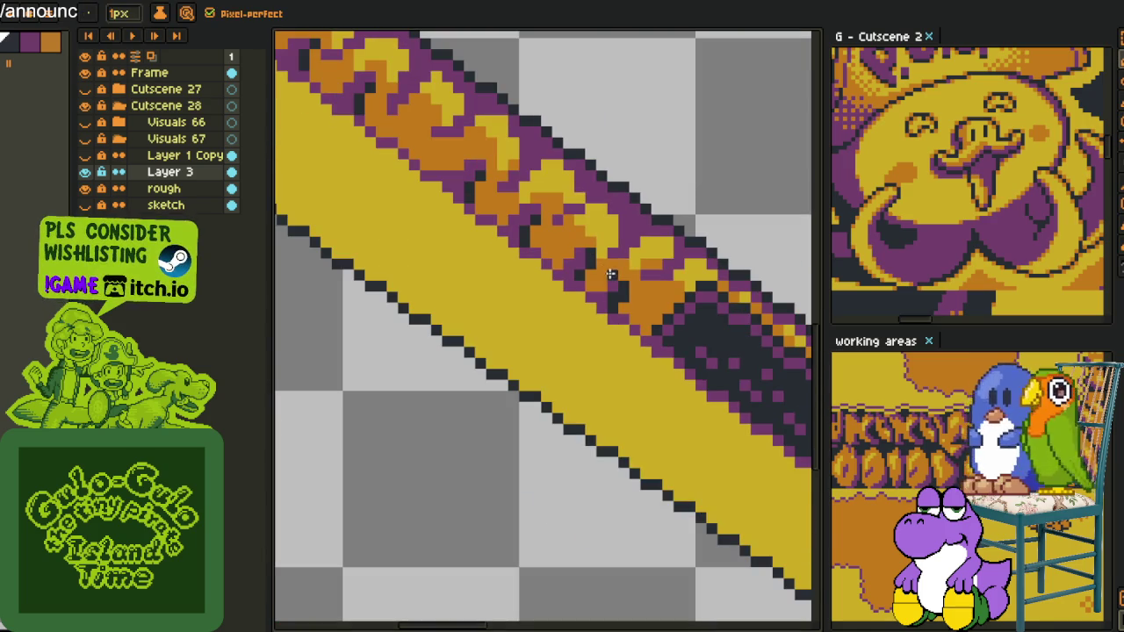
scroll(617, 213, "up", 3)
- Paint orange pixels along the purple band and dot four into the yellow area
left_click_drag(594, 194, 541, 142)
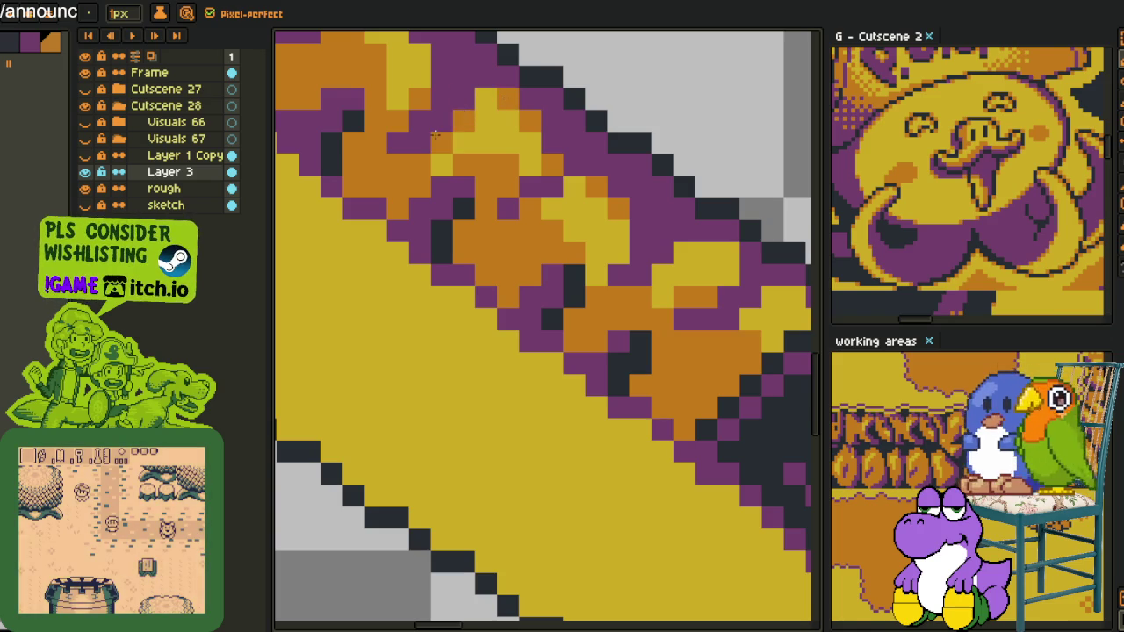
left_click_drag(435, 134, 457, 300)
left_click_drag(527, 265, 461, 250)
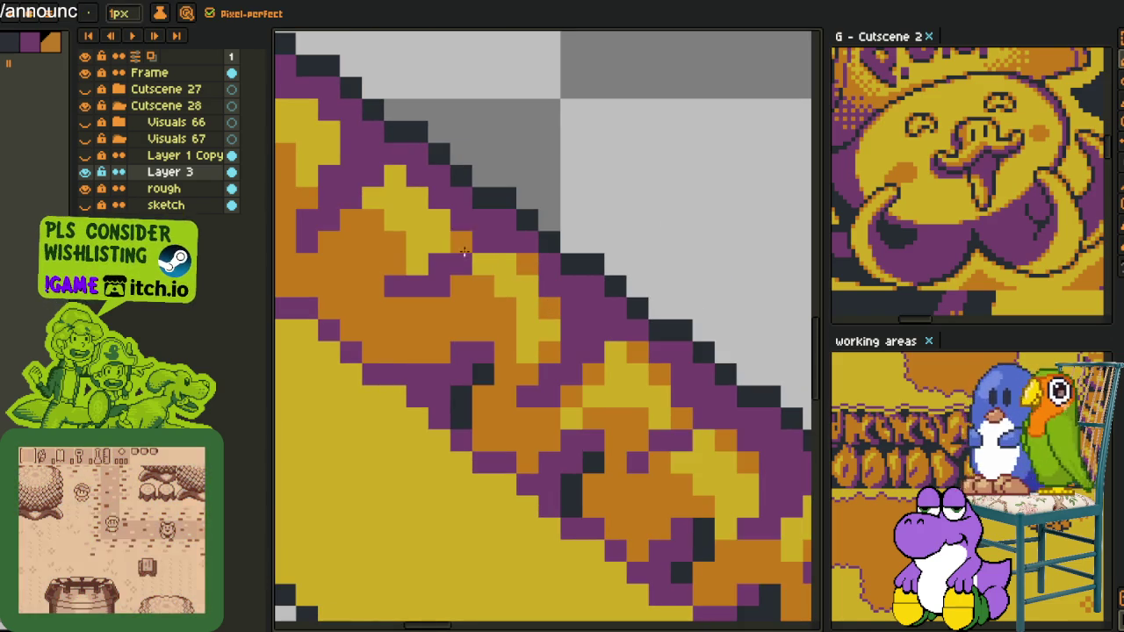
left_click_drag(389, 170, 496, 295)
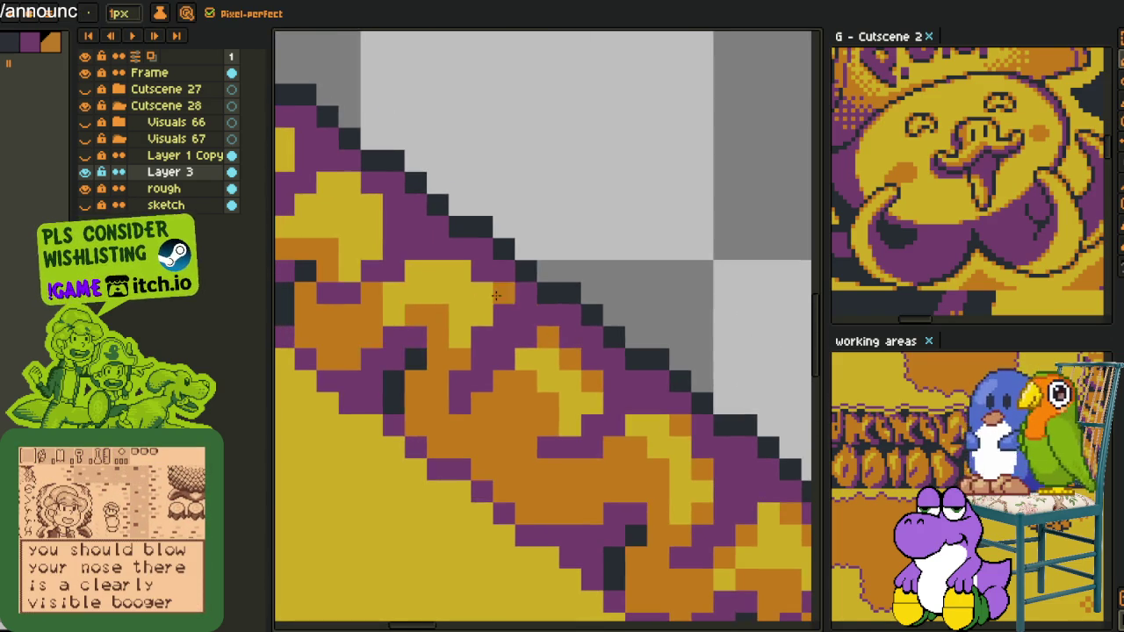
left_click(458, 270)
left_click(415, 270)
left_click(370, 204)
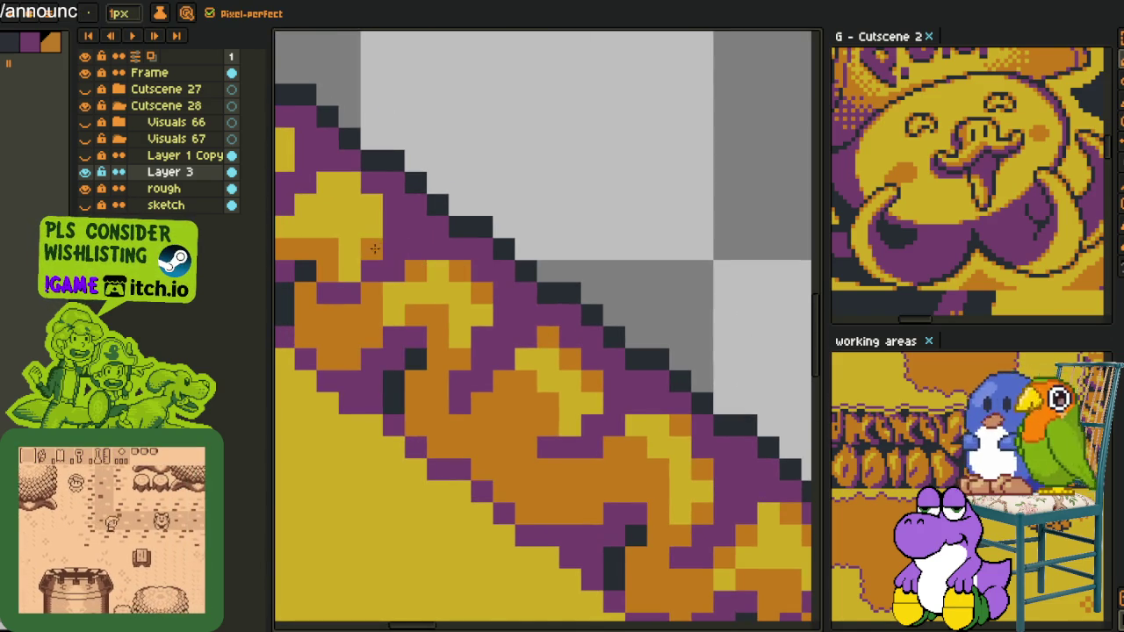
left_click(348, 182)
- Turn two more yellow trim pixels orange further along the band
left_click_drag(356, 191, 491, 312)
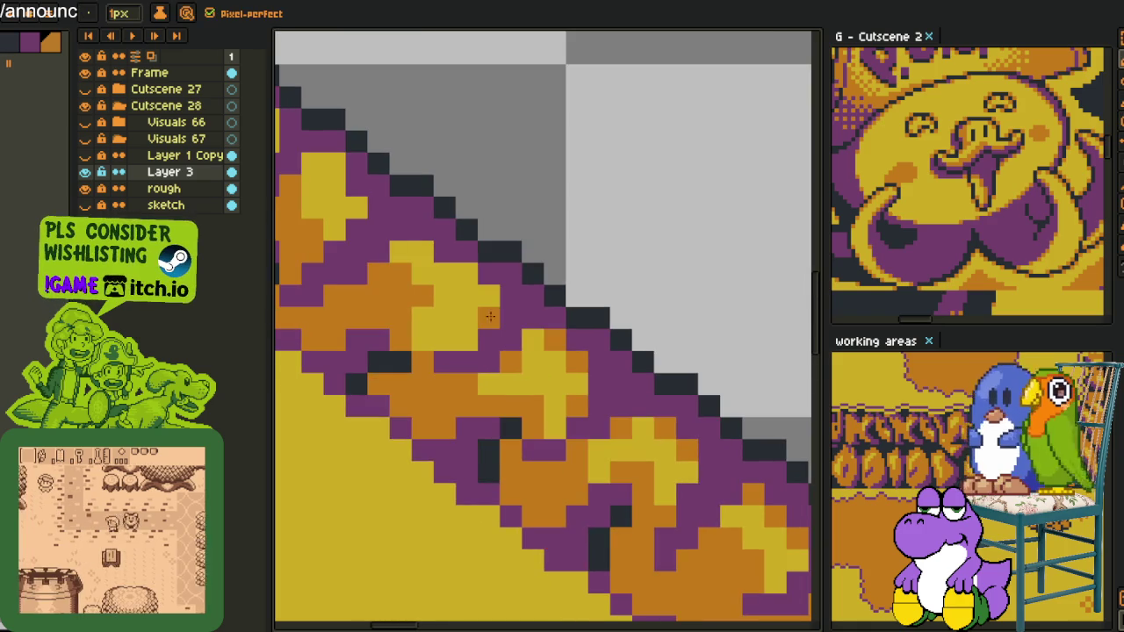
left_click(465, 274)
left_click(465, 340)
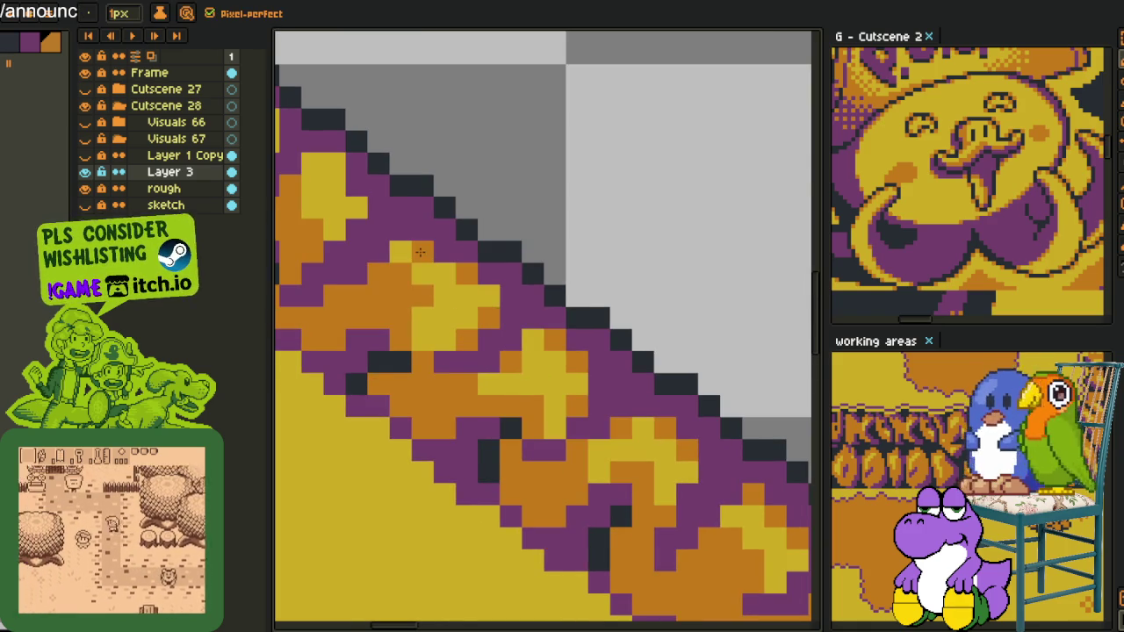
left_click_drag(420, 253, 498, 322)
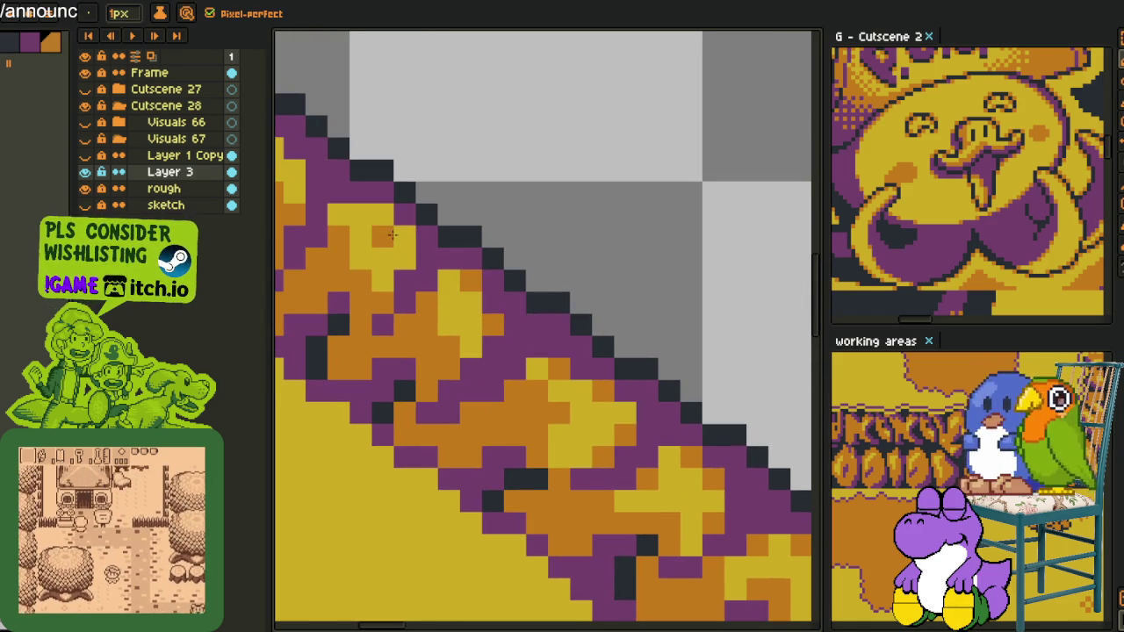
left_click_drag(378, 211, 456, 323)
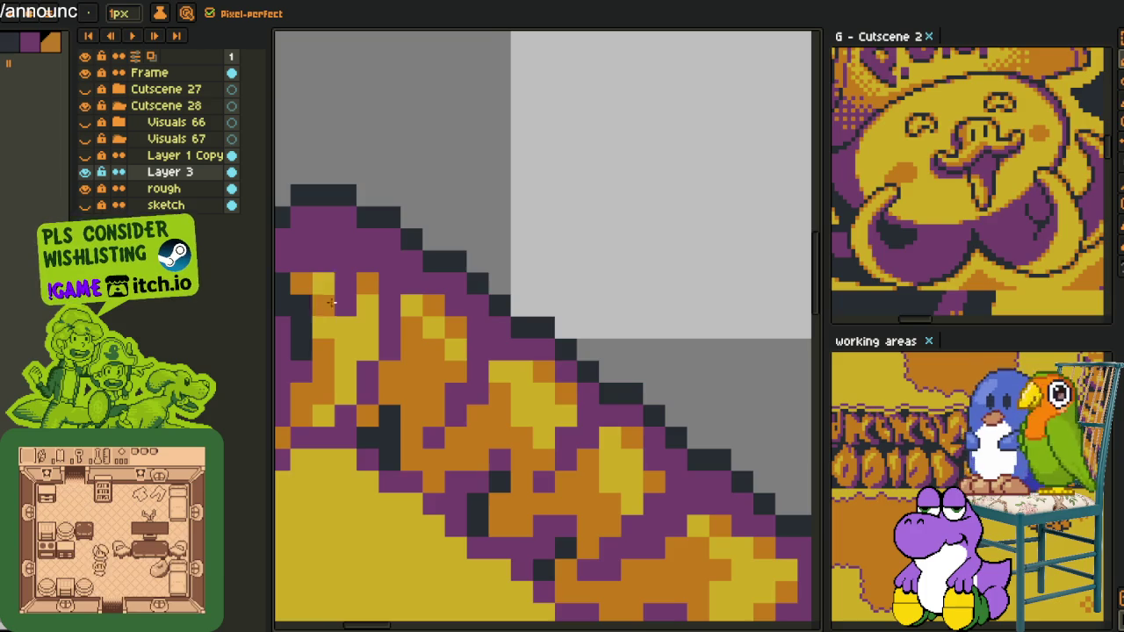
scroll(321, 290, "down", 3)
left_click_drag(609, 422, 471, 238)
scroll(472, 238, "up", 3)
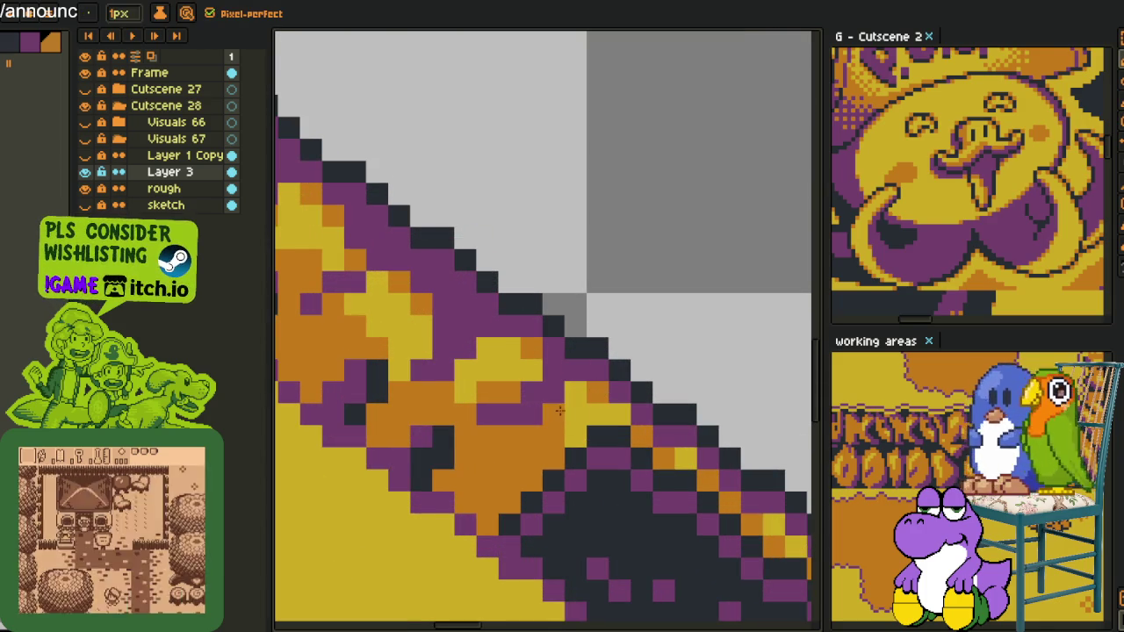
scroll(570, 392, "down", 3)
- Zoom and pan along the whole strip to inspect the finished flame trim
left_click_drag(712, 436, 740, 346)
scroll(740, 346, "up", 3)
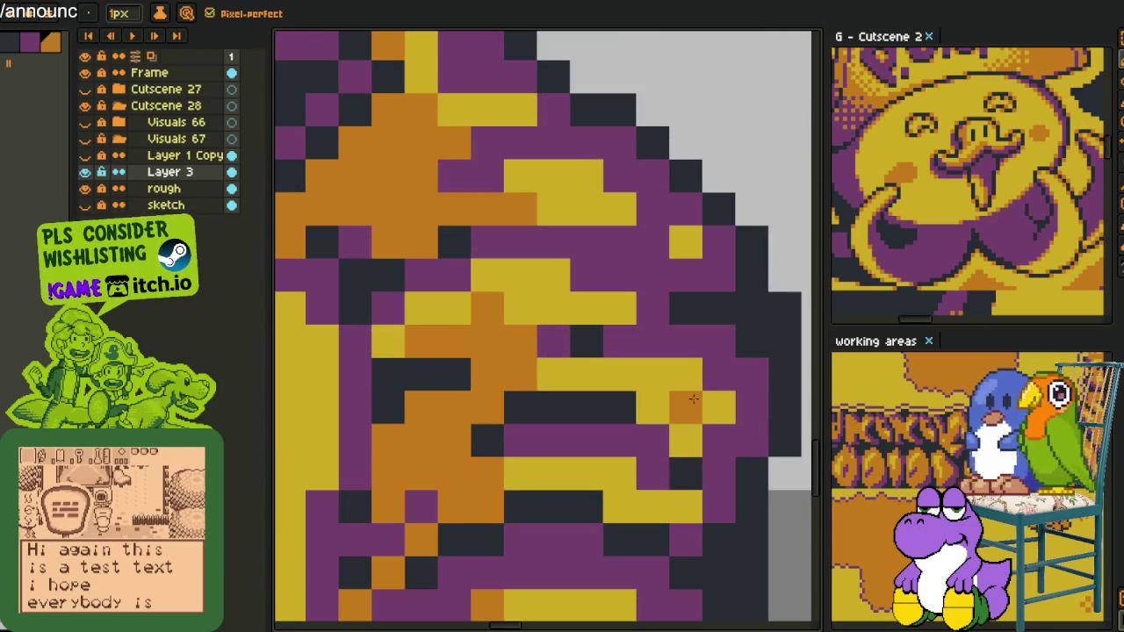
scroll(618, 520, "down", 3)
mouse_move(618, 520)
left_mouse_down()
mouse_move(620, 363)
mouse_move(579, 609)
left_mouse_up()
scroll(593, 381, "up", 3)
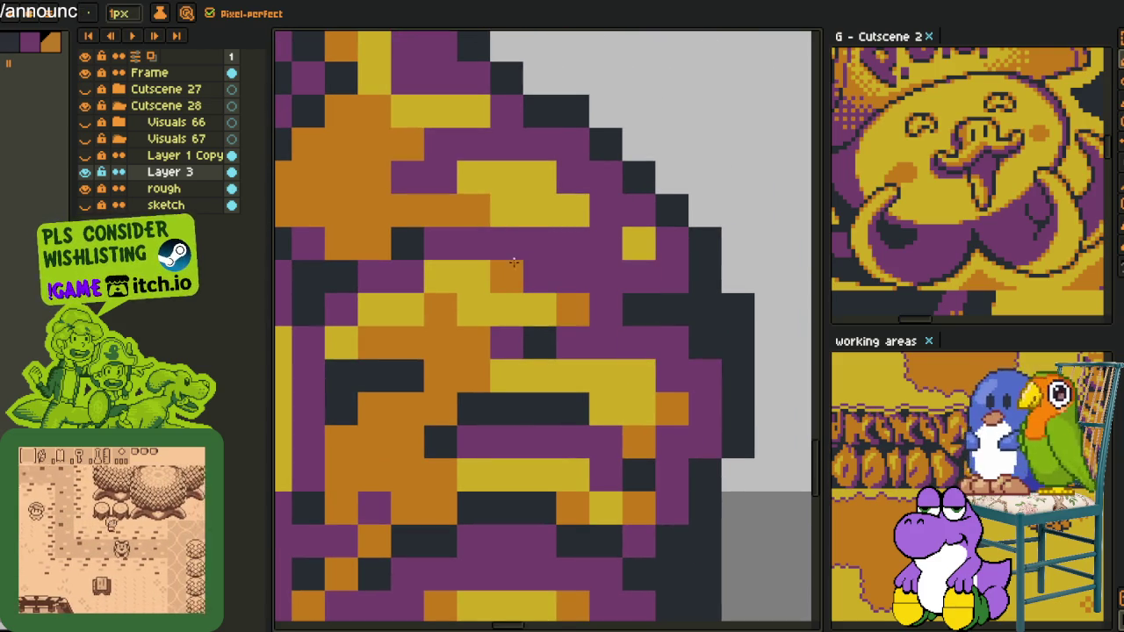
scroll(505, 270, "down", 2)
scroll(523, 231, "up", 1)
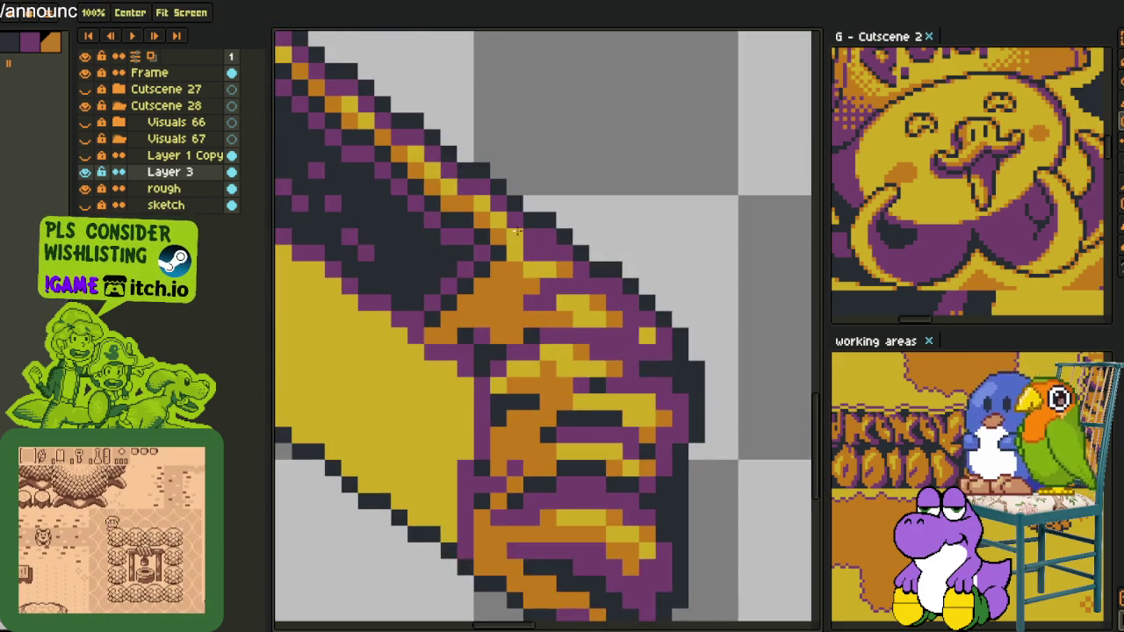
scroll(522, 231, "down", 2)
scroll(492, 237, "down", 1)
scroll(456, 240, "up", 1)
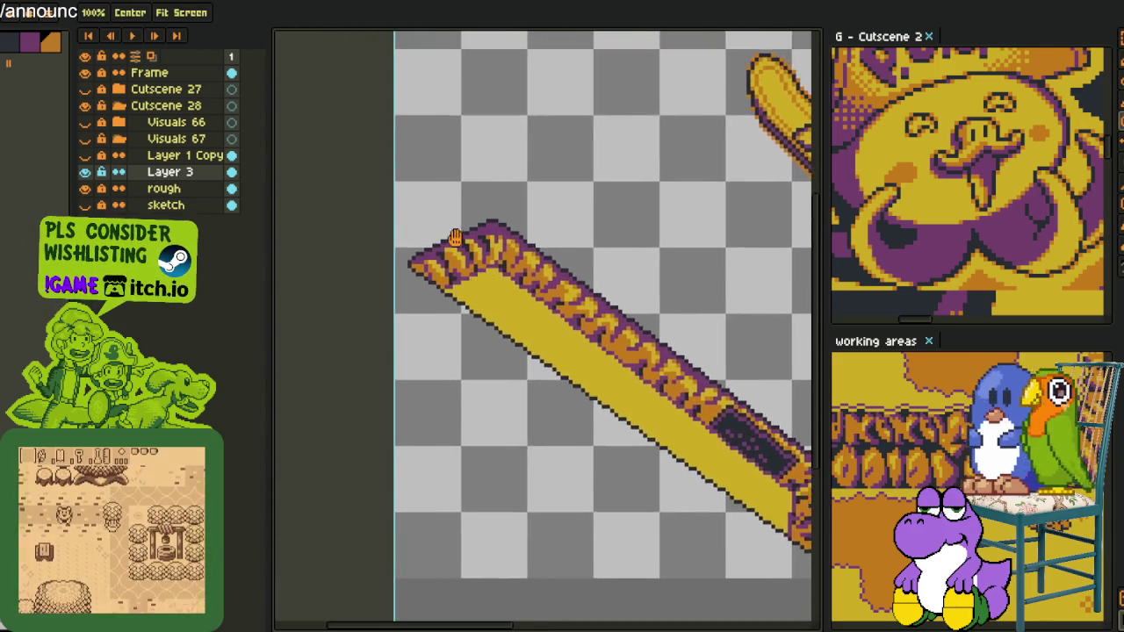
scroll(456, 240, "up", 2)
scroll(458, 264, "up", 2)
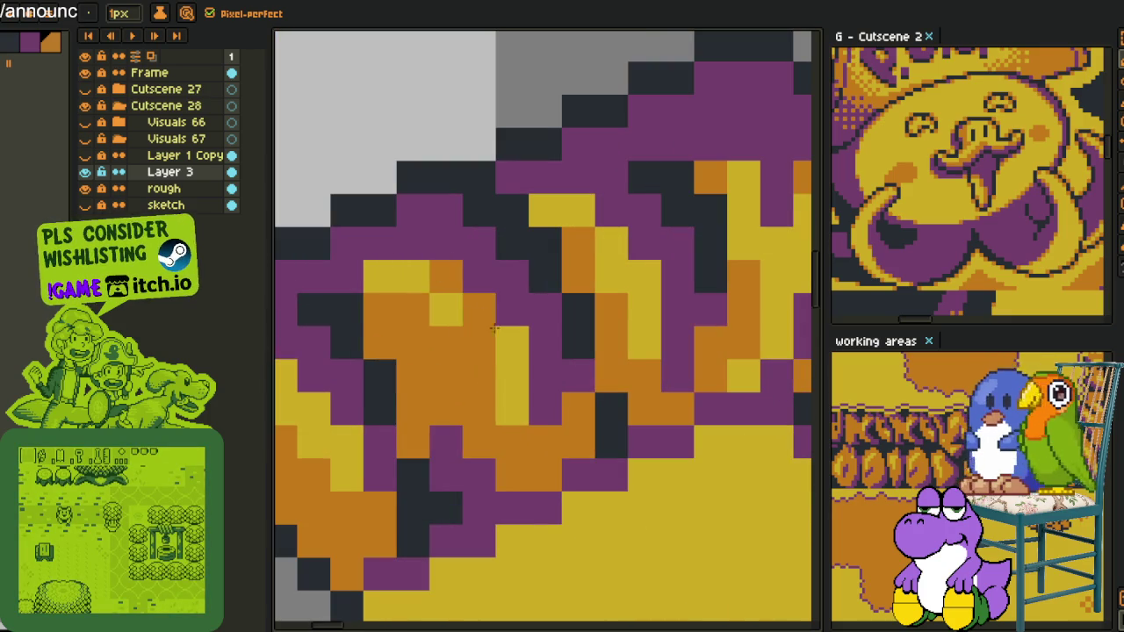
scroll(430, 364, "down", 3)
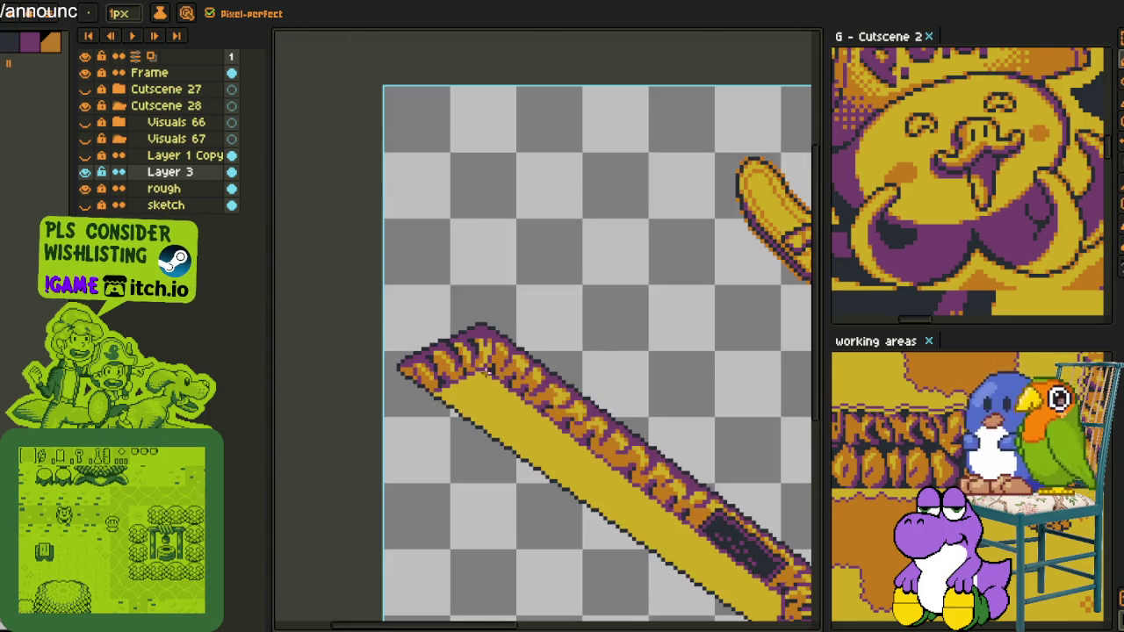
scroll(439, 355, "up", 3)
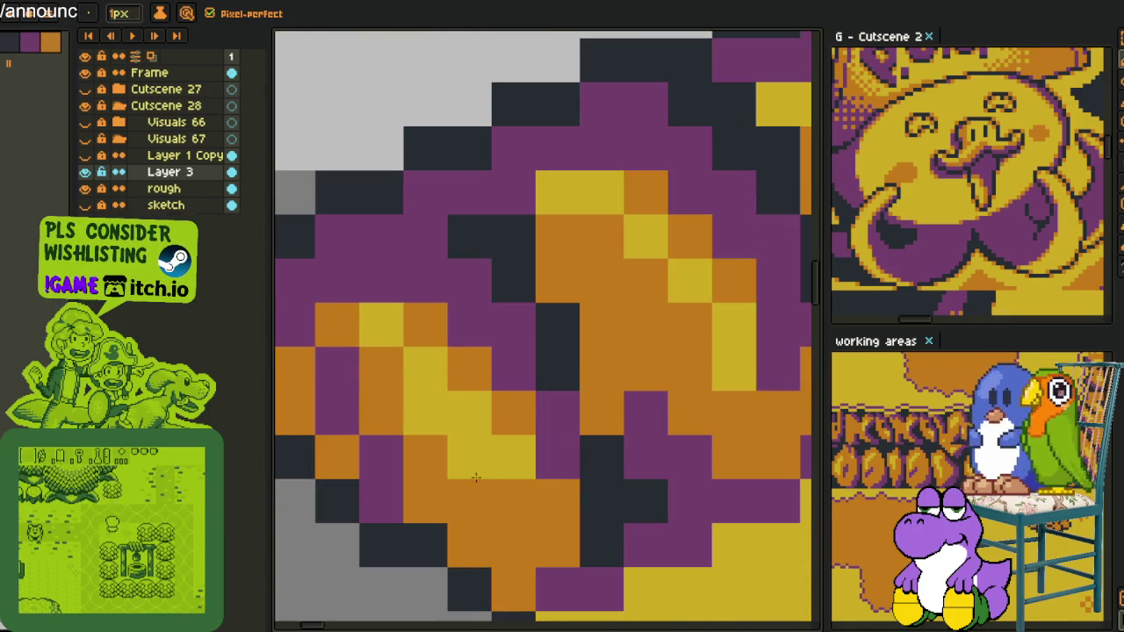
left_click_drag(647, 406, 493, 396)
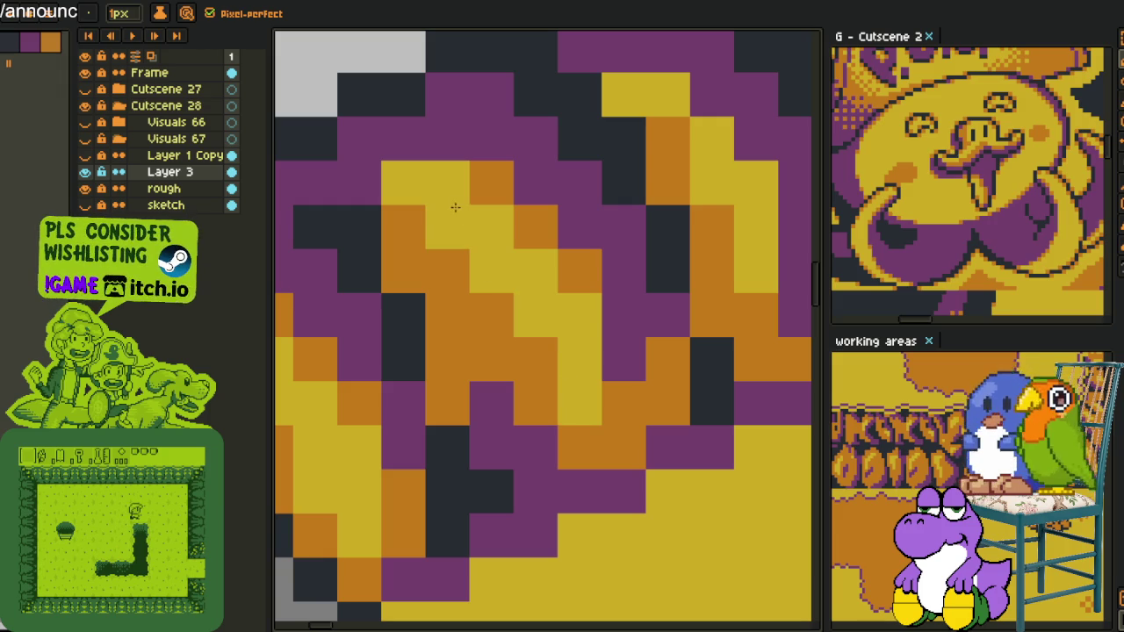
left_click_drag(673, 221, 527, 237)
scroll(593, 341, "down", 3)
scroll(650, 344, "down", 2)
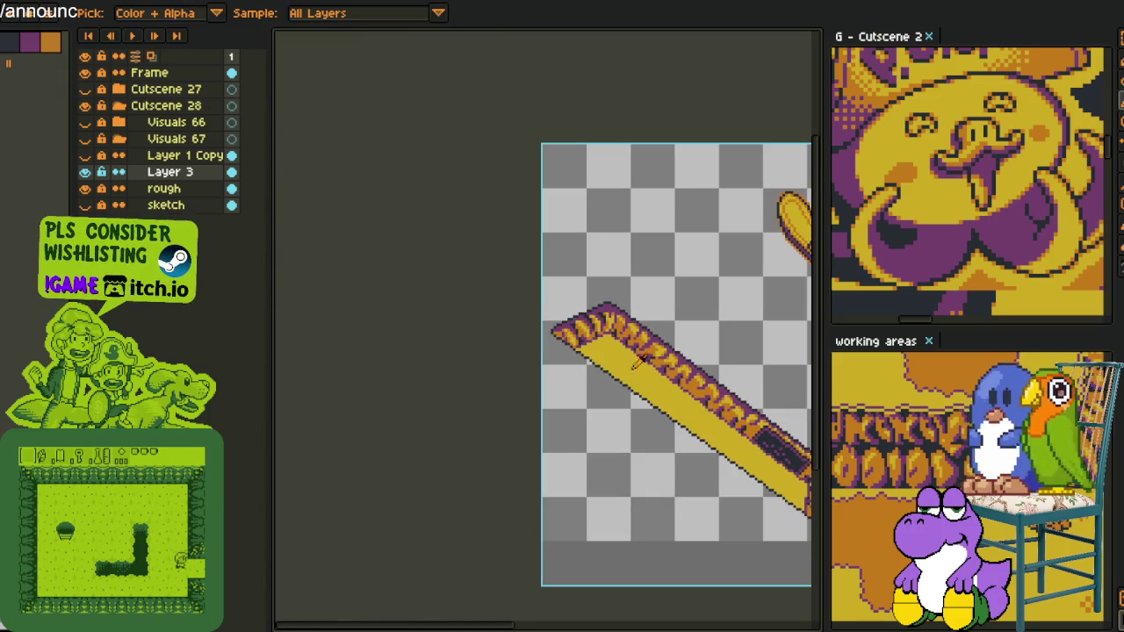
left_click_drag(607, 433, 500, 282)
scroll(498, 136, "up", 5)
scroll(499, 136, "down", 1)
scroll(494, 237, "down", 3)
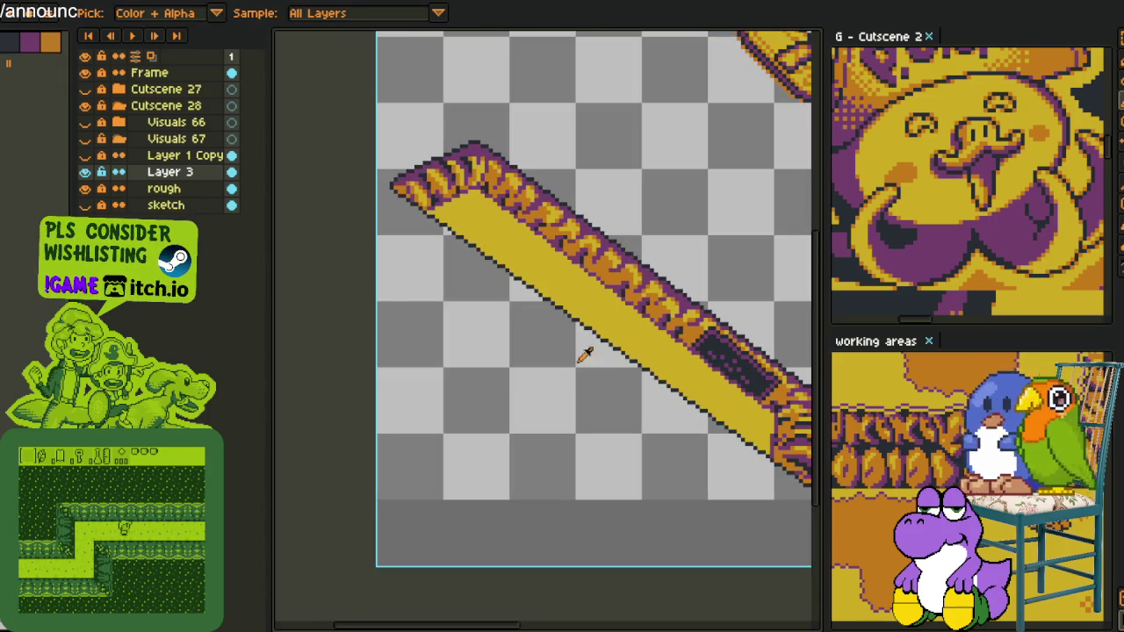
- Save the sprite with Ctrl+S and make Layer 1 Copy visible again
key("ctrl+s")
left_click_drag(529, 371, 442, 201)
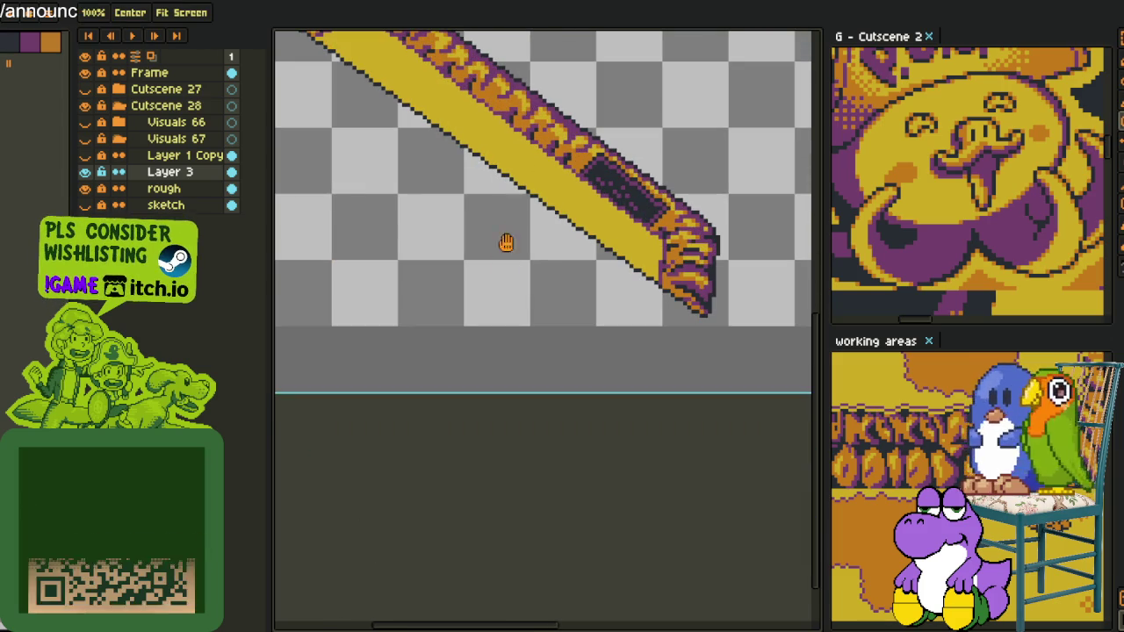
left_click(88, 155)
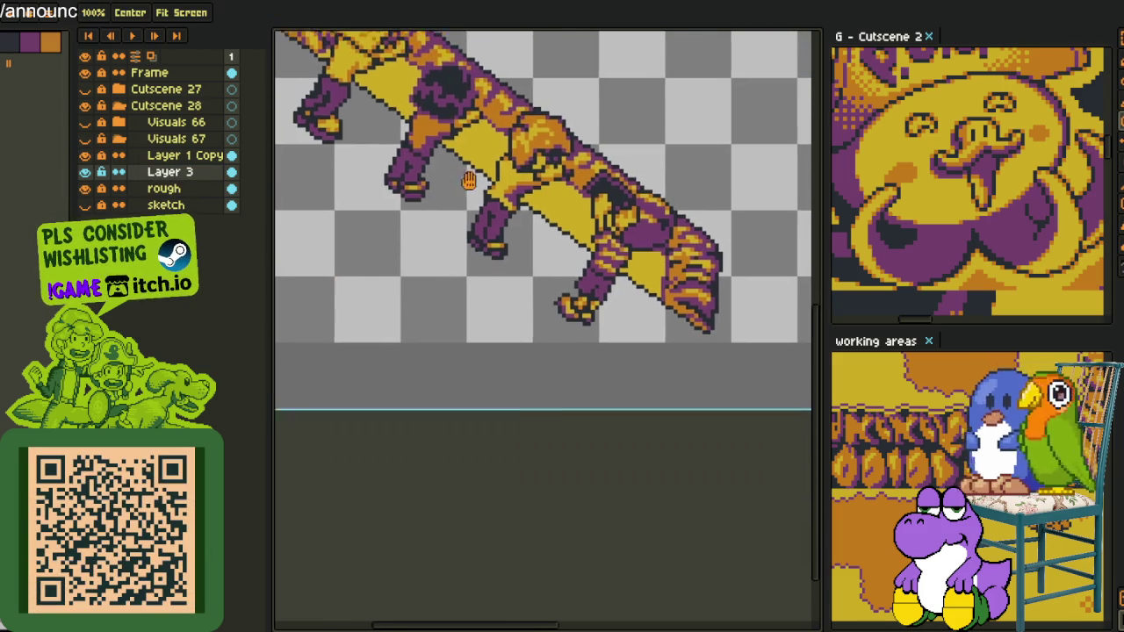
- Rename the copied layer to chars_1 and Layer 3 to hole
double_click(197, 160)
type("chars_1")
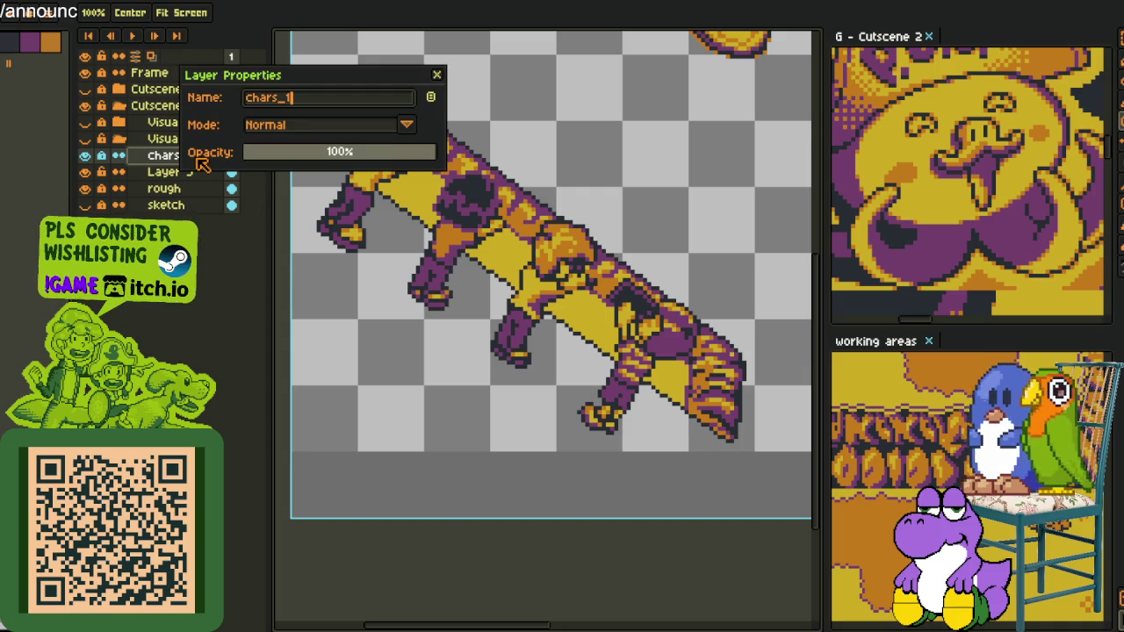
key("Return")
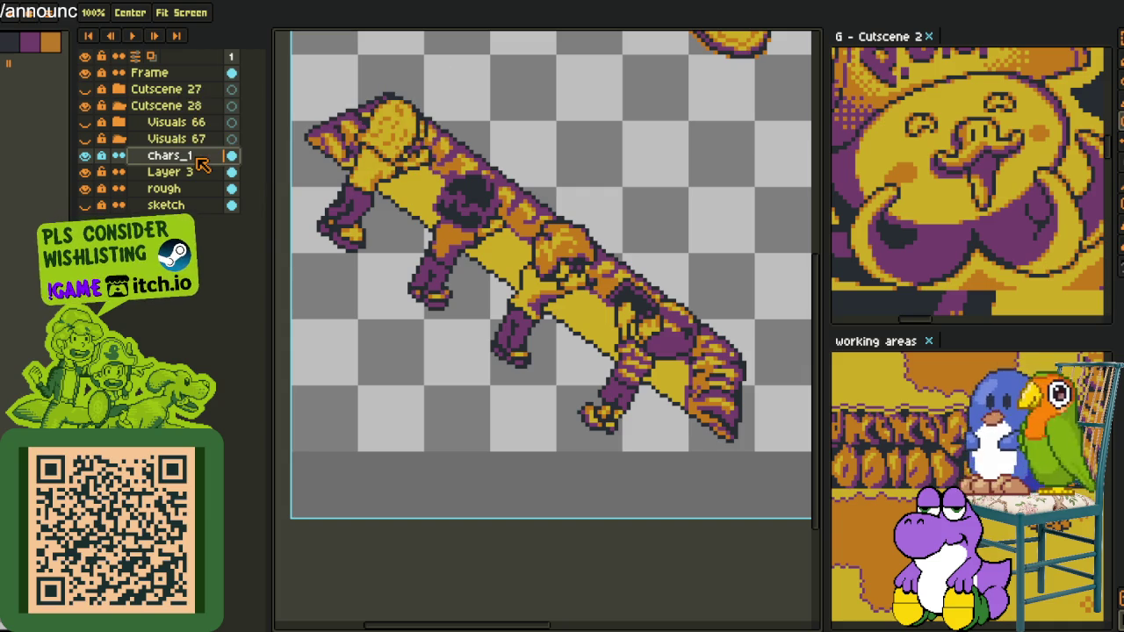
double_click(198, 172)
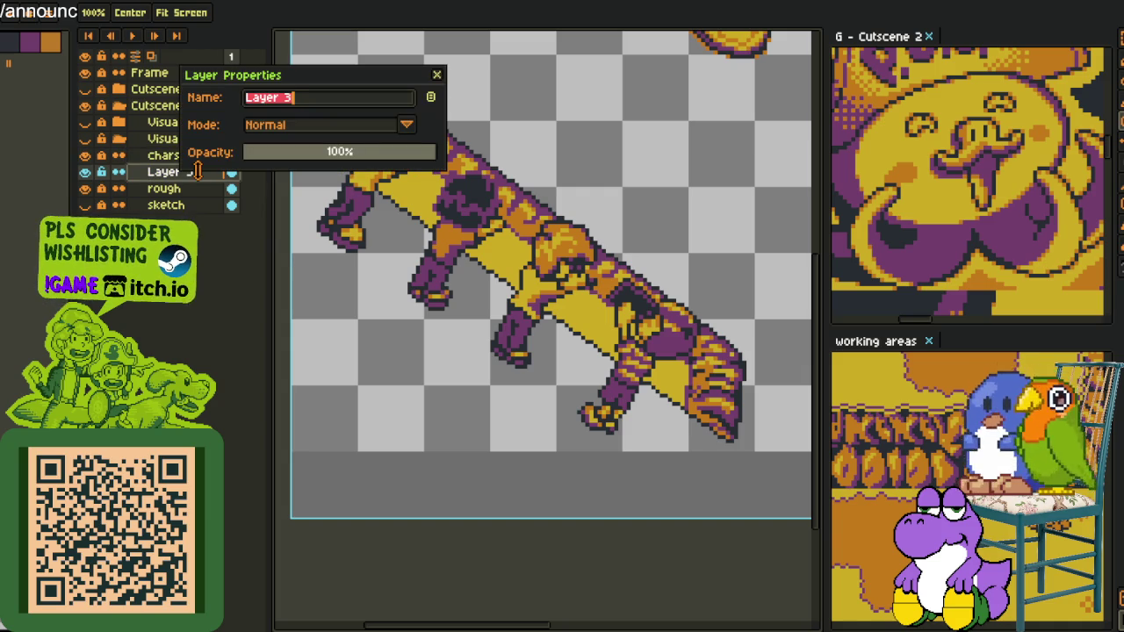
type("le")
key("Return")
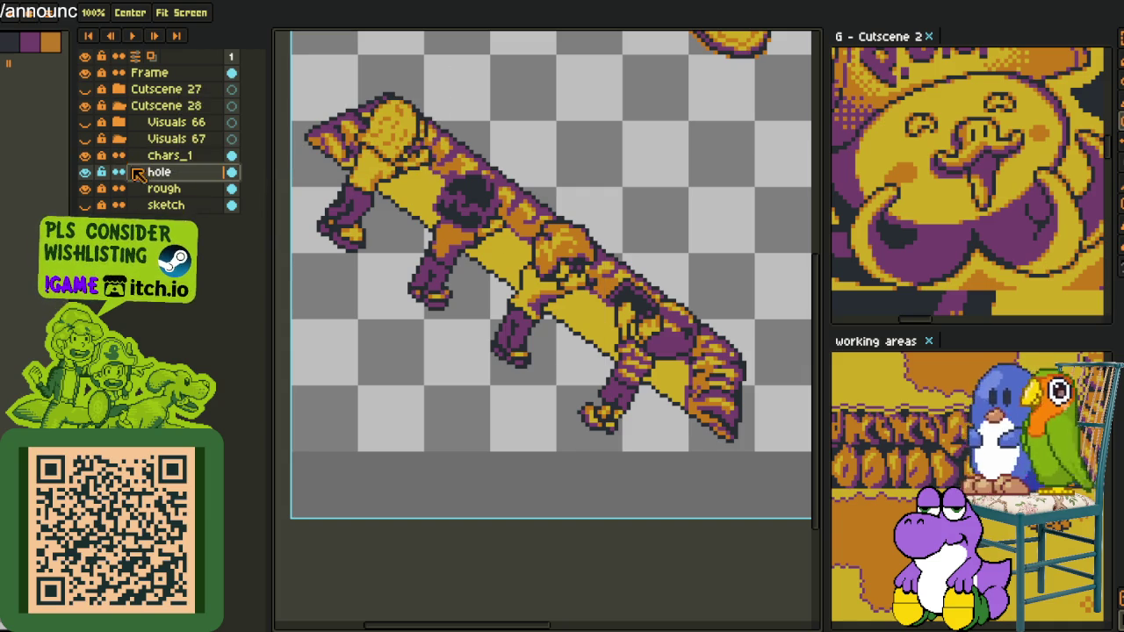
- Hide the chars_1 layer to isolate the sword, briefly checking the other open sprite
left_click(84, 155)
key("i")
scroll(719, 273, "down", 5)
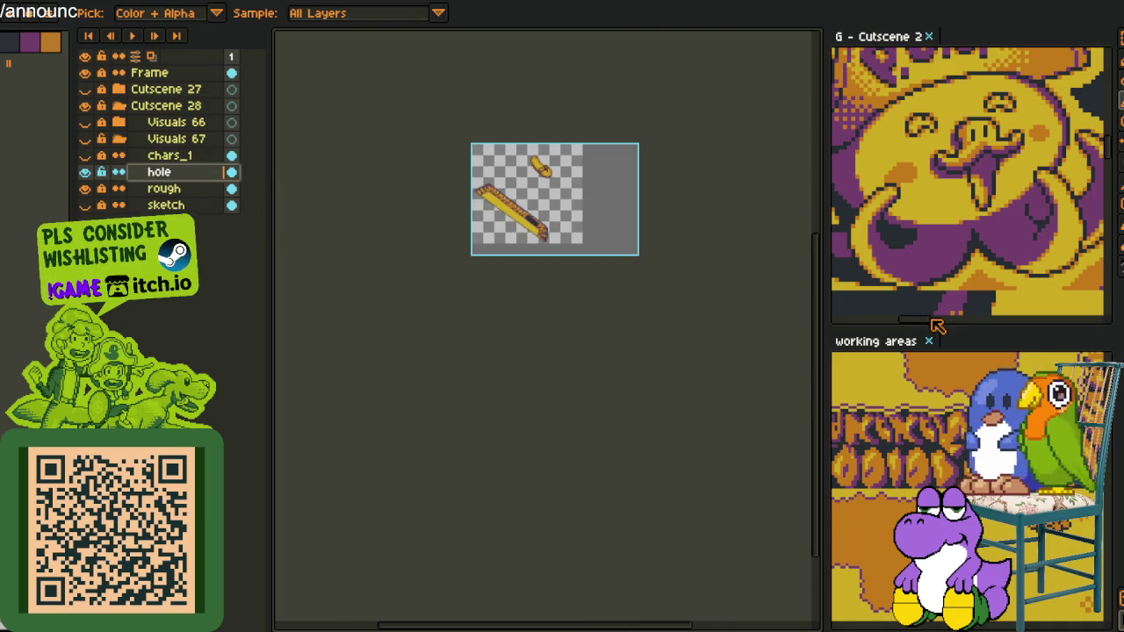
key("h")
key("ctrl+Tab")
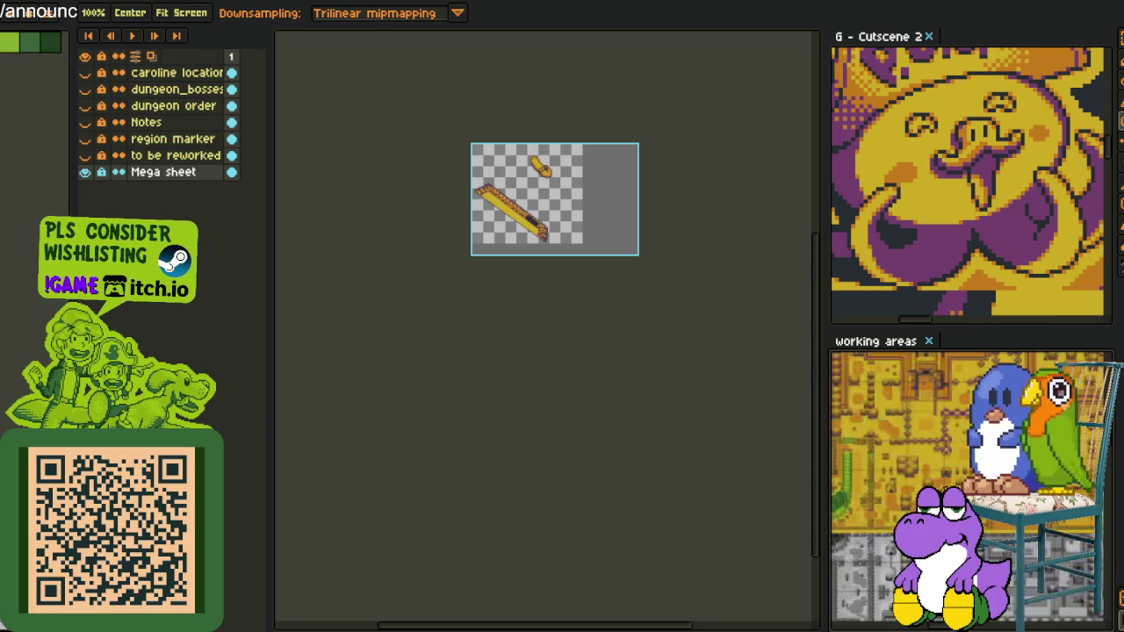
mouse_move(966, 527)
left_mouse_down()
mouse_move(938, 421)
mouse_move(992, 413)
left_mouse_up()
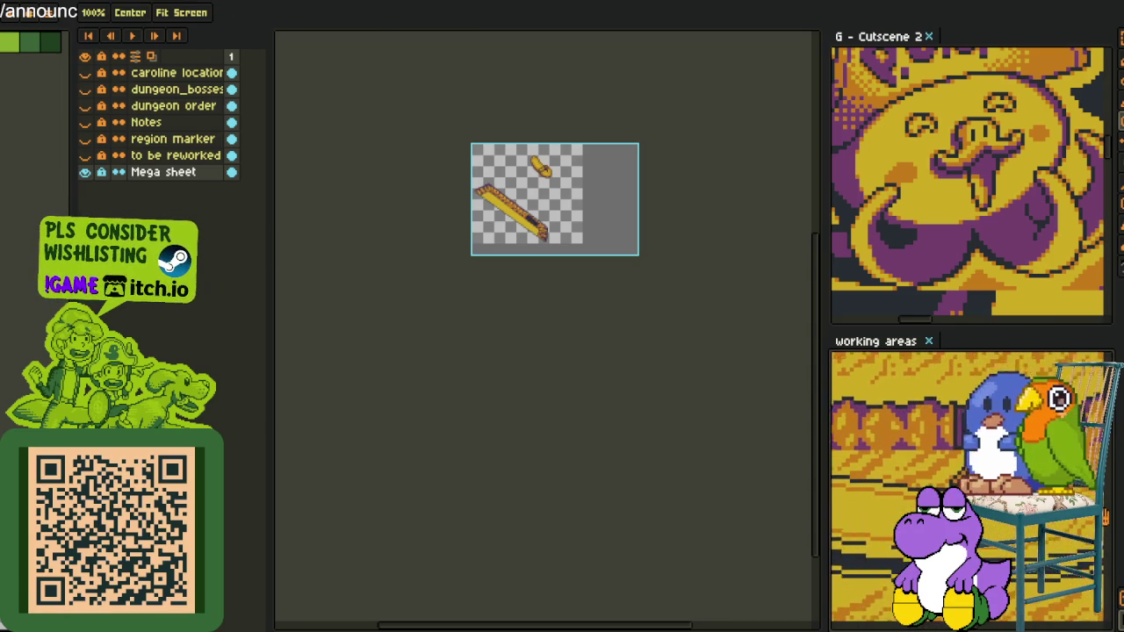
key("i")
scroll(632, 381, "up", 5)
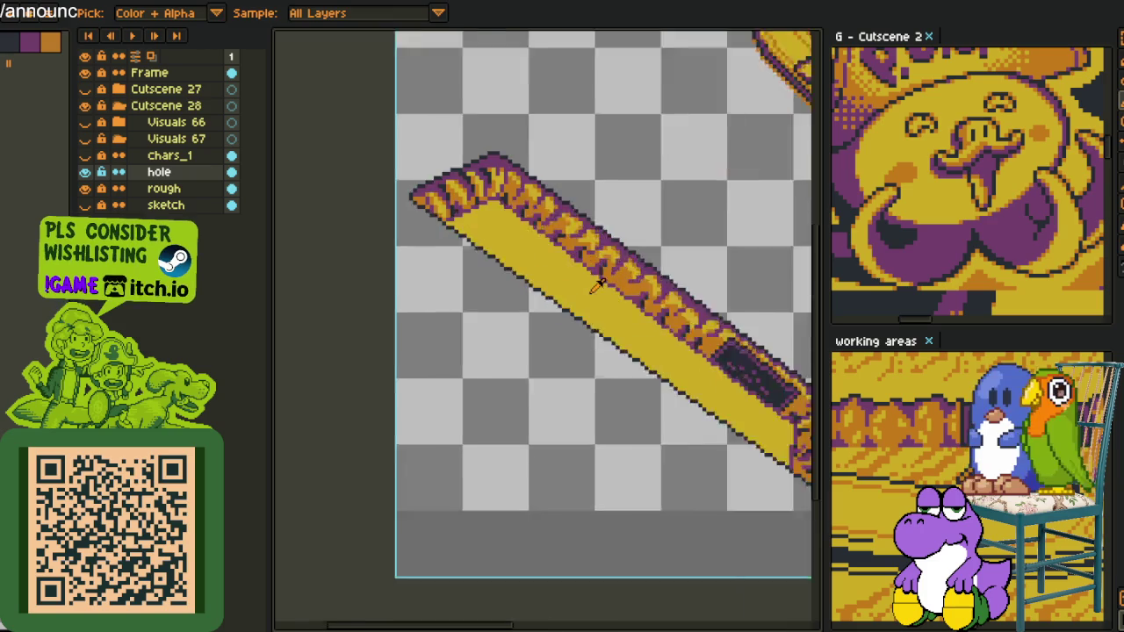
scroll(335, 274, "up", 2)
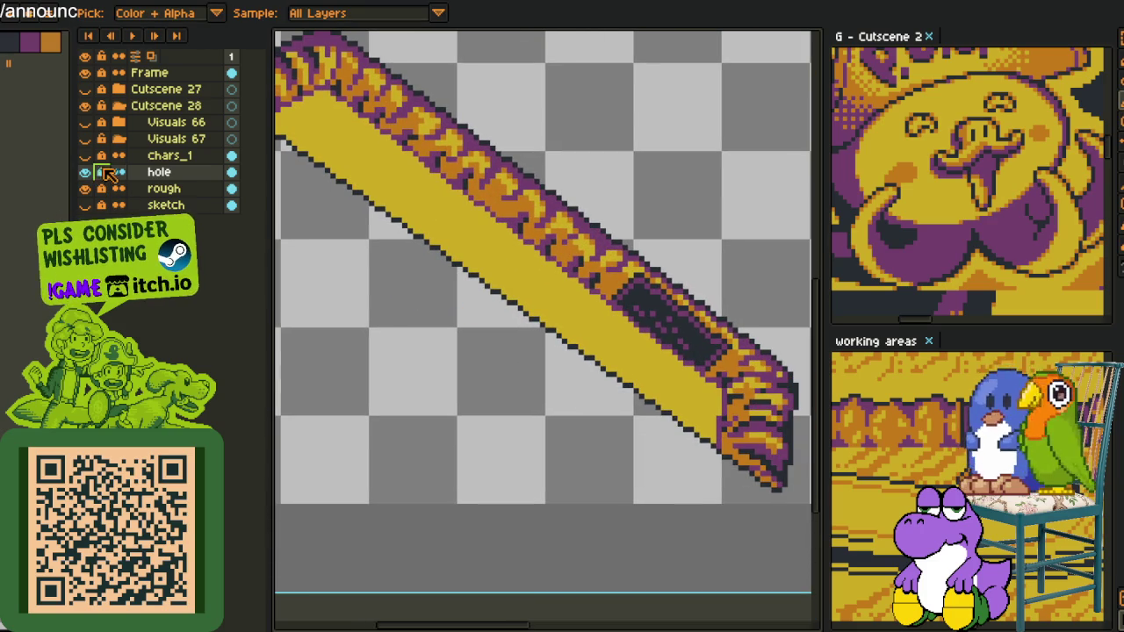
- Add a new empty layer above hole and recentre the view on the sword
right_click(182, 172)
left_click(367, 195)
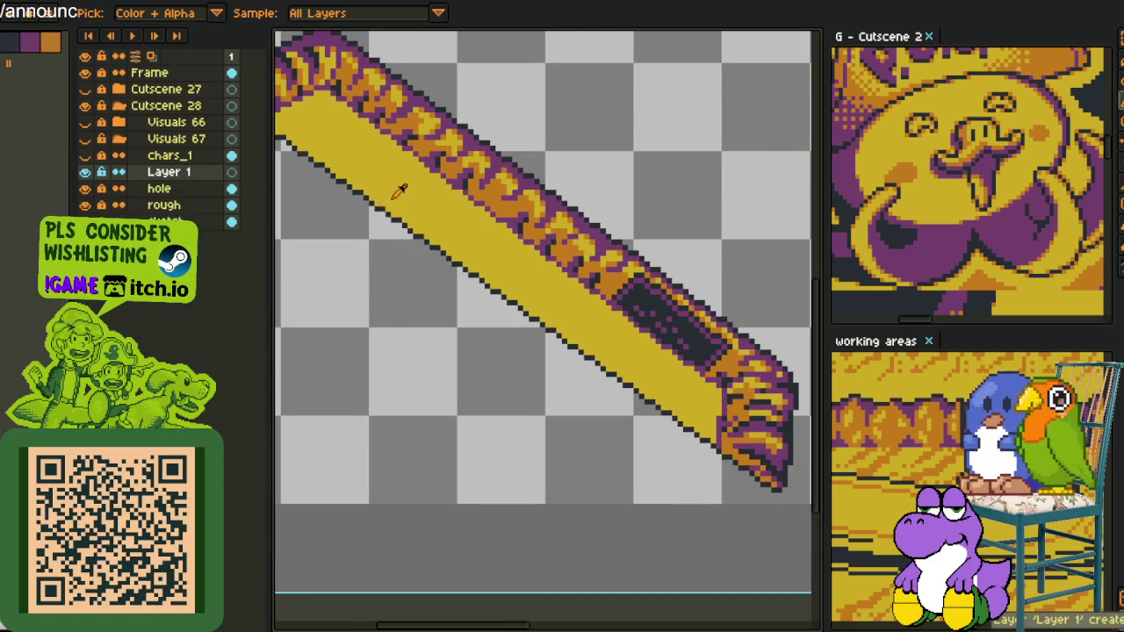
scroll(387, 191, "down", 5)
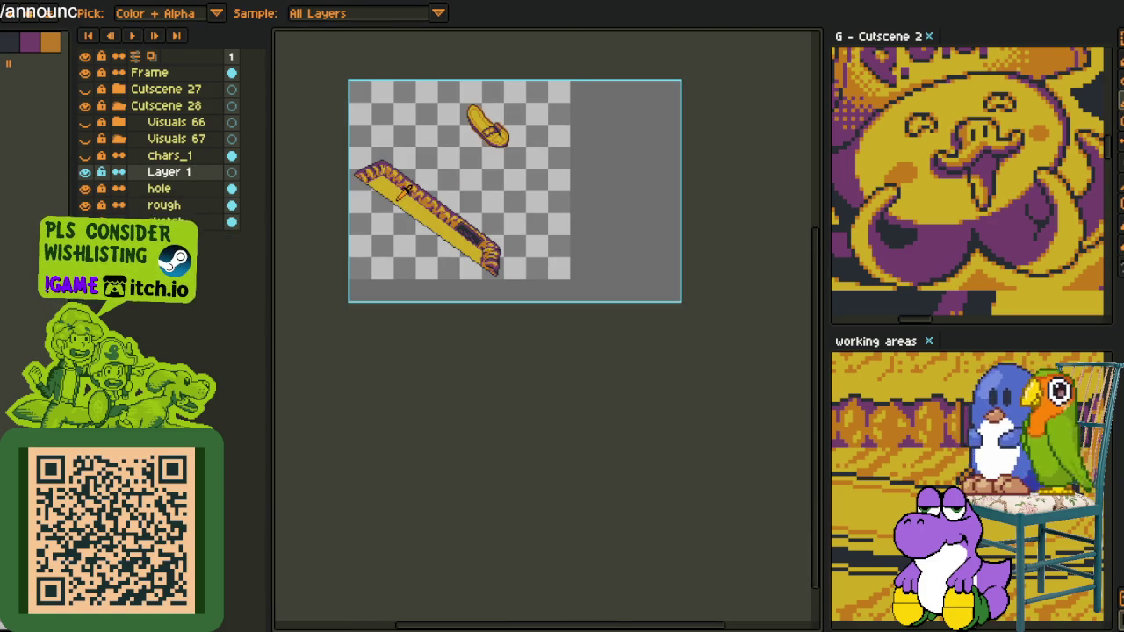
scroll(406, 191, "up", 4)
left_click_drag(439, 167, 446, 247)
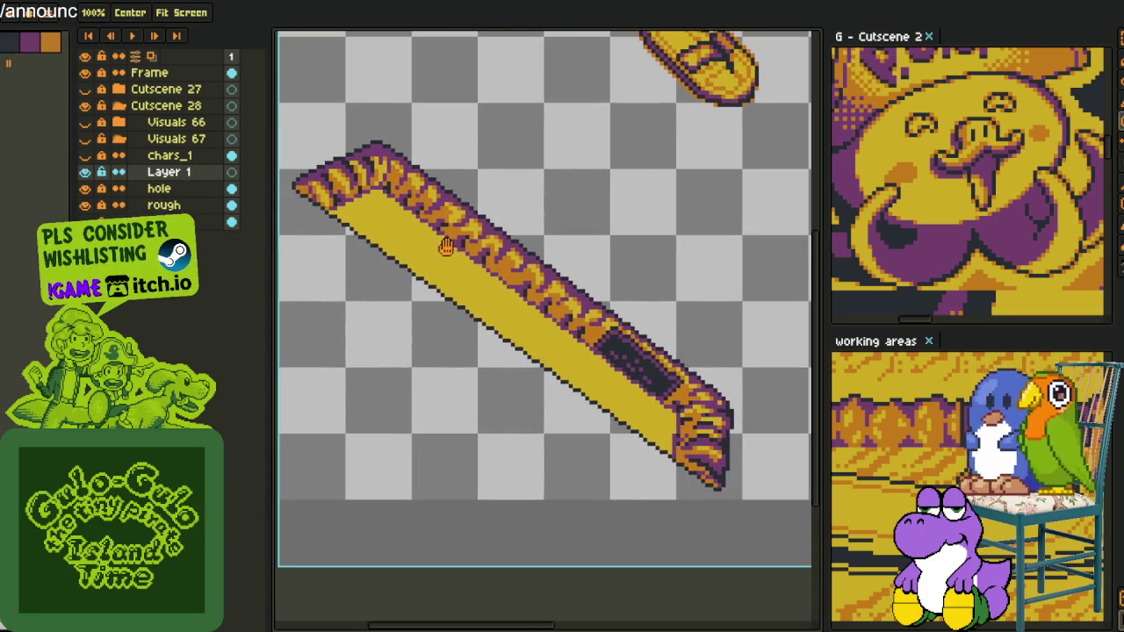
scroll(496, 243, "up", 1)
key("m")
left_click_drag(352, 167, 731, 437)
left_click(689, 510)
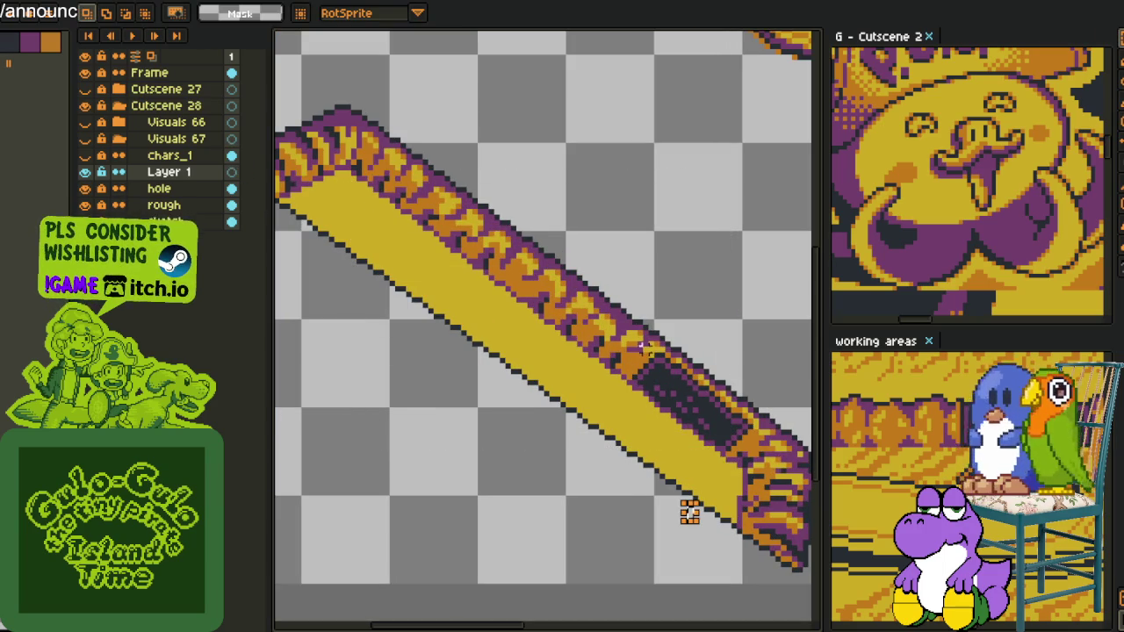
key("b")
scroll(324, 191, "up", 1)
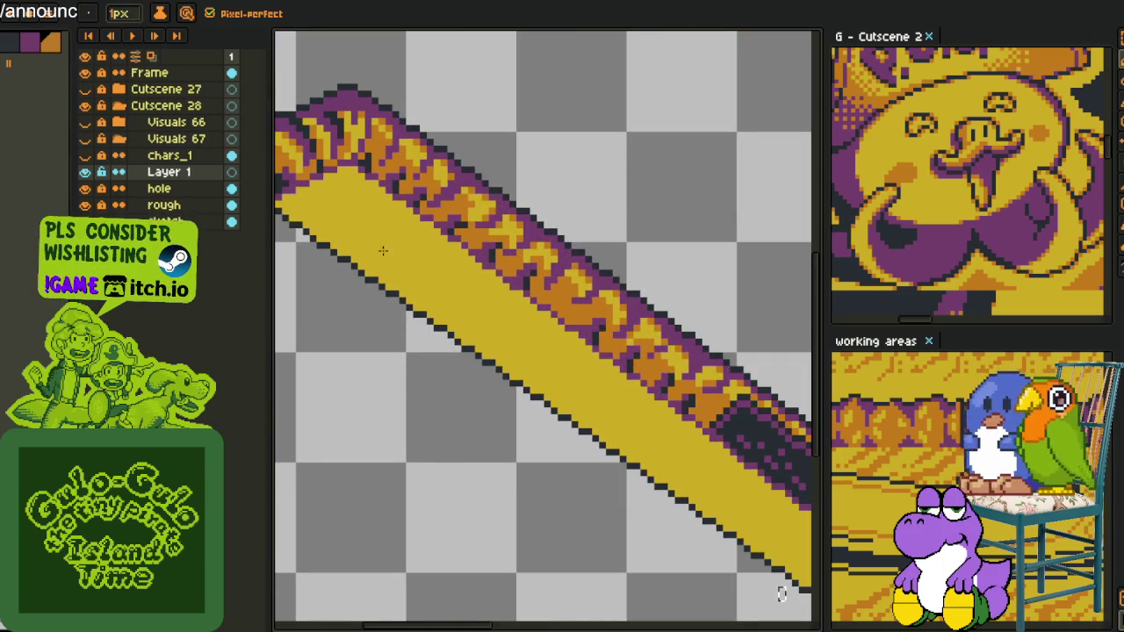
scroll(410, 244, "down", 5)
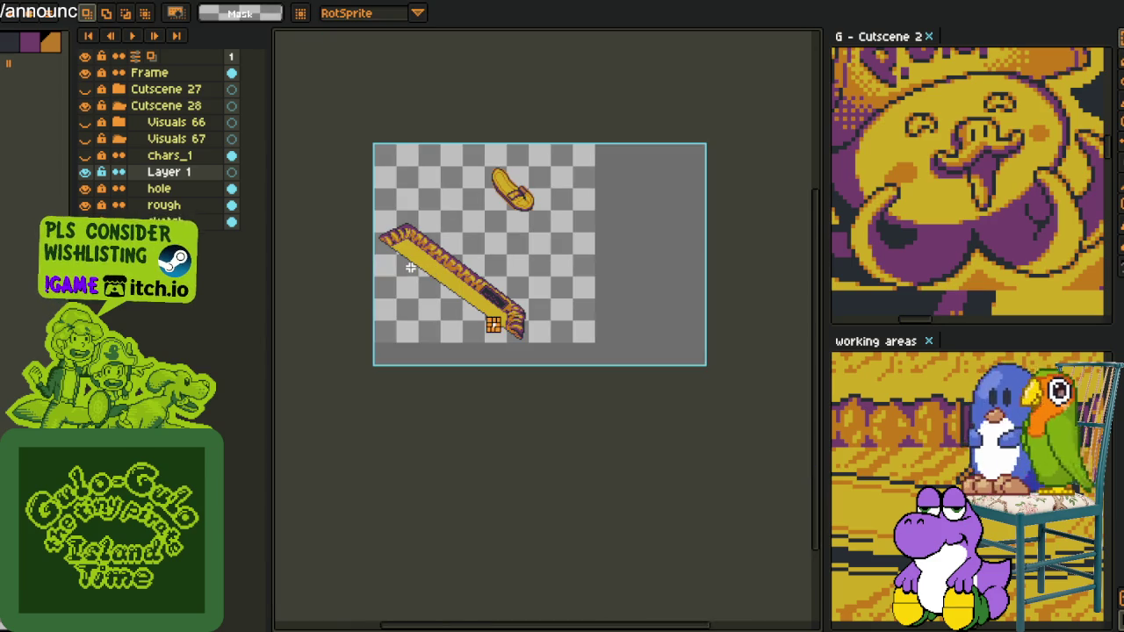
scroll(412, 267, "up", 3)
scroll(408, 241, "up", 4)
left_click(413, 247)
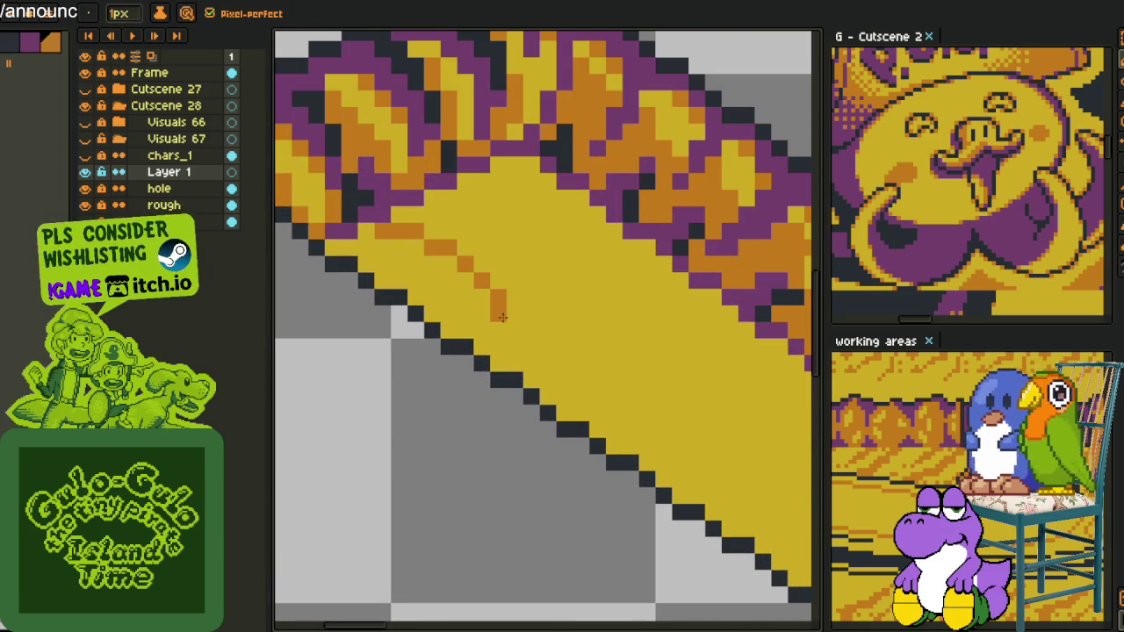
left_click_drag(608, 389, 444, 244)
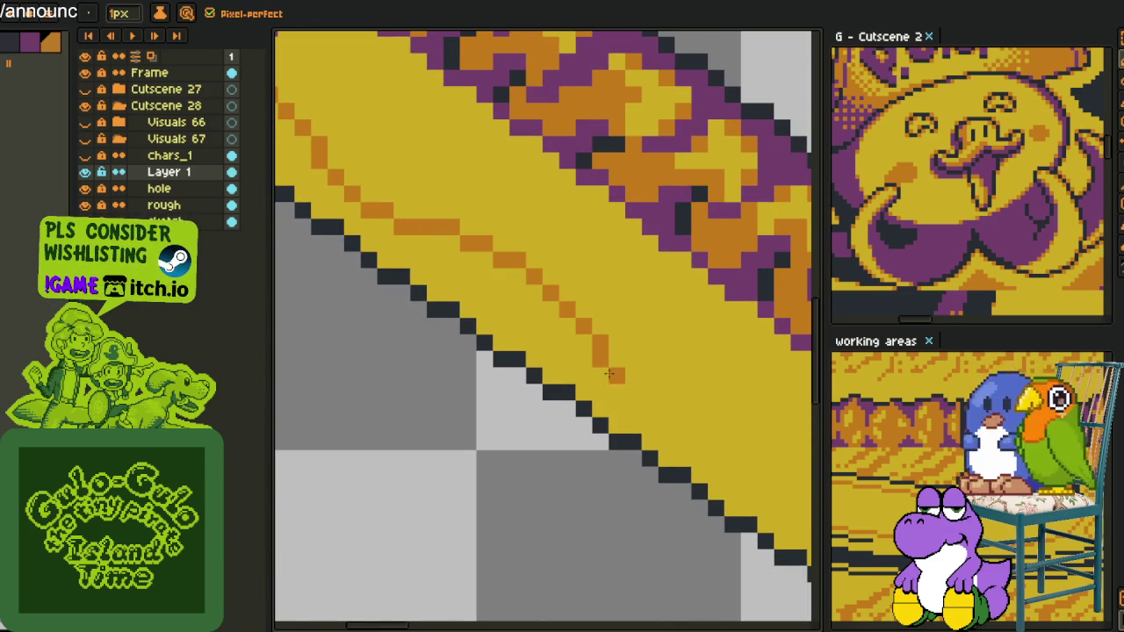
scroll(658, 406, "down", 2)
scroll(627, 431, "down", 1)
scroll(631, 332, "up", 1)
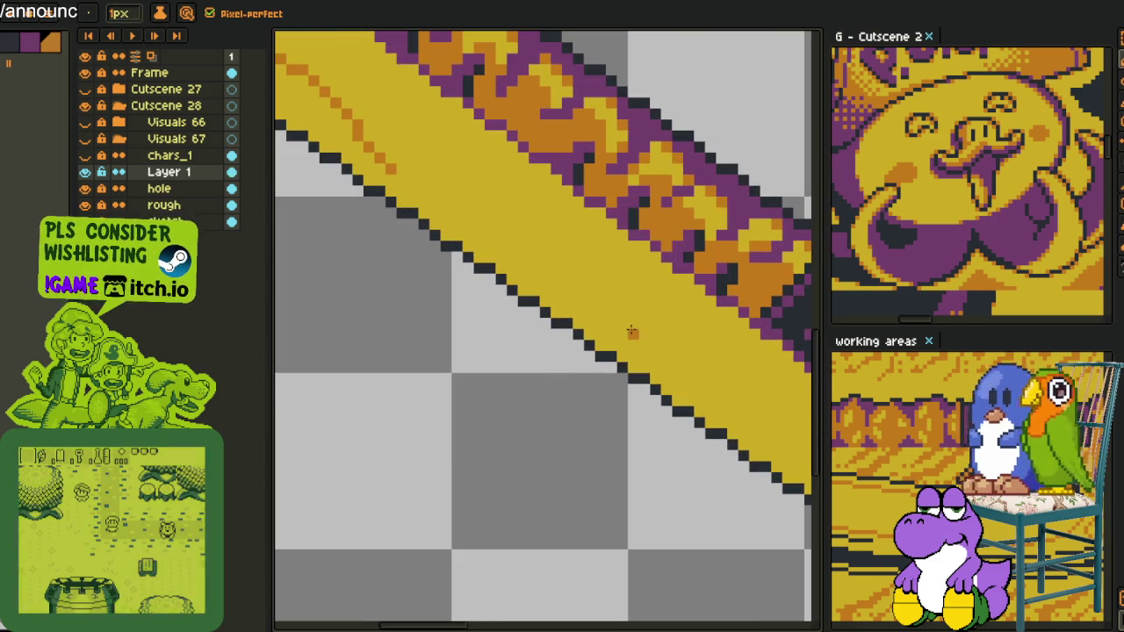
left_click_drag(631, 332, 546, 237)
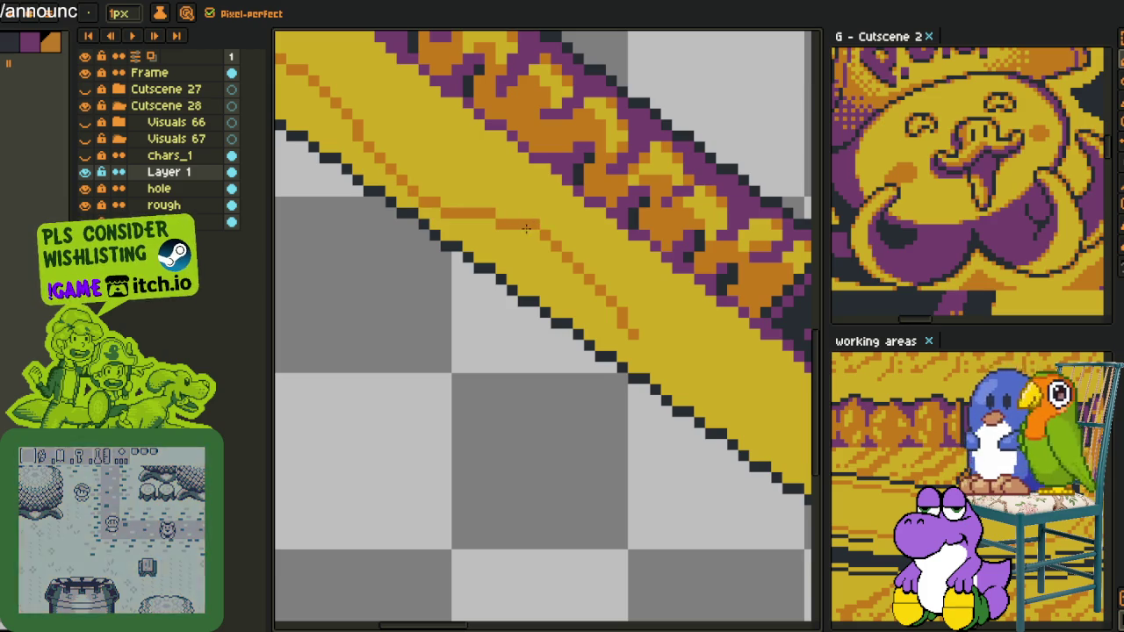
left_click_drag(466, 129, 420, 79)
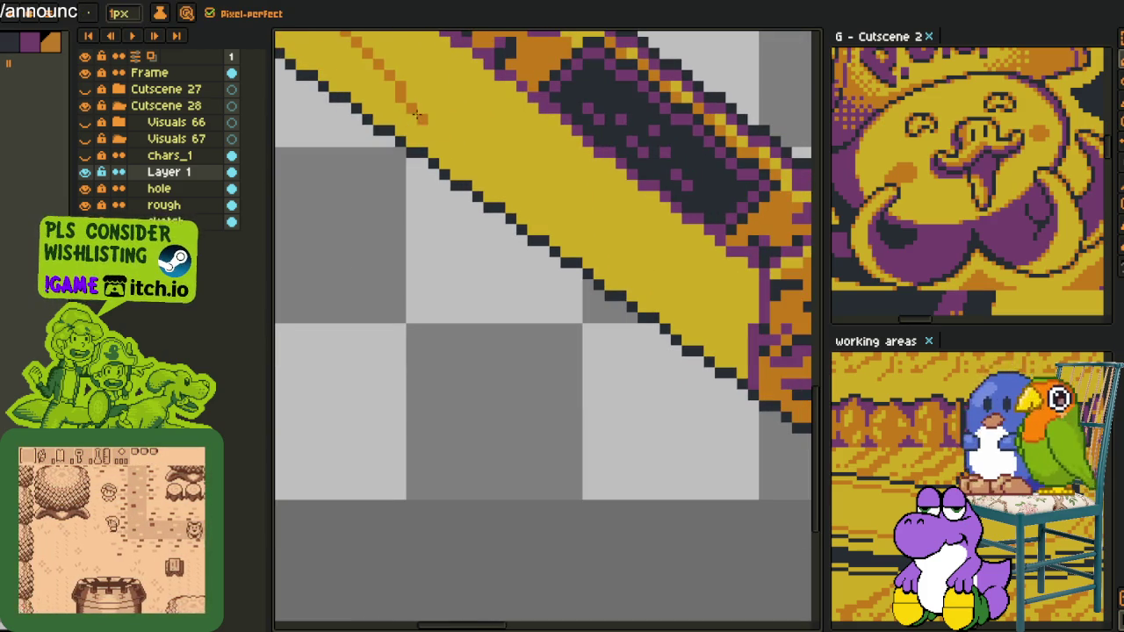
left_click_drag(459, 162, 643, 218)
key("ctrl+z")
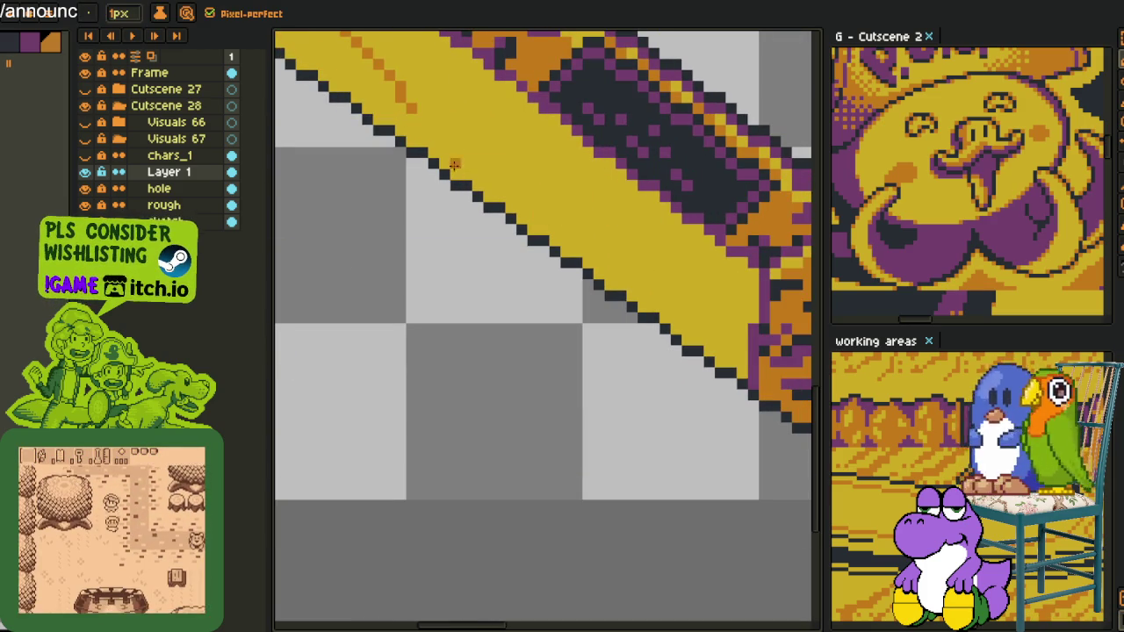
left_click_drag(477, 171, 674, 274)
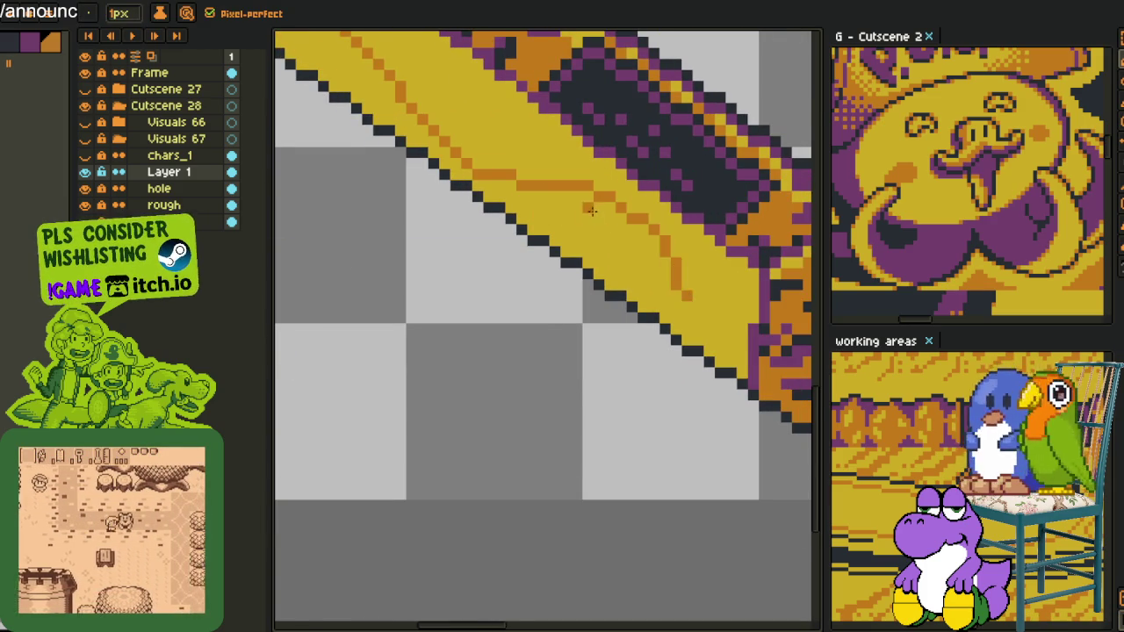
scroll(591, 213, "up", 1)
key("m")
left_click_drag(585, 158, 788, 339)
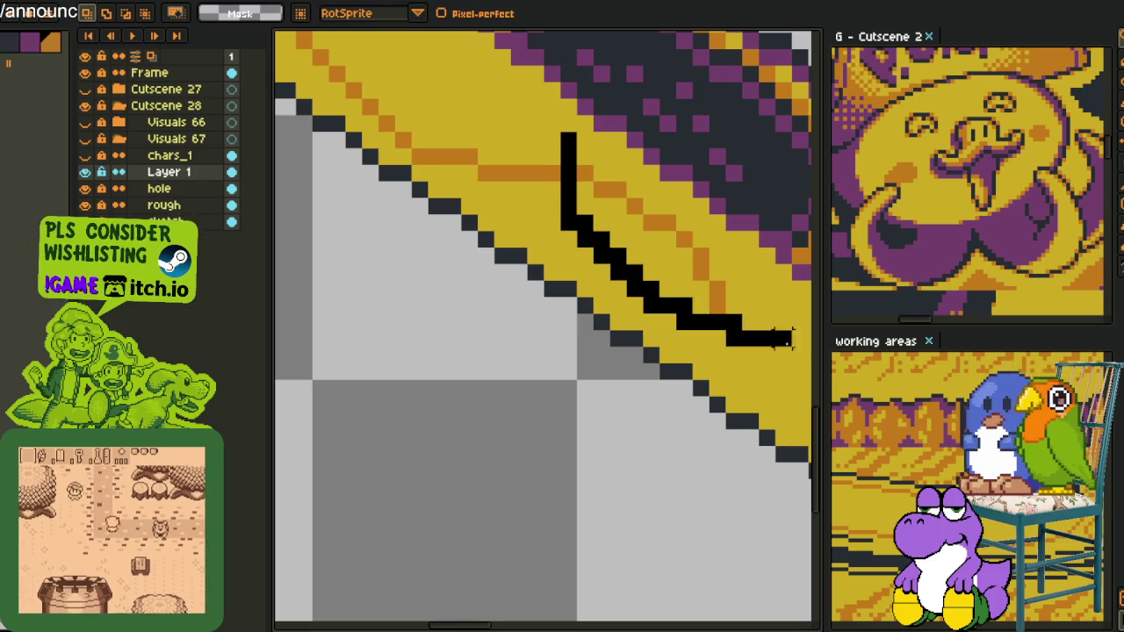
mouse_move(657, 210)
left_mouse_down()
mouse_move(548, 199)
mouse_move(546, 188)
left_mouse_up()
key("b")
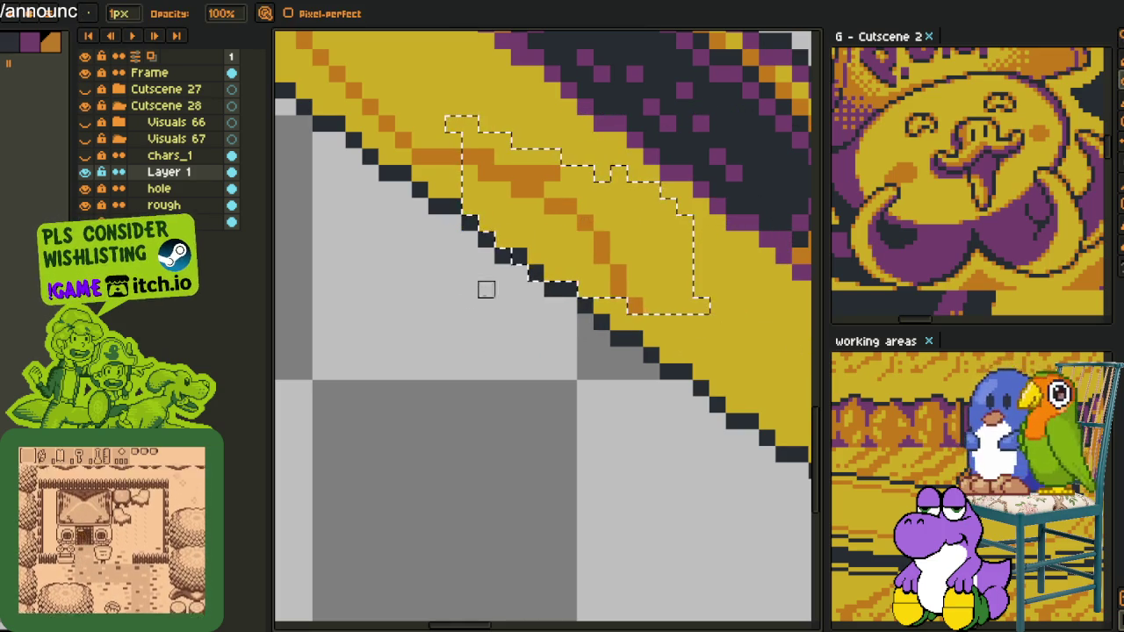
key("m")
left_click(436, 336)
key("b")
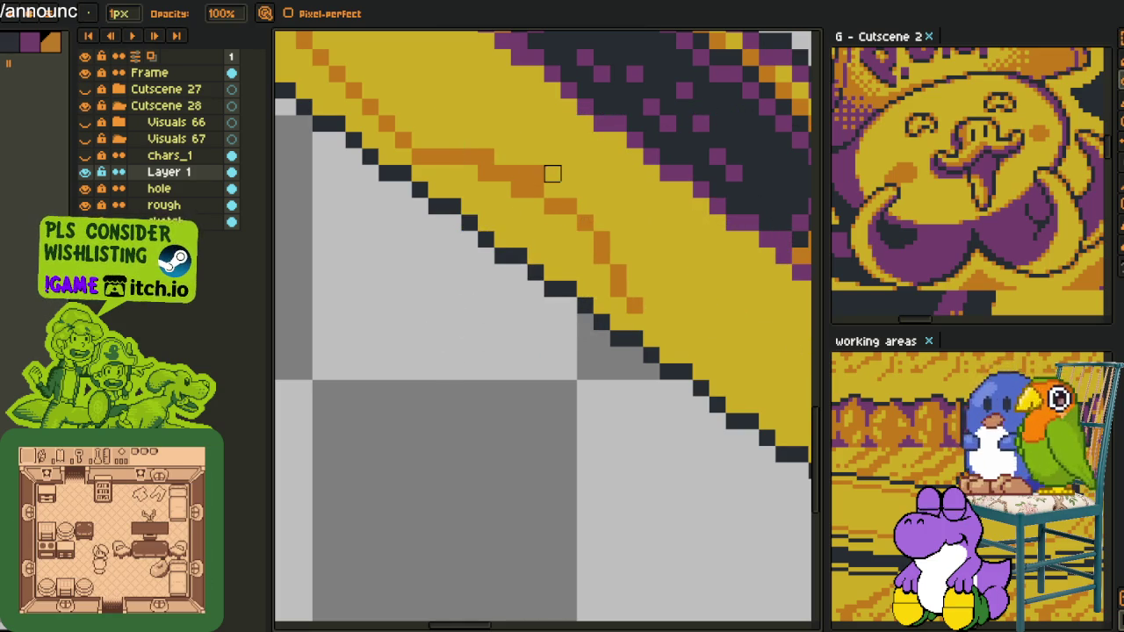
key("i")
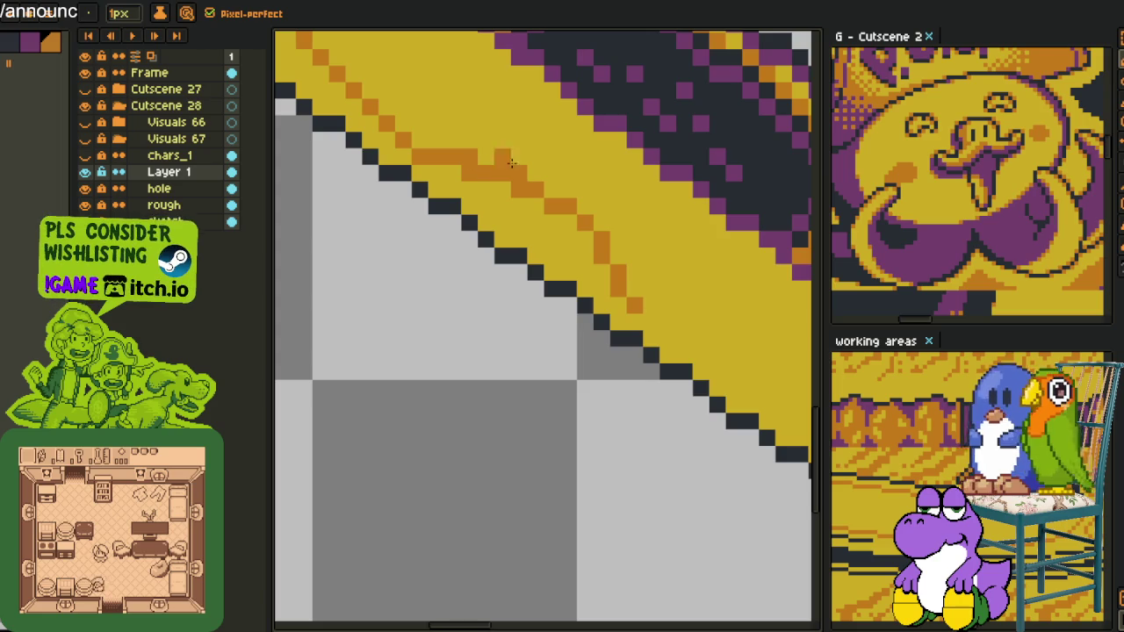
left_click_drag(766, 373, 495, 220)
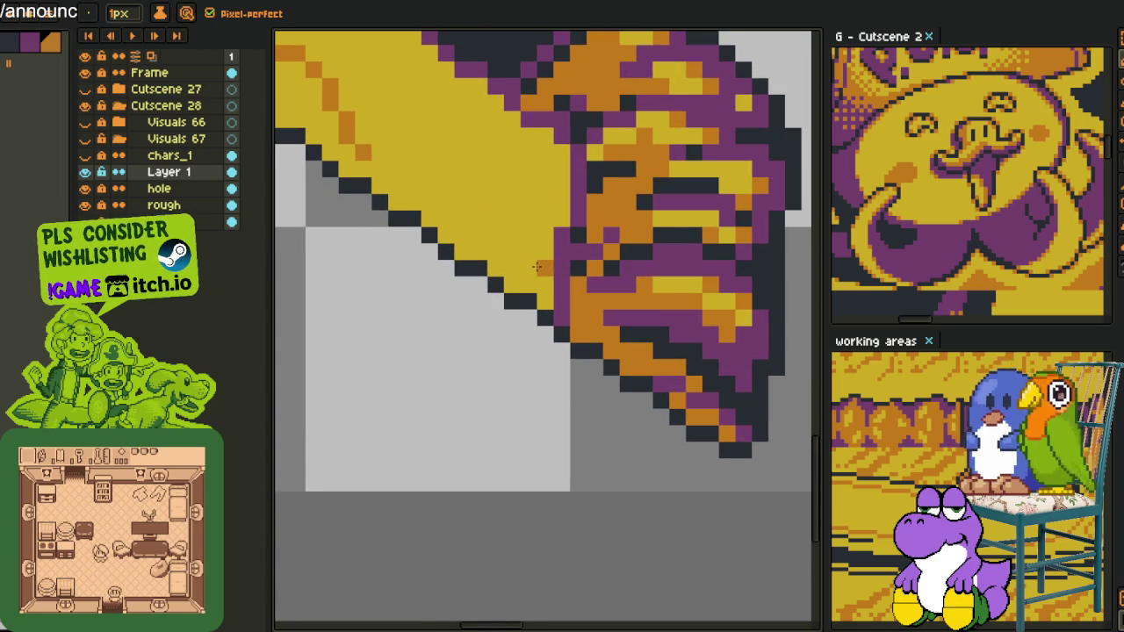
left_click_drag(526, 265, 423, 167)
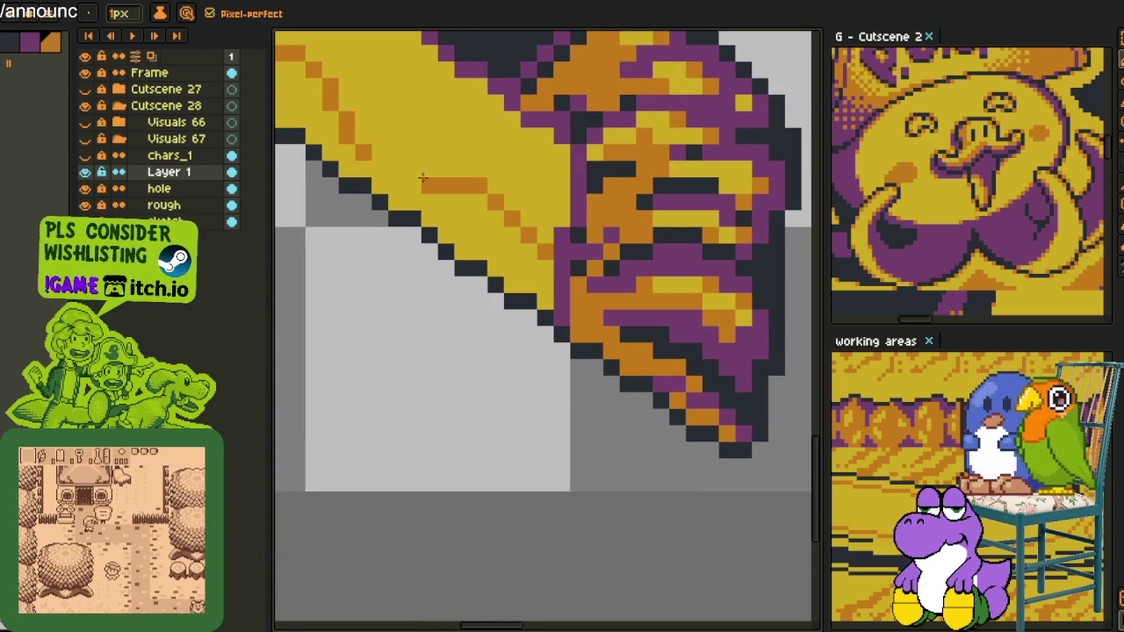
scroll(481, 187, "down", 5)
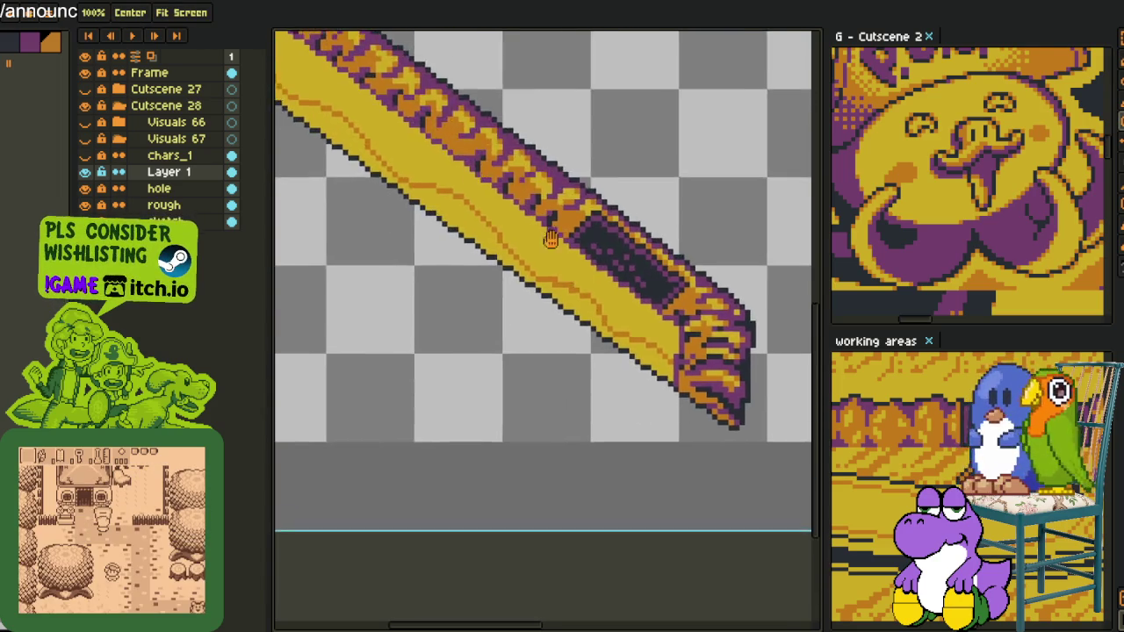
left_click_drag(481, 187, 351, 180)
- Paint dark pixels into the purple flame trim and draw an orange grain line on the yellow face
scroll(350, 180, "up", 4)
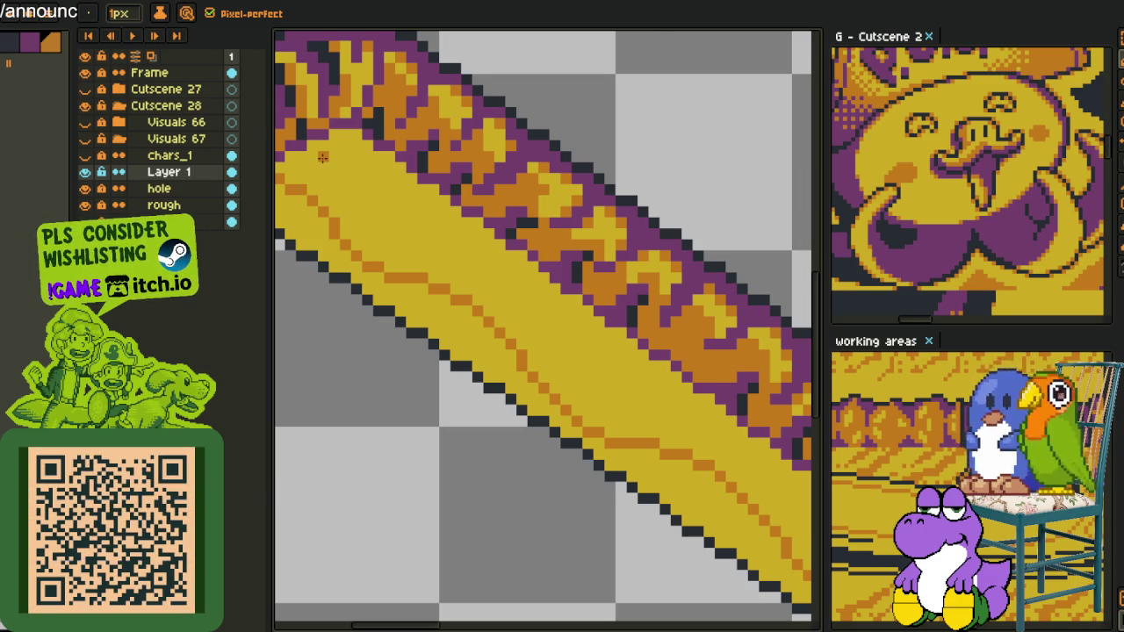
scroll(323, 156, "down", 2)
scroll(385, 170, "up", 2)
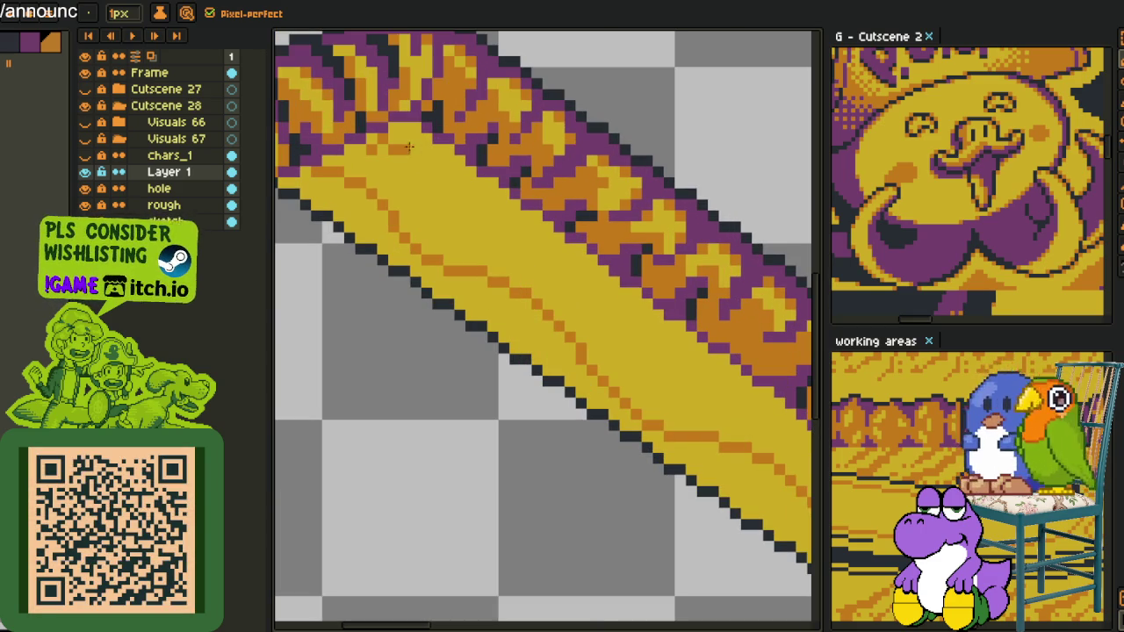
scroll(413, 160, "down", 2)
scroll(373, 139, "up", 2)
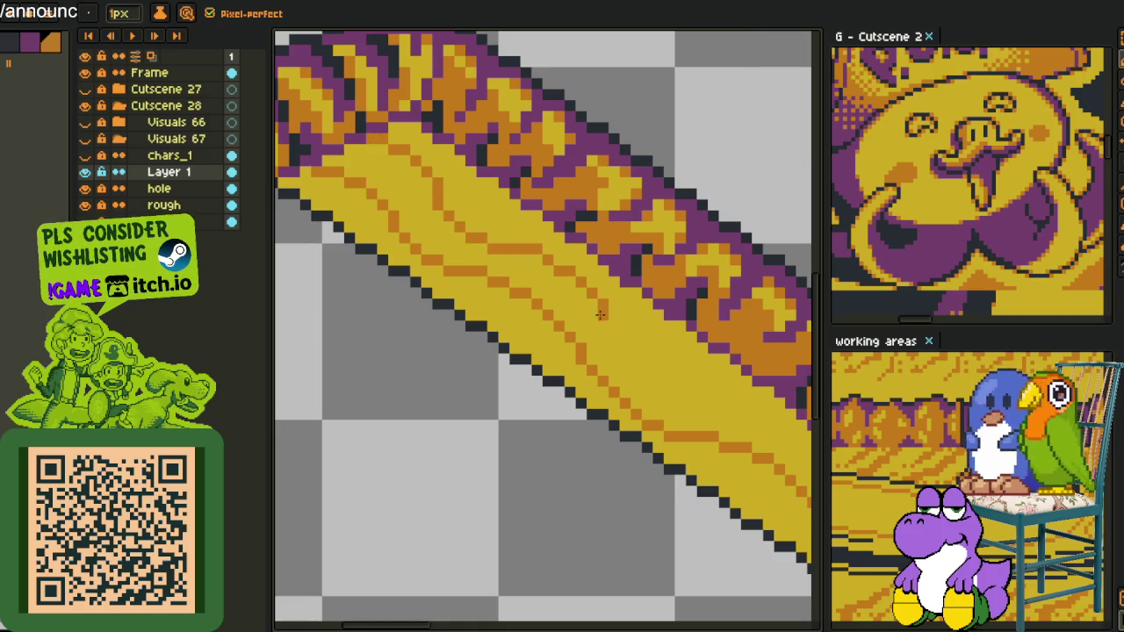
left_click_drag(600, 314, 685, 358)
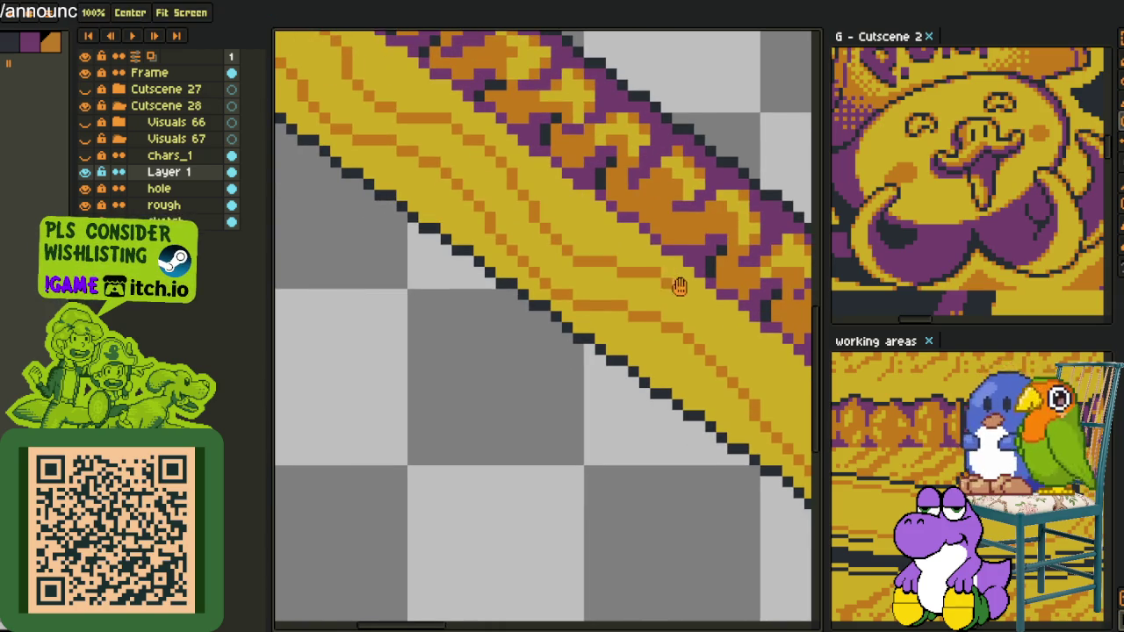
left_click_drag(679, 286, 667, 263)
left_click_drag(571, 211, 729, 355)
mouse_move(641, 230)
left_mouse_down()
mouse_move(617, 270)
mouse_move(541, 254)
mouse_move(680, 309)
left_mouse_up()
left_click_drag(500, 242, 530, 258)
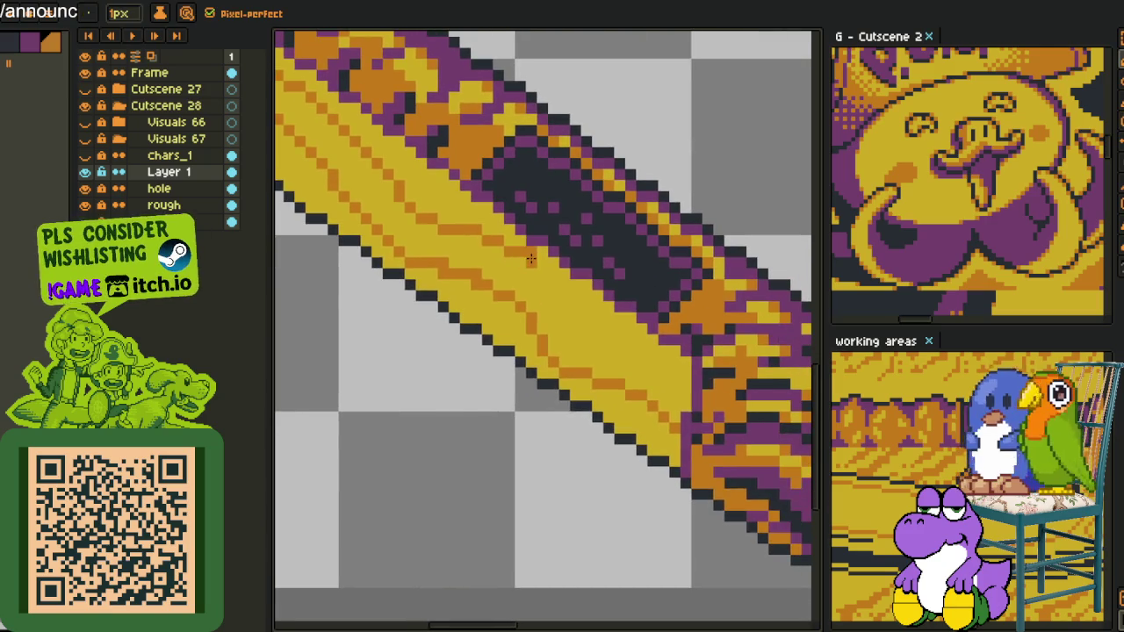
left_click_drag(604, 341, 674, 360)
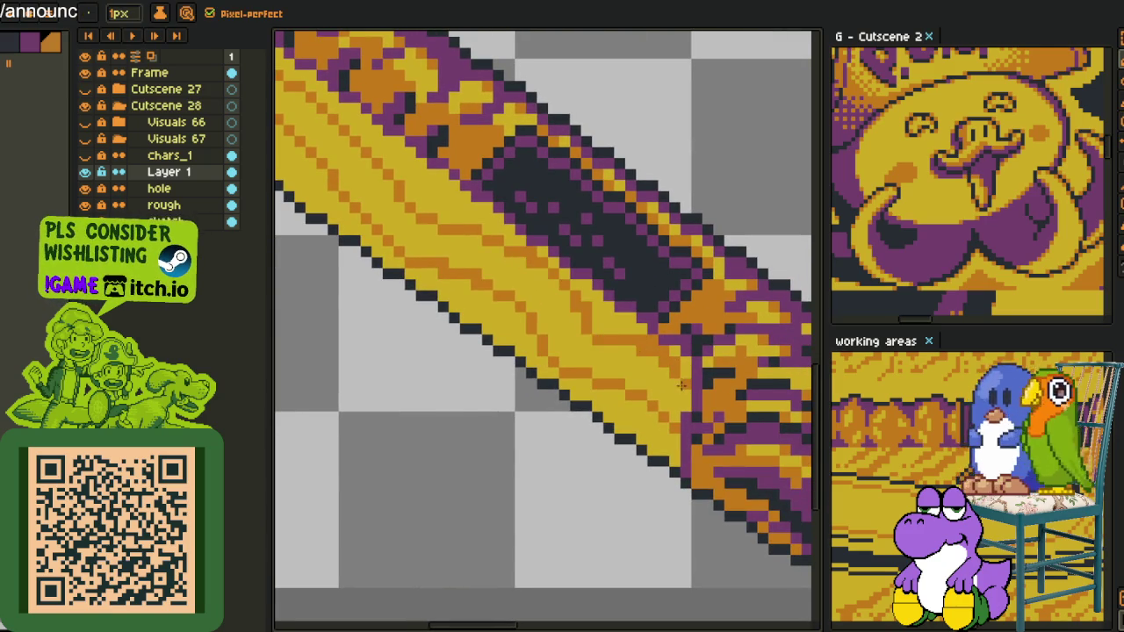
- Bucket-fill several yellow strips along the band with orange, up to the dark panel
key("g")
left_click(624, 415)
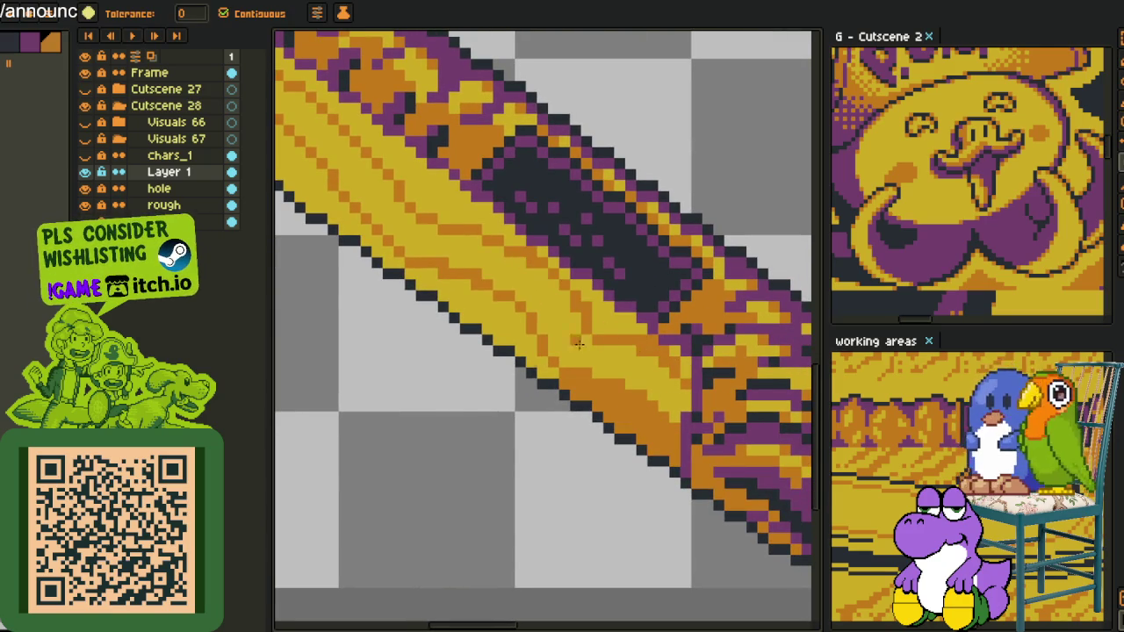
left_click(521, 352)
mouse_move(363, 219)
left_mouse_down()
mouse_move(489, 306)
mouse_move(416, 271)
left_mouse_up()
scroll(417, 271, "down", 3)
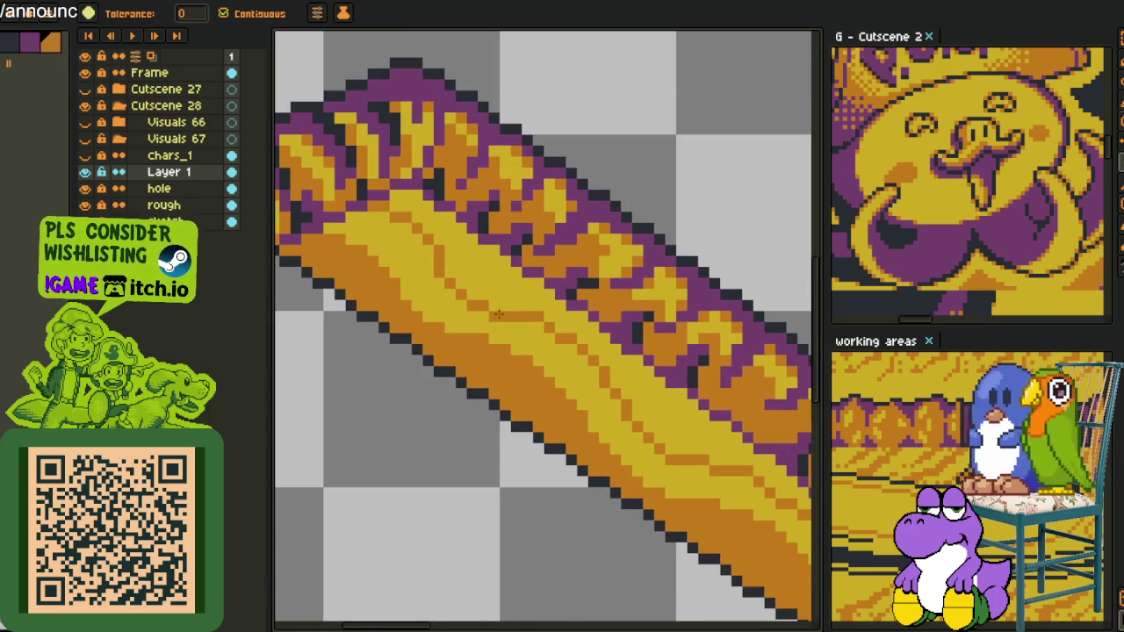
left_click(488, 265)
scroll(667, 393, "up", 2)
scroll(655, 341, "up", 1)
left_click_drag(655, 341, 618, 262)
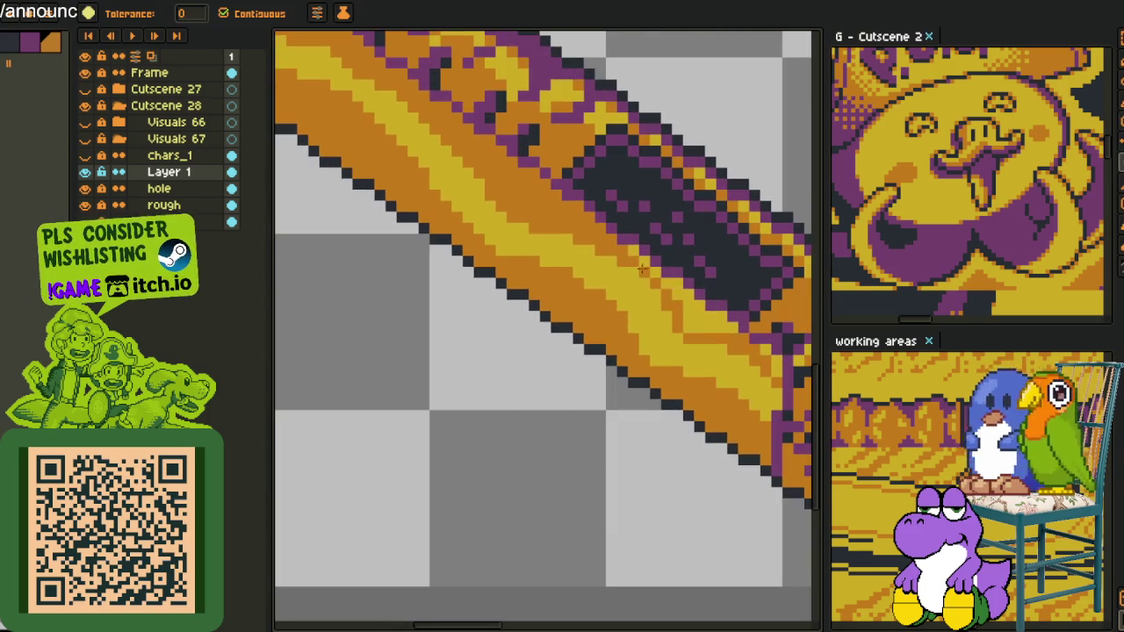
left_click(691, 313)
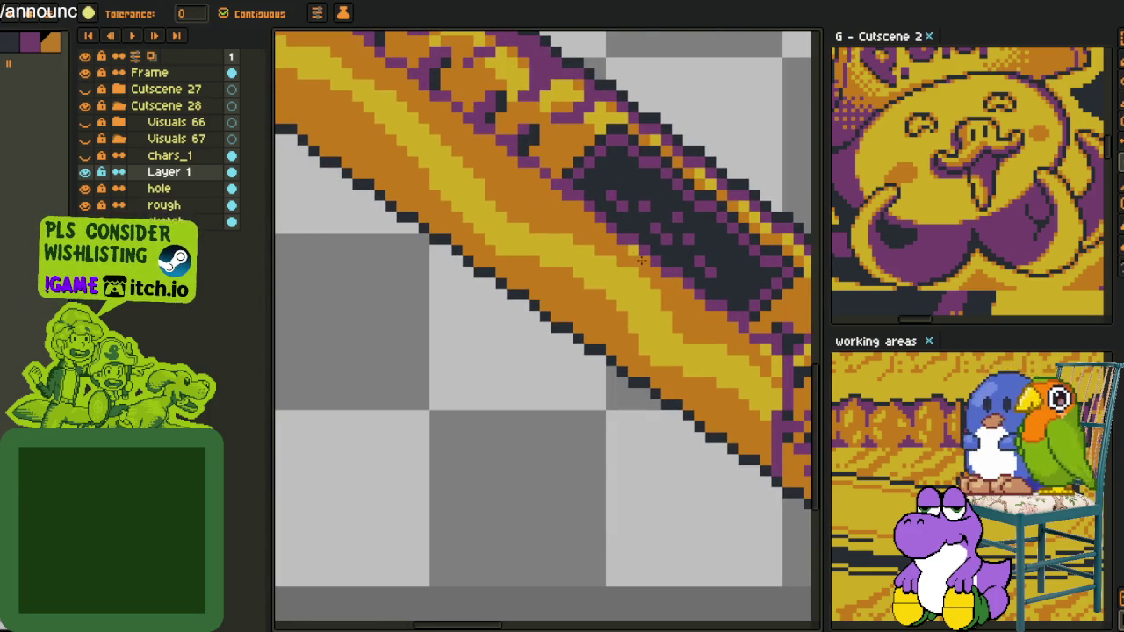
- Sample the bar's lighter yellow and fill another small patch with it
scroll(542, 230, "up", 1)
key("alt")
left_click(542, 230, "alt")
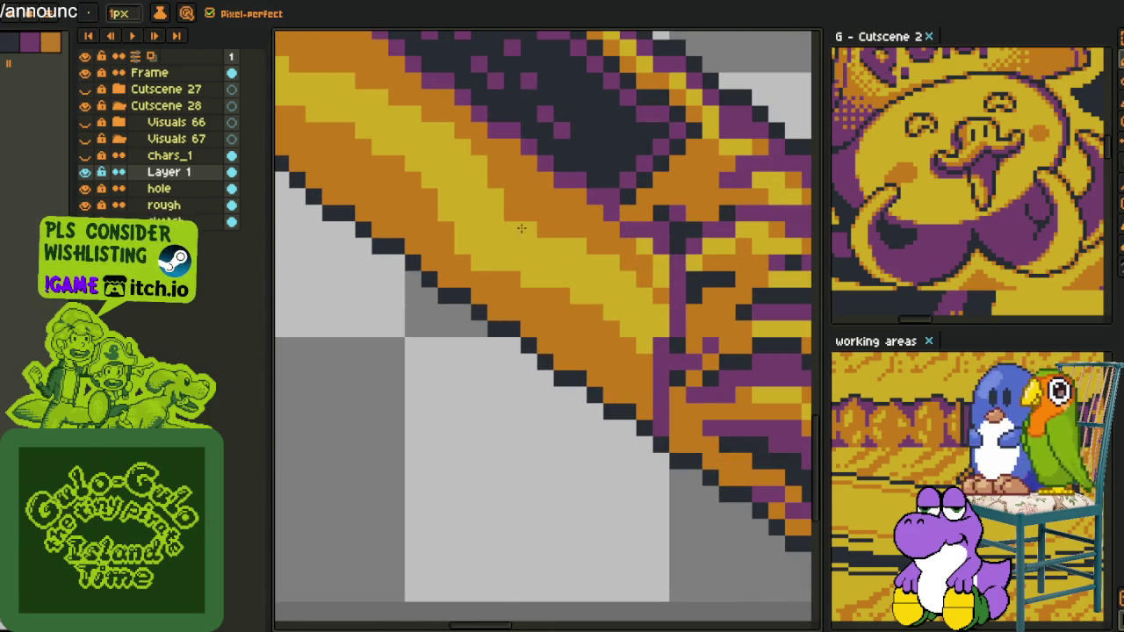
key("g")
left_click(656, 269)
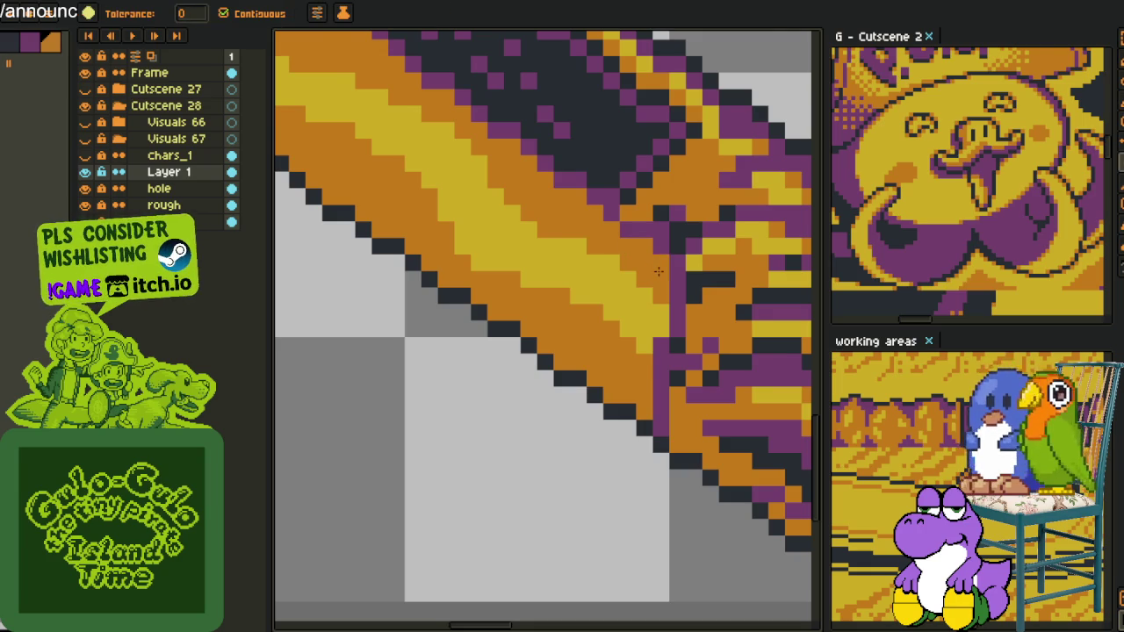
scroll(604, 288, "down", 5)
key("alt")
scroll(438, 114, "up", 2)
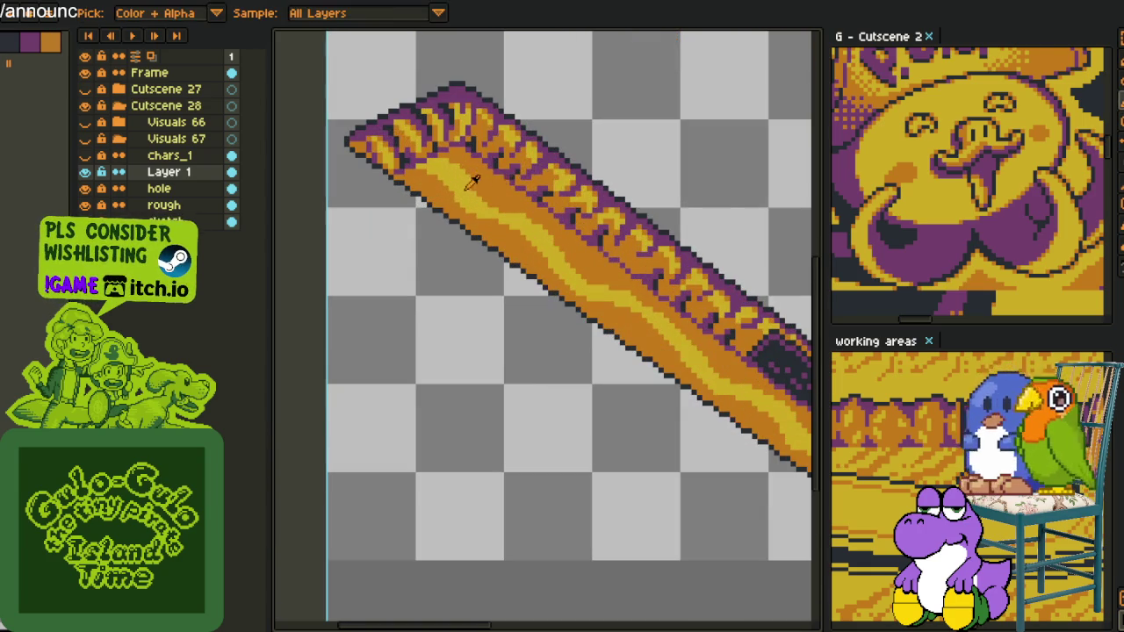
- Draw dark outline pixels along the band's top edge at the upper-left end
scroll(399, 224, "up", 2)
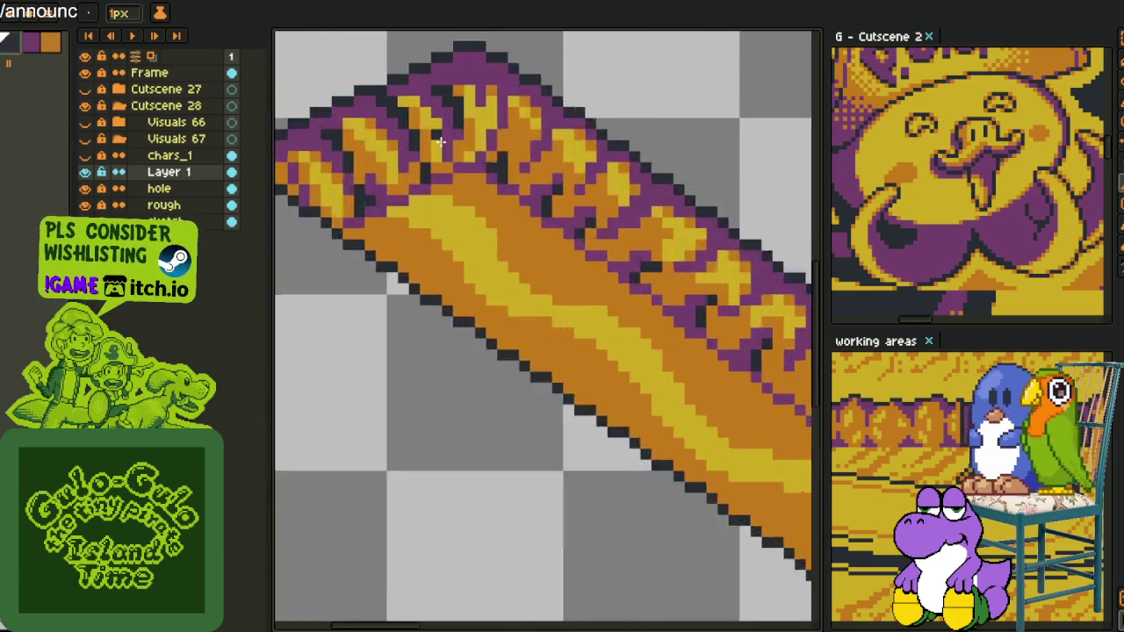
scroll(399, 223, "up", 2)
mouse_move(400, 224)
left_mouse_down()
mouse_move(358, 254)
mouse_move(394, 254)
mouse_move(510, 194)
mouse_move(572, 187)
left_mouse_up()
scroll(435, 232, "down", 3)
scroll(457, 239, "up", 2)
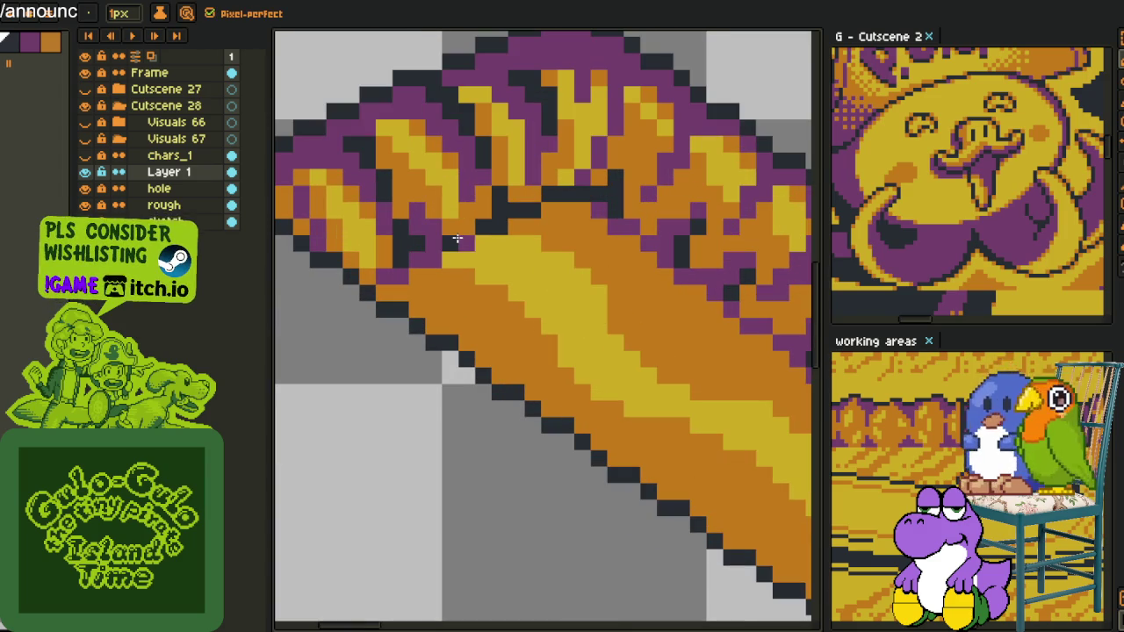
left_click_drag(449, 242, 388, 268)
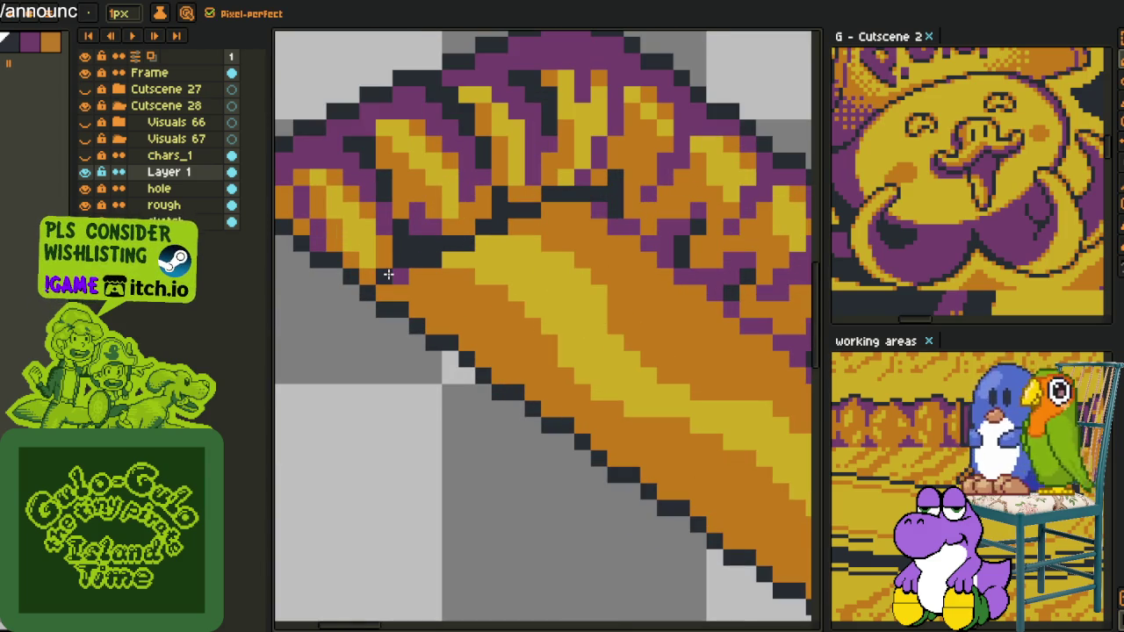
scroll(389, 268, "down", 2)
scroll(534, 254, "down", 1)
left_click_drag(536, 211, 582, 244)
scroll(582, 244, "down", 1)
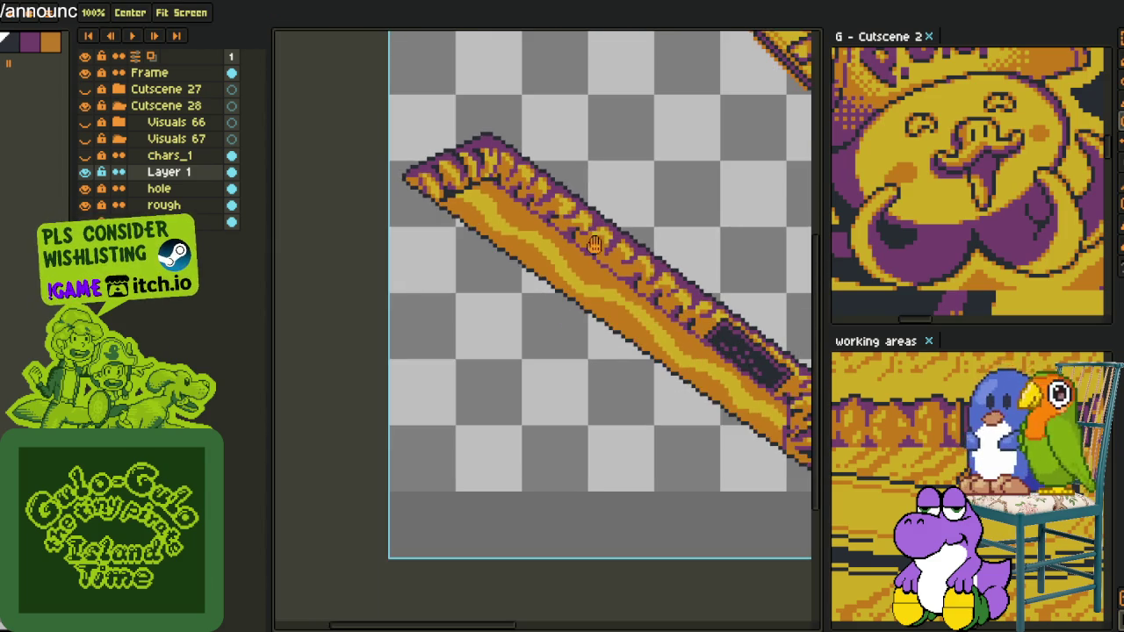
scroll(422, 193, "up", 2)
scroll(410, 183, "up", 2)
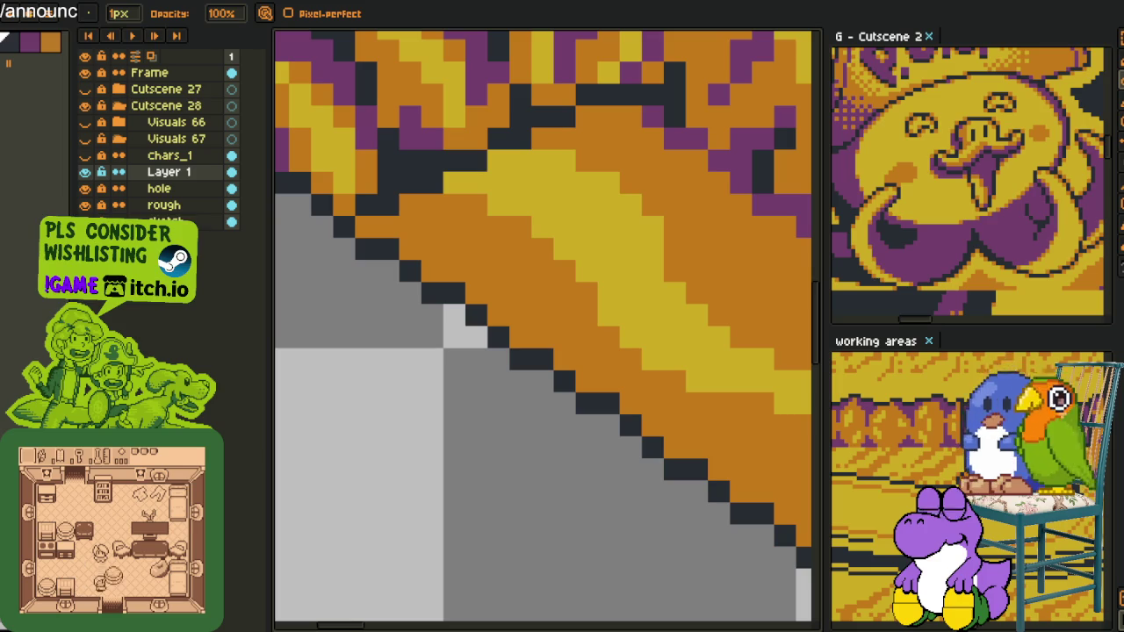
- Repaint the trim's edge pixels purple and orange along its lower edge
scroll(518, 269, "down", 1)
scroll(594, 293, "down", 2)
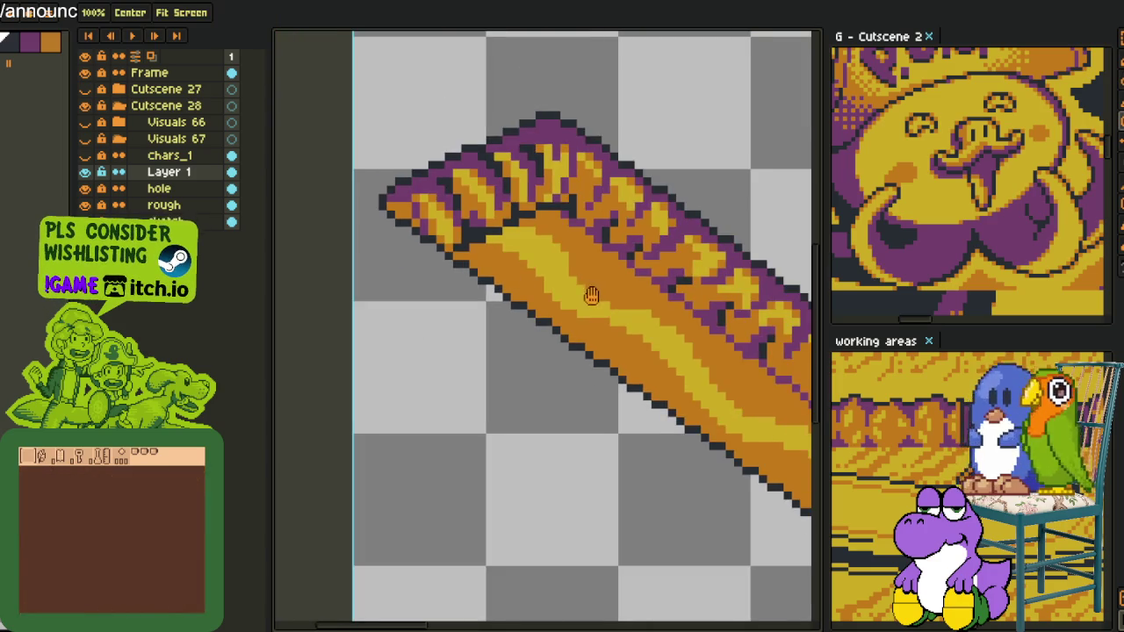
scroll(524, 321, "up", 1)
scroll(430, 265, "up", 2)
left_click_drag(298, 282, 365, 261)
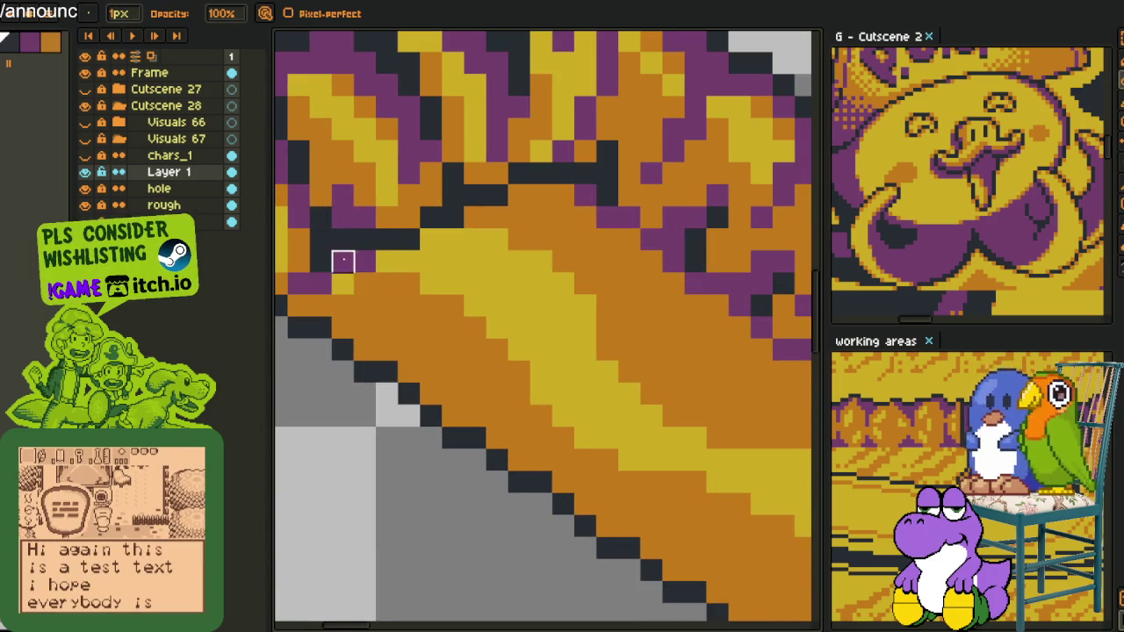
left_click(380, 290, "alt")
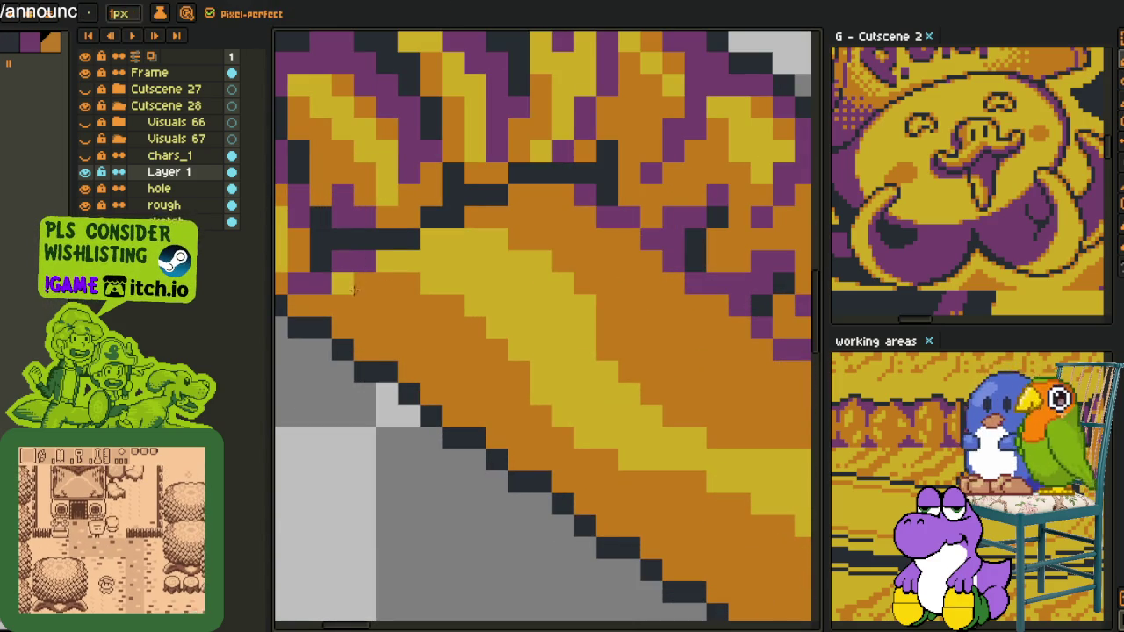
left_click(342, 283)
key("alt")
left_click_drag(365, 239, 409, 239)
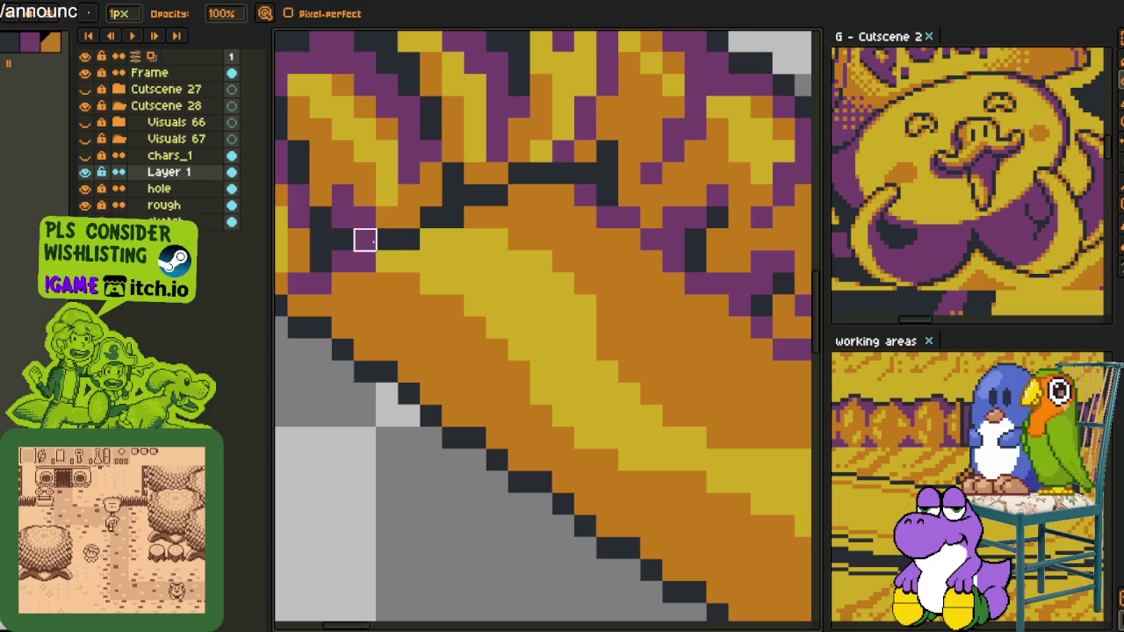